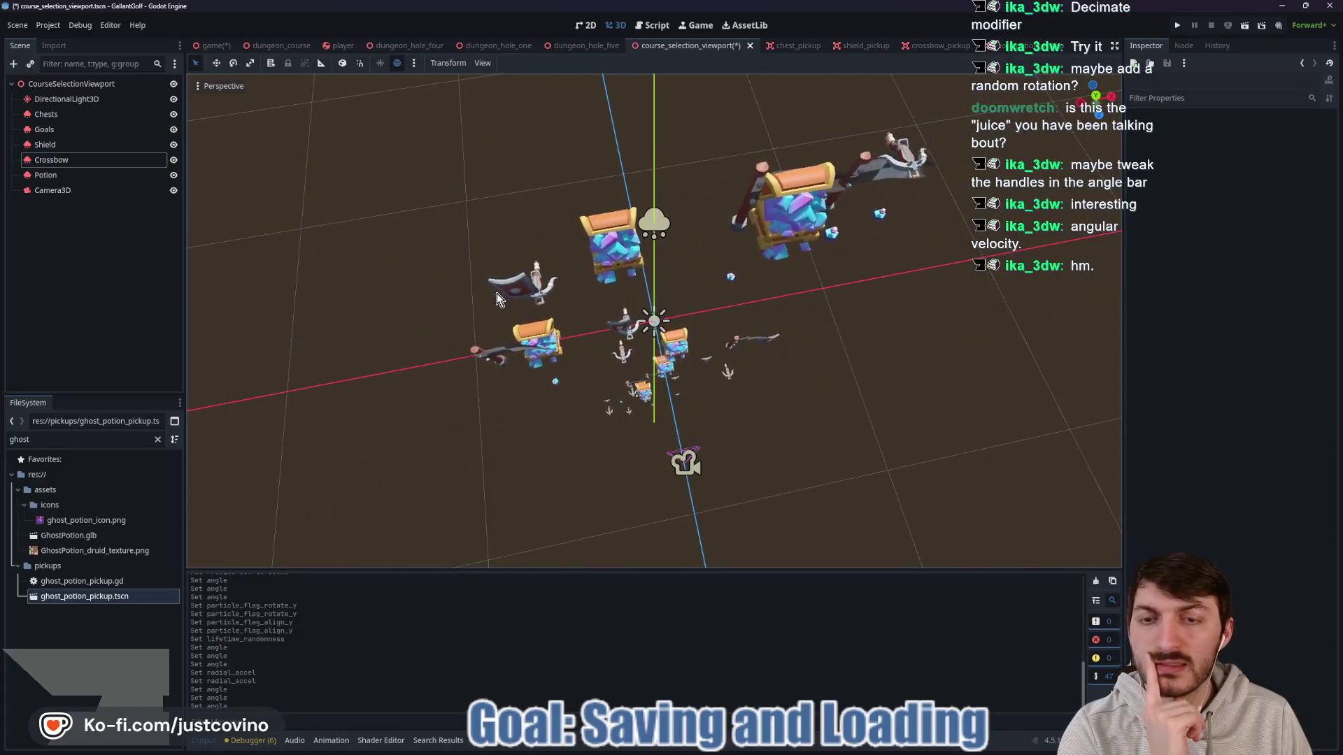
Step: Select the Crossbow emitter and enable its Rotate Y particle flag
left_click(77, 160)
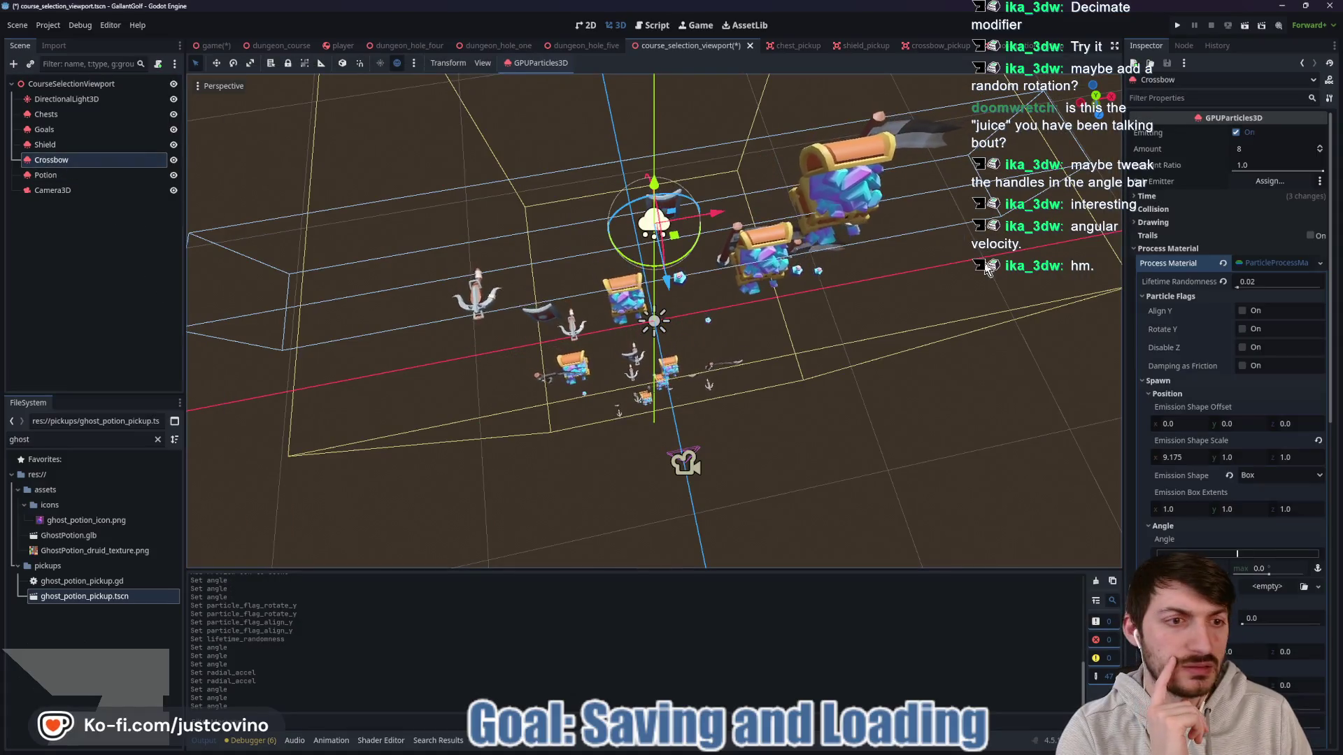
left_click(1244, 330)
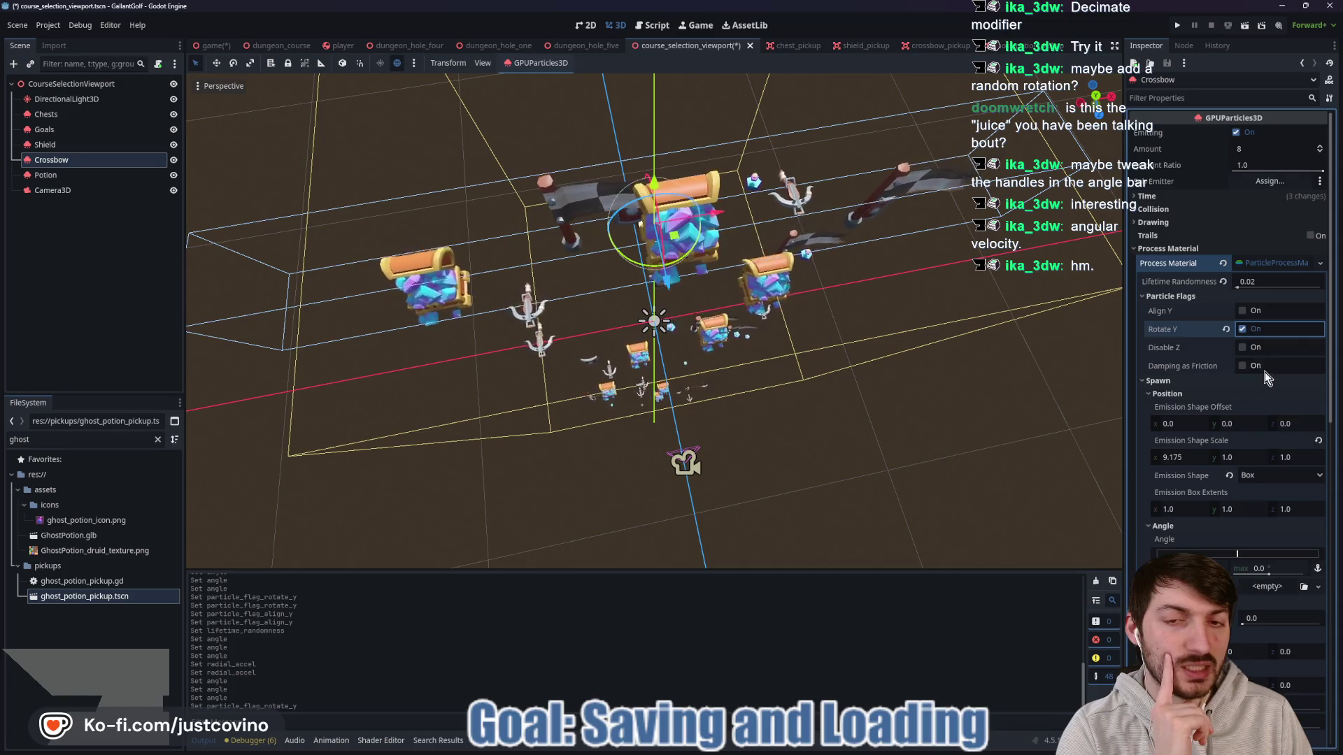
scroll(1267, 378, "down", 3)
left_click_drag(957, 389, 934, 327)
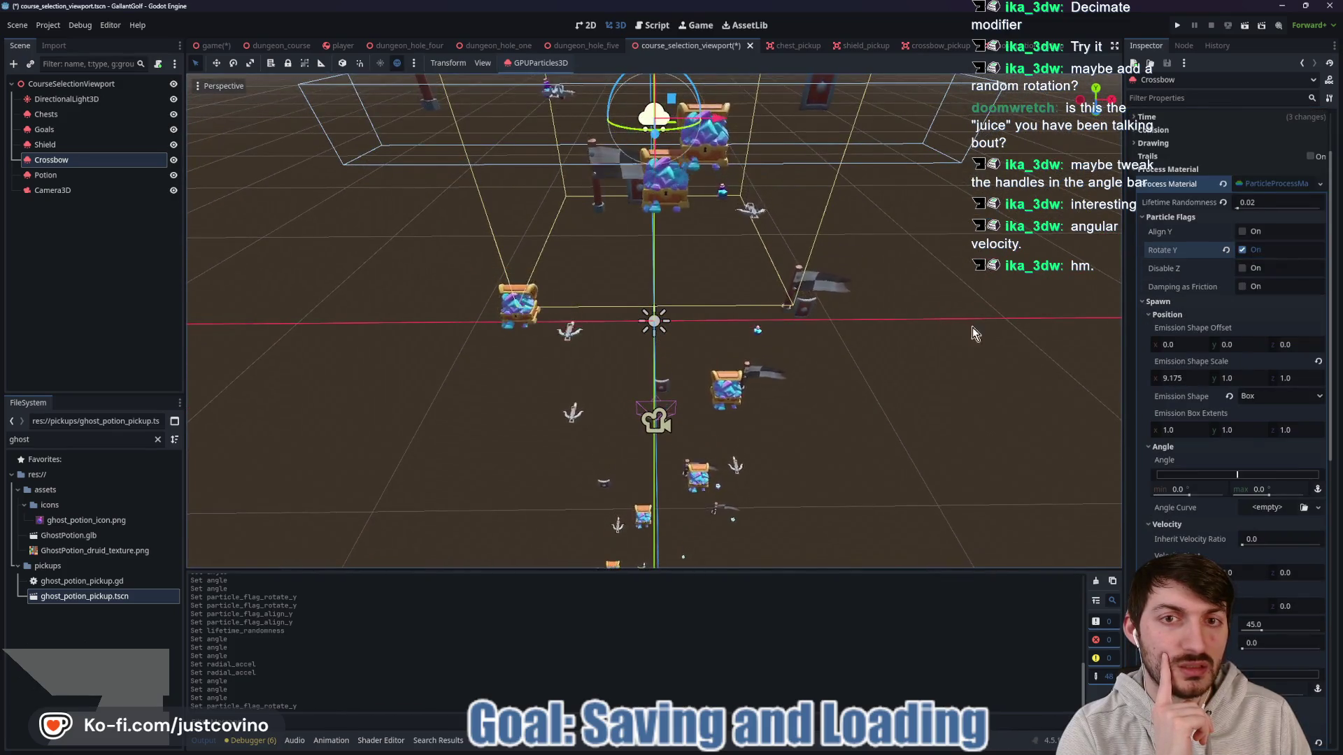
scroll(1260, 363, "down", 3)
Step: Set the Crossbow's spawn angle range to -180 through 180 degrees
left_click(1272, 409)
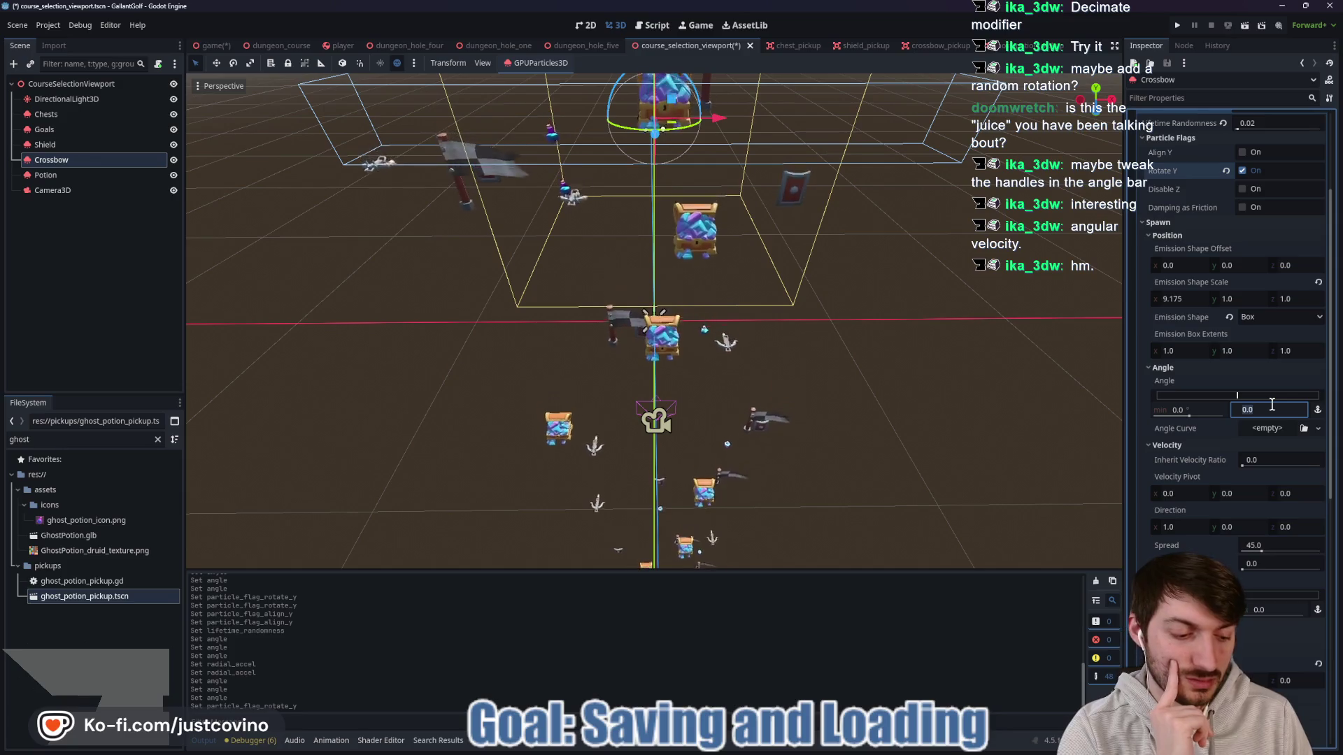
type("180")
key("Return")
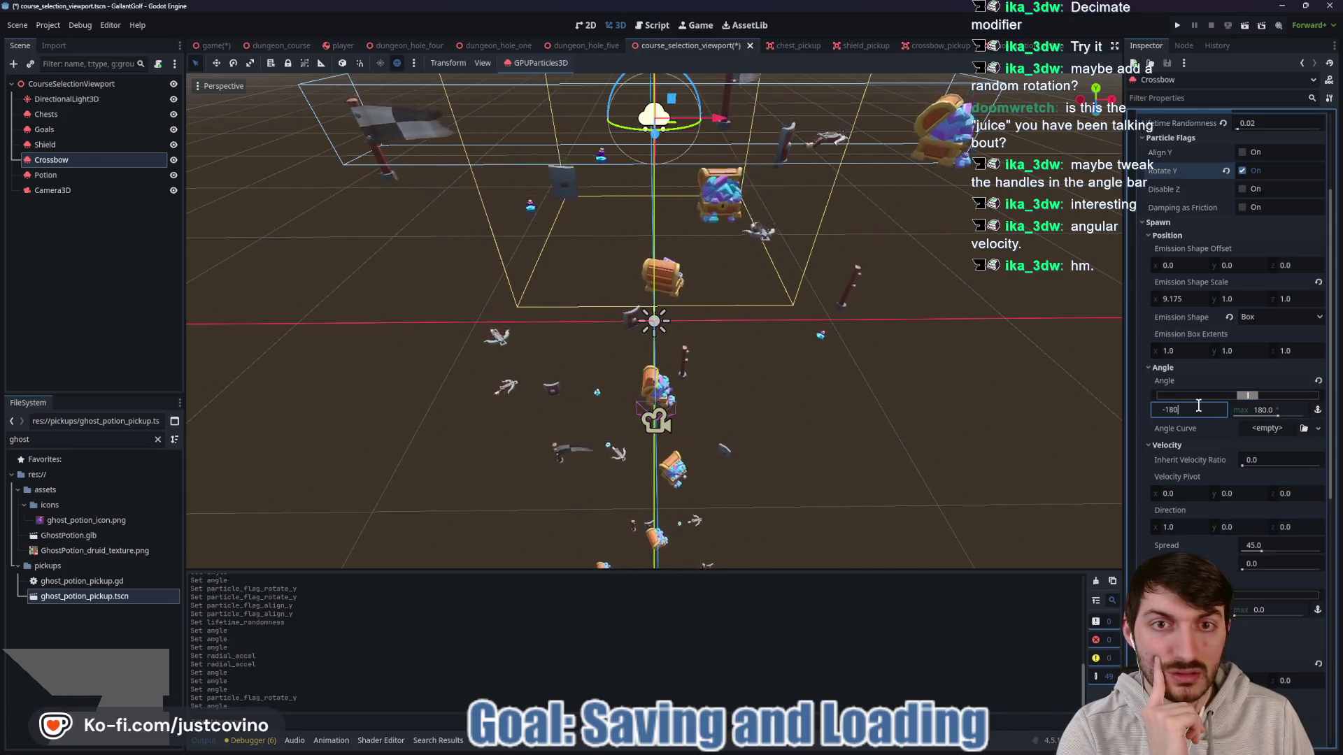
key("Return")
left_click_drag(954, 368, 951, 351)
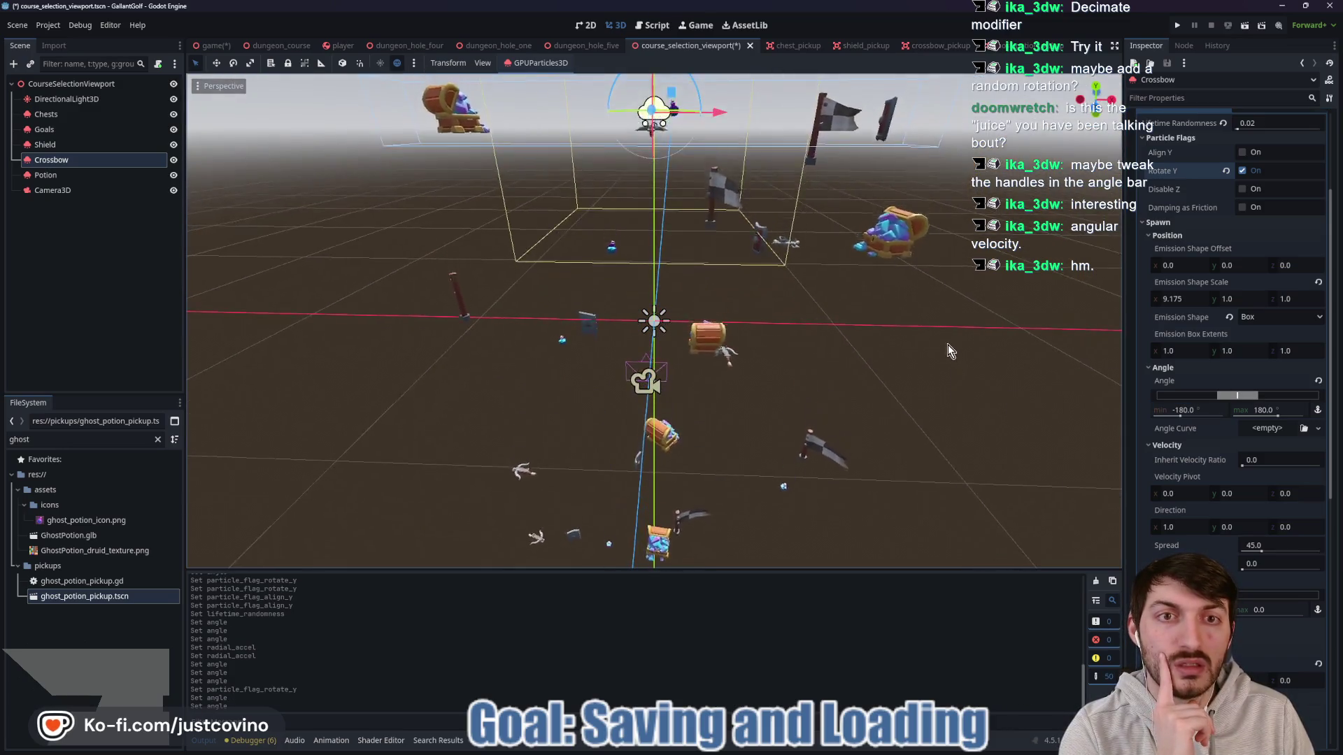
scroll(873, 343, "down", 2)
scroll(865, 341, "up", 2)
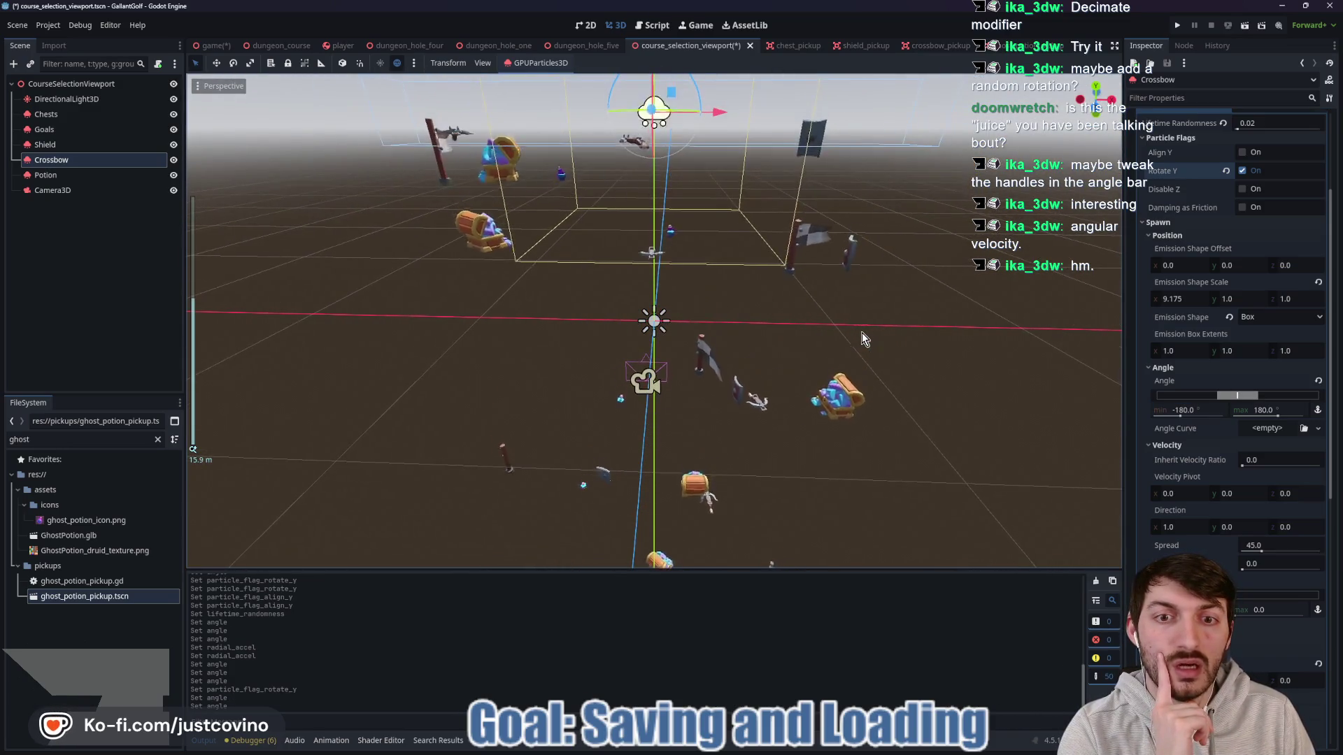
Step: Narrow the Crossbow's spawn angle to a minimum of -90 and a maximum of 90
left_click(1199, 411)
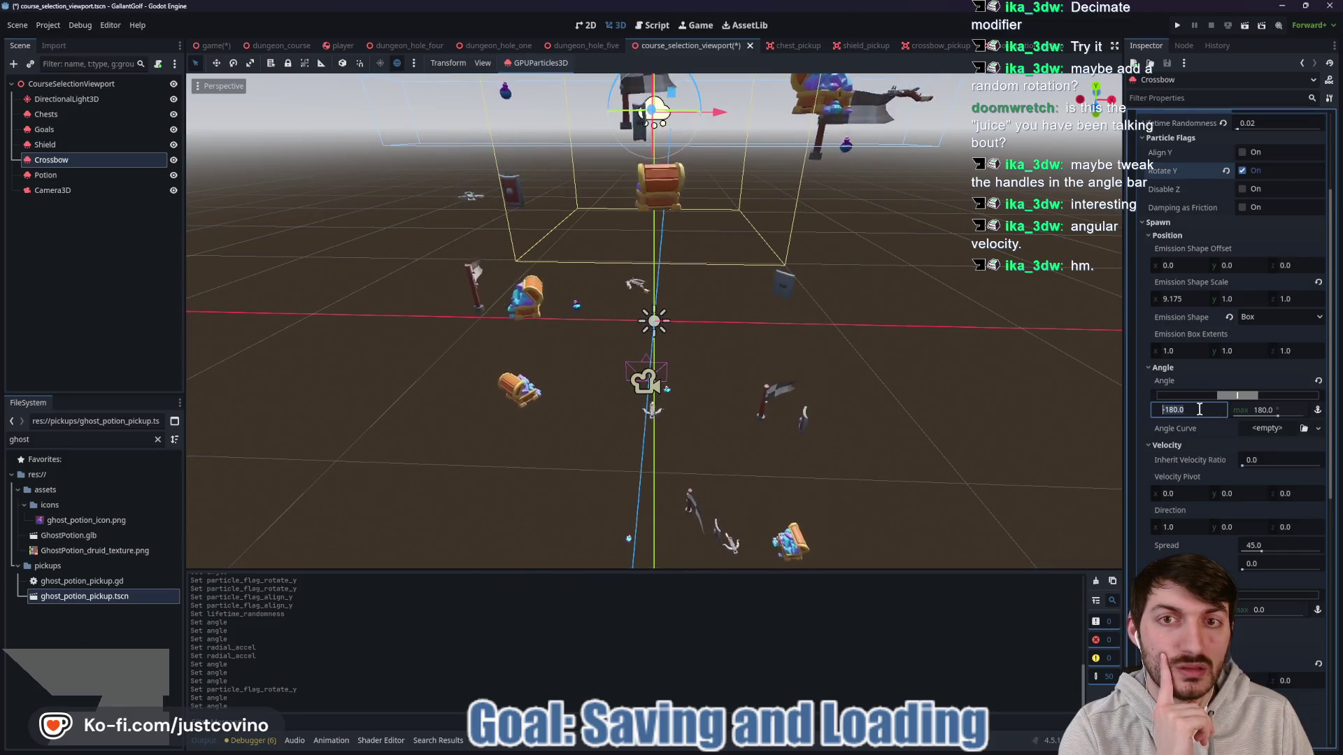
type("-90")
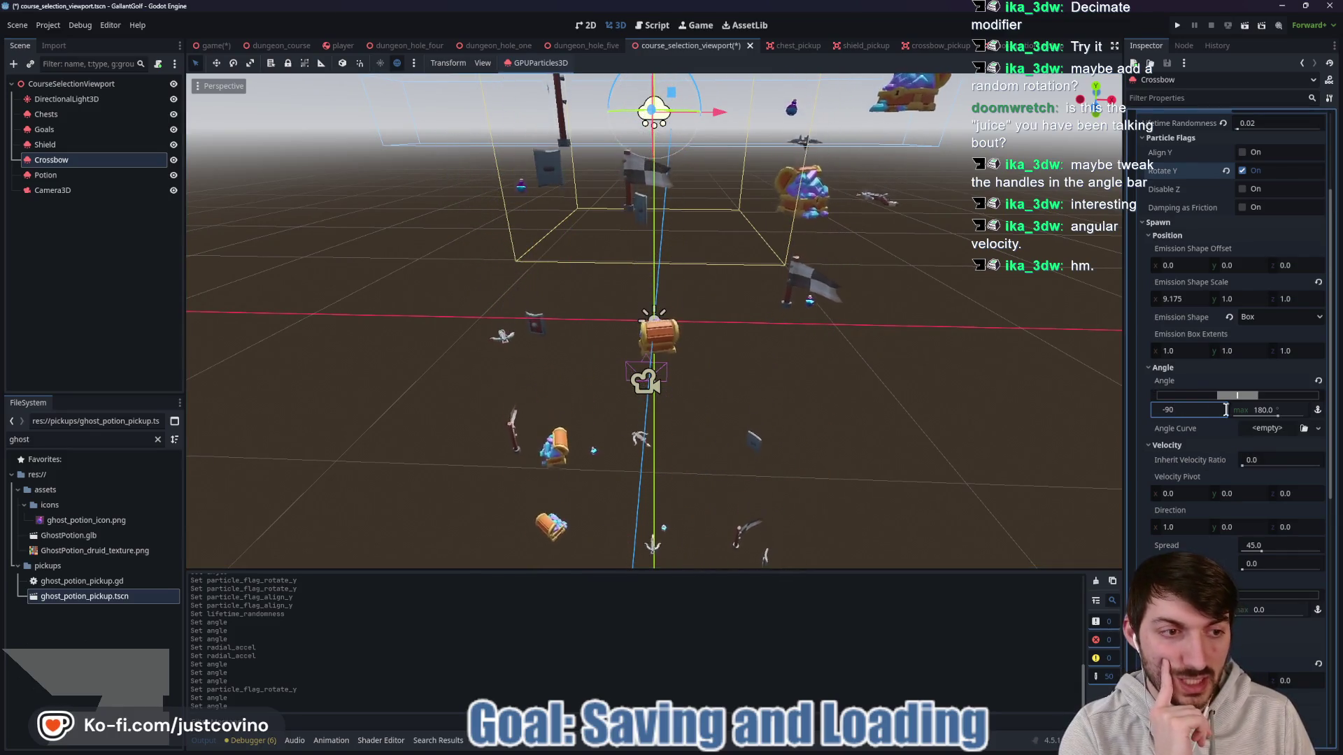
left_click(1268, 410)
type("90")
key("Return")
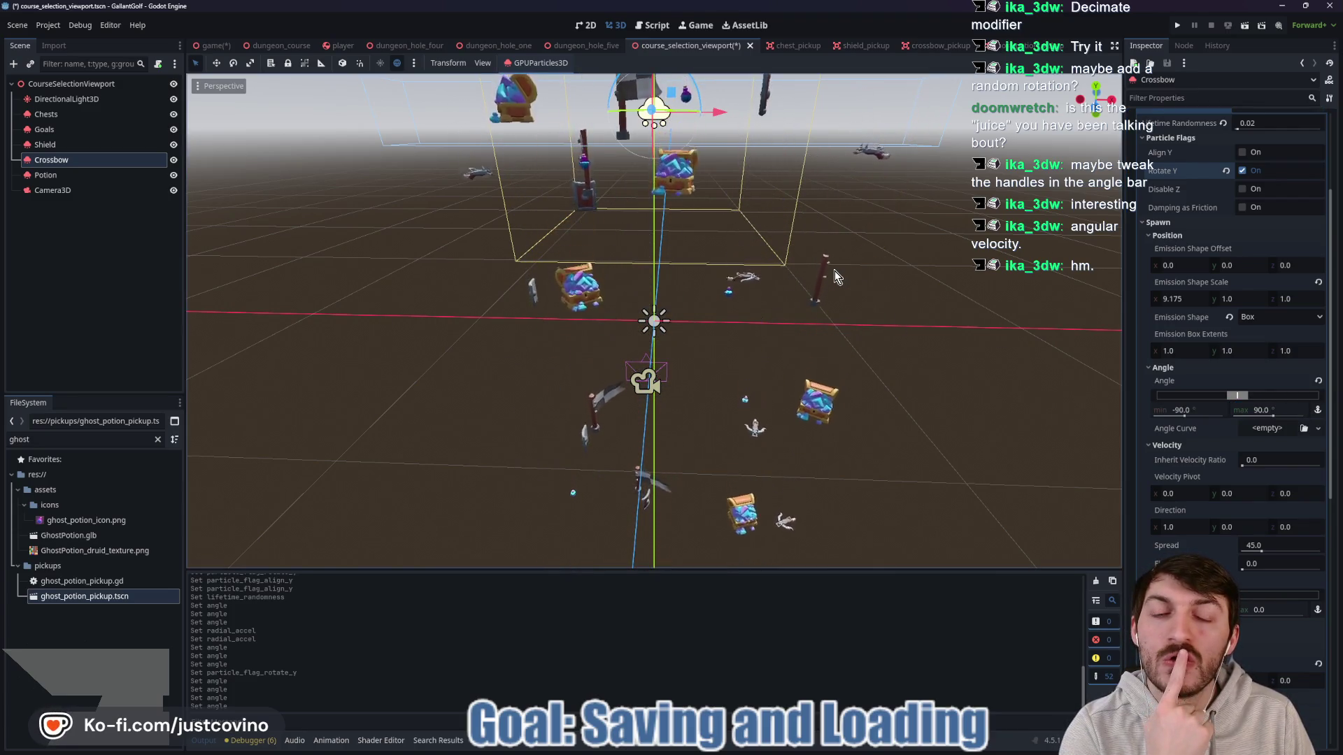
scroll(837, 276, "down", 3)
scroll(836, 269, "up", 2)
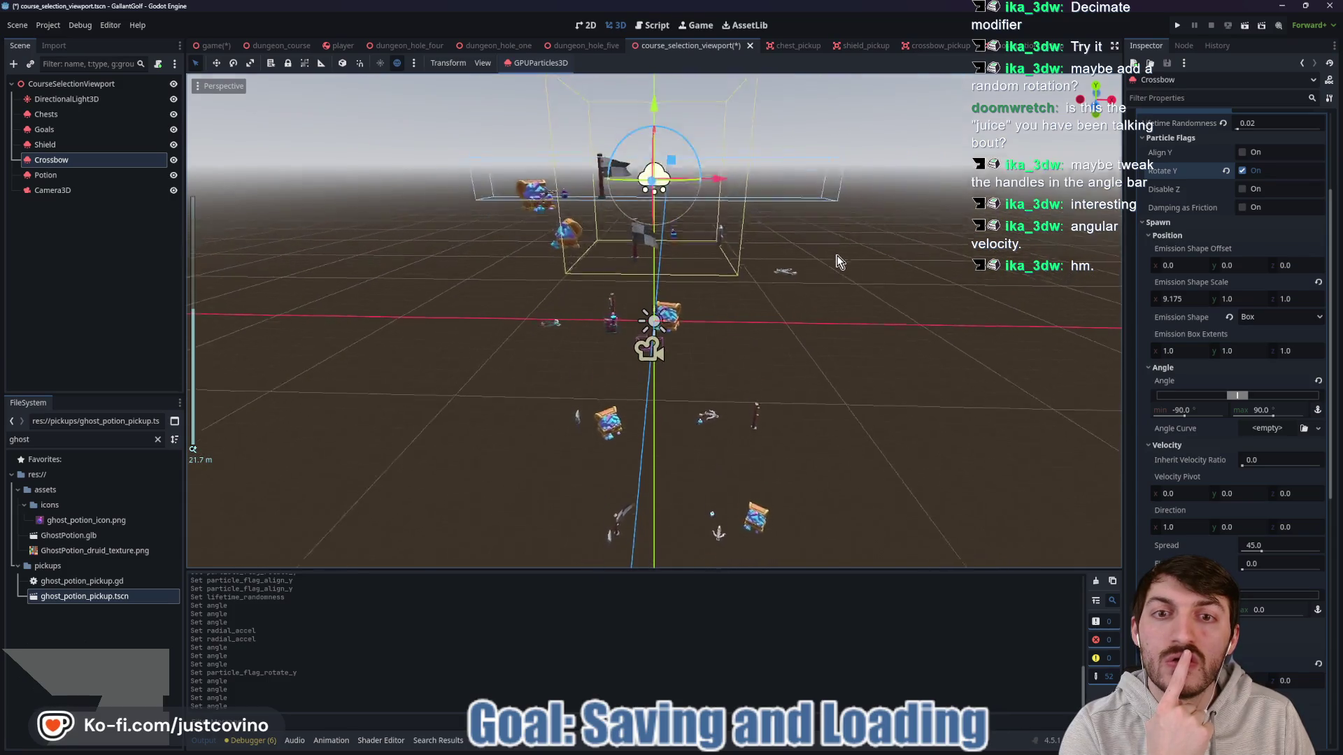
left_click(54, 190)
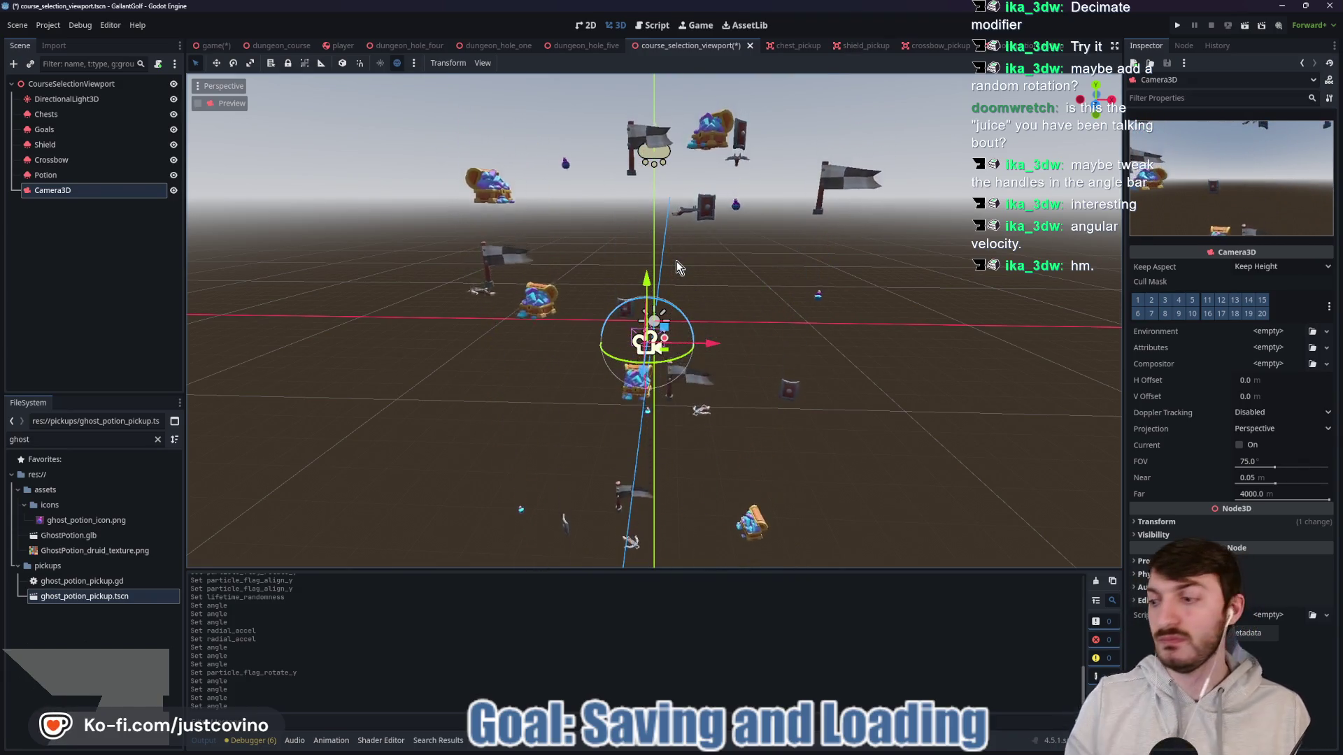
Step: Set the particle Amount to 12 on all five emitters from Chests through Potion
left_click(47, 114)
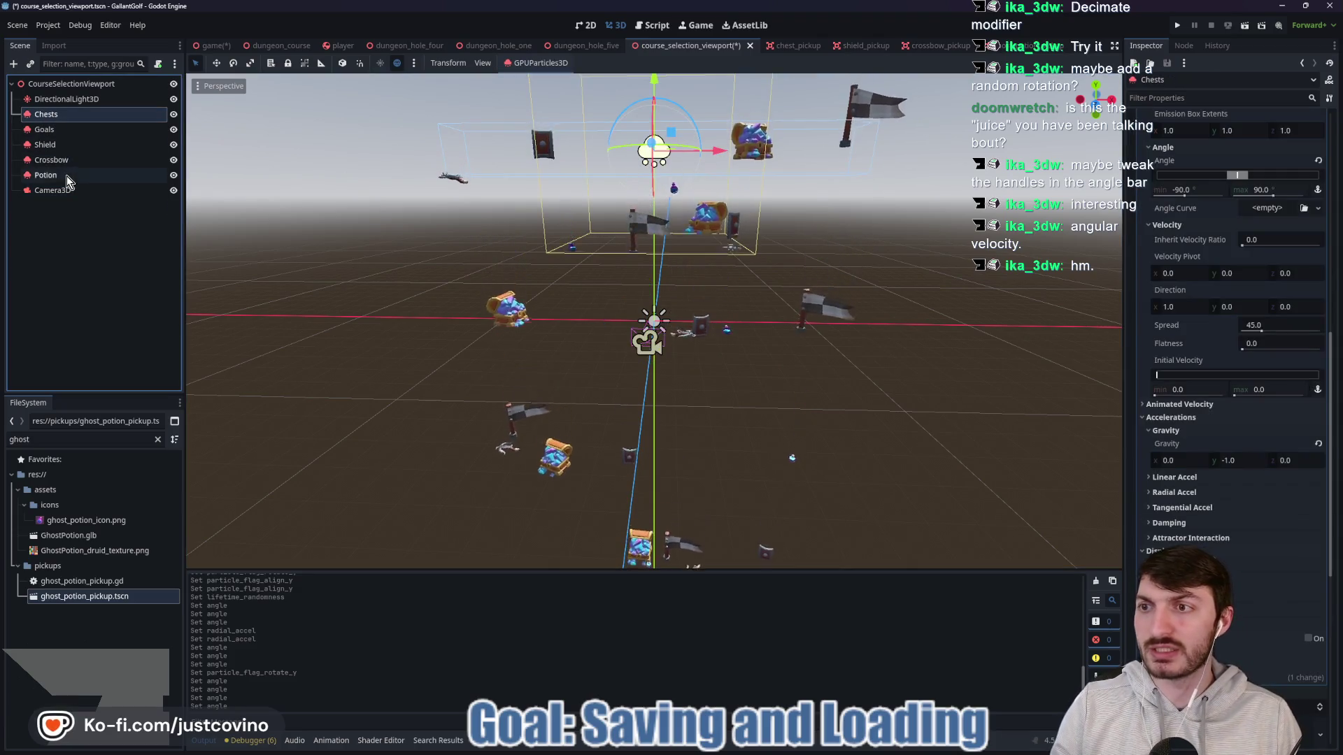
left_click(48, 175, "shift")
left_click(1262, 150)
type("12")
key("Return")
Step: Save the course selection viewport scene and switch to the game scene
key("ctrl+s")
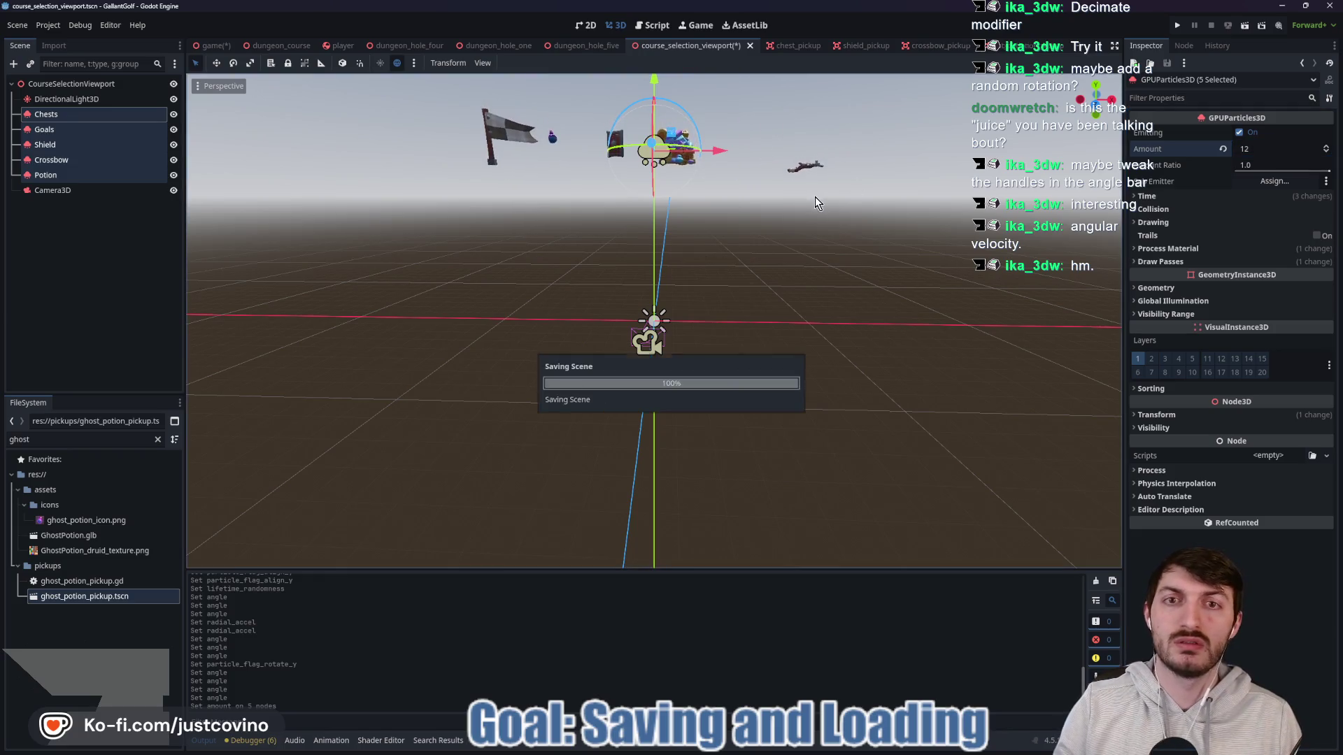
left_click(112, 190)
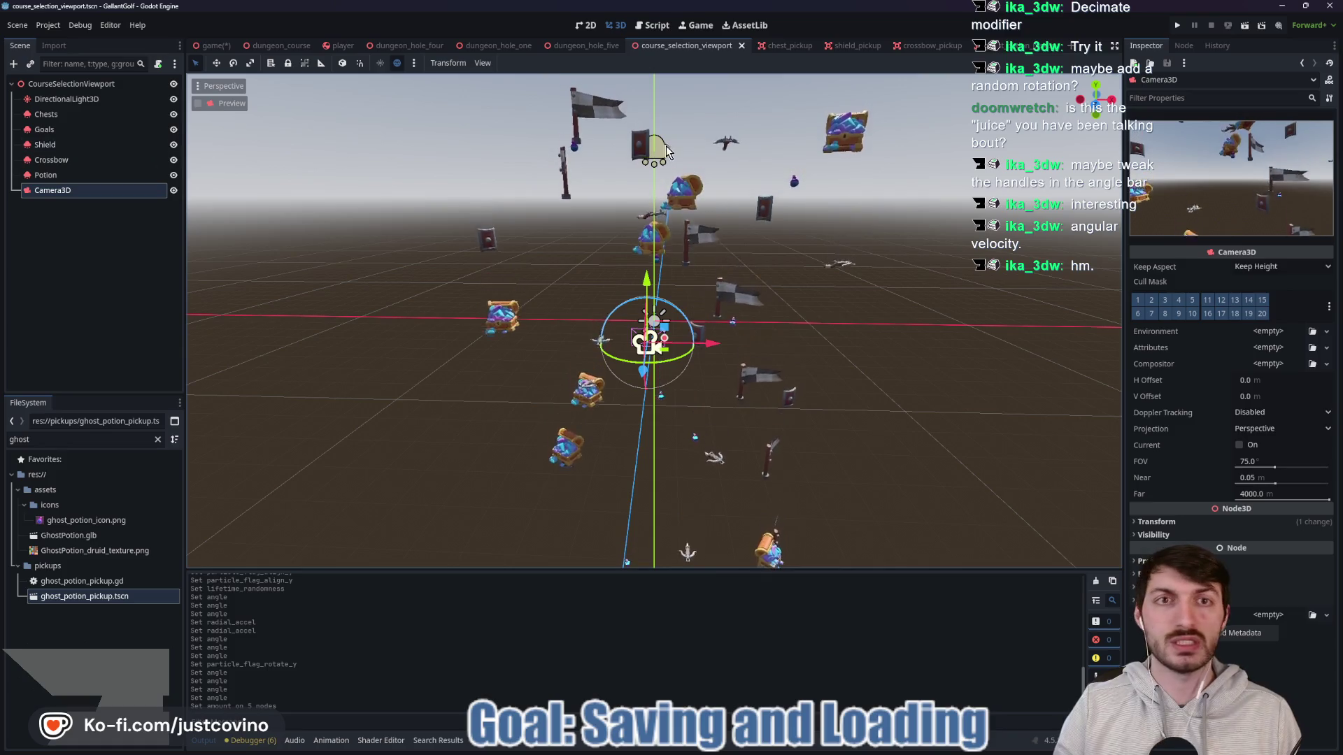
left_click(214, 49)
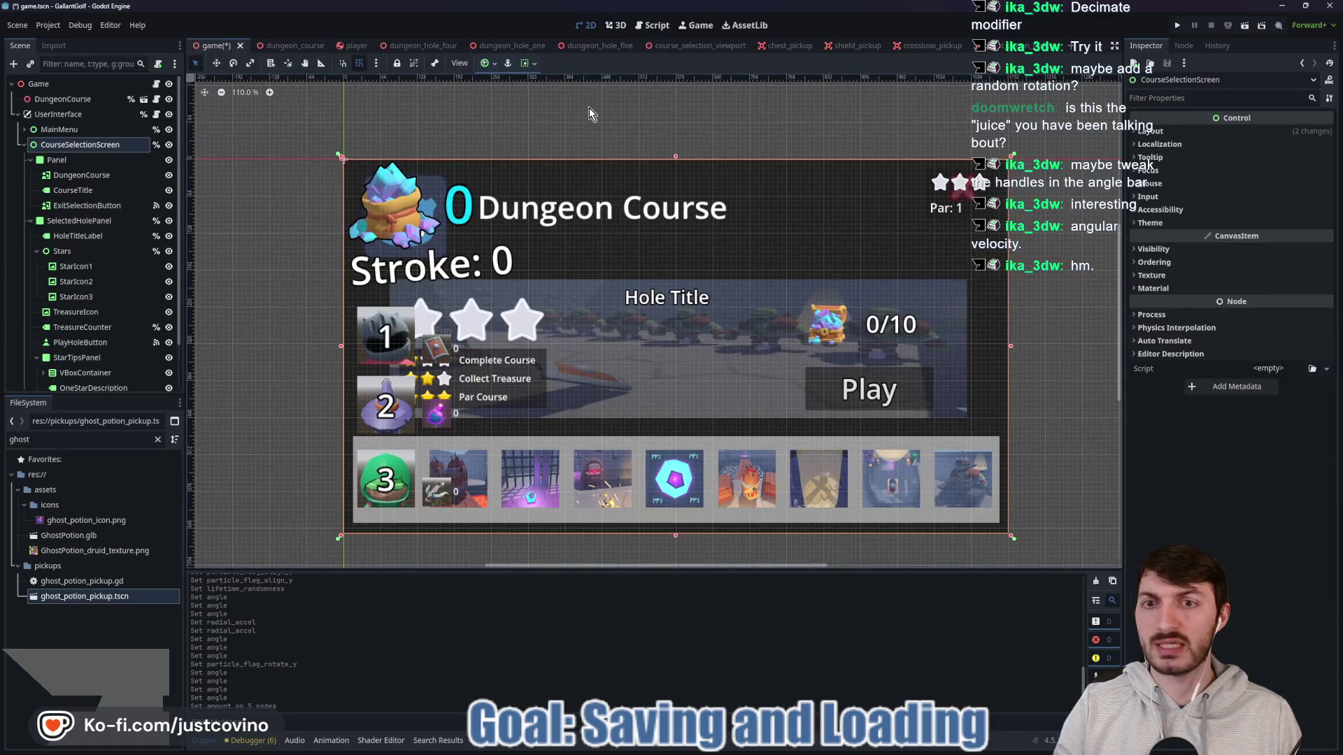
Step: Add a SubViewportContainer to the selection screen, anchored with the Full Rect preset
key("Up")
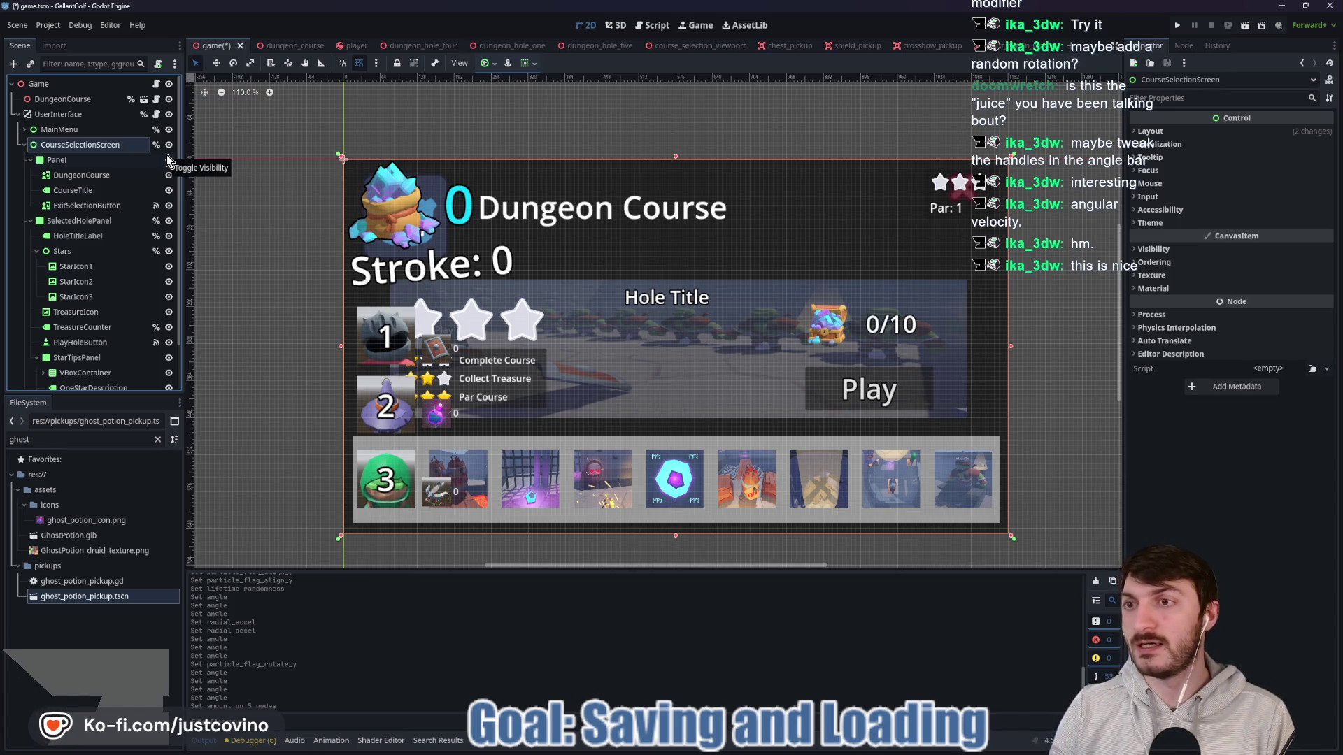
key("ctrl+a")
type("sub")
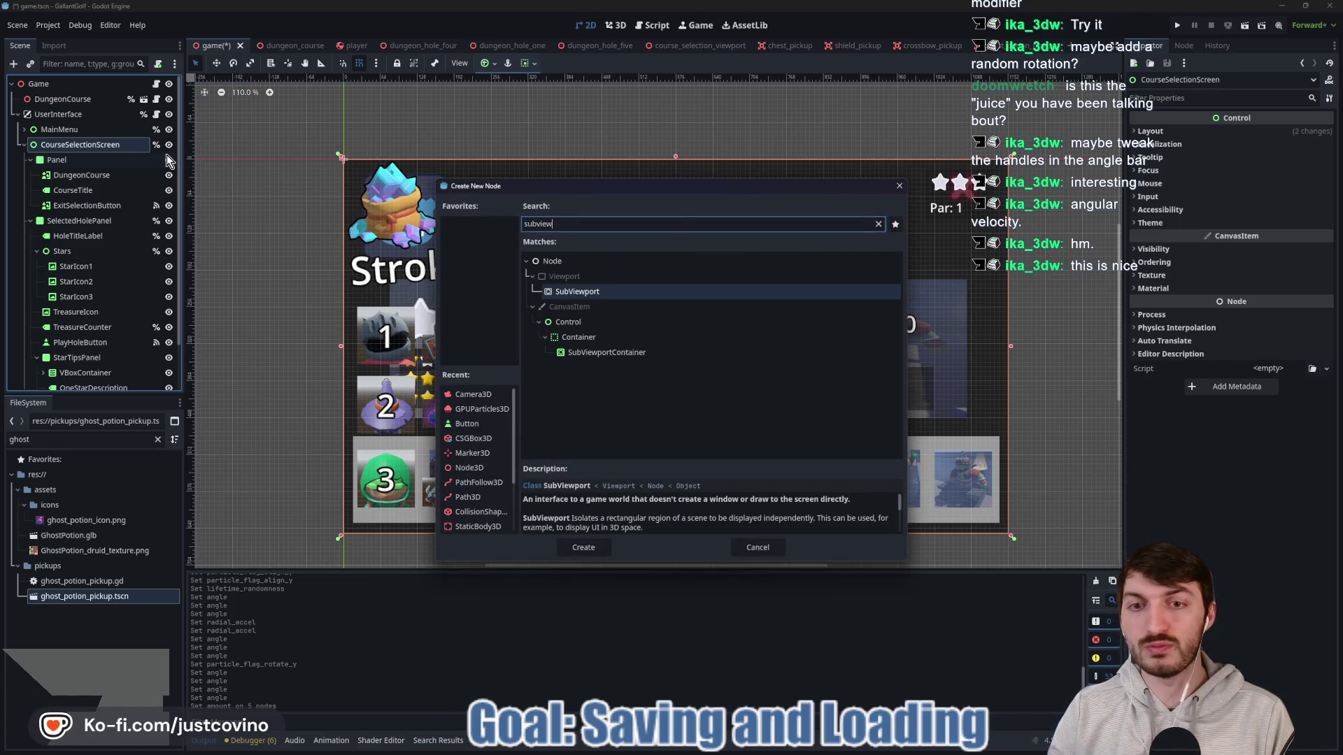
left_click(641, 353)
left_click(605, 547)
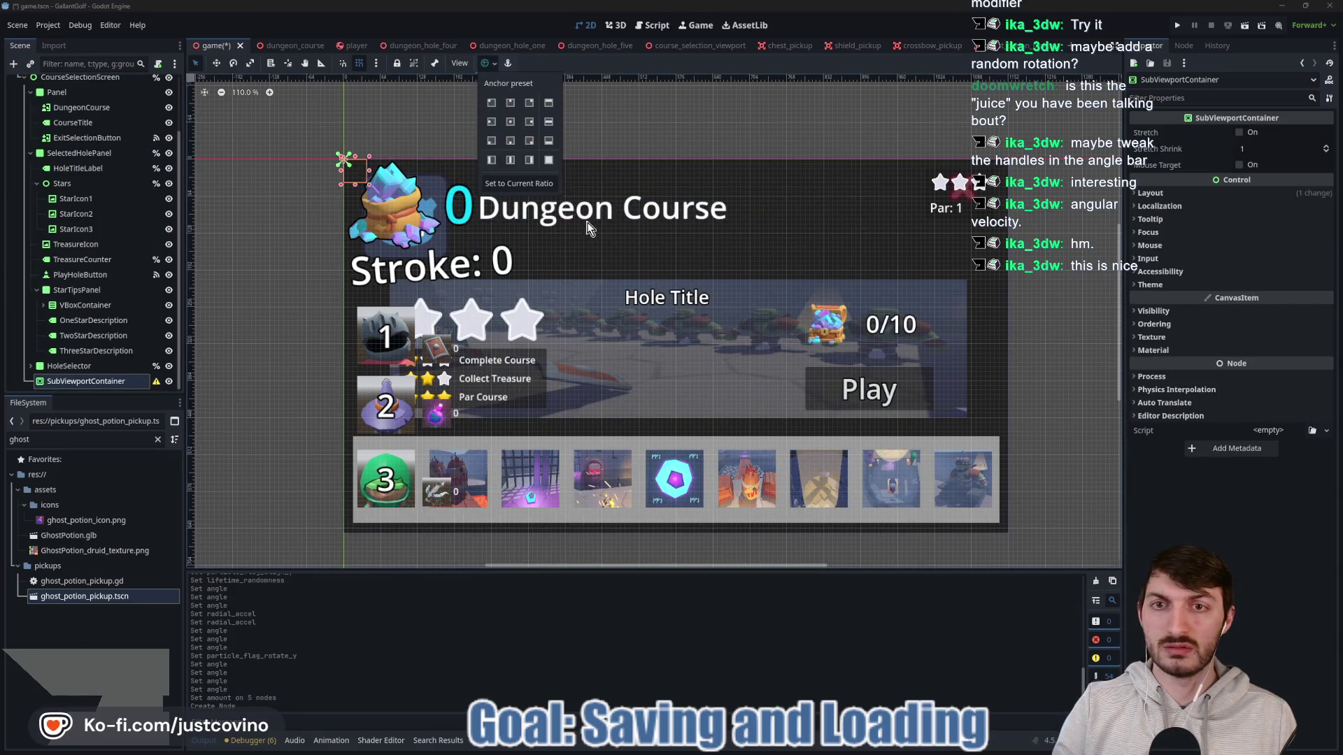
left_click(548, 159)
left_click(488, 64)
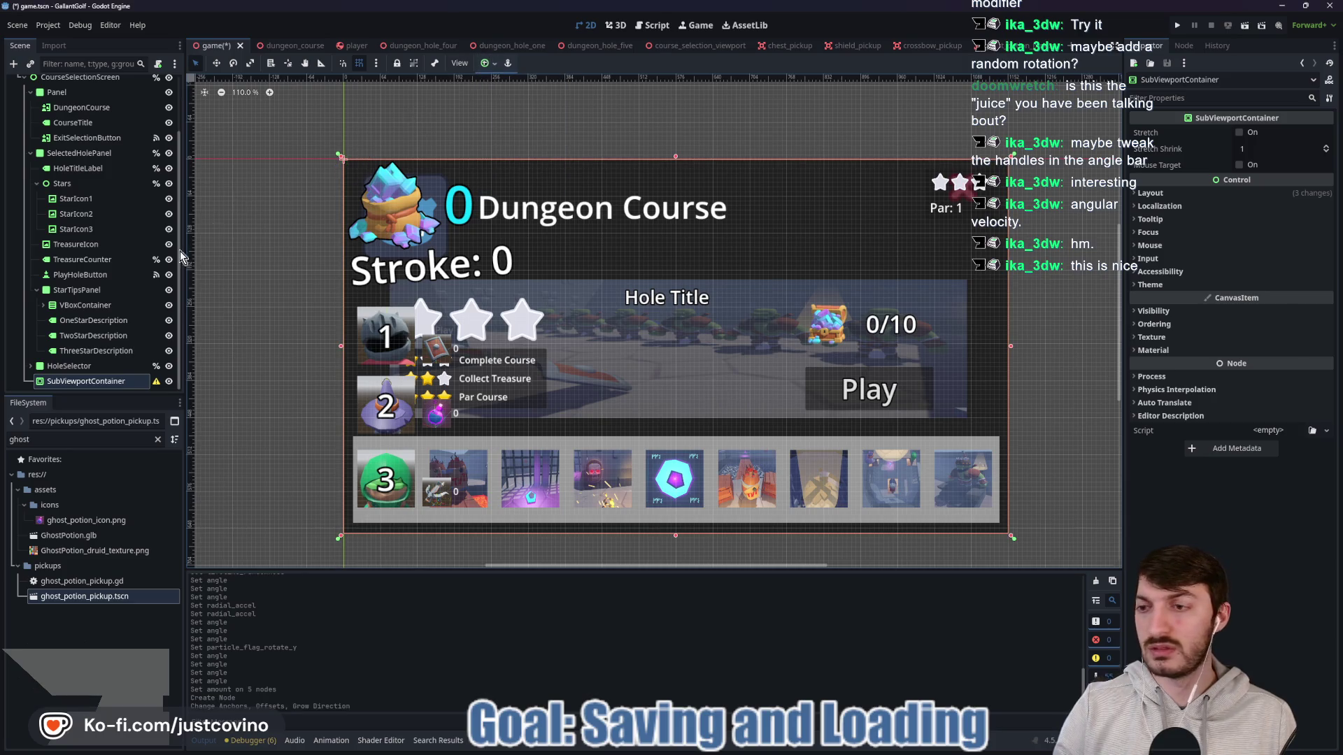
Step: Add a child SubViewport, enable the container's Stretch, and begin instancing a scene
key("ctrl+a")
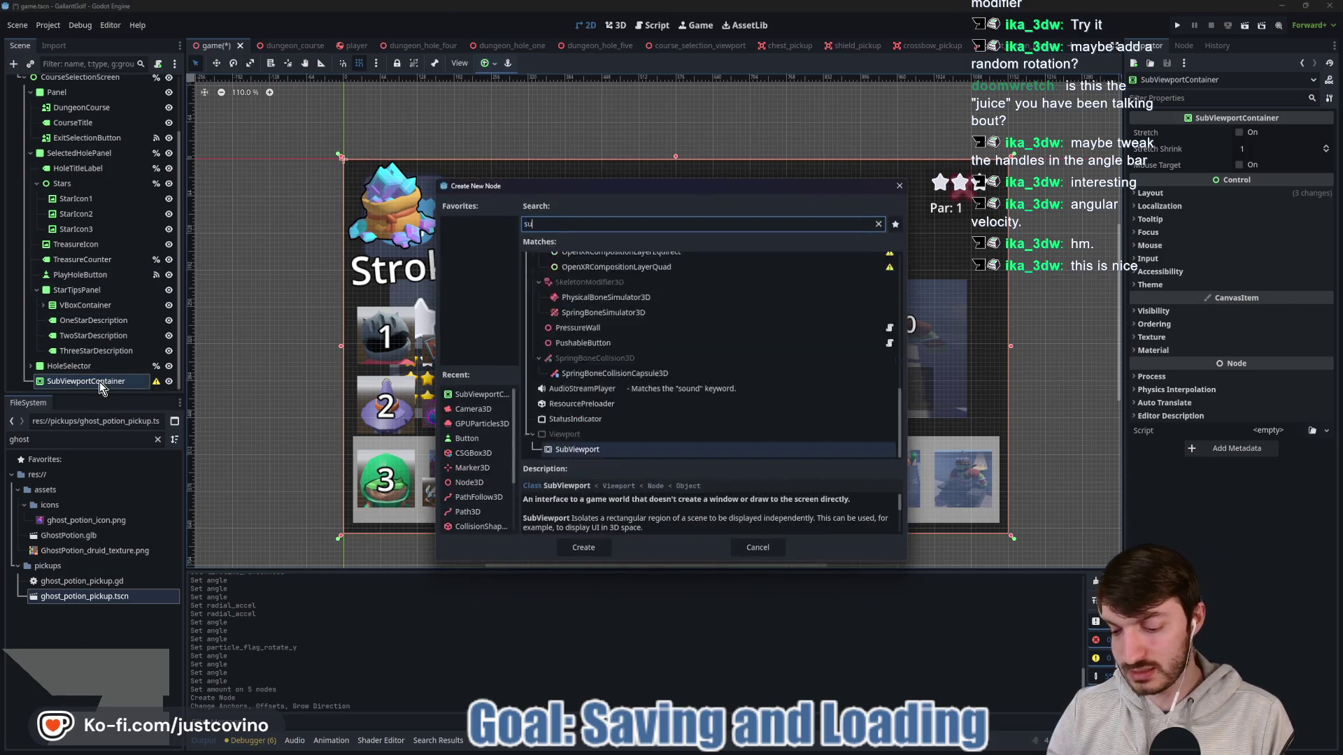
left_click(582, 546)
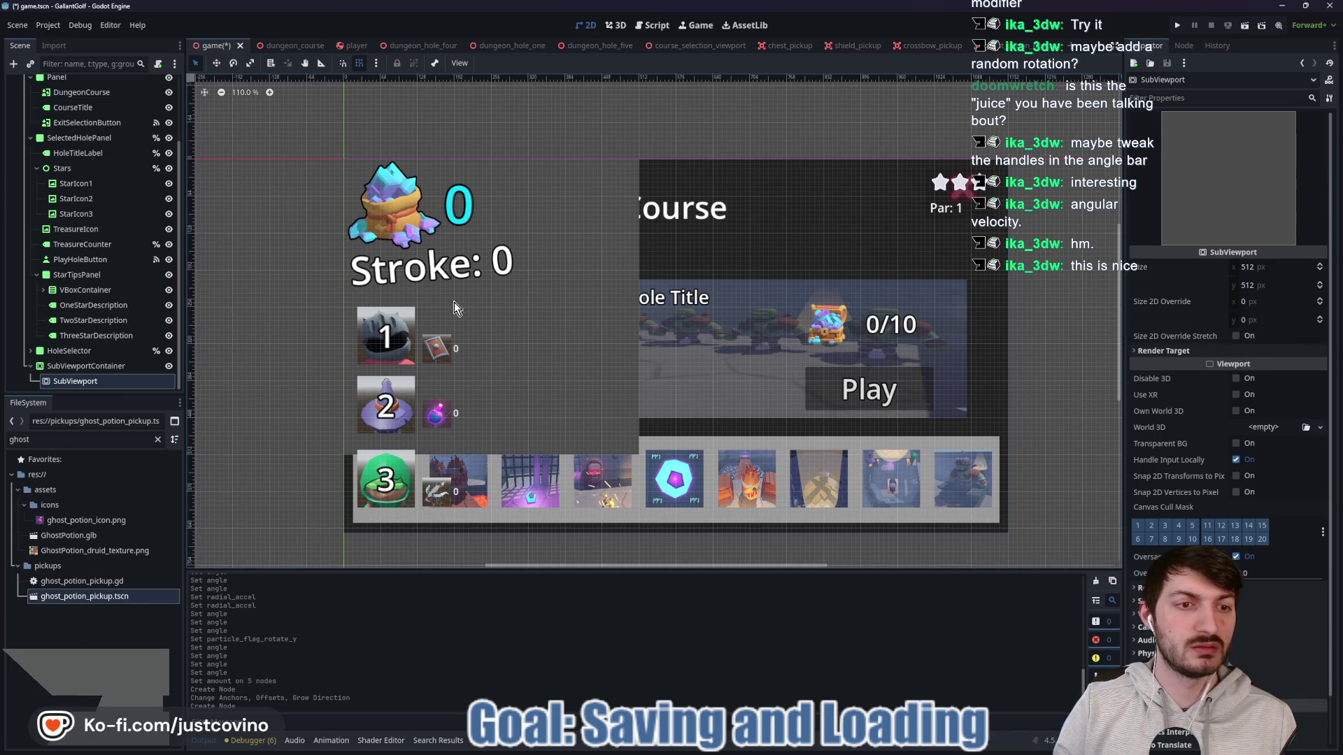
left_click(95, 367)
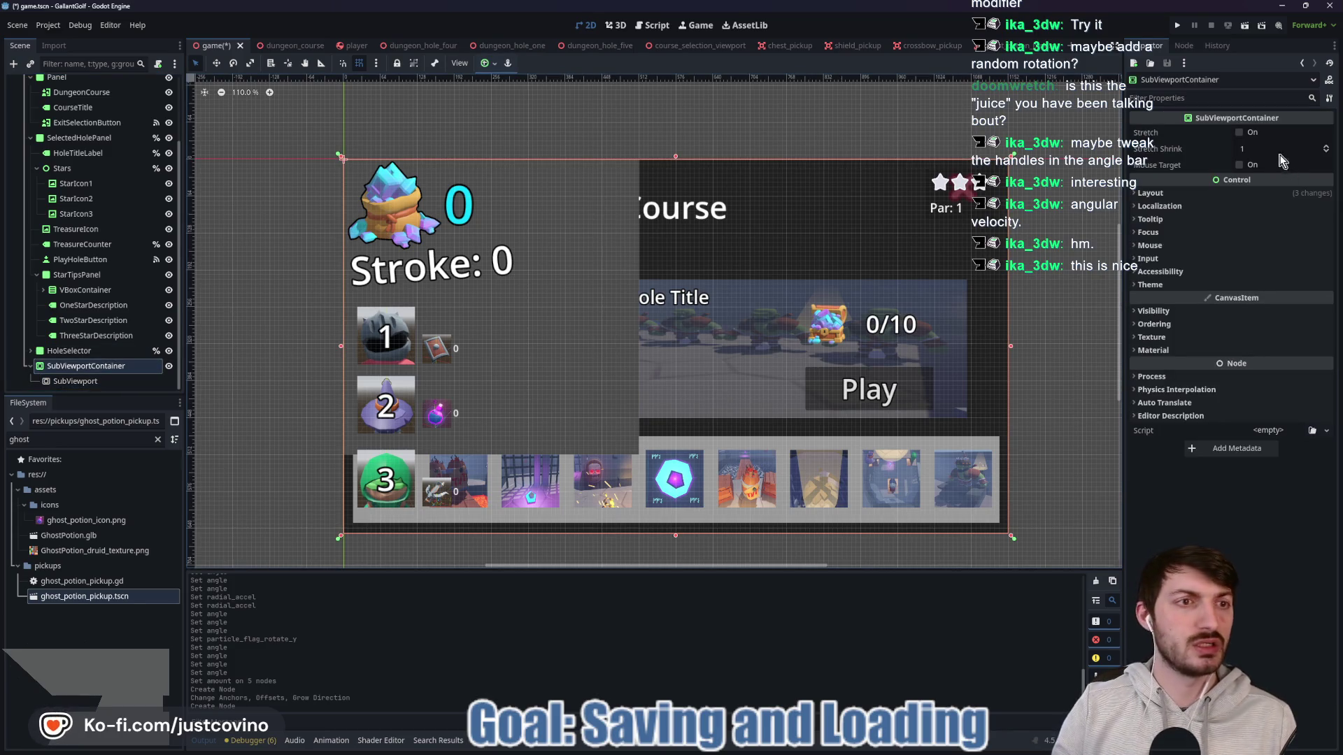
left_click(1240, 133)
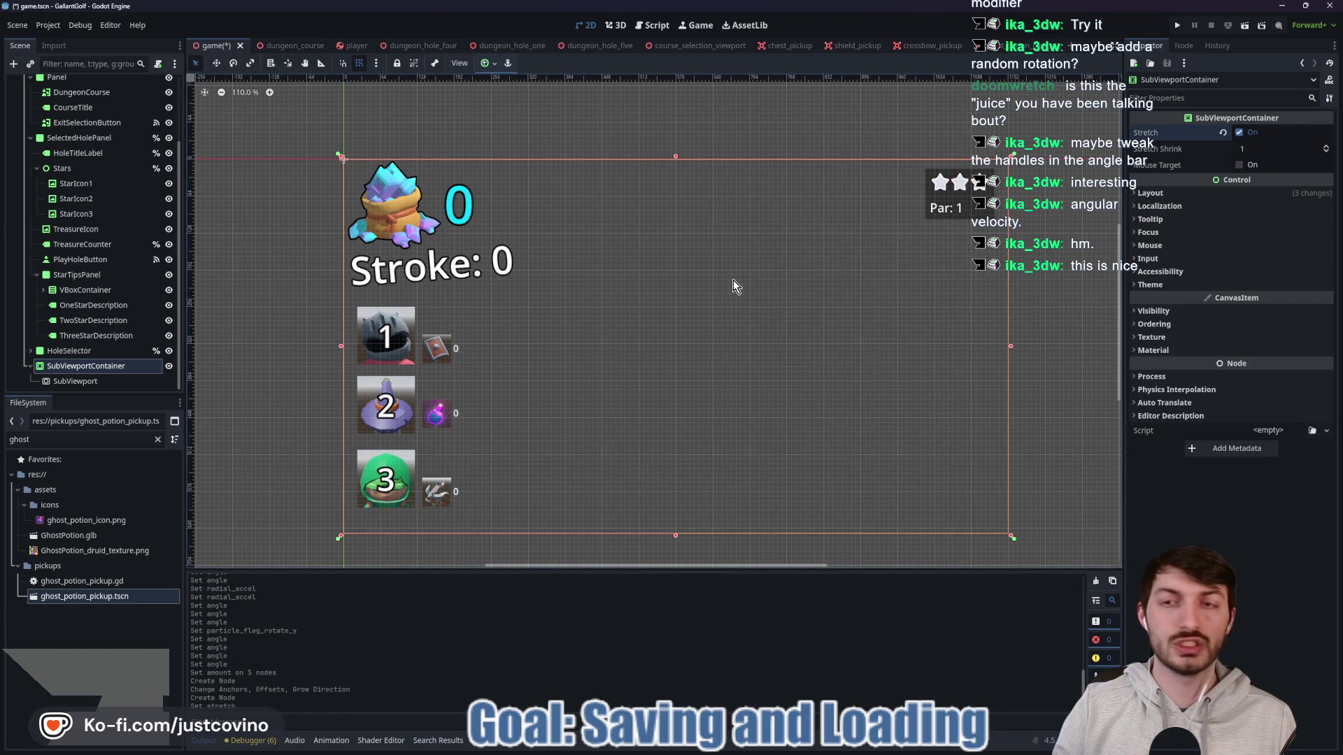
left_click(87, 383)
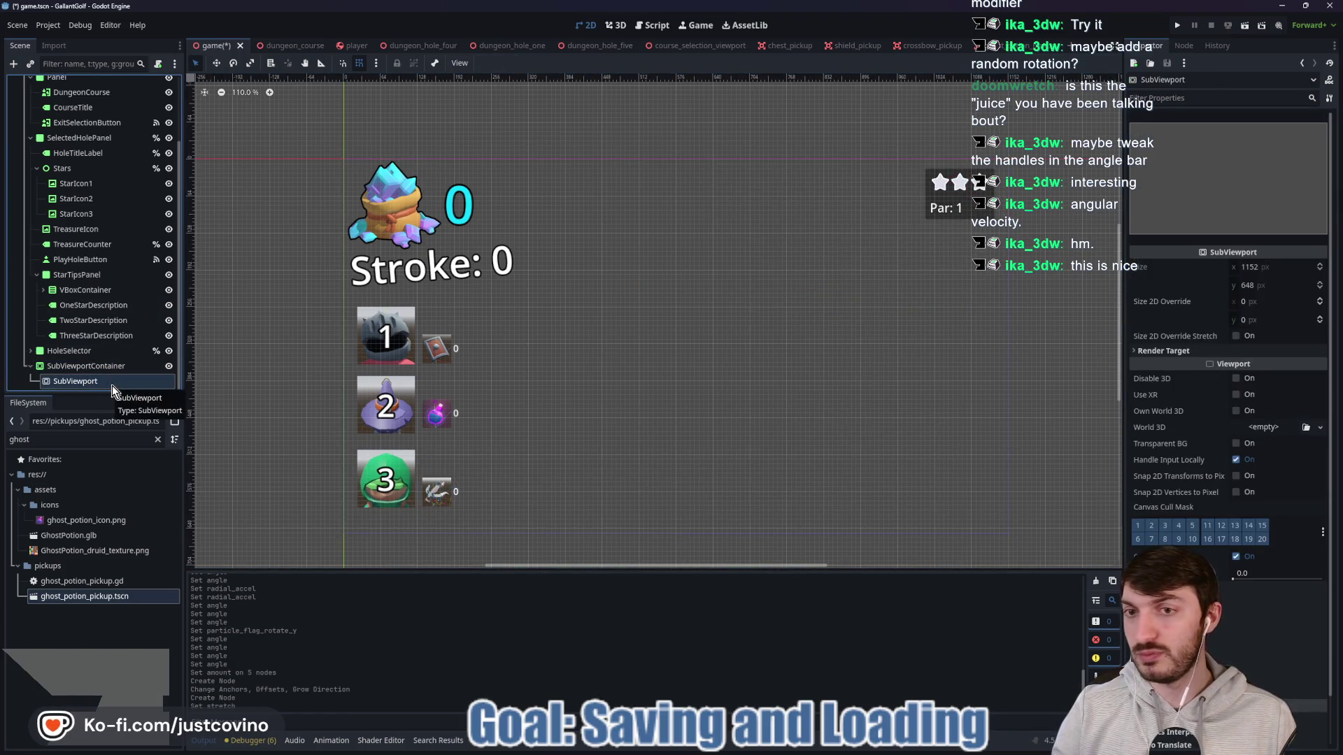
key("ctrl+shift+a")
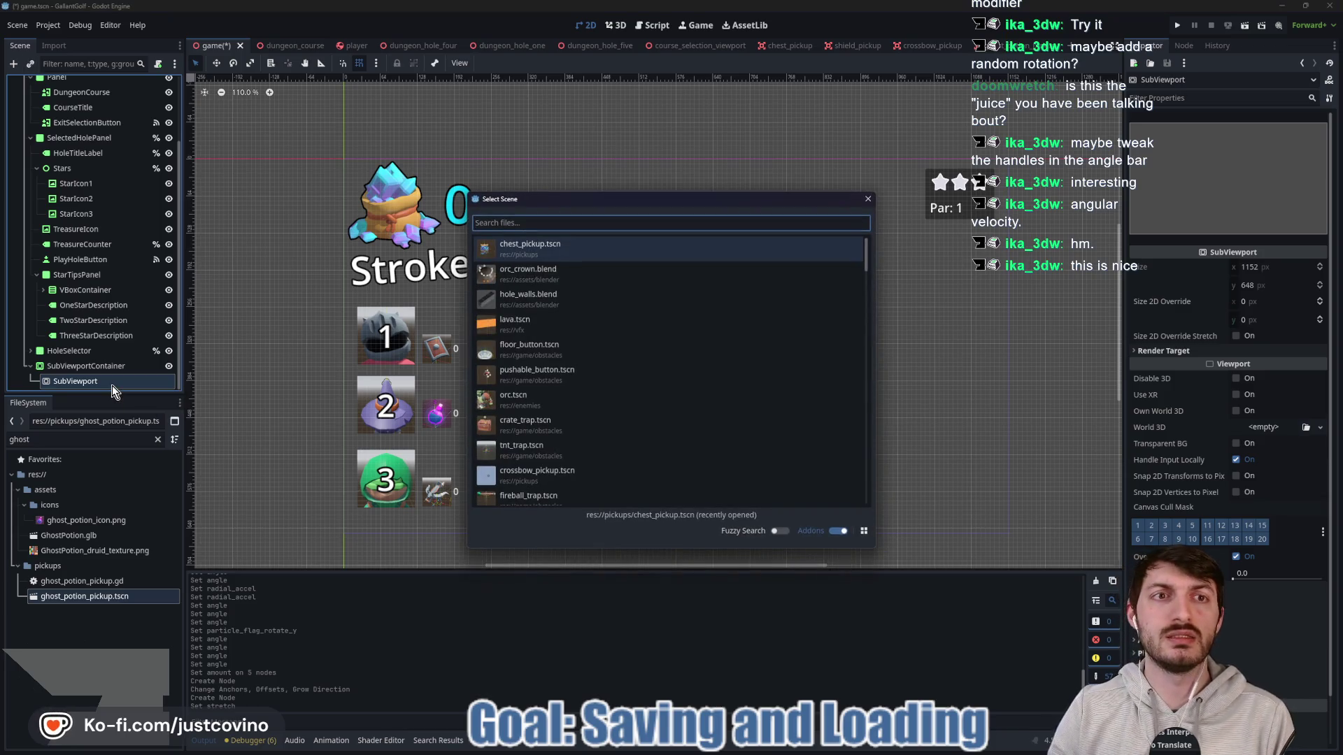
Step: Instance the course selection viewport scene into the SubViewport and enable its Transparent BG
type("course_sel")
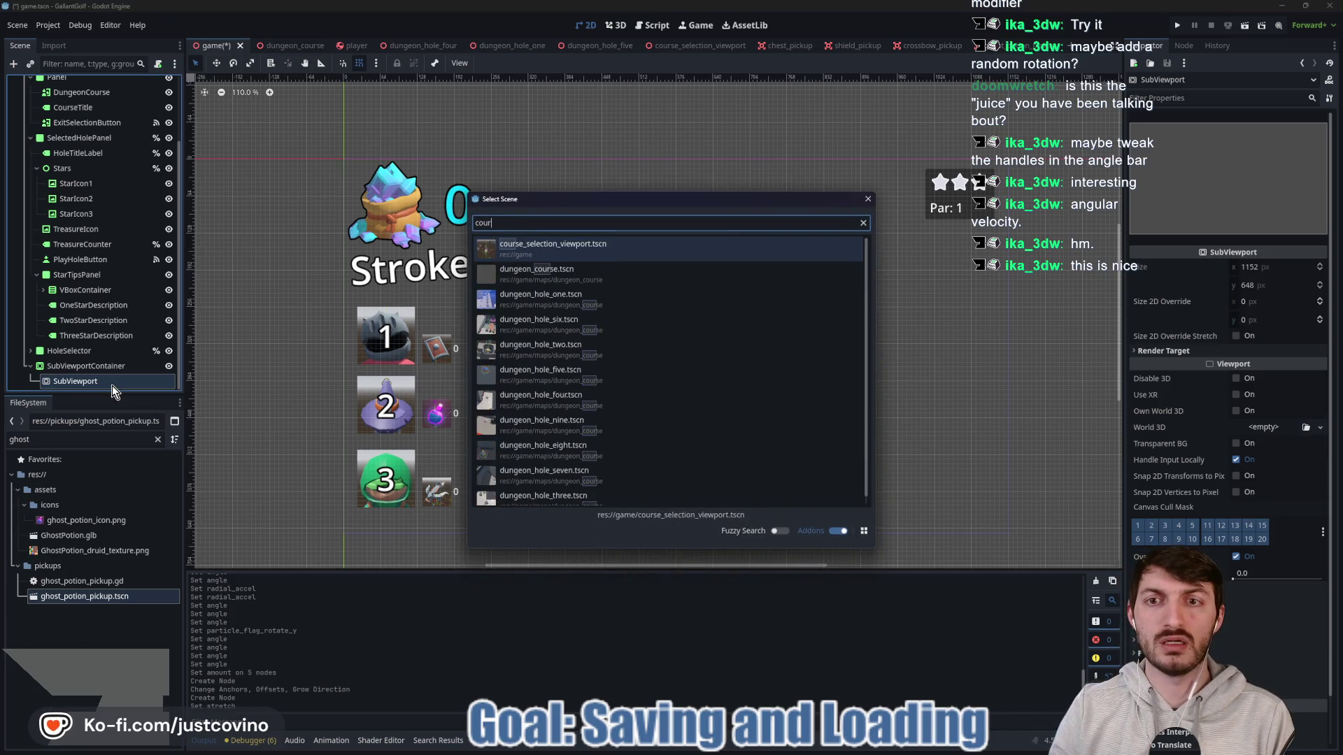
key("Return")
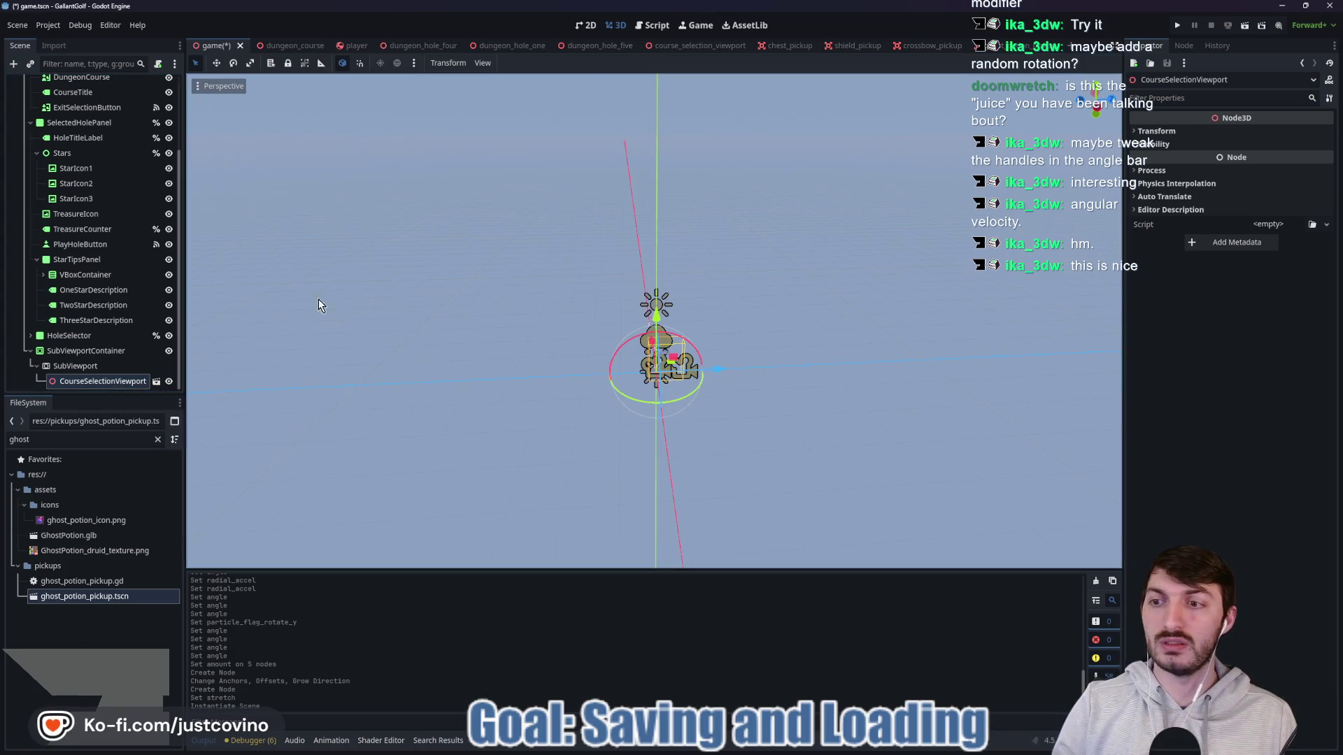
left_click(81, 355)
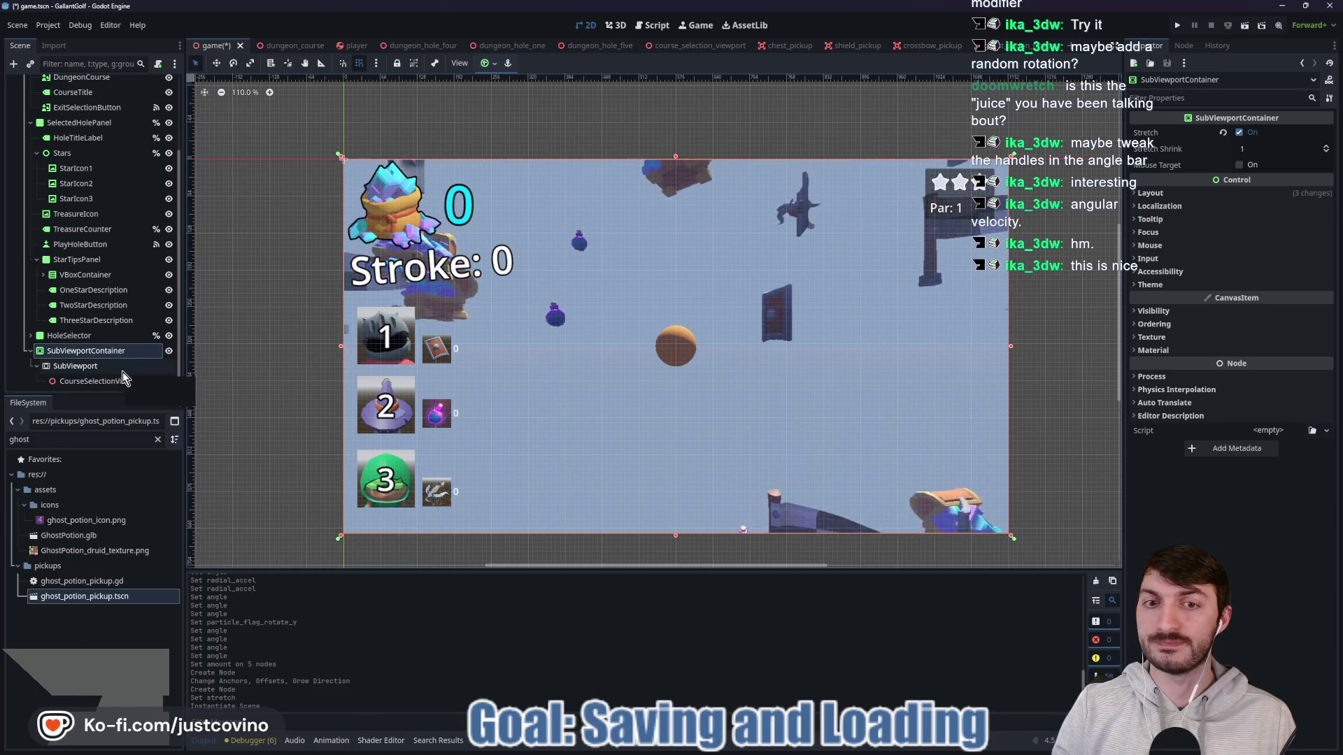
left_click(143, 366)
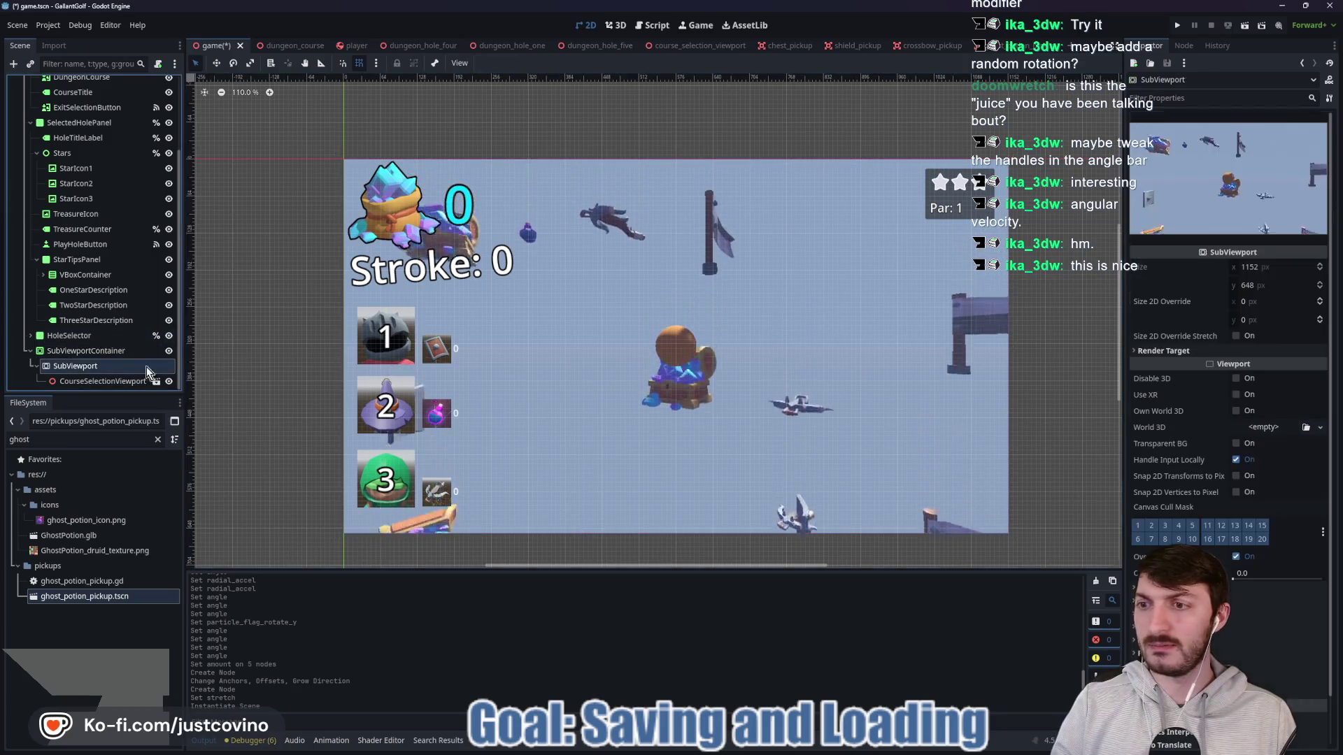
left_click(1236, 444)
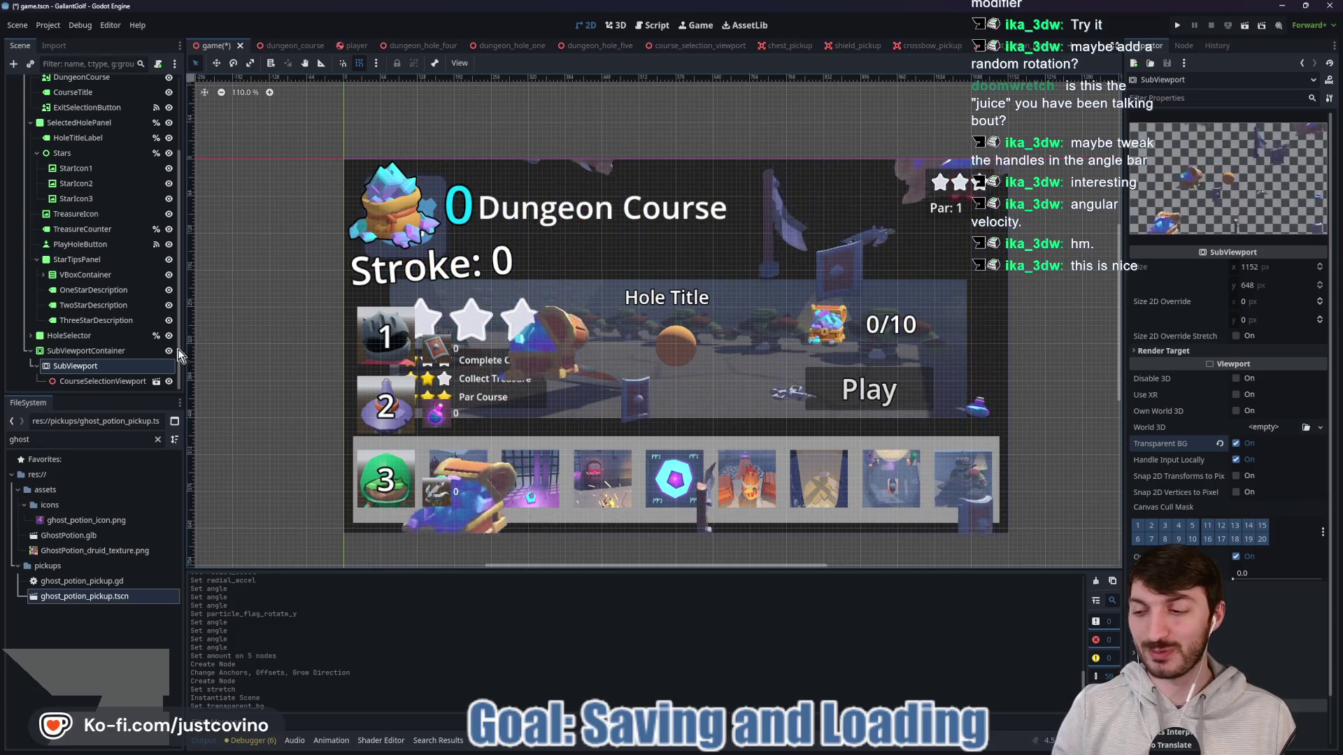
left_click(95, 350)
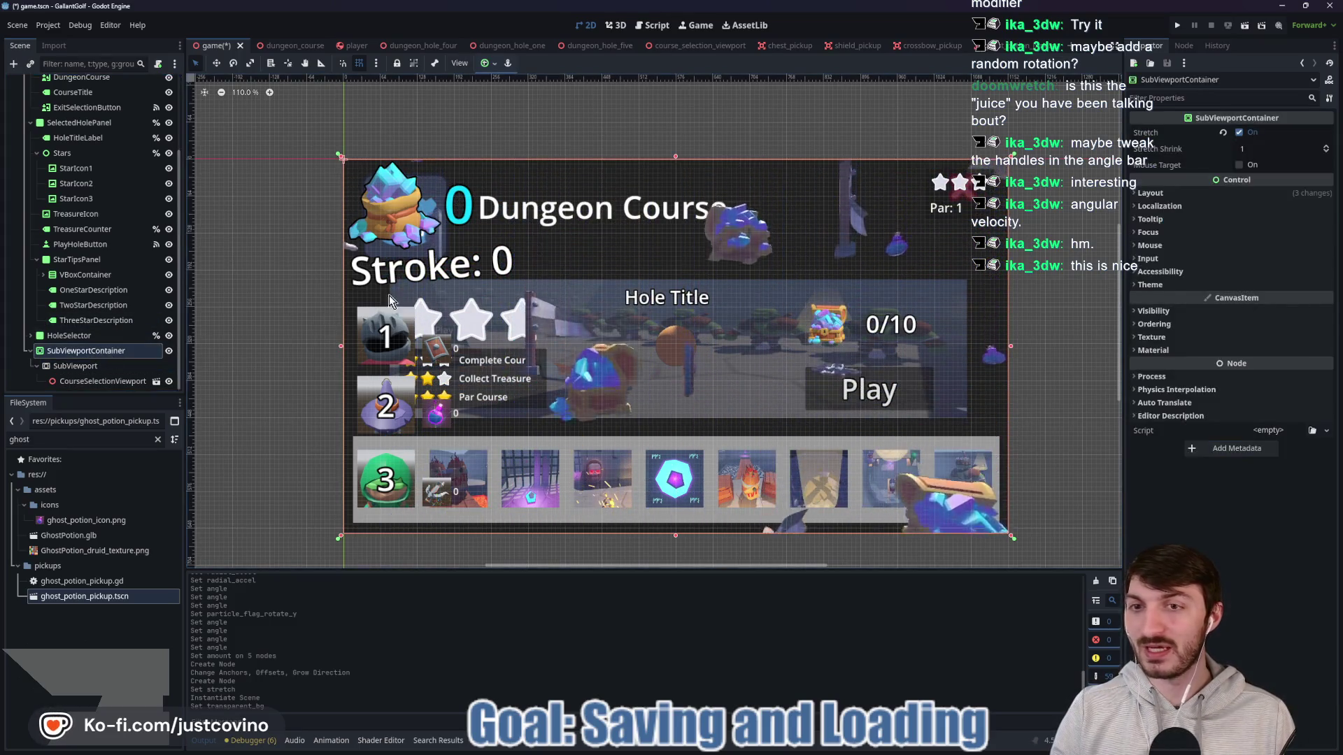
Step: Drag the SubViewportContainer up to (0, -720) above the panel and save the game scene
scroll(638, 296, "down", 10)
left_click_drag(687, 273, 650, 360)
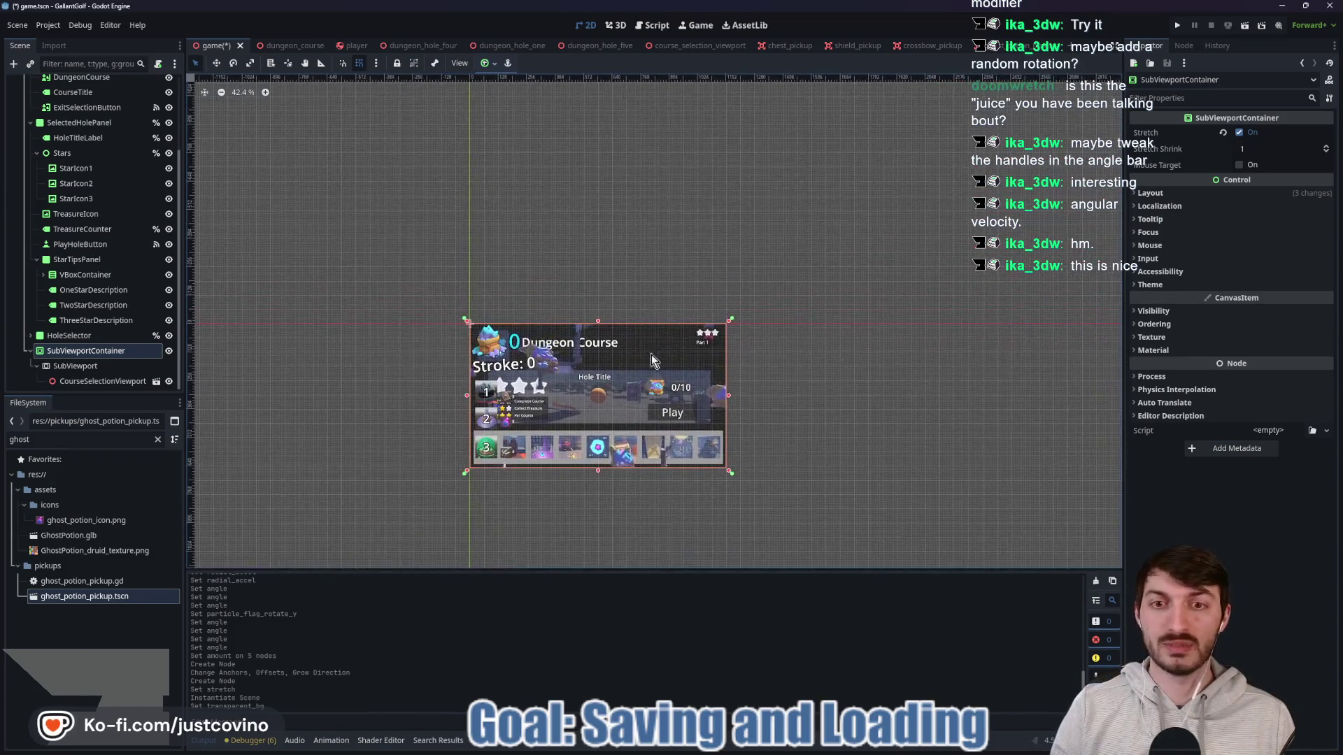
left_click_drag(589, 299, 592, 234)
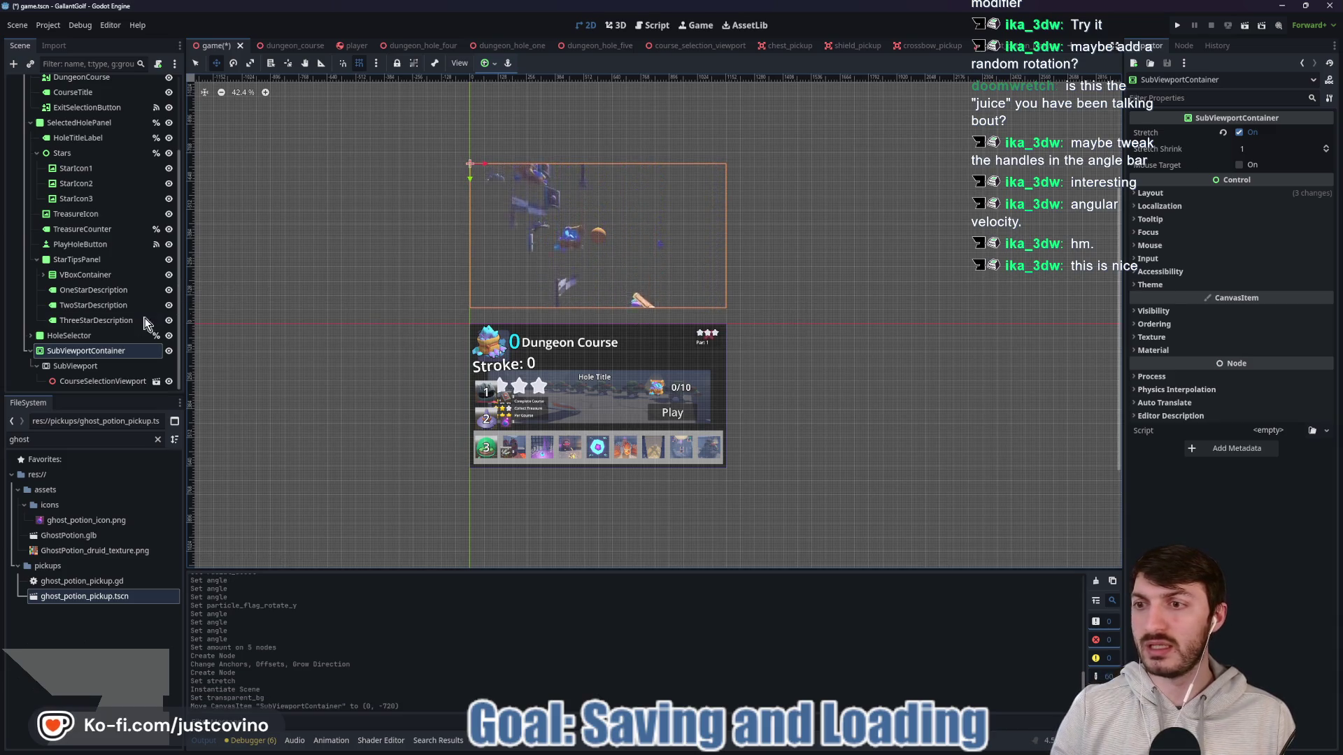
key("ctrl+s")
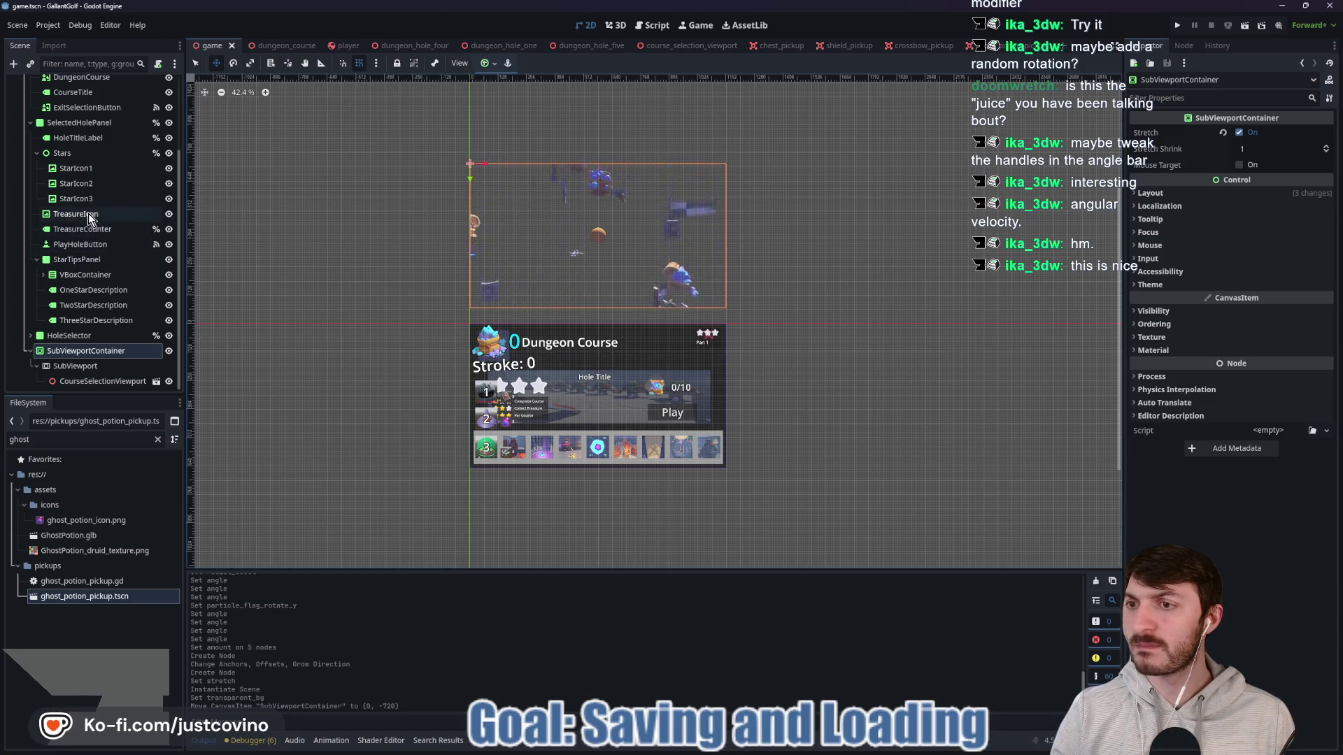
scroll(98, 165, "up", 1)
left_click(98, 165)
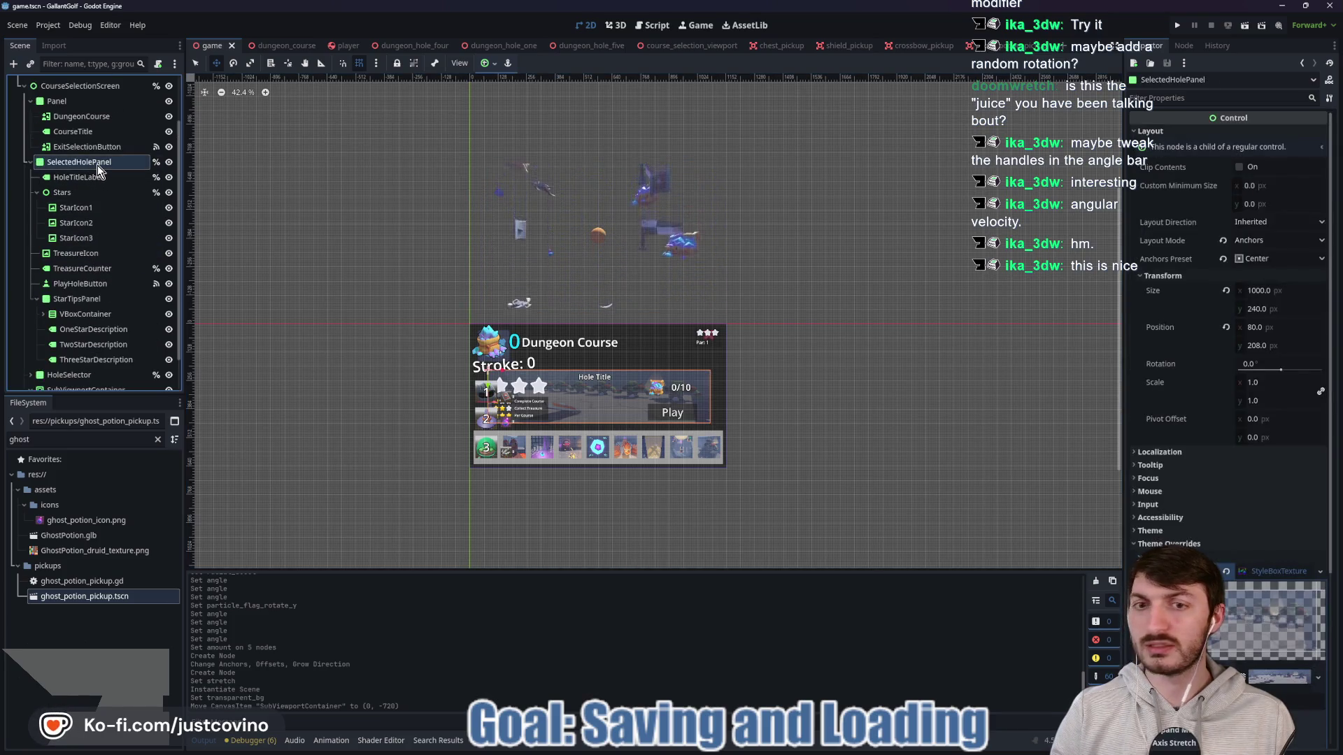
Step: Give the Panel's Styles > Panel override a new StyleBoxTexture
left_click(77, 104)
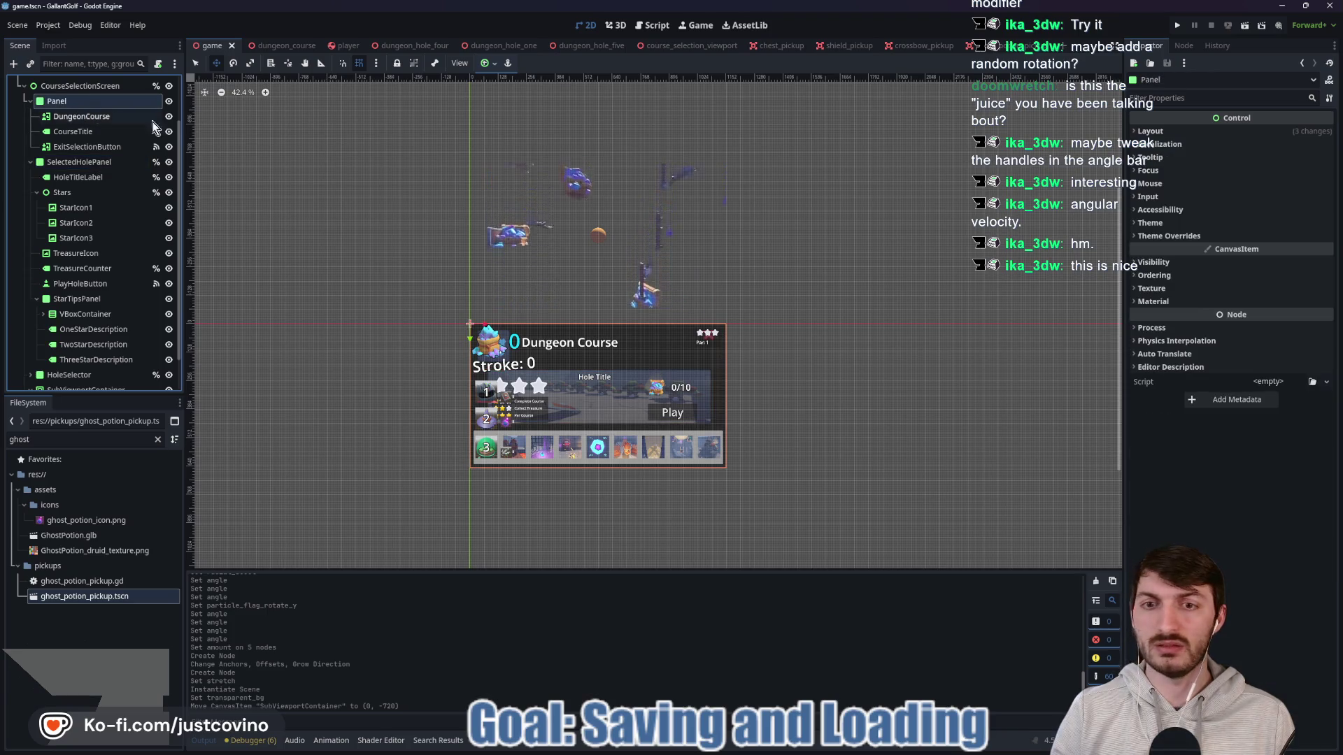
left_click(1192, 236)
left_click(1193, 249)
left_click(1284, 263)
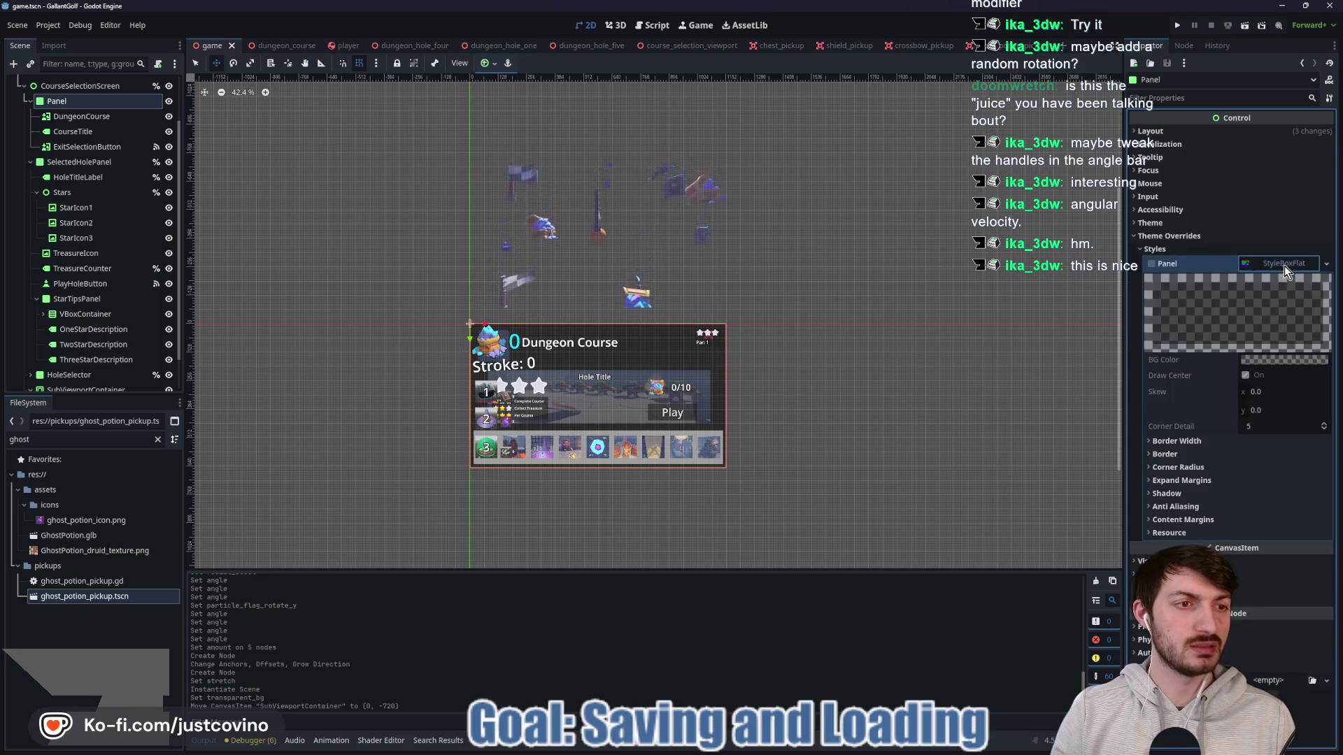
right_click(1284, 265)
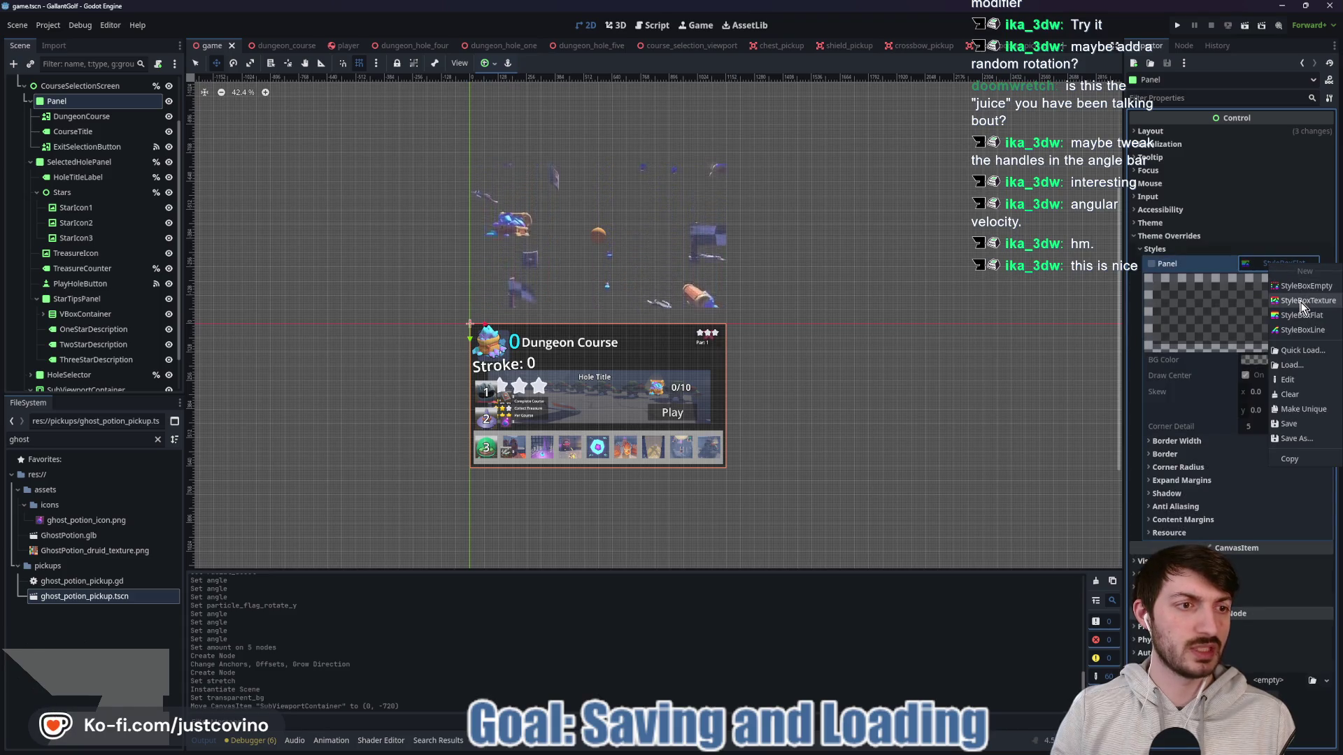
left_click(1301, 300)
left_click(1281, 262)
left_click(1281, 263)
left_click(1273, 358)
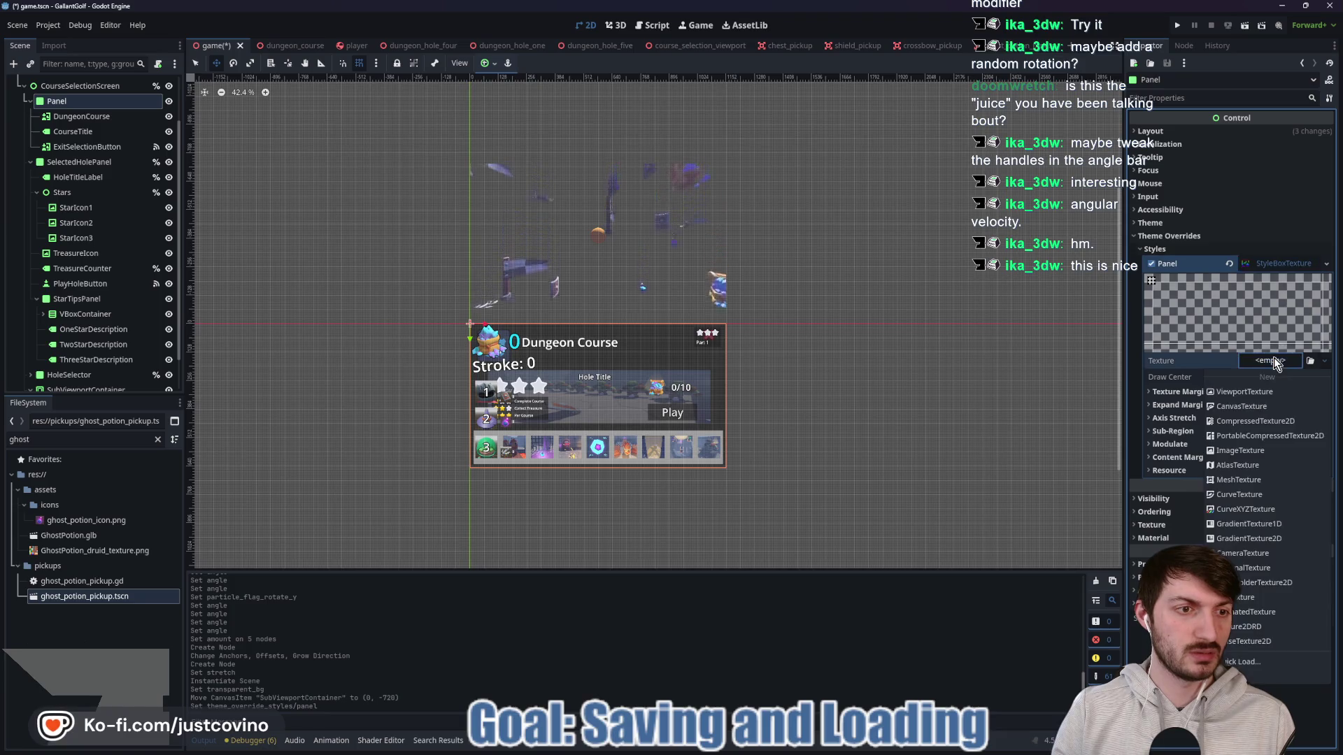
left_click(1260, 392)
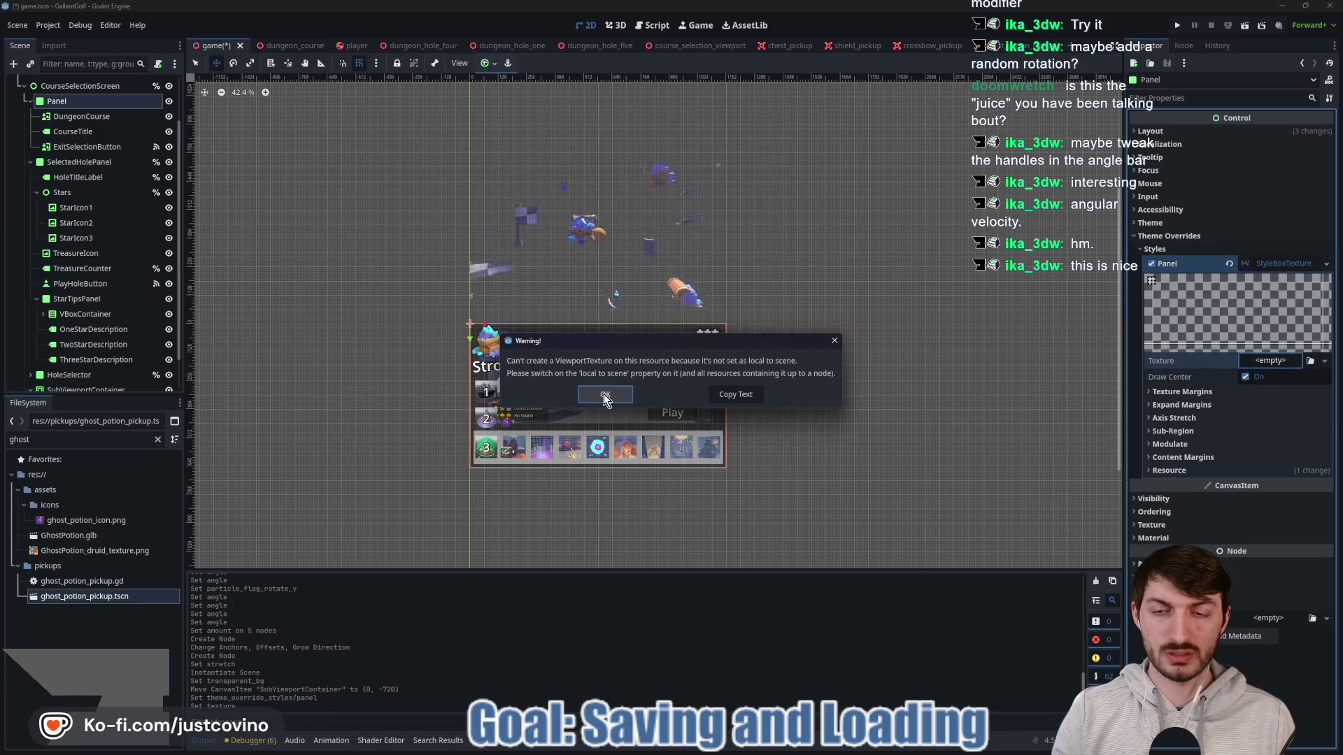
left_click(604, 393)
Step: Make the style Local to Scene, use a ViewportTexture from the SubViewport, and save
left_click(1189, 470)
left_click(1249, 486)
left_click(1262, 362)
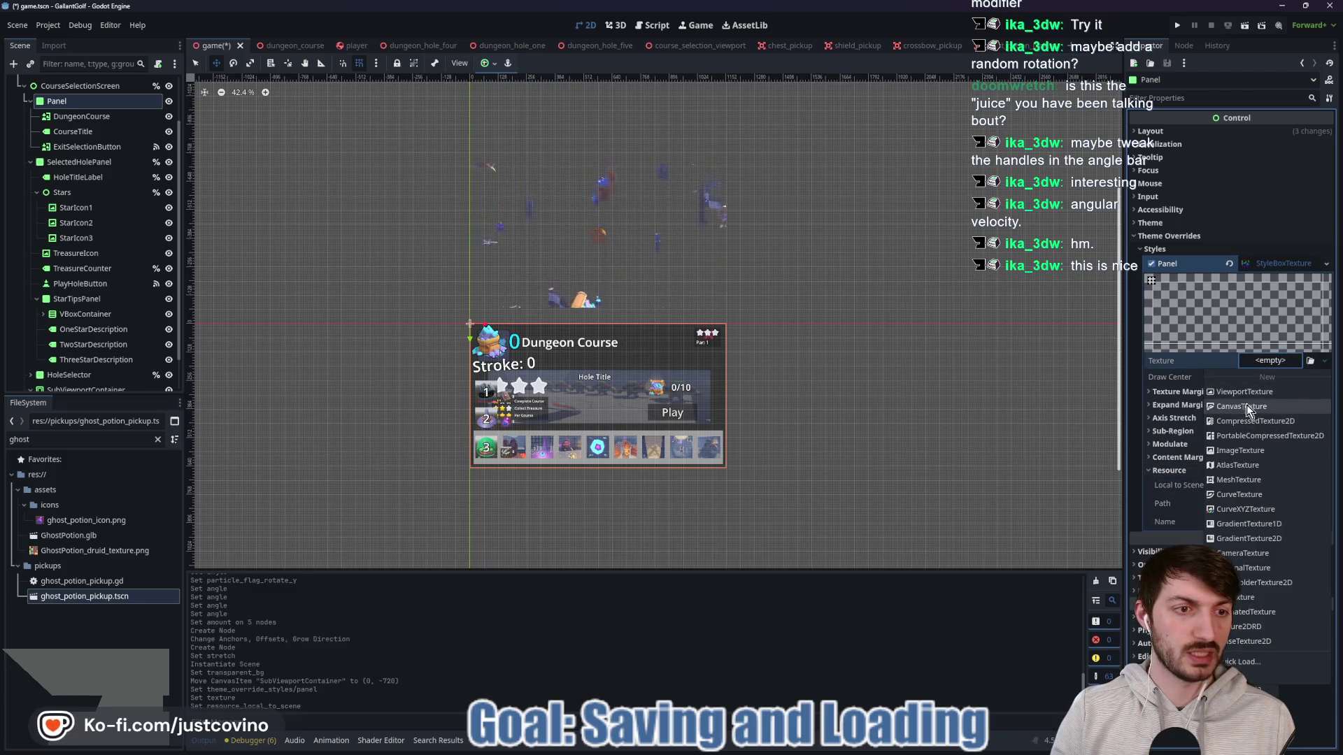
left_click(1244, 392)
left_click(657, 548)
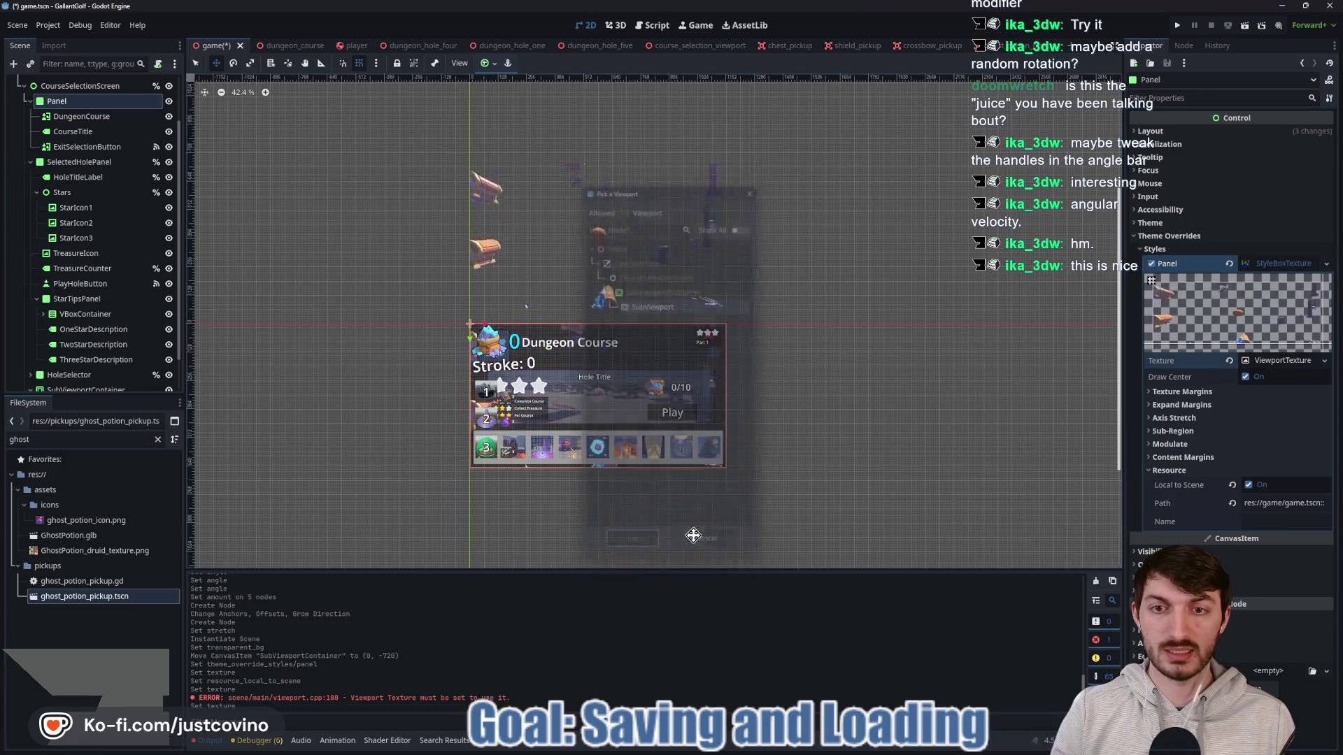
scroll(804, 401, "down", 2)
scroll(804, 408, "up", 2)
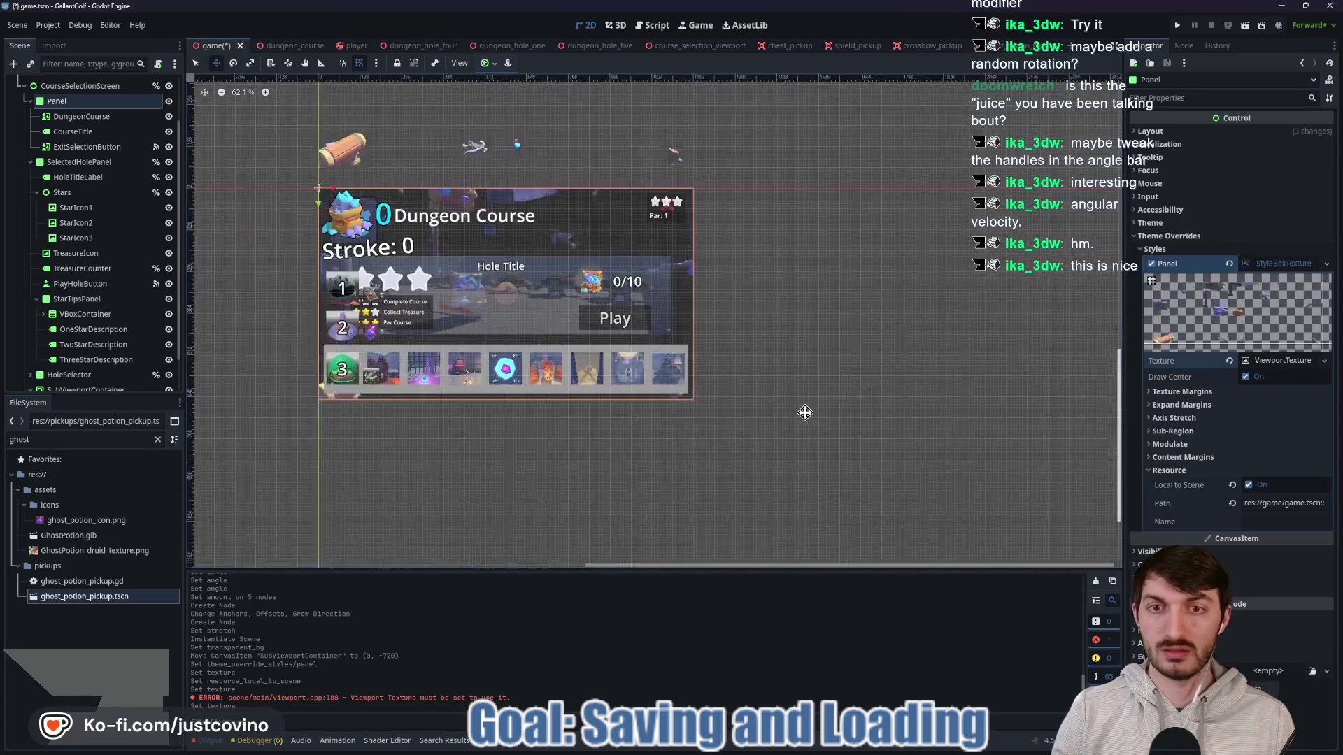
scroll(912, 418, "left", 2)
scroll(911, 418, "up", 3)
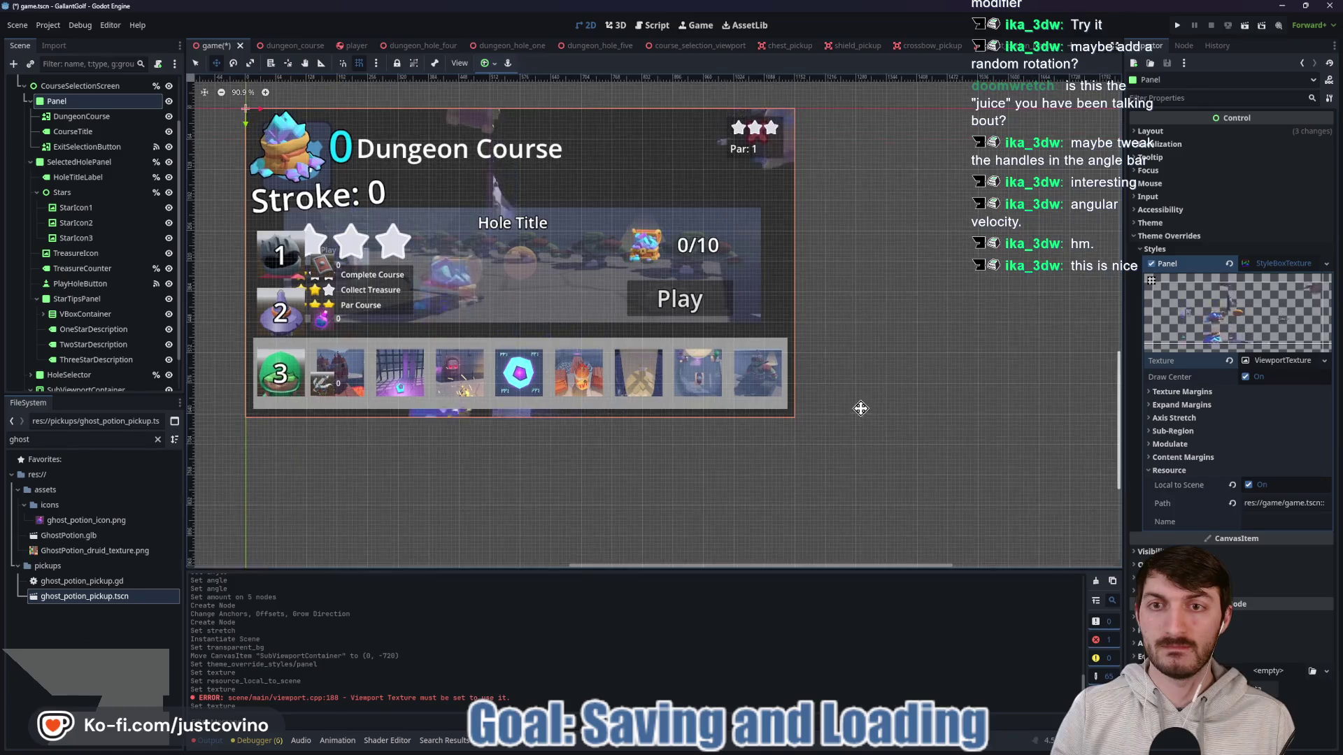
scroll(860, 404, "left", 3)
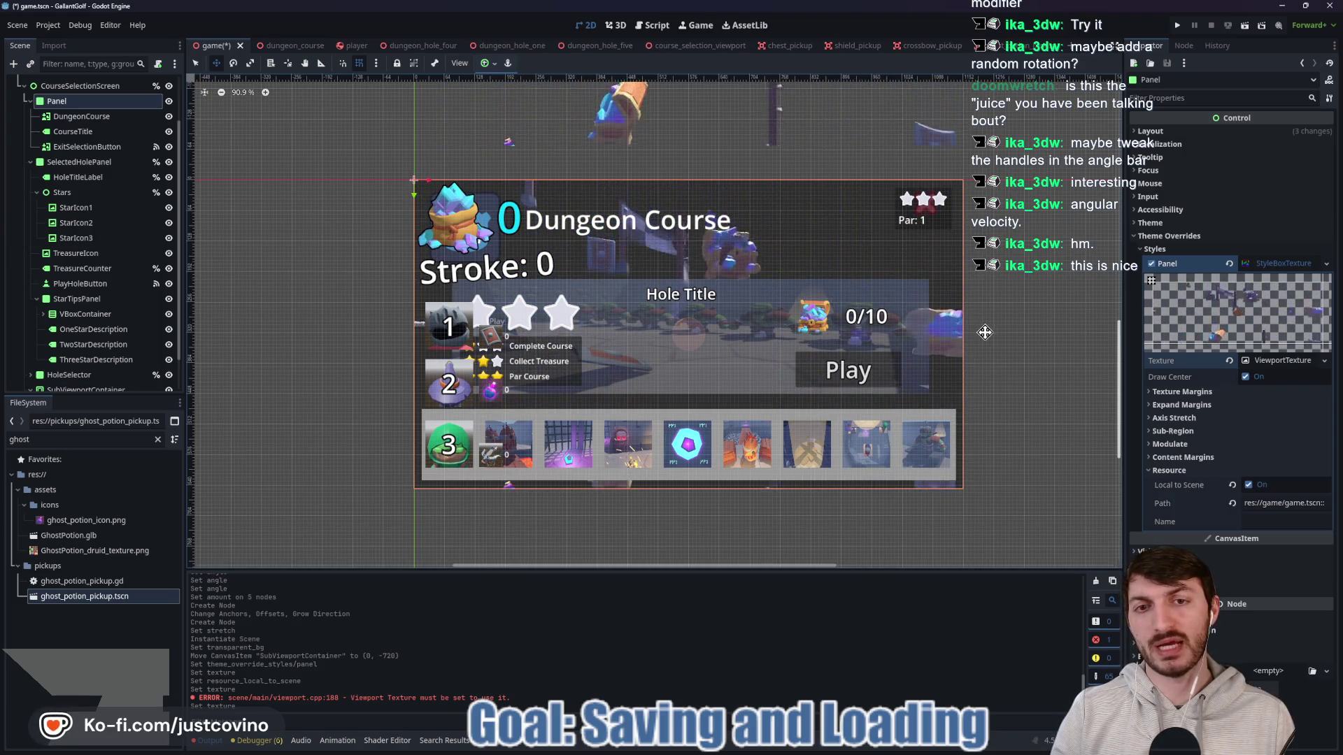
scroll(1007, 341, "down", 1)
key("ctrl+s")
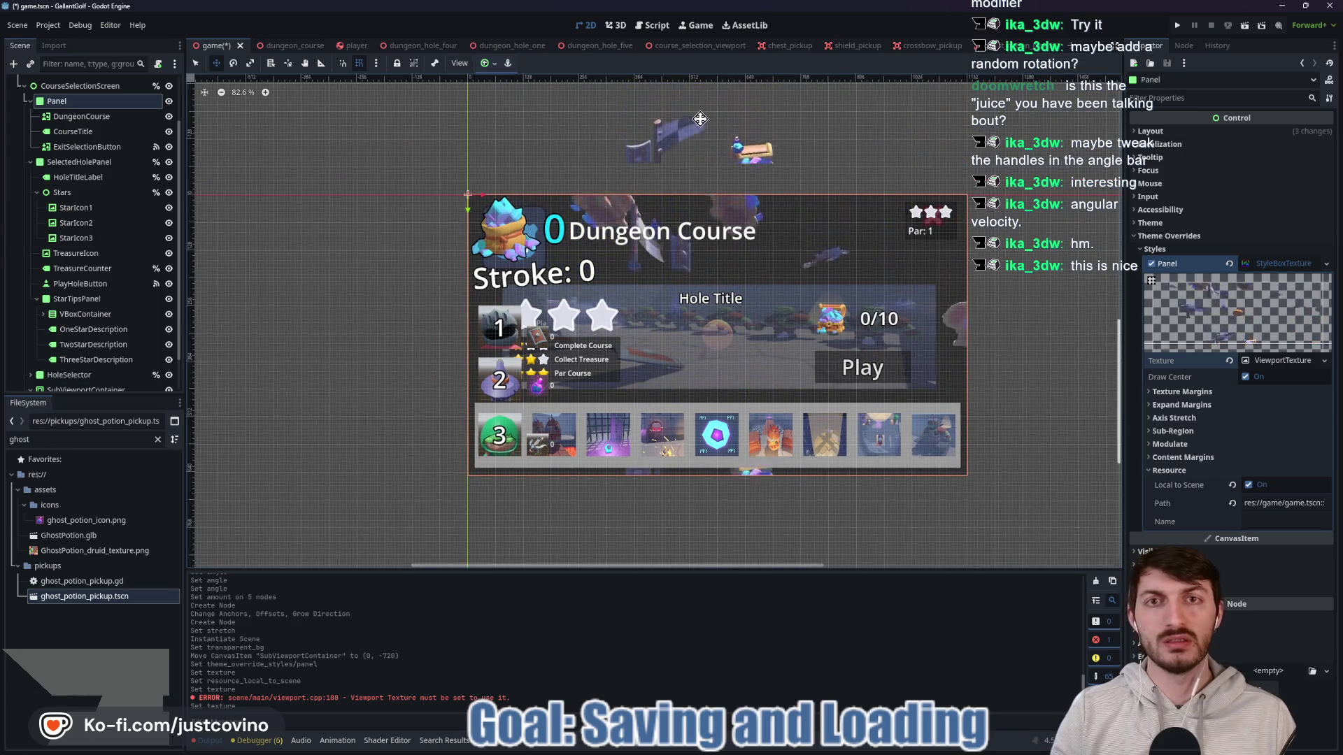
Step: Delete the ScreenshotController node from dungeon_course, then return to the game scene
left_click(340, 46)
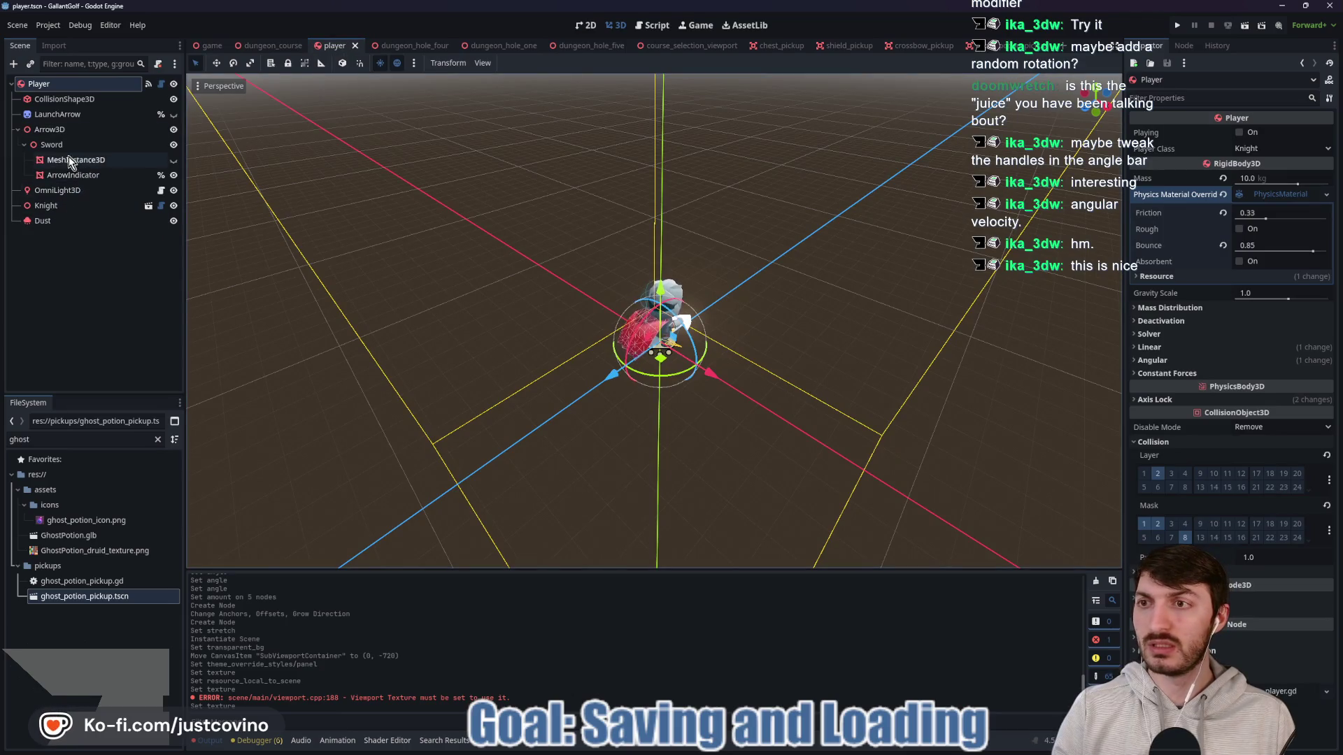
left_click(294, 46)
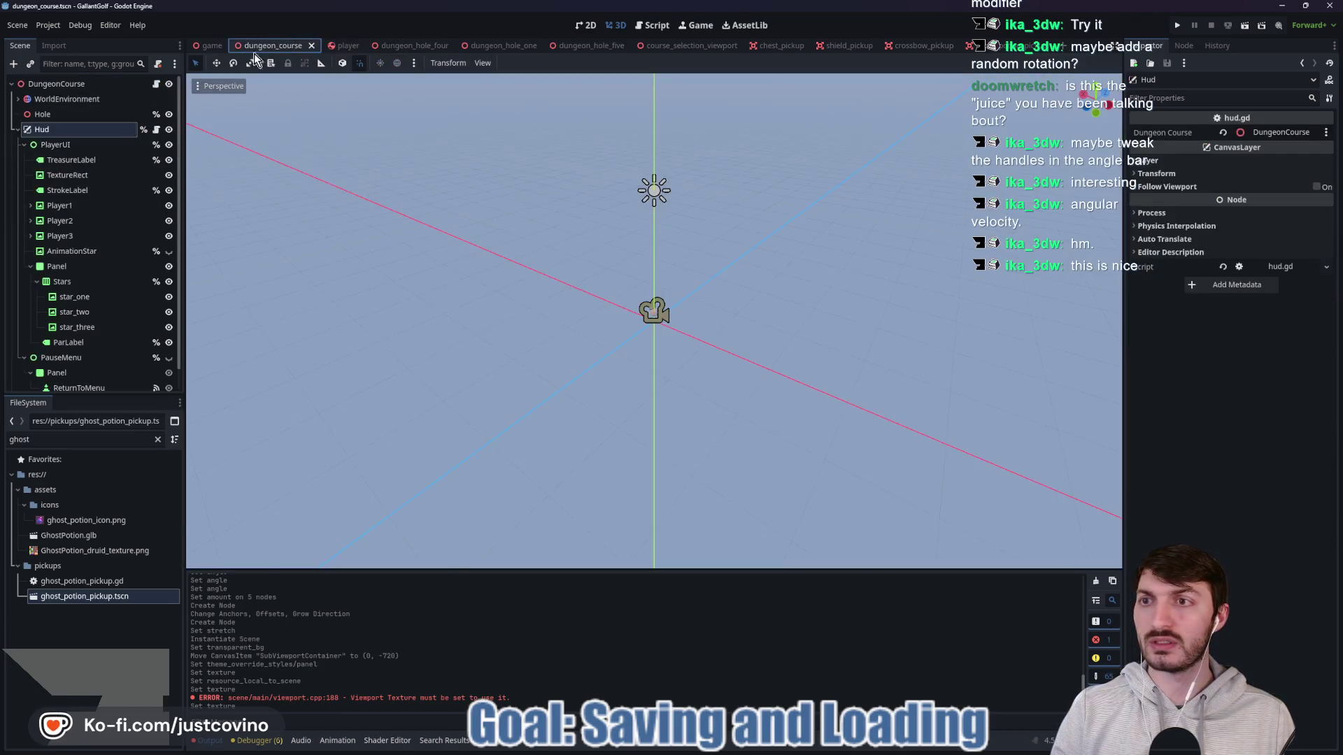
left_click(17, 130)
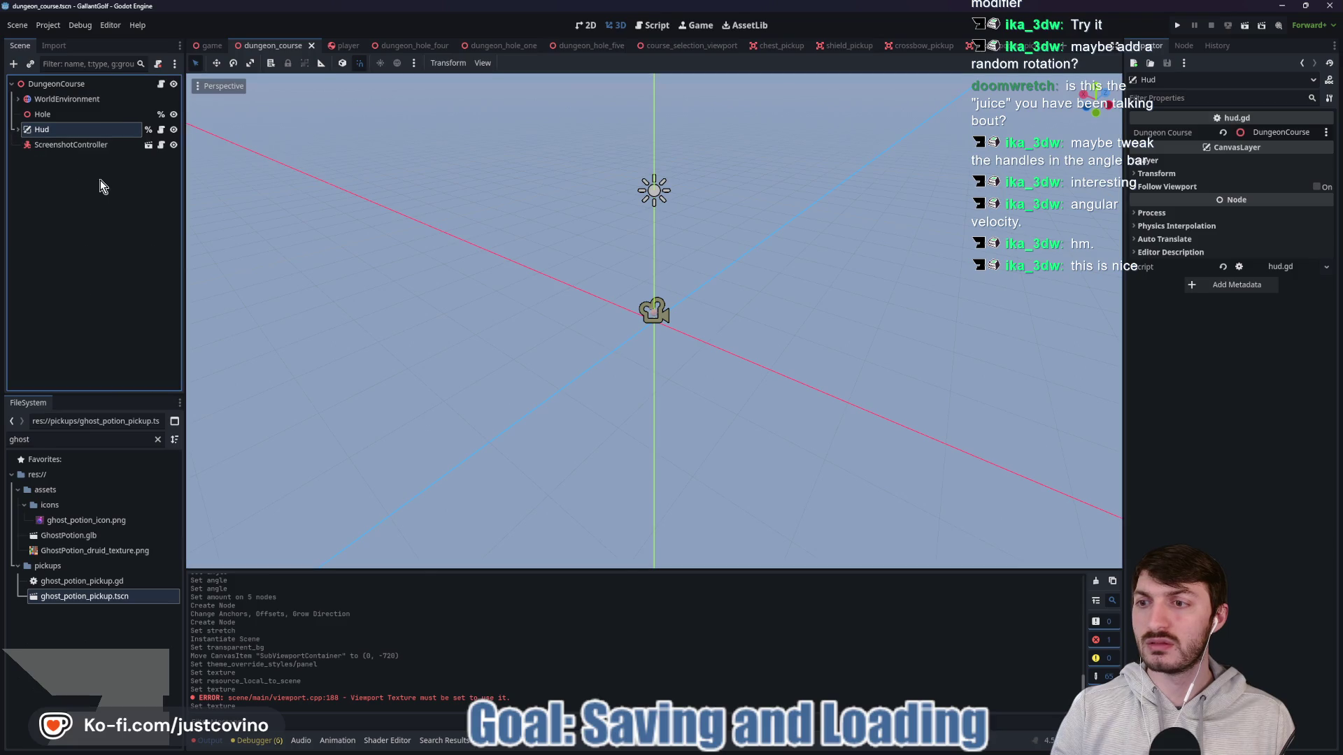
left_click(70, 147)
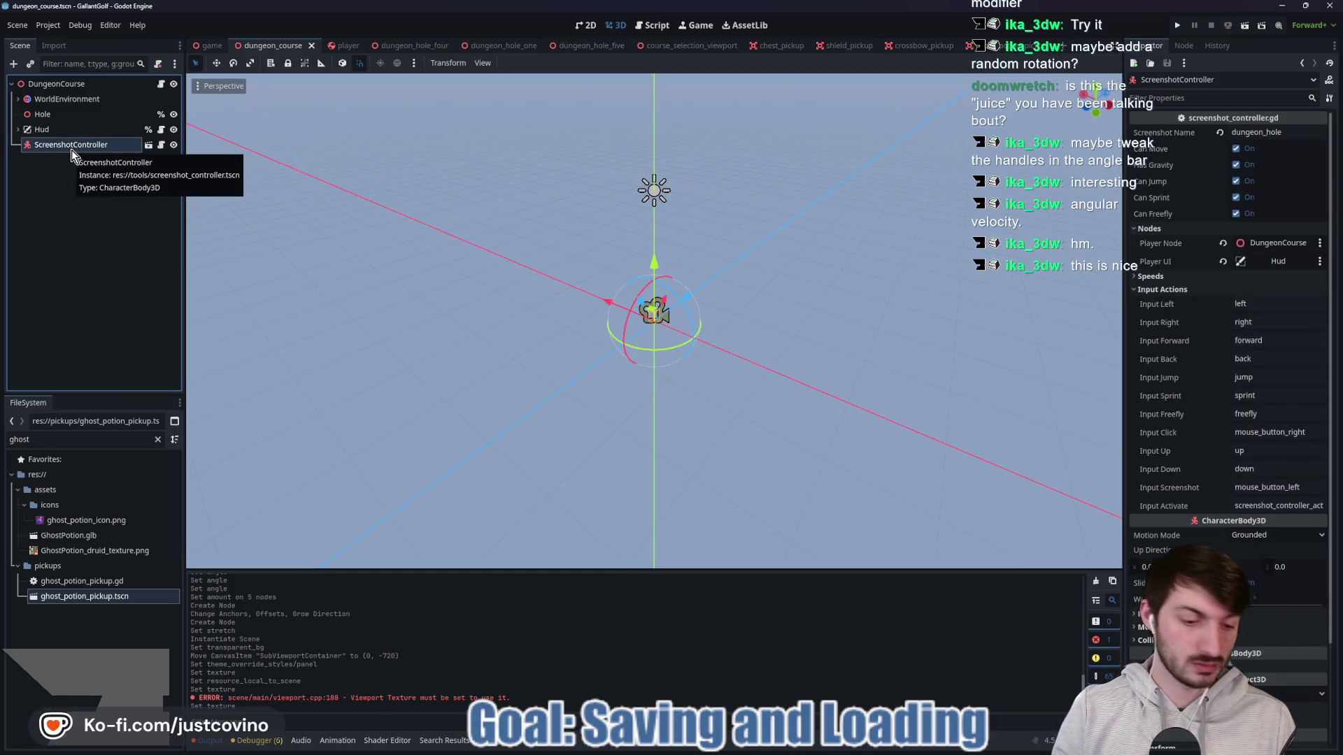
key("Delete")
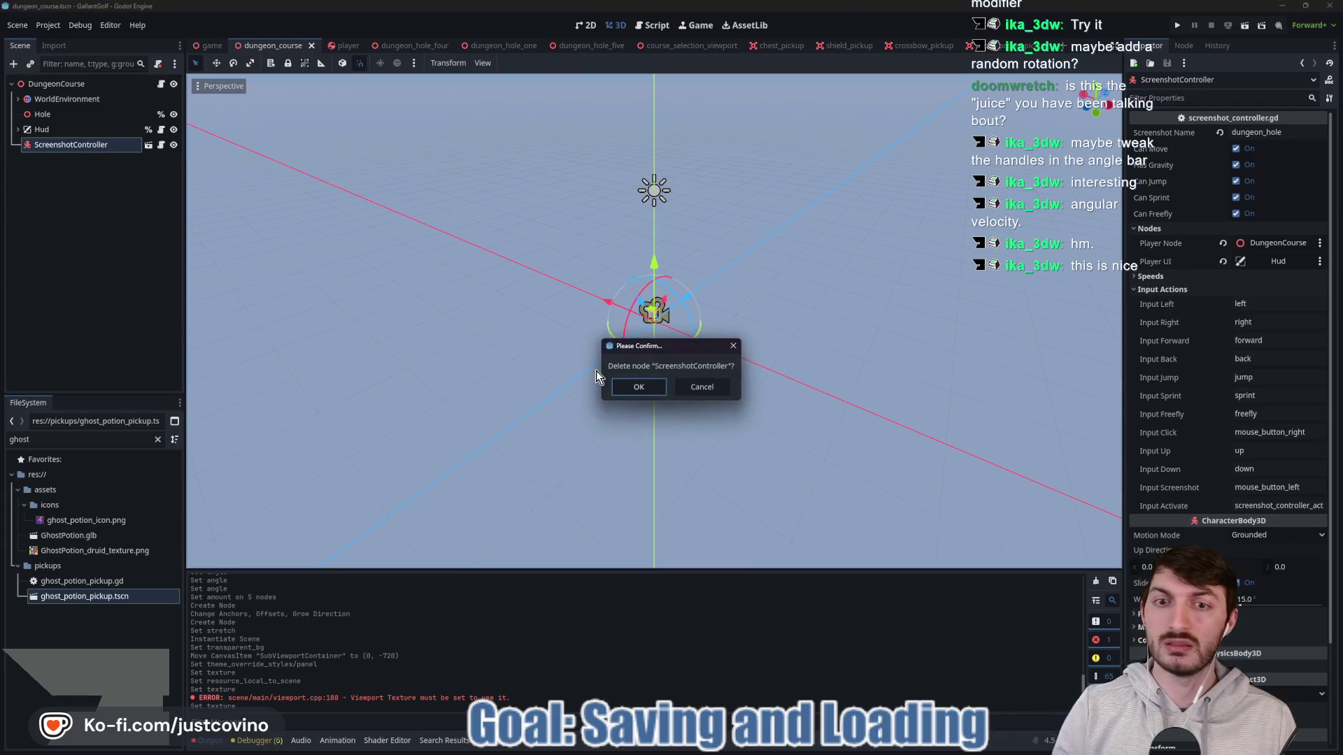
left_click(644, 389)
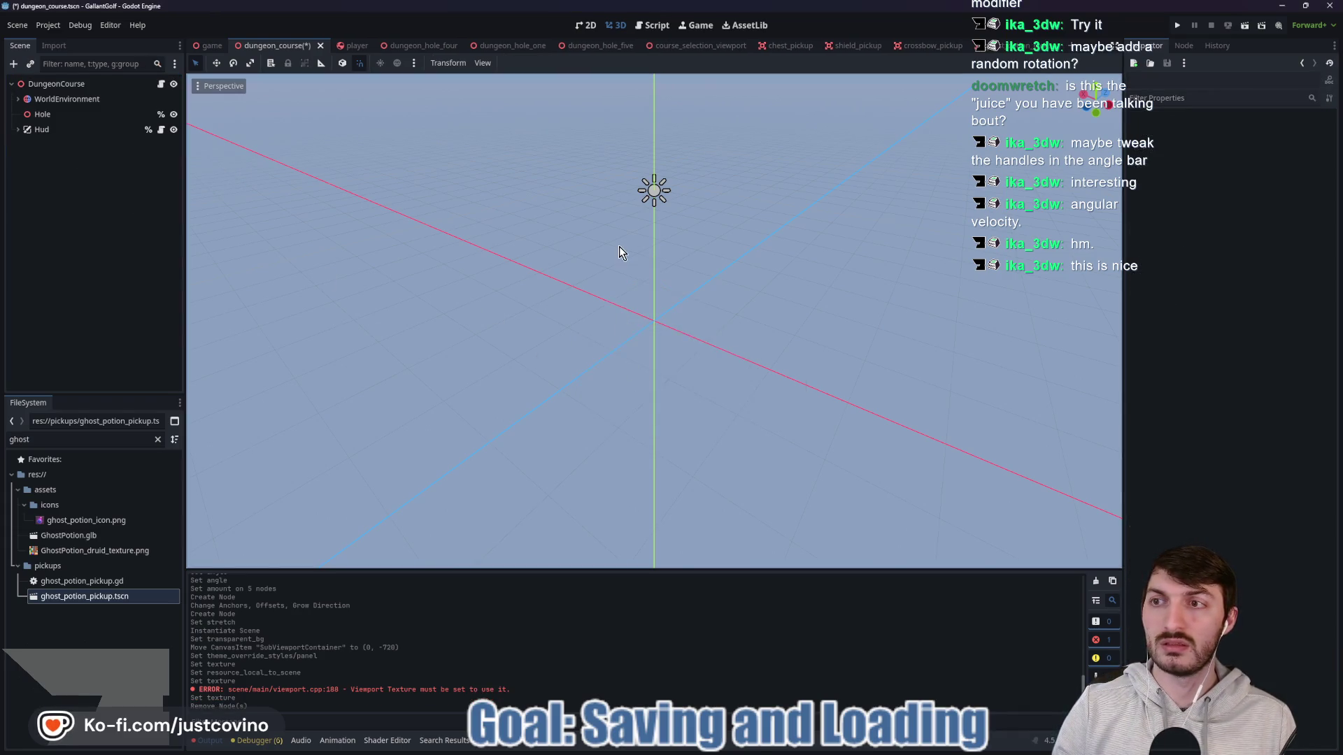
left_click(587, 26)
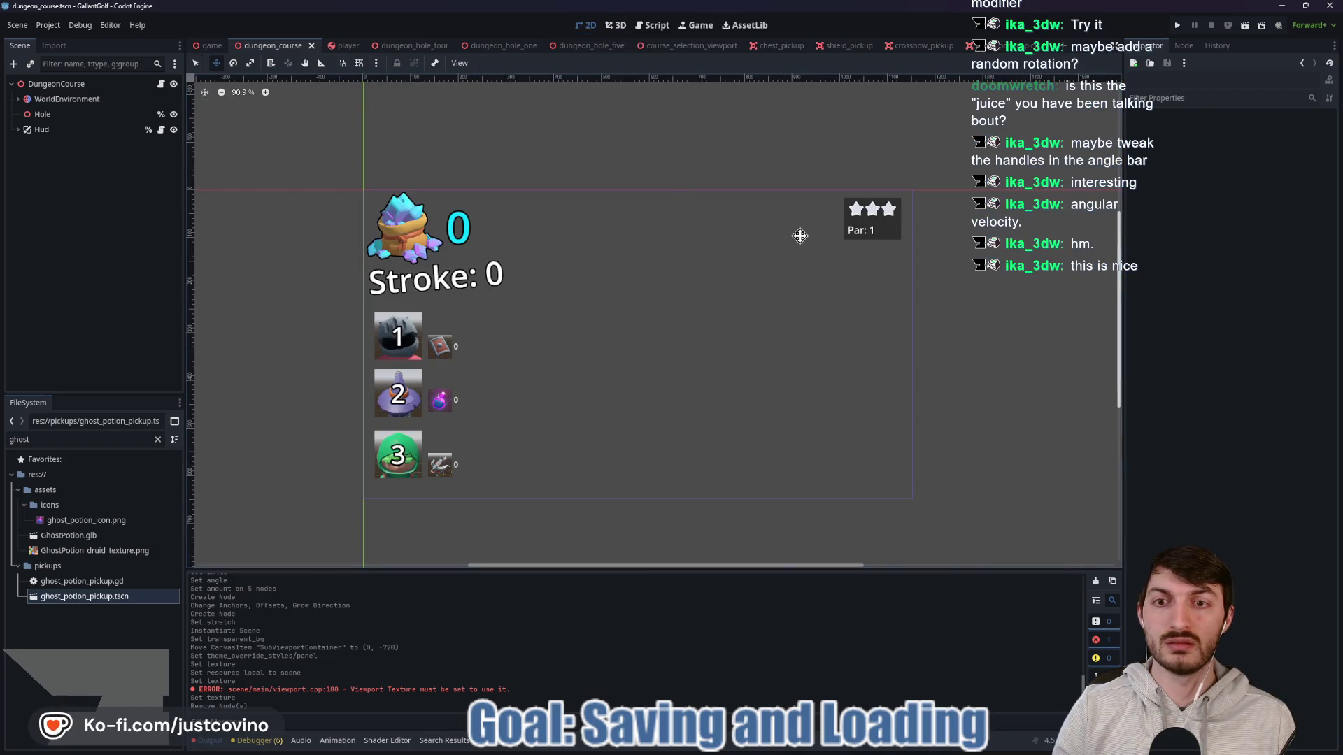
left_click(210, 45)
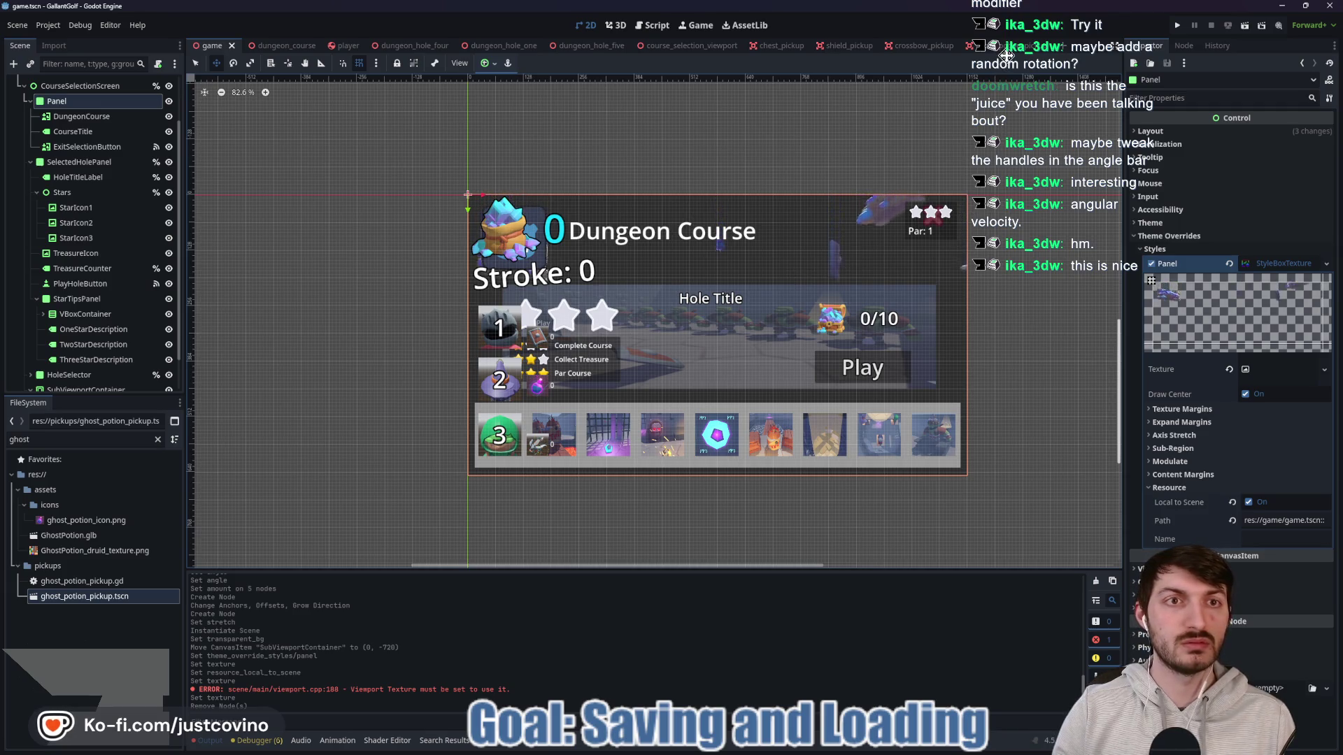
Step: Check the SubViewportContainer and Panel, then revert the Panel's viewport-texture style override
left_click_drag(937, 131, 878, 140)
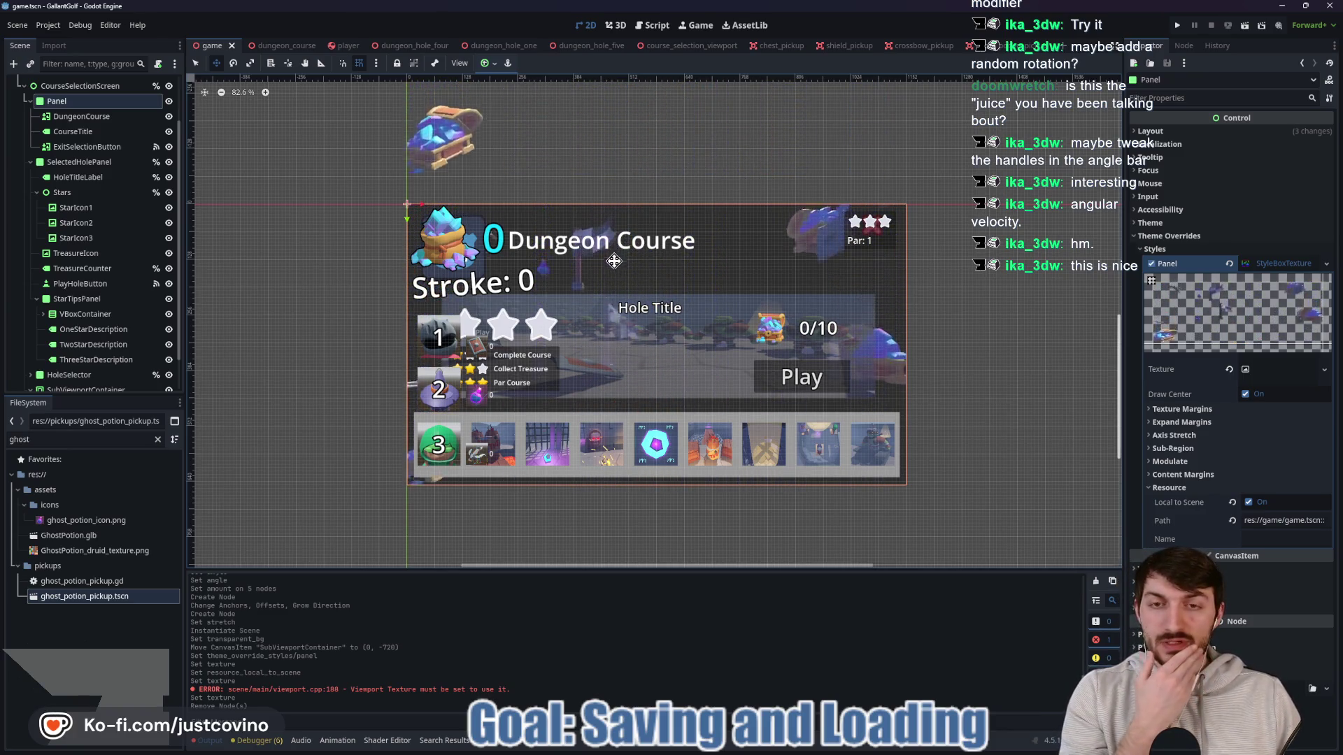
scroll(77, 168, "up", 2)
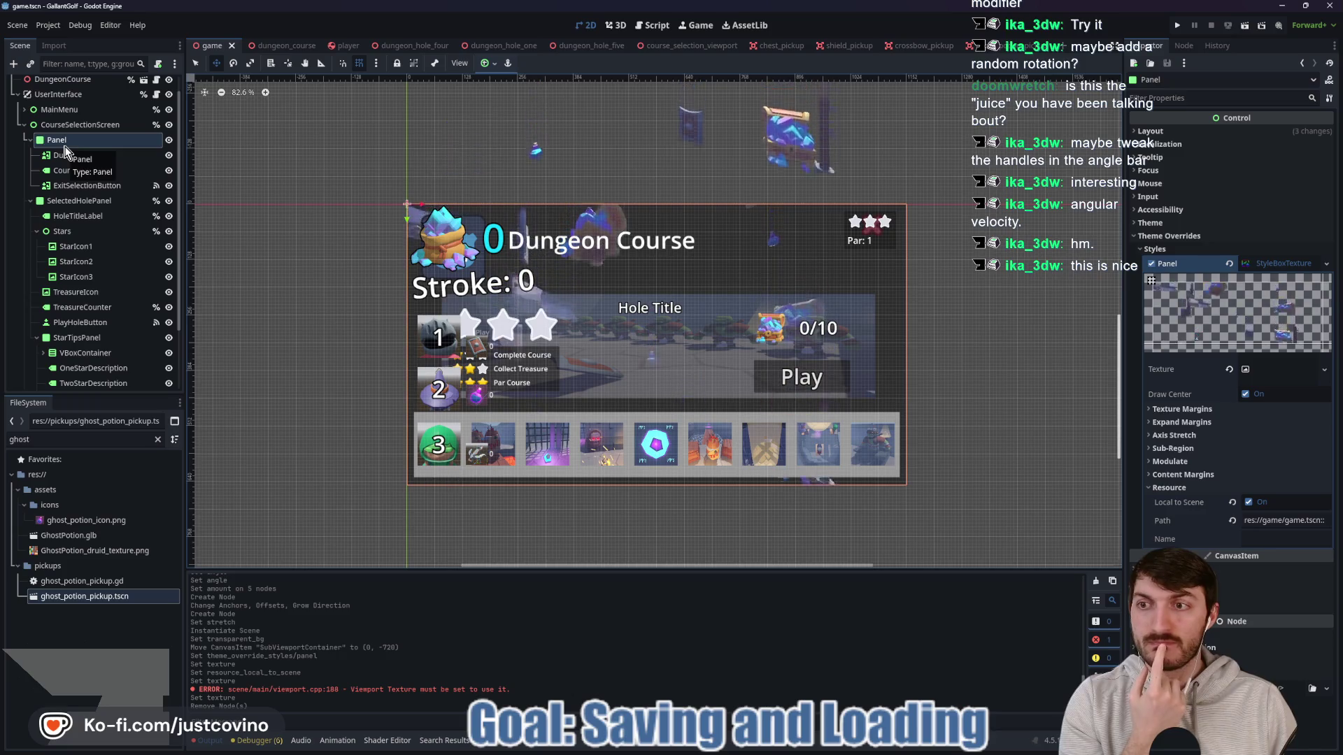
scroll(89, 203, "down", 3)
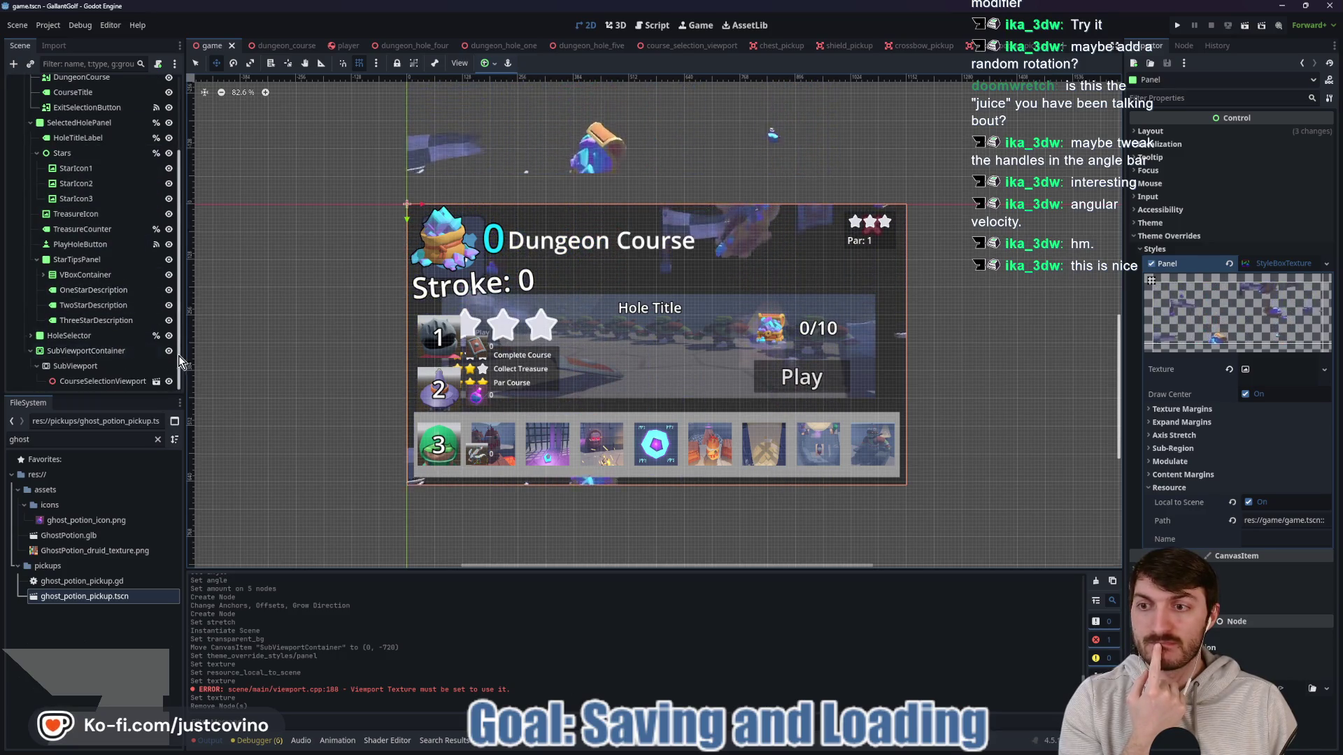
left_click(117, 352)
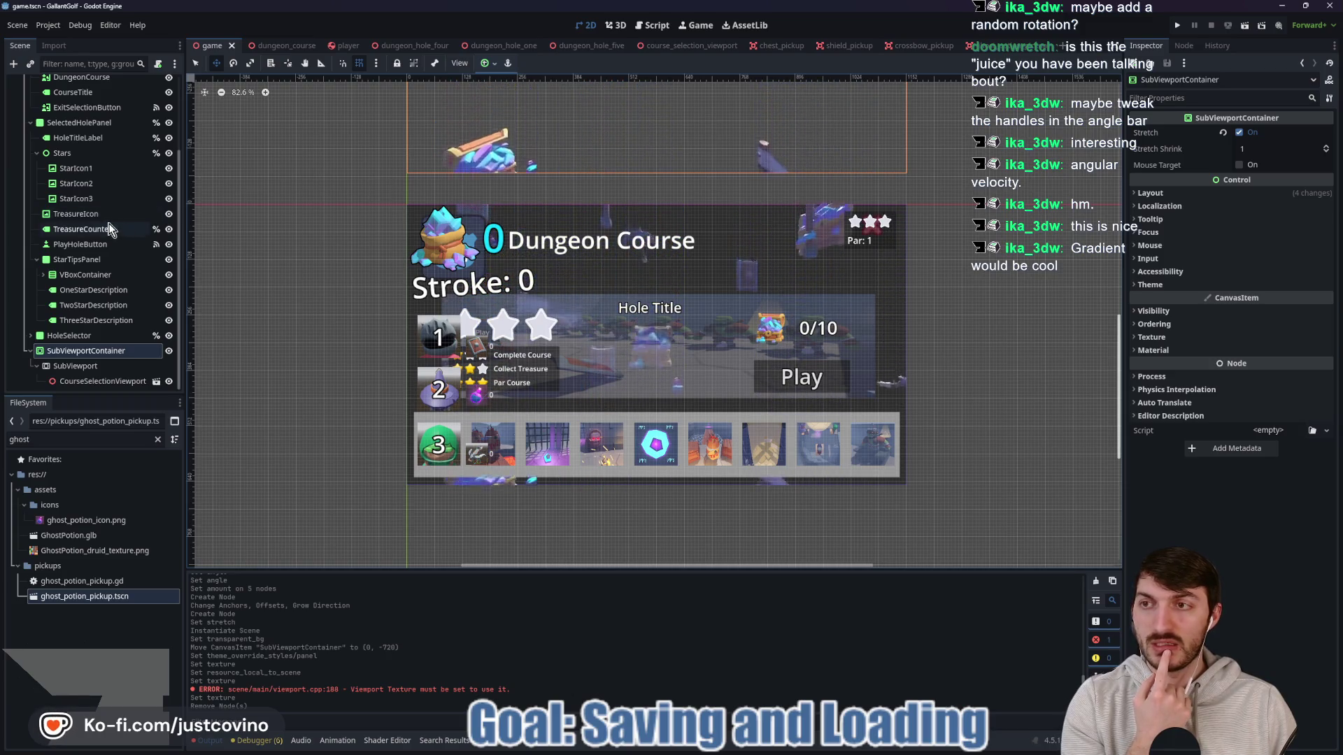
scroll(106, 222, "up", 3)
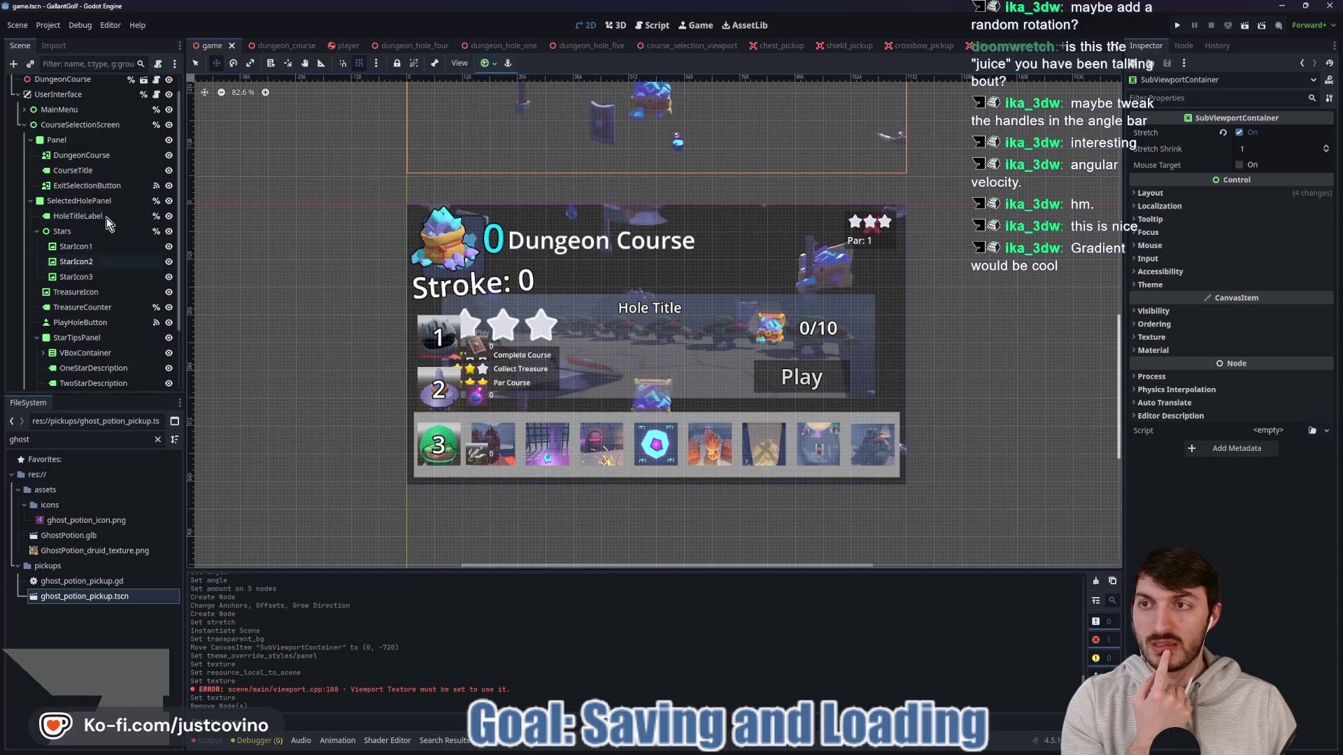
left_click(104, 140)
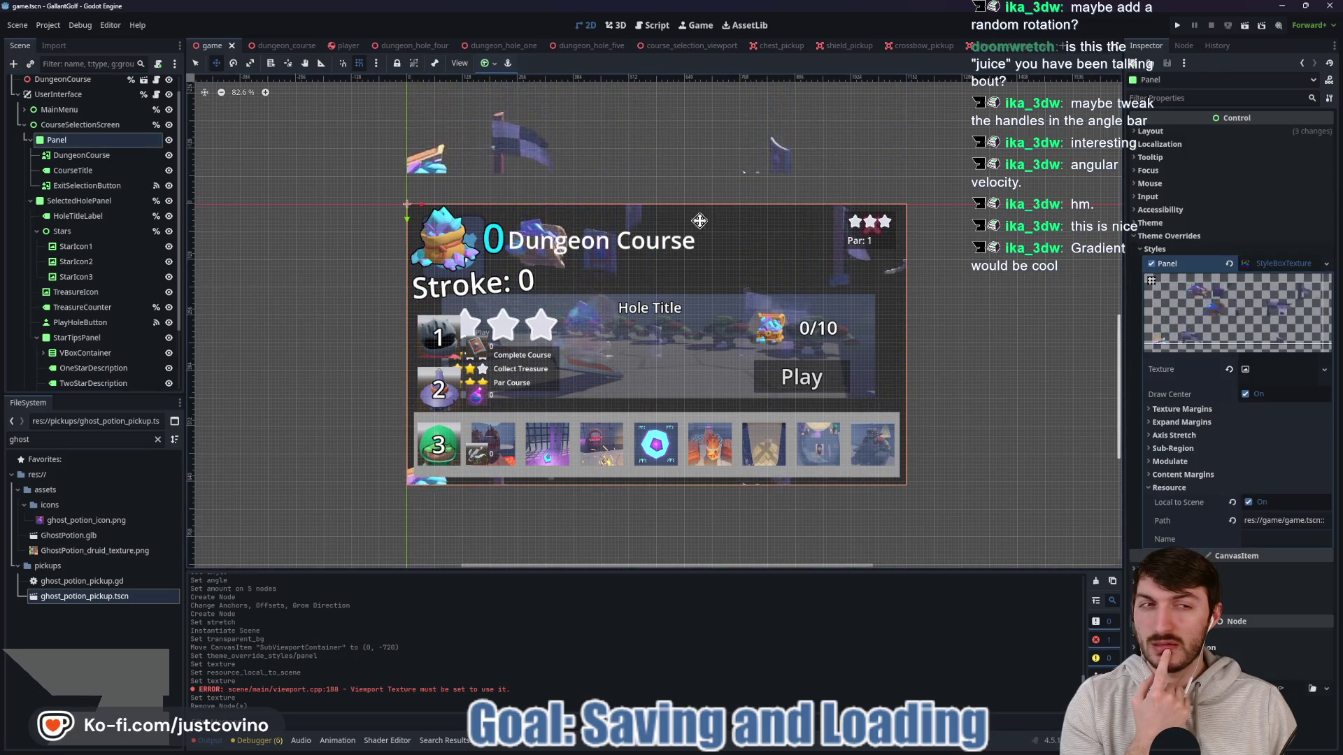
left_click(1229, 264)
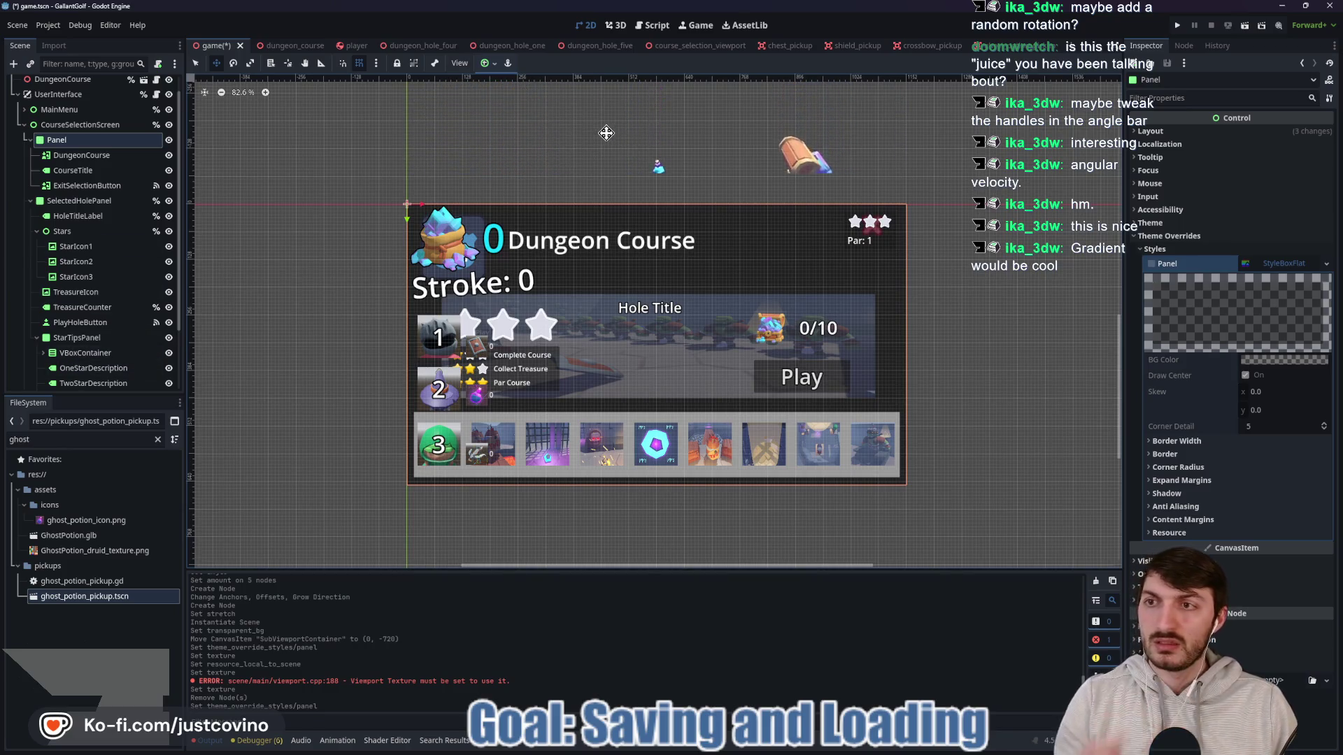
Step: Drag the SubViewportContainer back down to (0, 0) behind the course panel
scroll(605, 133, "down", 2)
left_click(633, 168)
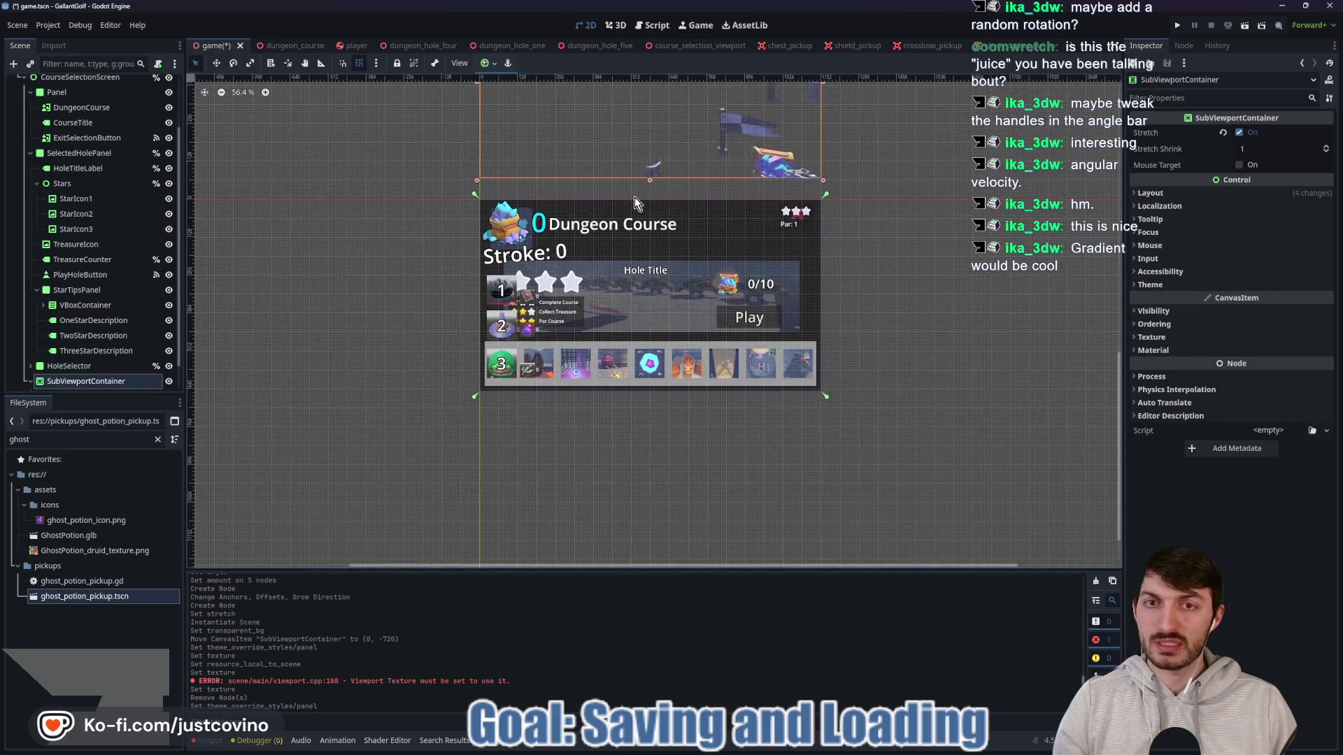
left_click_drag(627, 145, 625, 316)
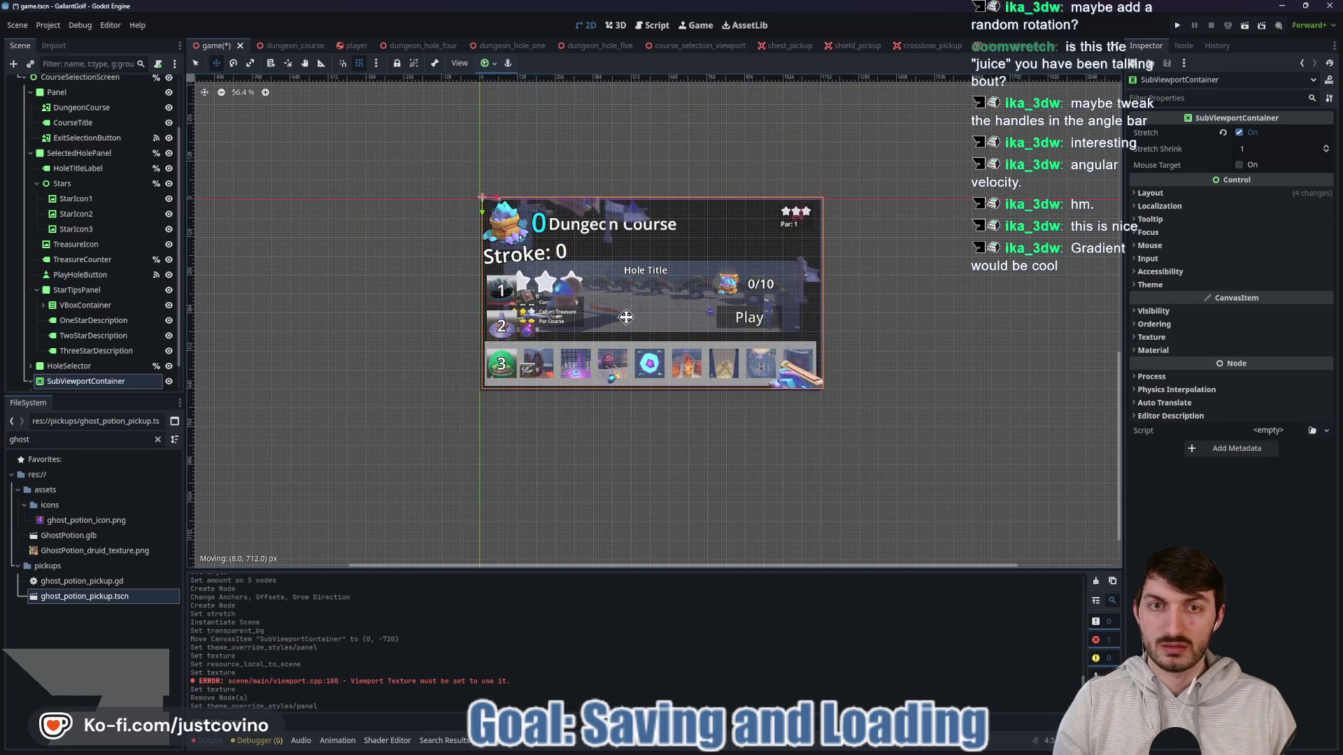
left_click_drag(625, 319, 625, 319)
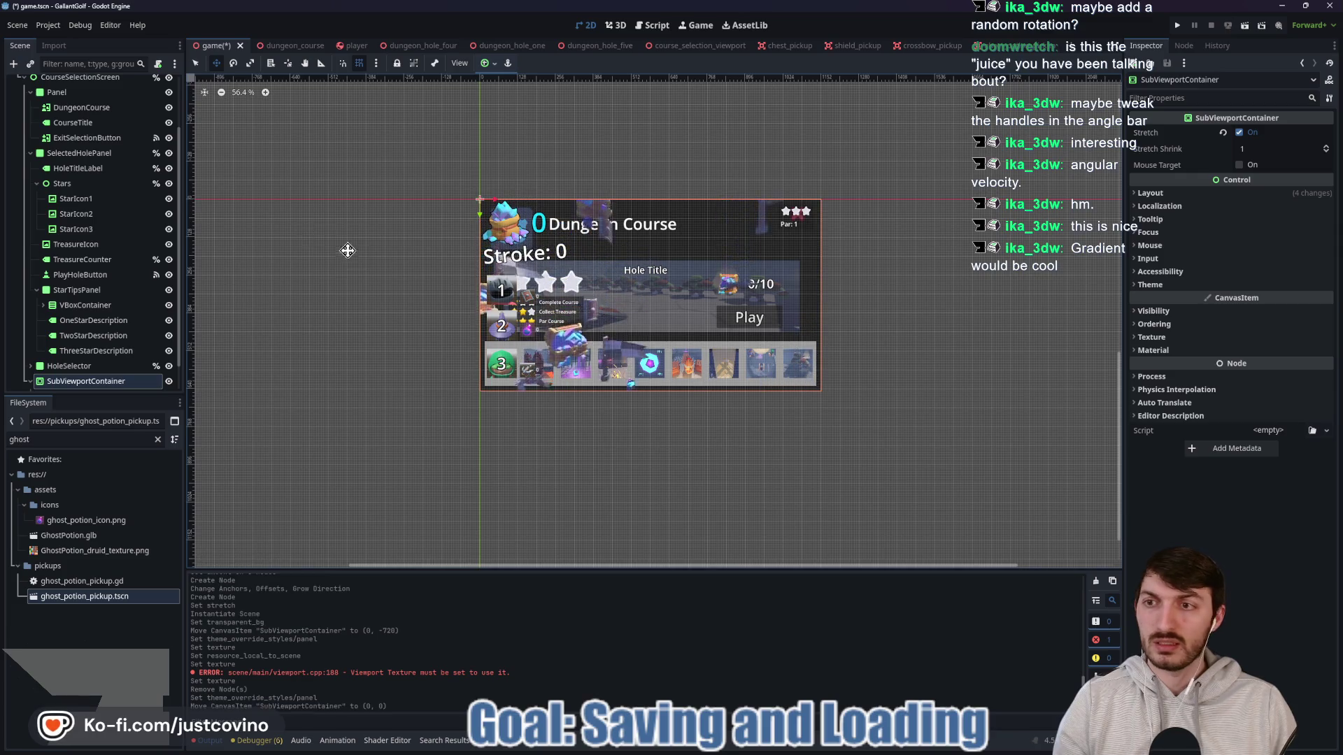
Step: Set the container's Ordering > Z Index to -1
left_click(1161, 312)
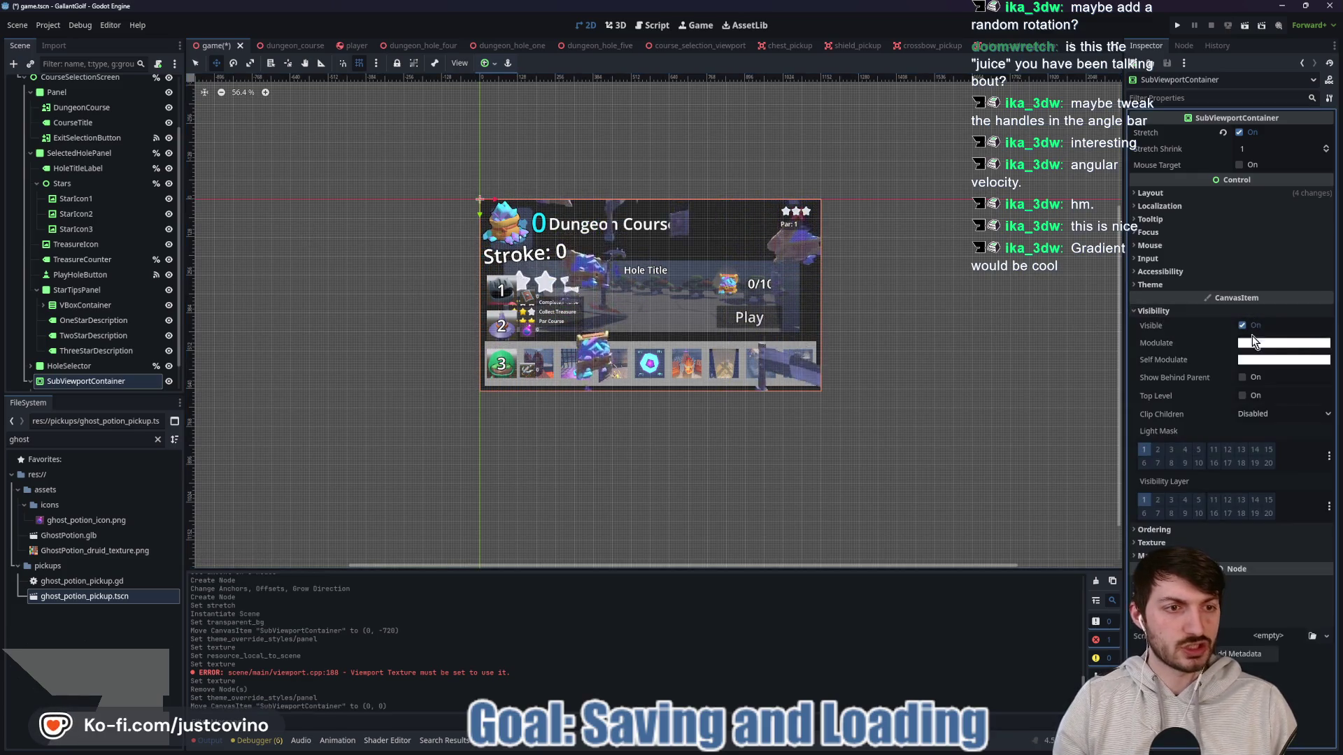
left_click(1161, 531)
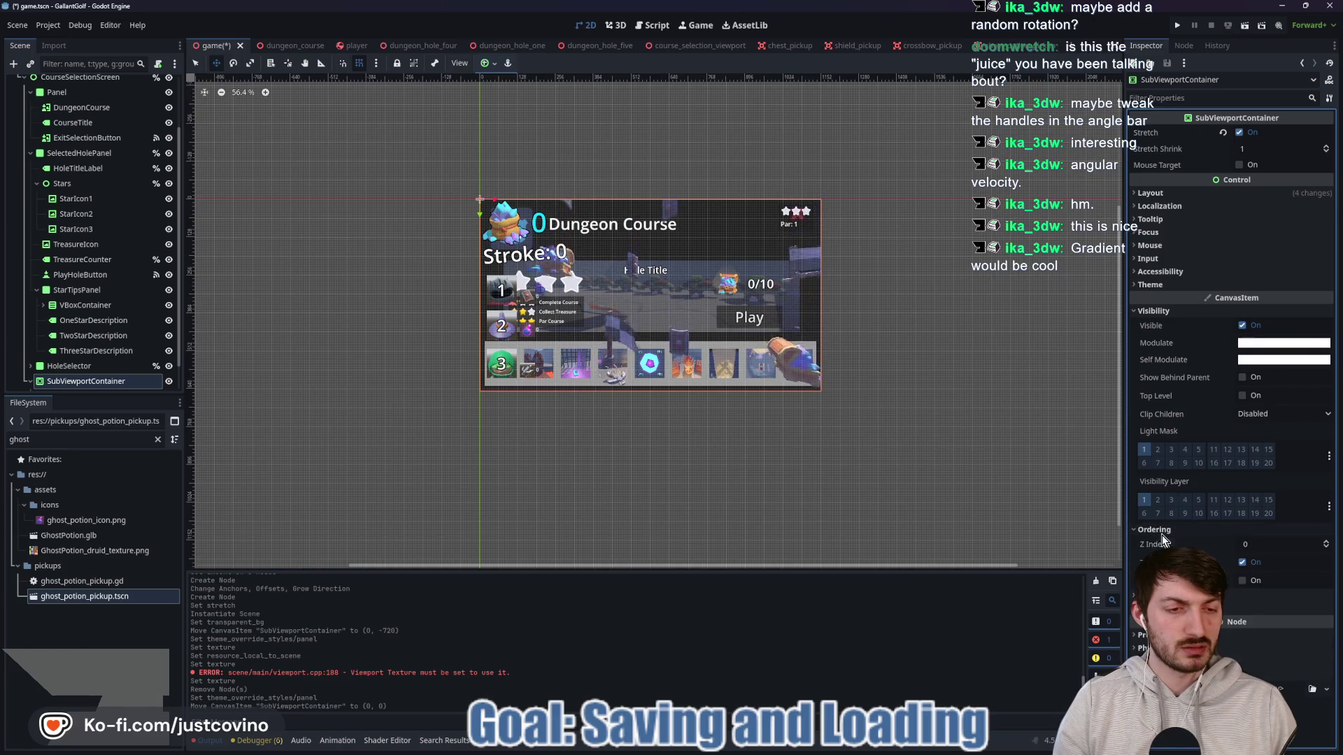
left_click(1327, 548)
scroll(896, 399, "up", 4)
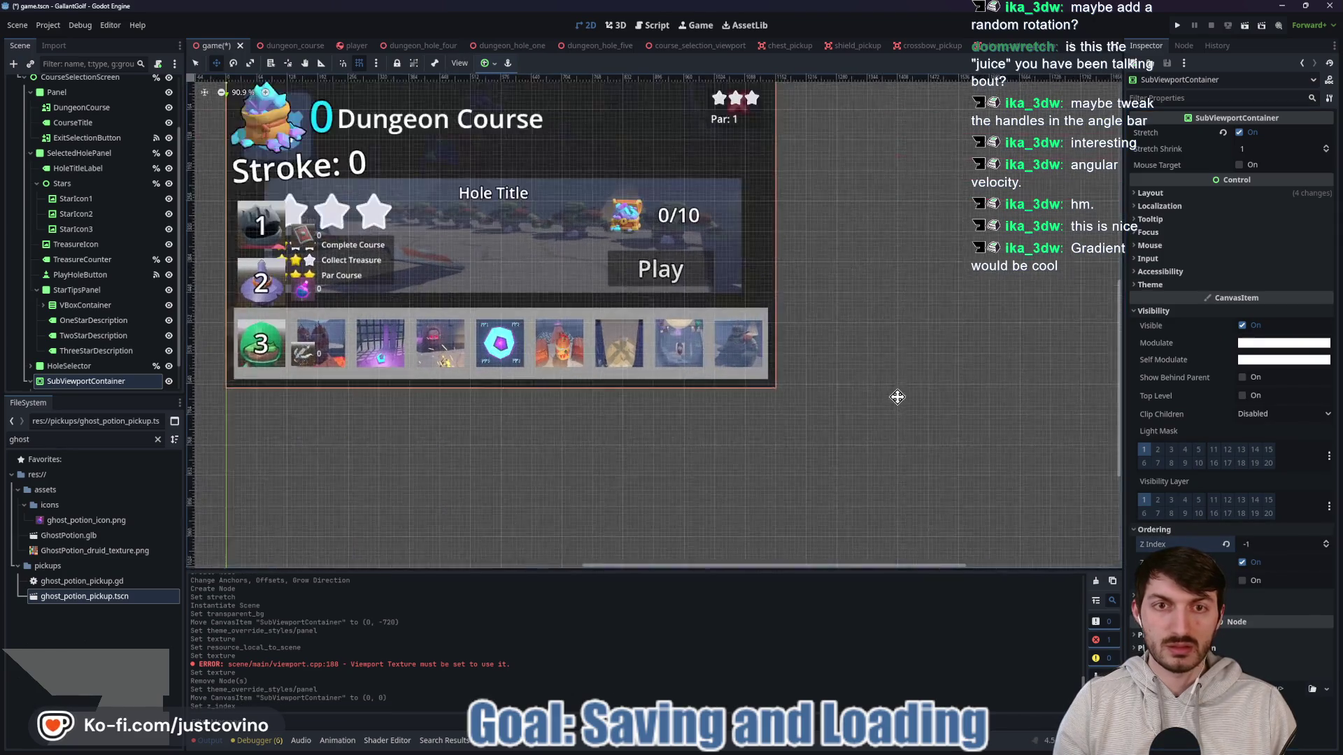
scroll(1015, 447, "up", 3)
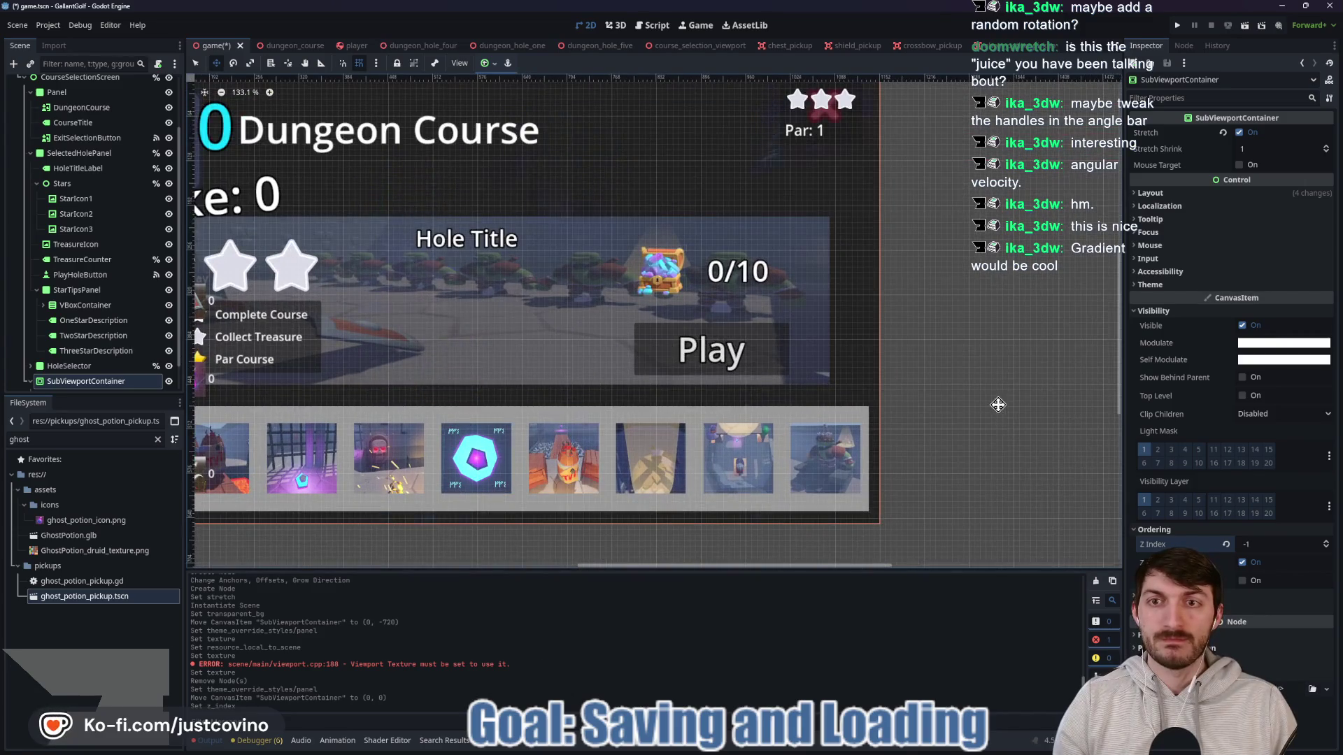
key("f")
scroll(500, 380, "down", 2)
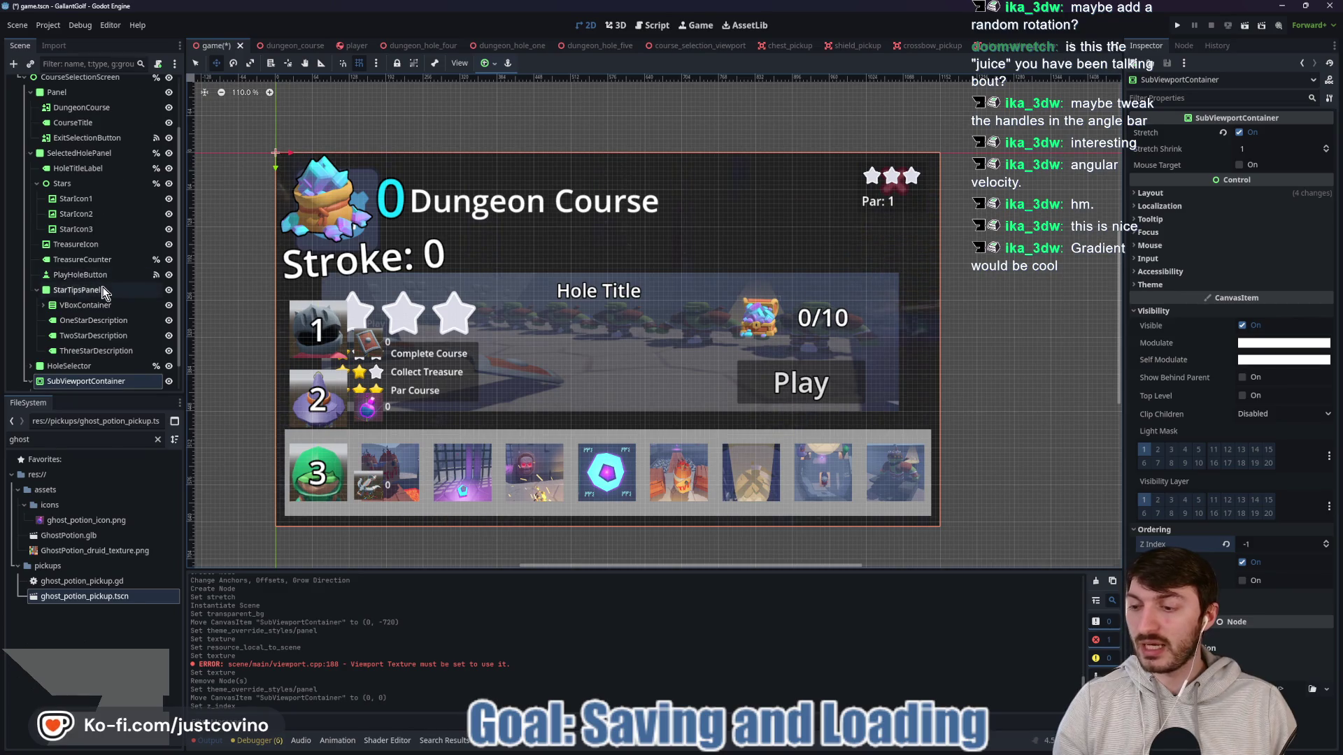
scroll(100, 273, "up", 3)
Step: Give the Panel a new StyleBoxFlat with its BG Color alpha lowered to 162
left_click(58, 160)
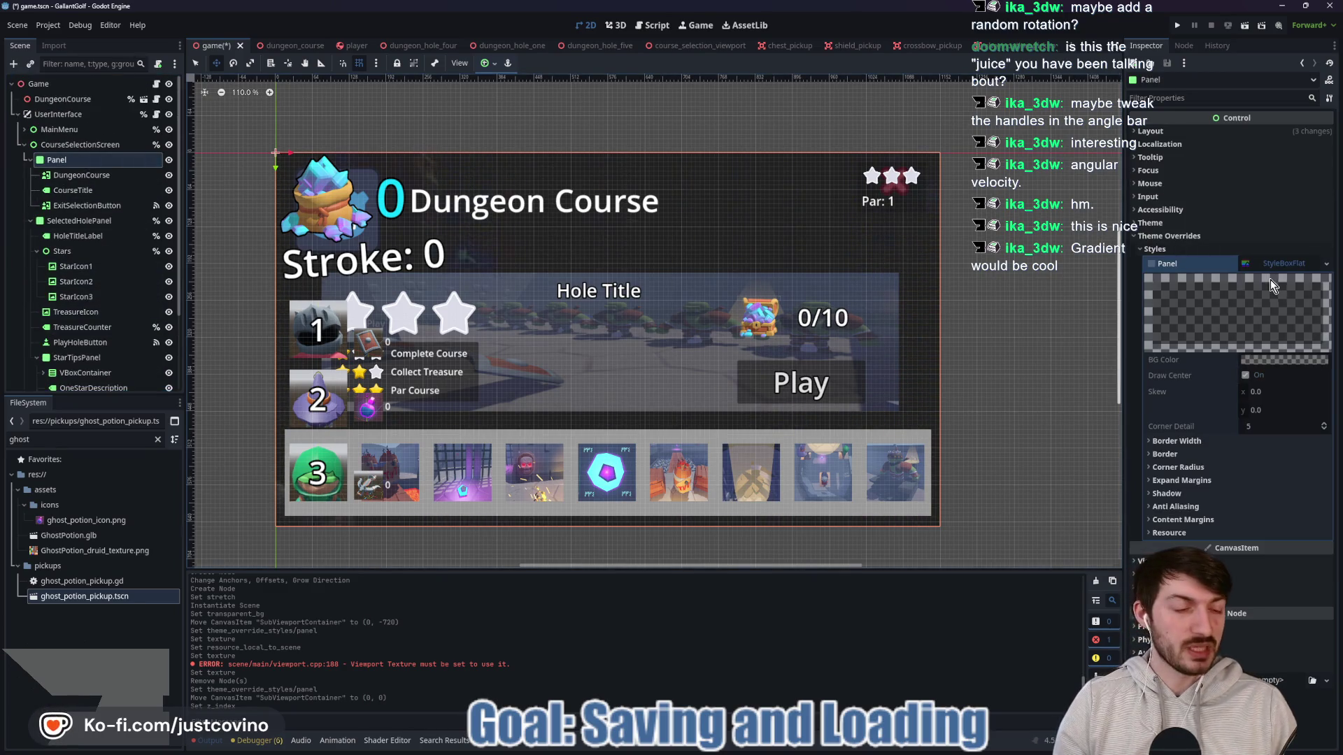
left_click(1285, 266)
right_click(1285, 266)
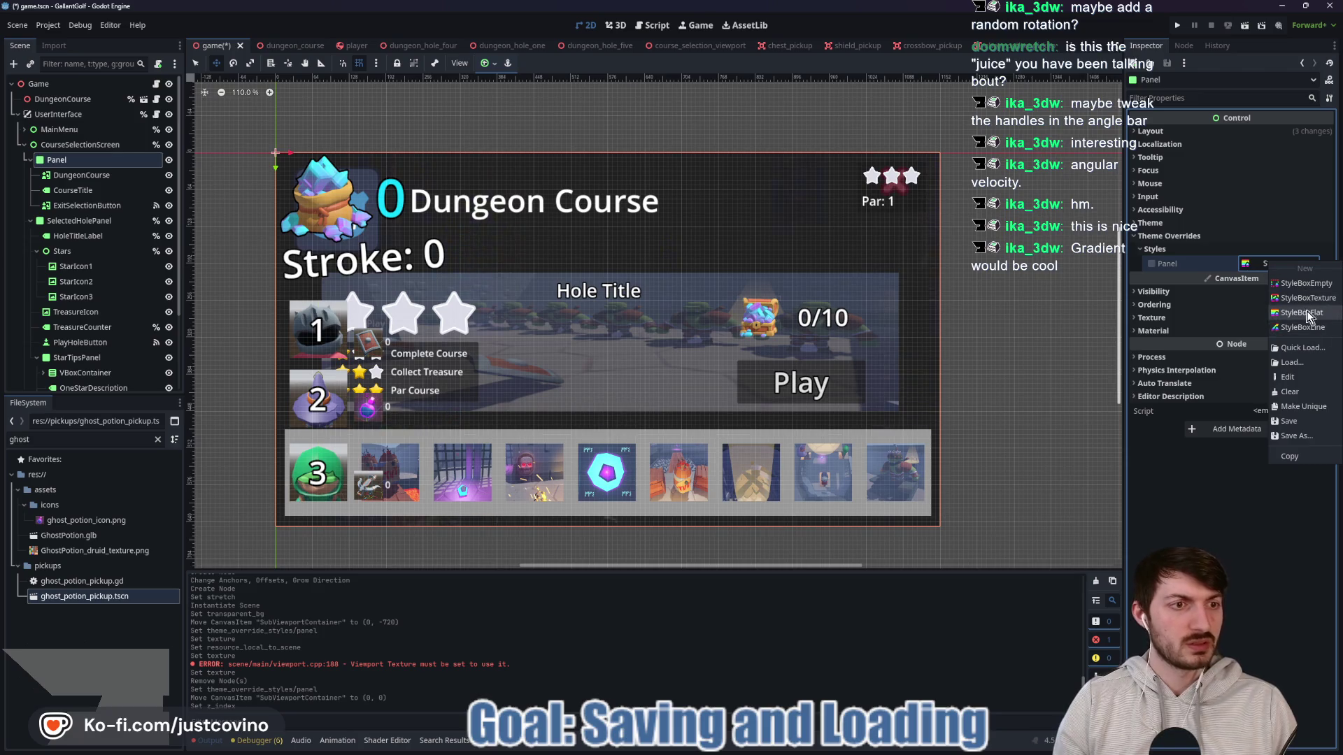
left_click(1305, 312)
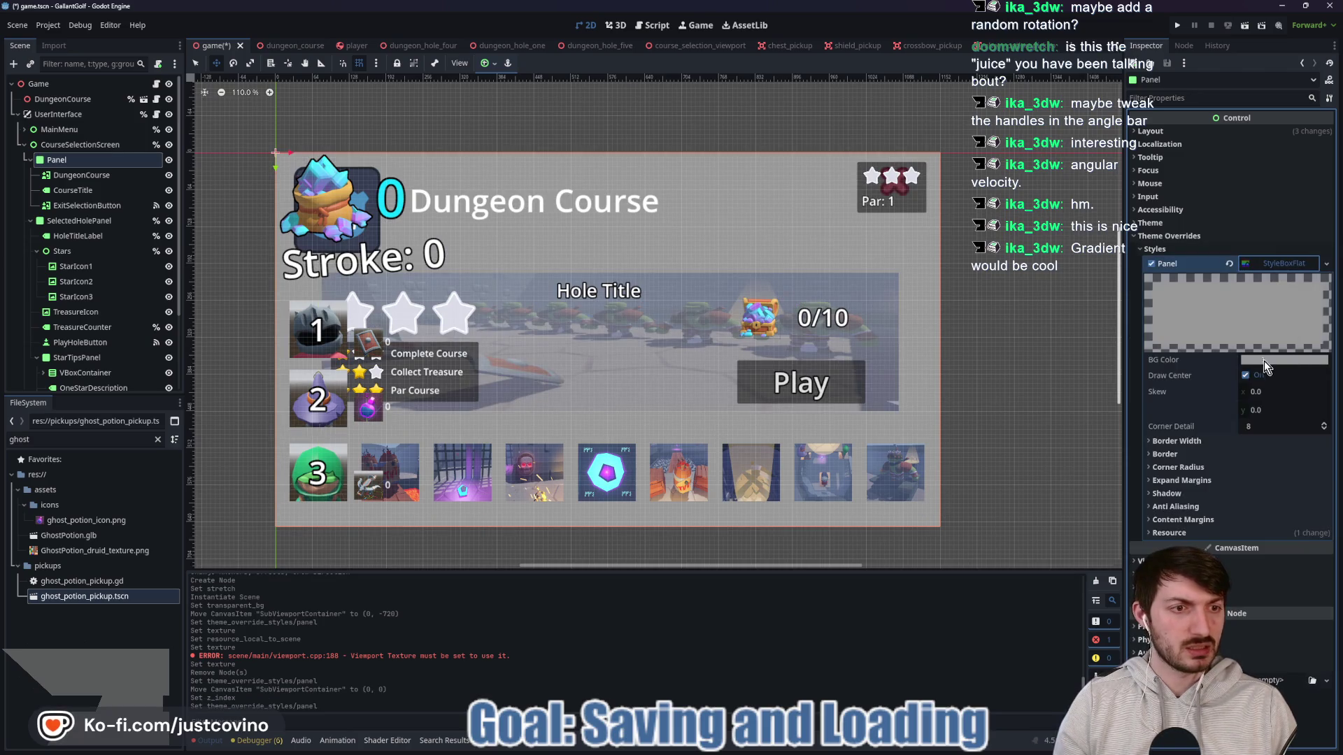
left_click(1267, 361)
mouse_move(1280, 621)
left_mouse_down()
mouse_move(1220, 623)
mouse_move(1246, 628)
left_mouse_up()
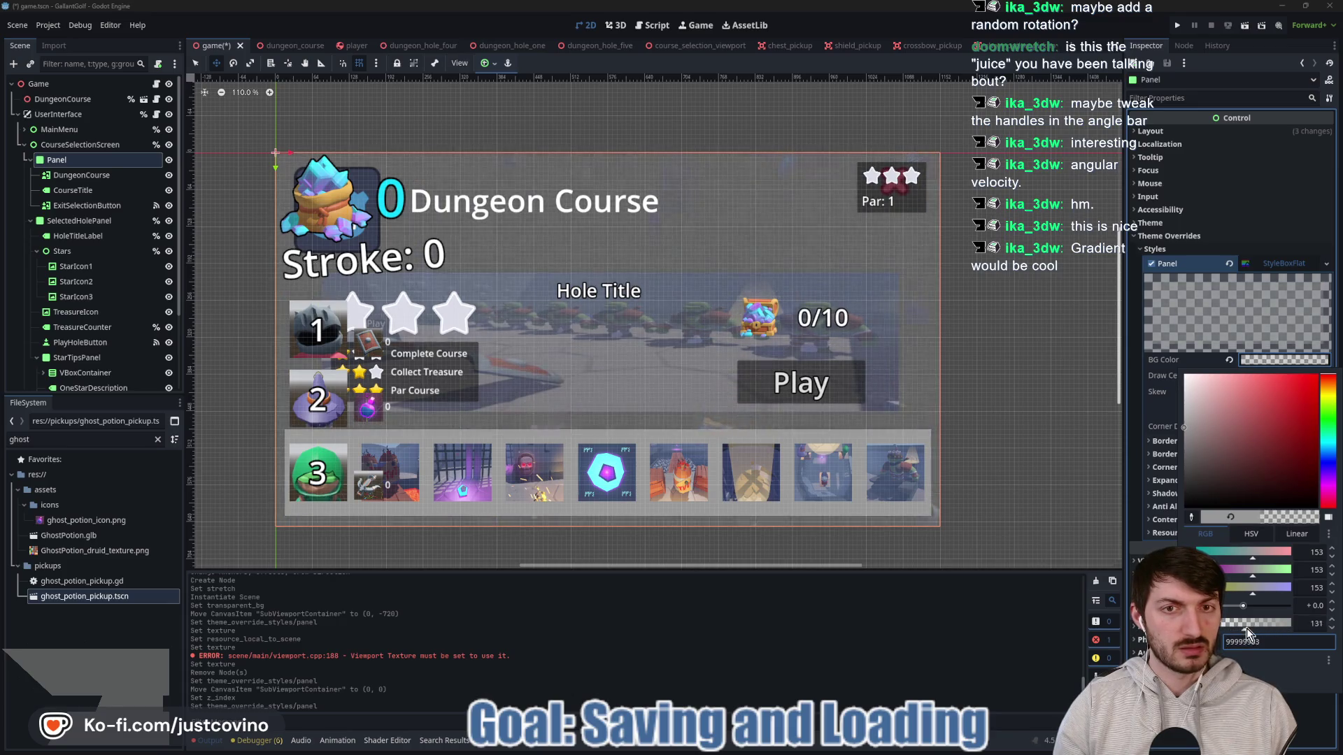
left_click(1274, 347)
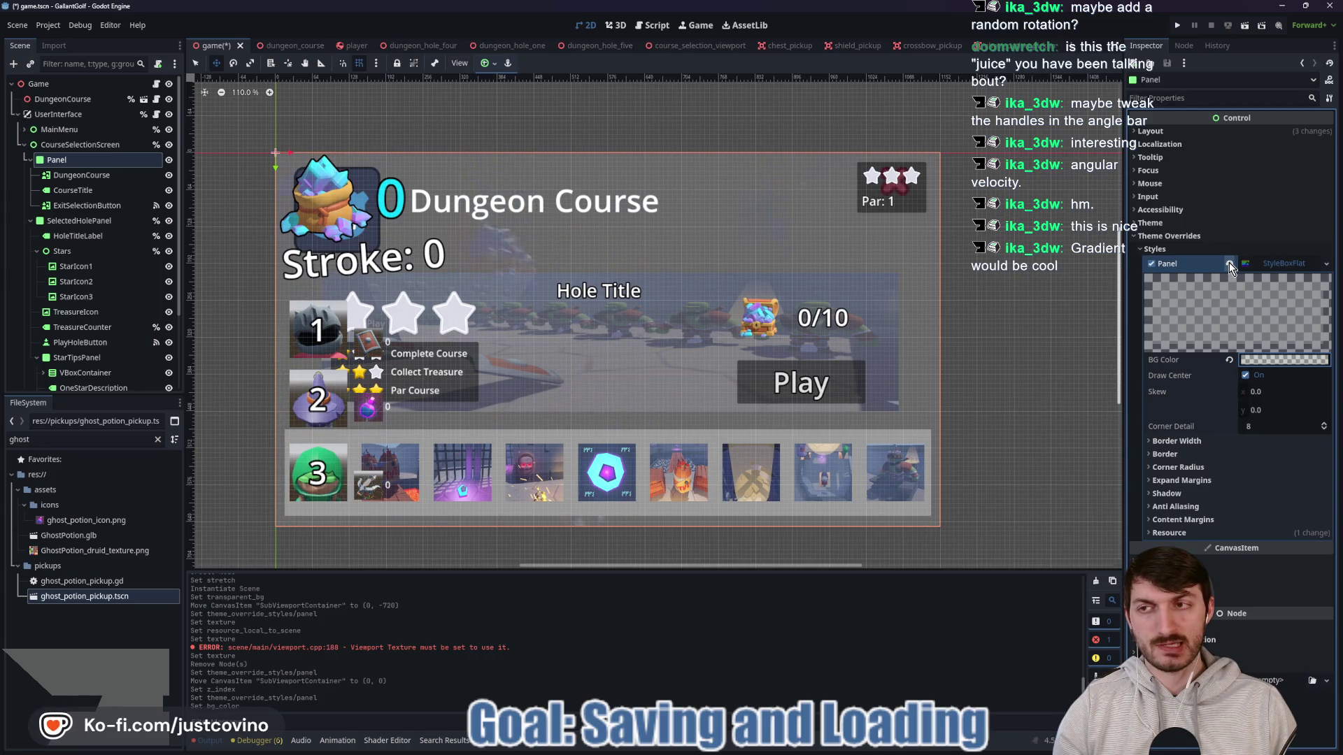
scroll(119, 349, "down", 3)
Step: Keep the SubViewportContainer at Z index -1 behind the UI and enable Y Sort Enabled
left_click(118, 351)
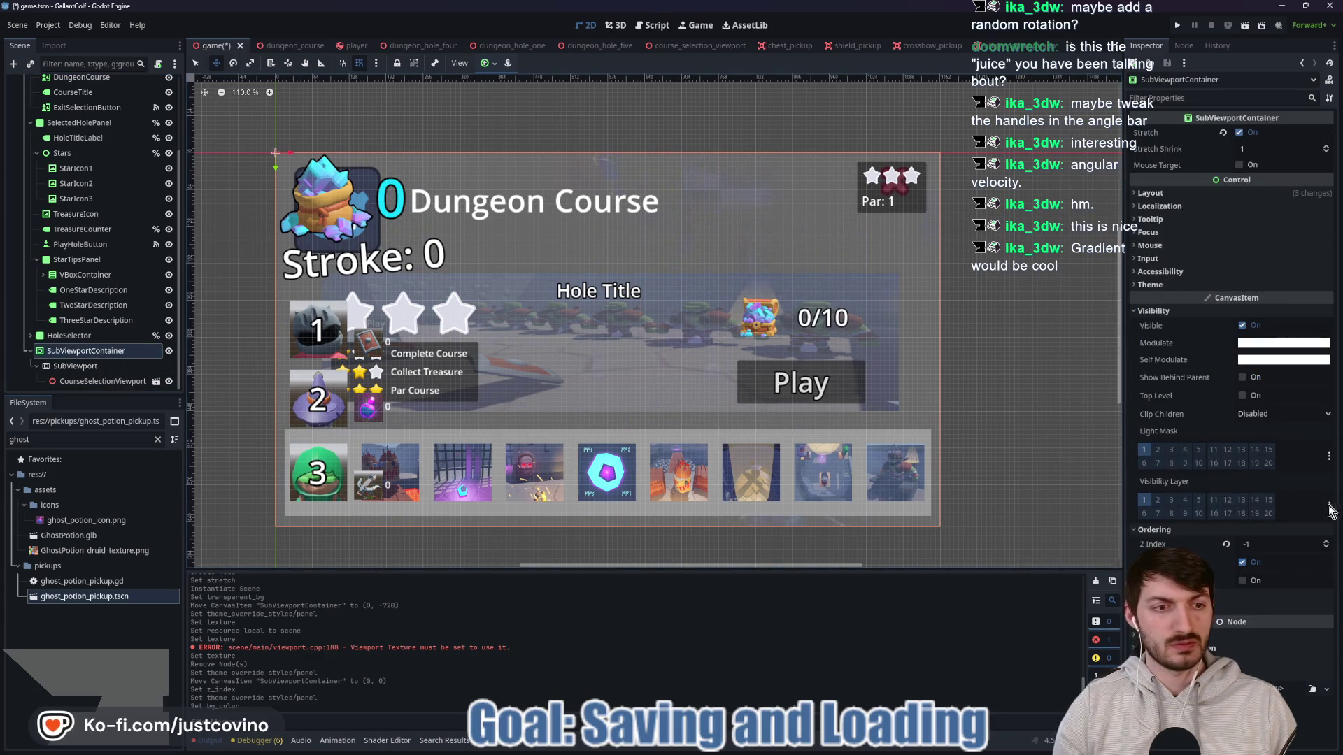
left_click(1322, 543)
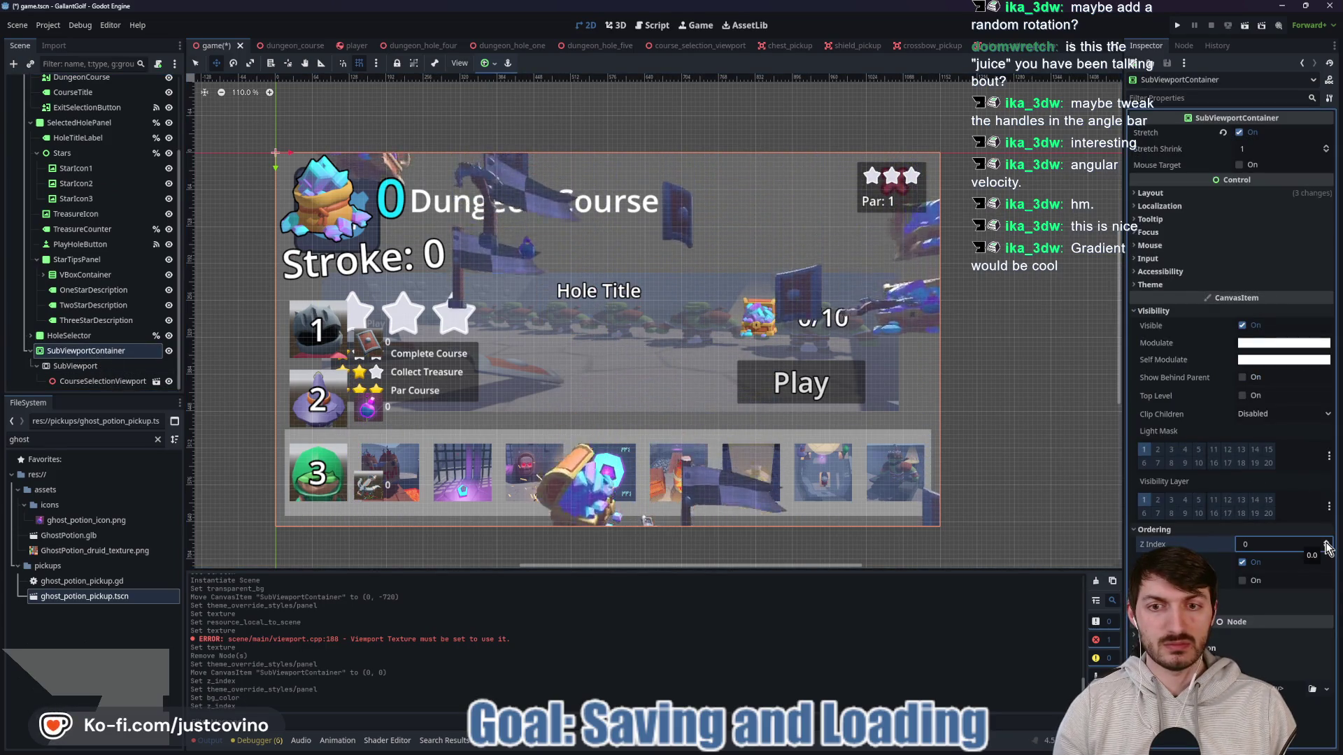
left_click(1327, 550)
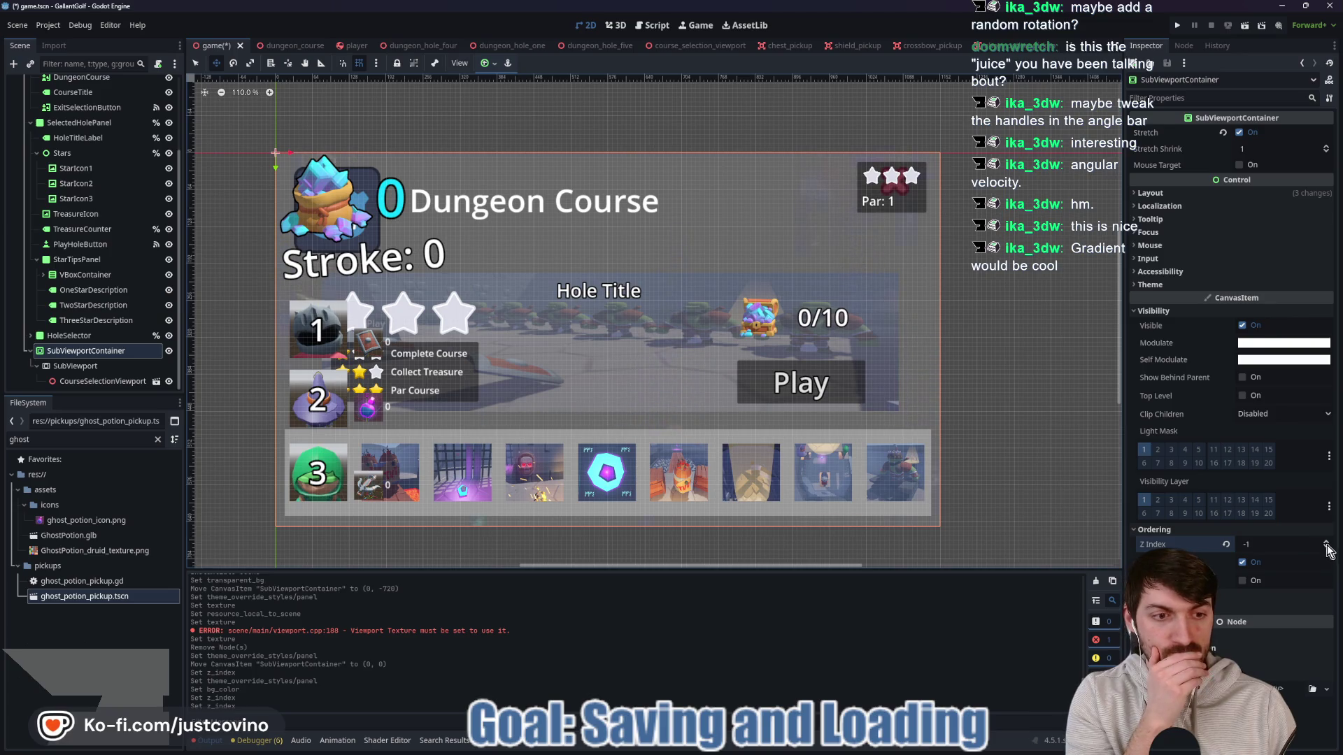
left_click(1242, 581)
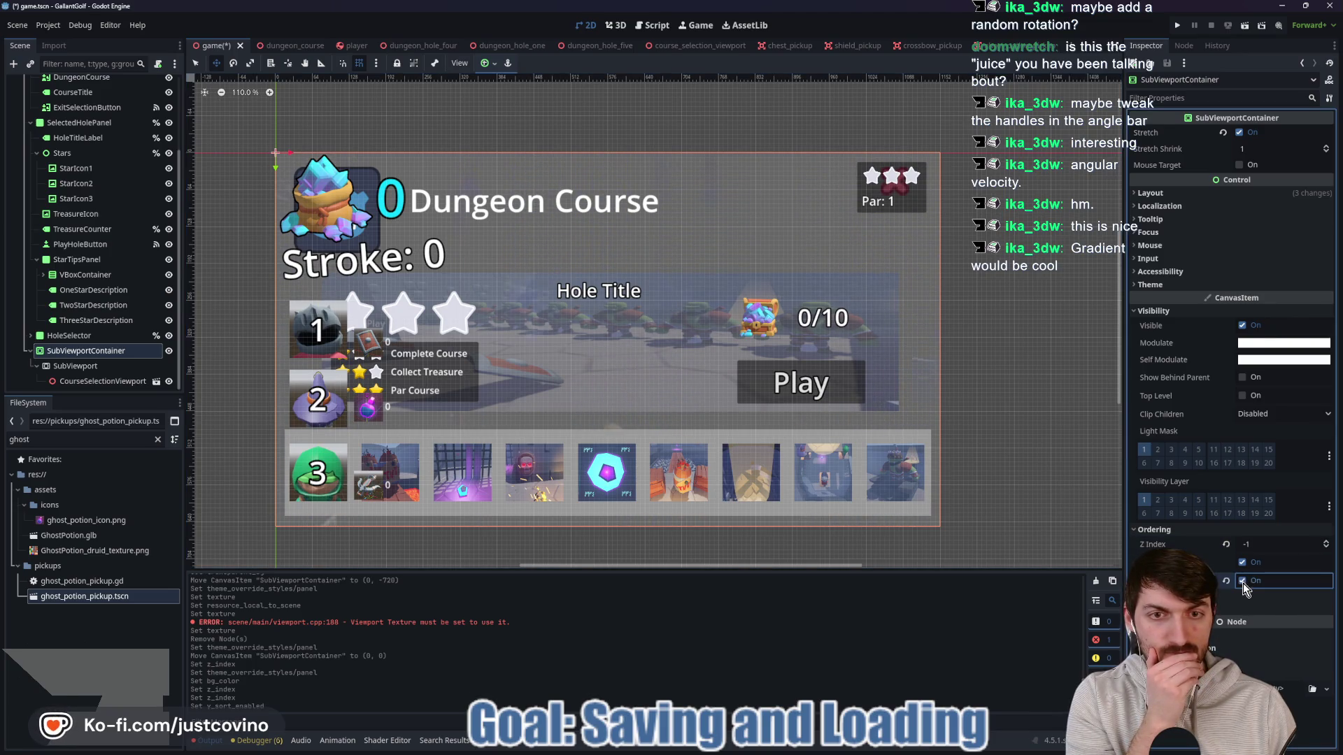
left_click(1327, 543)
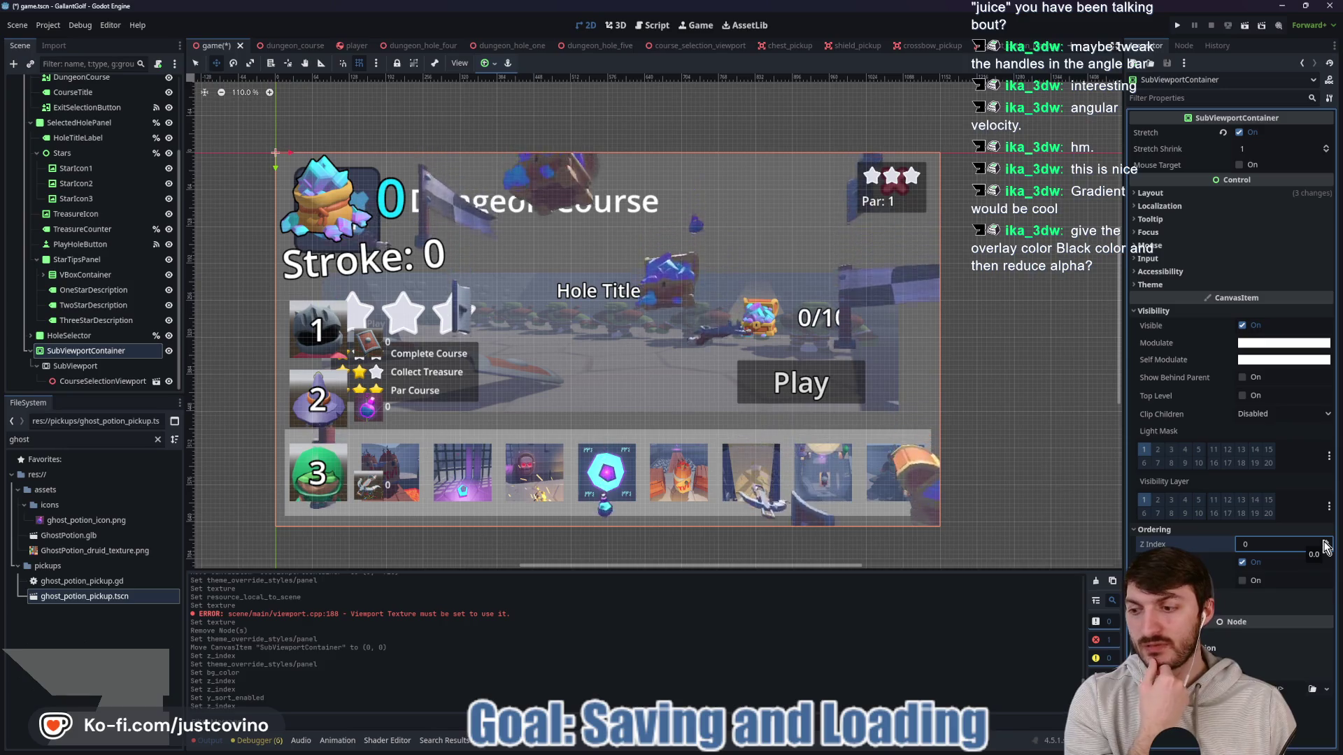
left_click(1325, 547)
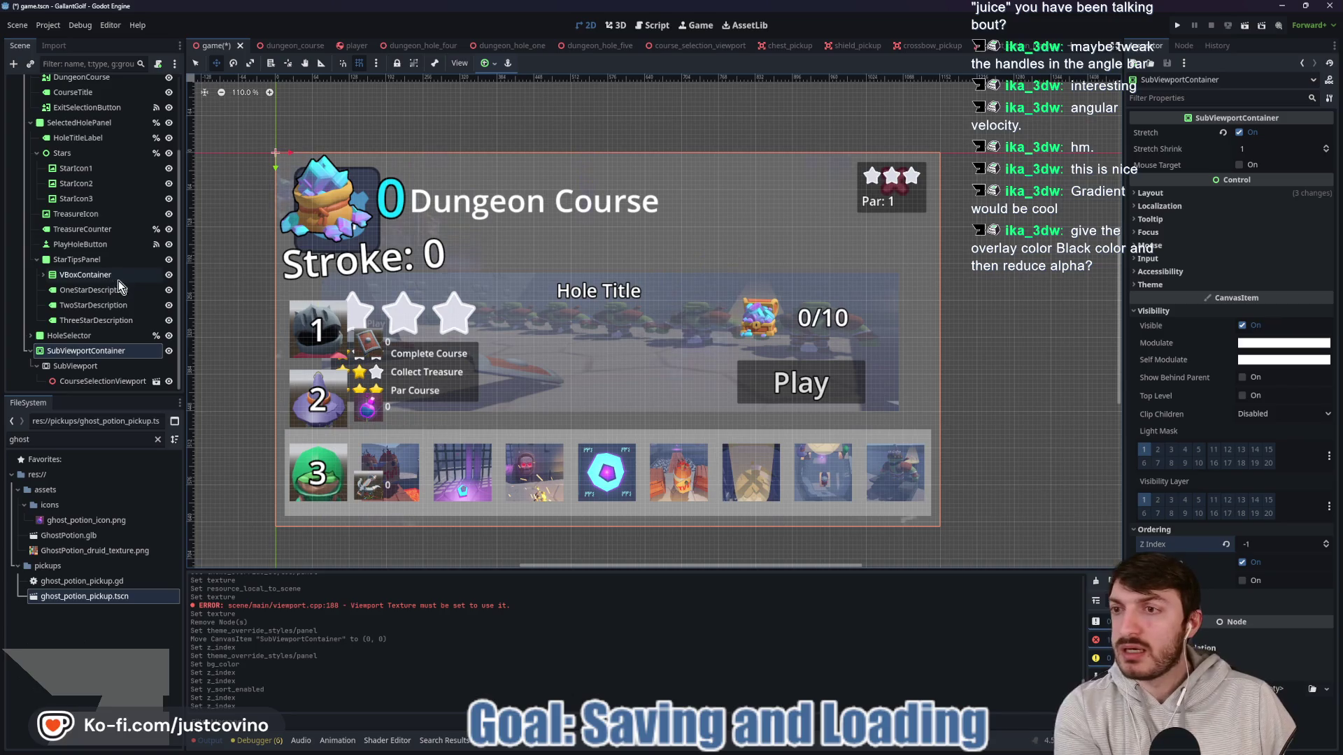
Step: Set the Panel's BG Color to translucent black 00000089
scroll(100, 183, "up", 3)
left_click(69, 139)
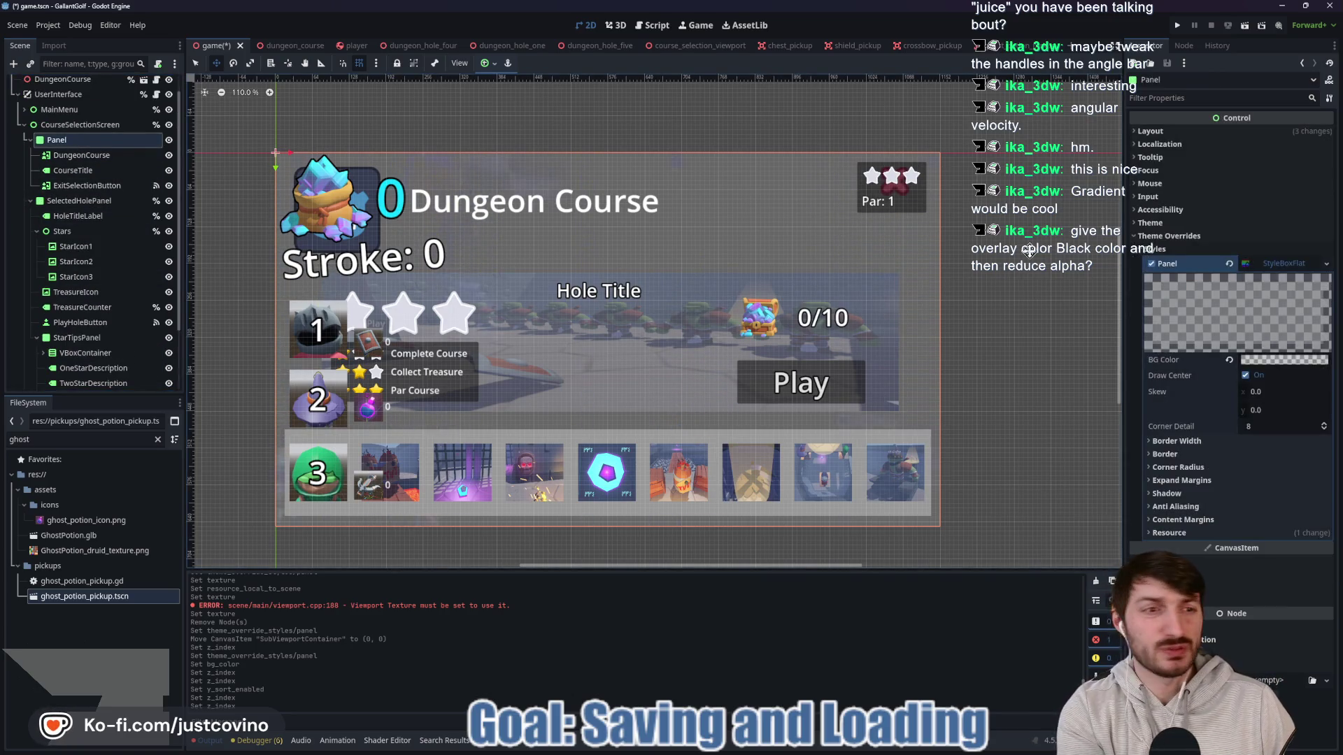
left_click(1259, 359)
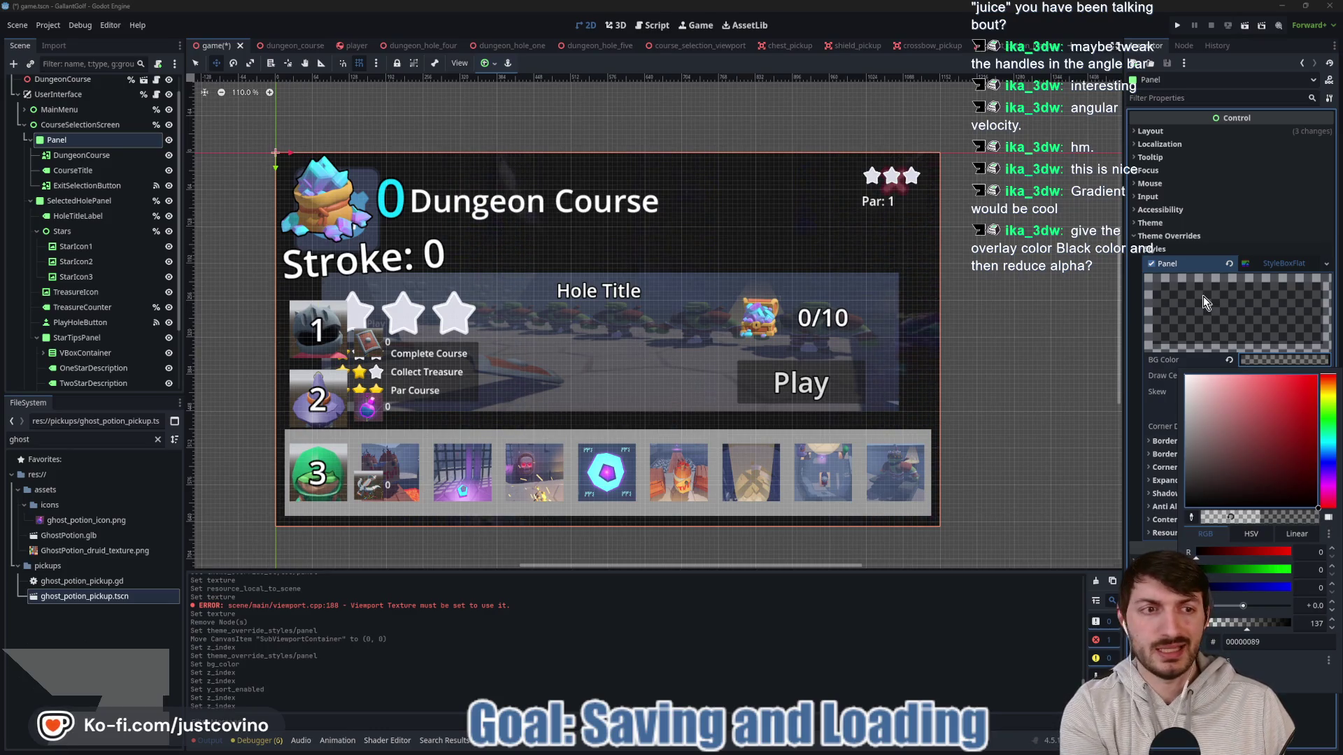
left_click(1274, 269)
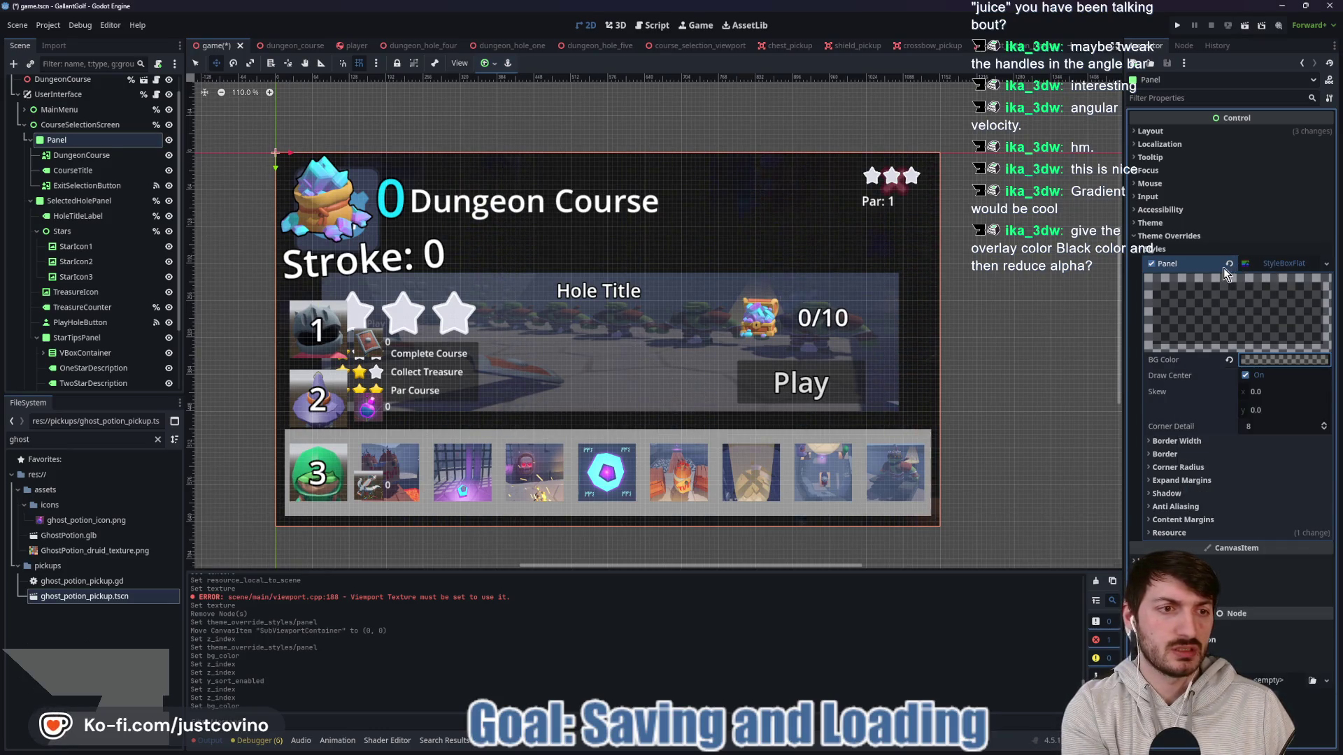
Step: Replace the Panel style with a local-to-scene StyleBoxTexture using a SubViewport ViewportTexture
left_click(1225, 265)
right_click(1268, 262)
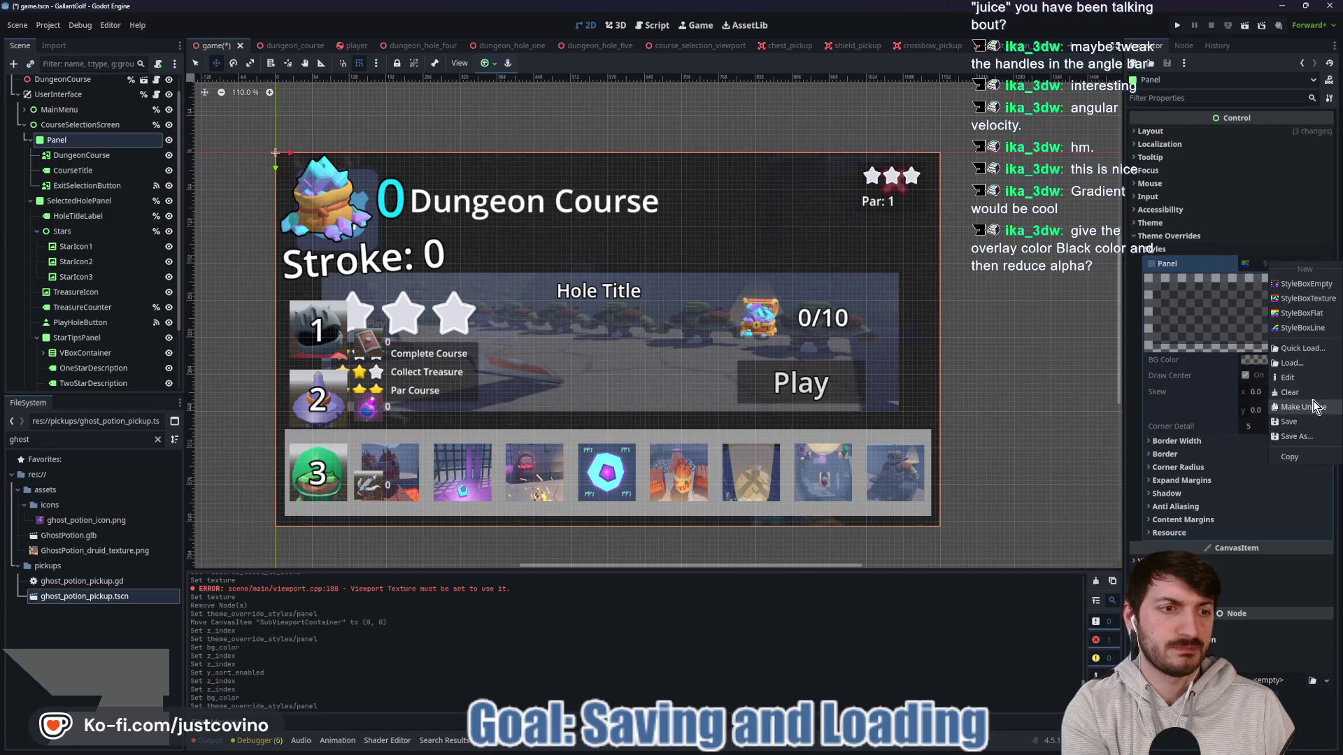
left_click(1303, 299)
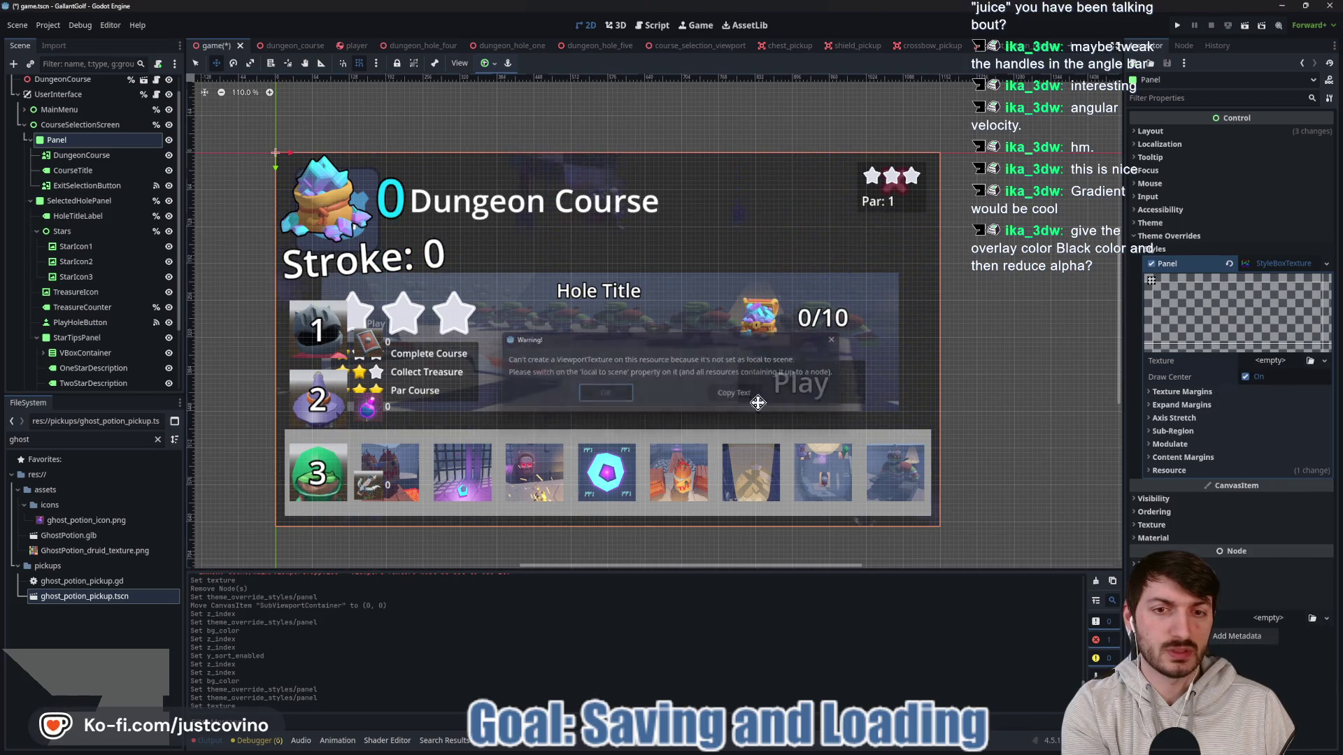
left_click(1198, 470)
left_click(1248, 484)
left_click(1269, 360)
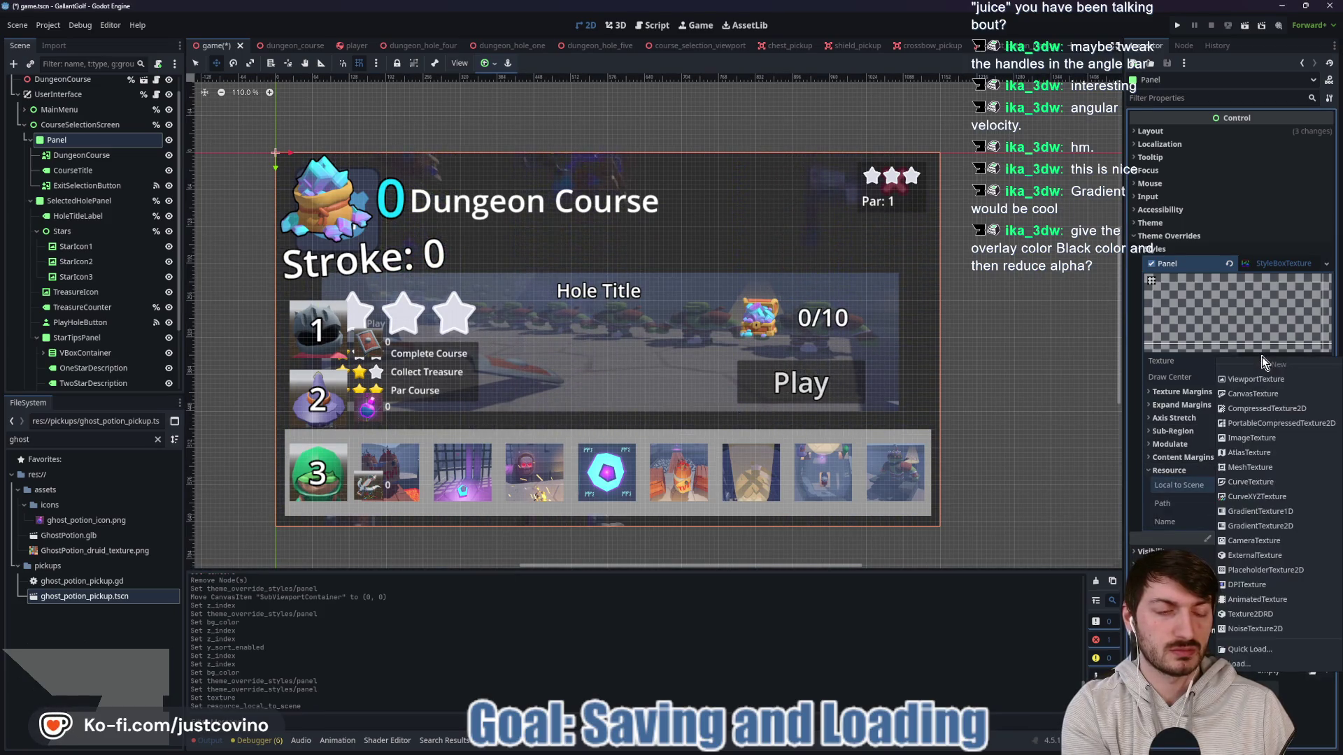
left_click(1261, 383)
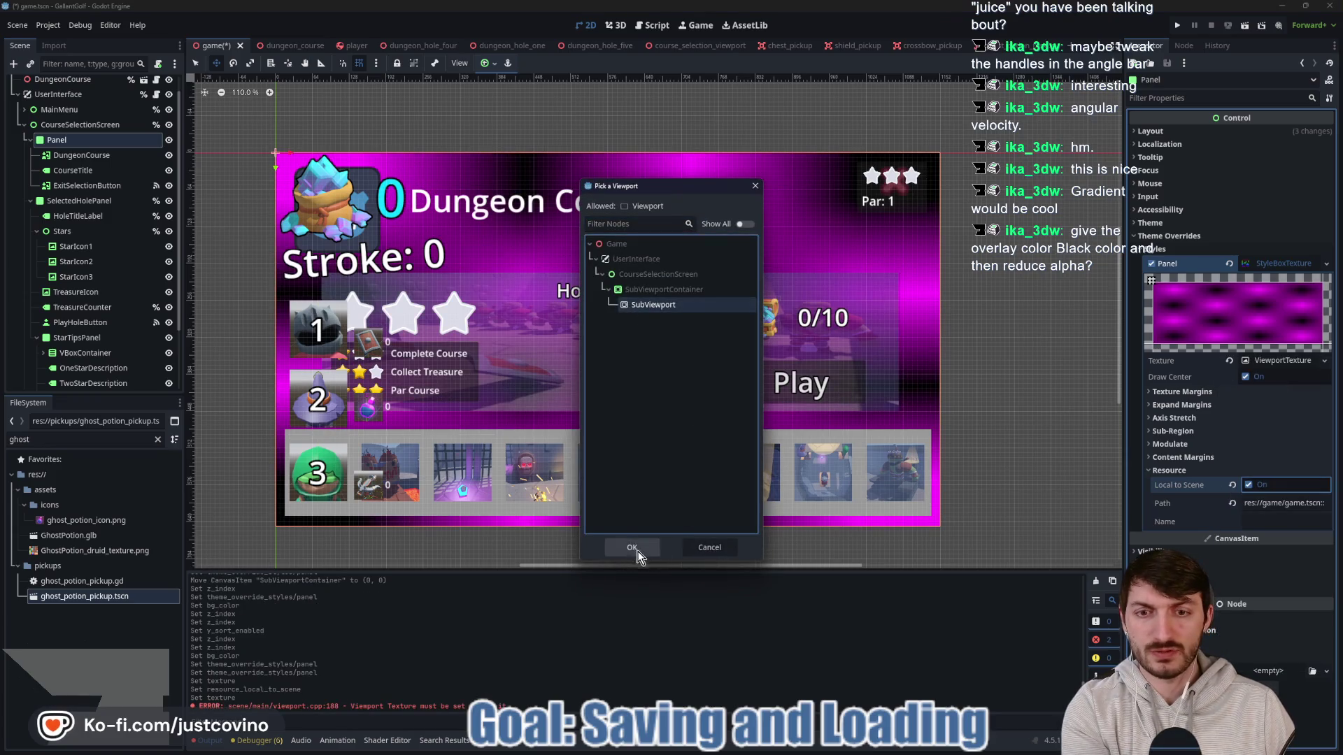
left_click(637, 551)
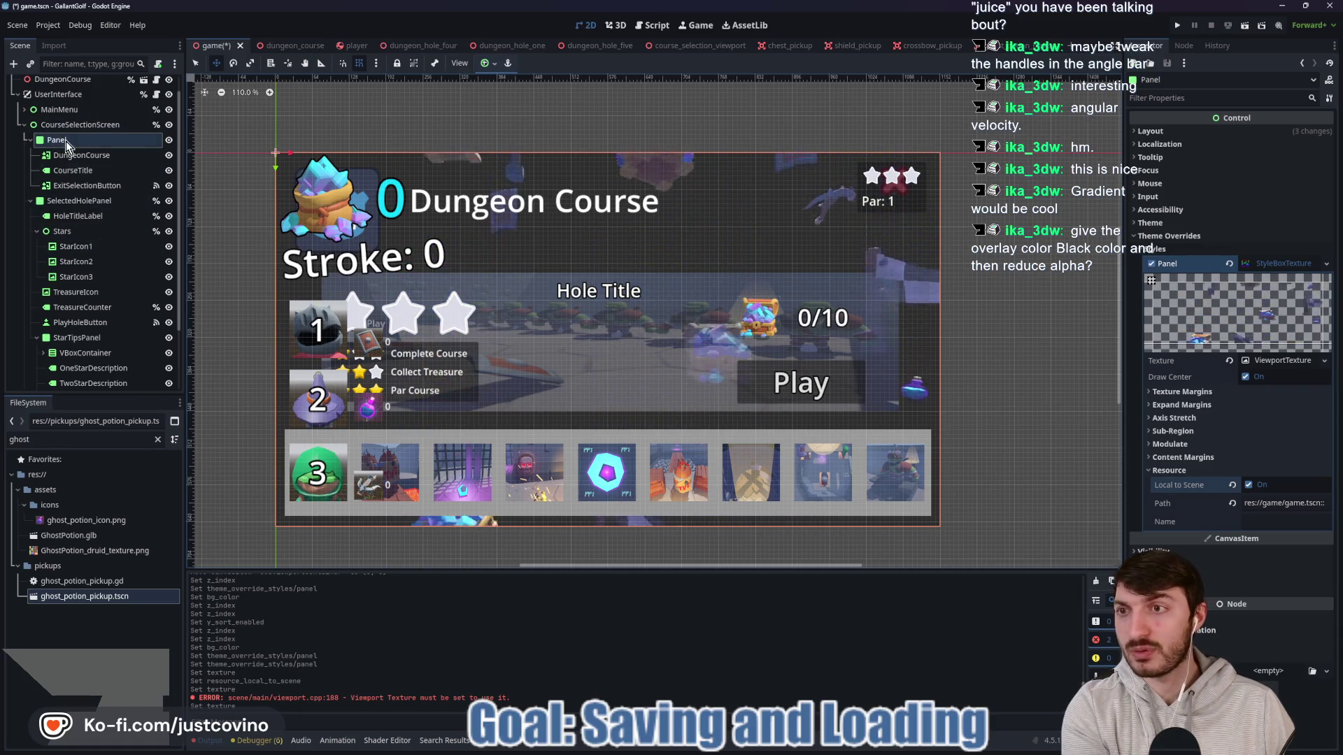
Step: Select the SubViewportContainer node and stop the running game
scroll(85, 276, "down", 3)
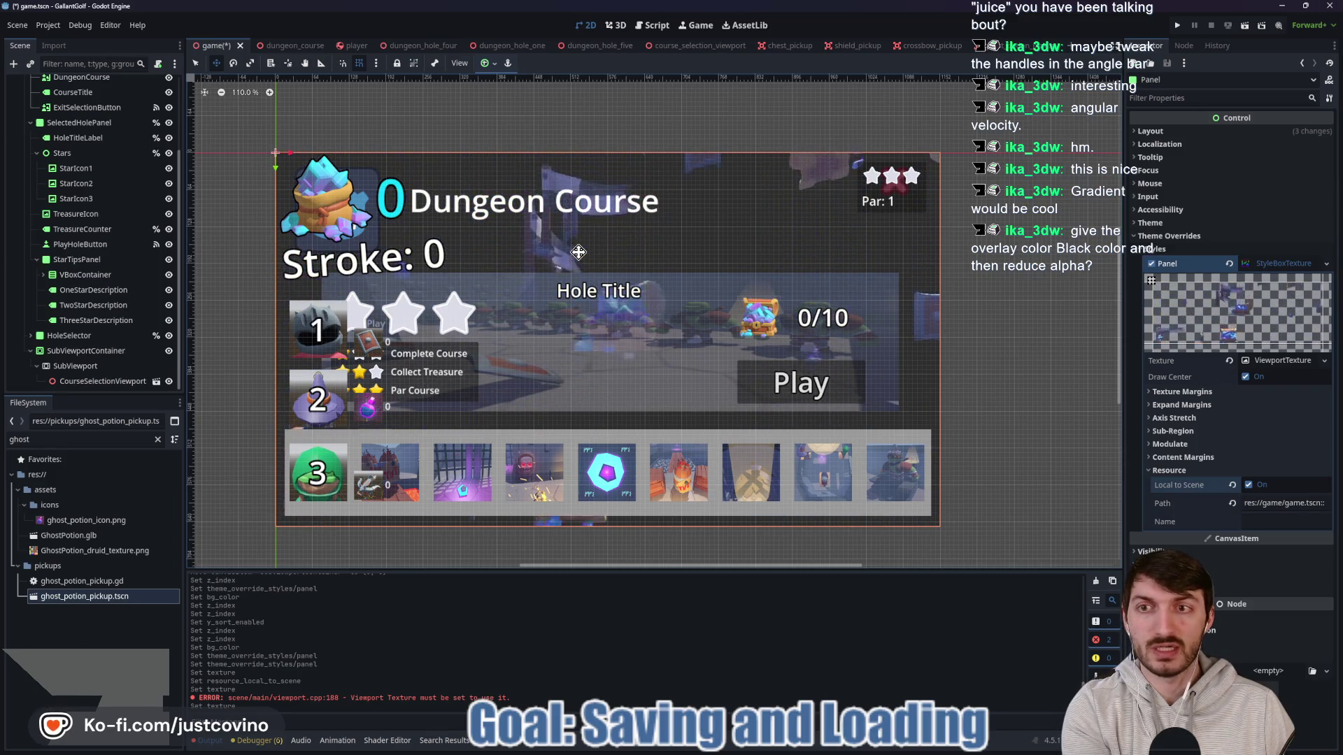
scroll(234, 309, "down", 1)
left_click(86, 350)
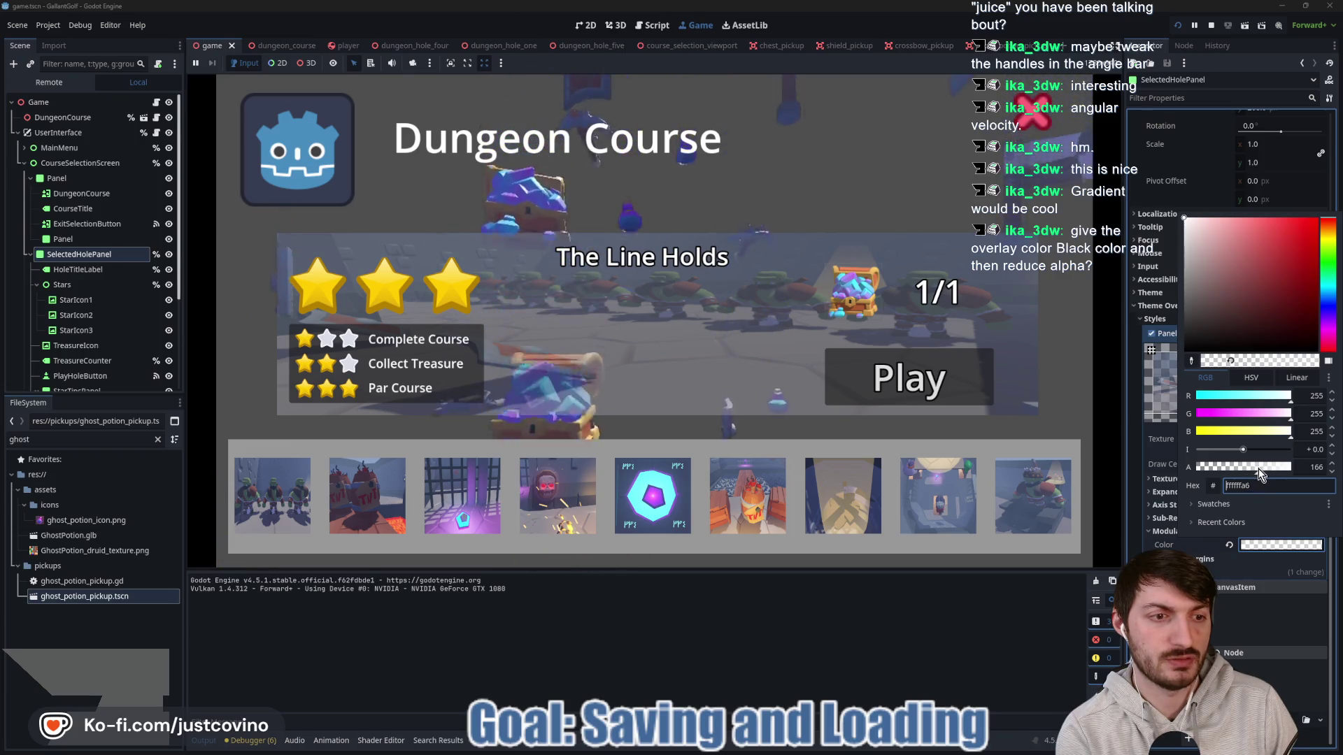
key("Escape")
left_click(1209, 24)
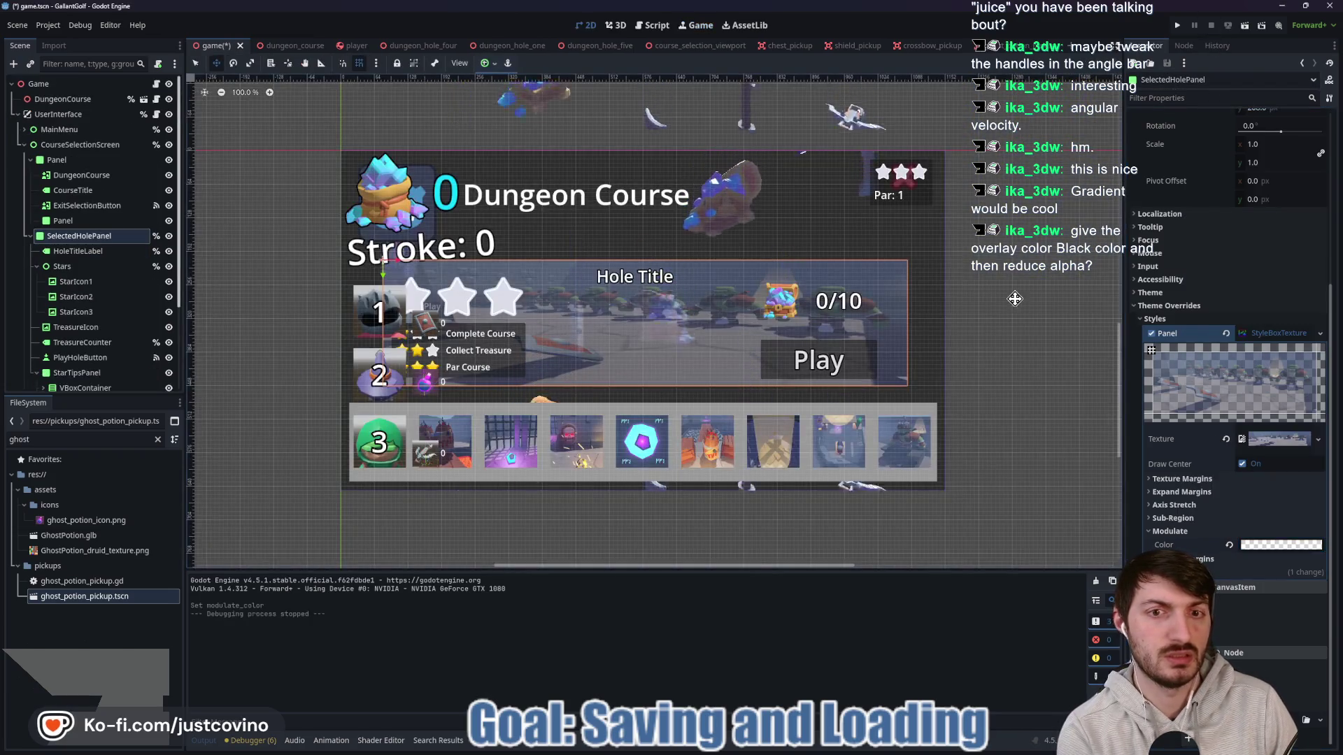
Step: Set SelectedHolePanel's Modulate alpha to 255 for fully opaque white
left_click(1259, 545)
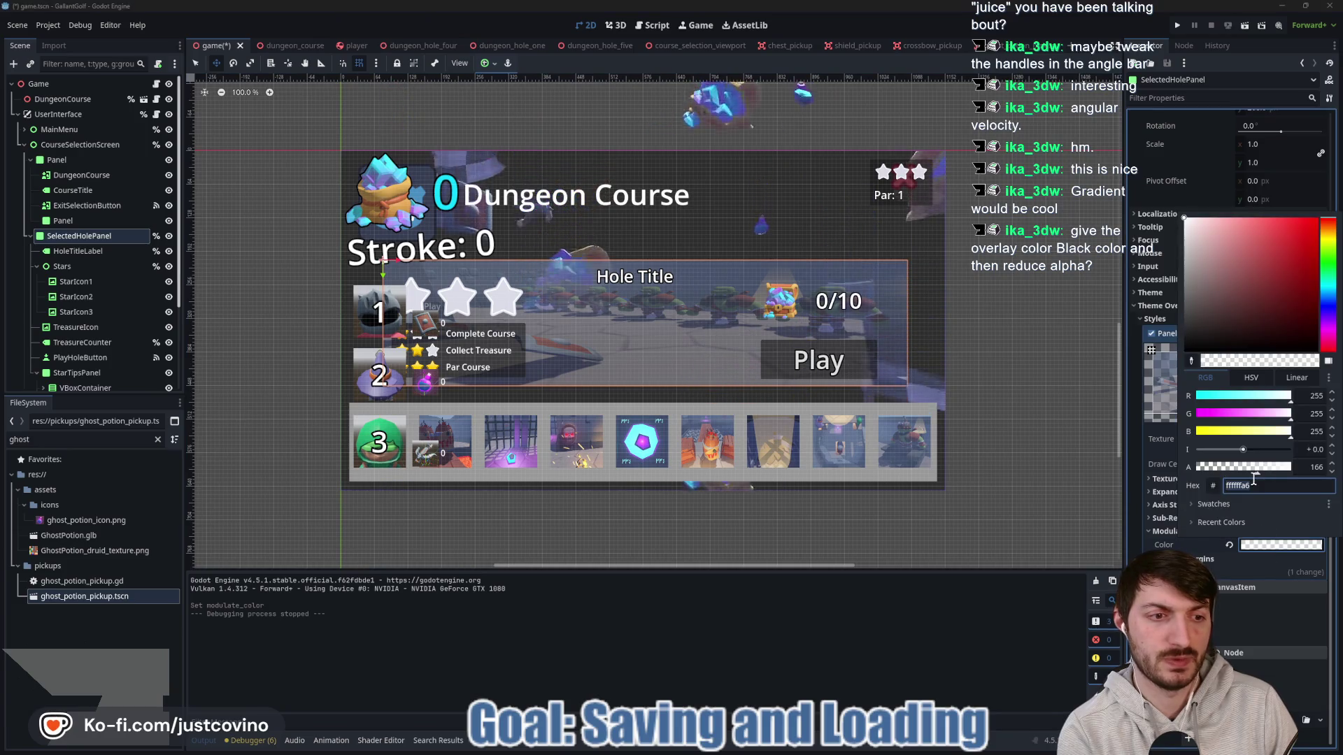
mouse_move(1260, 468)
left_mouse_down()
mouse_move(1325, 476)
mouse_move(1289, 473)
left_mouse_up()
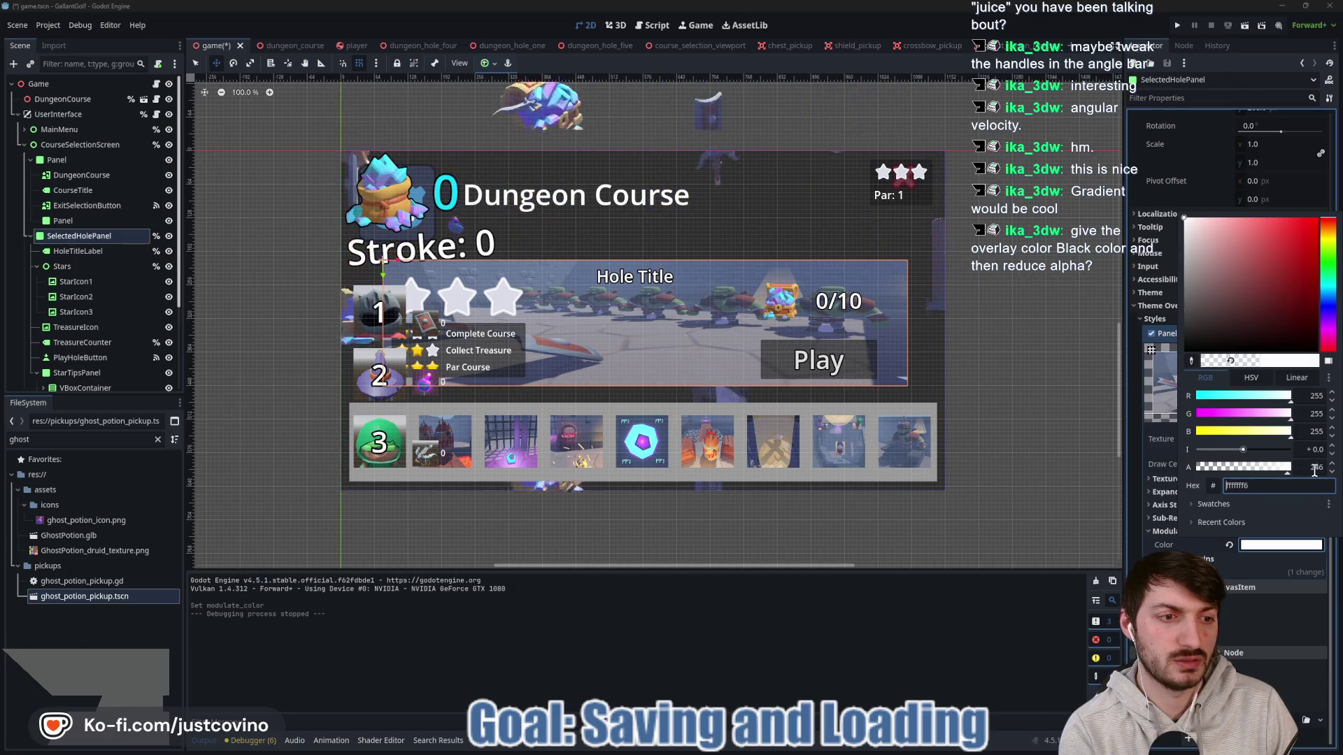
left_click(1322, 467)
key("Return")
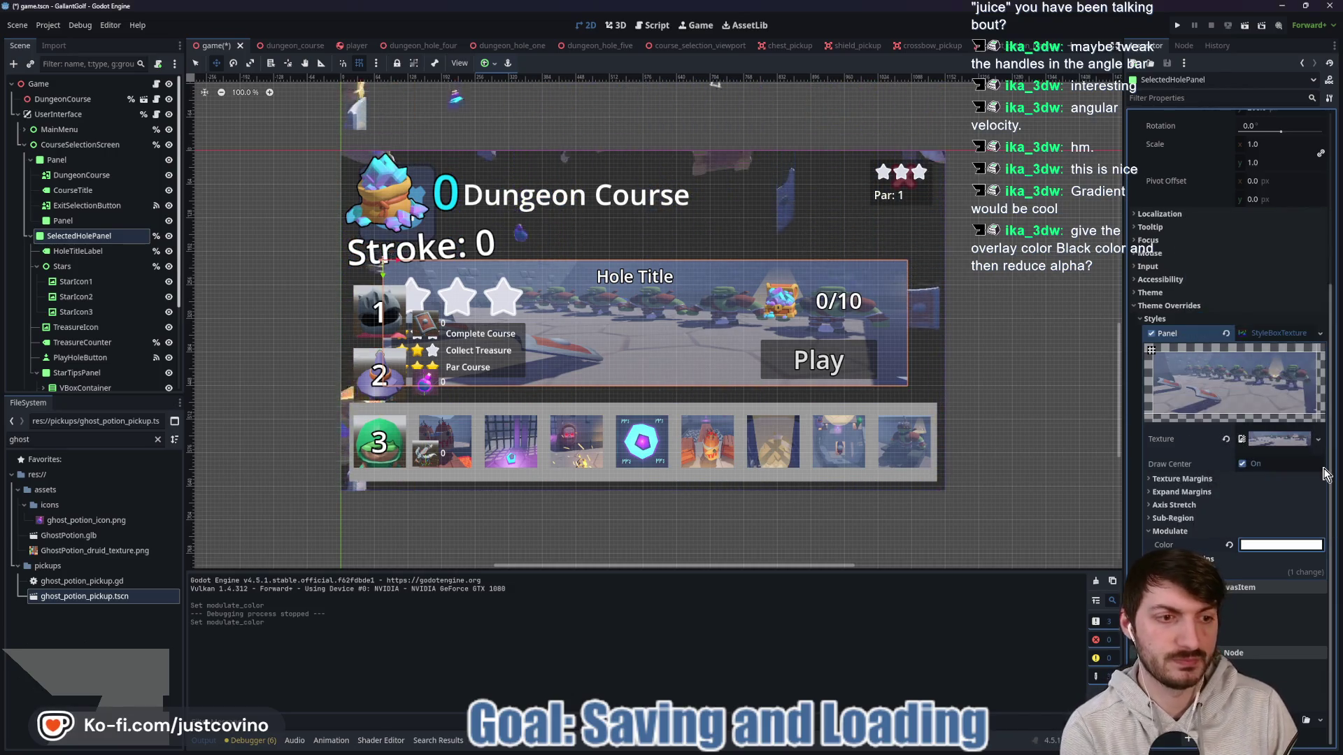
scroll(1273, 340, "up", 5)
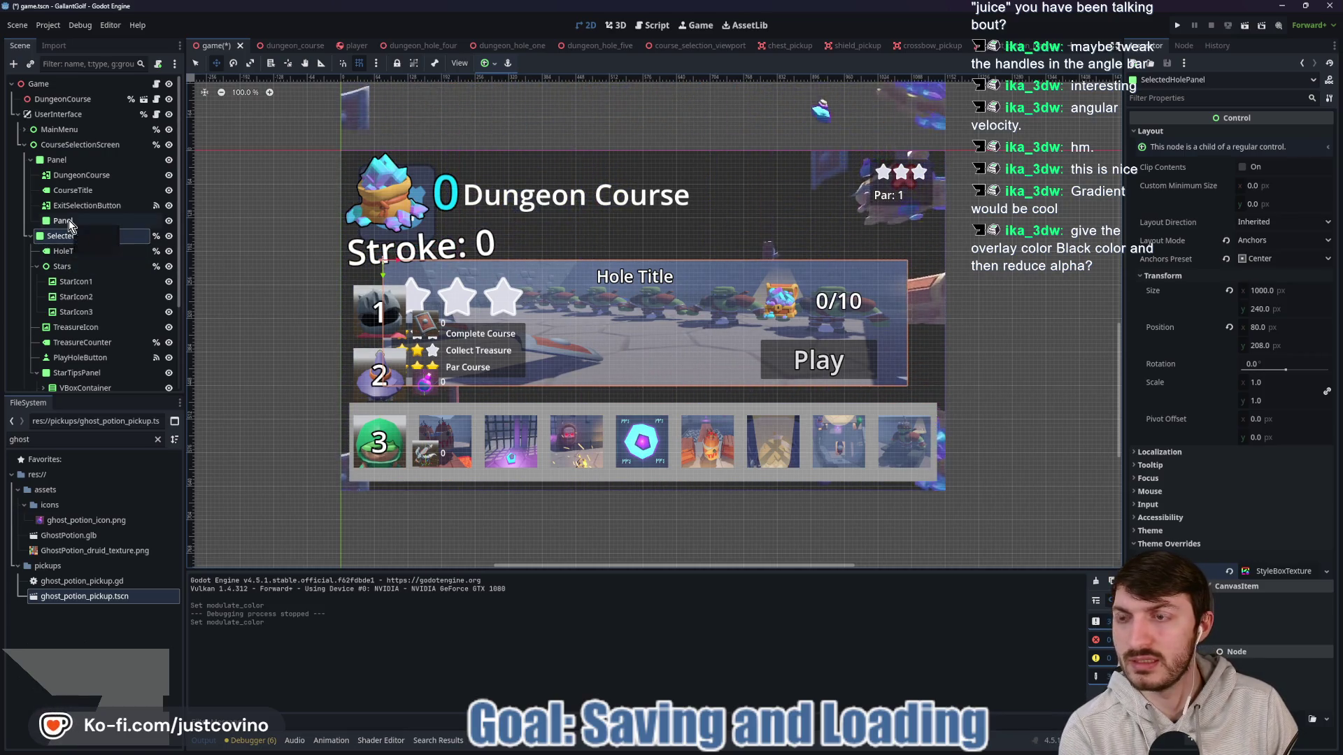
Step: Rename the Panel node to BackgroundPanel and check its BG Color without changing it
left_click(69, 222)
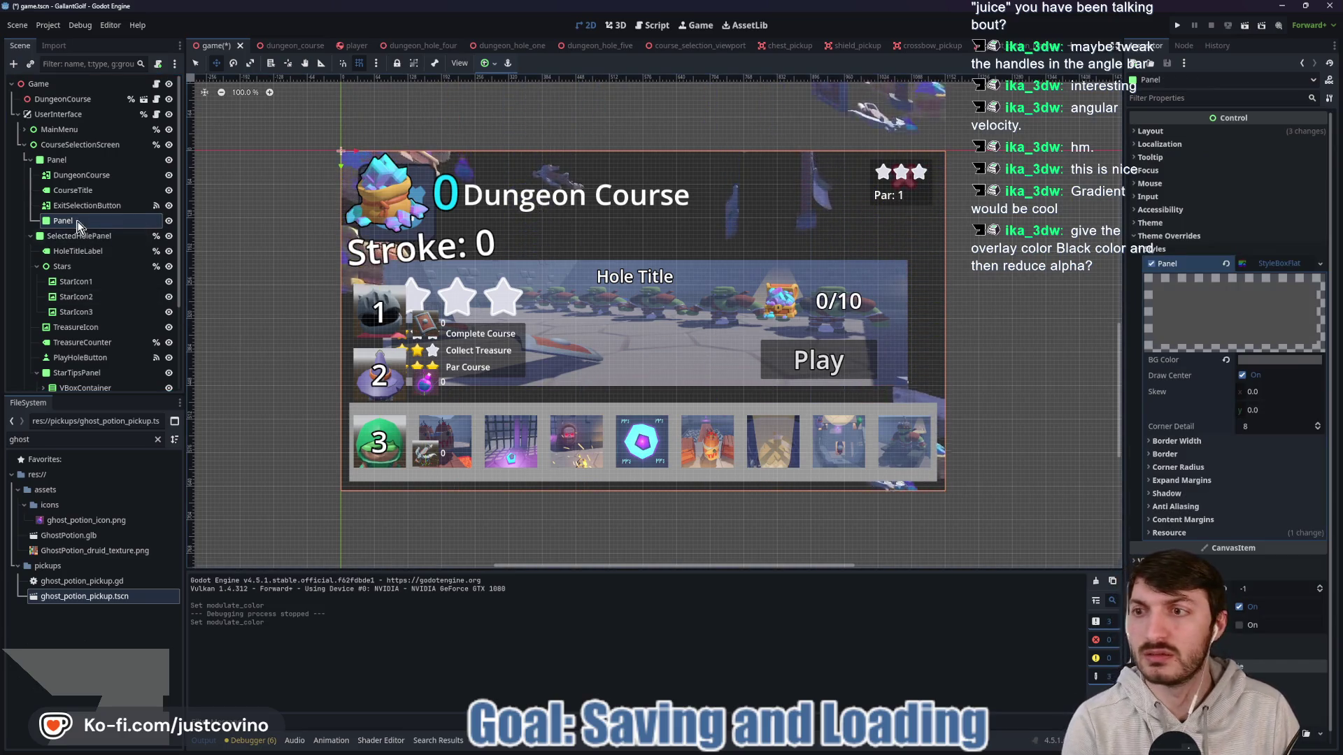
double_click(69, 221)
type("backgro")
key("BackSpace")
key("BackSpace")
key("BackSpace")
type("BackgroundPanel")
key("Return")
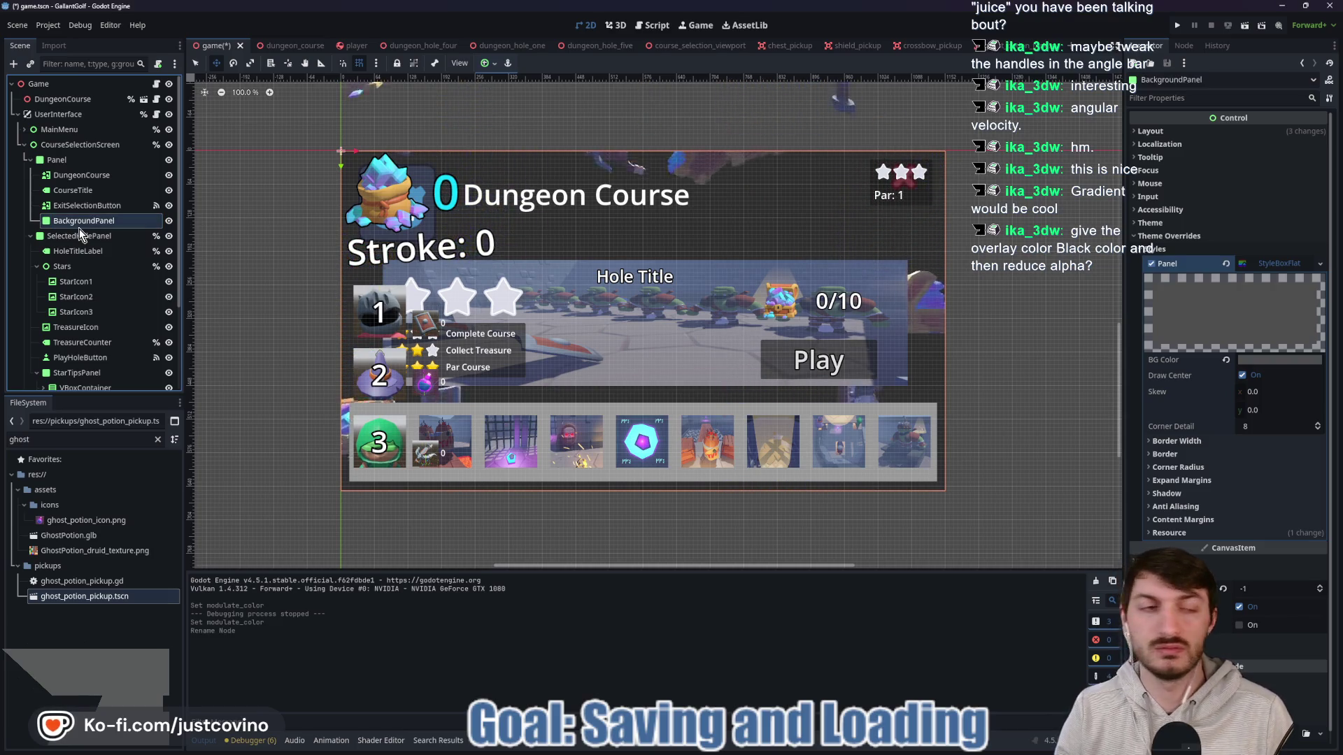
left_click(1280, 359)
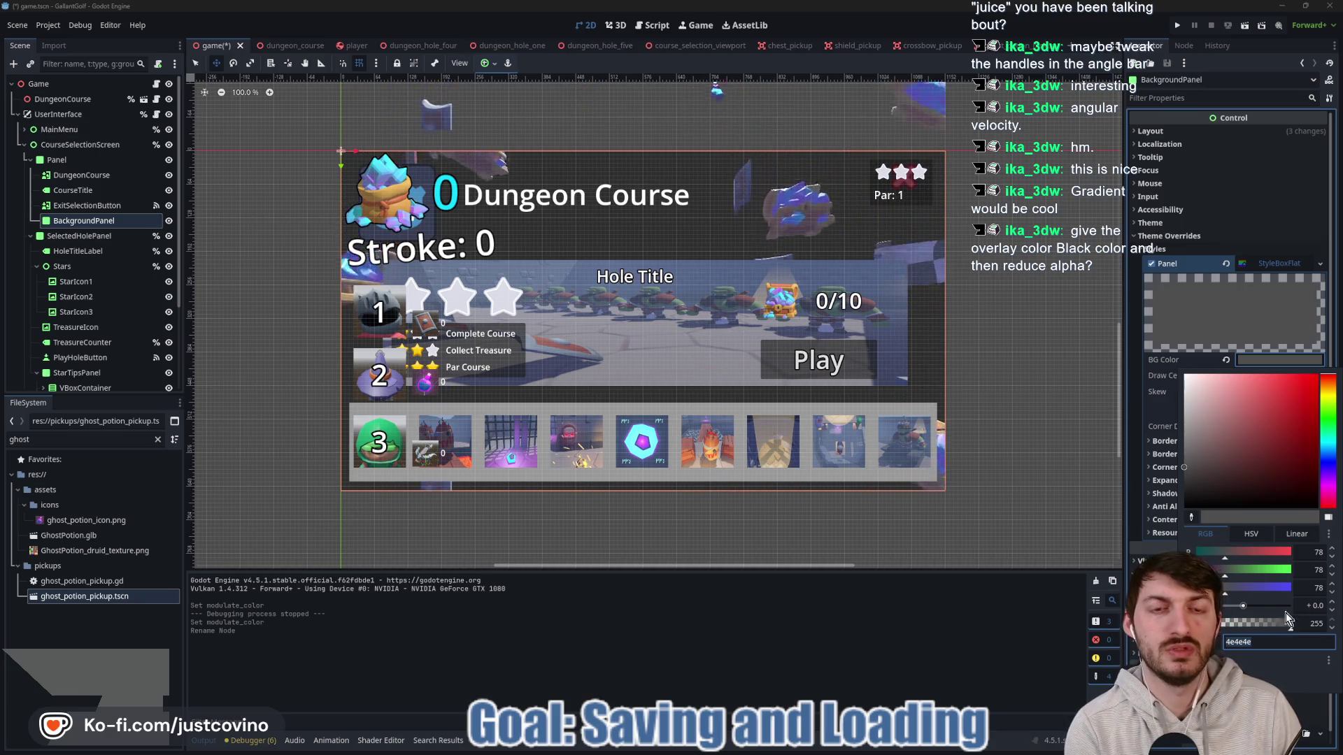
left_click(1269, 362)
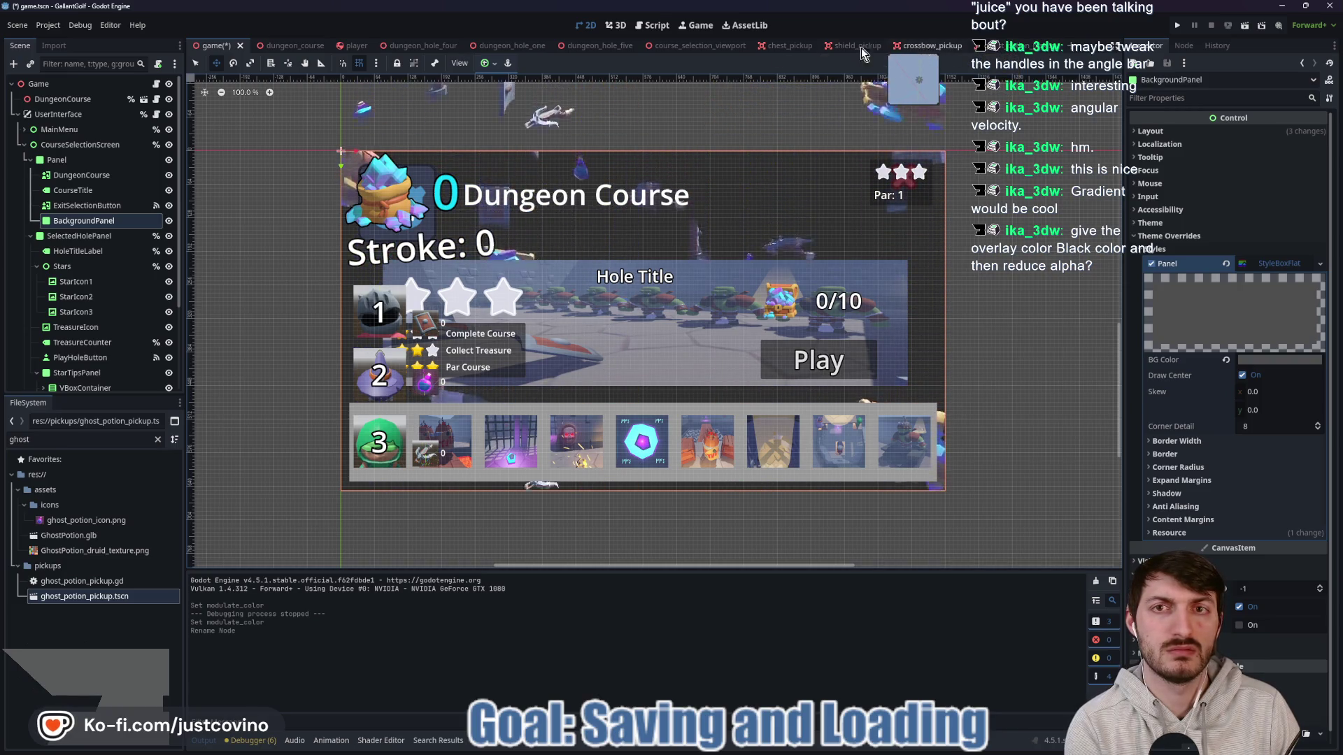
Step: Close the ghost potion, crossbow, shield and chest pickup scenes
left_click(1021, 46)
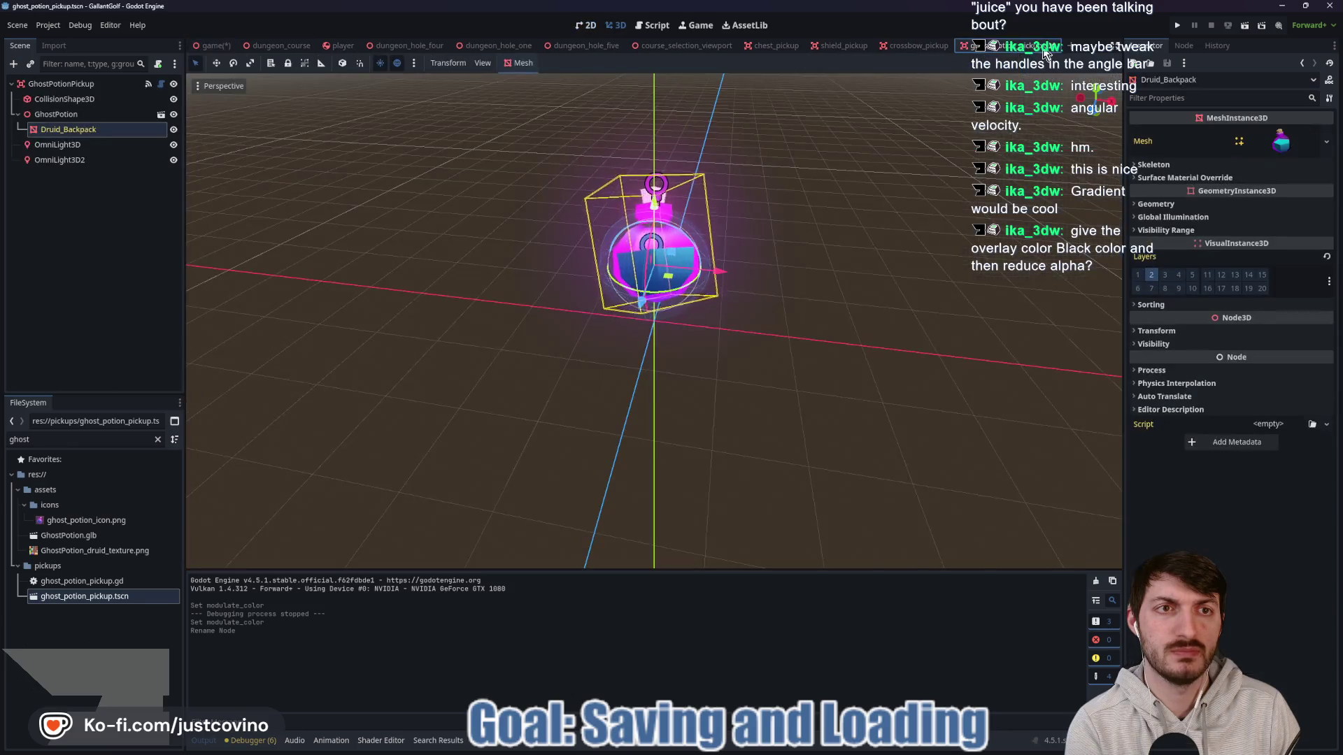
left_click(1055, 46)
left_click(957, 46)
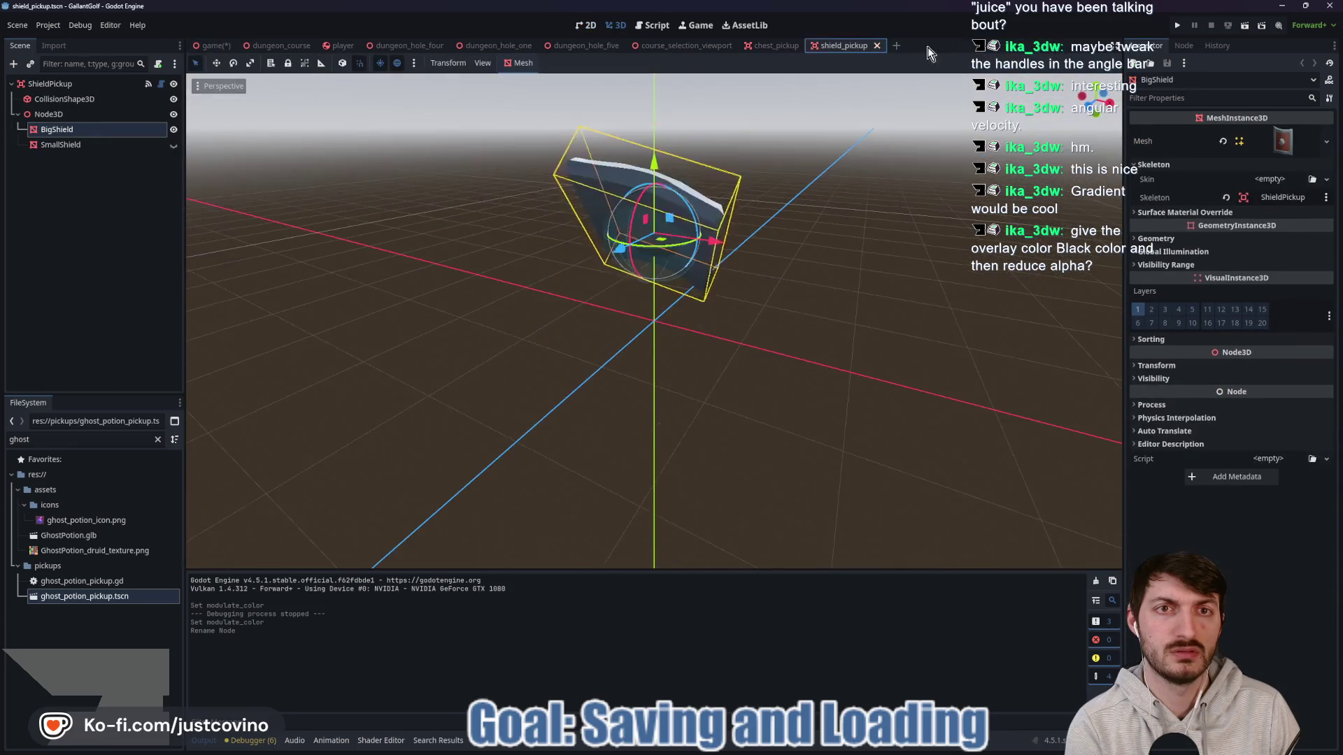
left_click(879, 46)
left_click(803, 44)
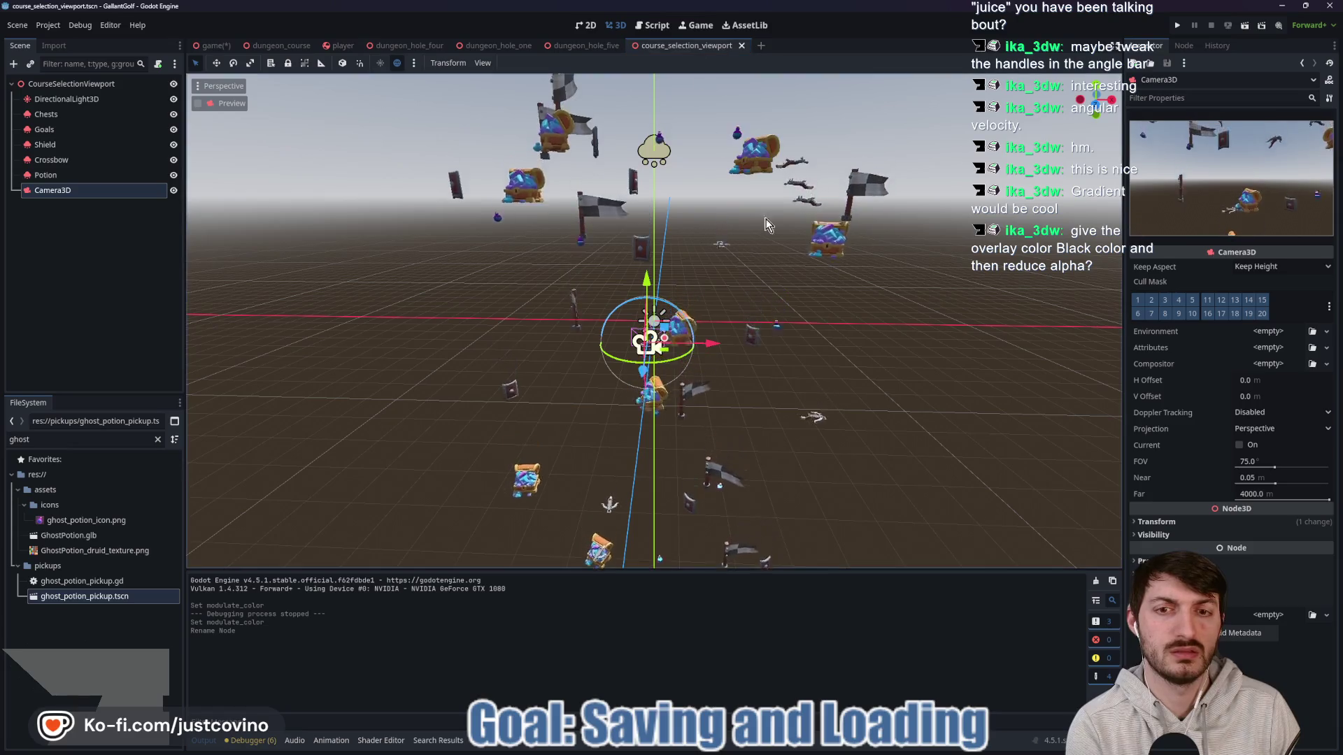
Step: Instance wall.fbx under CourseSelectionViewport and duplicate it as wall2
left_click(72, 84)
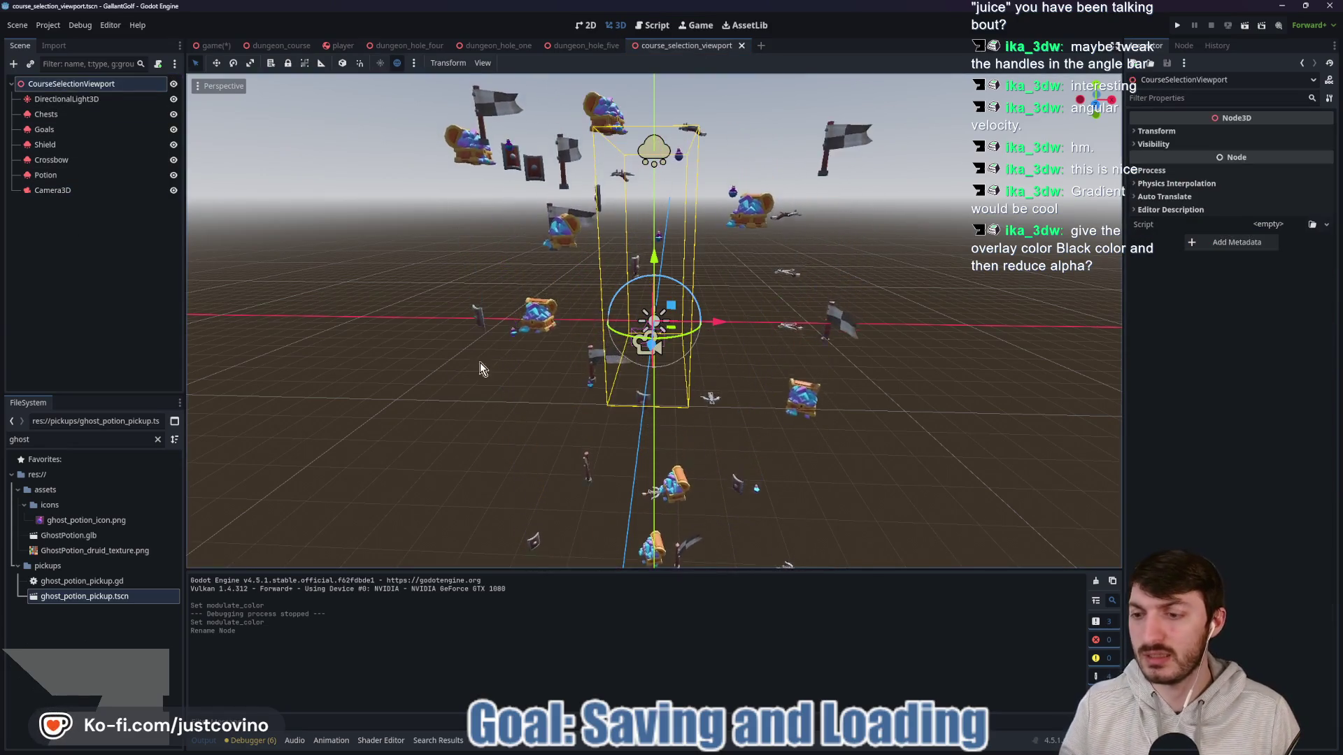
key("ctrl+shift+a")
type("wall")
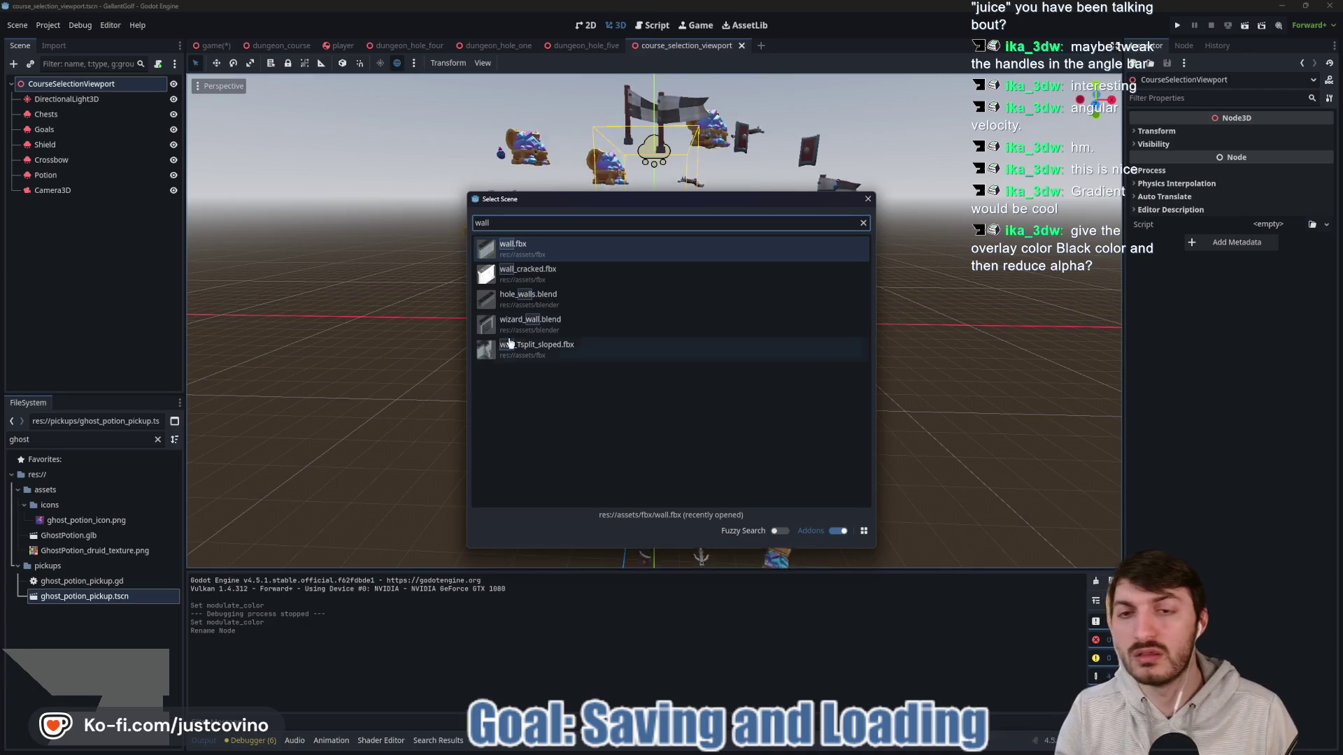
double_click(580, 249)
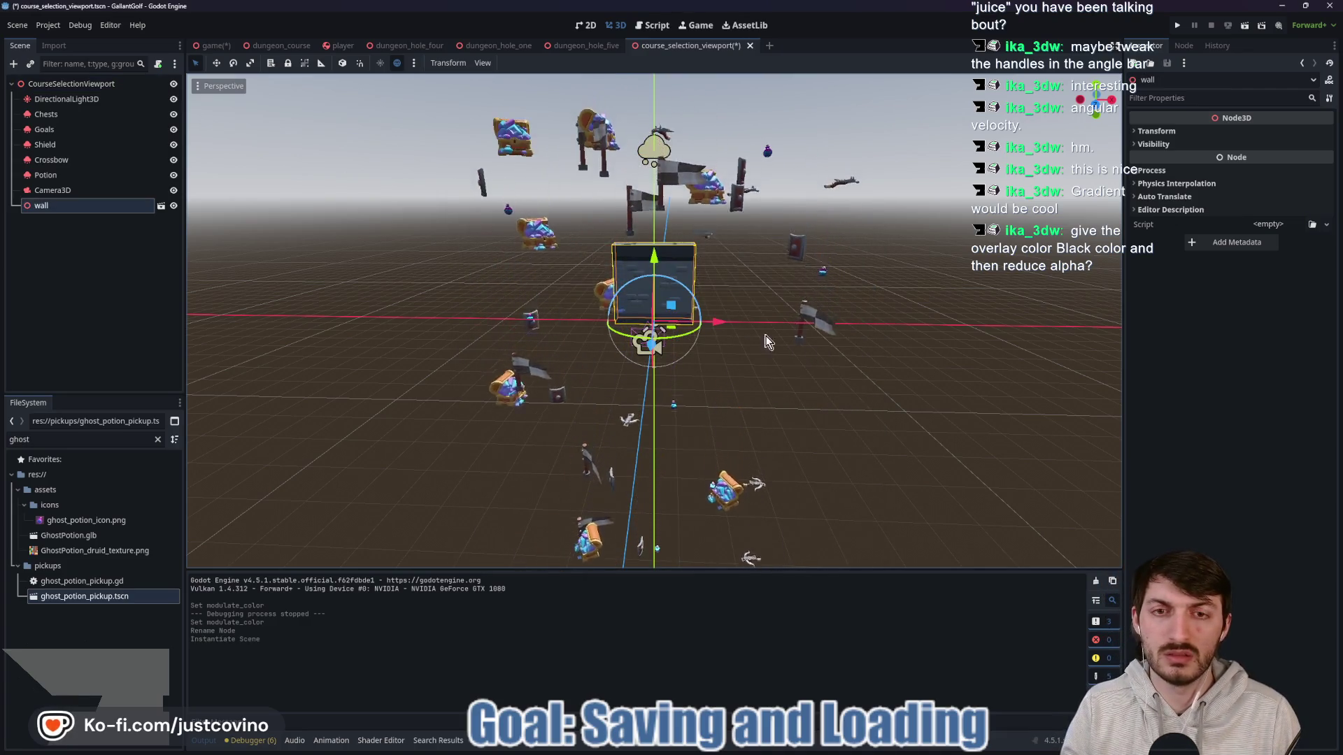
left_click(56, 190)
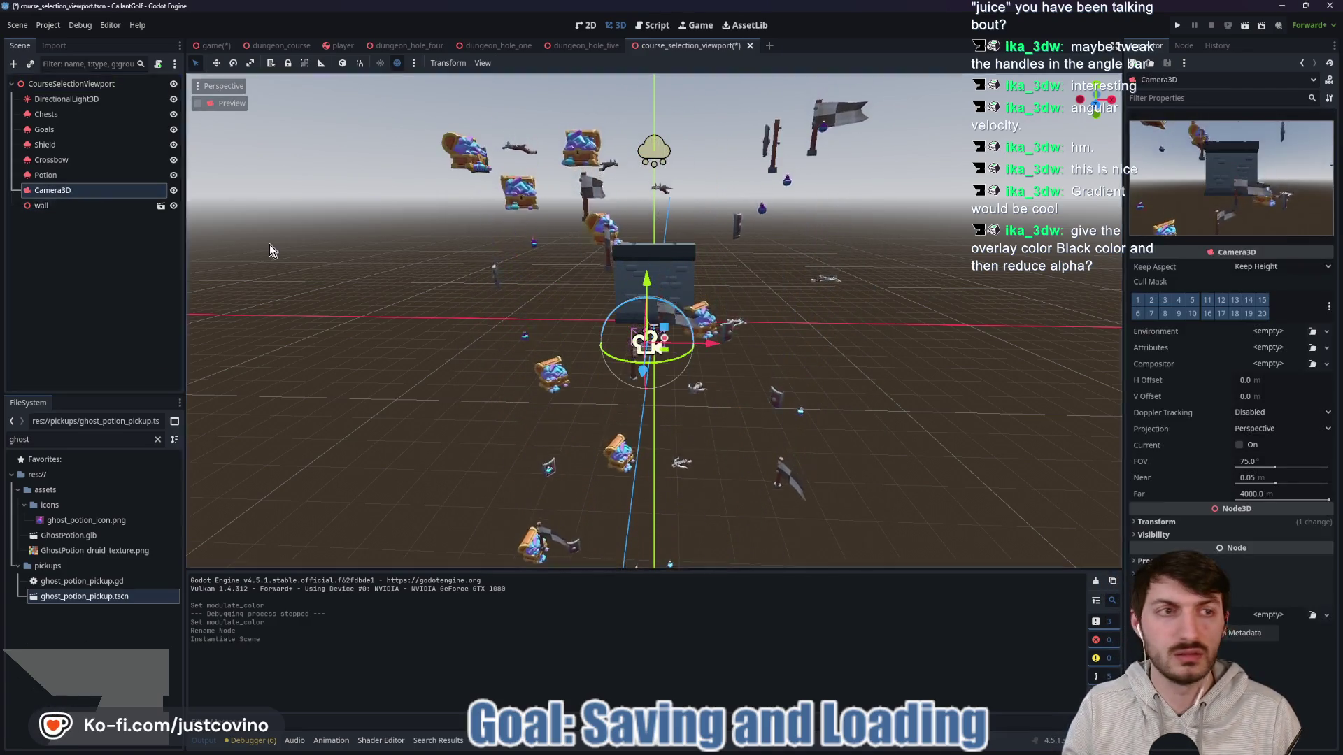
left_click(63, 206)
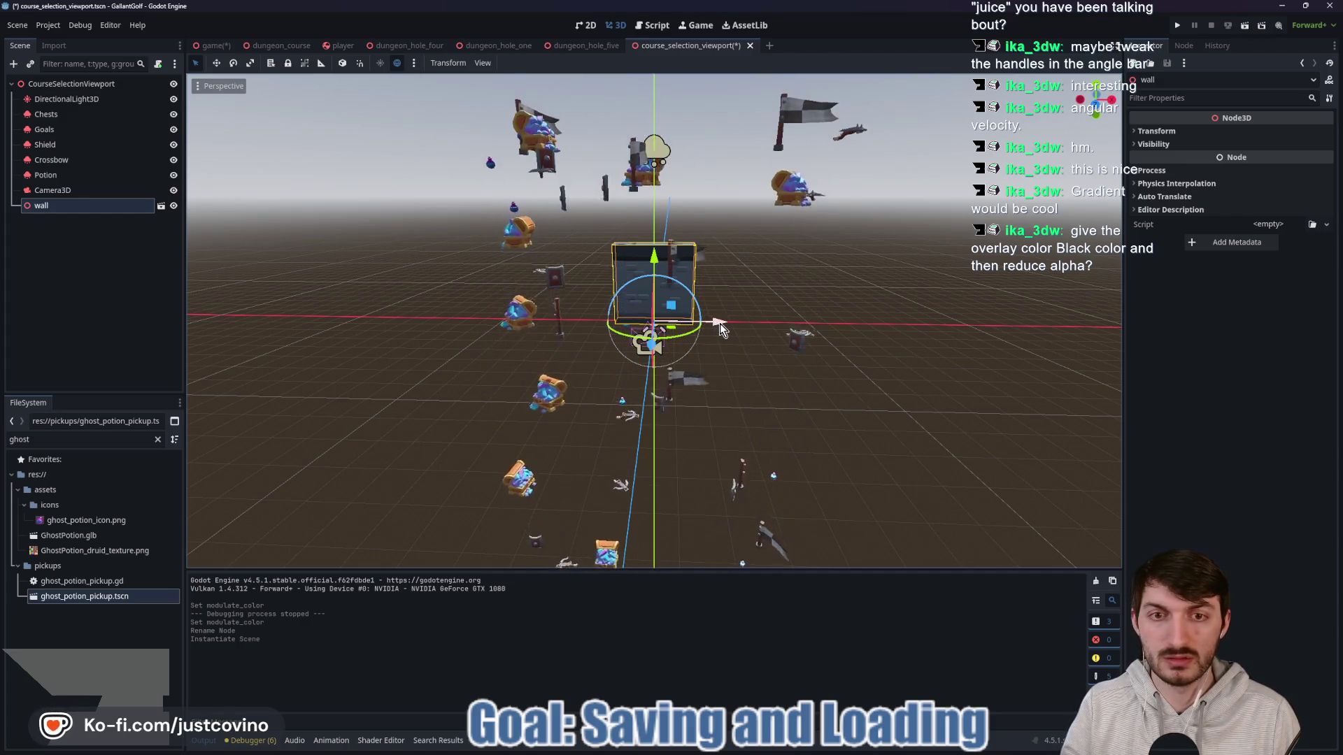
key("ctrl+d")
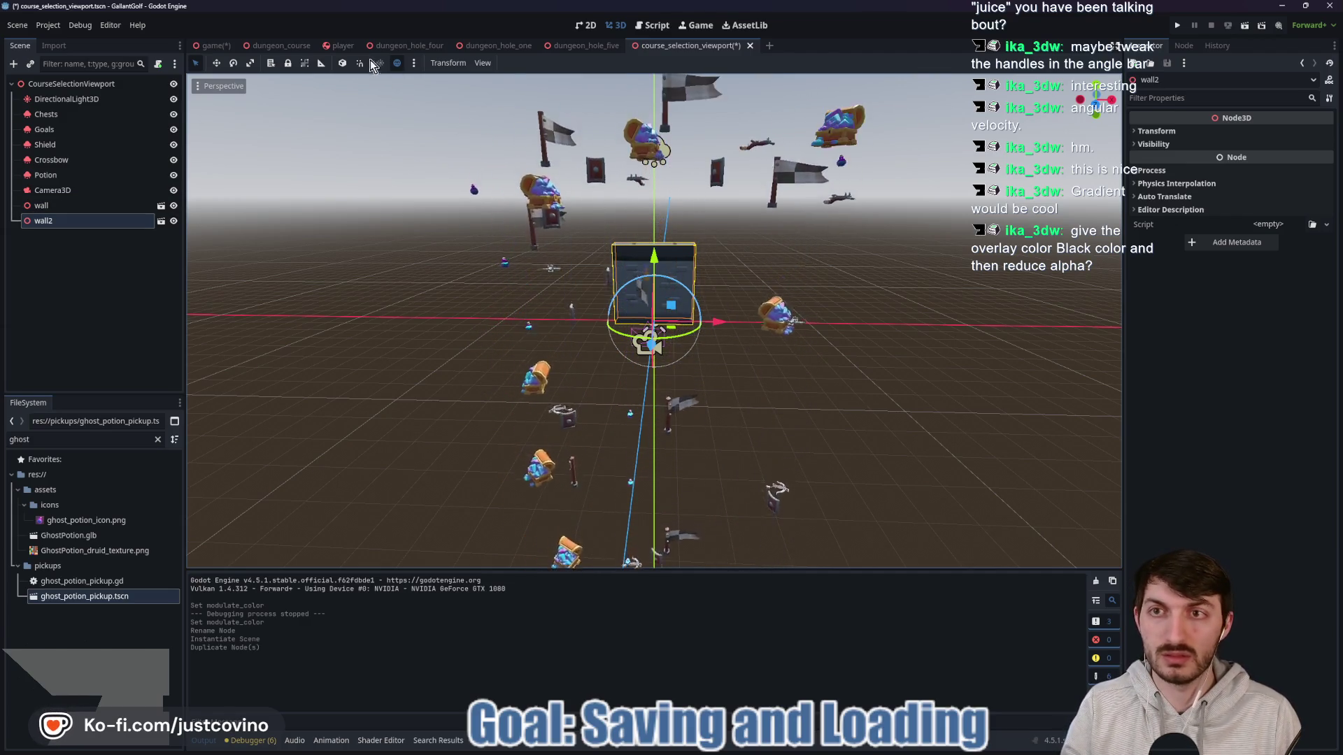
Step: Build the first wall rows: wall2 shifted right, copies raised a row, three walls duplicated below
mouse_move(725, 321)
left_mouse_down()
mouse_move(793, 328)
mouse_move(645, 321)
left_mouse_up()
key("ctrl+d")
key("ctrl+d")
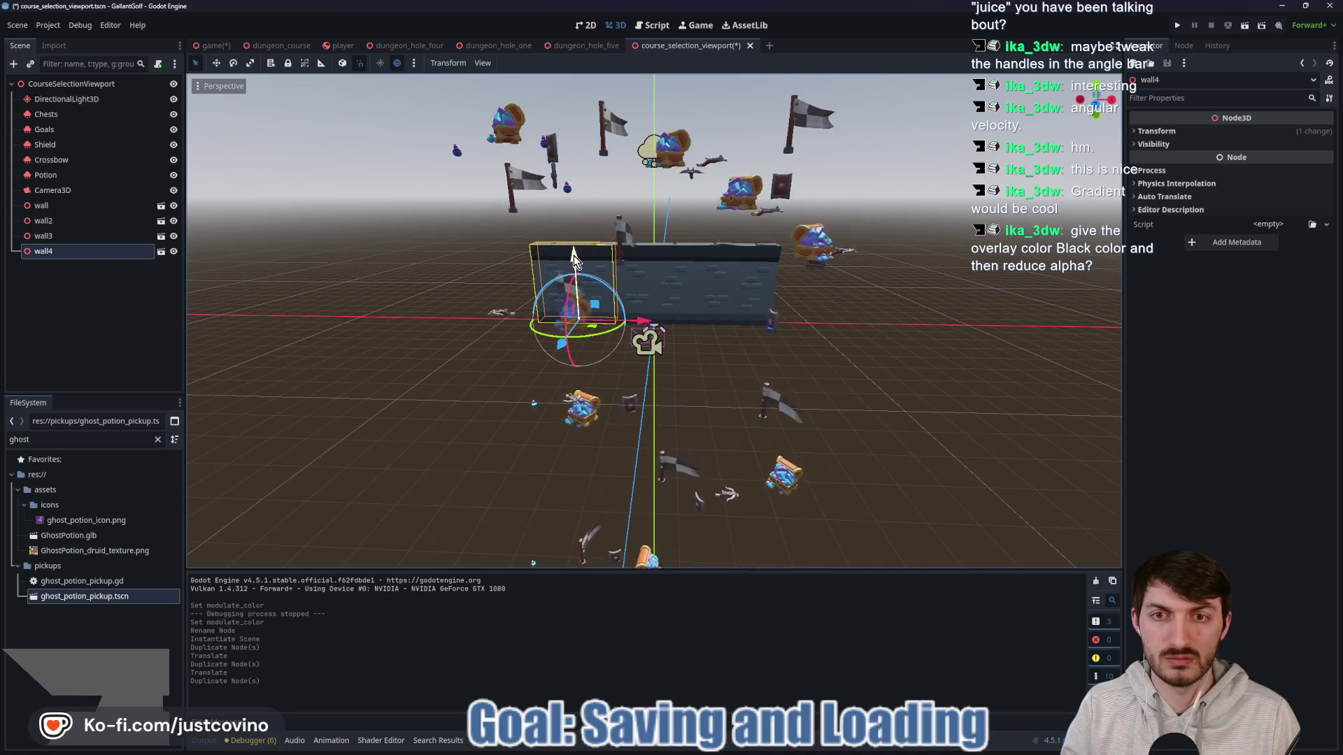
left_click_drag(573, 256, 568, 178)
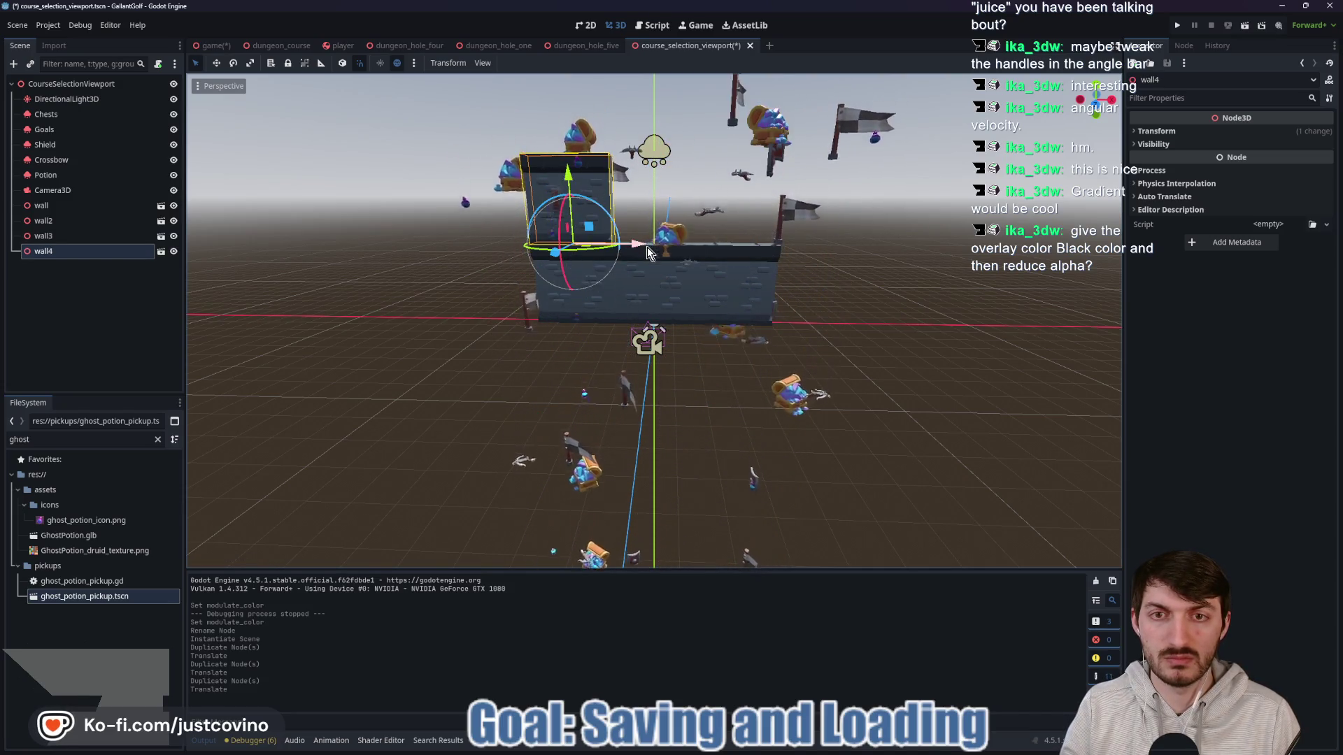
key("ctrl+d")
left_click_drag(642, 245, 782, 260)
key("ctrl+d")
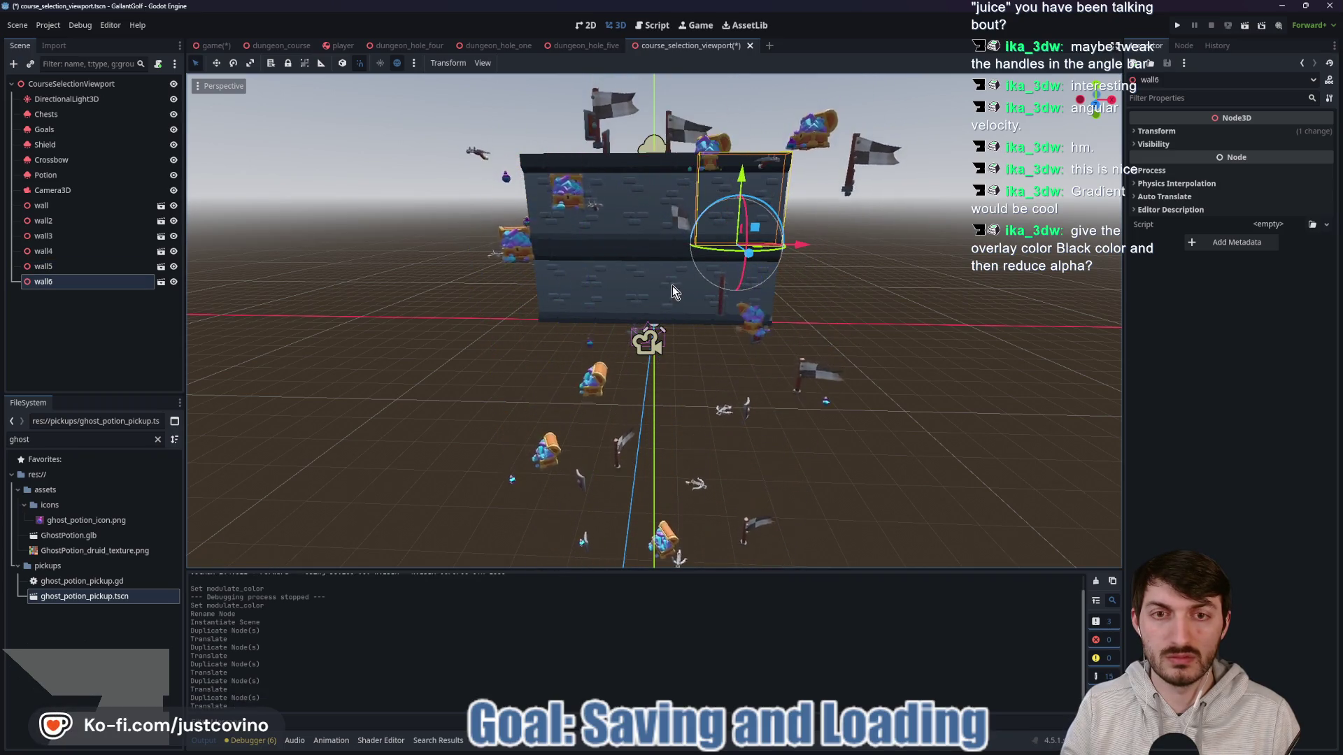
left_click(70, 206)
left_click(70, 235, "shift")
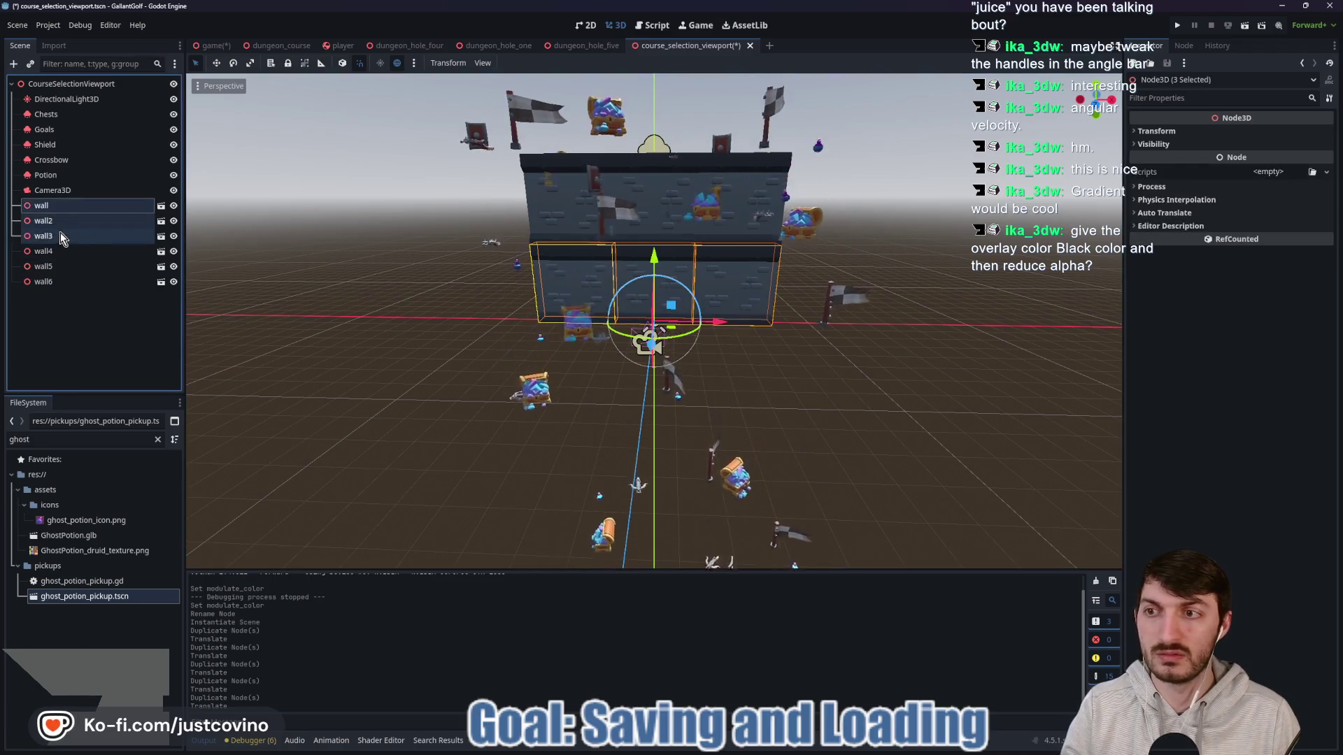
key("ctrl+d")
left_click_drag(656, 261, 659, 334)
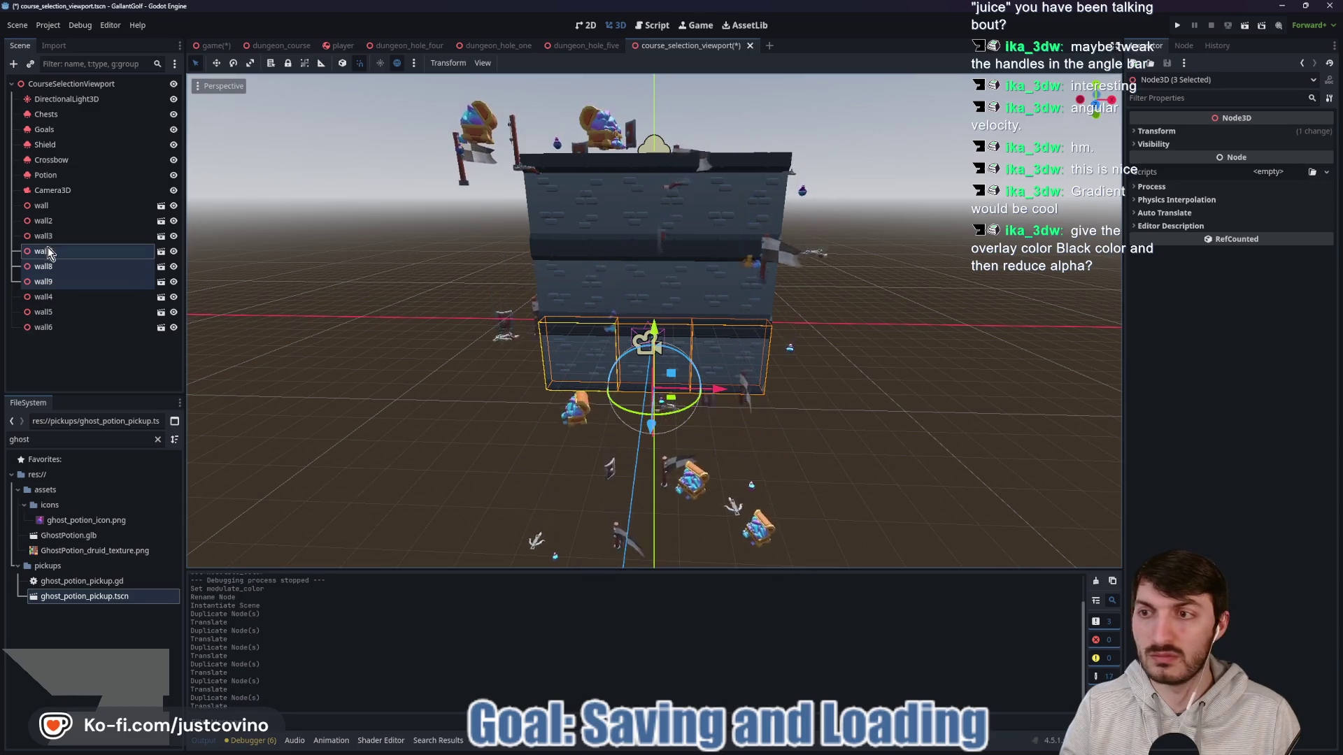
left_click(52, 193)
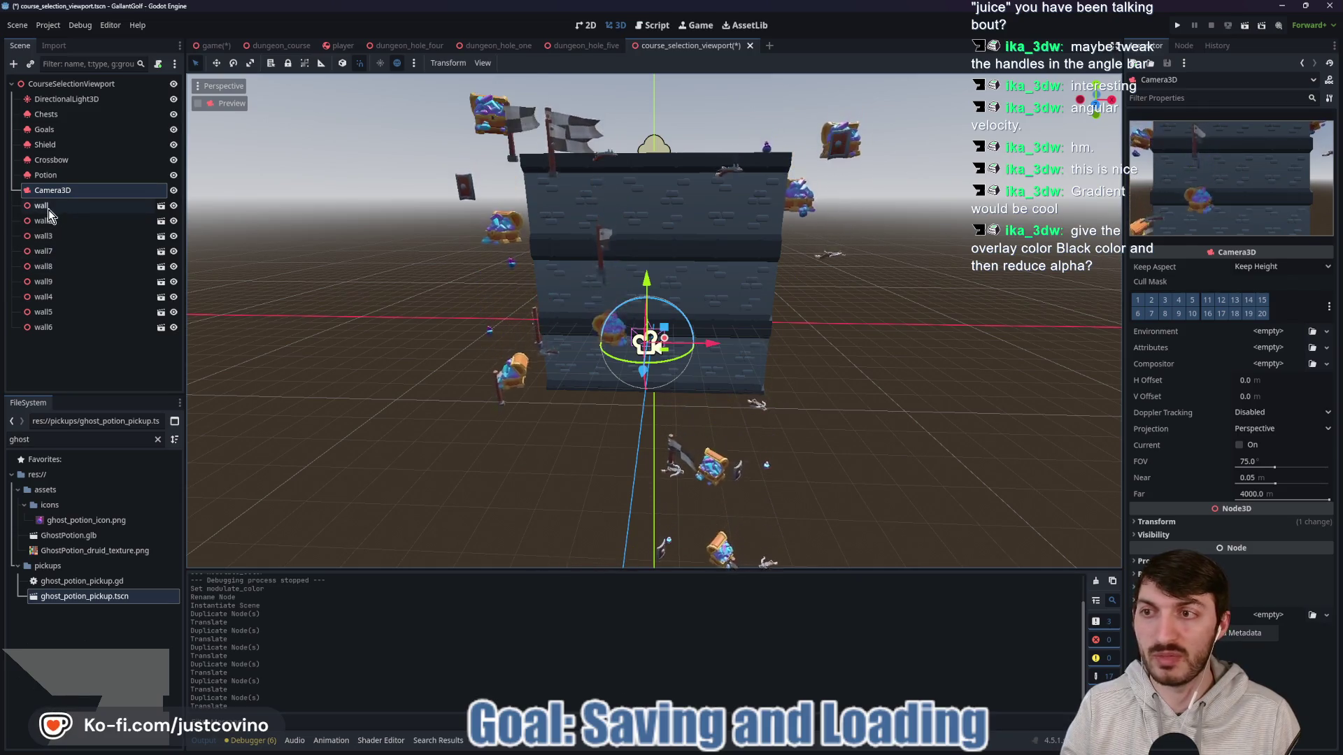
Step: Fill out the grid with copies through wall15, then select all fifteen wall pieces
left_click(63, 327)
left_click(59, 313, "shift")
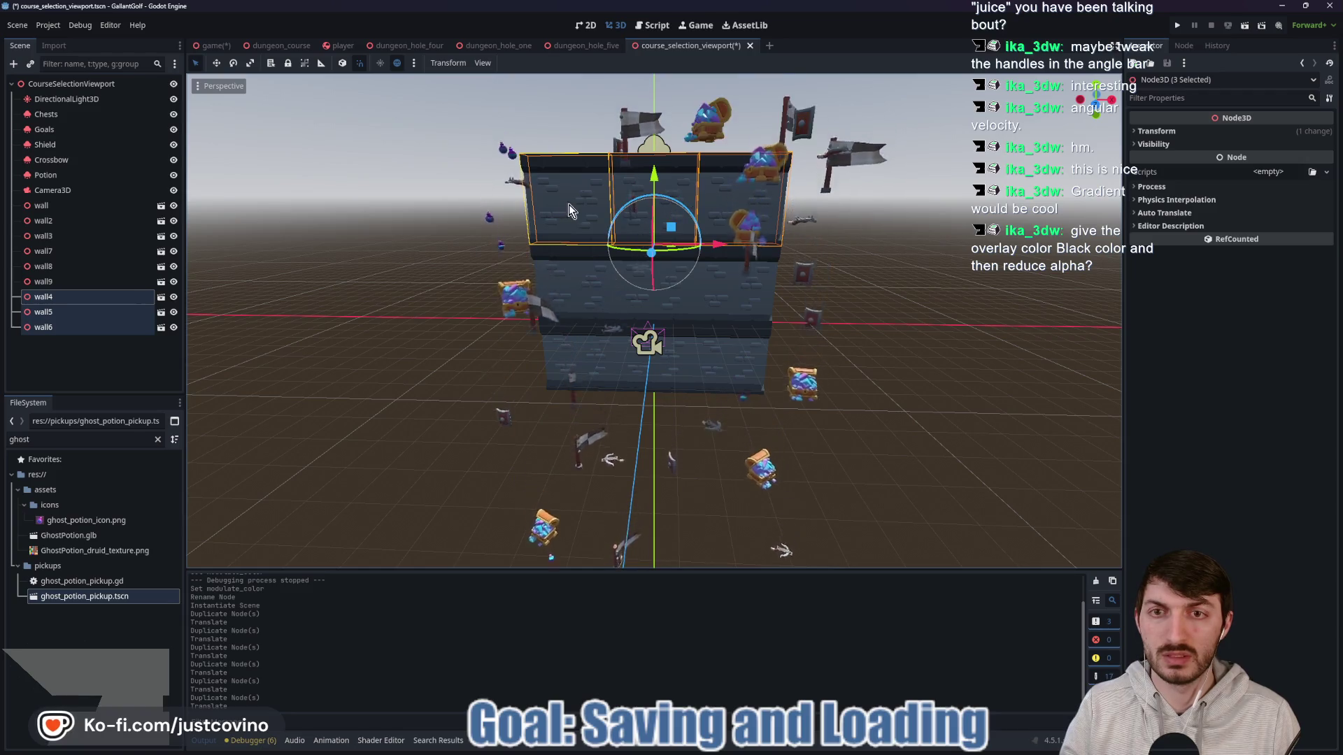
left_click(88, 330)
key("ctrl+d")
mouse_move(800, 244)
left_mouse_down()
mouse_move(888, 245)
mouse_move(836, 270)
left_mouse_up()
key("ctrl+d")
key("ctrl+d")
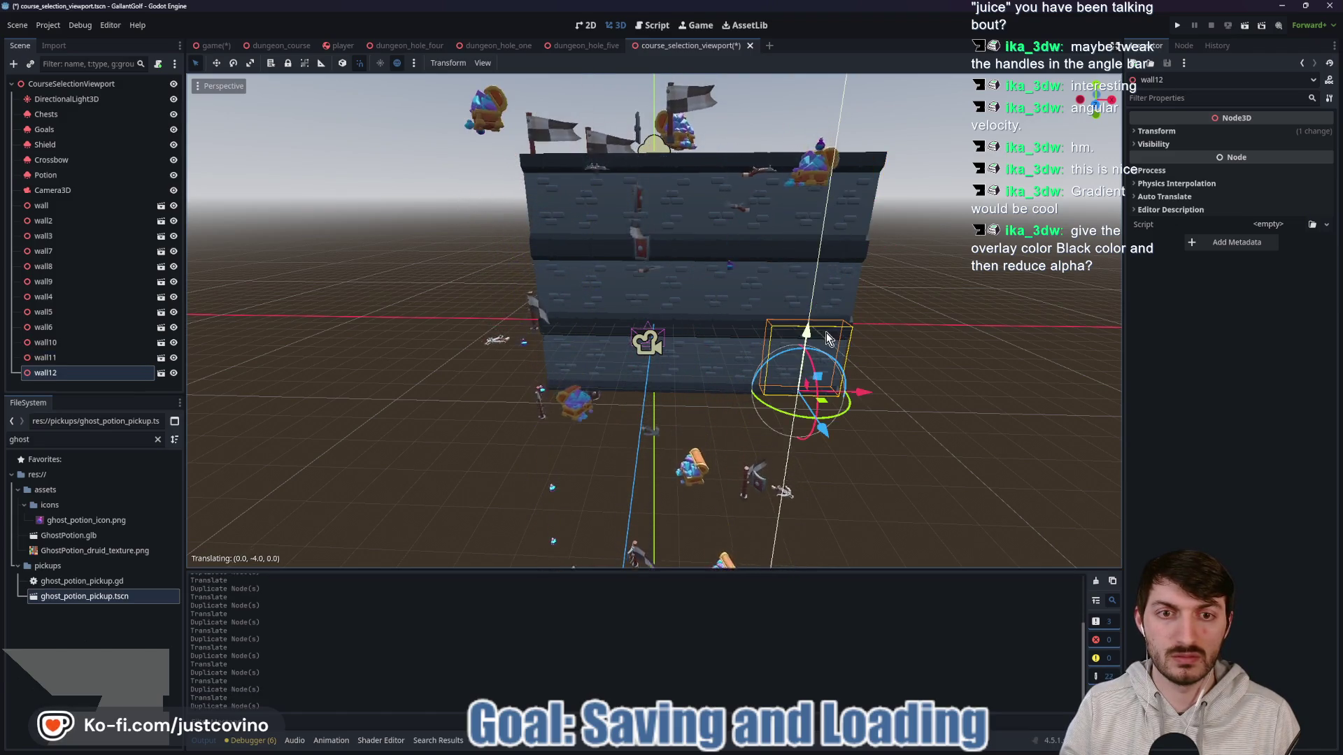
key("ctrl+d")
left_click_drag(857, 395, 565, 408)
key("ctrl+d")
mouse_move(521, 325)
left_mouse_down()
mouse_move(489, 259)
mouse_move(487, 194)
left_mouse_up()
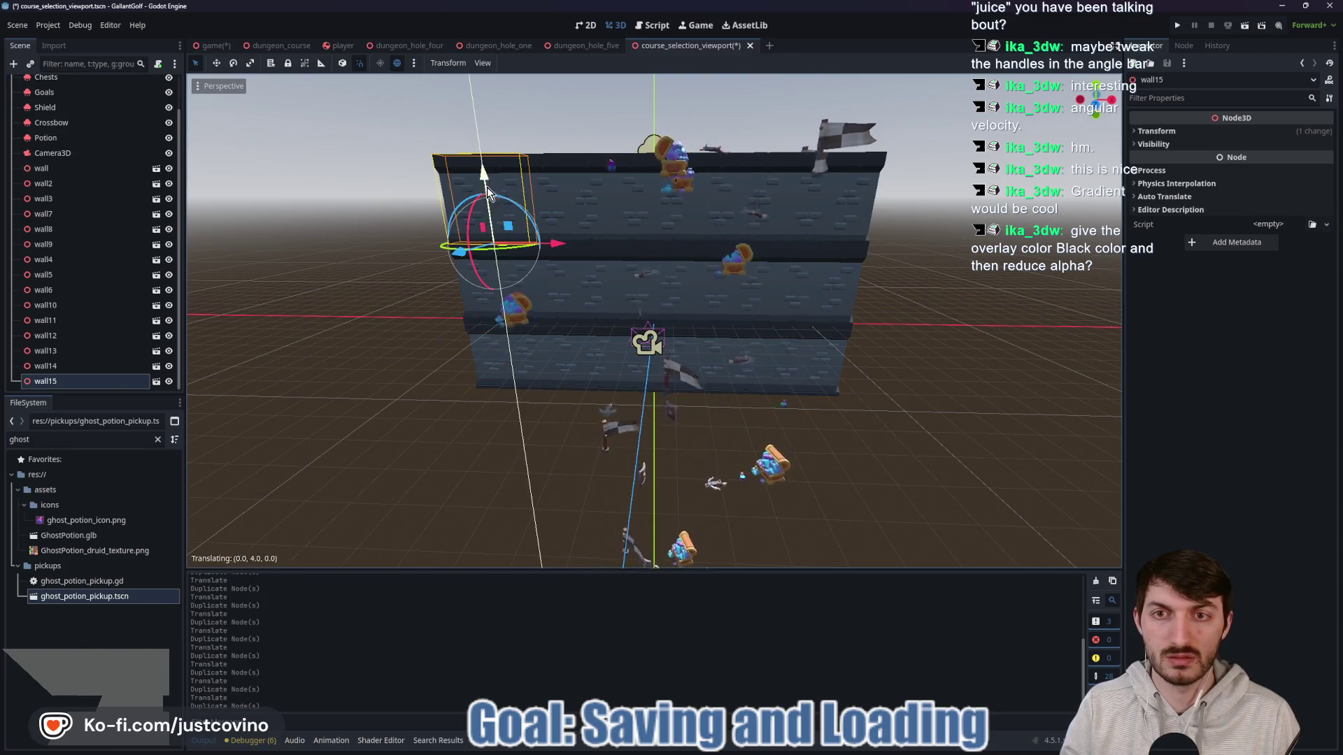
left_click(63, 170)
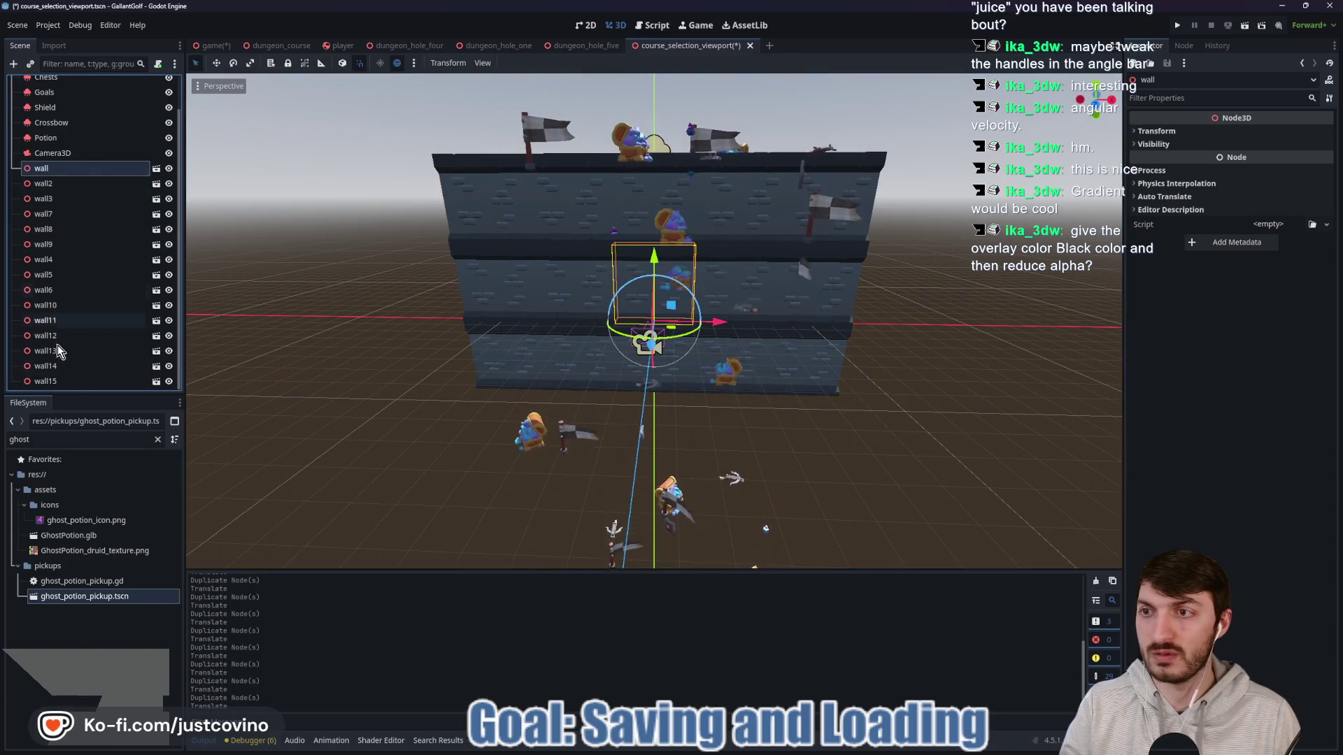
left_click(63, 383, "shift")
mouse_move(902, 294)
left_mouse_down()
mouse_move(796, 291)
mouse_move(582, 325)
mouse_move(653, 335)
mouse_move(625, 316)
left_mouse_up()
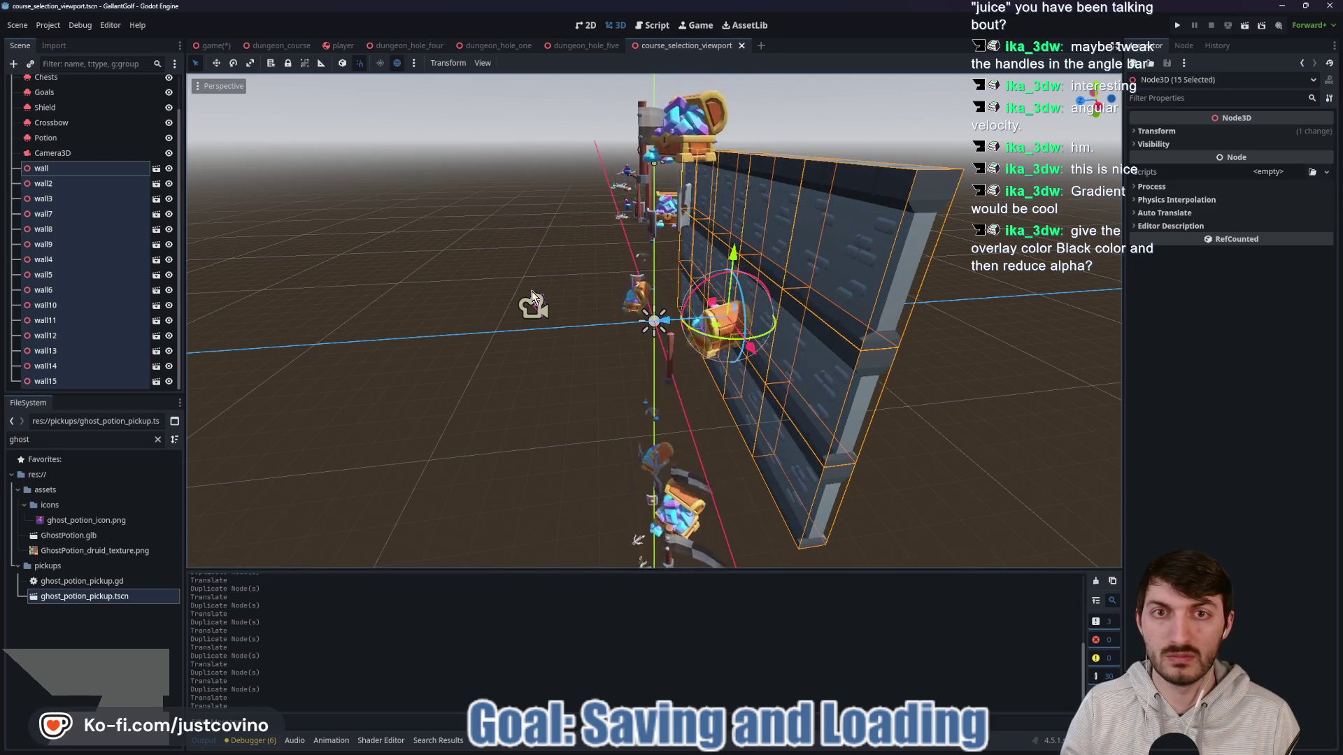
left_click(48, 154)
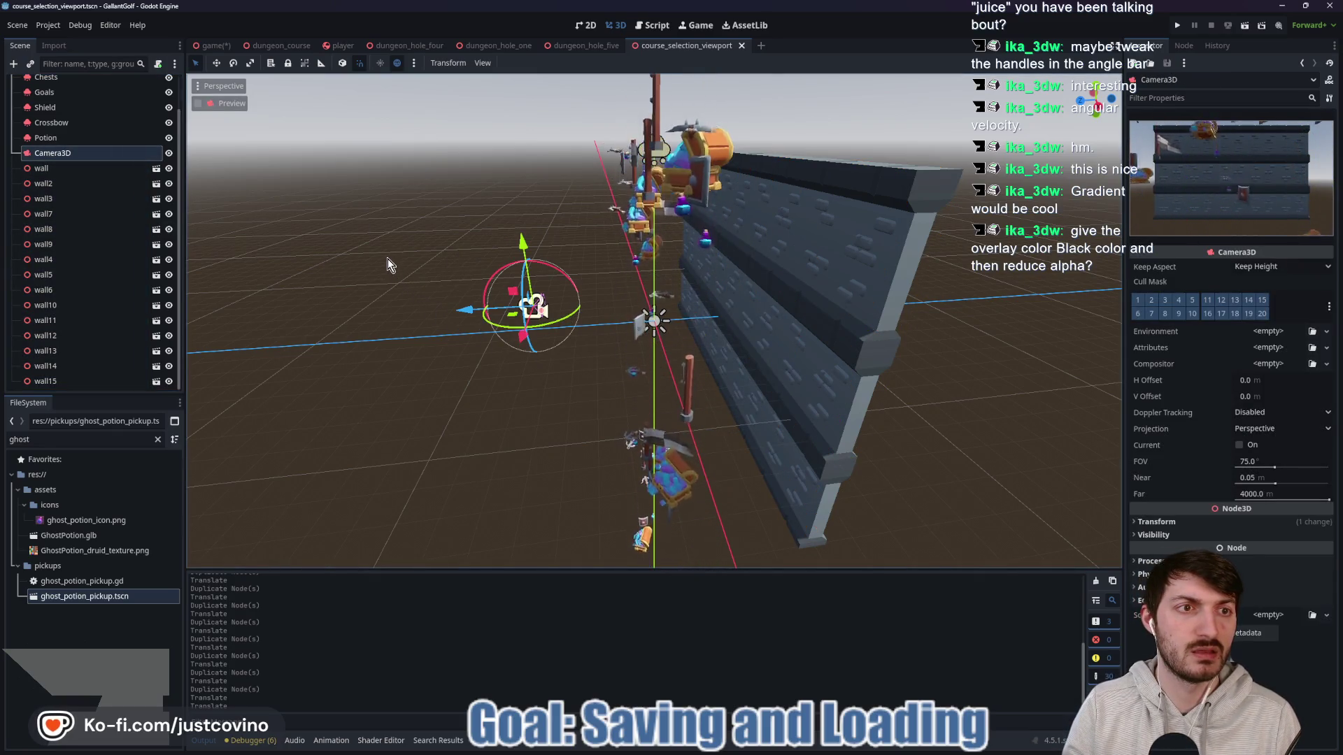
mouse_move(394, 271)
left_mouse_down()
mouse_move(560, 275)
mouse_move(570, 262)
left_mouse_up()
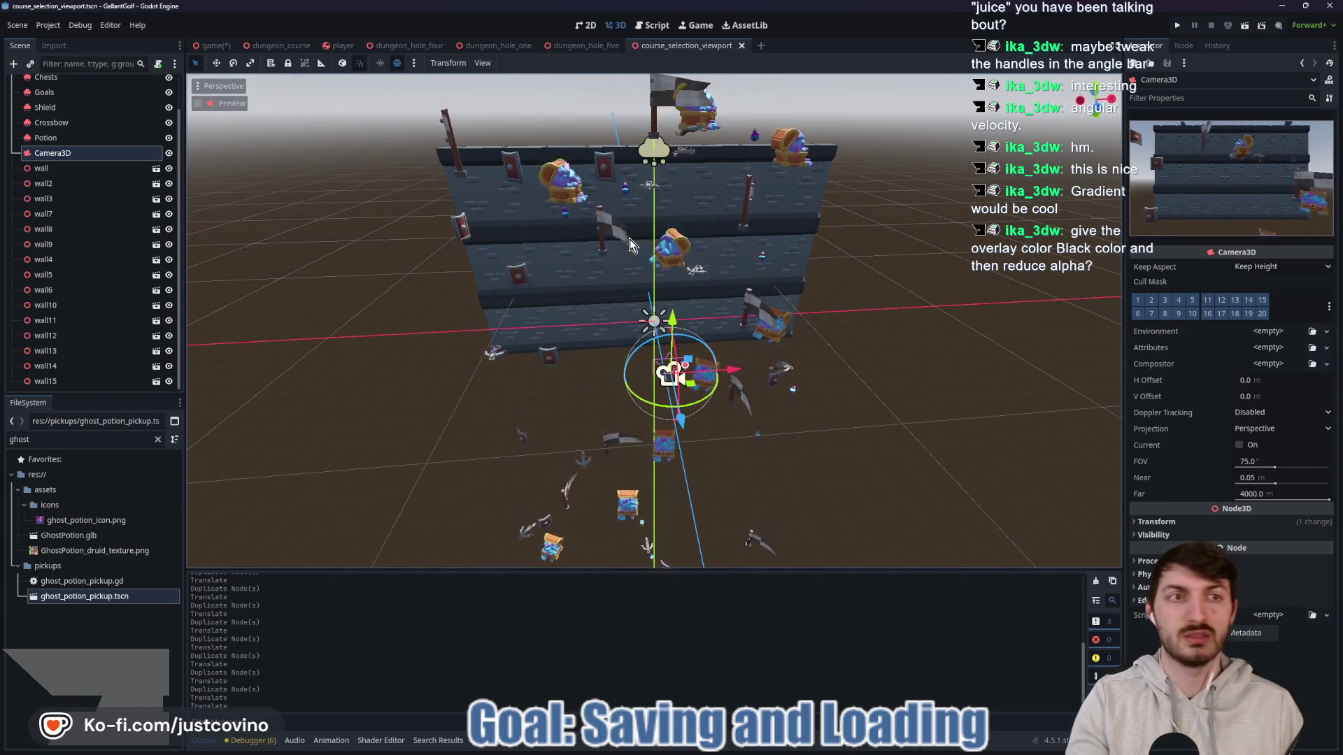
left_click(86, 168)
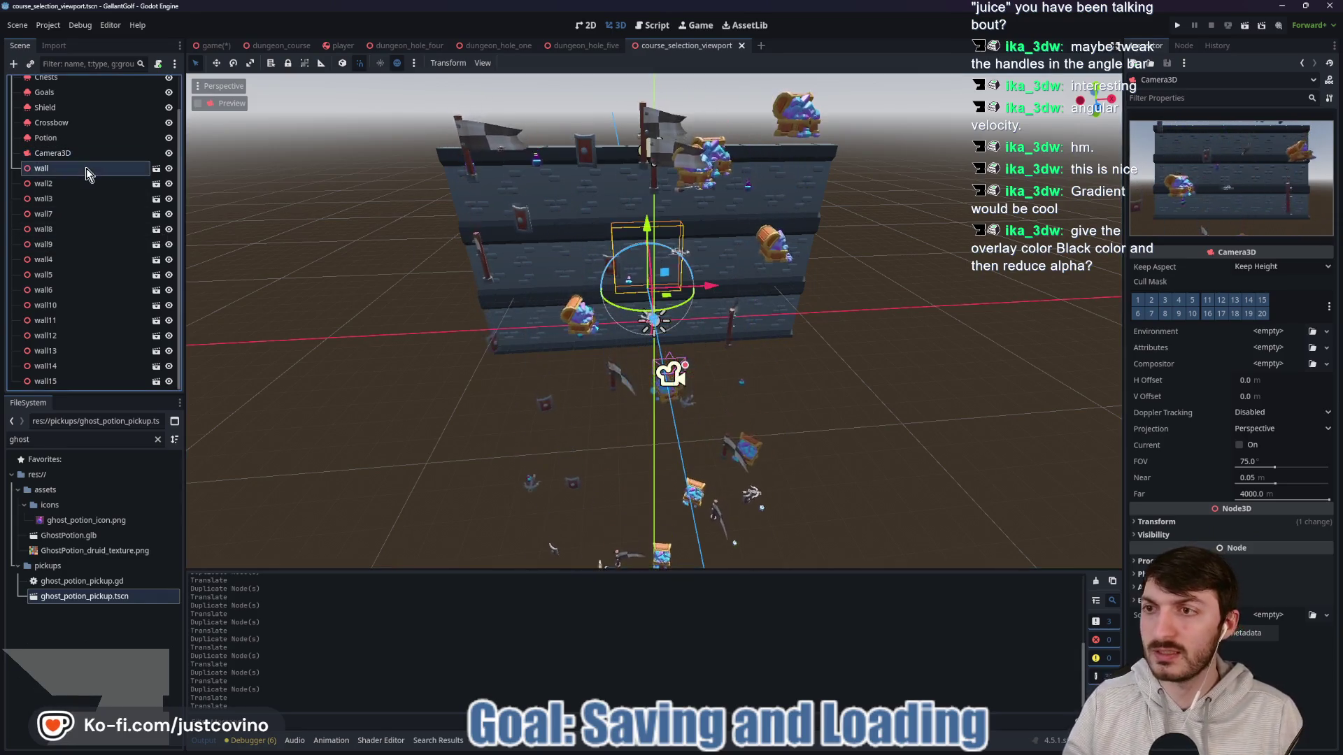
scroll(119, 157, "up", 2)
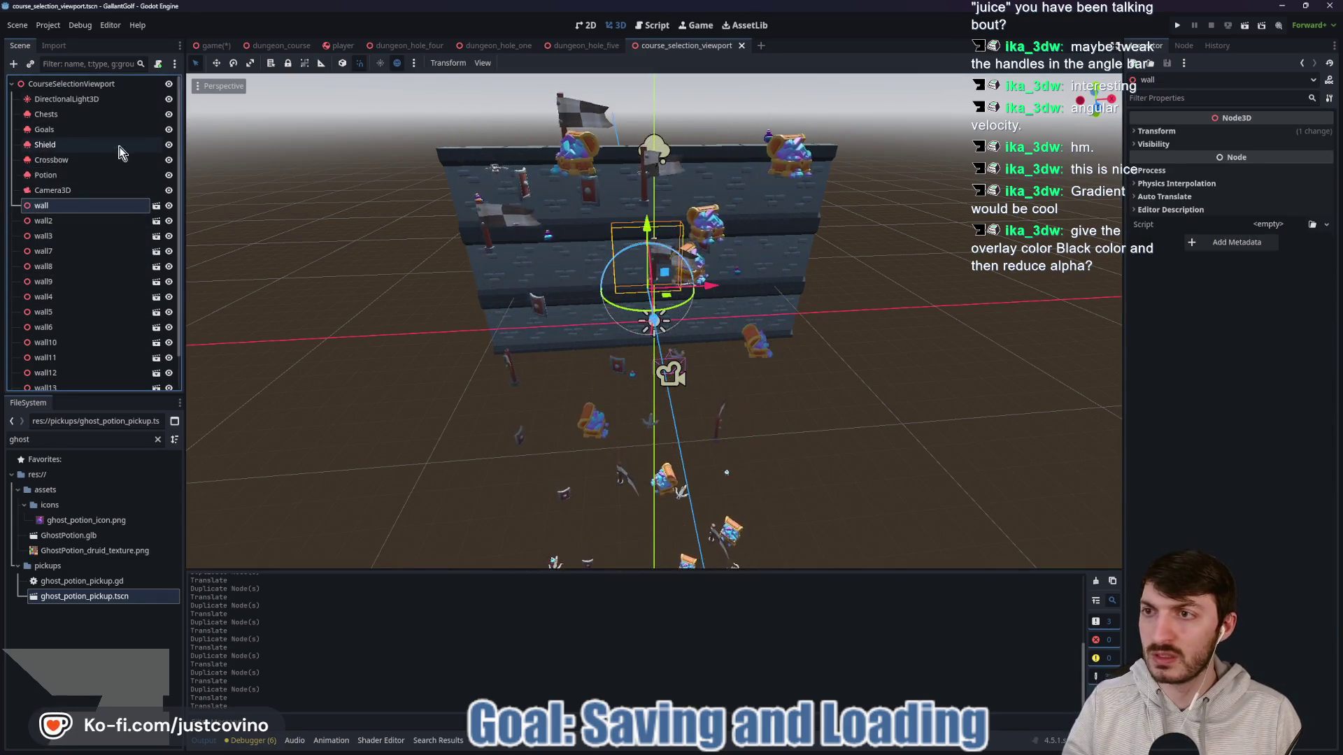
left_click(83, 87)
Step: Add a Node3D BackgroundWalls and move wall through wall15 under it
key("ctrl+a")
type("node3d")
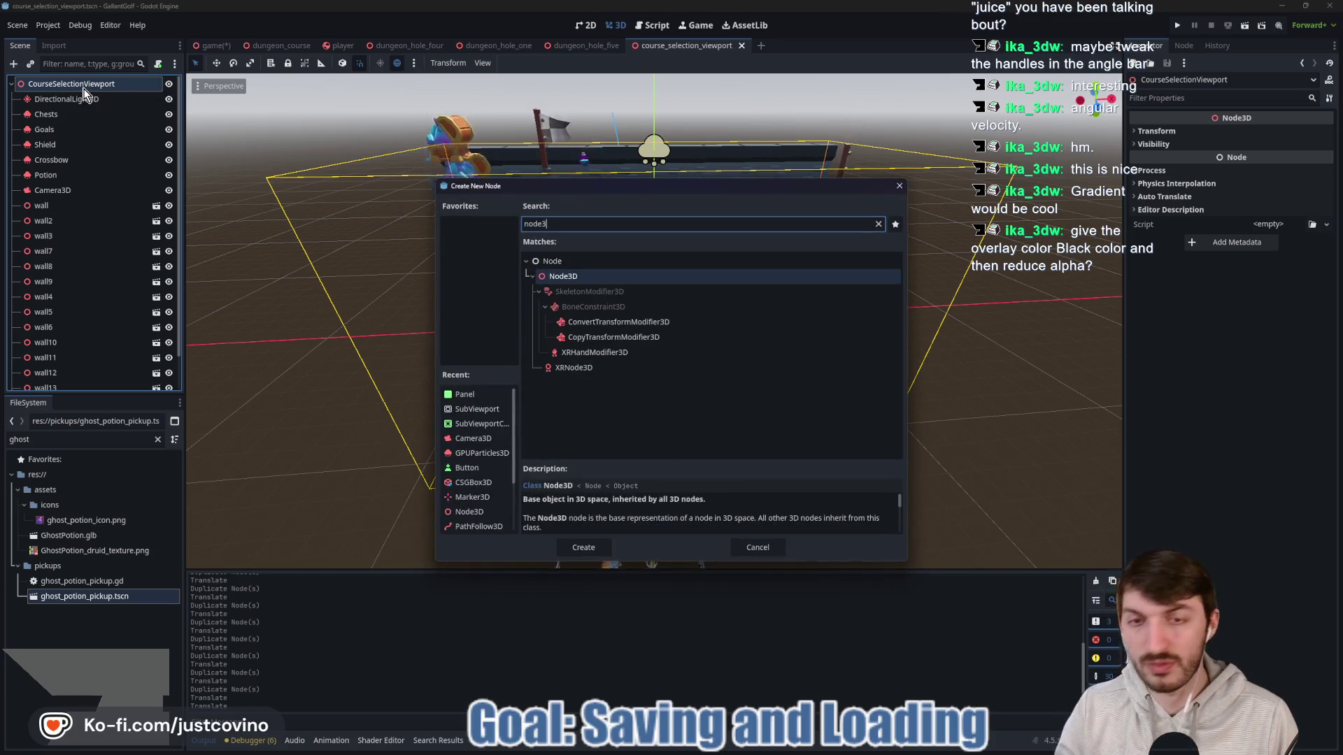
key("Return")
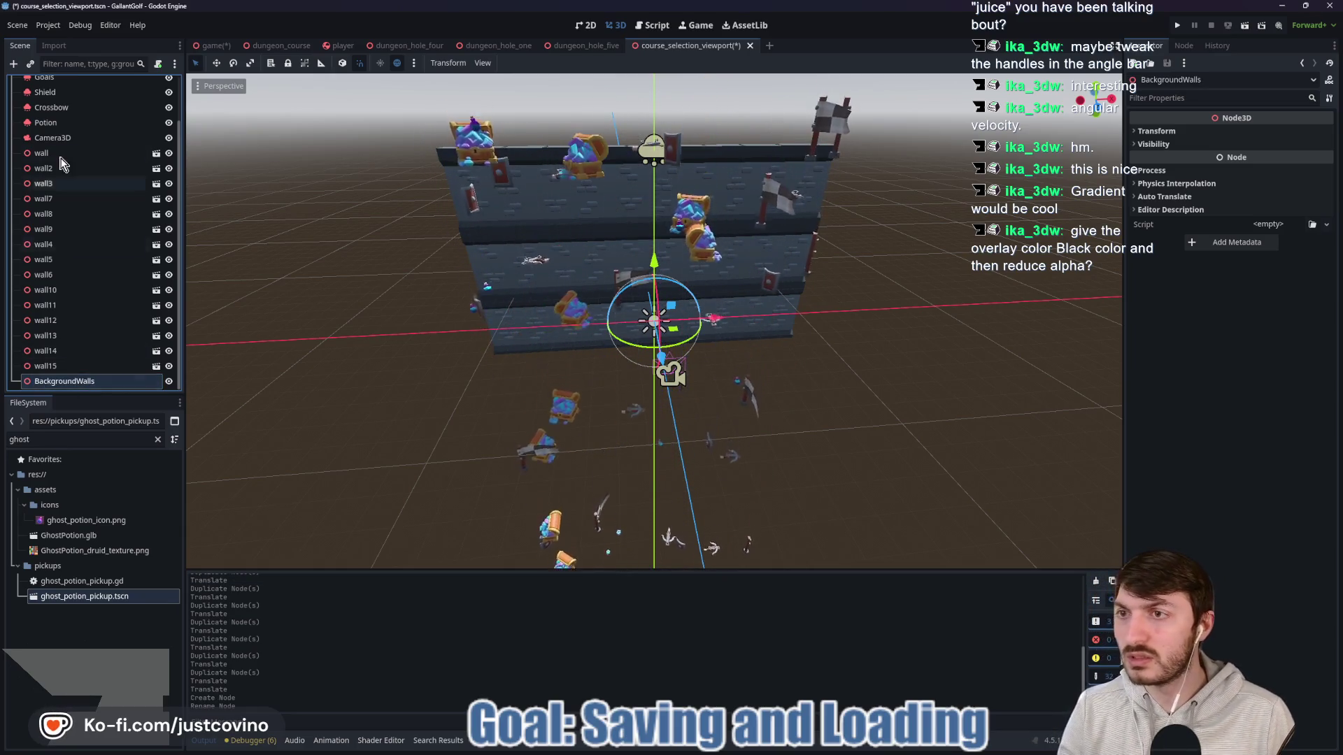
left_click(86, 152)
left_click(62, 365, "shift")
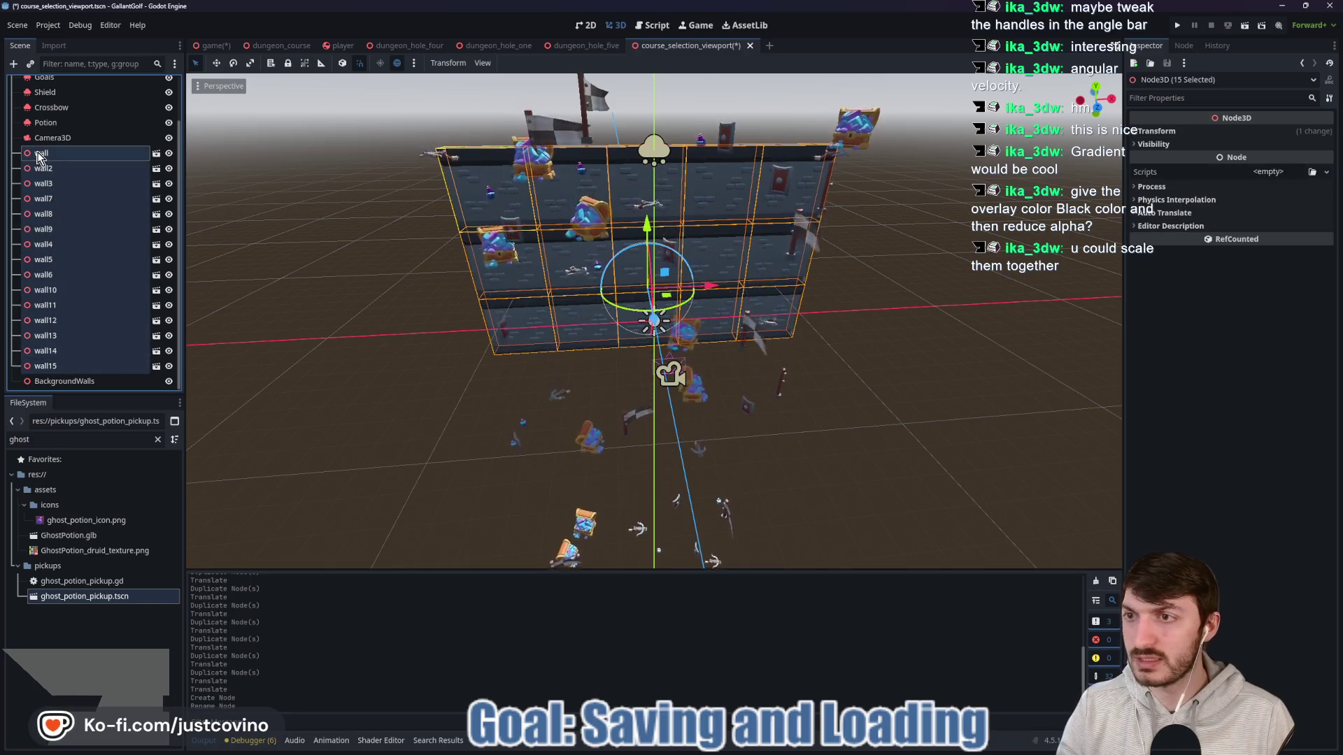
left_click_drag(83, 387, 84, 383)
Step: Preview the scene through the camera and show BackgroundWalls' transform properties
left_click(70, 159)
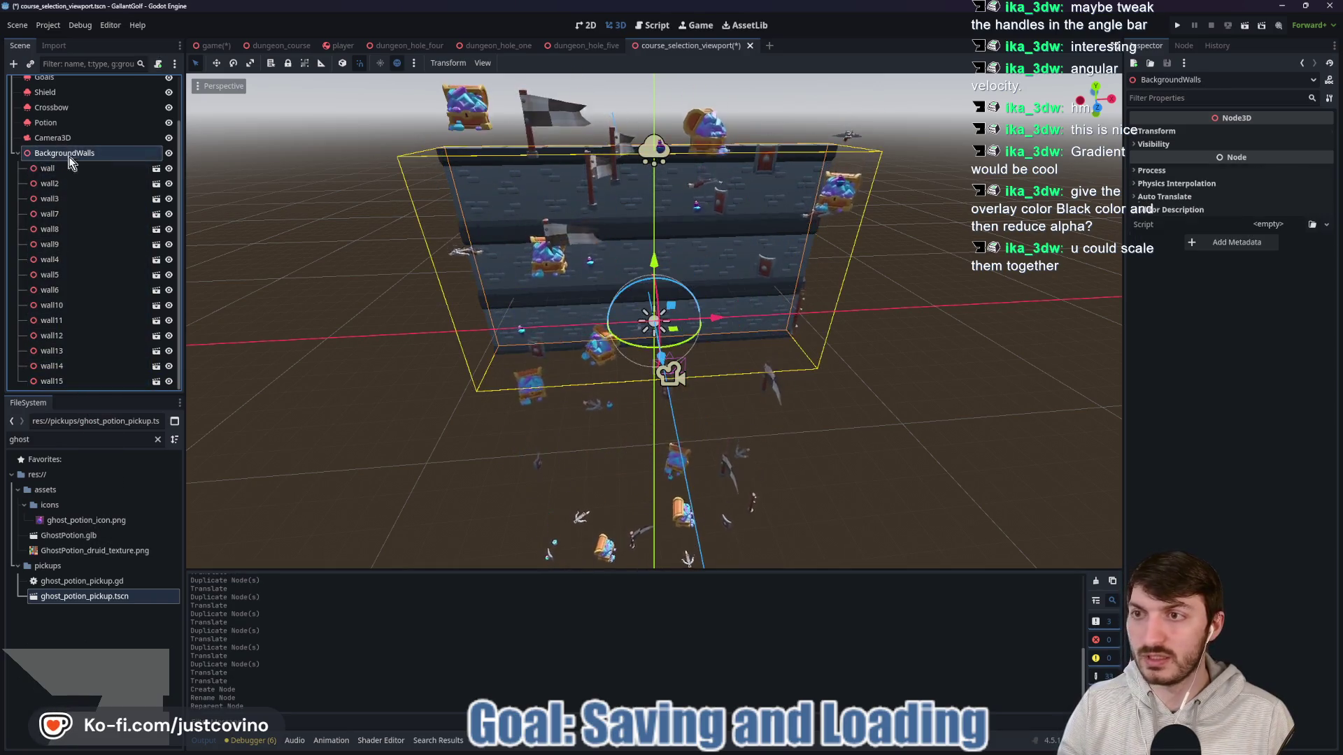
left_click(61, 137)
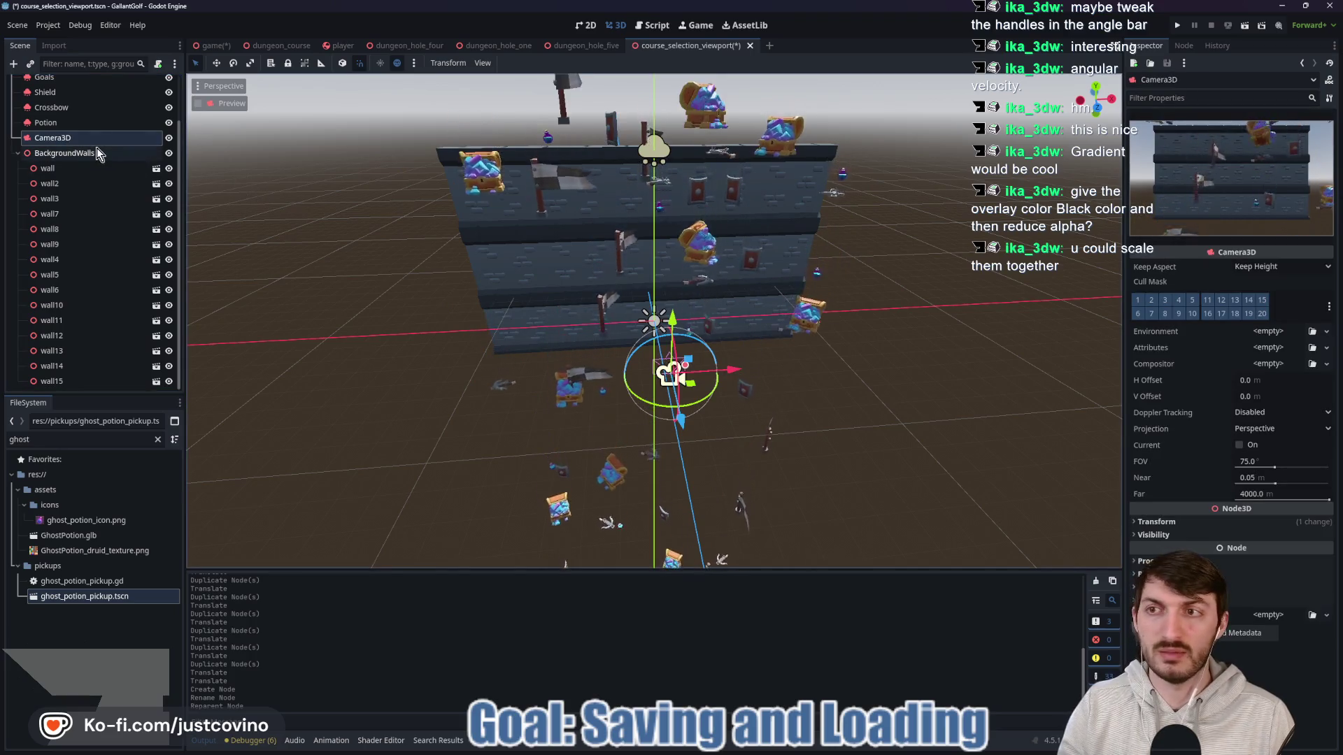
left_click(200, 103)
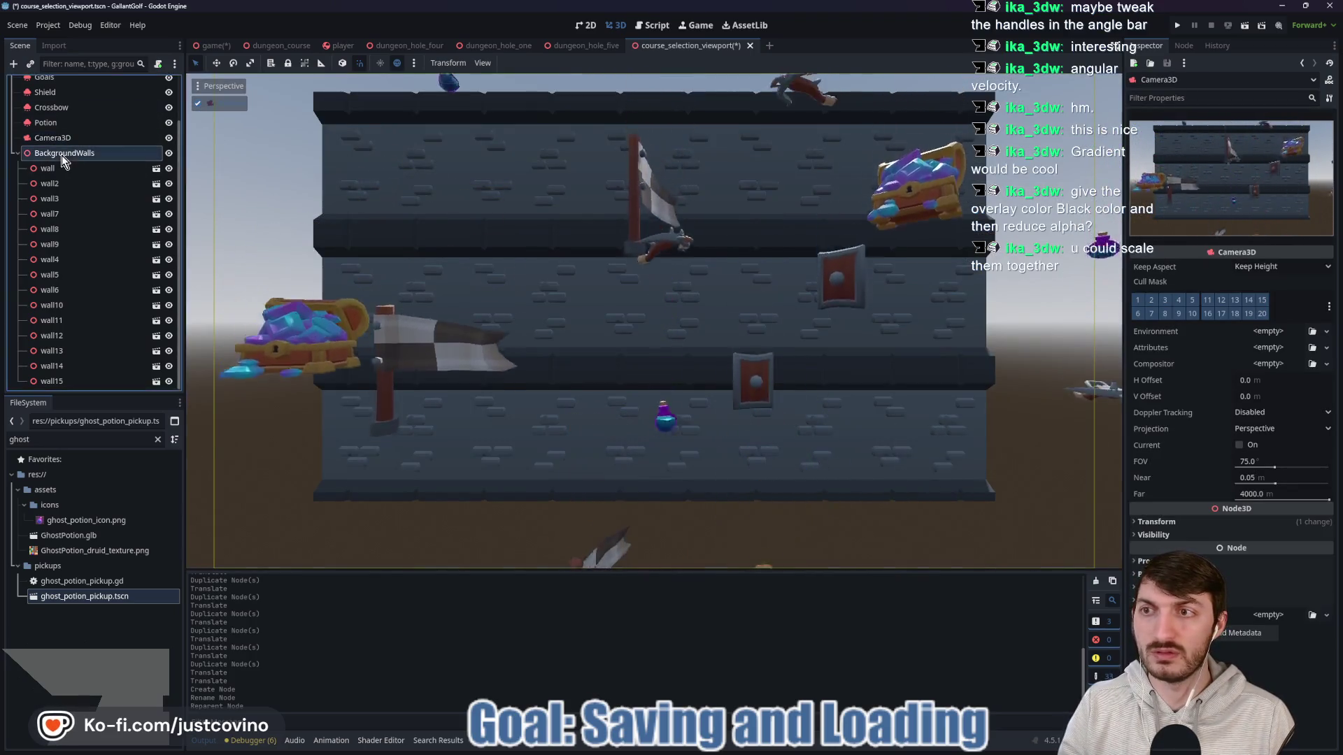
left_click(62, 153)
left_click(1185, 133)
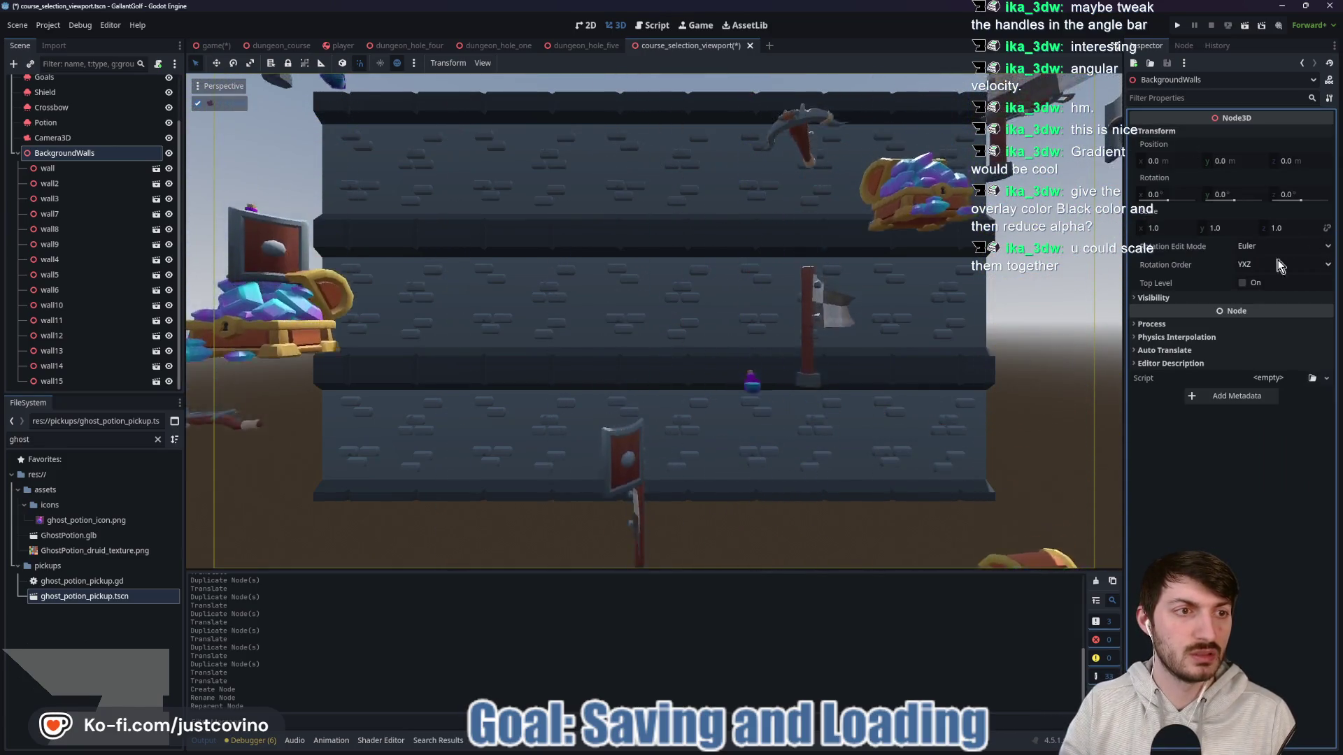
Step: Scale BackgroundWalls to 1.34 by 2.035, leave camera preview, save, and test-run the scene
left_click_drag(1161, 228, 1292, 228)
key("Tab")
type("1.125")
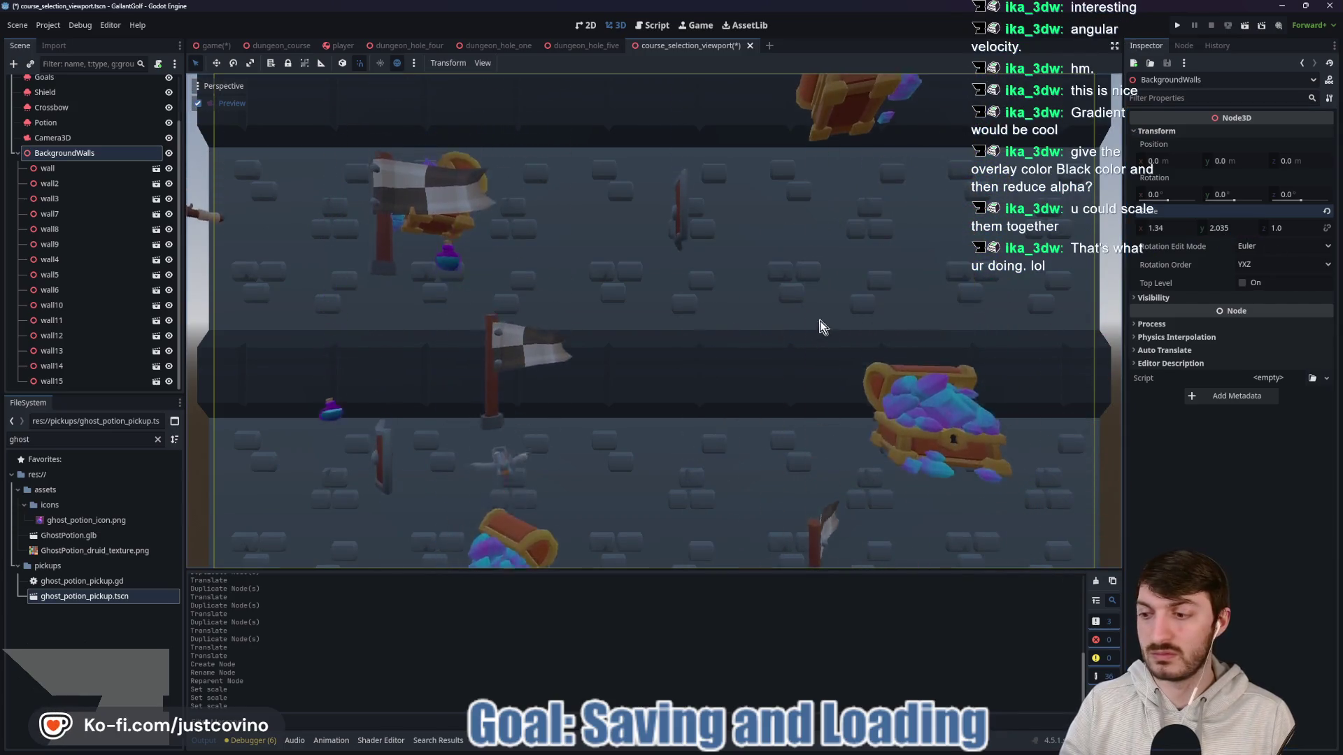
left_click(199, 107)
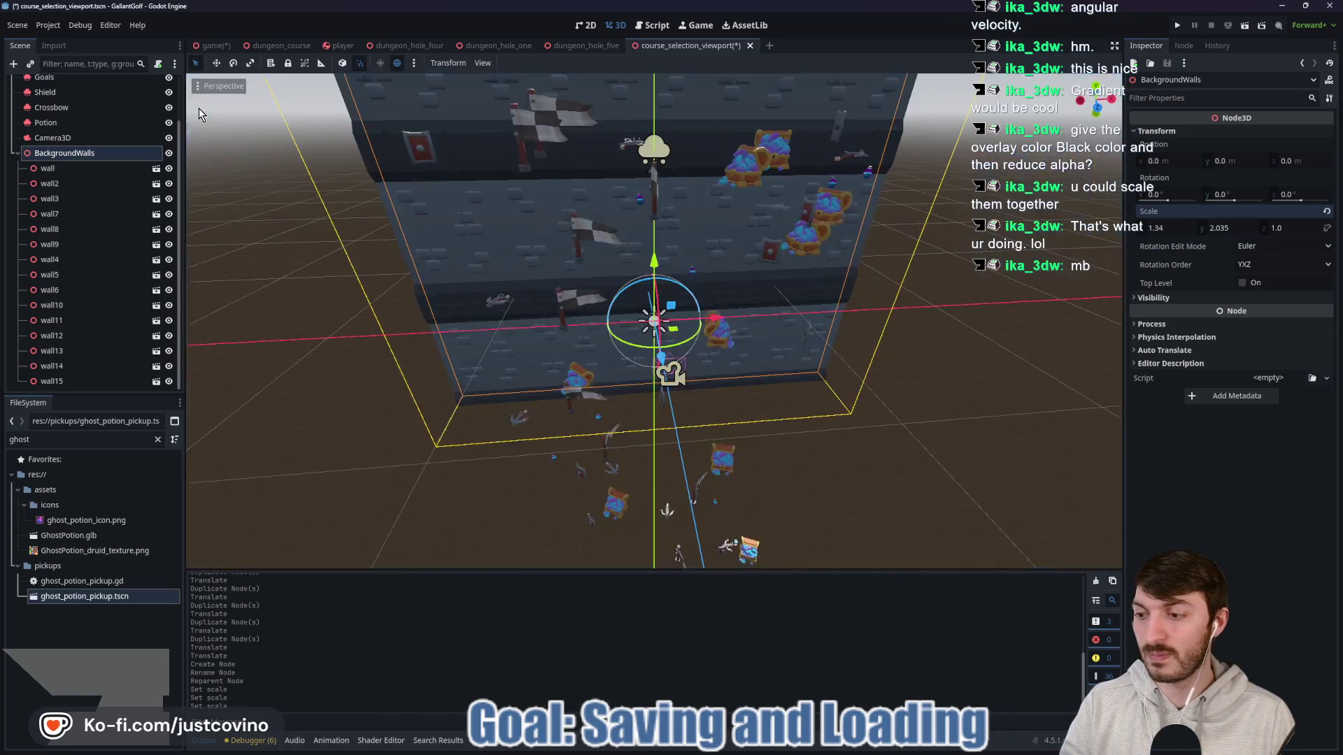
key("ctrl+s")
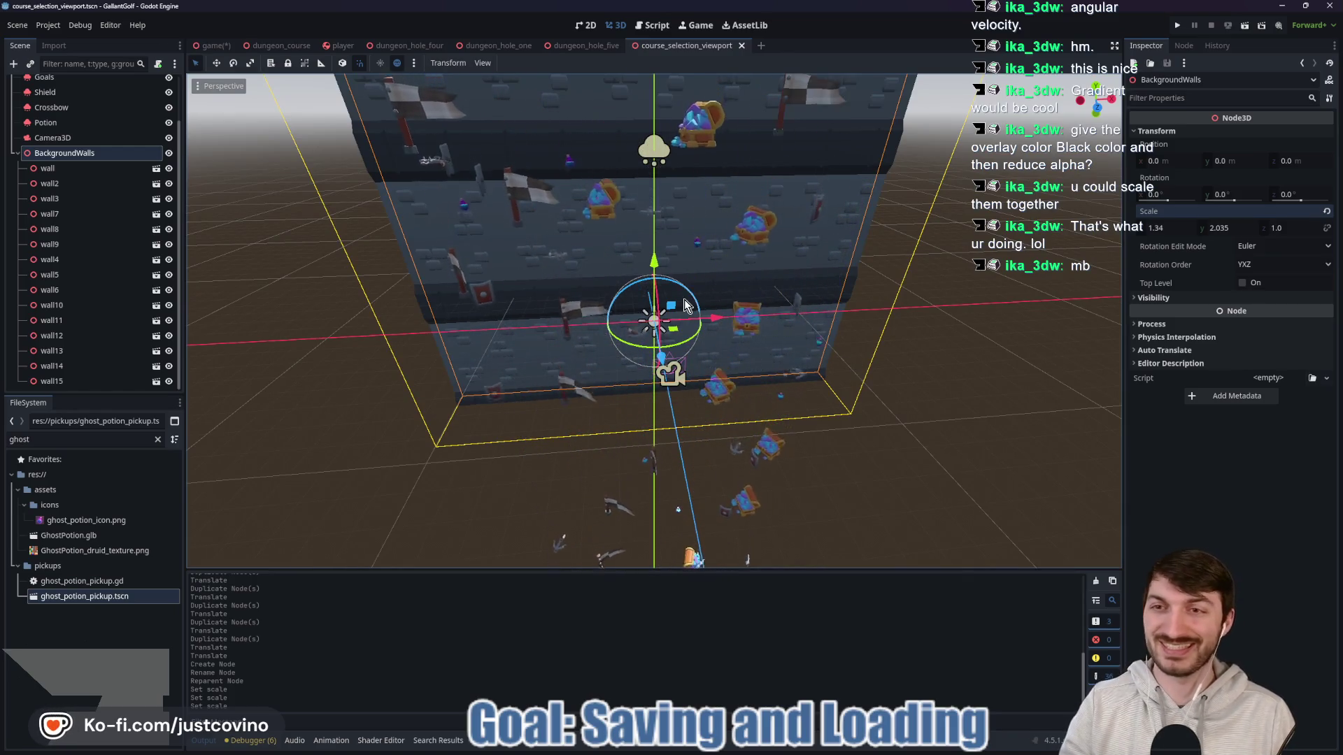
left_click(670, 373)
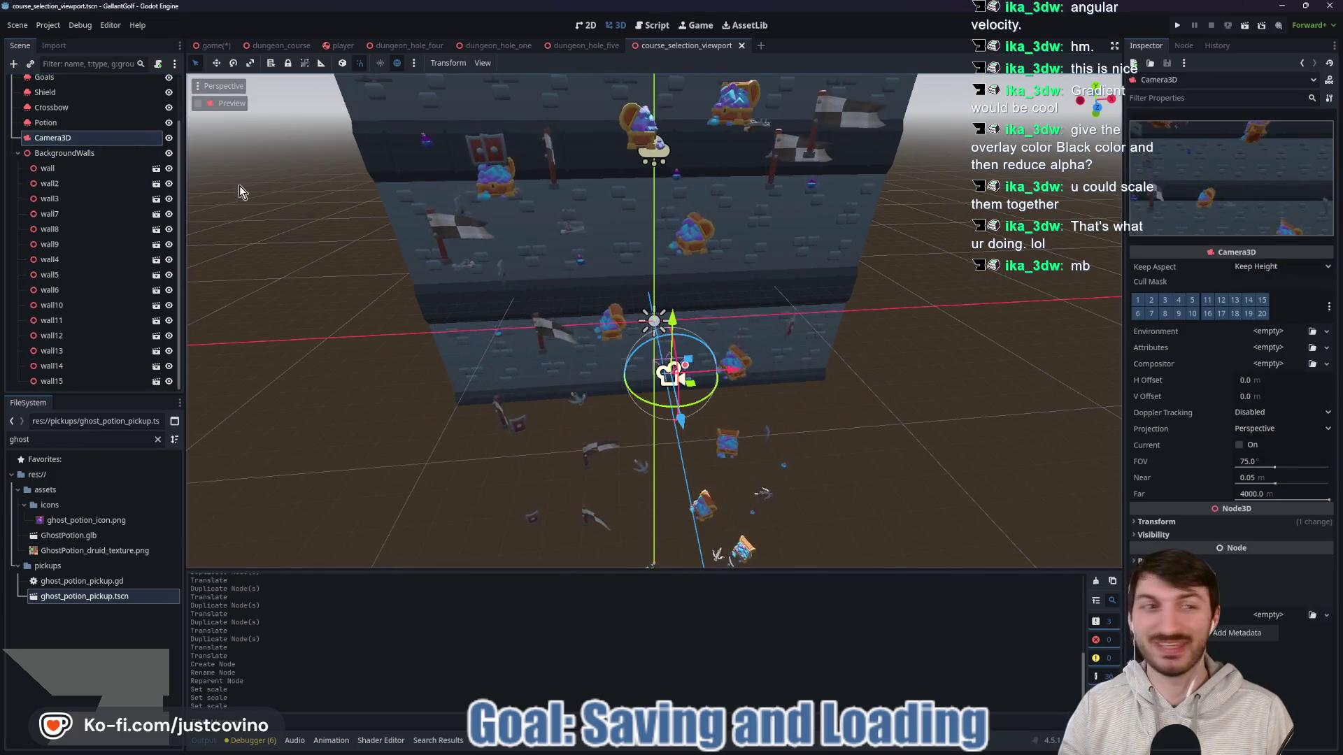
key("ctrl+s")
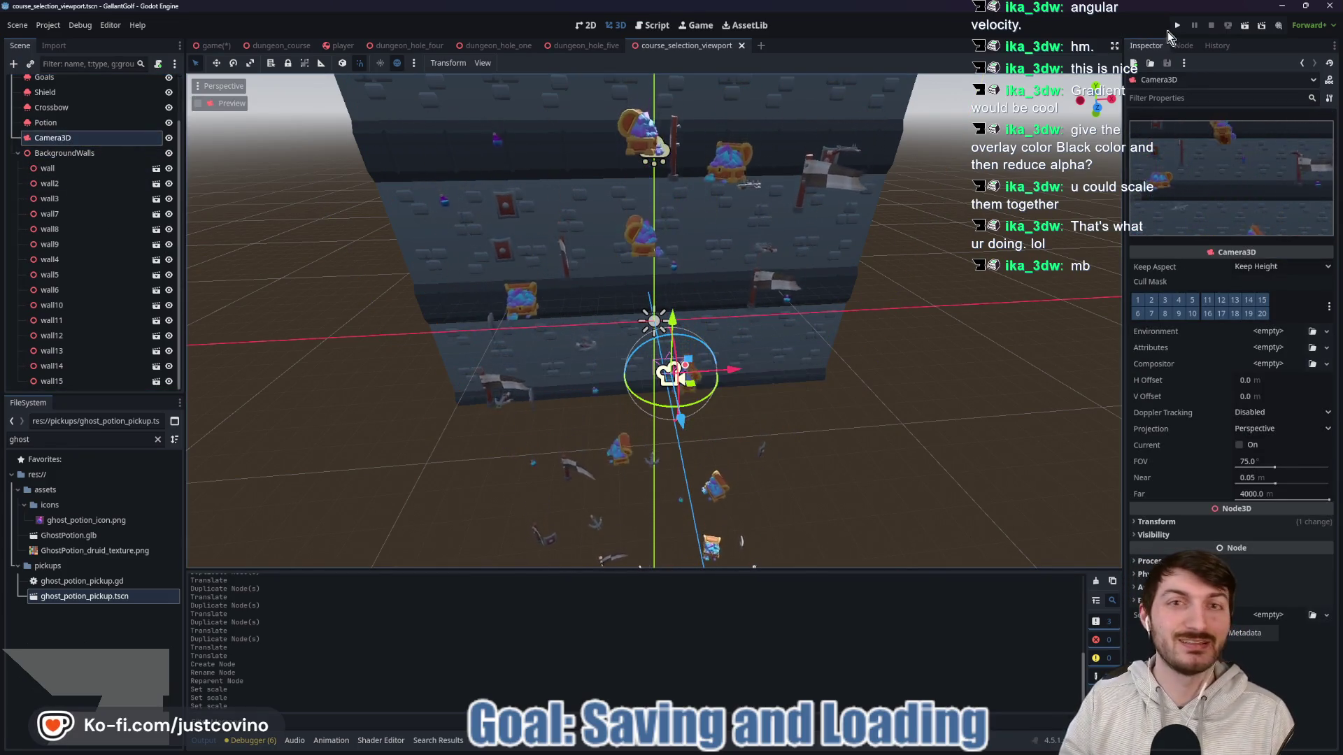
key("F6")
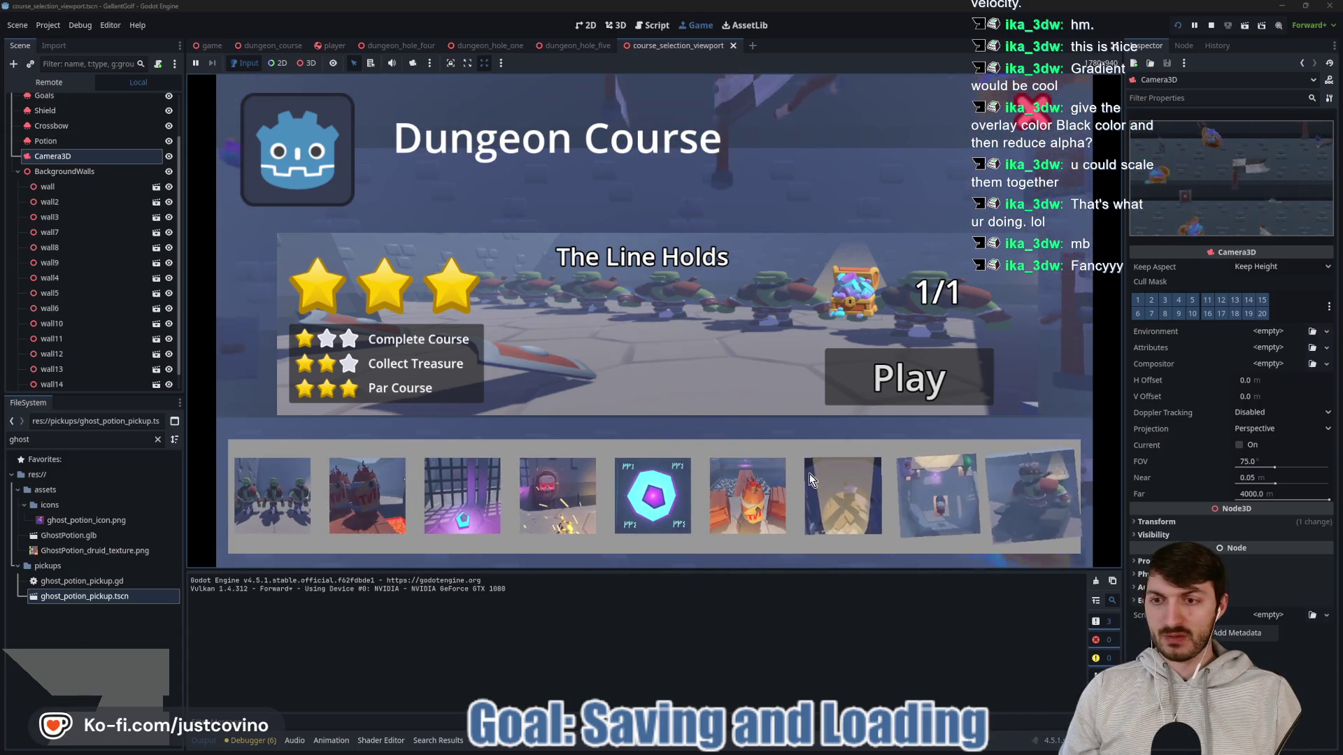
Step: Stop the test run and return to the game.tscn scene
left_click(1211, 25)
left_click(212, 46)
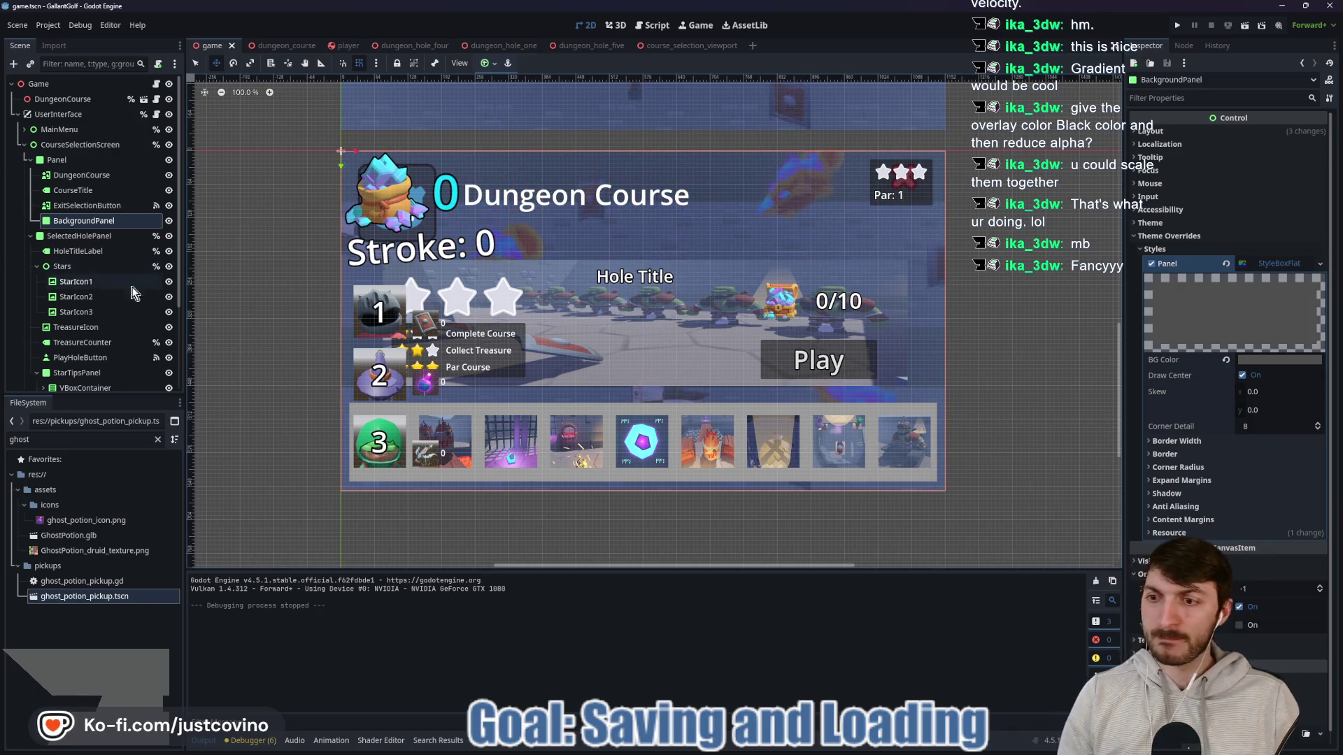
Step: Review SelectedHolePanel's StyleBoxTexture texture and expand margin settings
left_click(98, 241)
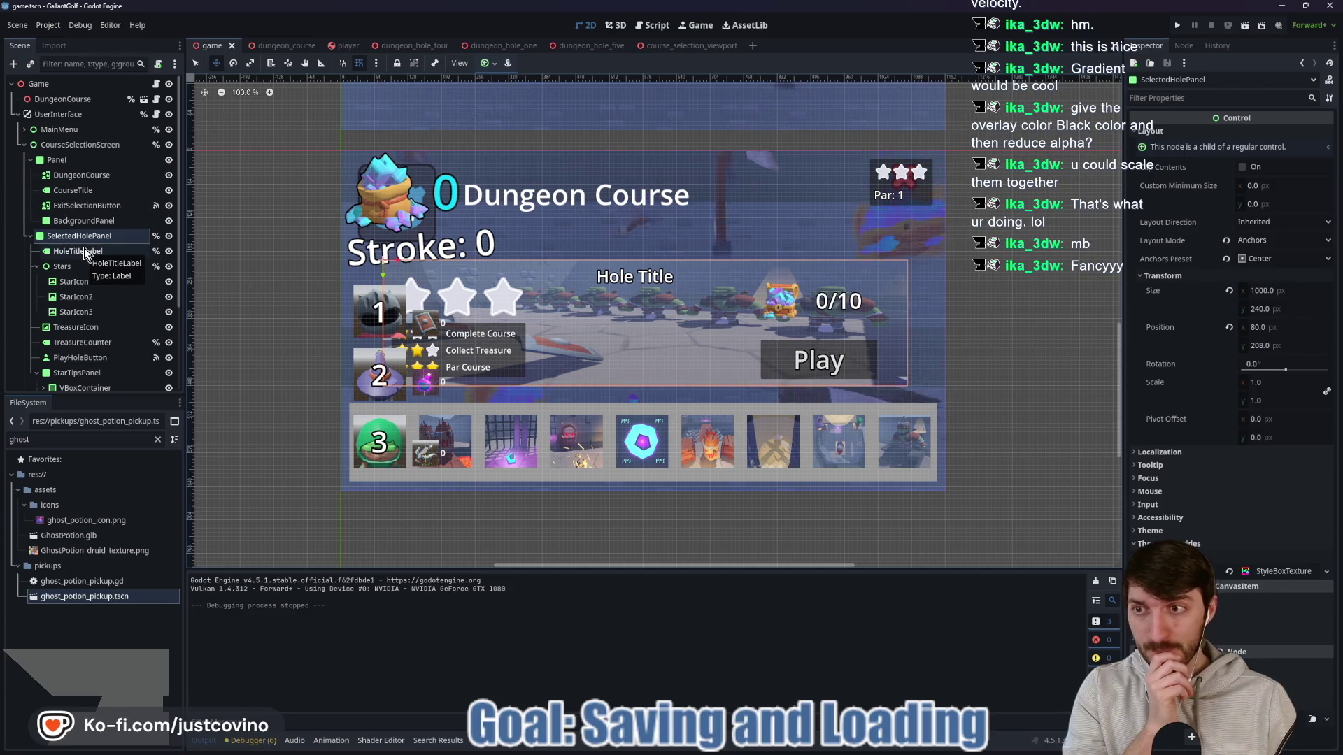
left_click(1284, 572)
scroll(1273, 488, "down", 4)
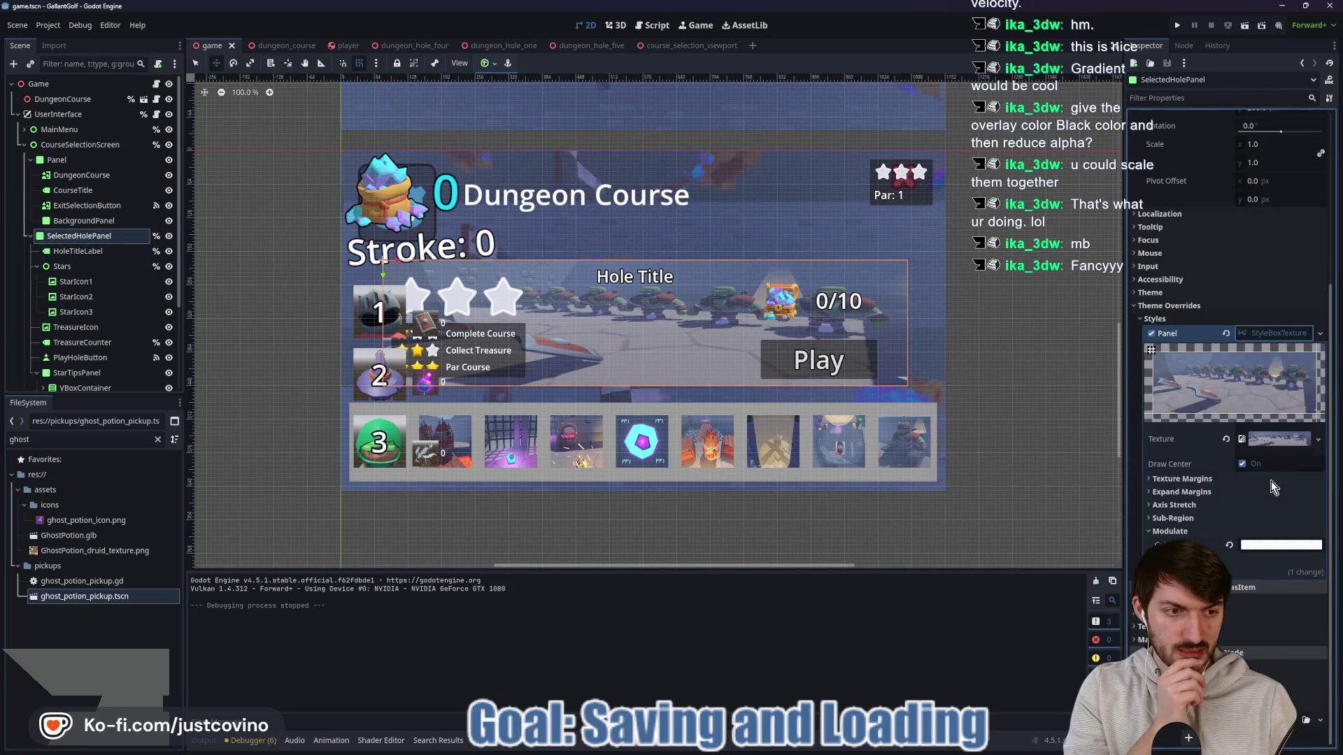
left_click(1182, 479)
left_click(1202, 481)
left_click(1203, 492)
left_click(1203, 493)
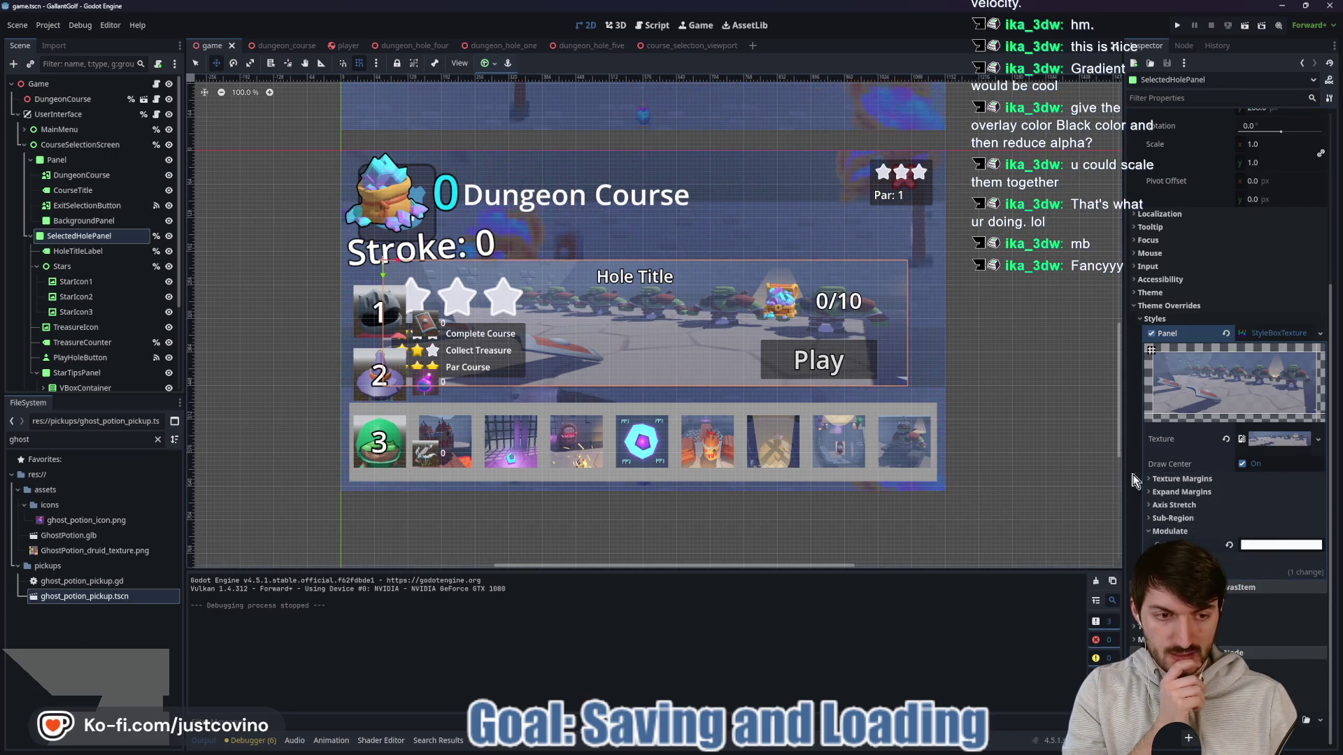
scroll(1294, 337, "up", 4)
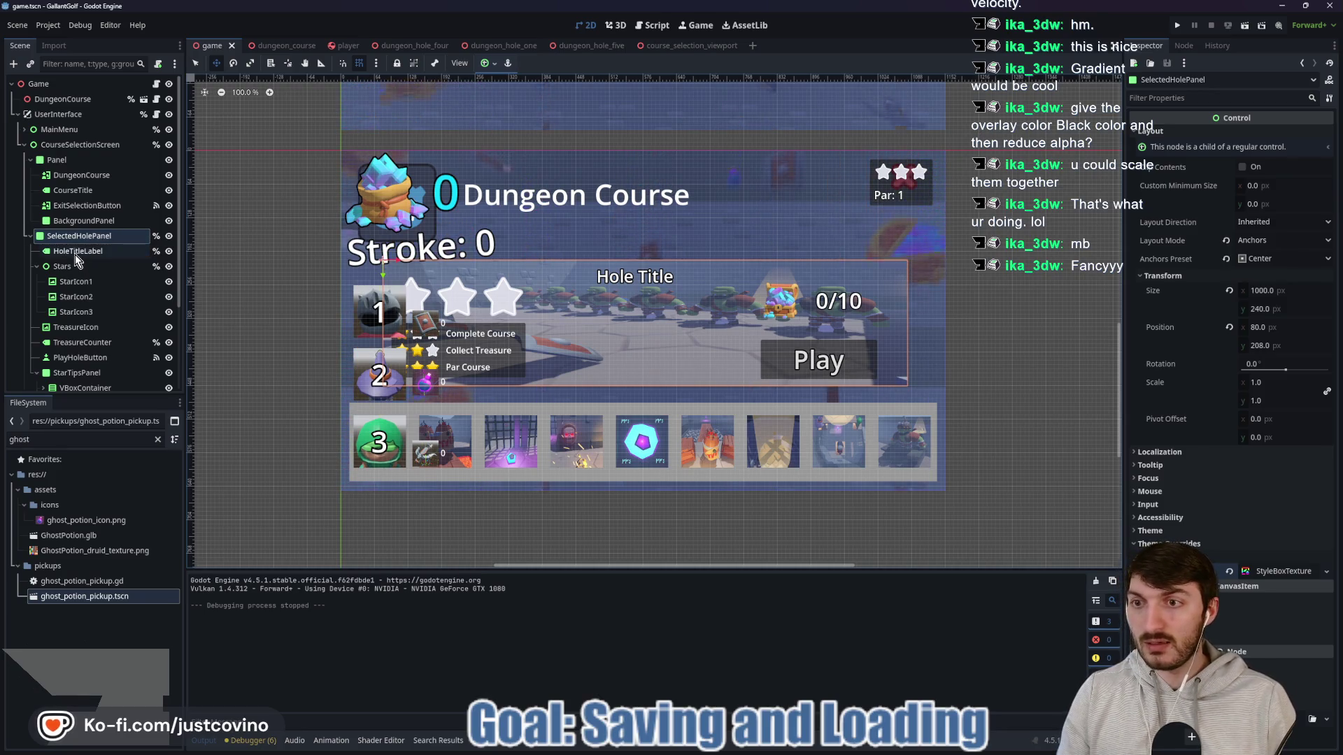
Step: Add a Panel child node under SelectedHolePanel
key("ctrl+a")
type("panel")
key("Return")
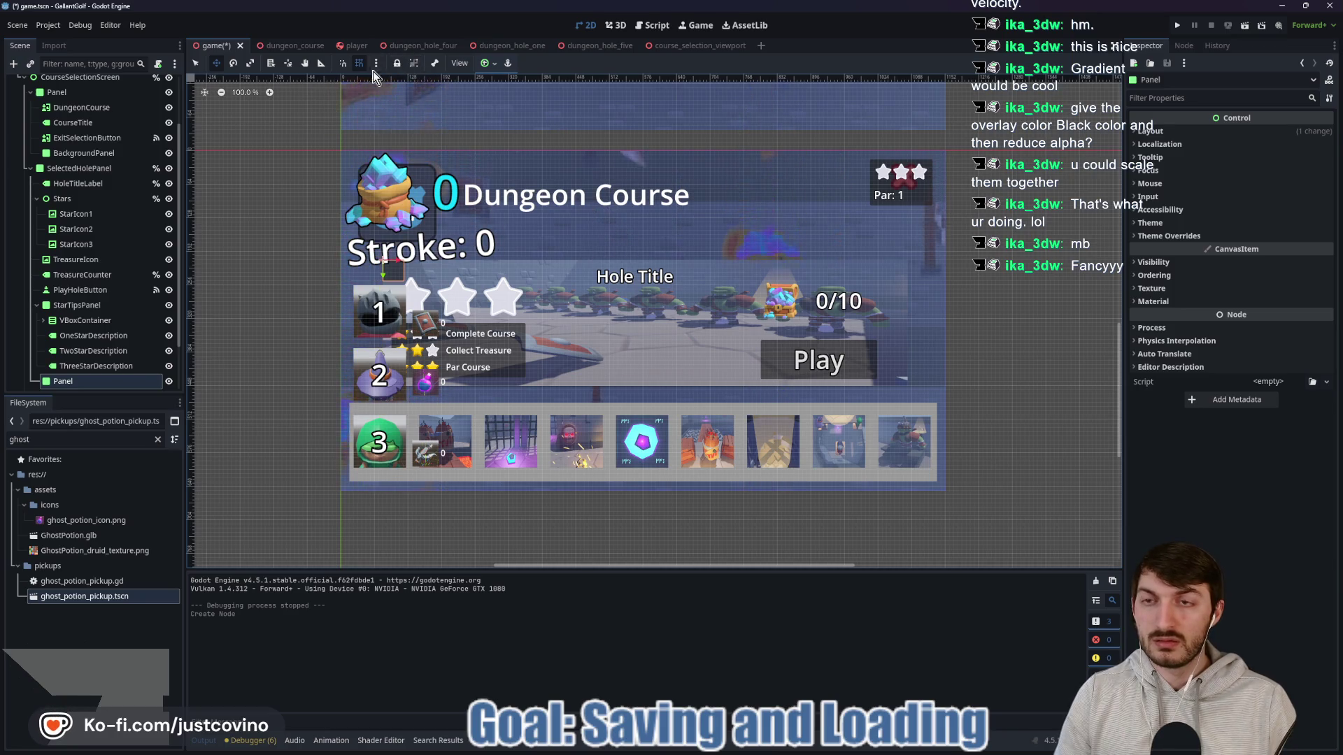
Step: Make the new Panel fill its parent with Full Rect and set its Z Index to -1
left_click(485, 63)
left_click(549, 161)
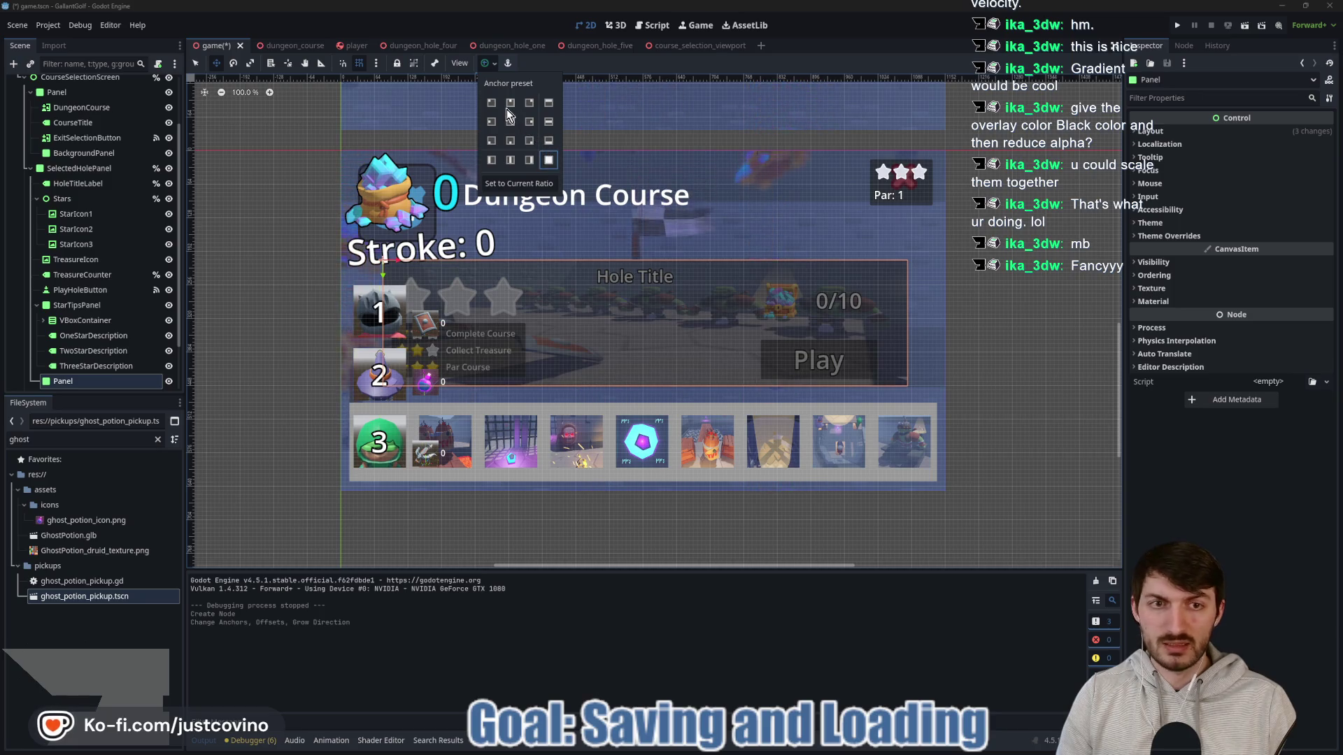
left_click(1192, 235)
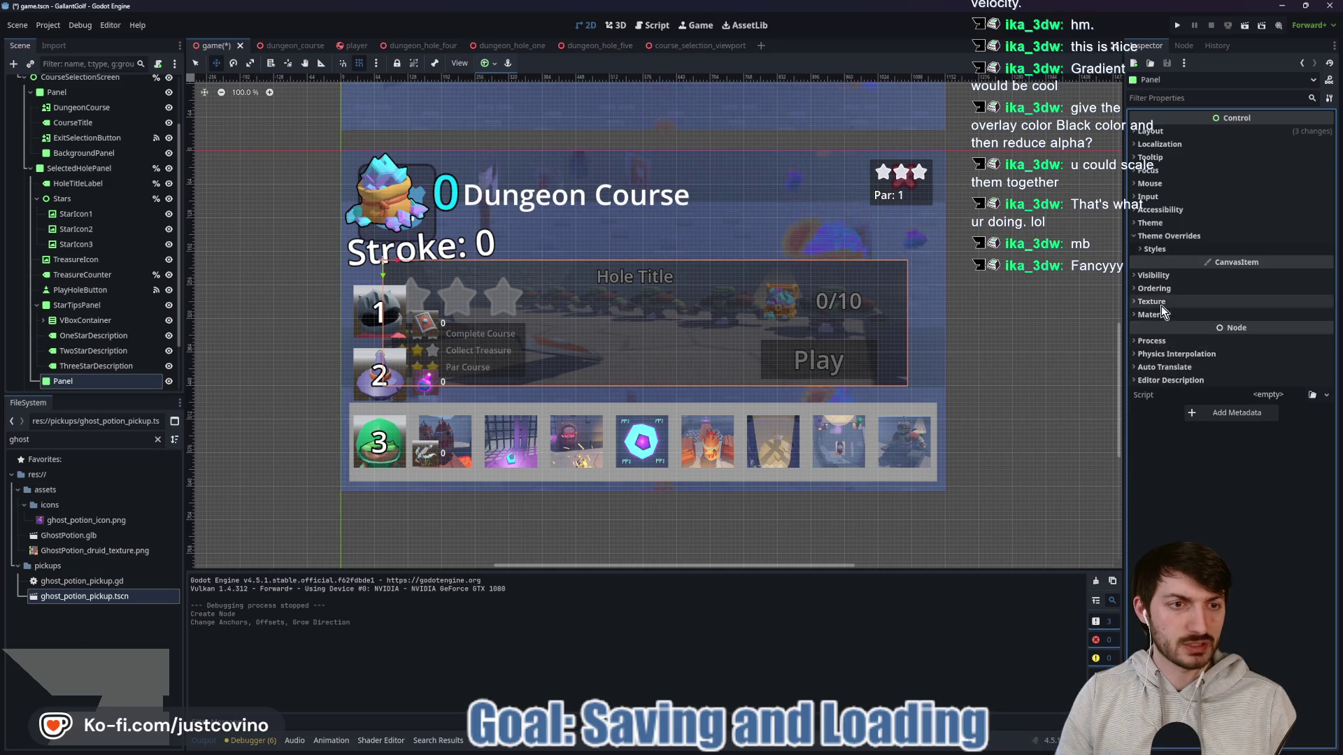
left_click(1163, 280)
left_click(1182, 494)
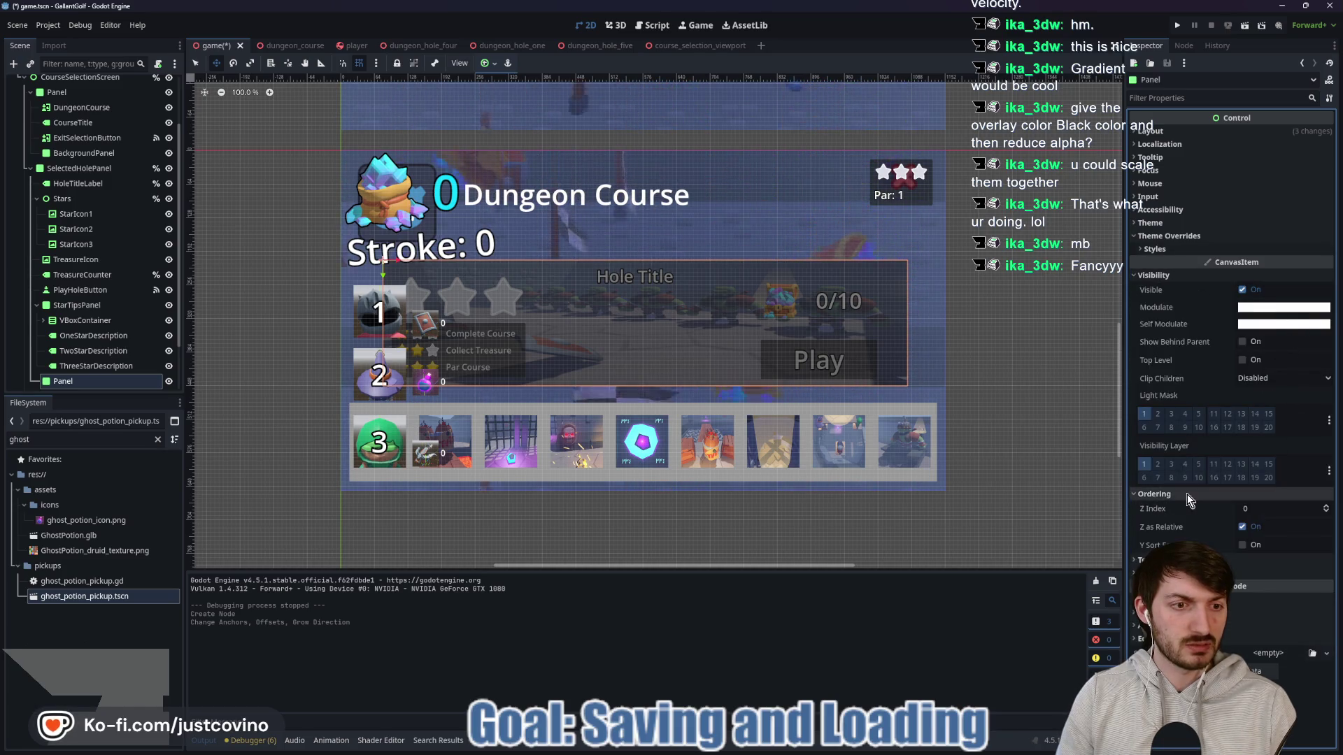
left_click(1327, 511)
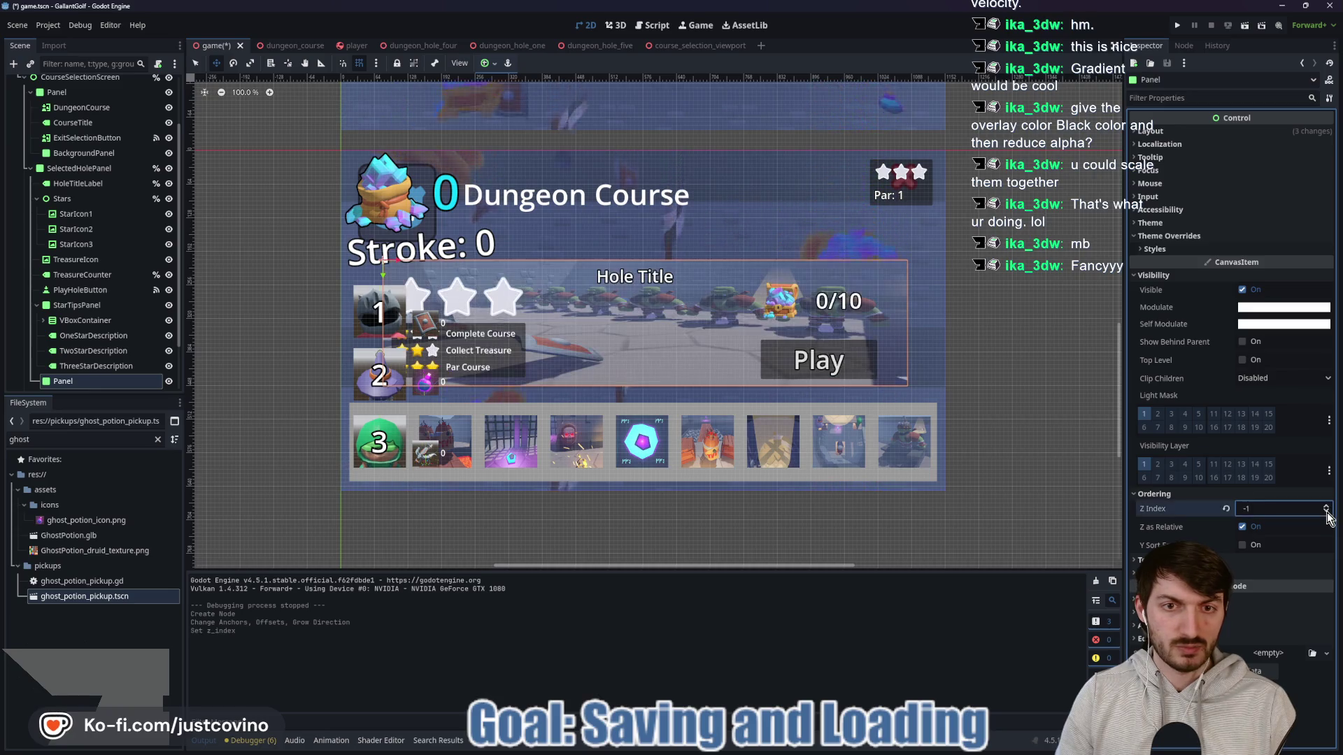
left_click(1157, 276)
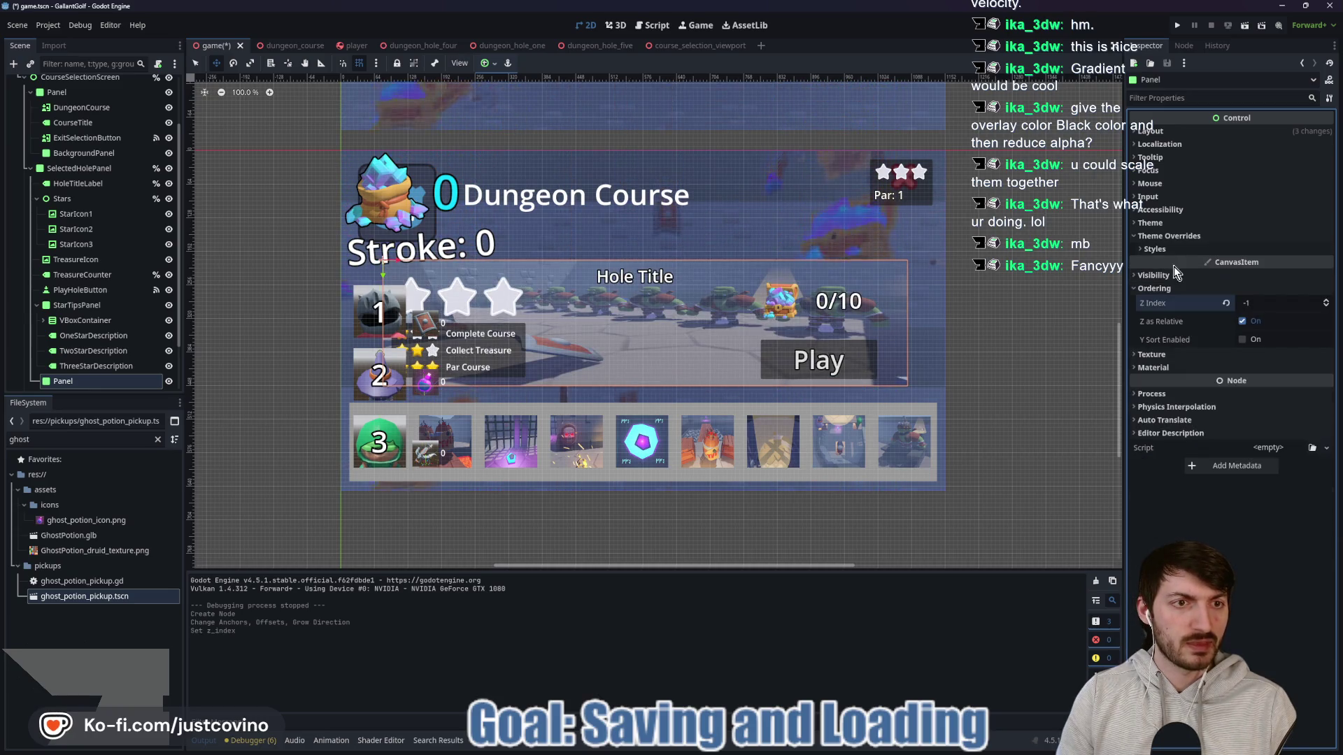
Step: Give the Panel's panel style override a new StyleBoxFlat
left_click(1161, 249)
left_click(1280, 264)
left_click(1301, 317)
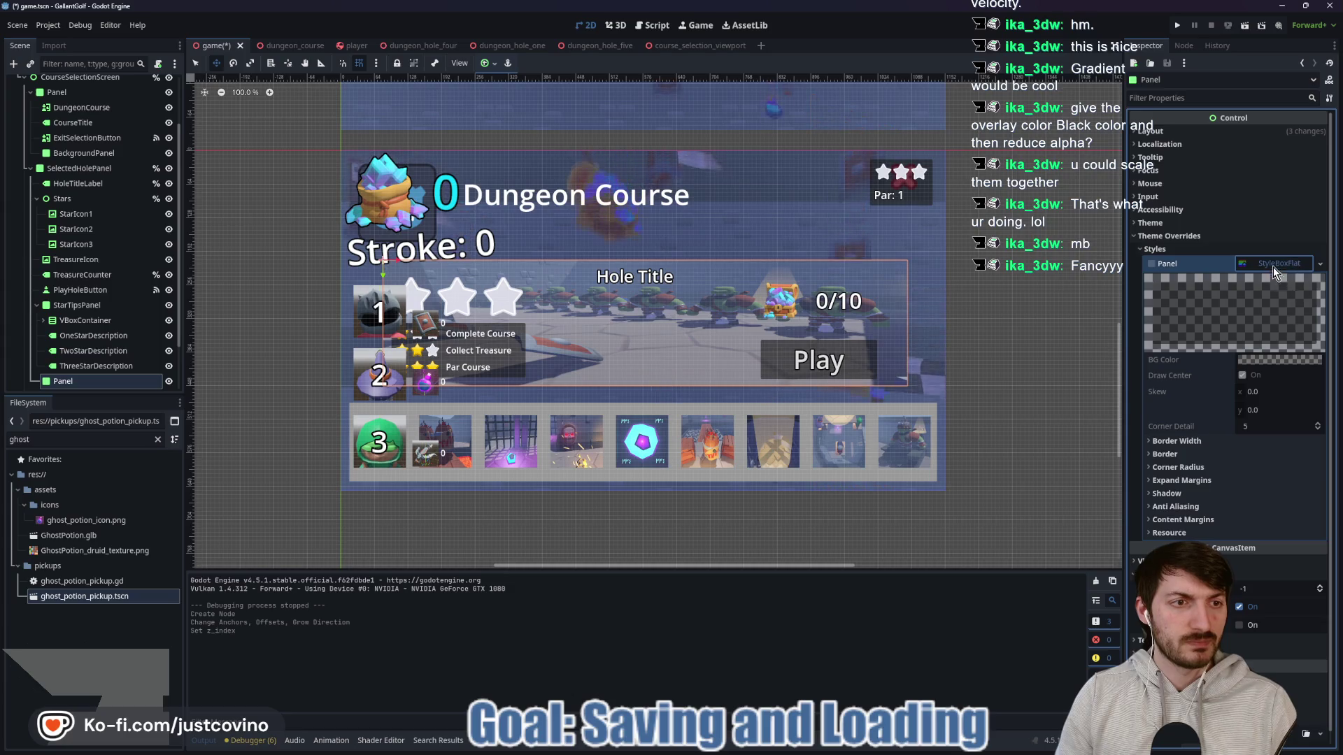
Step: Replace the flat style with a StyleBoxTexture holding a new GradientTexture2D
left_click(1273, 265)
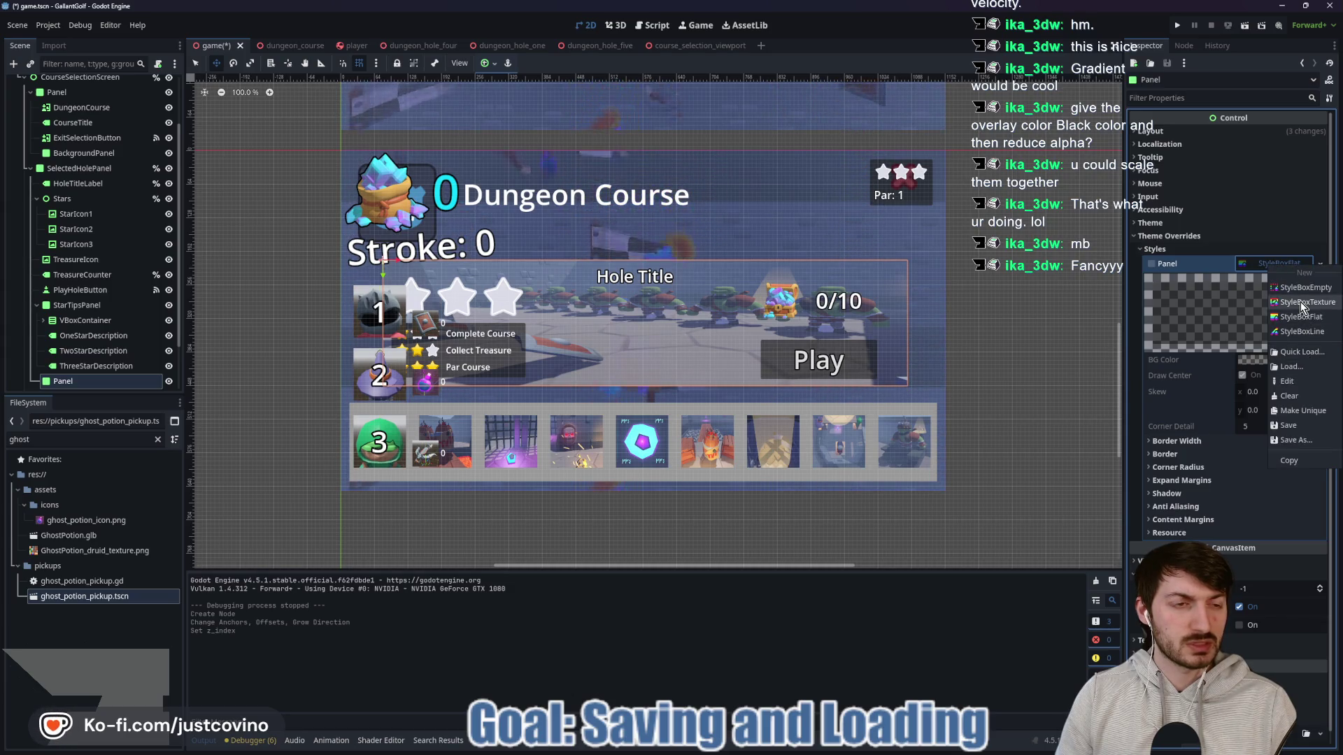
left_click(1301, 302)
left_click(1262, 361)
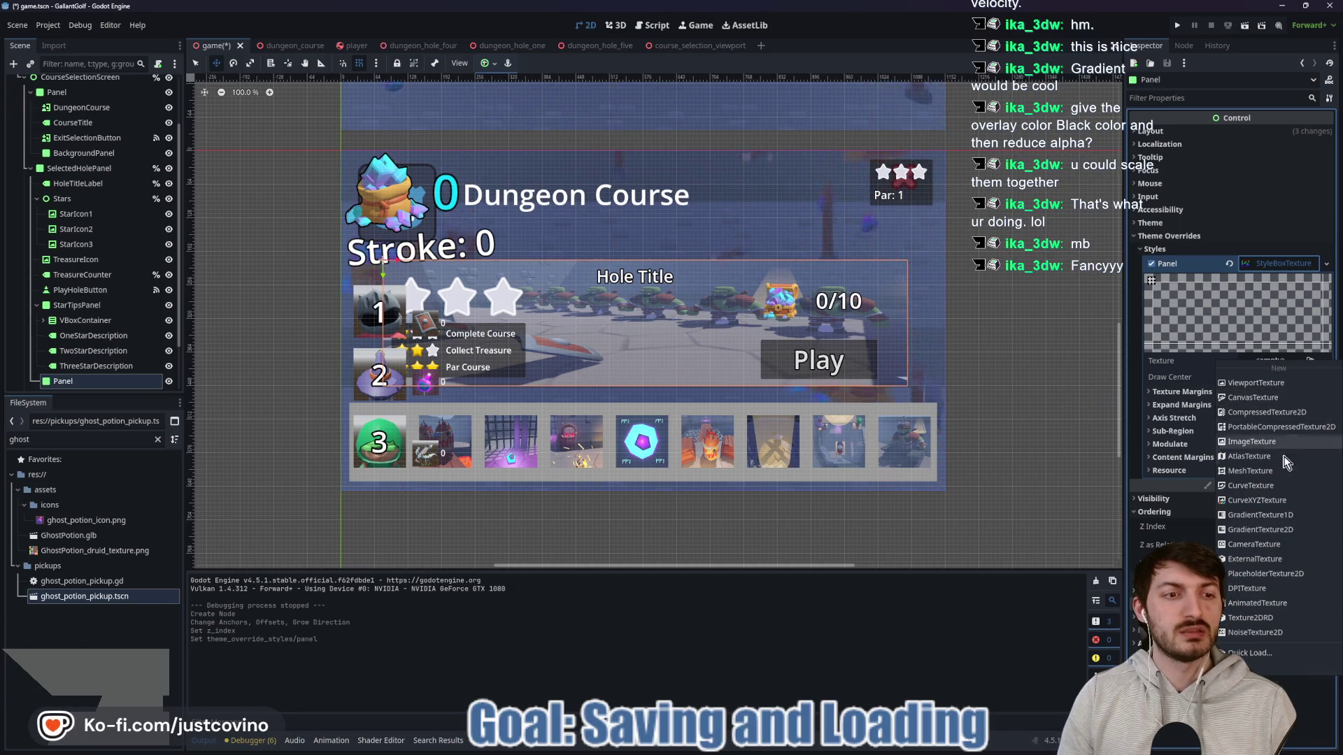
left_click(1290, 525)
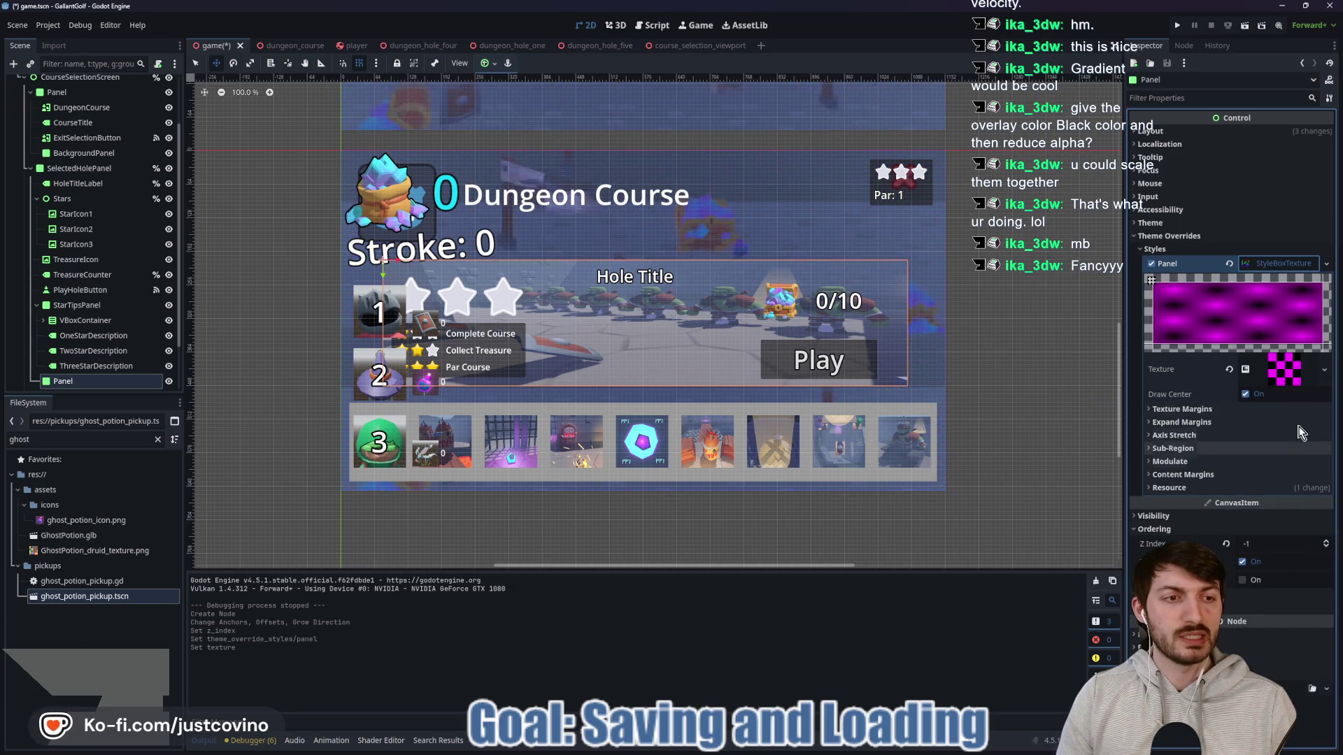
Step: Turn on snapping, set the gradient Fill to Square, and reposition its fill start and end points
left_click(1280, 370)
left_click(1175, 395)
mouse_move(1174, 407)
left_mouse_down()
mouse_move(1234, 517)
mouse_move(1236, 493)
left_mouse_up()
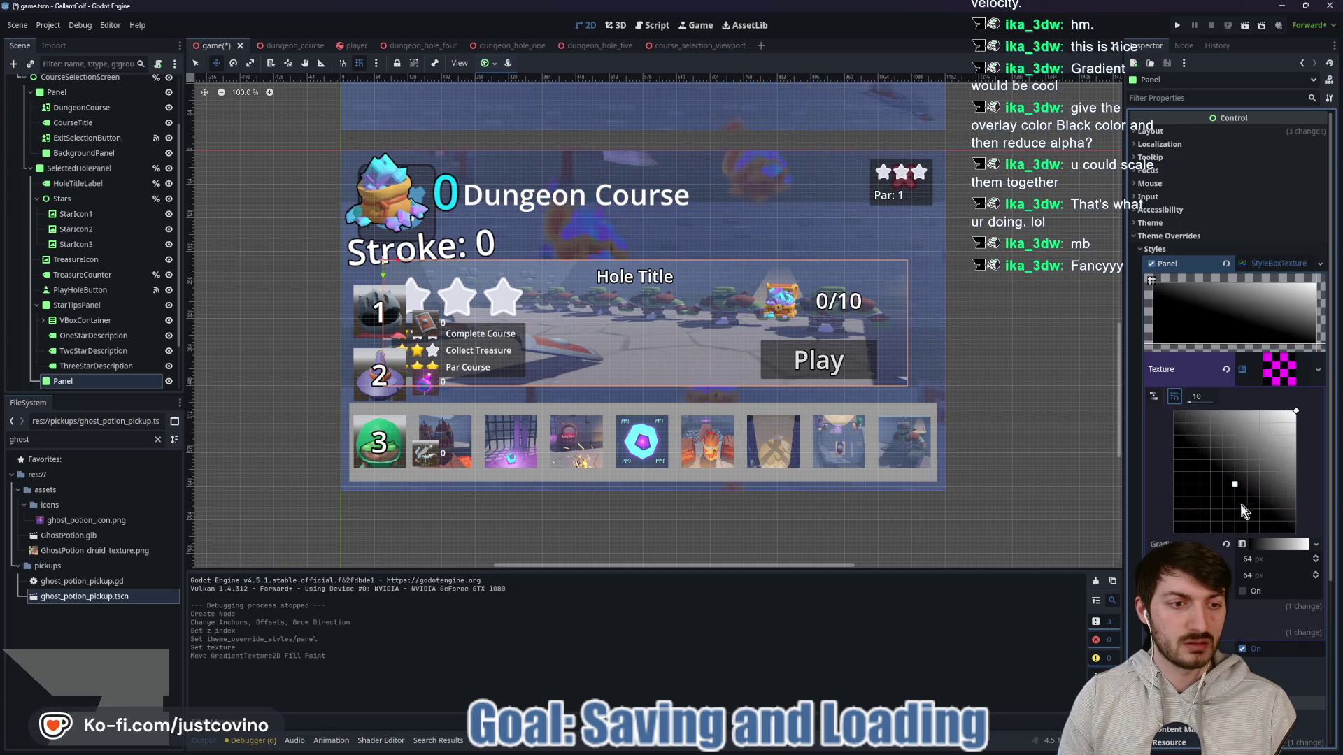
left_click(1259, 606)
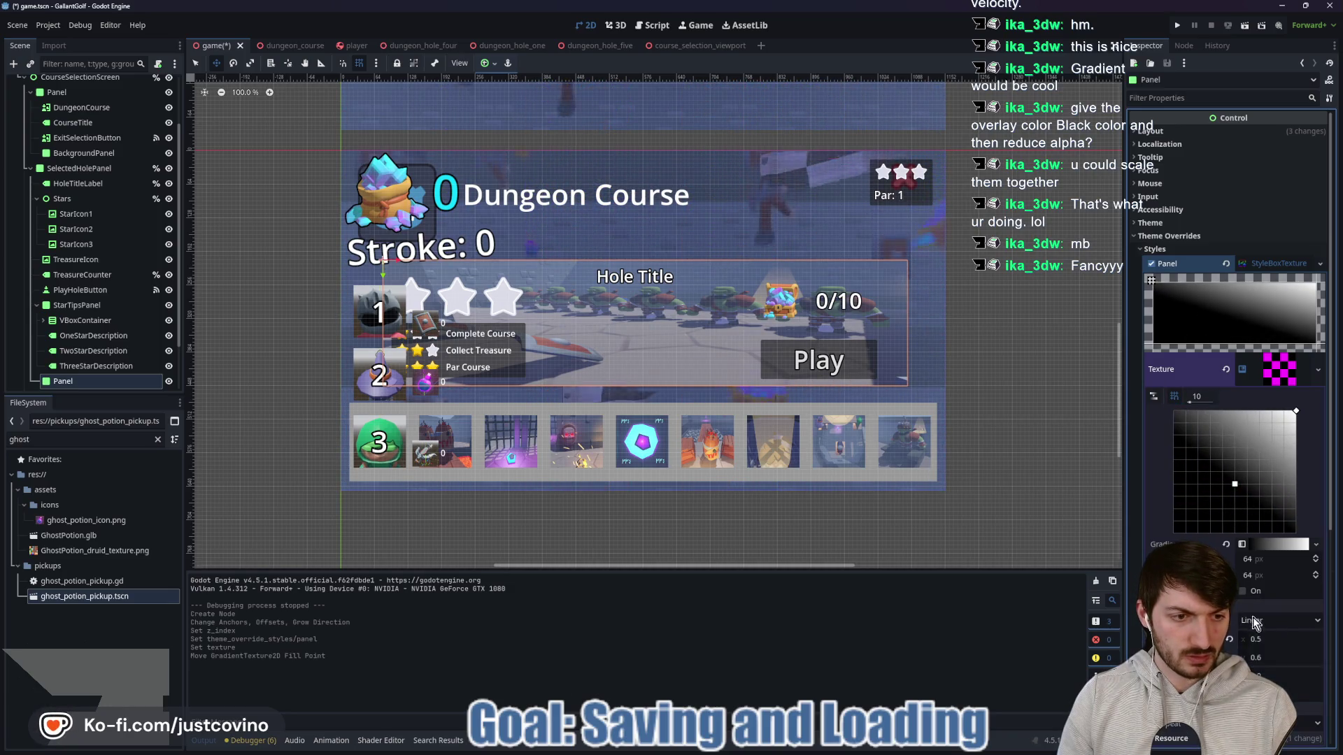
left_click(1252, 619)
left_click(1263, 667)
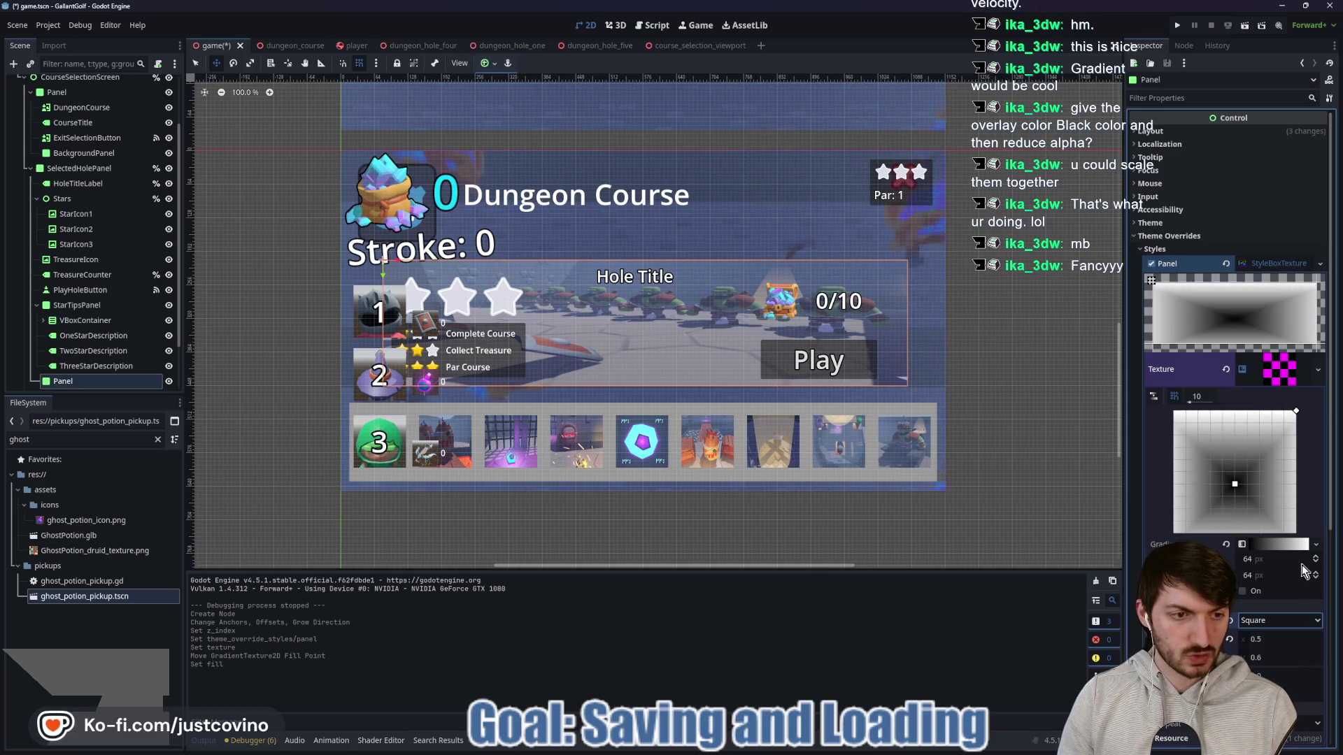
left_click_drag(1236, 485, 1234, 473)
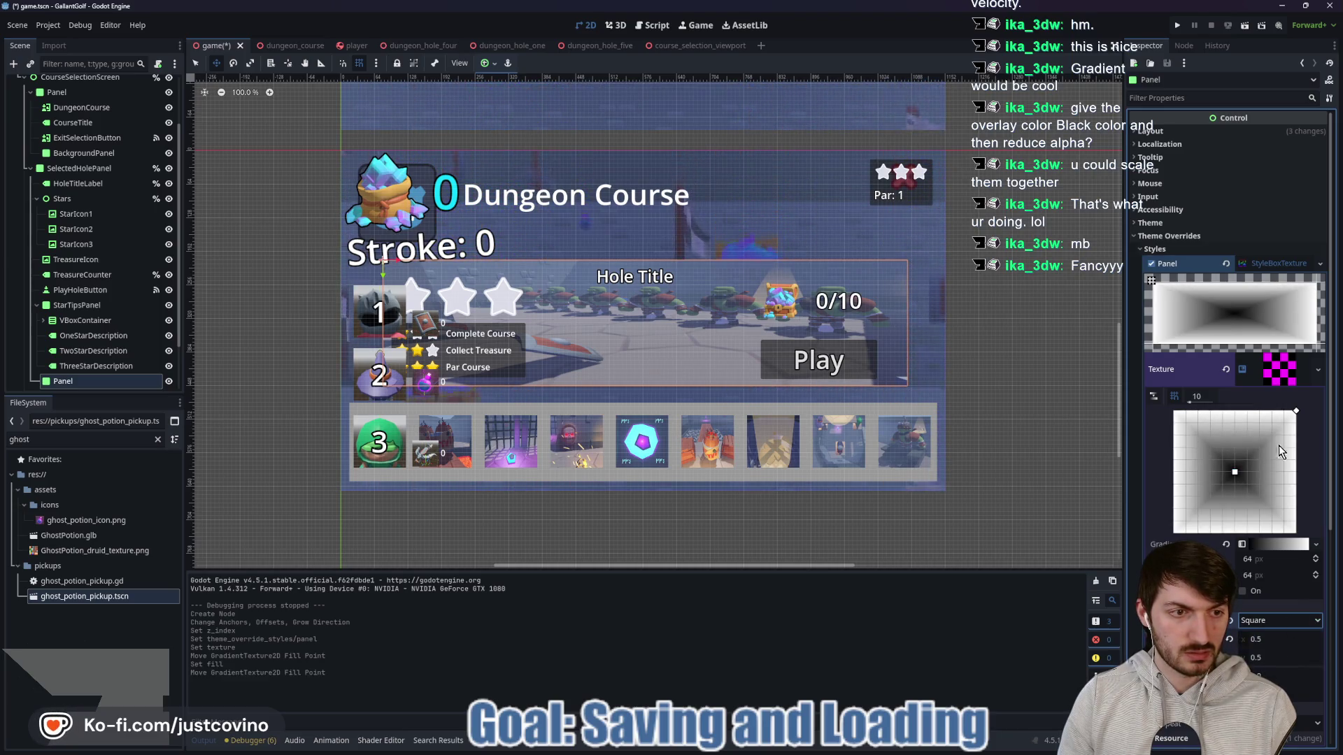
mouse_move(1295, 414)
left_mouse_down()
mouse_move(1268, 434)
mouse_move(1271, 423)
left_mouse_up()
Step: Make the gradient mostly white with Constant interpolation and resize the white square using snap step 12
left_click(1280, 545)
mouse_move(1286, 597)
left_mouse_down()
mouse_move(1244, 597)
mouse_move(1285, 591)
left_mouse_up()
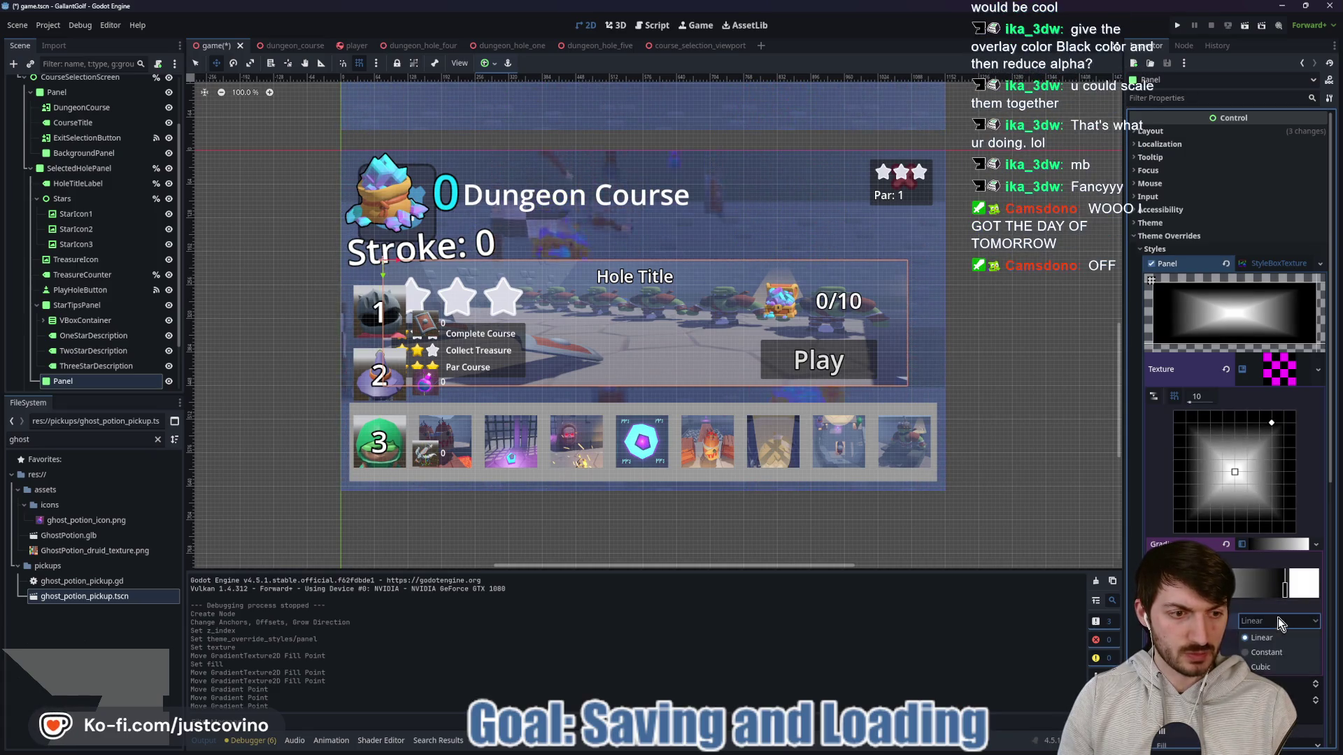
left_click(1276, 651)
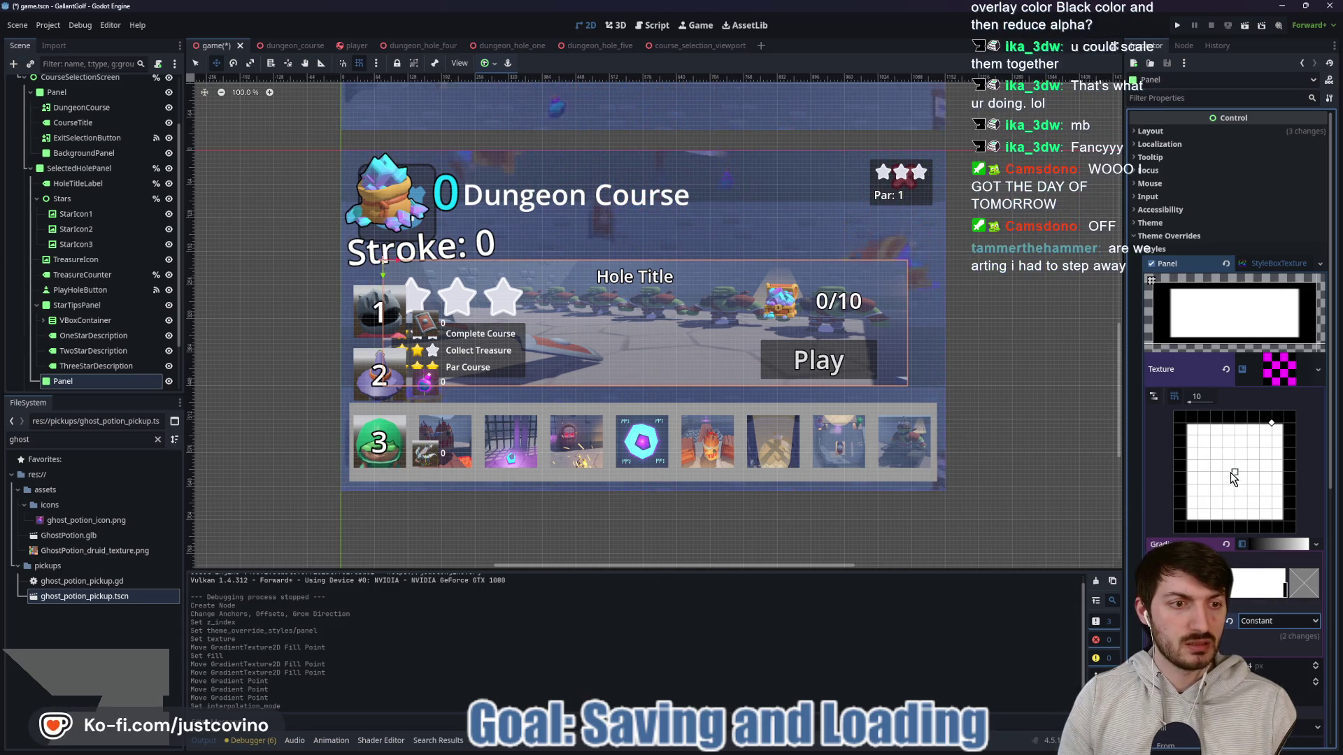
left_click_drag(1236, 479, 1236, 481)
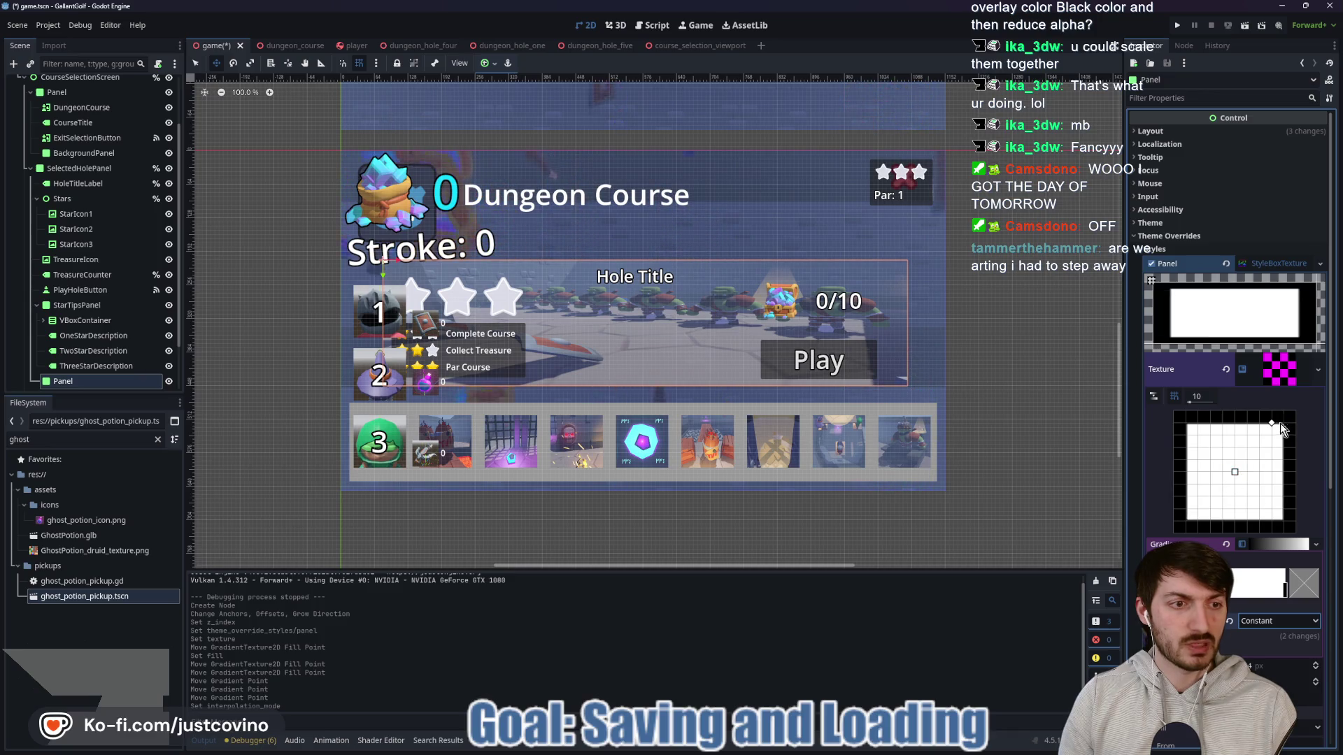
mouse_move(1272, 422)
left_mouse_down()
mouse_move(1273, 456)
mouse_move(1285, 442)
mouse_move(1290, 463)
left_mouse_up()
left_click_drag(1189, 403, 1197, 401)
left_click_drag(1284, 460, 1288, 472)
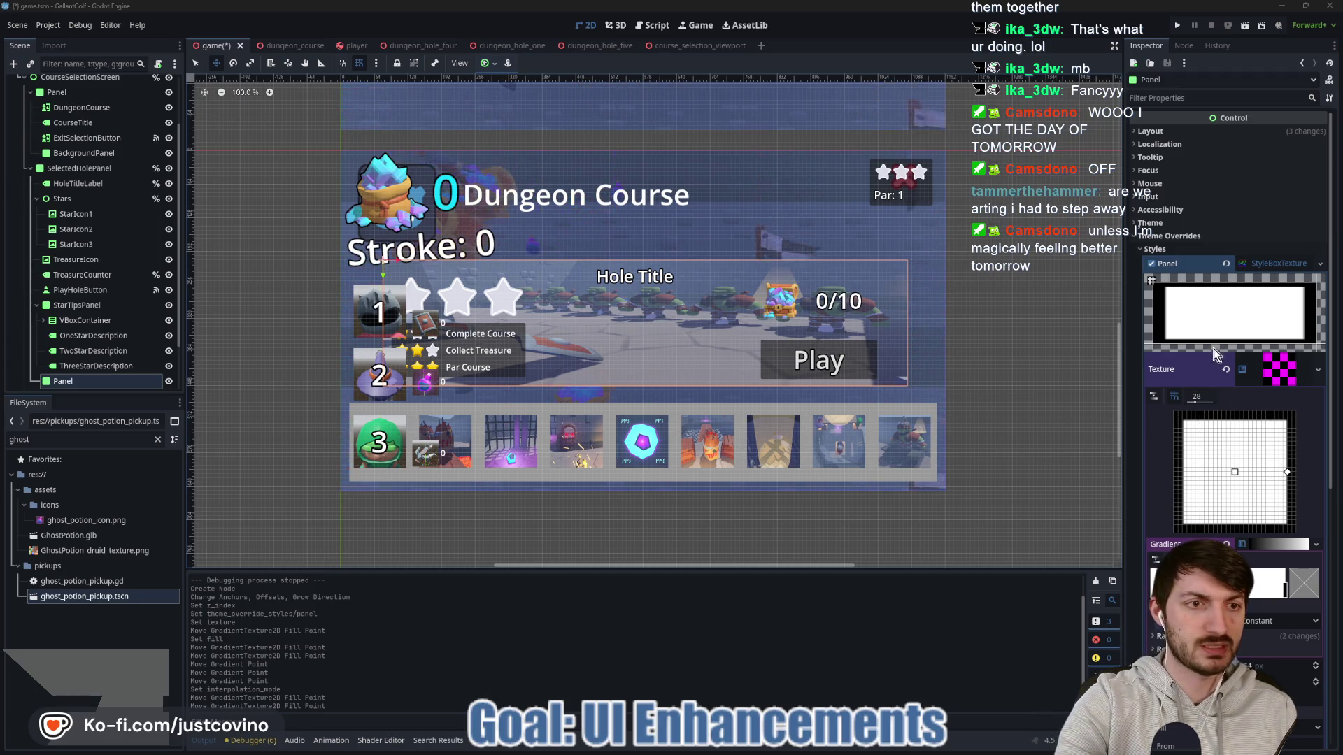
Step: Set the Panel's texture margin and extend its Expand Margins Left to 68 px
scroll(1262, 400, "down", 3)
scroll(1215, 476, "down", 5)
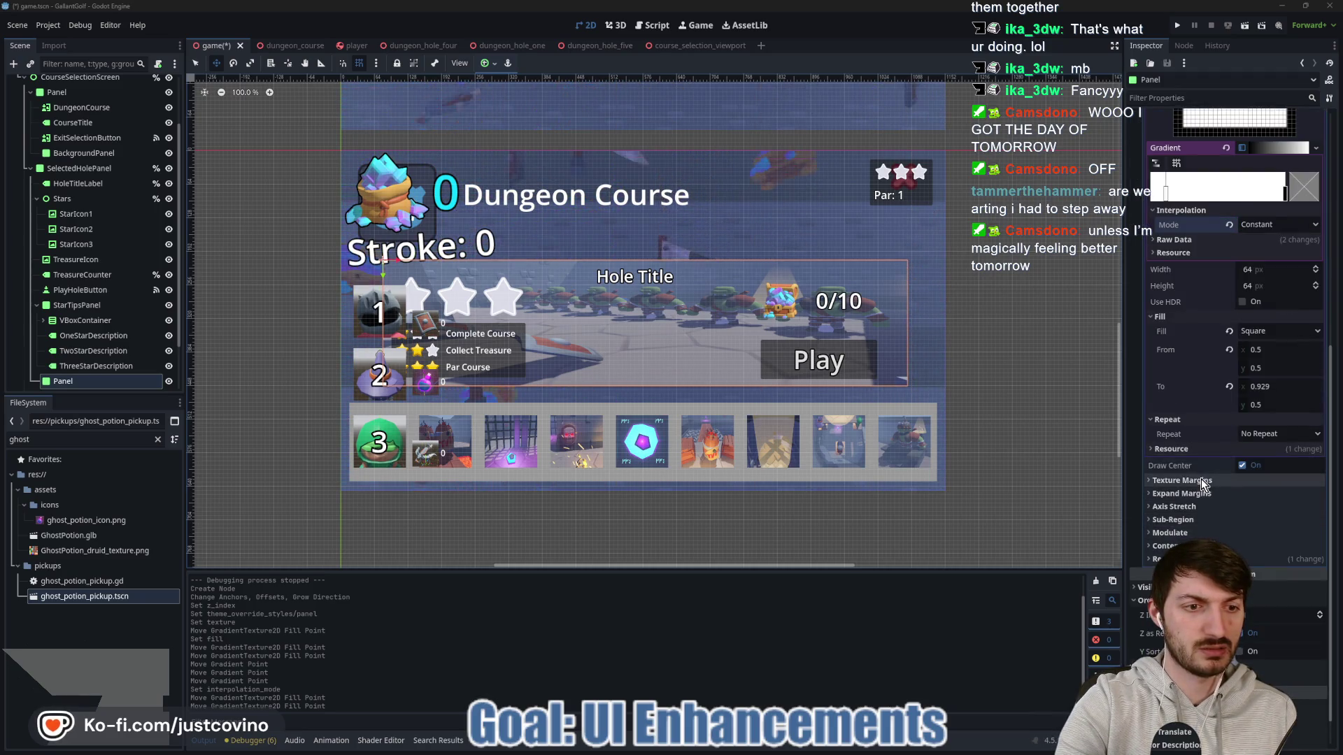
mouse_move(1244, 498)
left_mouse_down()
mouse_move(1322, 509)
mouse_move(1270, 505)
left_mouse_up()
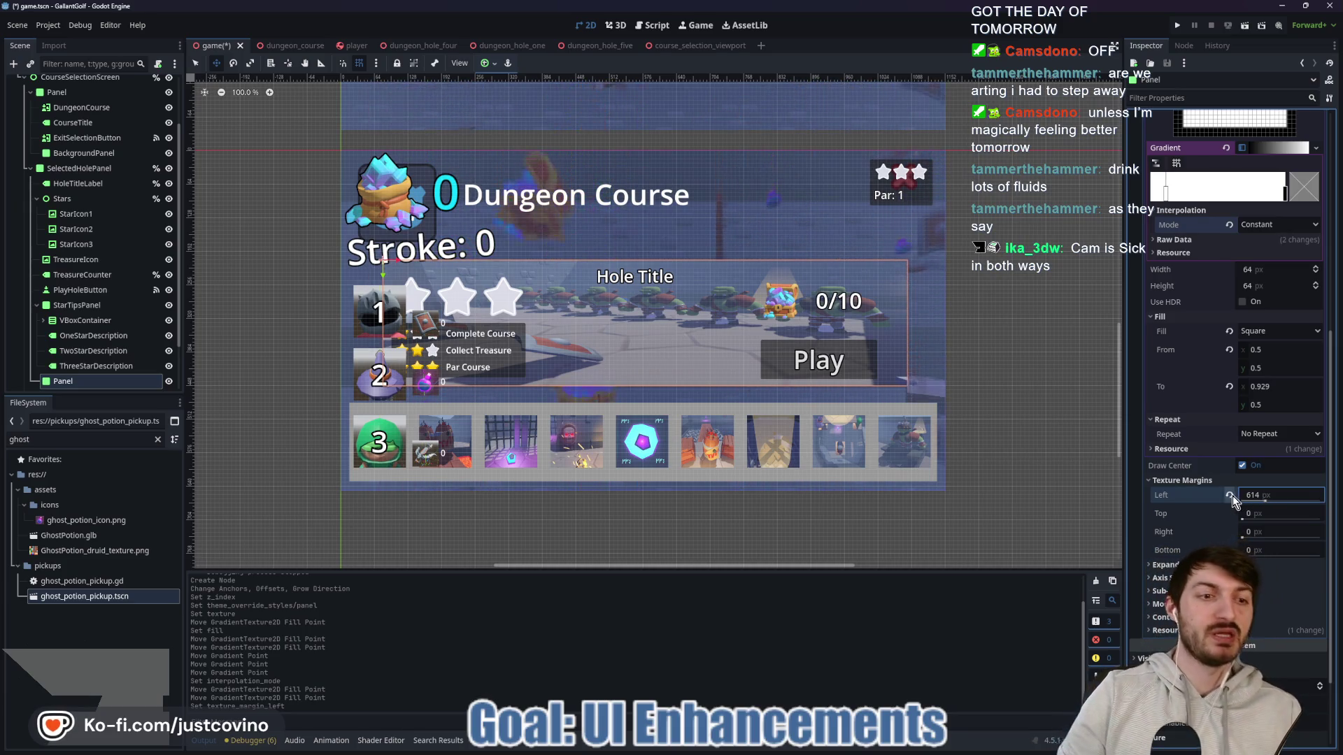
left_click(1167, 483)
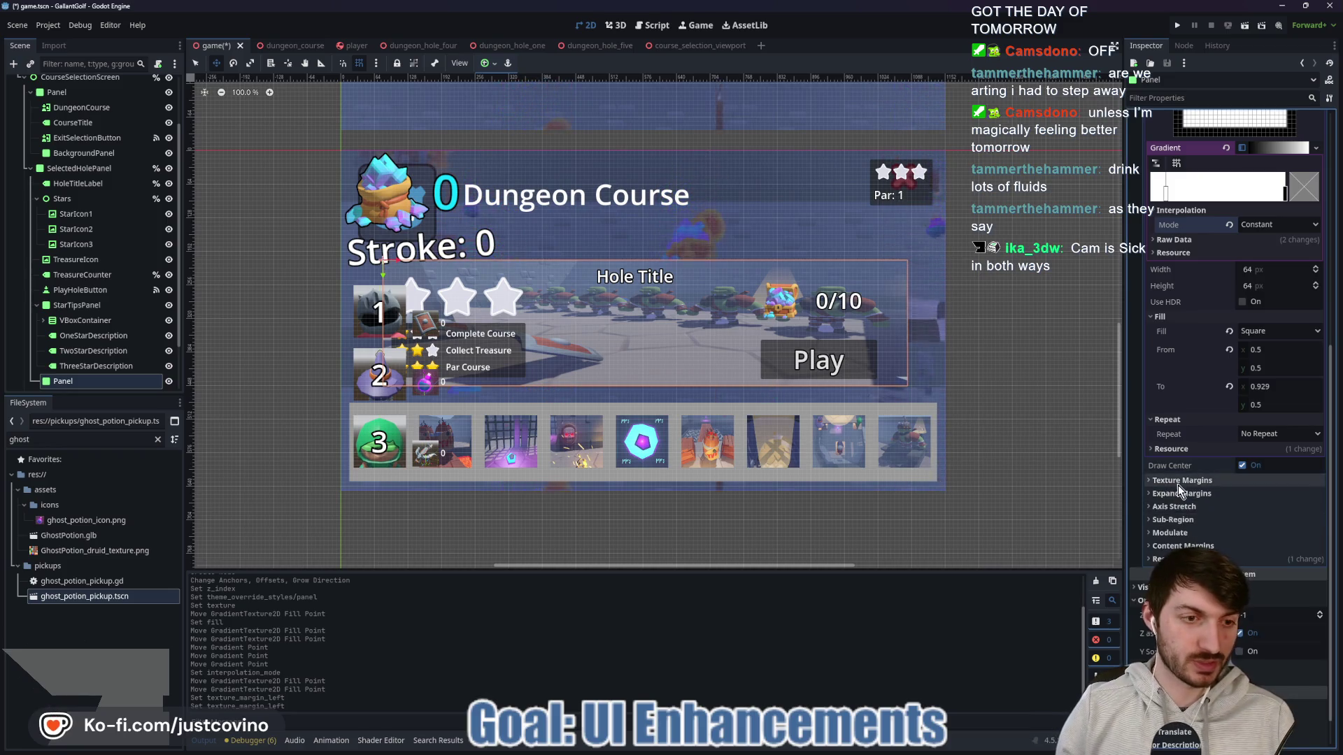
left_click(1178, 494)
left_click_drag(1243, 514, 1249, 518)
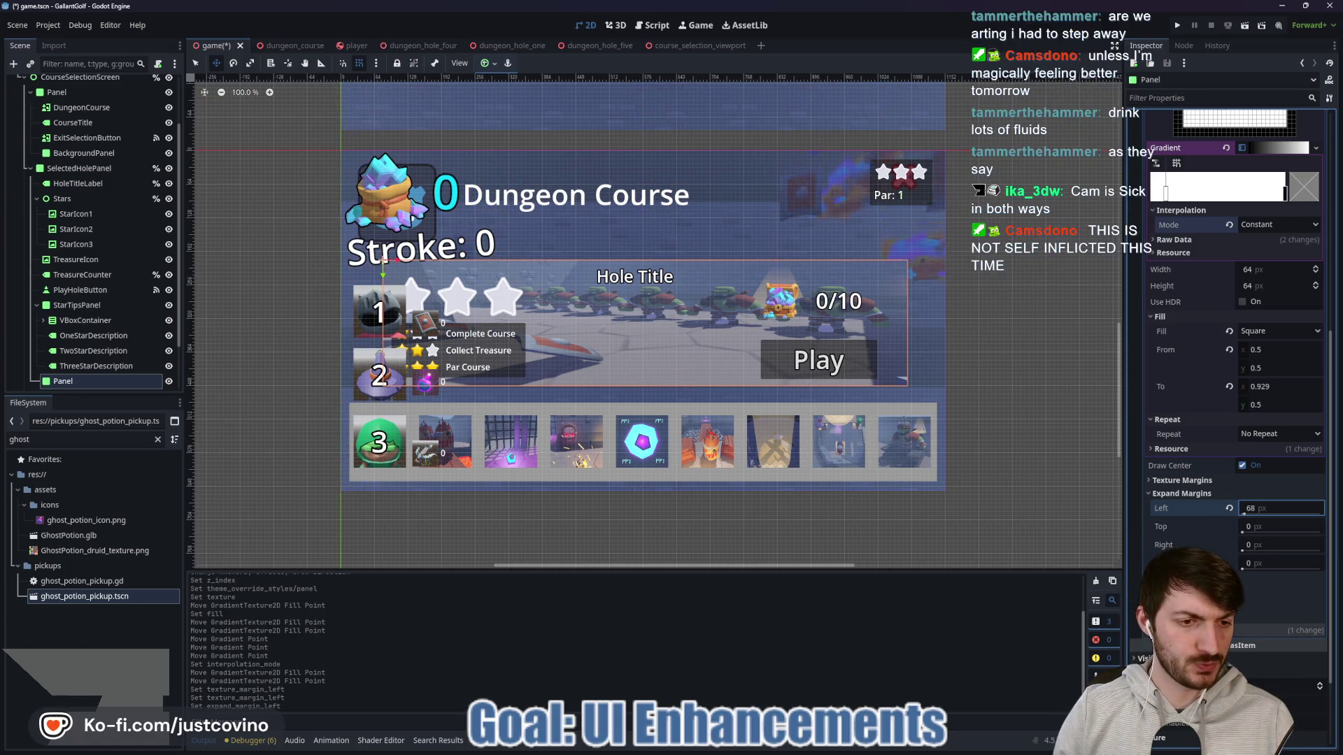
Step: Set Z Index to 0 on both the Panel and SelectedHolePanel
scroll(1320, 574, "down", 4)
left_click(1319, 573)
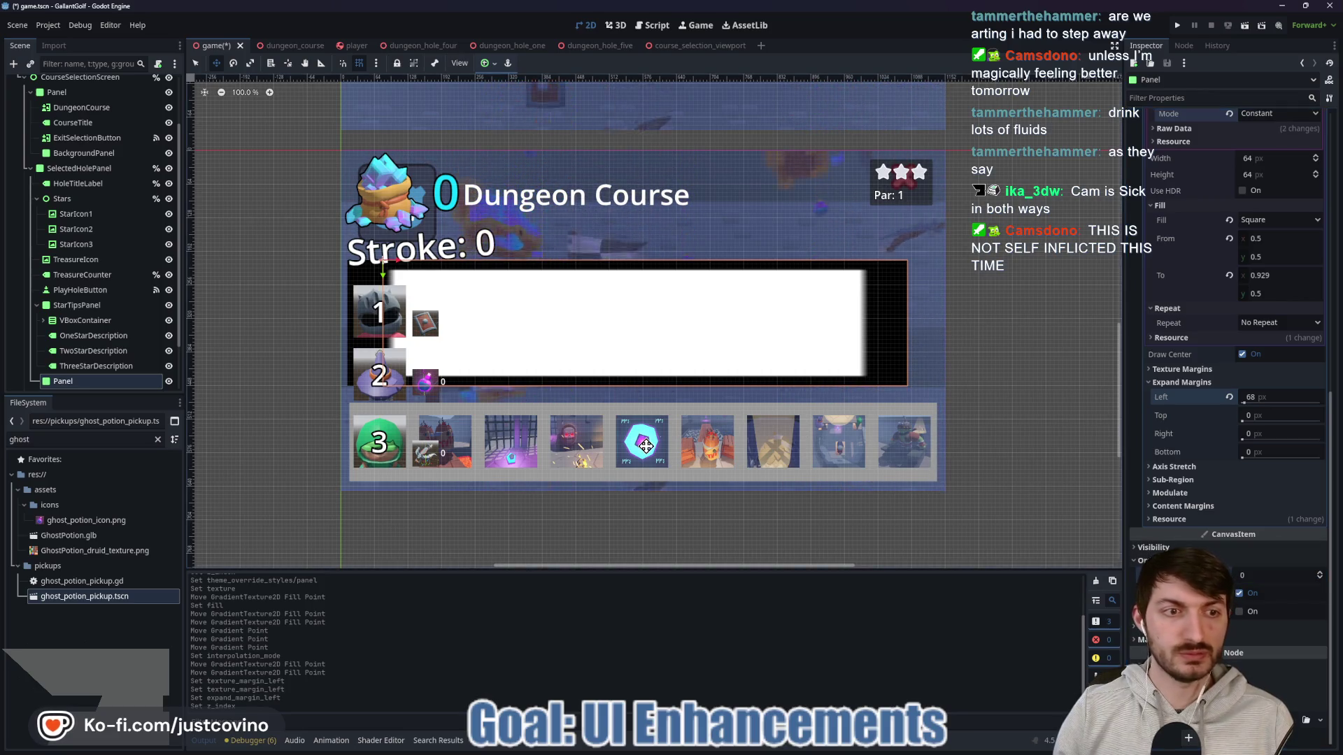
left_click(82, 169)
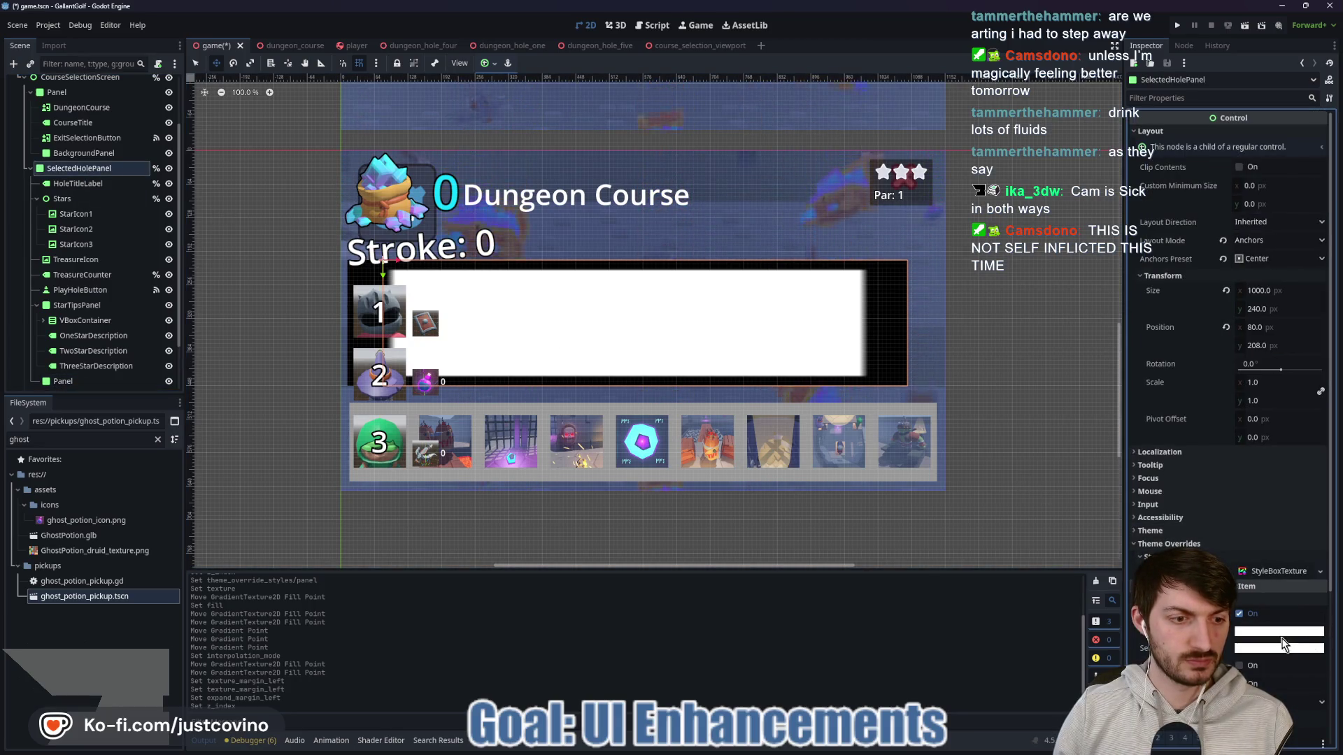
scroll(1231, 349, "down", 5)
left_click(1320, 626)
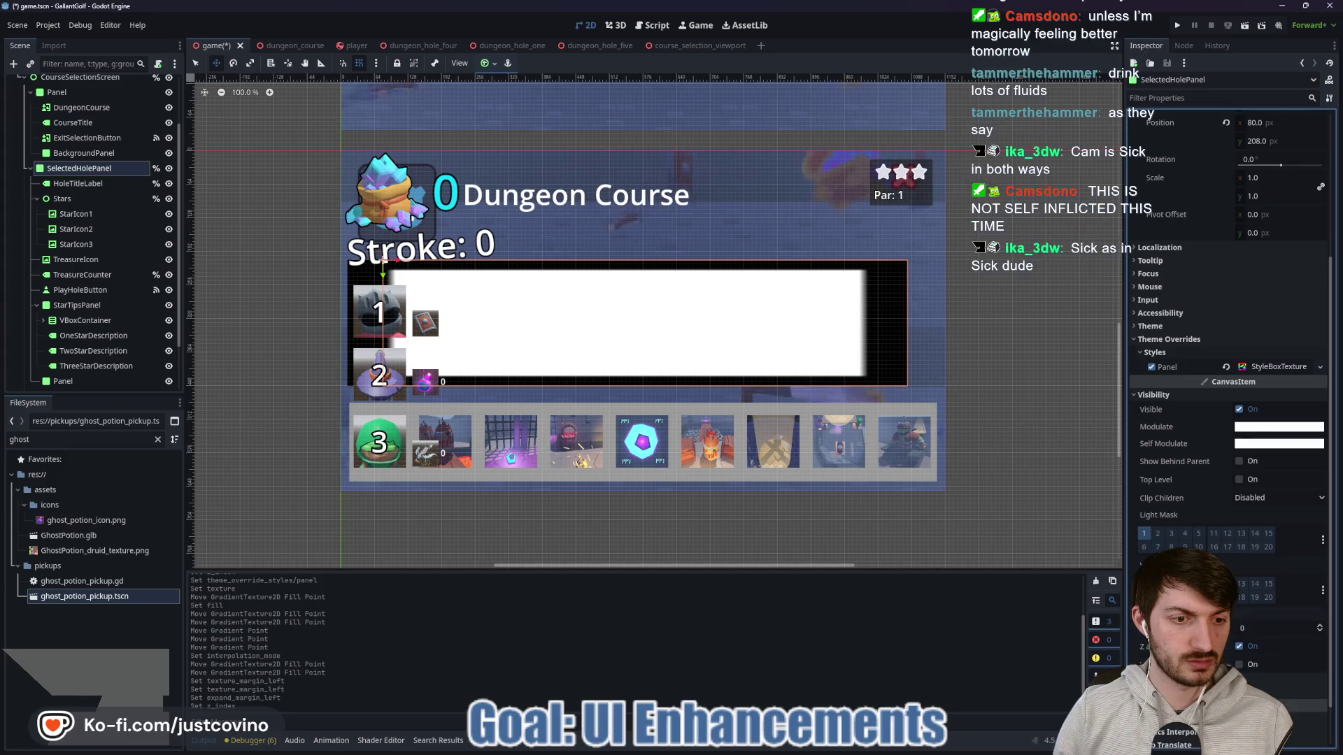
left_click(1319, 626)
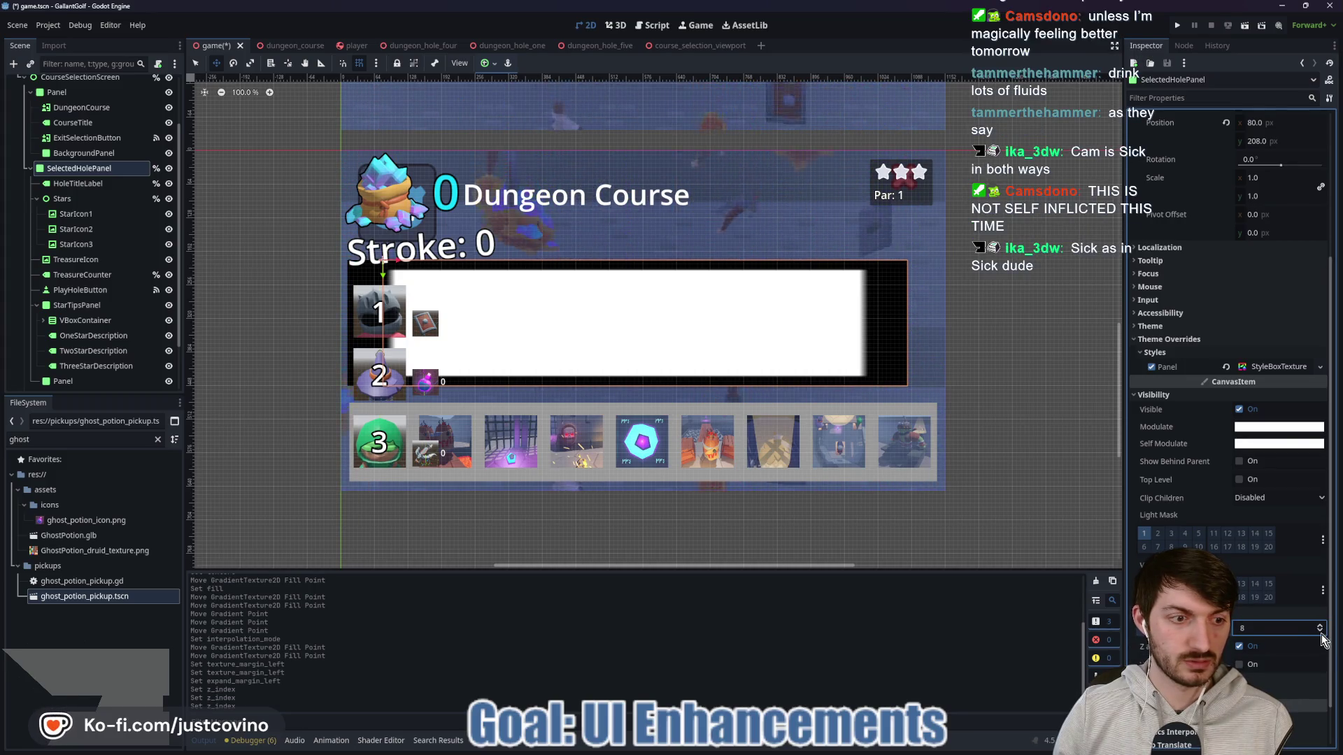
left_click_drag(1257, 638, 1230, 636)
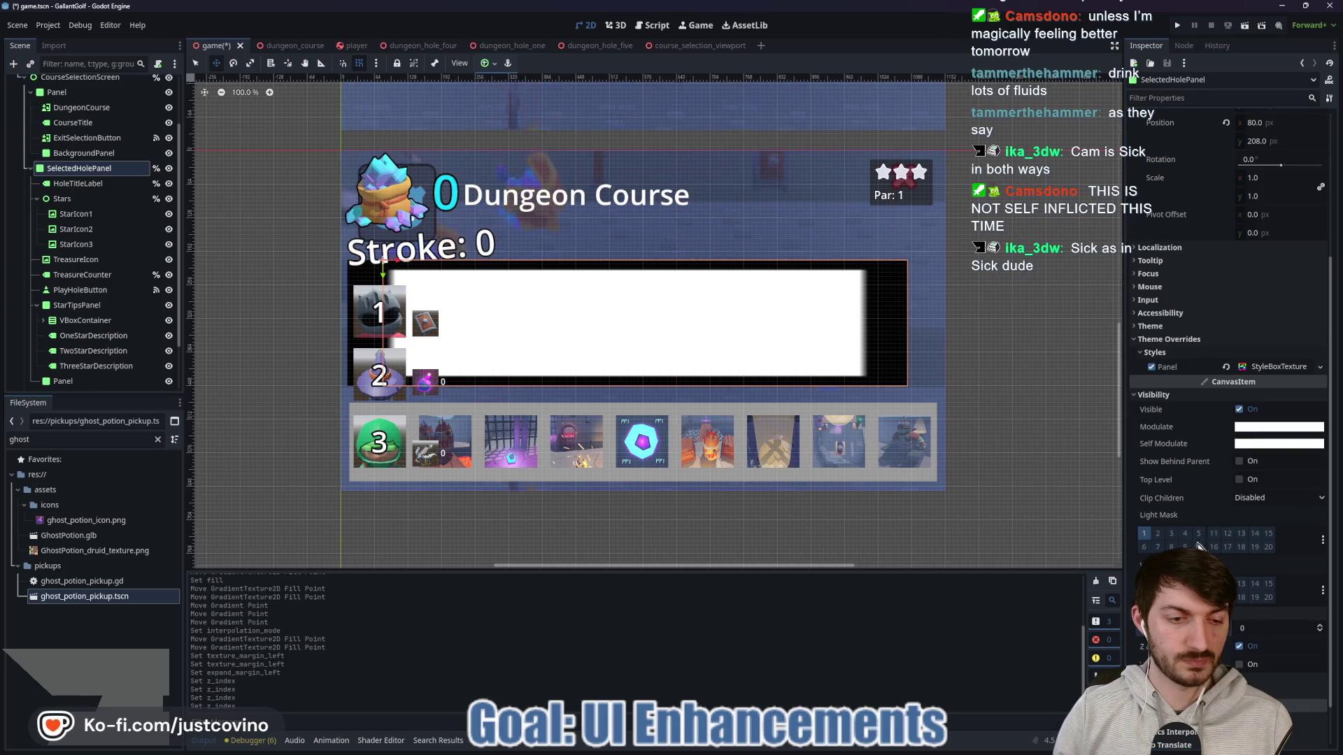
Step: Move the Panel node up in the Scene dock to sit right after BackgroundPanel
left_click(67, 381)
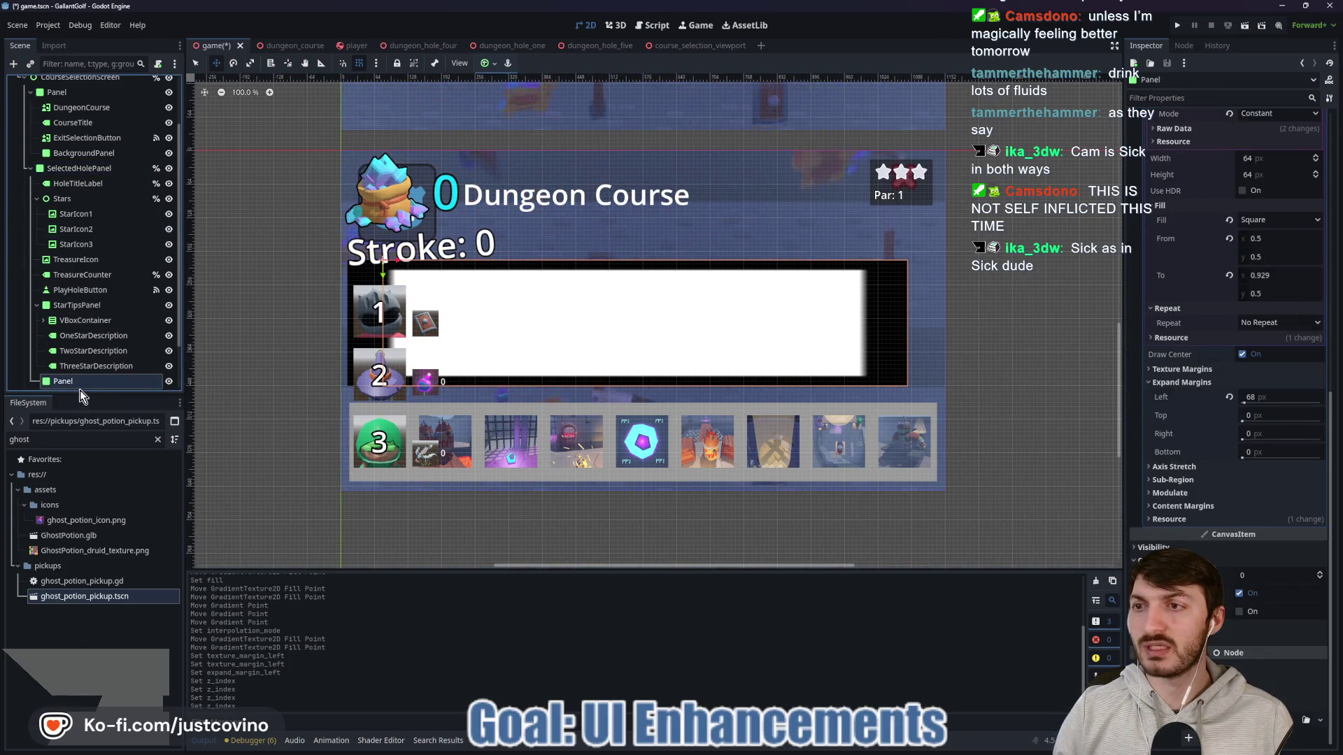
mouse_move(67, 387)
left_mouse_down()
mouse_move(30, 174)
mouse_move(11, 167)
left_mouse_up()
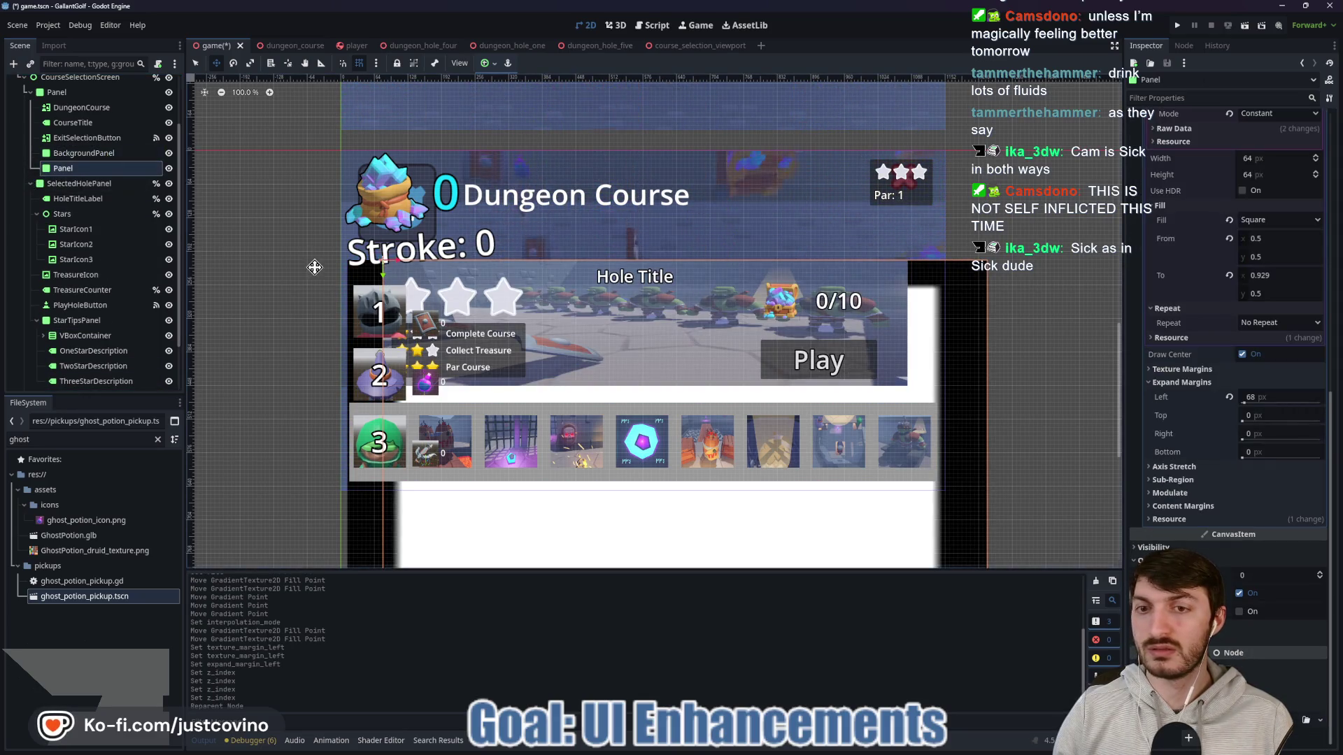
left_click(490, 65)
Step: Re-anchor the Panel with the Center preset
left_click(511, 123)
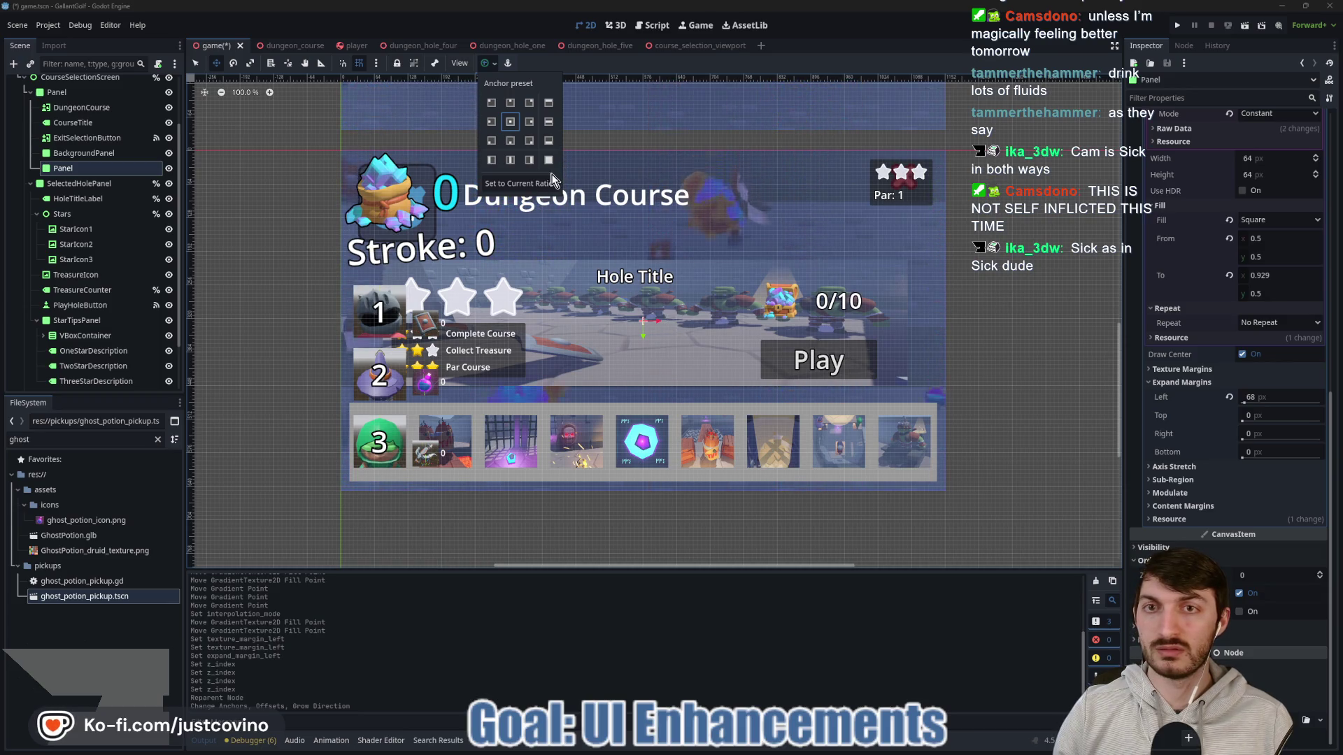
left_click(491, 122)
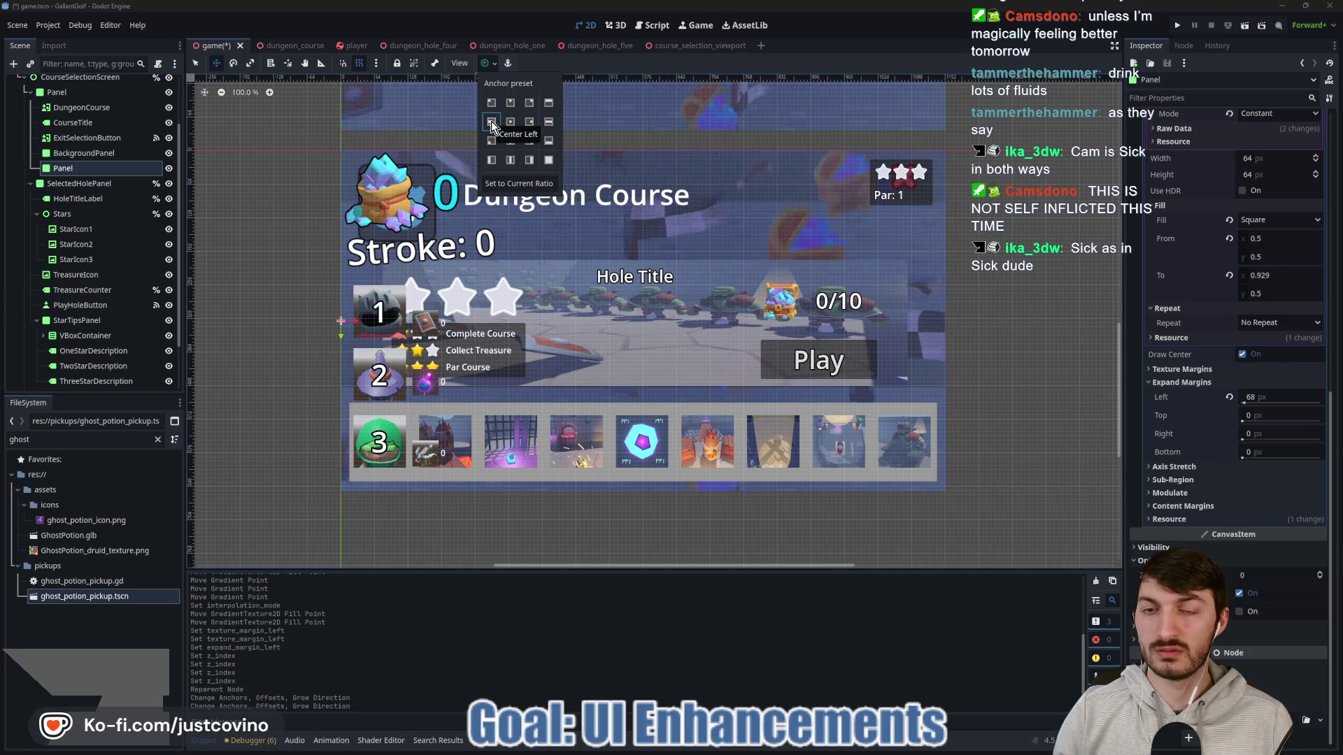
left_click(511, 122)
scroll(1269, 231, "up", 7)
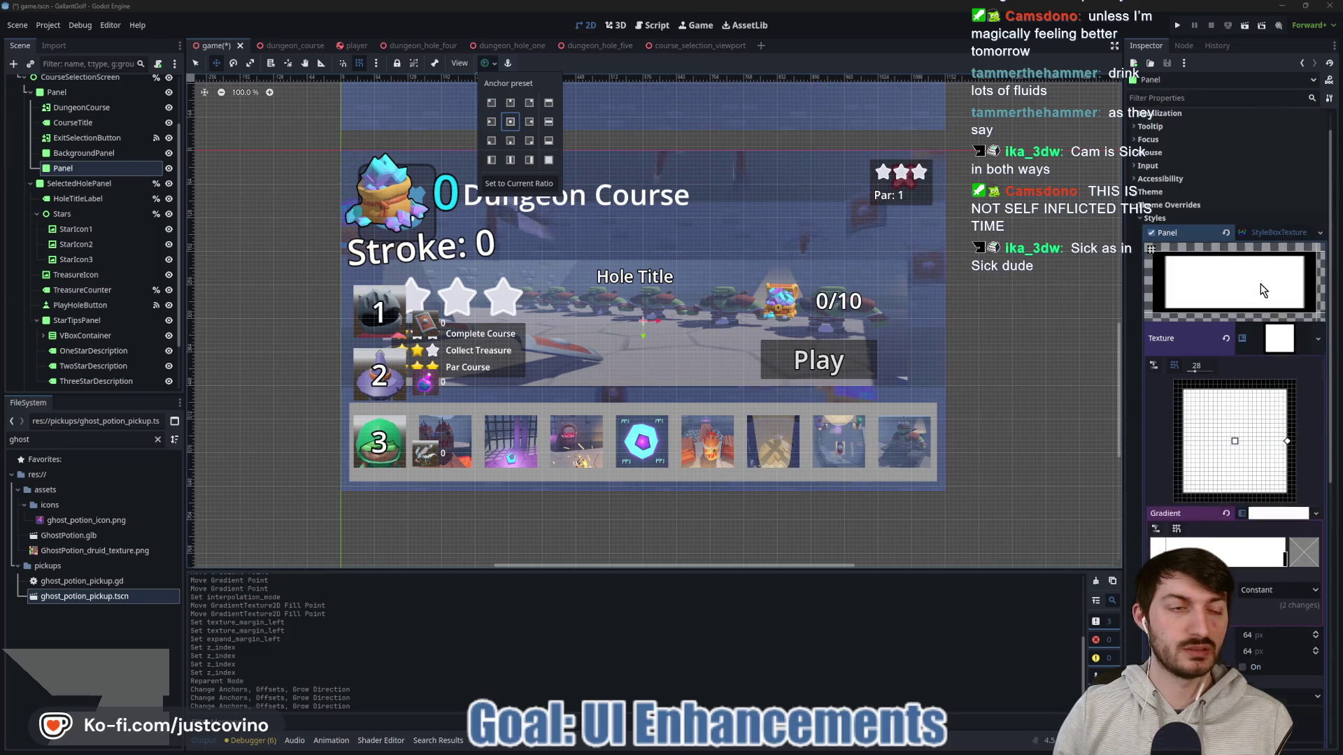
Step: Set the Panel's Size to 800 px wide and re-centre it
left_click(1155, 133)
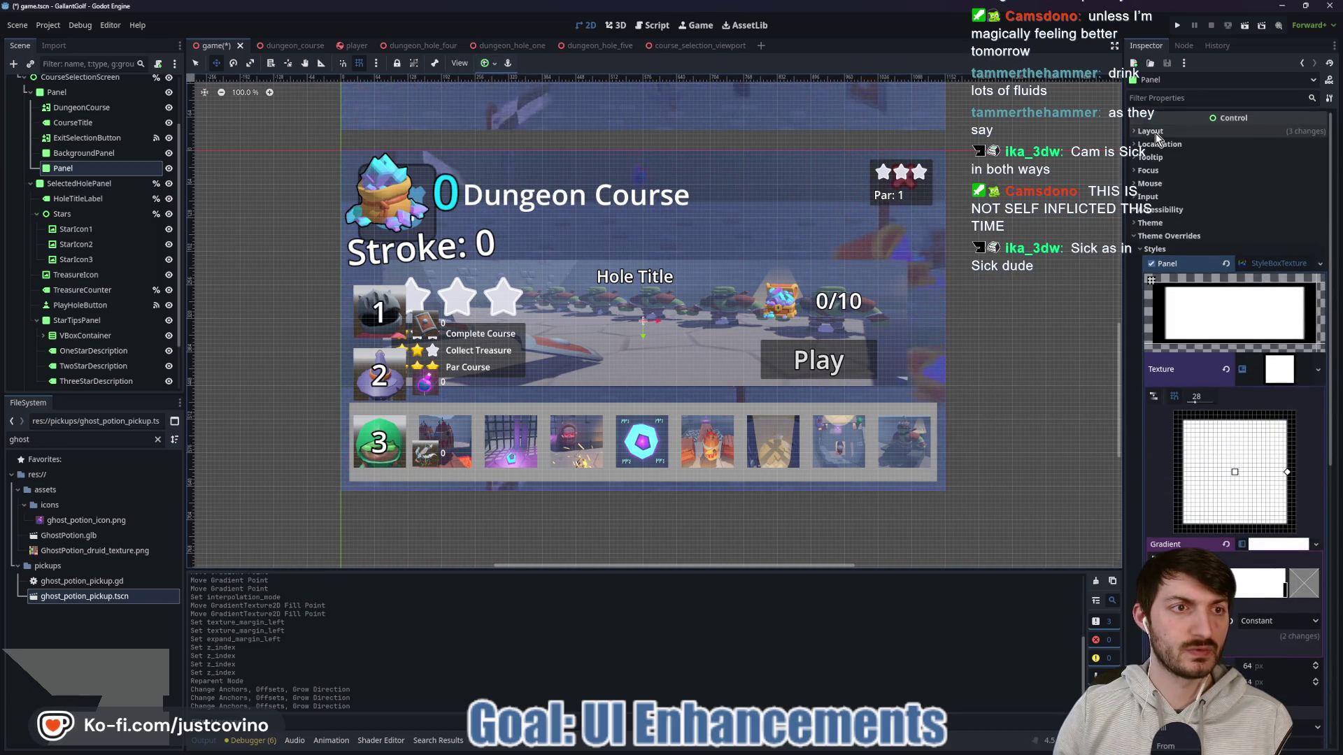
left_click(1156, 132)
left_click(1181, 275)
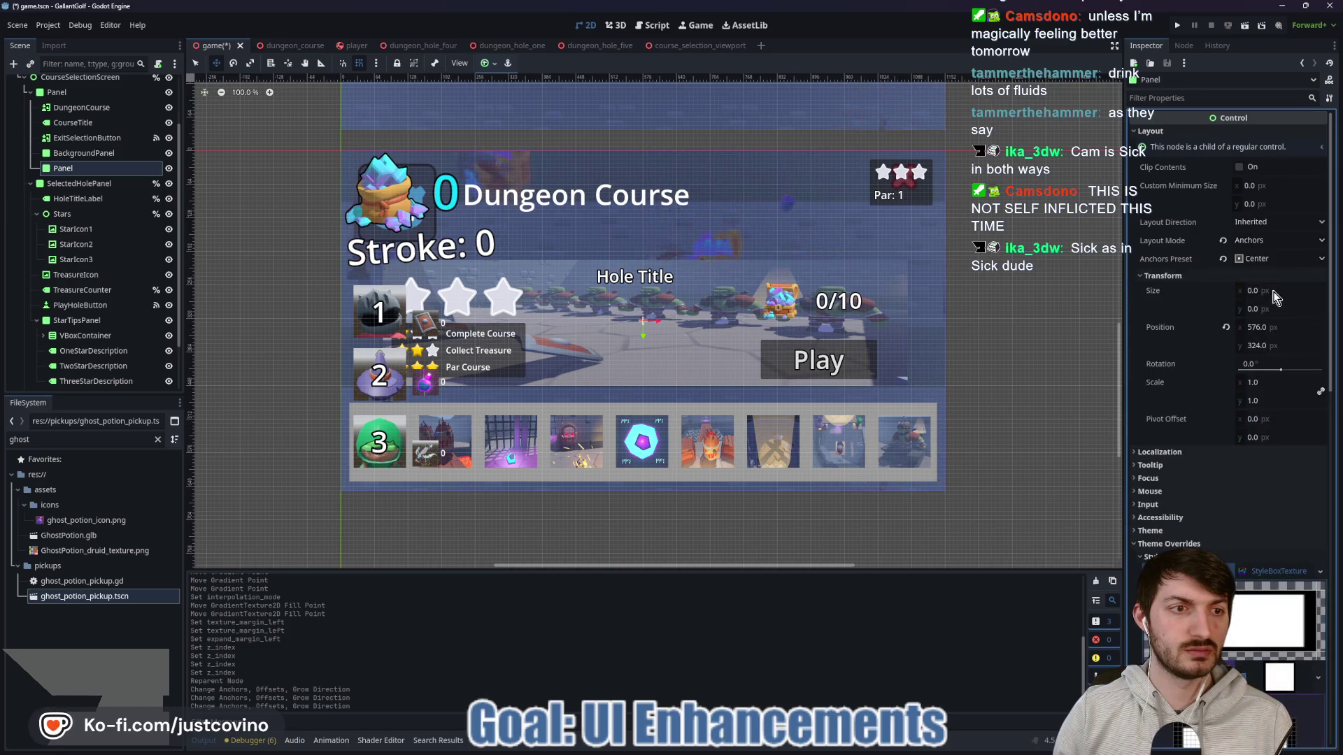
left_click(1273, 290)
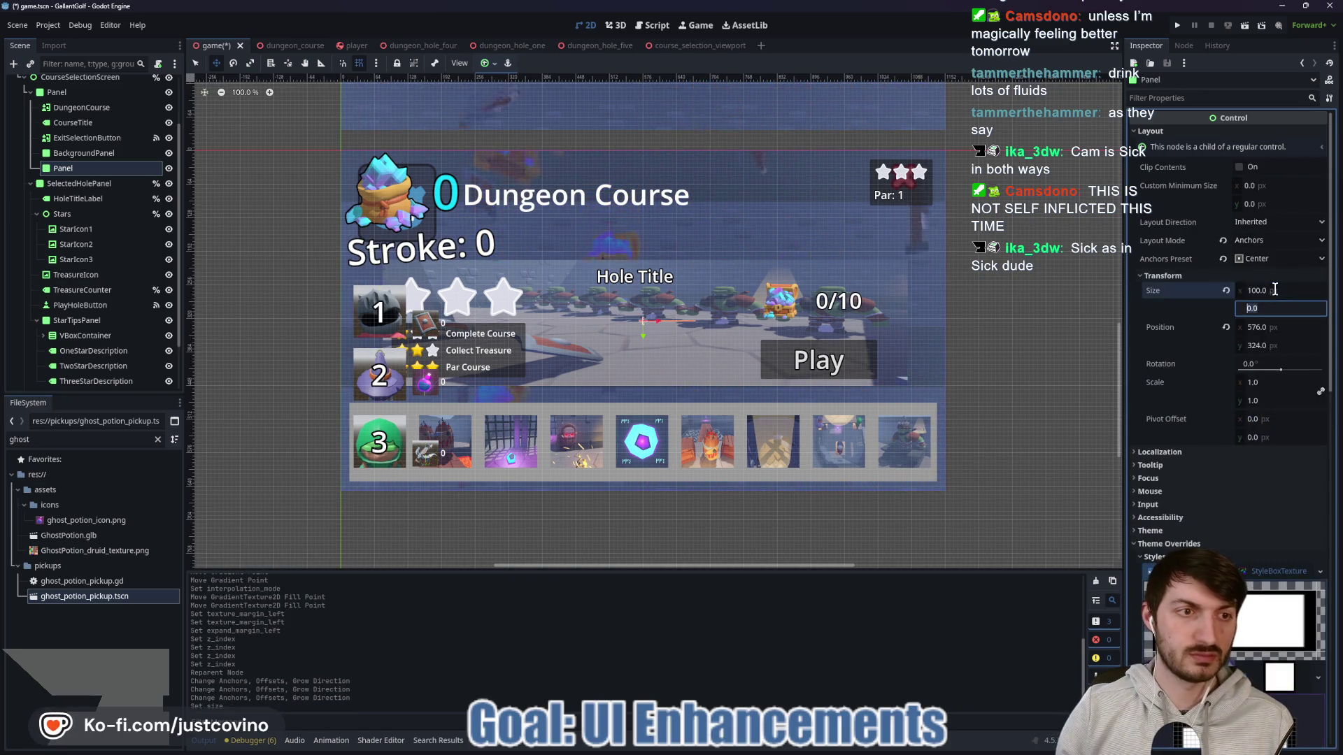
type("100")
left_click_drag(1275, 289, 1308, 289)
left_click(1293, 287)
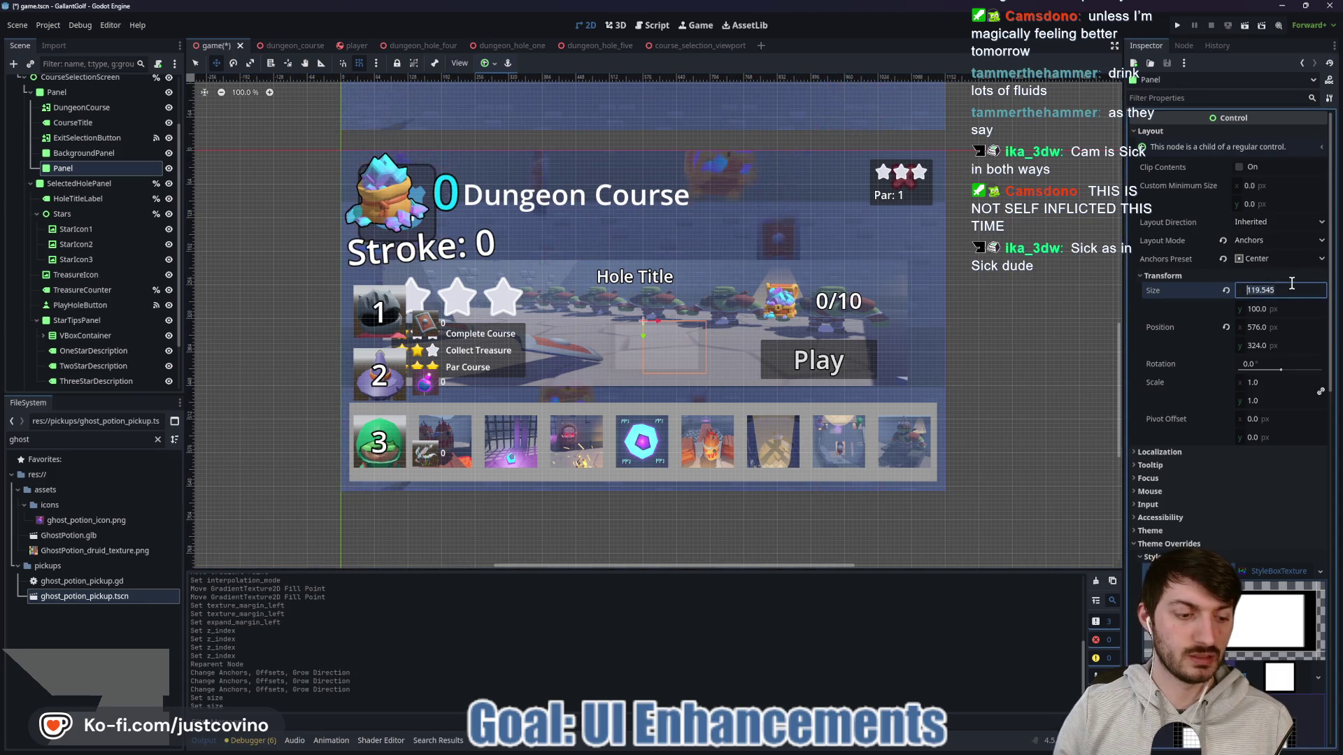
type("0")
key("Return")
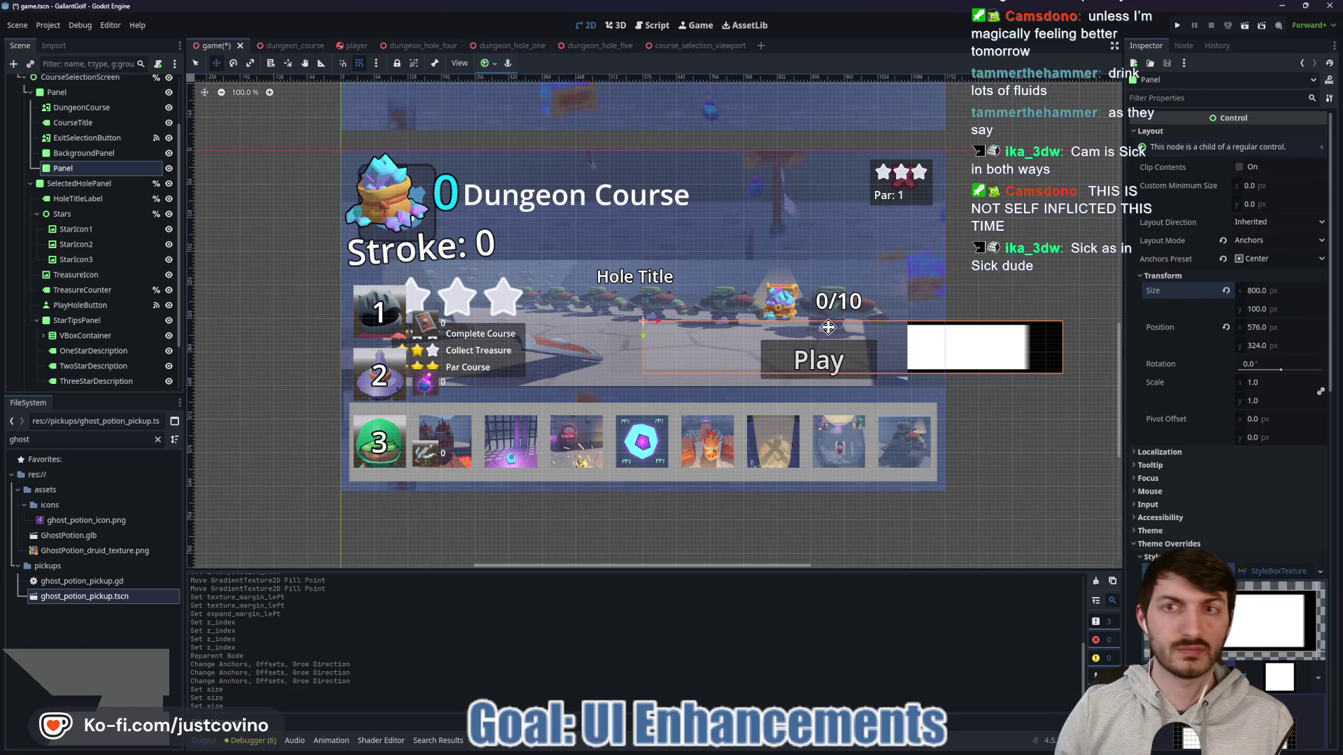
left_click(487, 63)
left_click(511, 122)
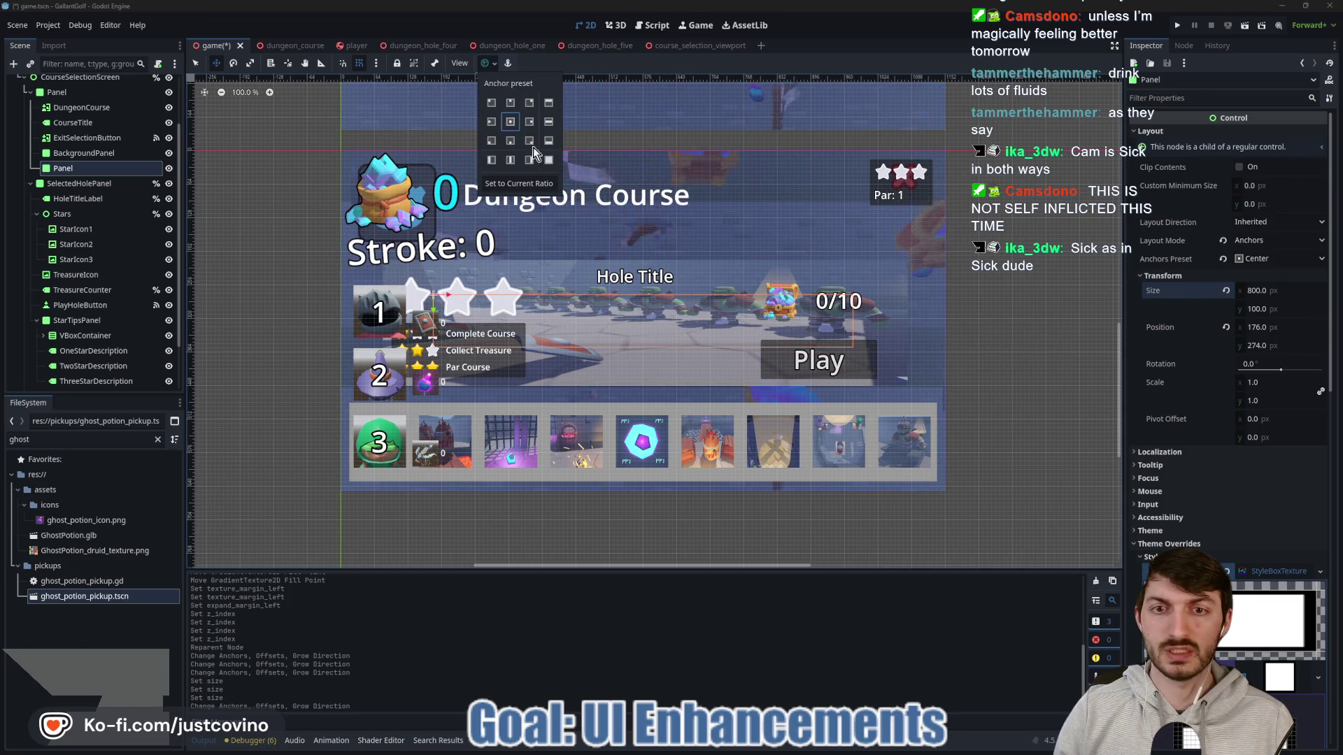
left_click(1257, 297)
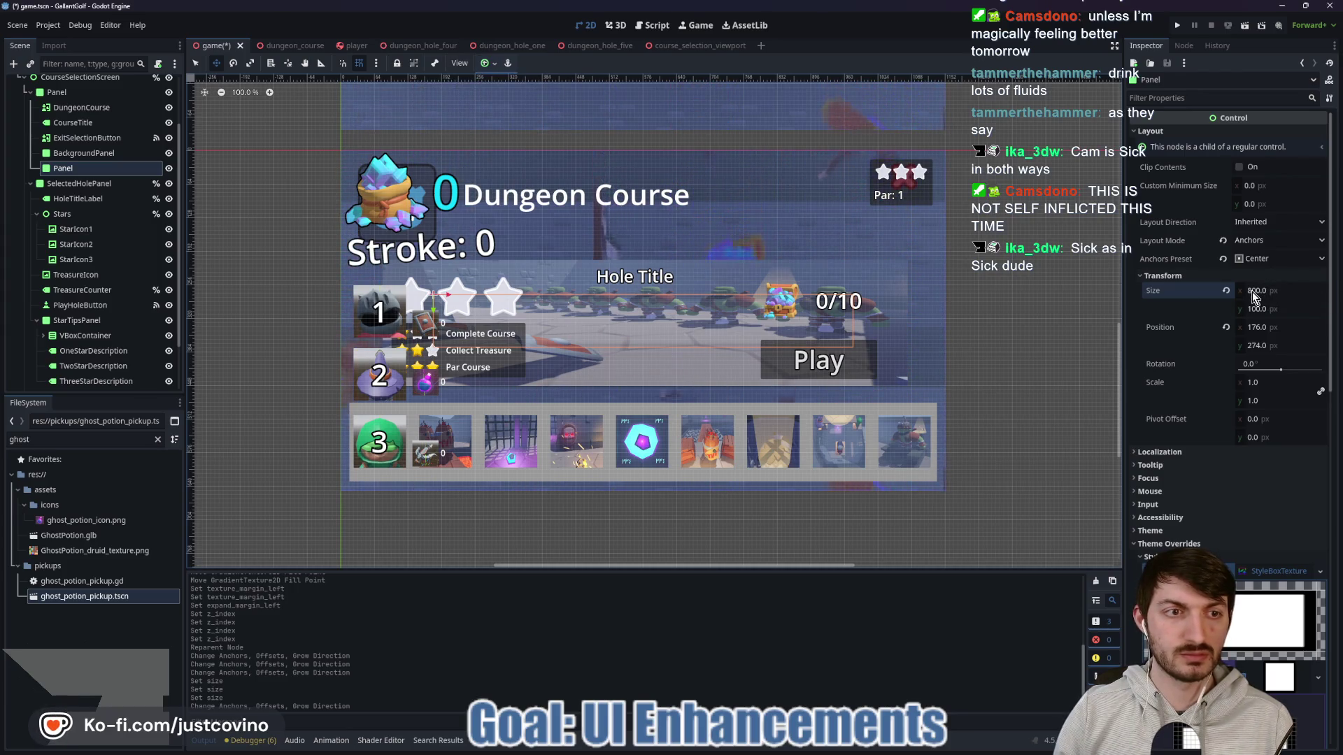
Step: Widen the Panel to 1000 px and re-centre it on screen
left_click_drag(1252, 297, 1263, 297)
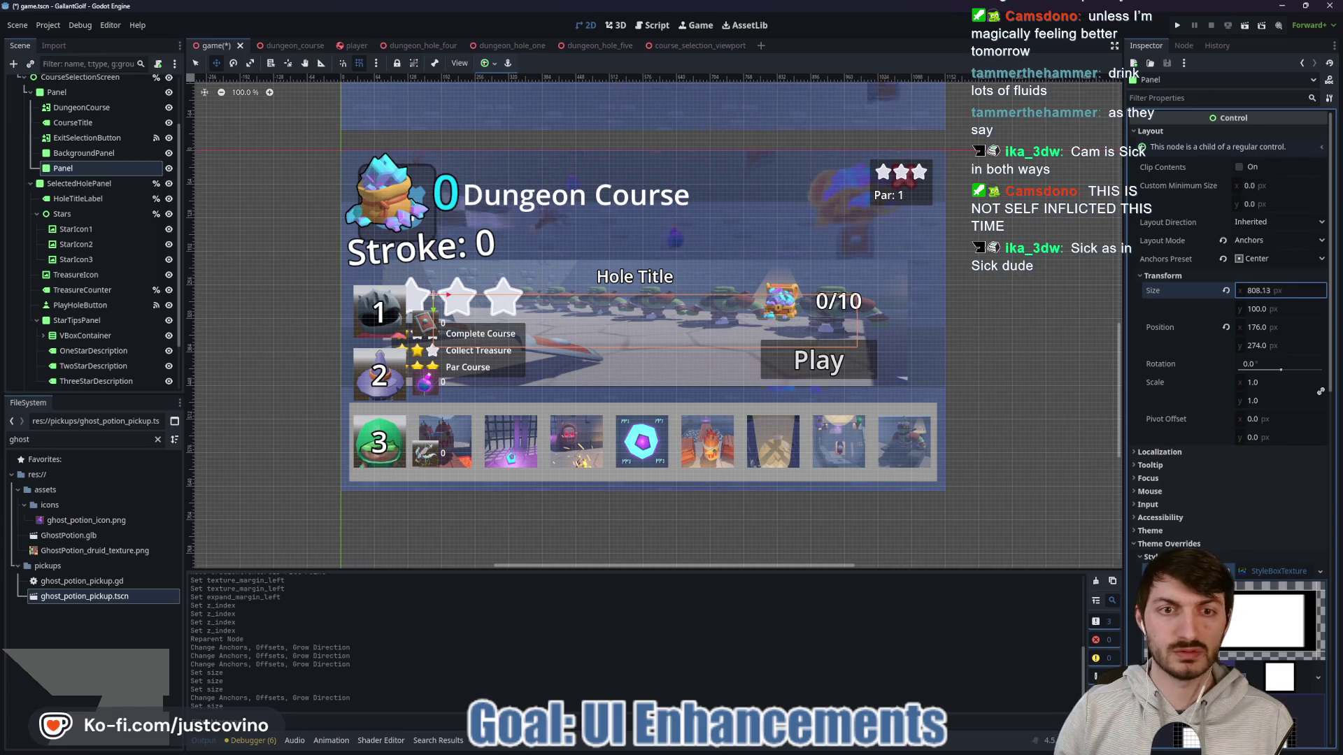
type("1000")
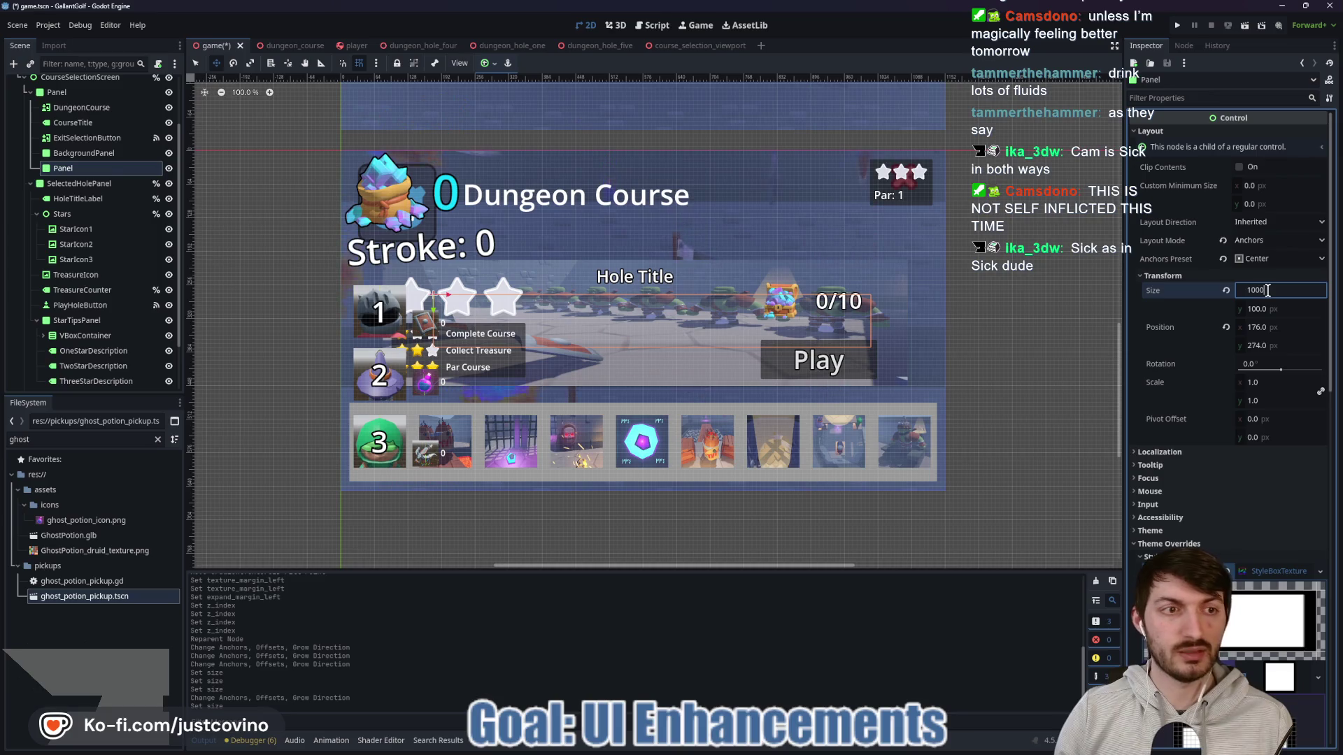
key("Return")
left_click(490, 65)
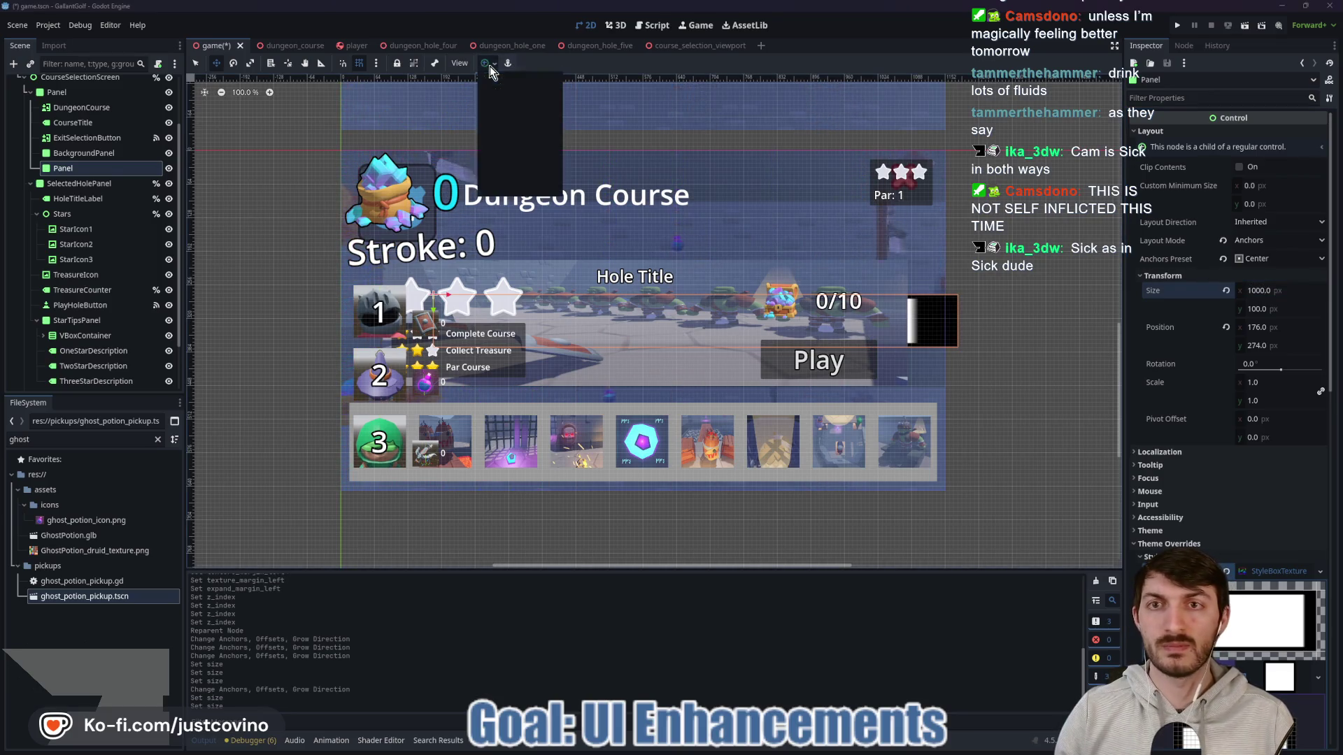
left_click(511, 122)
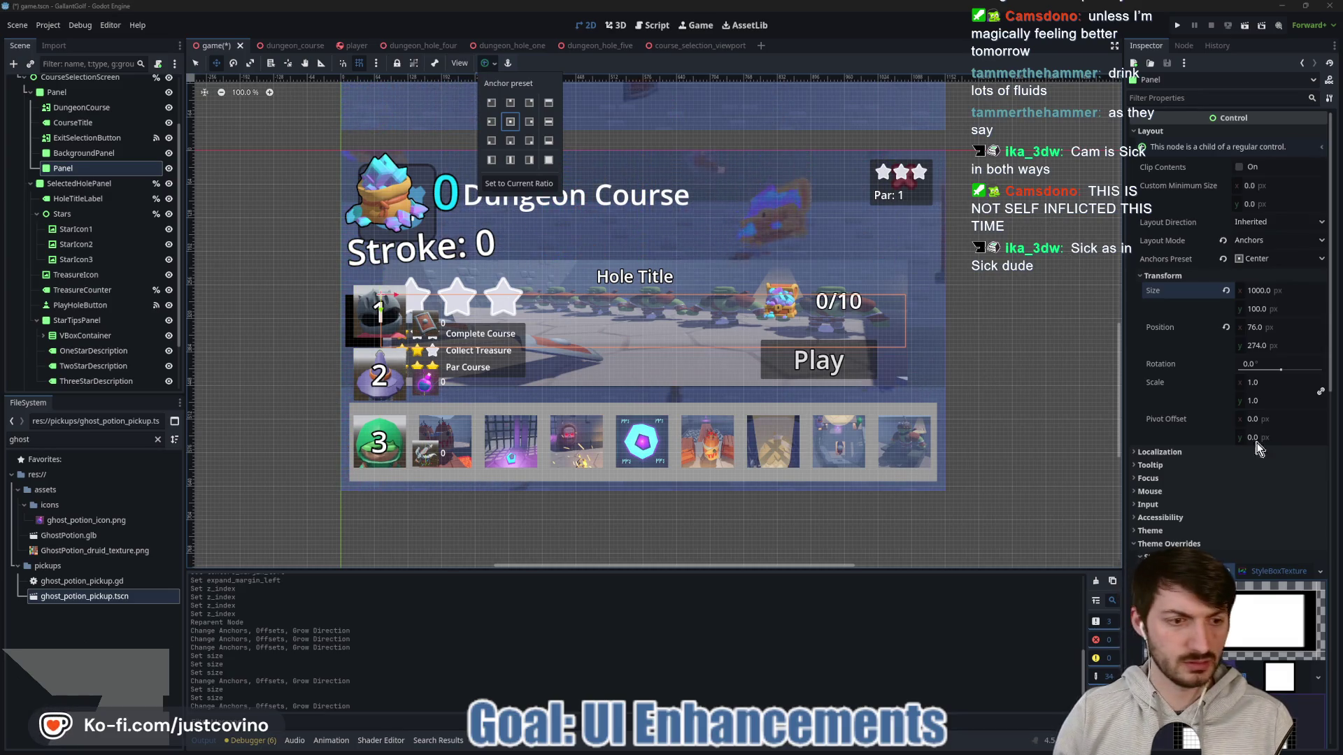
Step: Reset the StyleBoxTexture's Expand Margins Left to 0
scroll(1257, 524, "down", 5)
scroll(1241, 577, "down", 4)
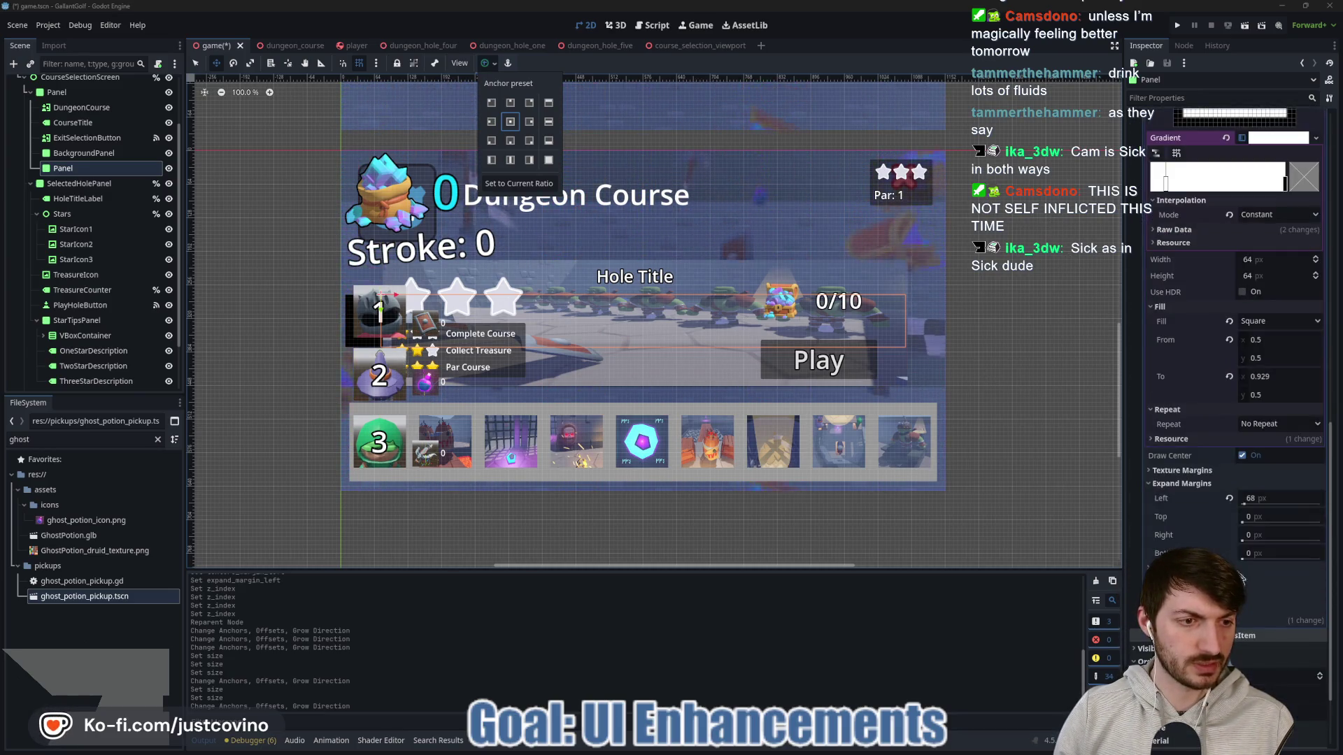
left_click(1231, 498)
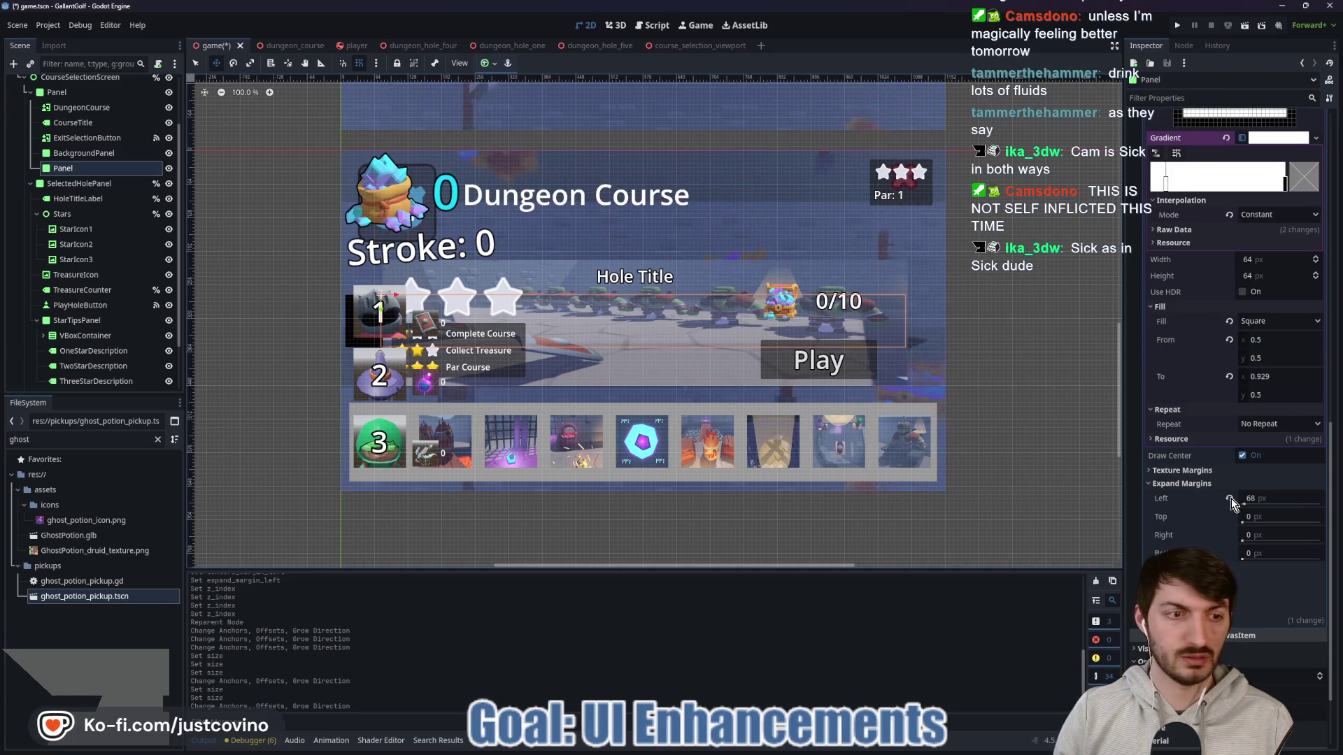
left_click(1231, 498)
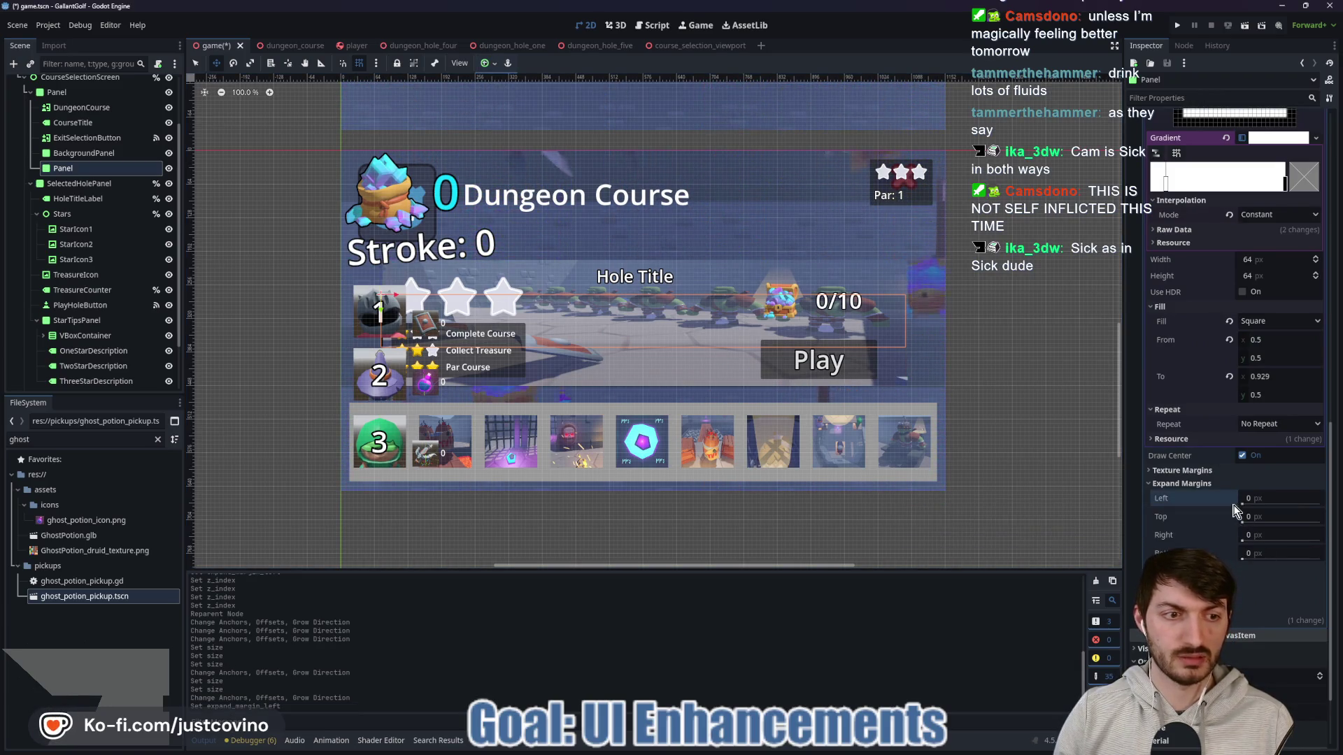
scroll(832, 280, "up", 3)
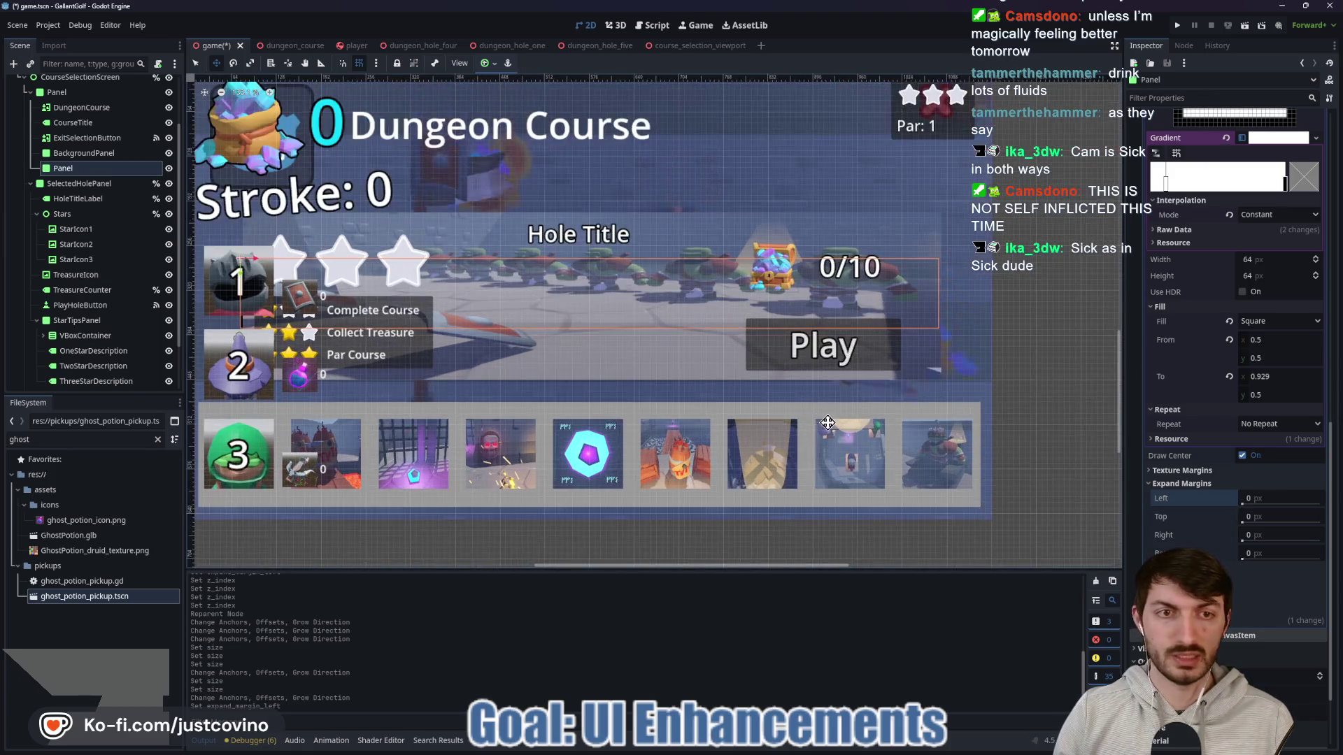
Step: Set the Panel width to 1012 px and re-centre it
scroll(930, 301, "down", 4)
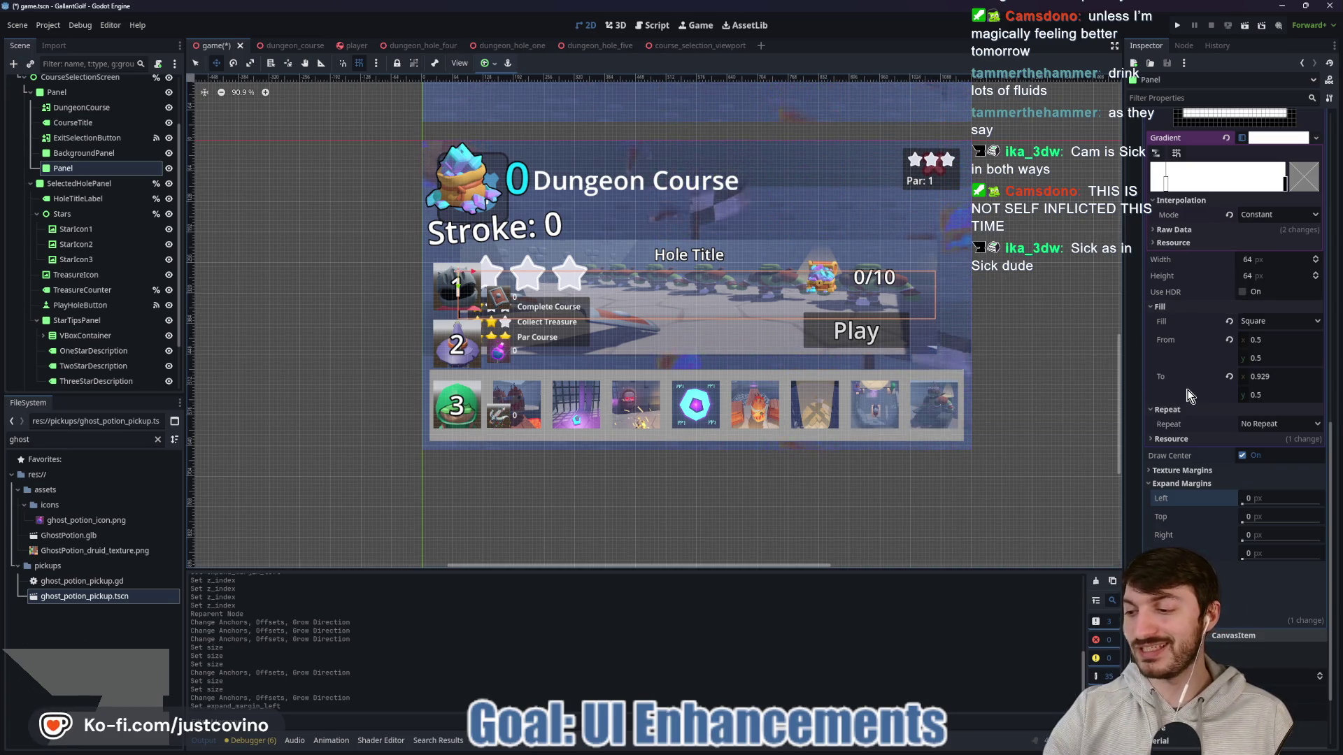
scroll(1189, 392, "up", 5)
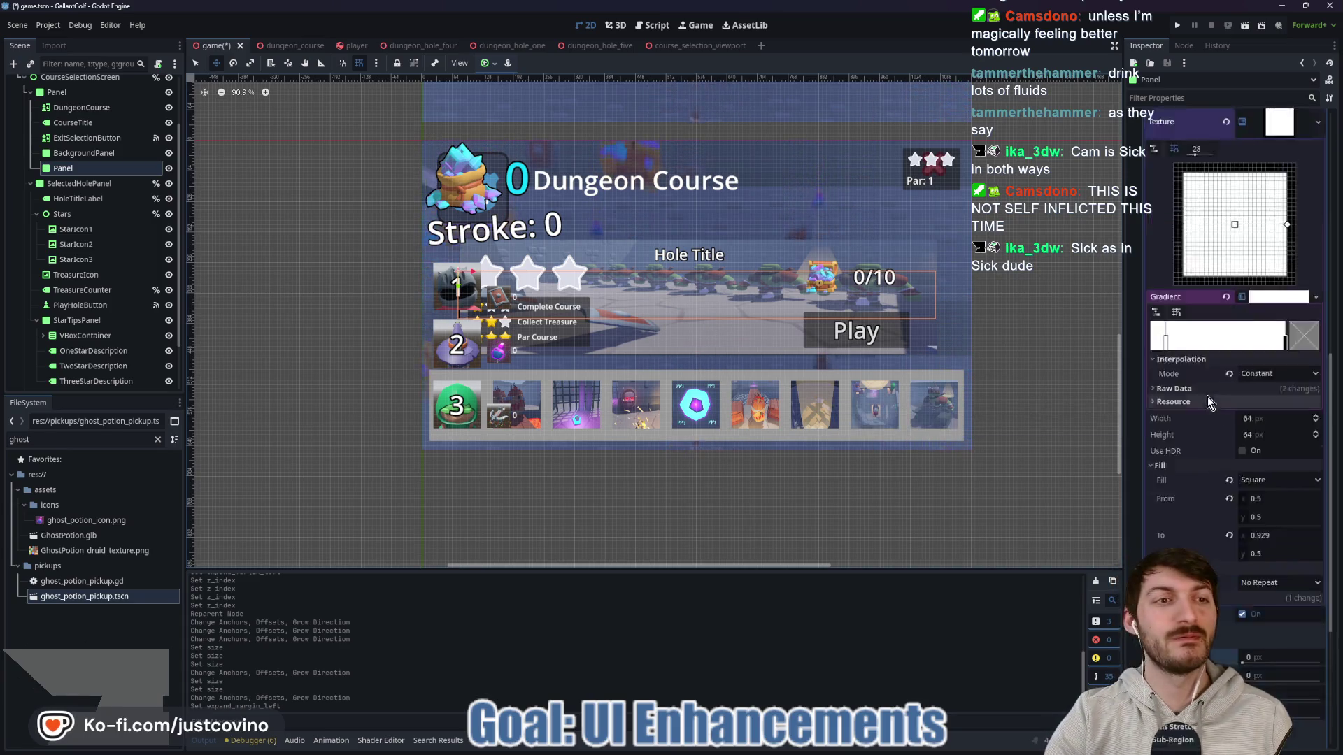
left_click(1278, 363)
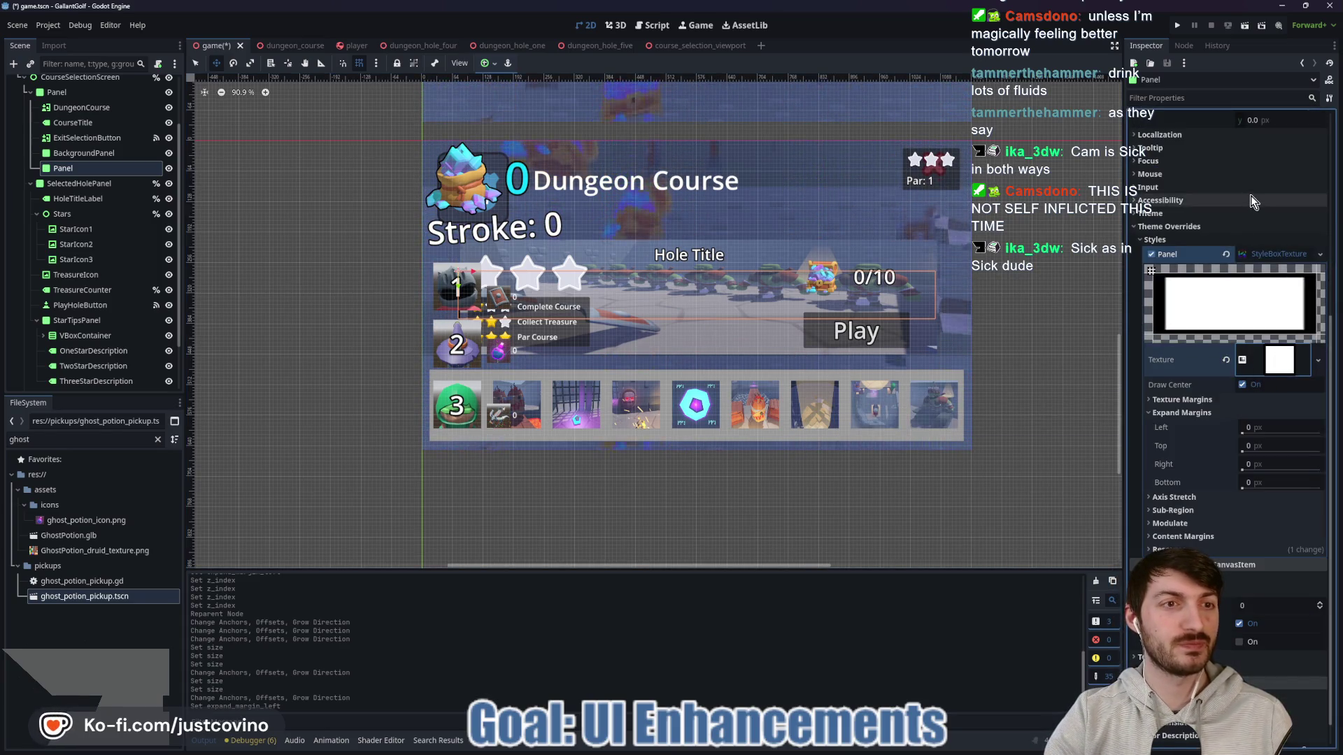
scroll(1263, 329, "up", 5)
left_click_drag(1256, 297, 1257, 297)
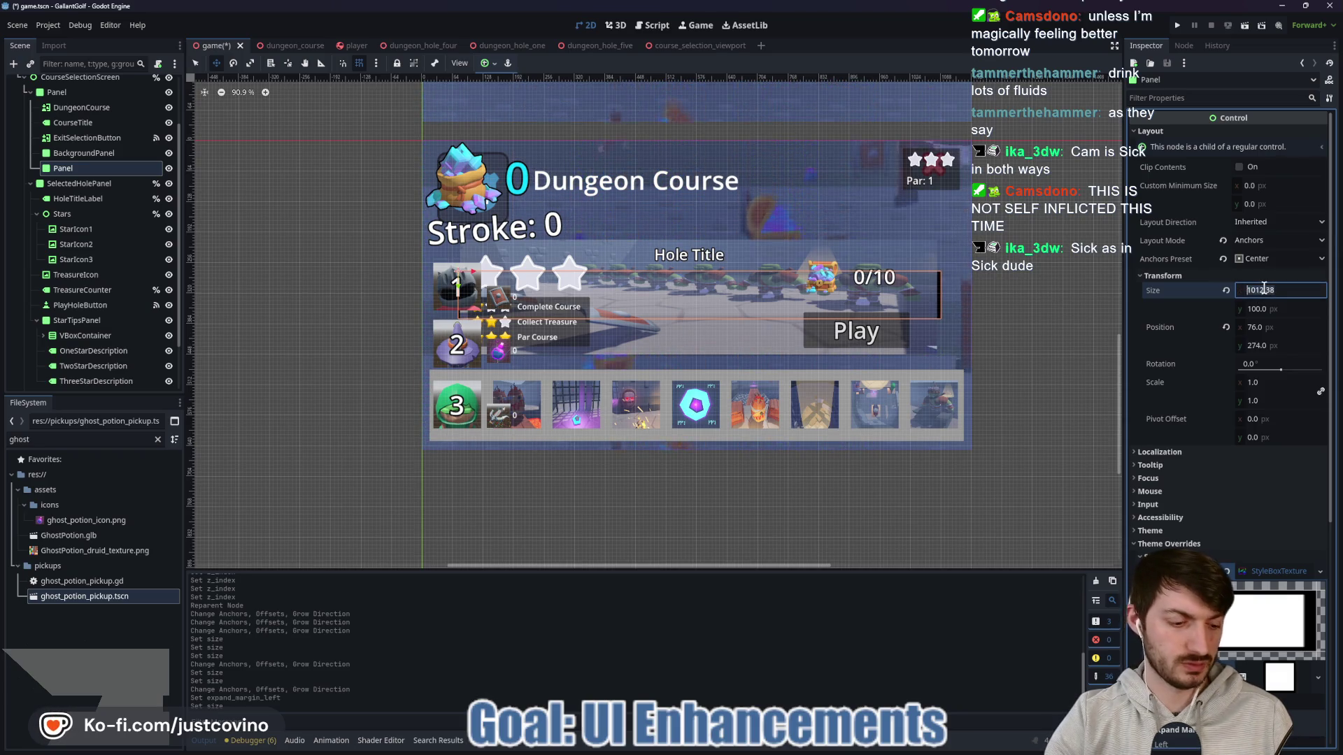
type("1012")
key("Return")
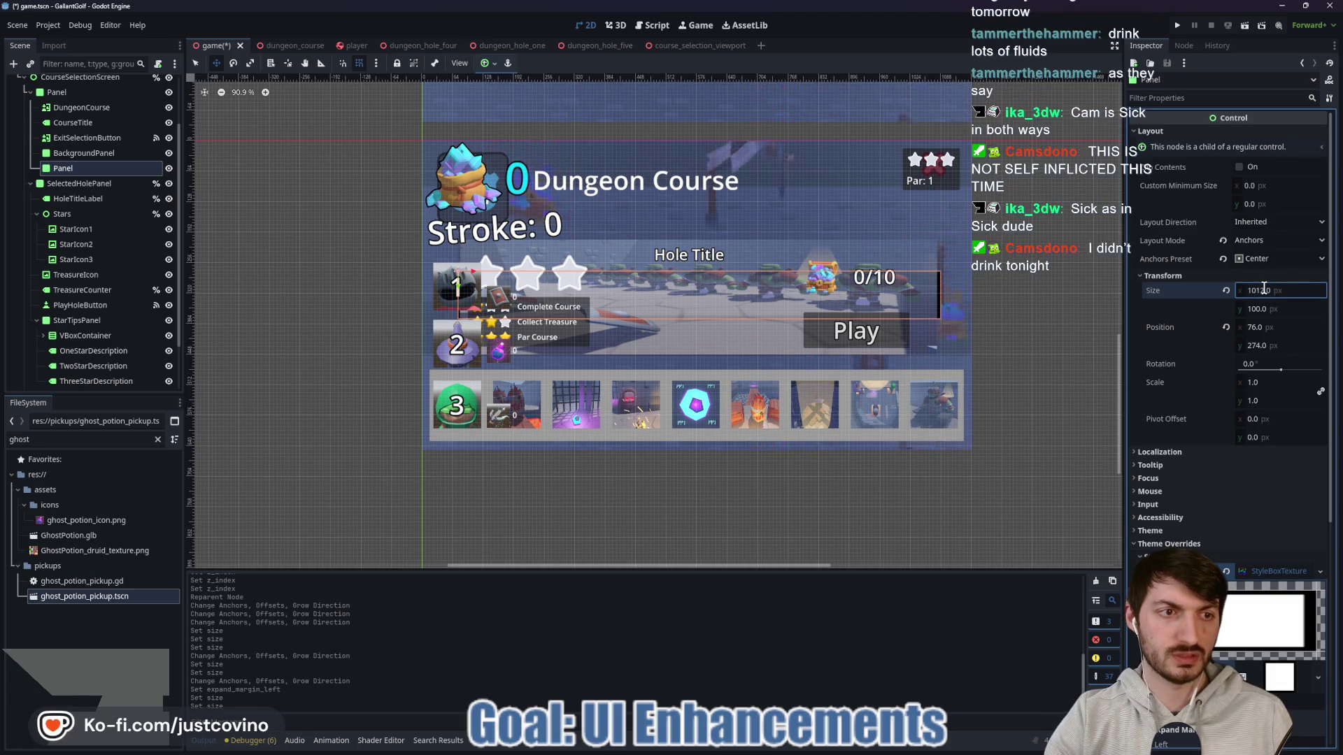
left_click(485, 63)
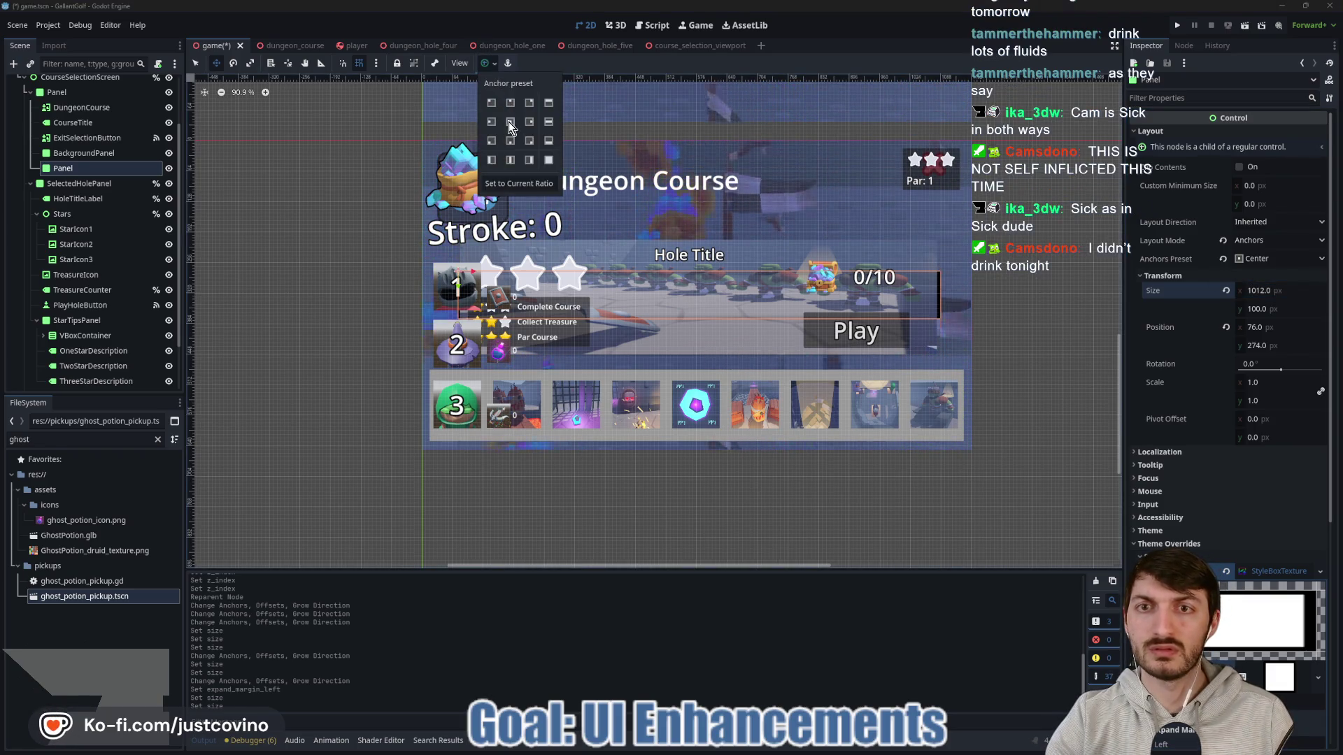
left_click(510, 122)
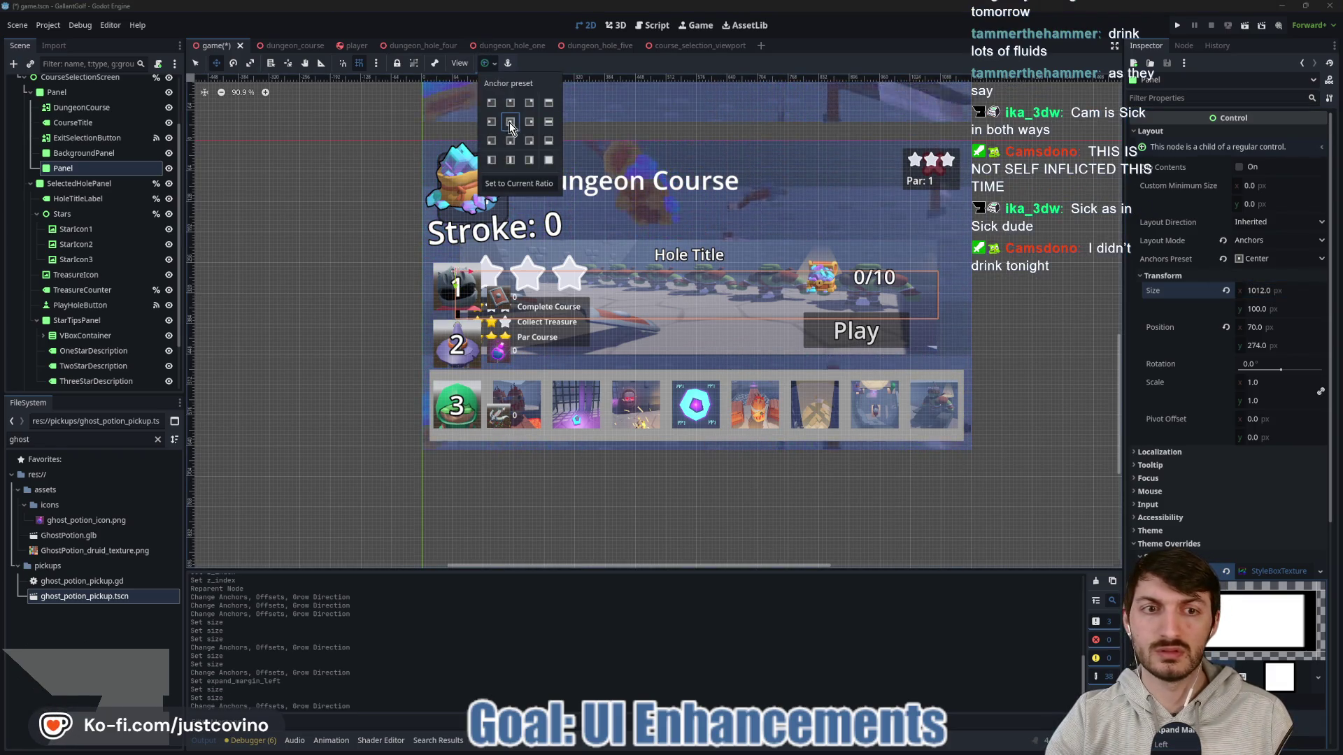
Step: Change the Panel width to 1024 px and re-centre it
left_click(1268, 296)
left_click(1267, 290)
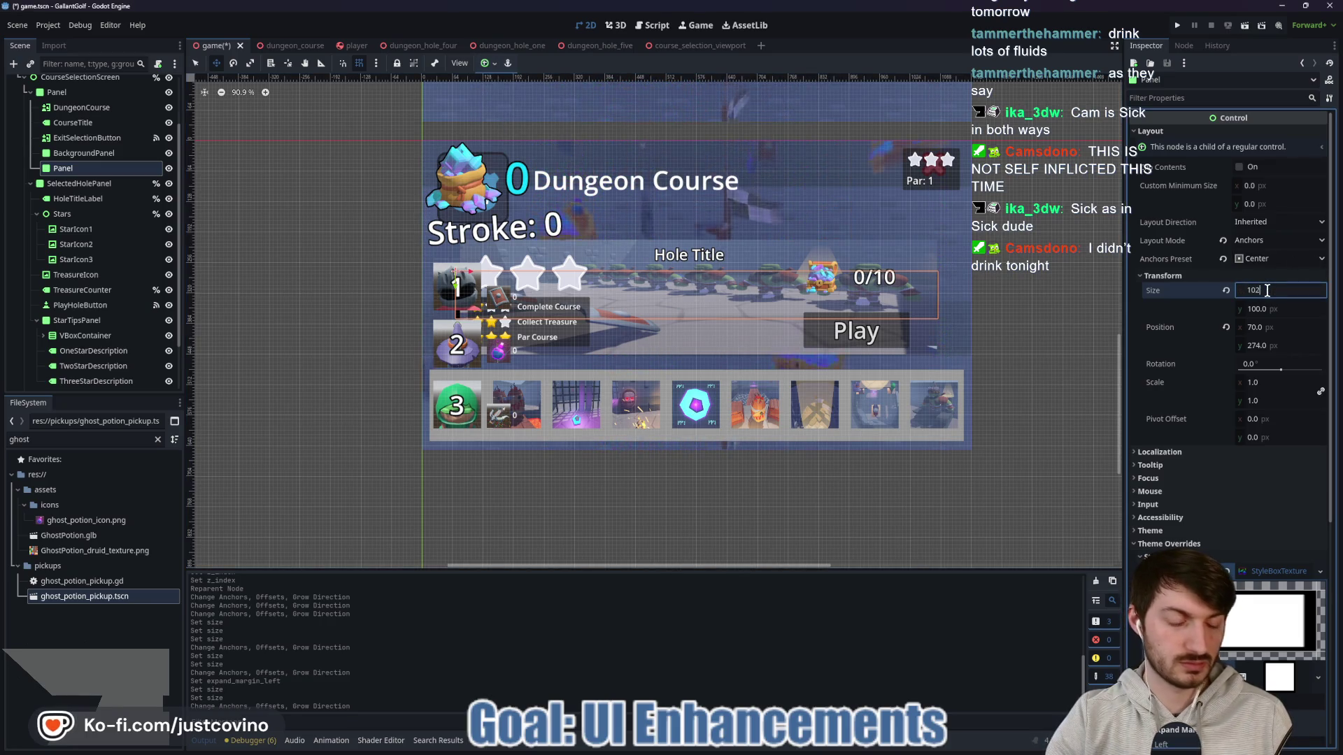
type("4")
key("Return")
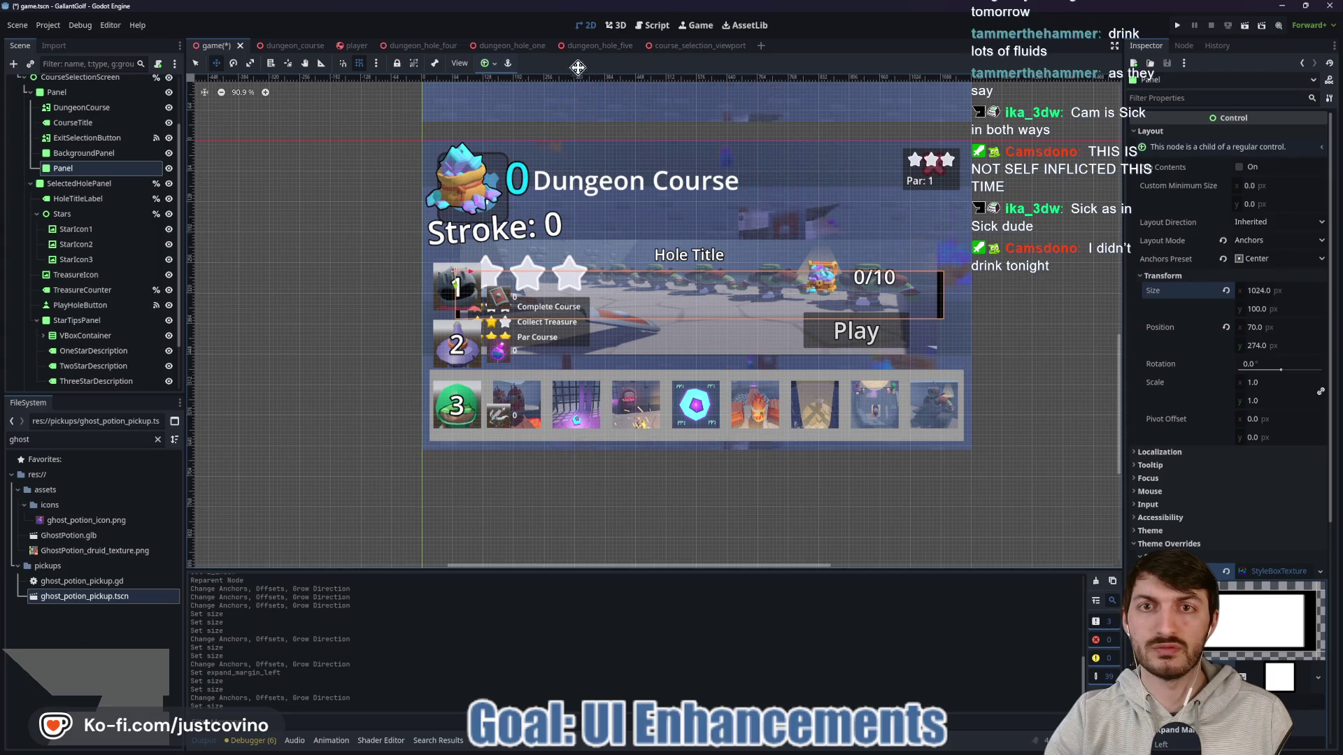
left_click(493, 66)
left_click(510, 122)
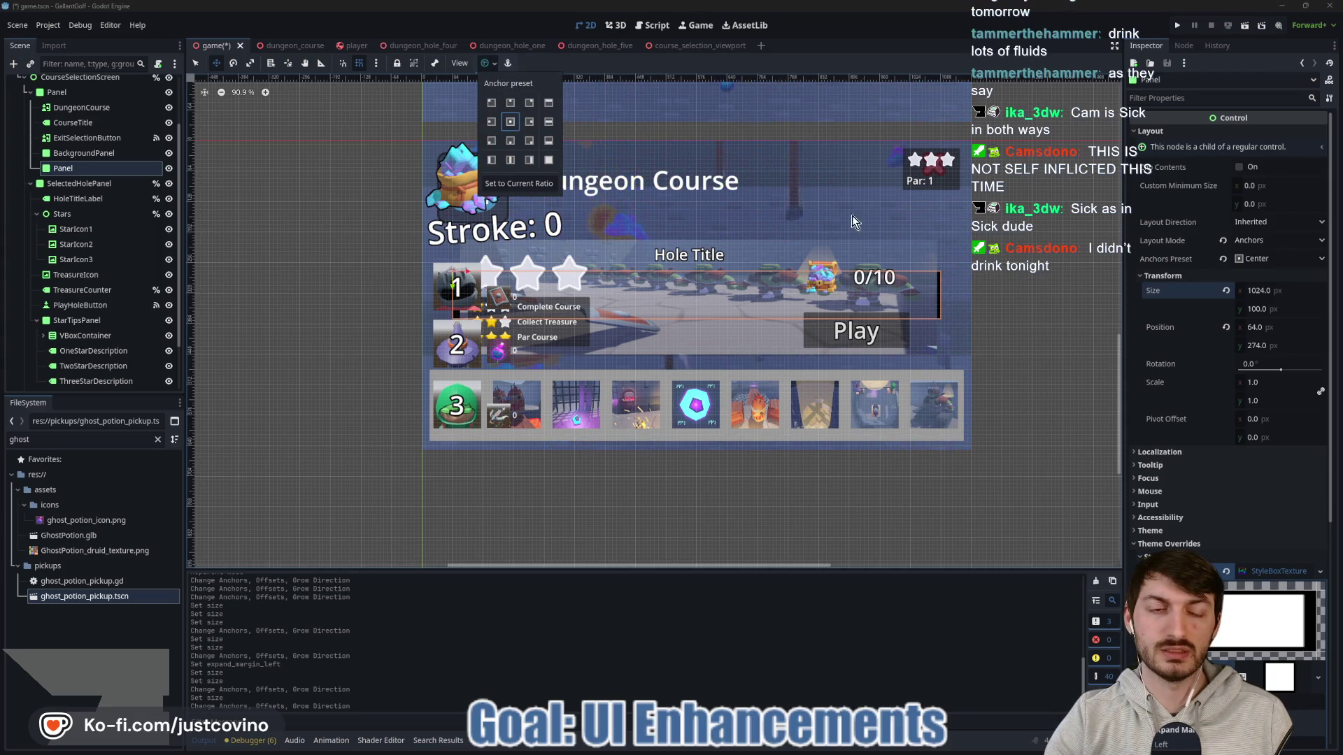
left_click(1270, 310)
Step: Set Custom Minimum Size to 1024 × 250, trying 400 height first
left_click(1277, 309)
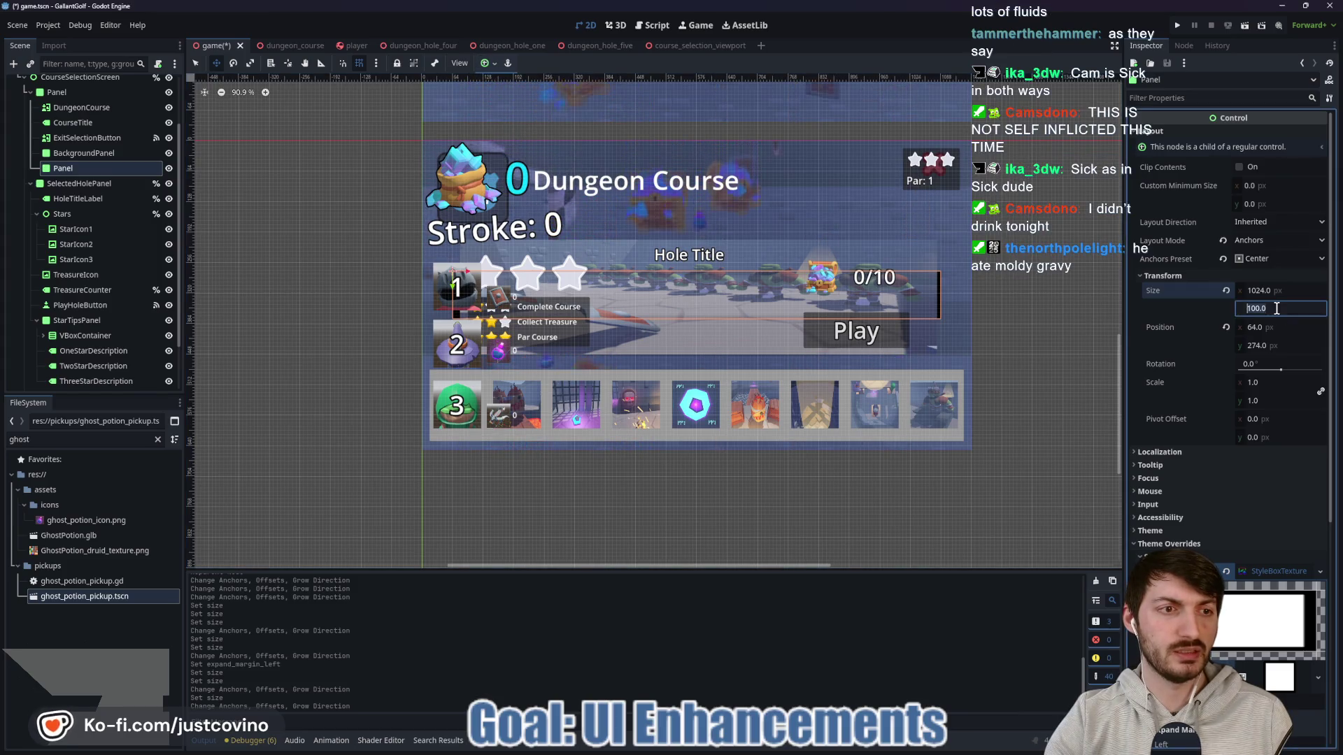
left_click(1267, 186)
type("1")
key("Return")
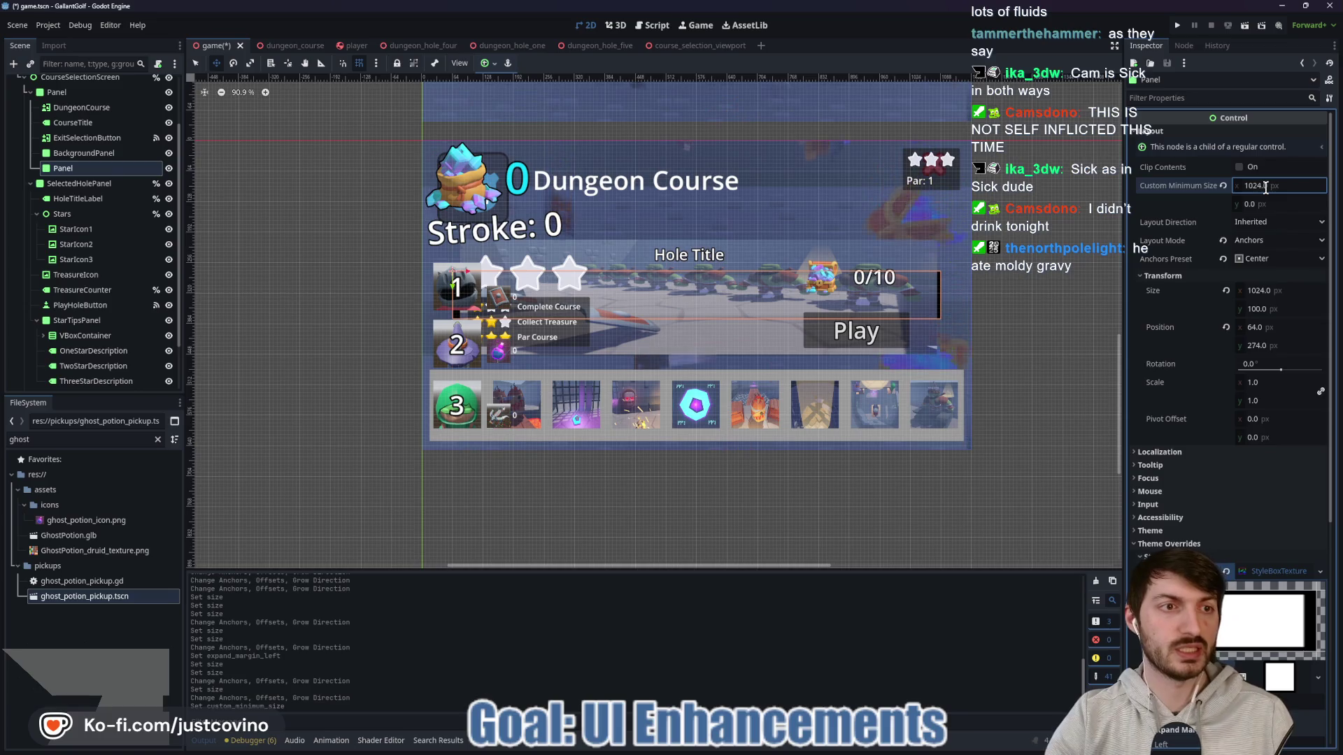
left_click(1262, 203)
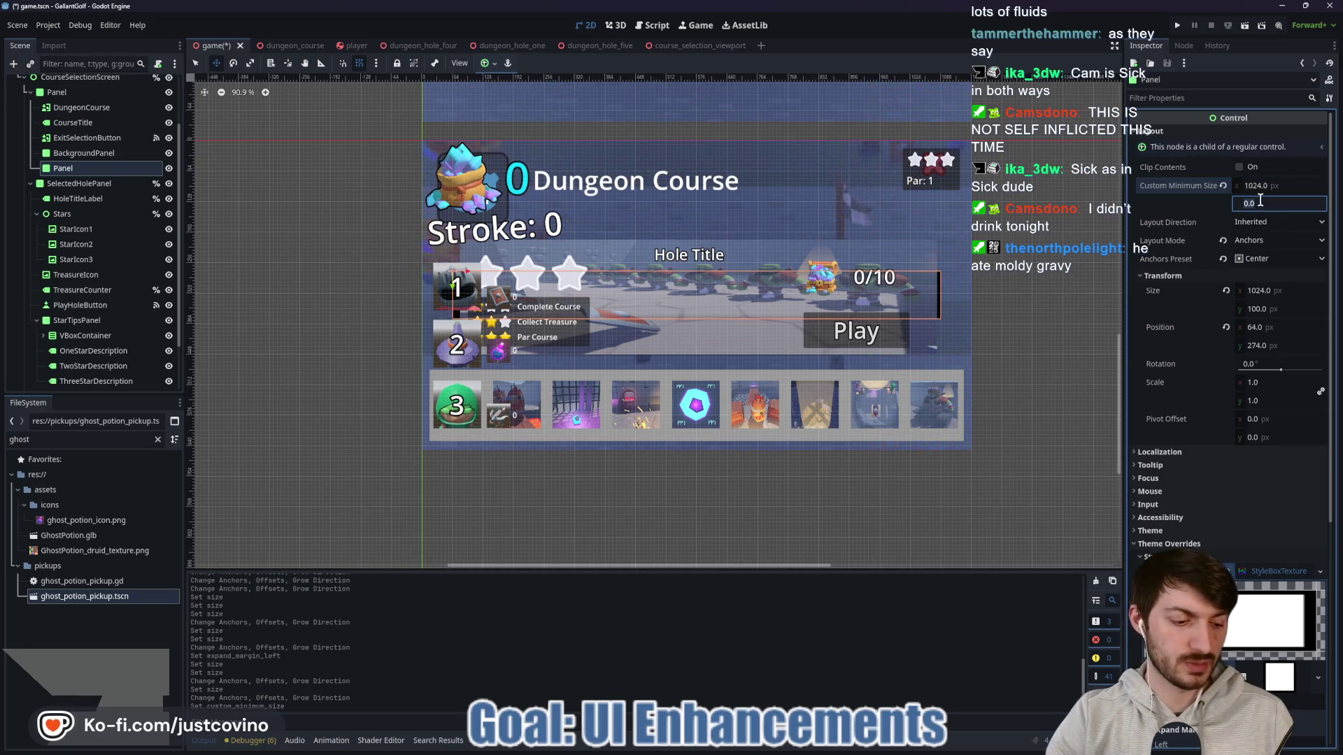
type("400")
key("Return")
left_click(1278, 202)
type("250")
key("Return")
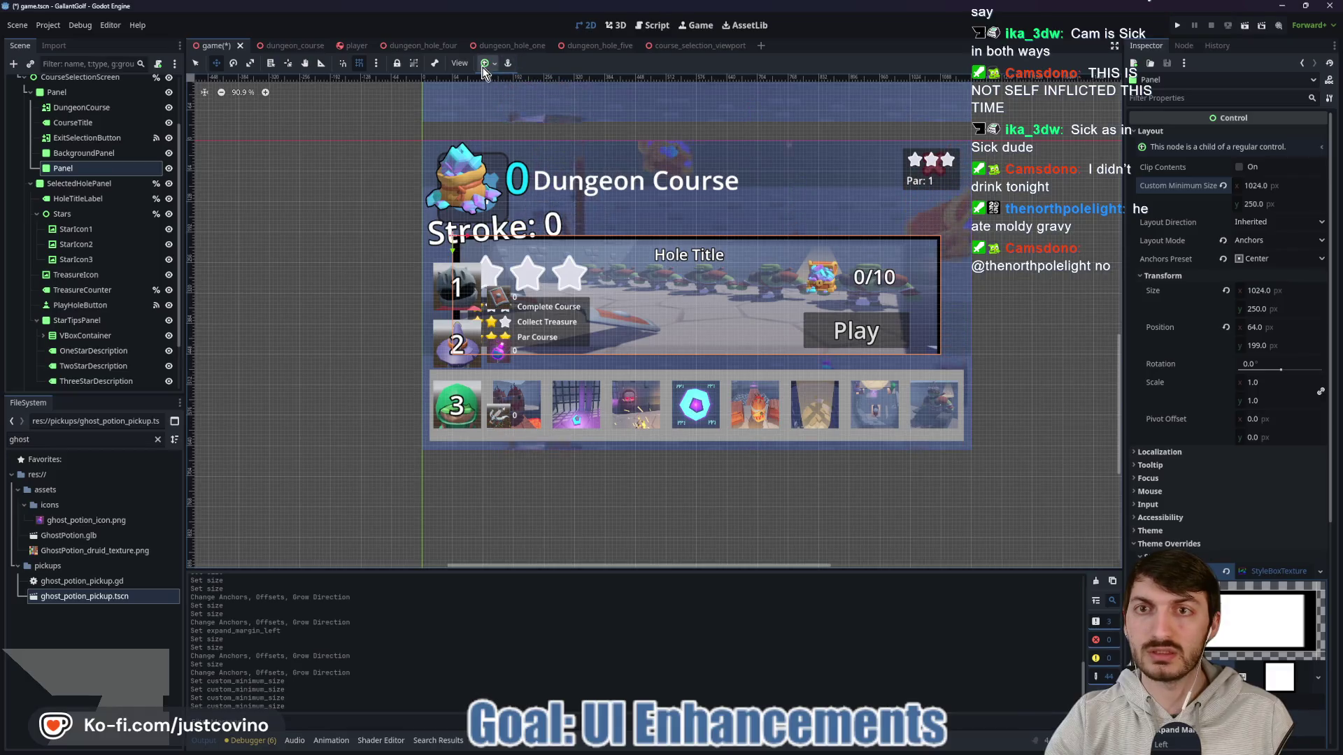
left_click(487, 63)
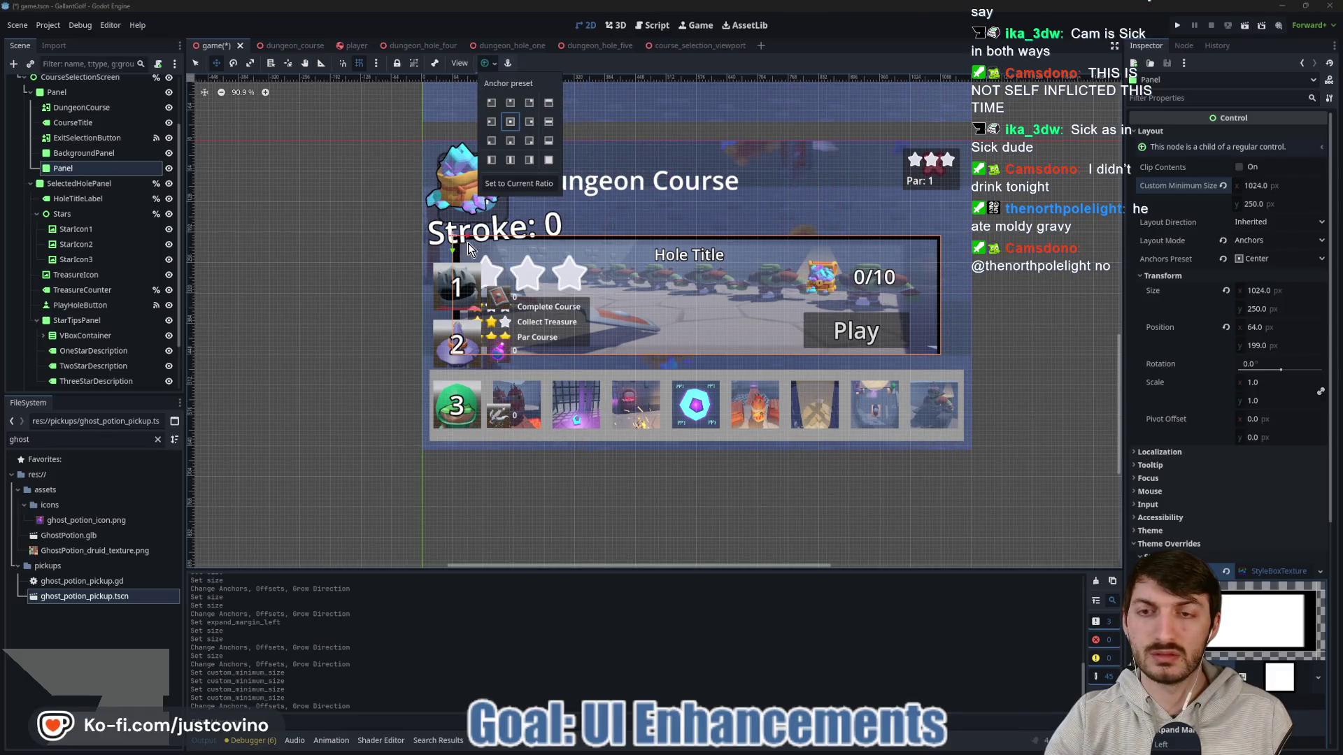
Step: Extend the Panel's background below its bottom edge and past its left edge
scroll(676, 266, "up", 5)
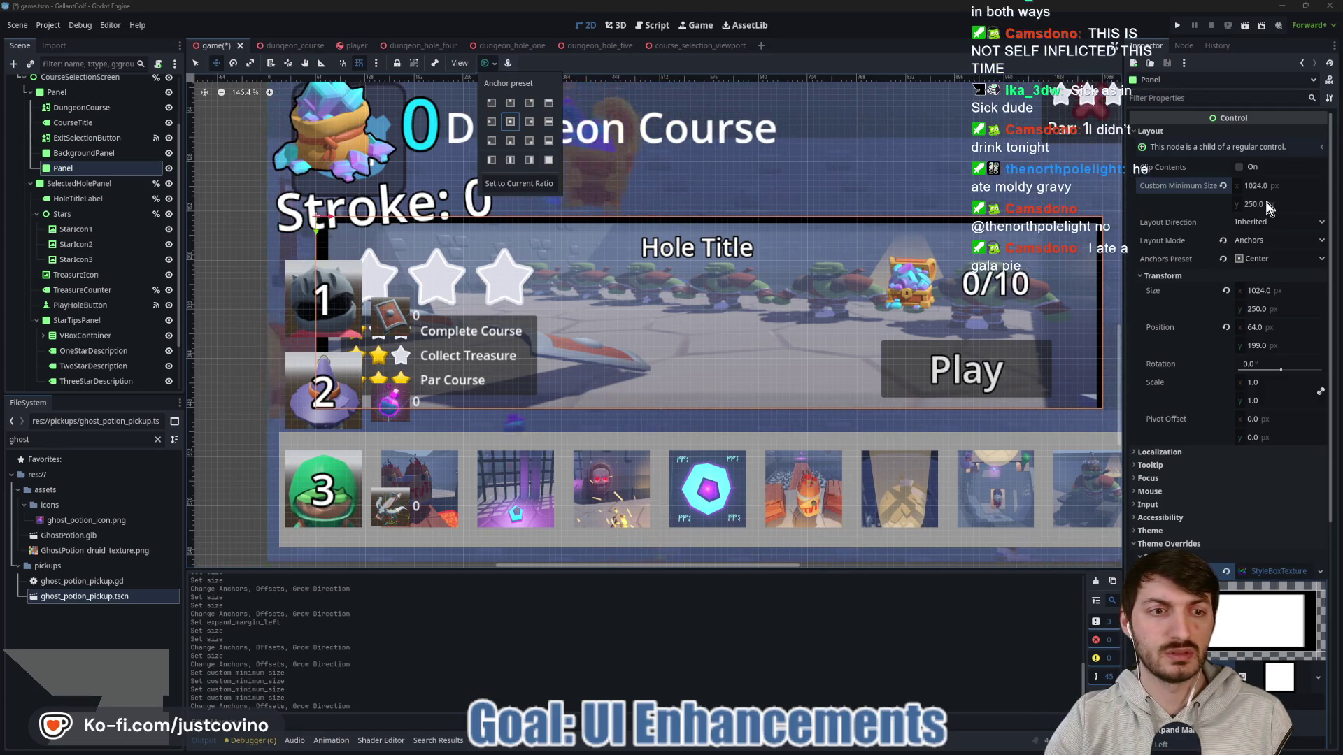
scroll(1206, 464, "down", 5)
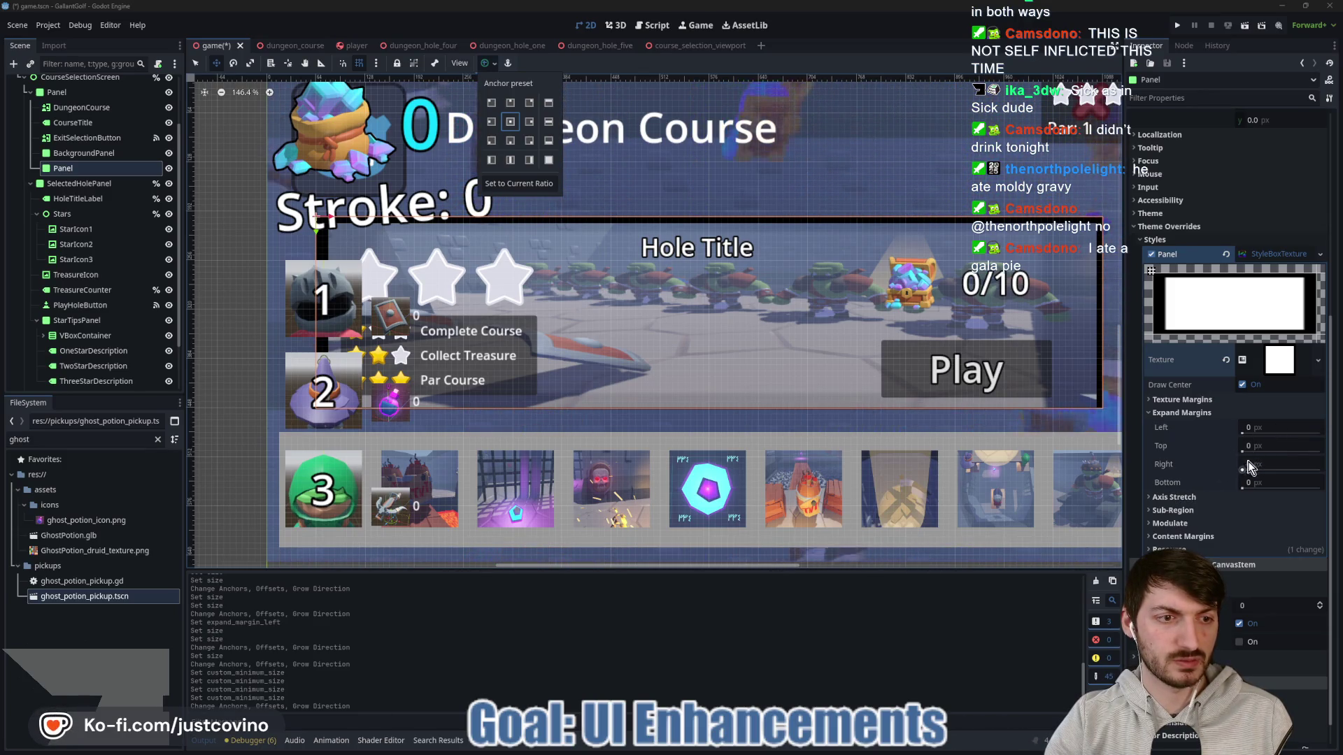
left_click(1244, 487)
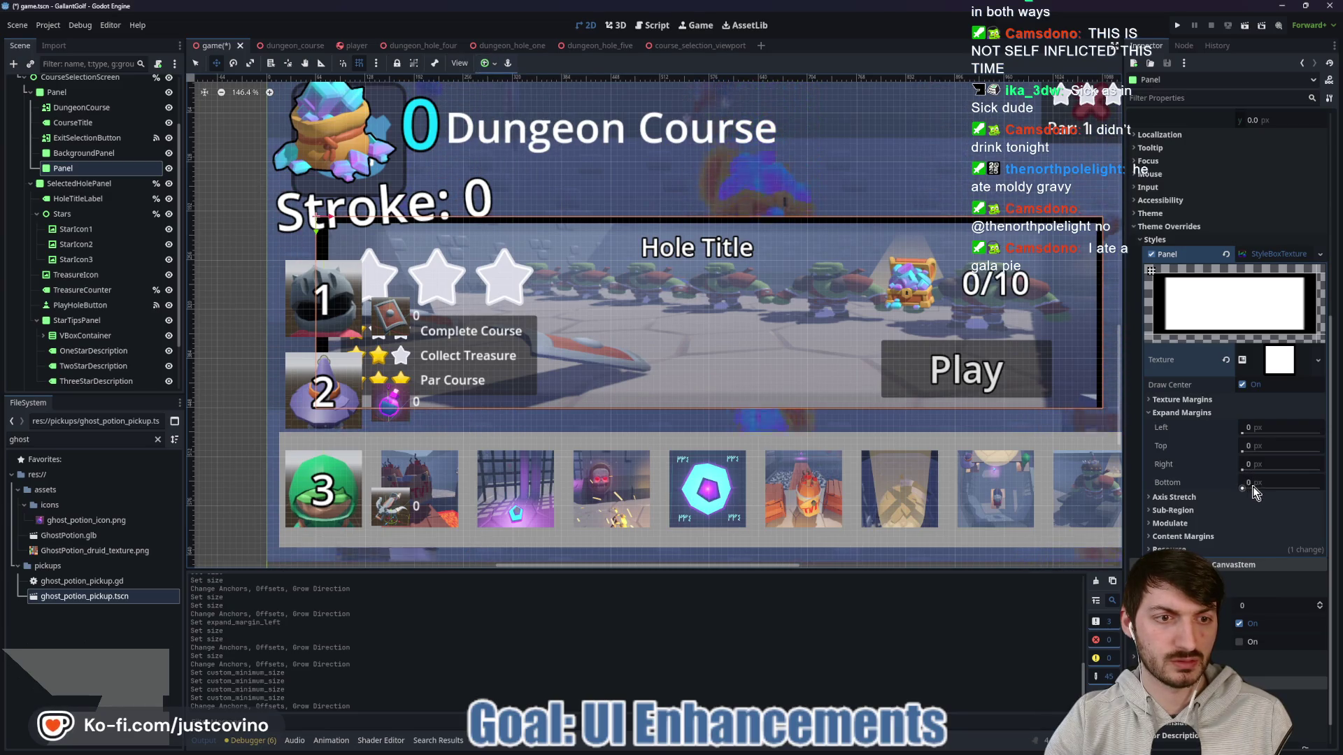
left_click_drag(1245, 489, 1261, 484)
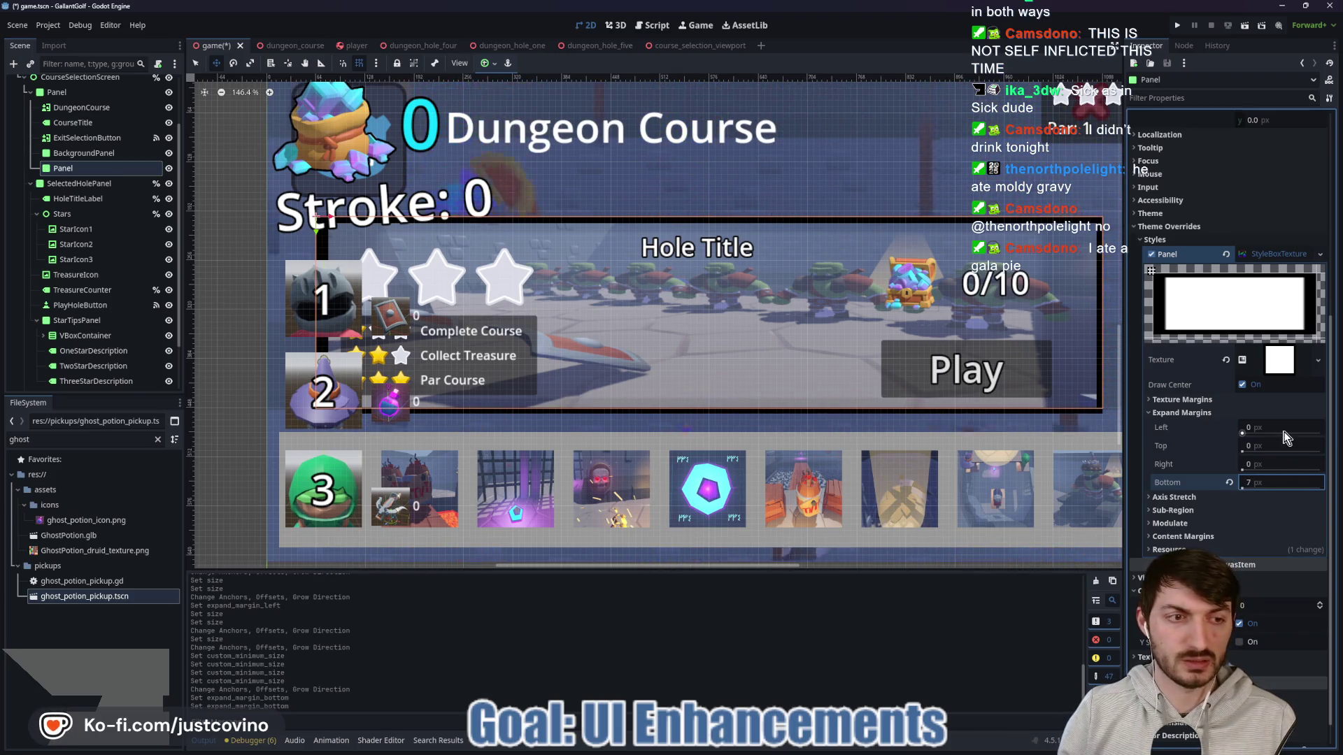
mouse_move(1259, 427)
left_mouse_down()
mouse_move(1277, 428)
mouse_move(1217, 420)
mouse_move(1068, 335)
left_mouse_up()
Step: Keep Size x at 1024 and set Custom Minimum Size x to 1020
scroll(1259, 289, "up", 2)
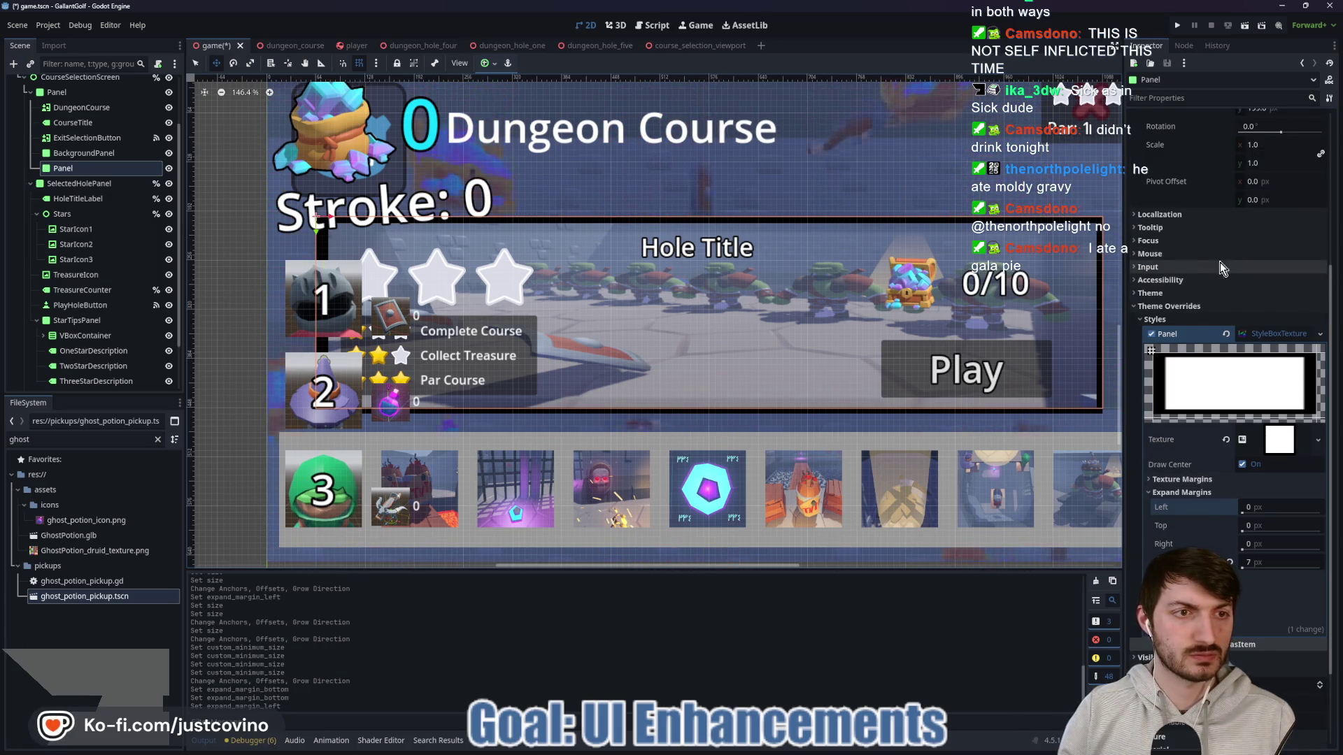
scroll(1303, 289, "up", 5)
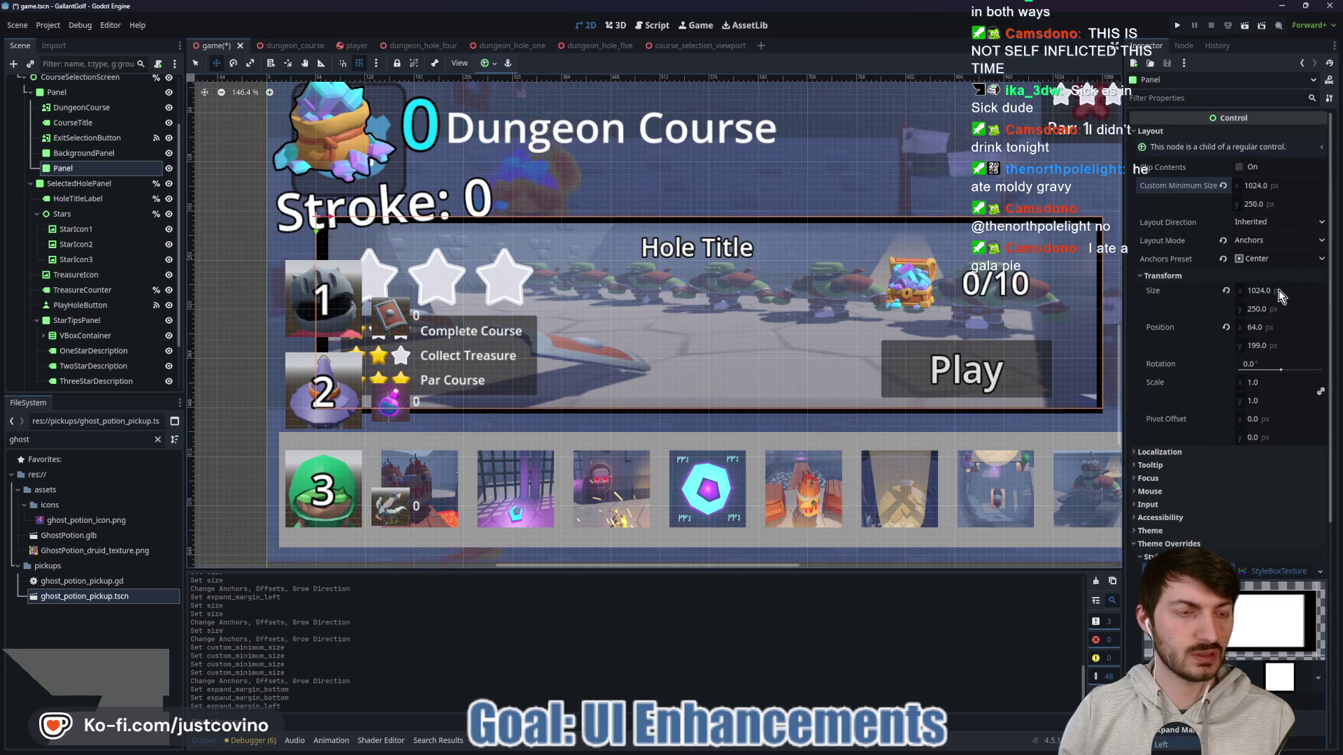
left_click(1279, 289)
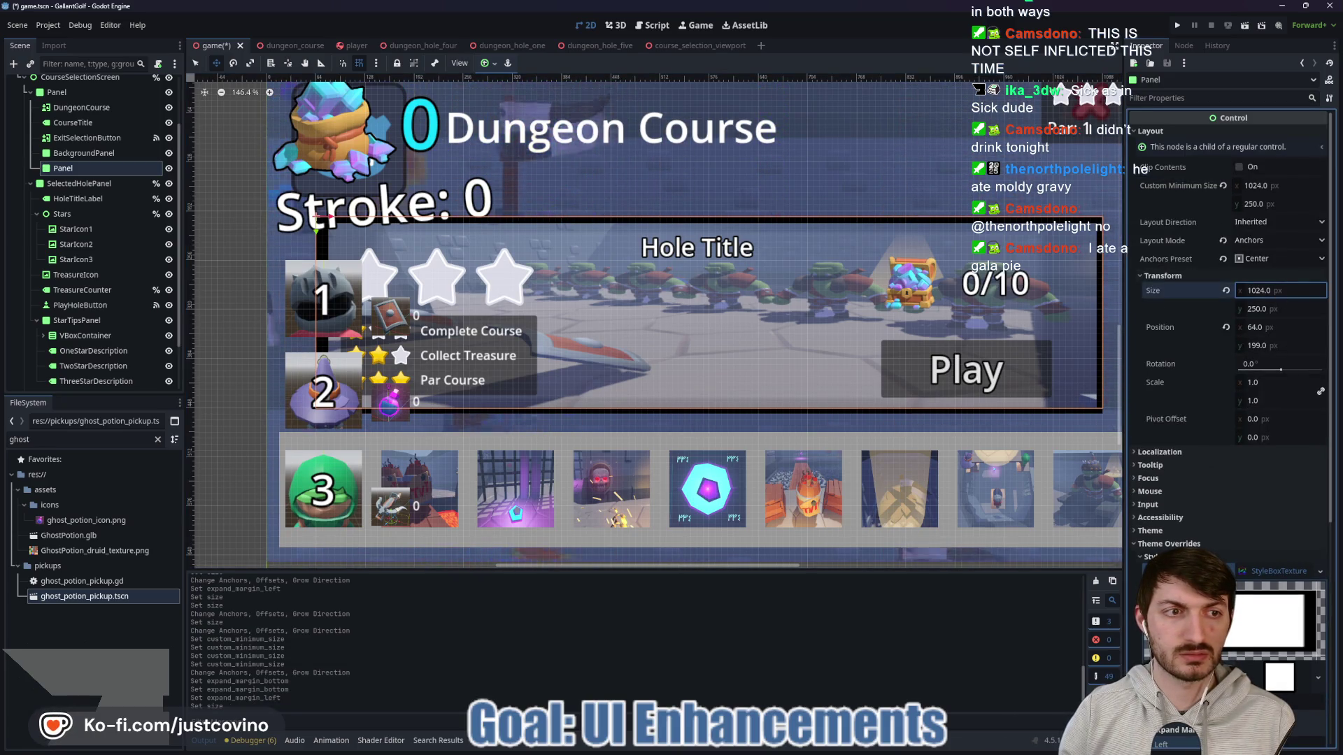
key("Return")
left_click_drag(1277, 192, 1298, 190)
type("1020")
key("Return")
left_click(493, 62)
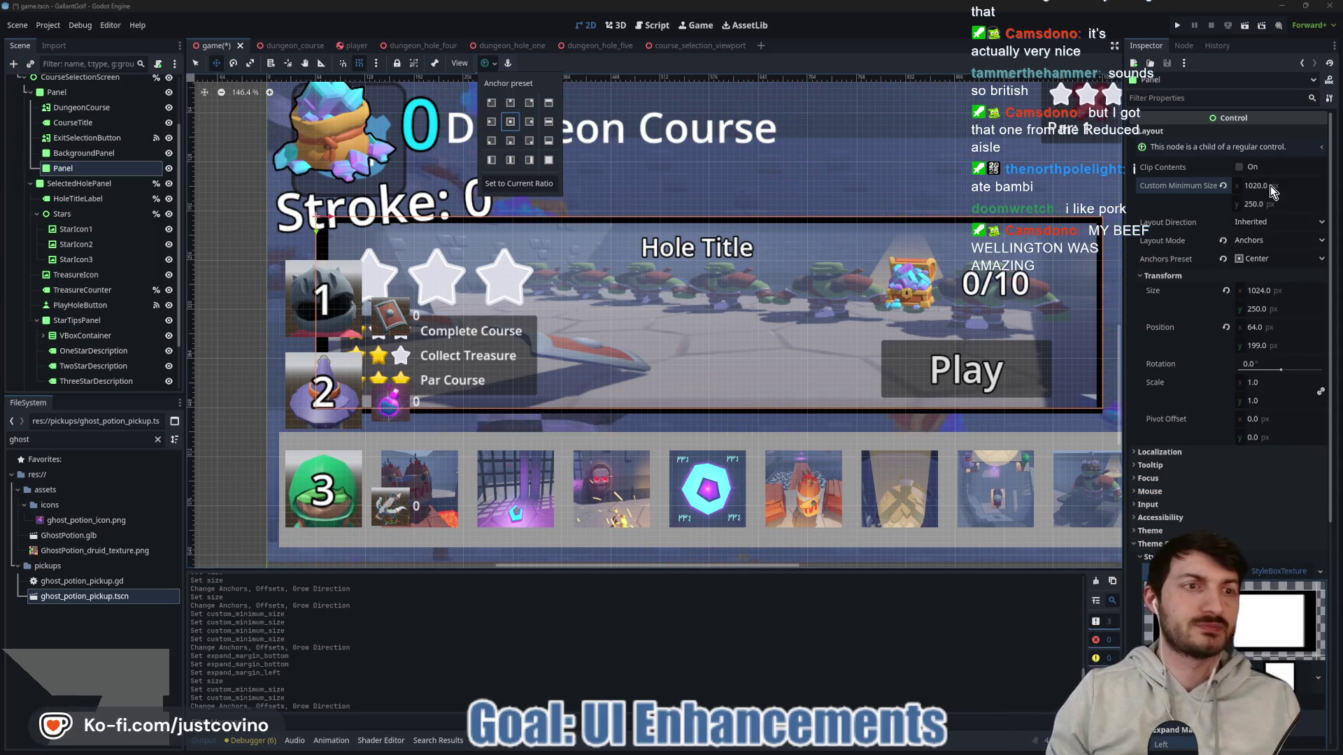
Step: Set the Panel's Custom Minimum Size x to 1015
left_click(1271, 186)
left_click(1272, 186)
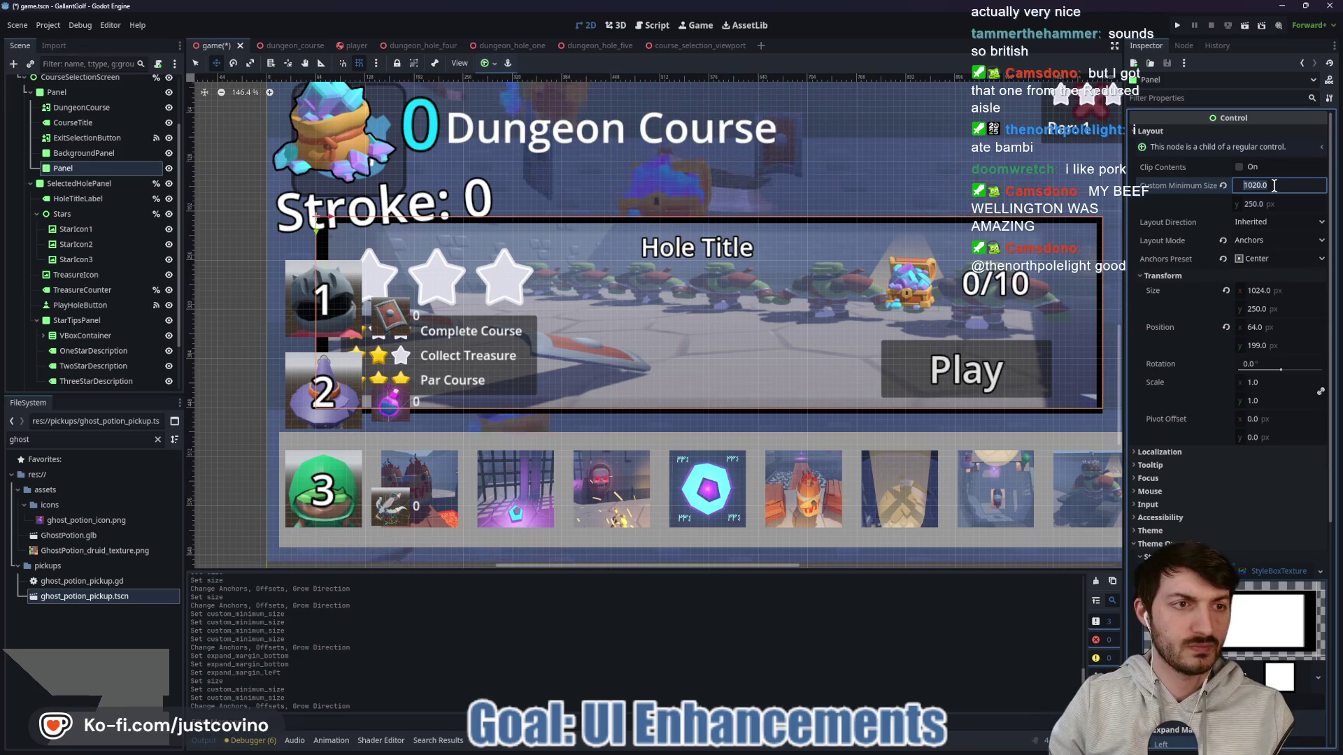
type("1015")
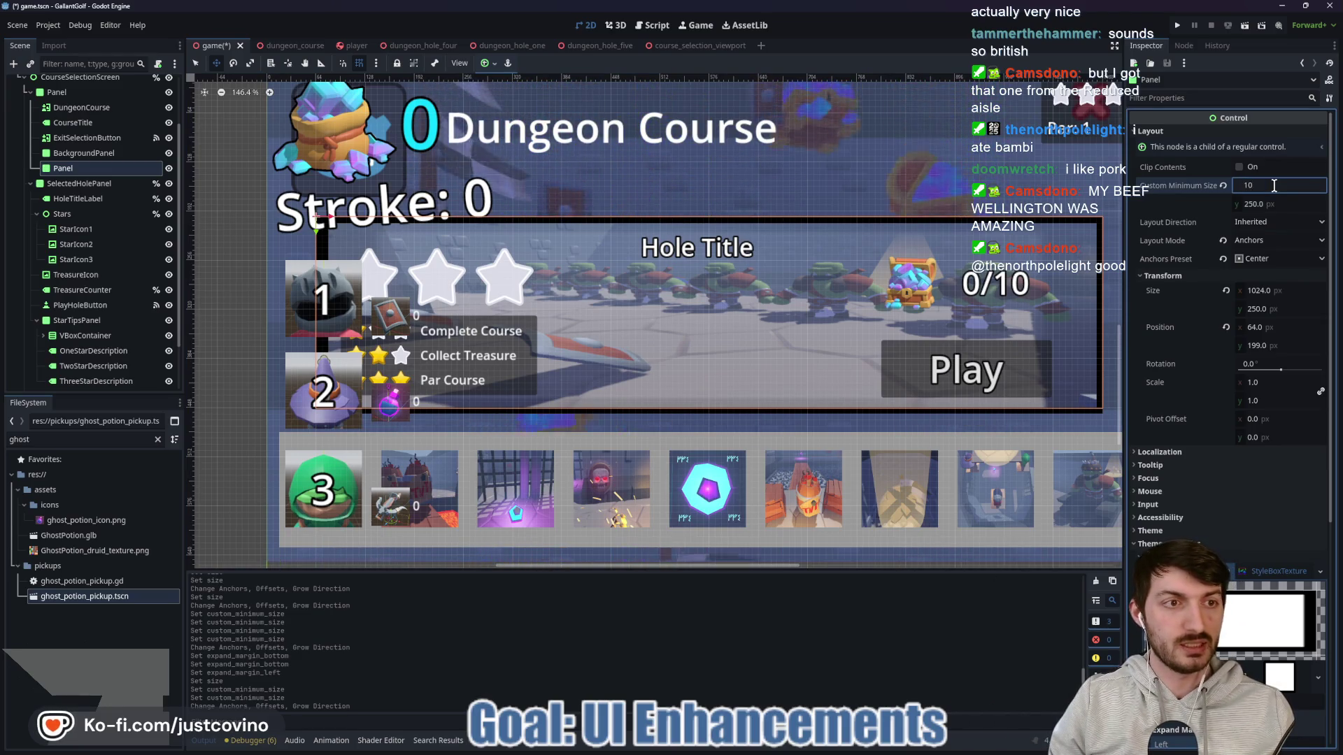
key("Return")
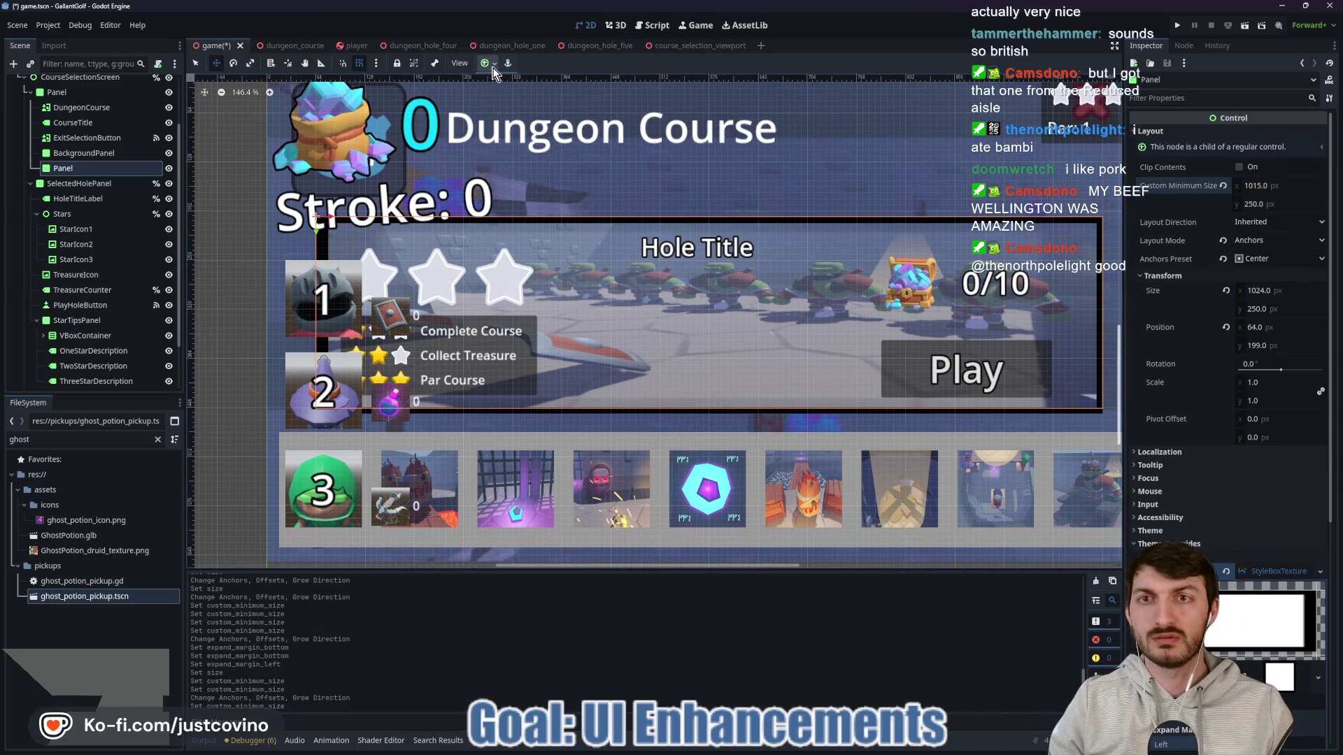
Step: Revert the Panel Size to 1015 wide and re-centre it with the Center preset
left_click(487, 63)
left_click(510, 121)
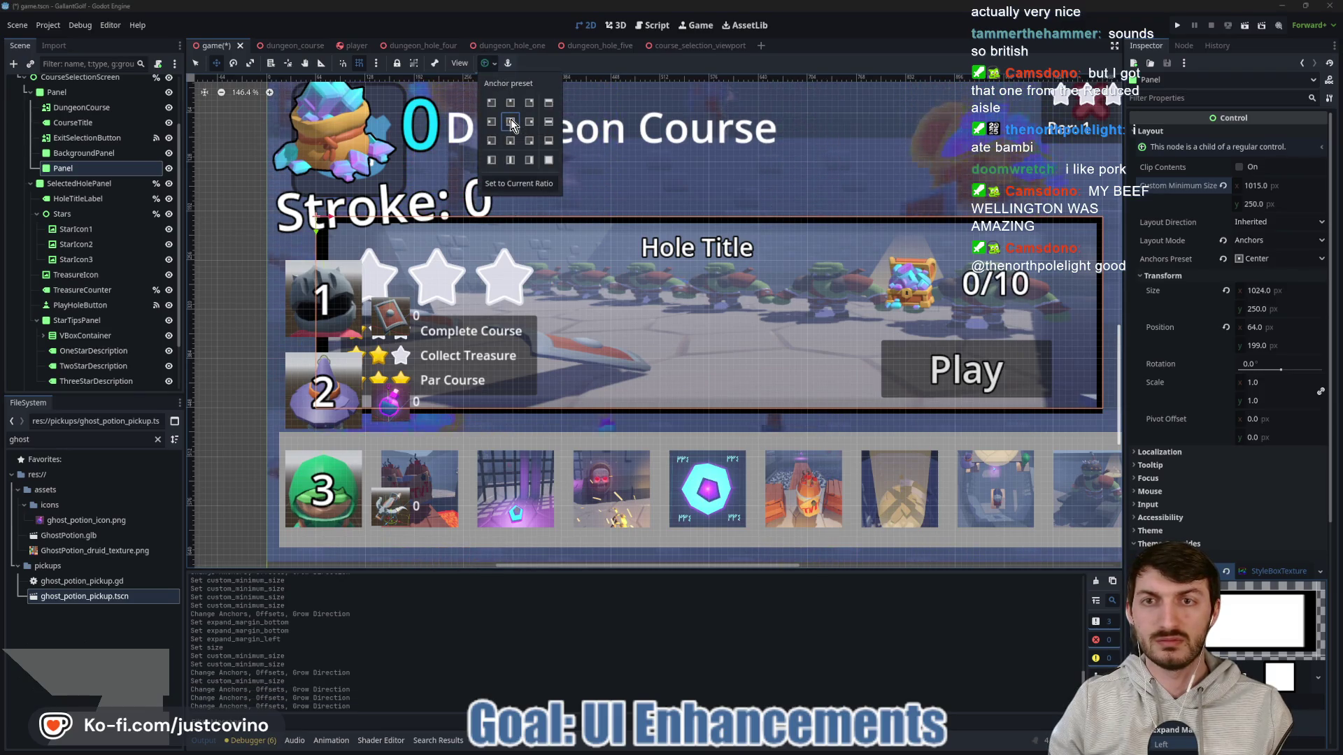
left_click(493, 66)
left_click(1225, 291)
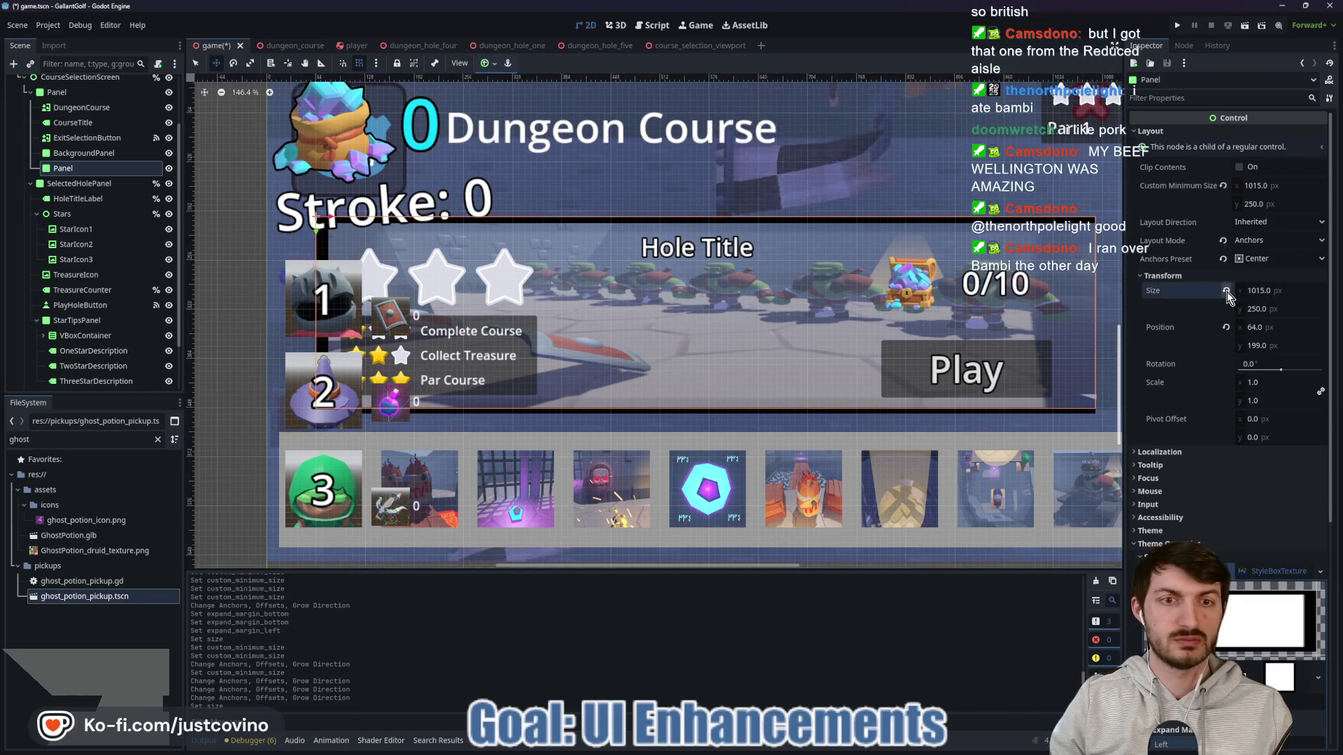
left_click(487, 63)
left_click(510, 123)
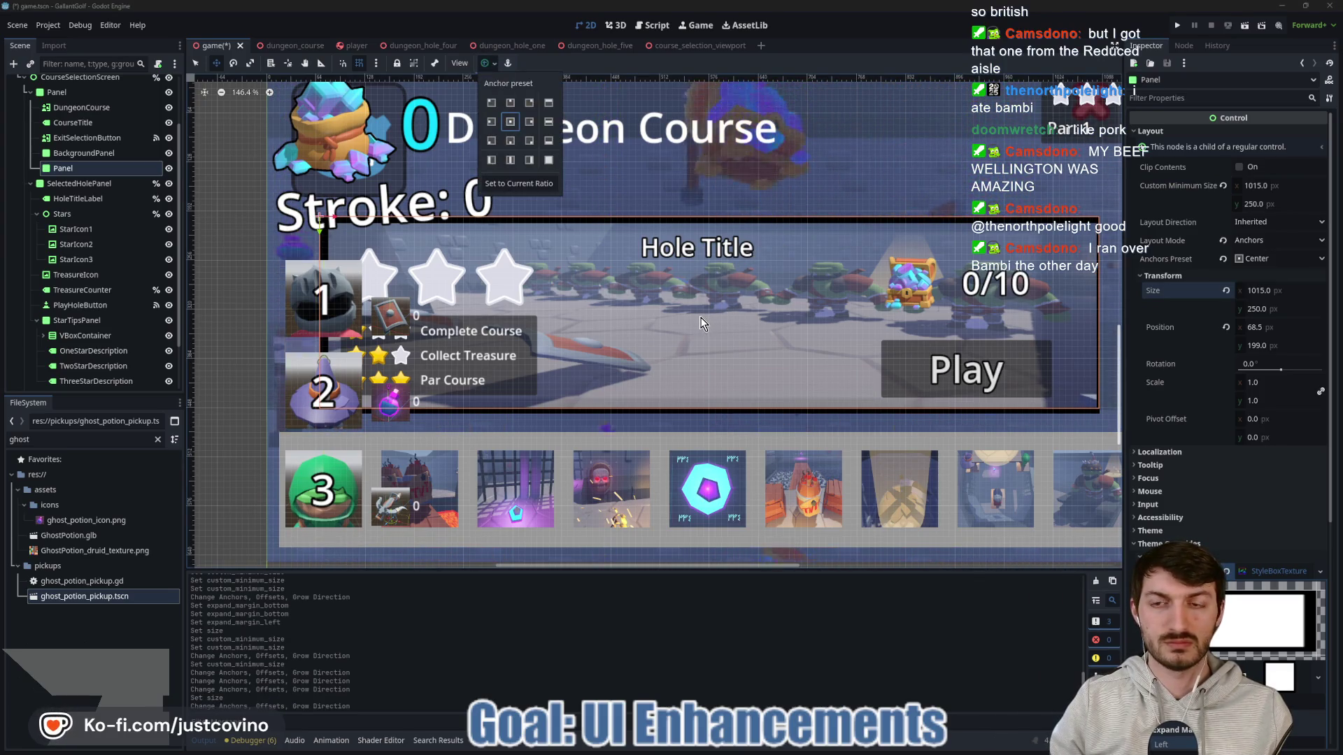
left_click(337, 224)
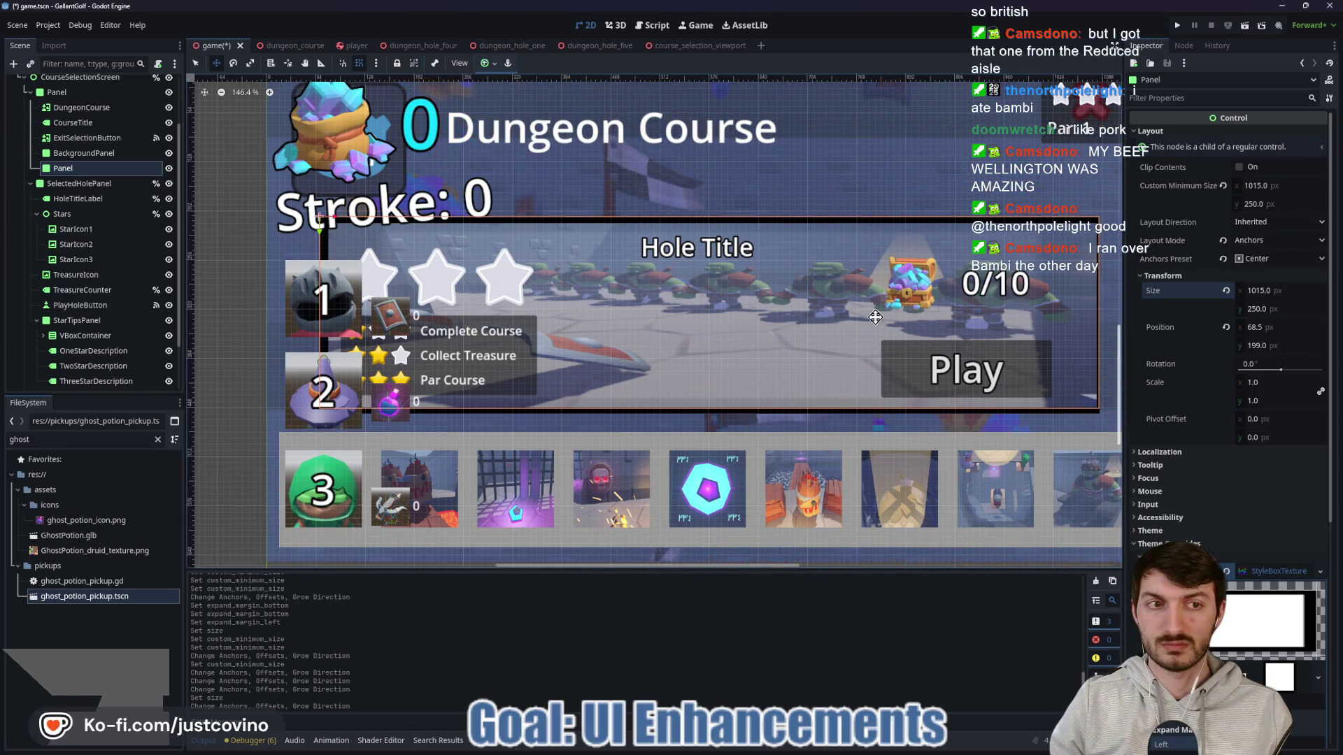
Step: Nudge the Panel right to x 72 and save the game scene
mouse_move(731, 293)
left_mouse_down()
mouse_move(774, 309)
mouse_move(738, 300)
left_mouse_up()
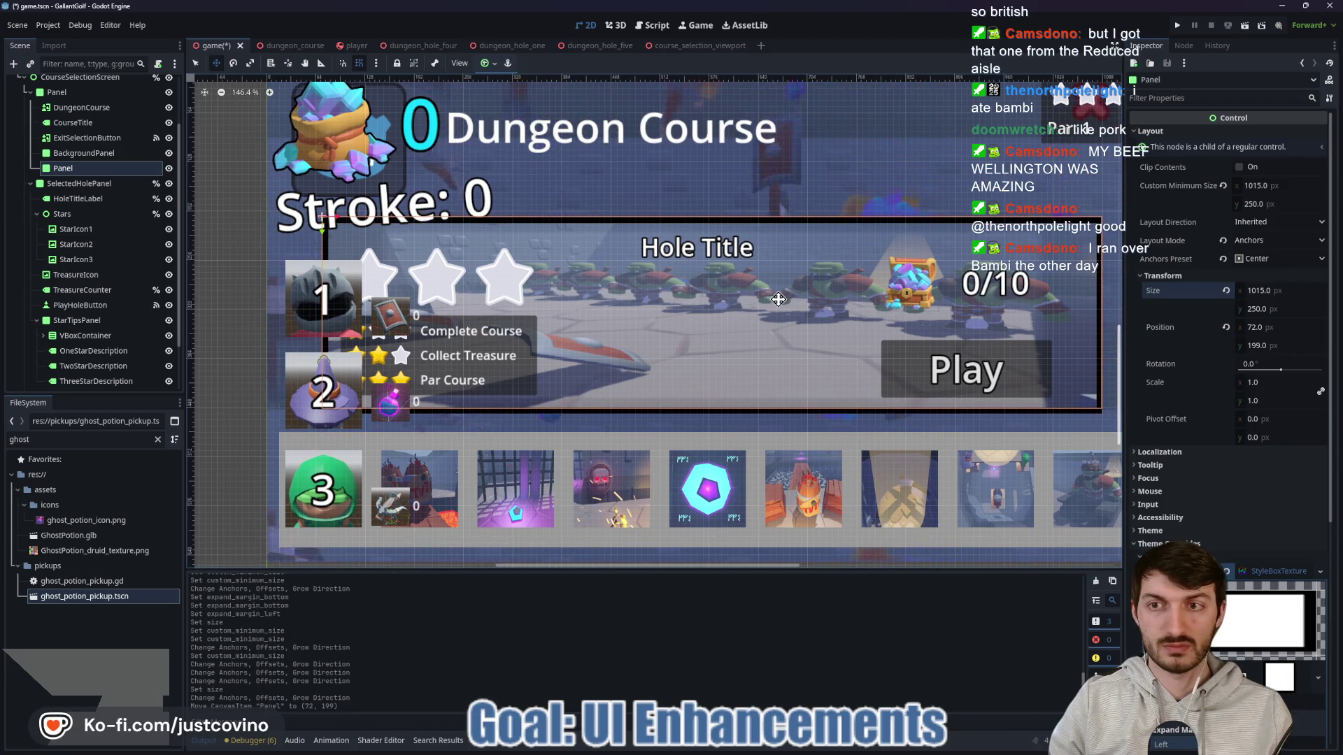
scroll(777, 300, "down", 2)
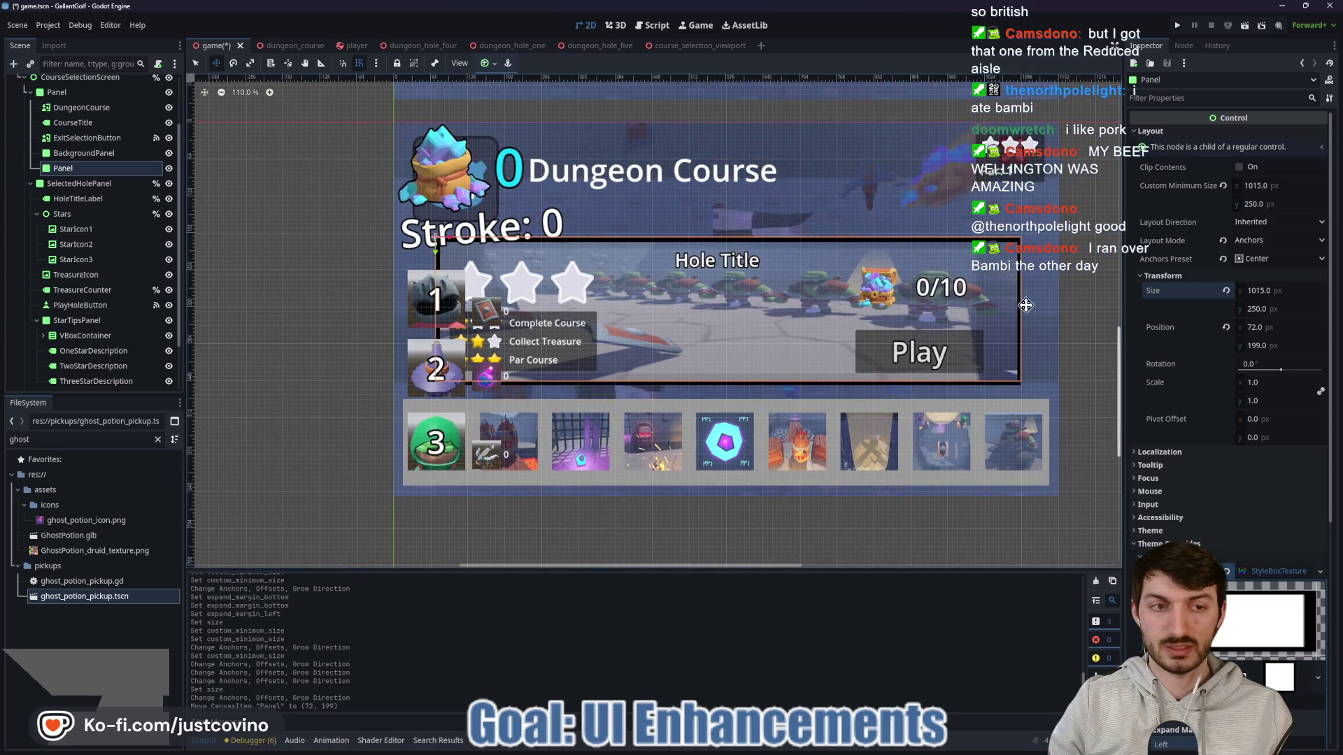
key("ctrl+s")
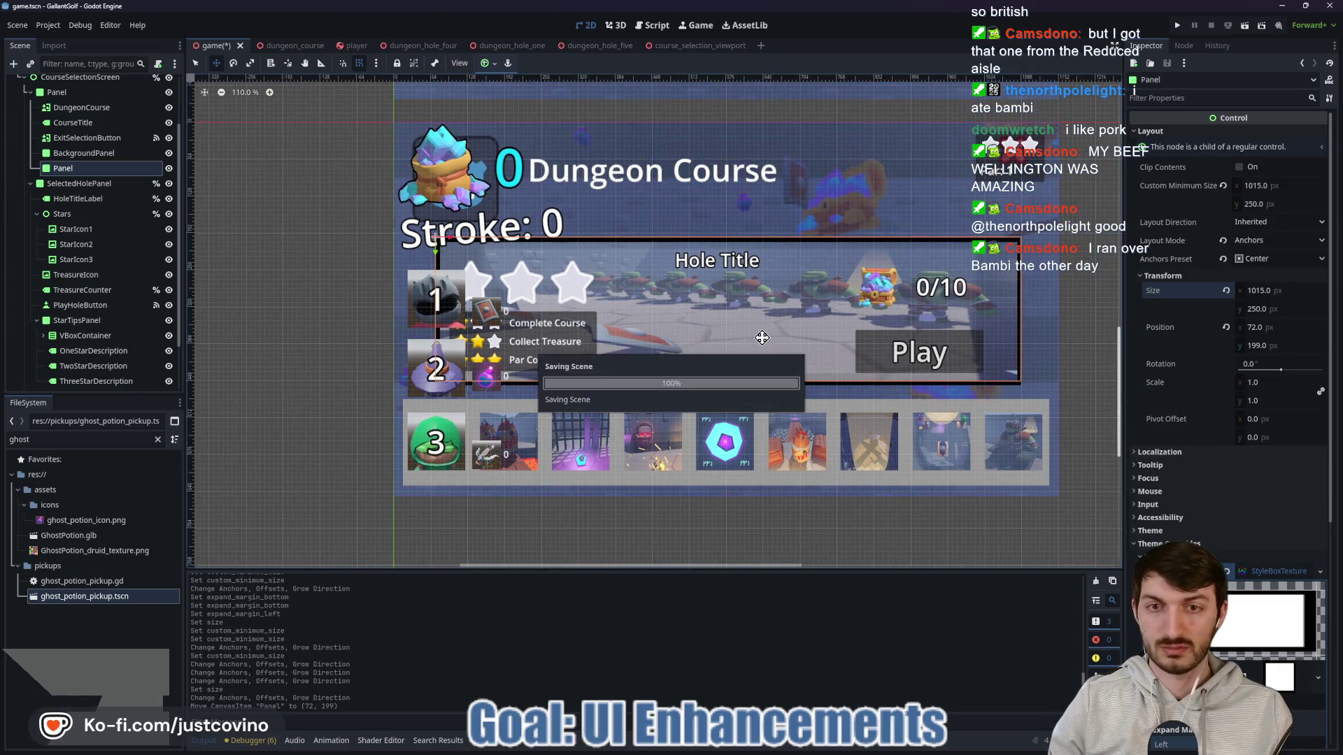
Step: Run the game, open course selection via Play, start a hole, then stop with F8
left_click(1182, 24)
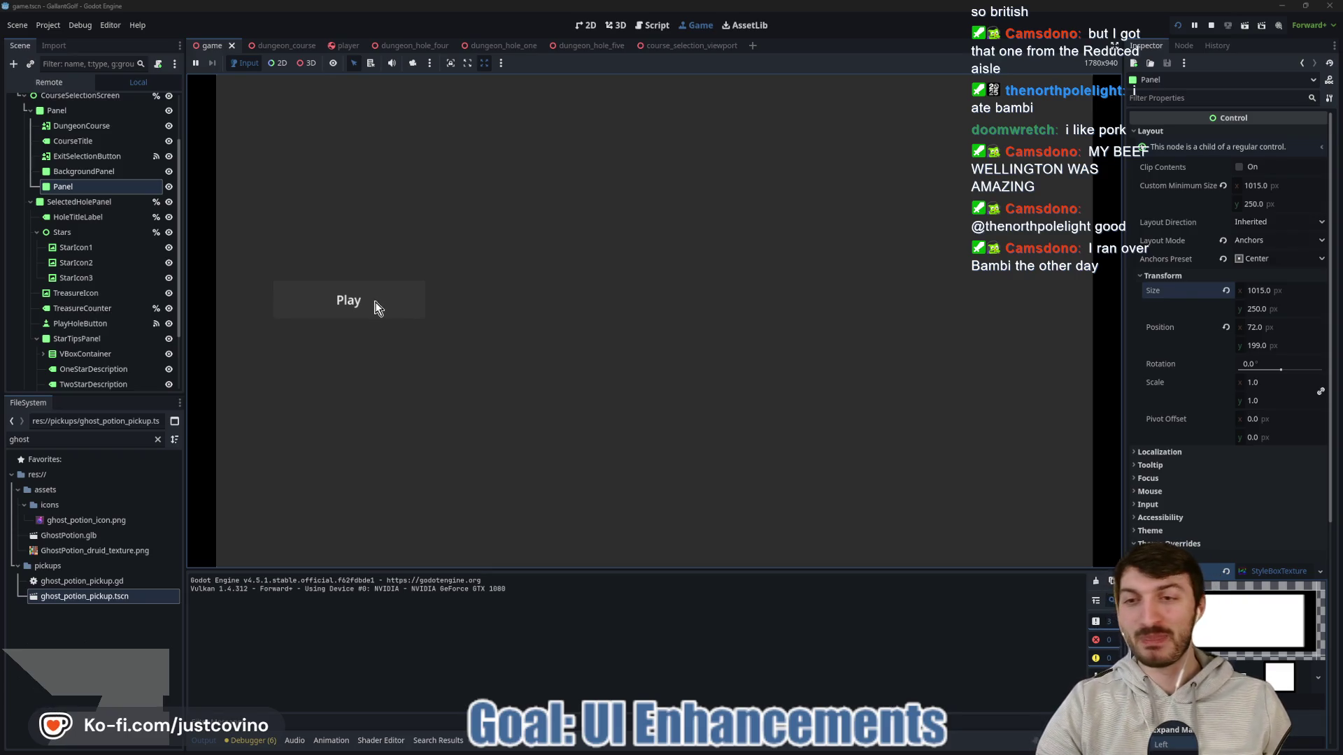
left_click(379, 300)
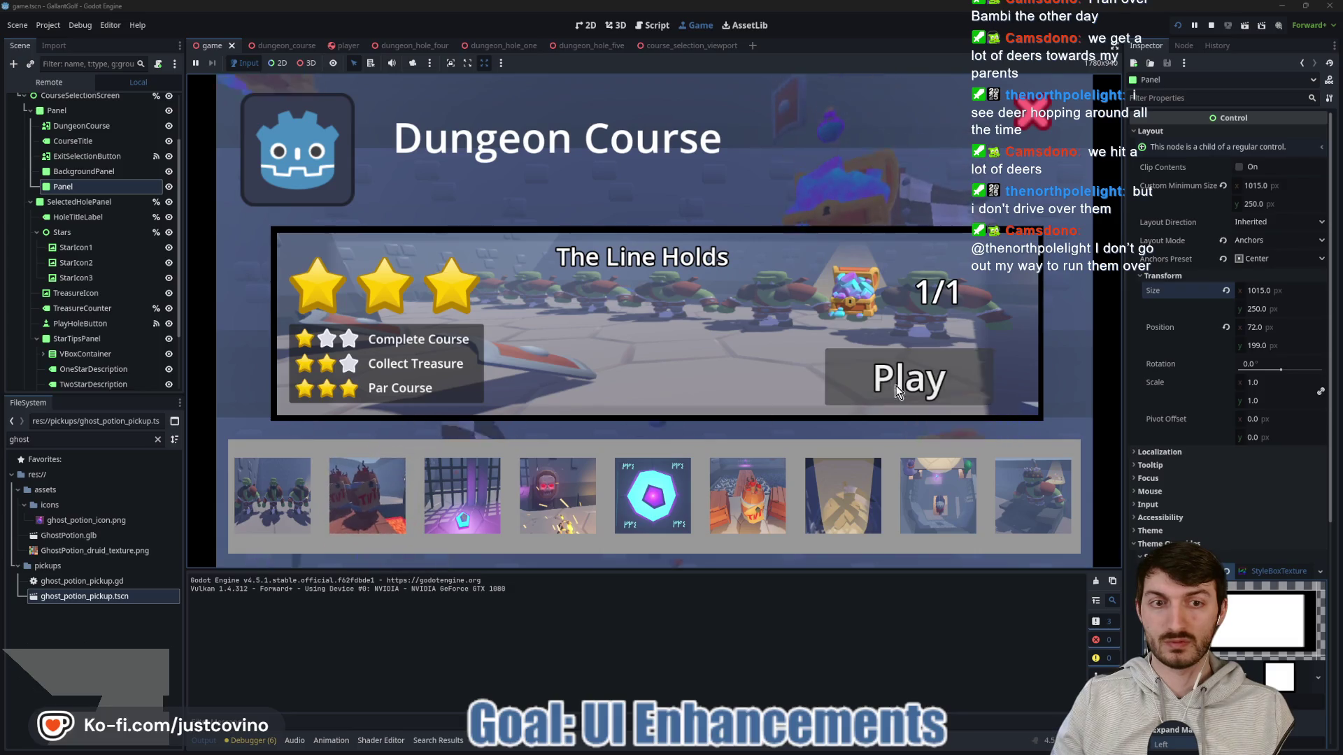
key("Return")
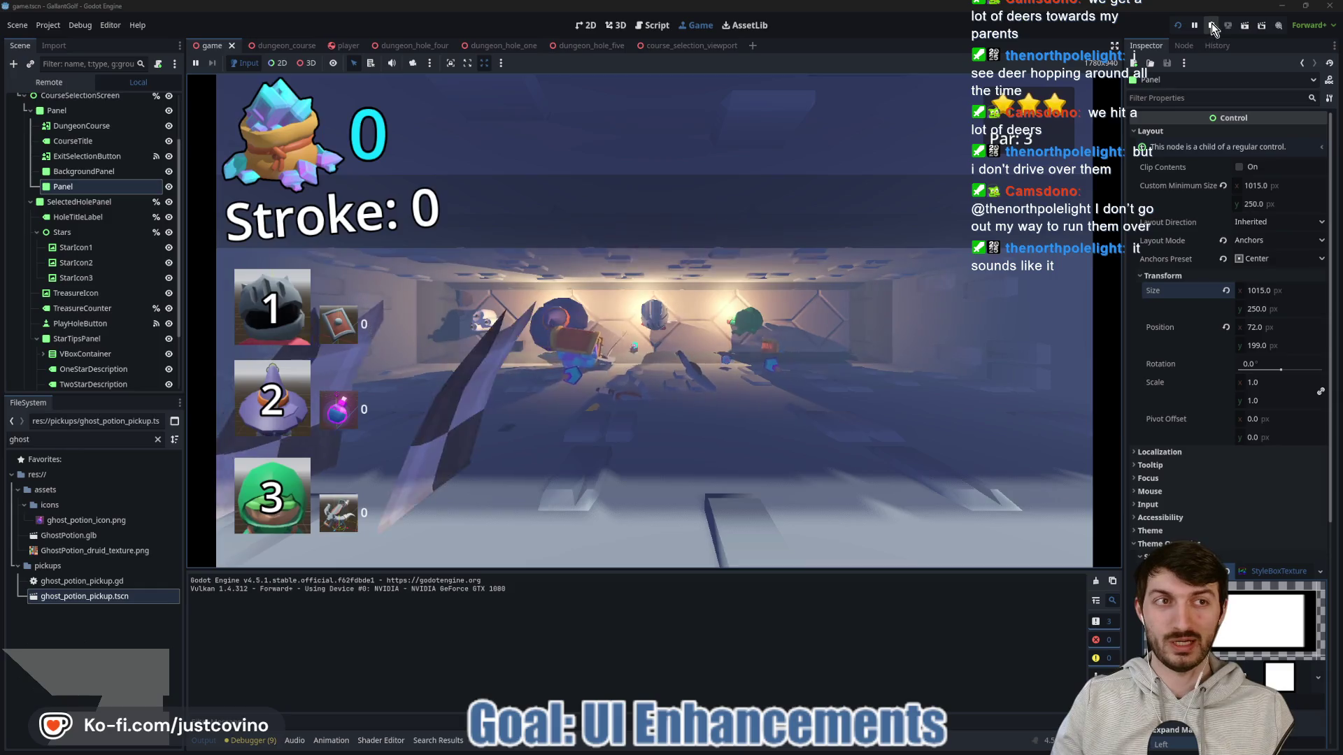
key("F8")
scroll(84, 329, "down", 2)
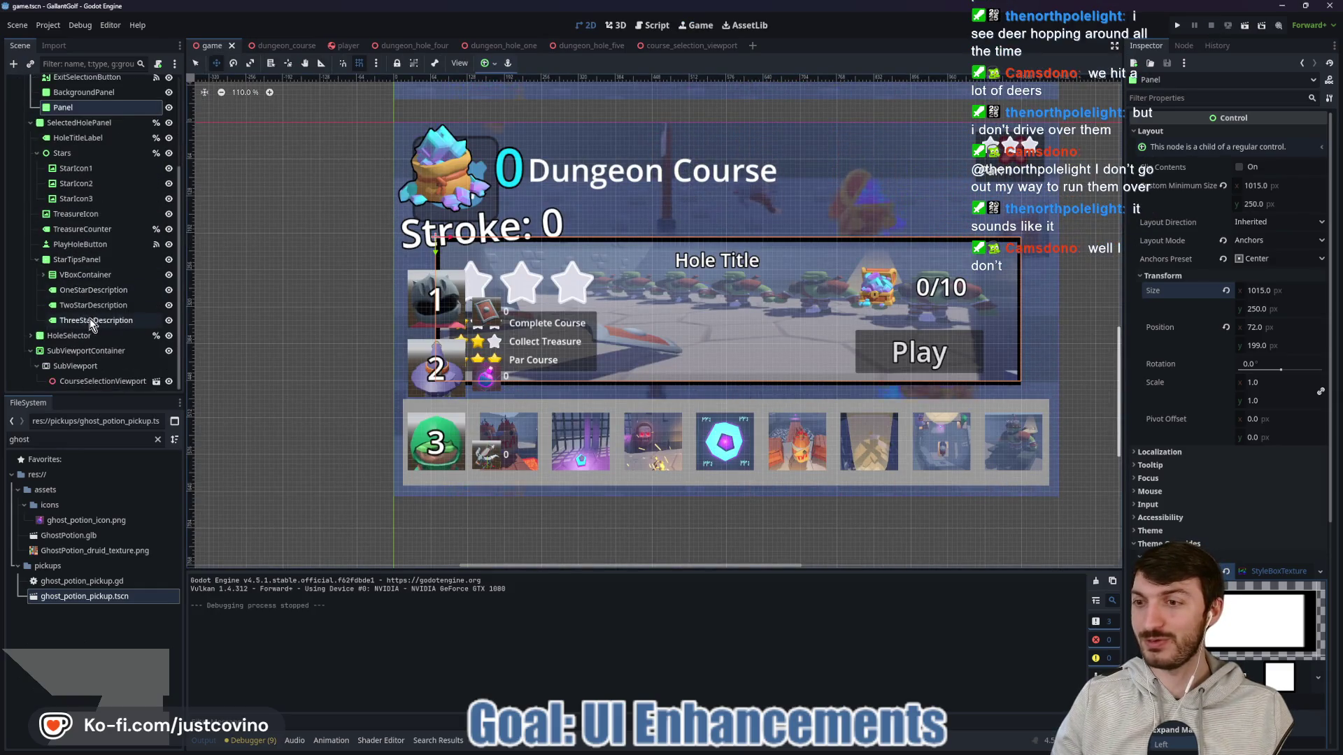
Step: Enable Own World 3D on the SubViewport
left_click(77, 366)
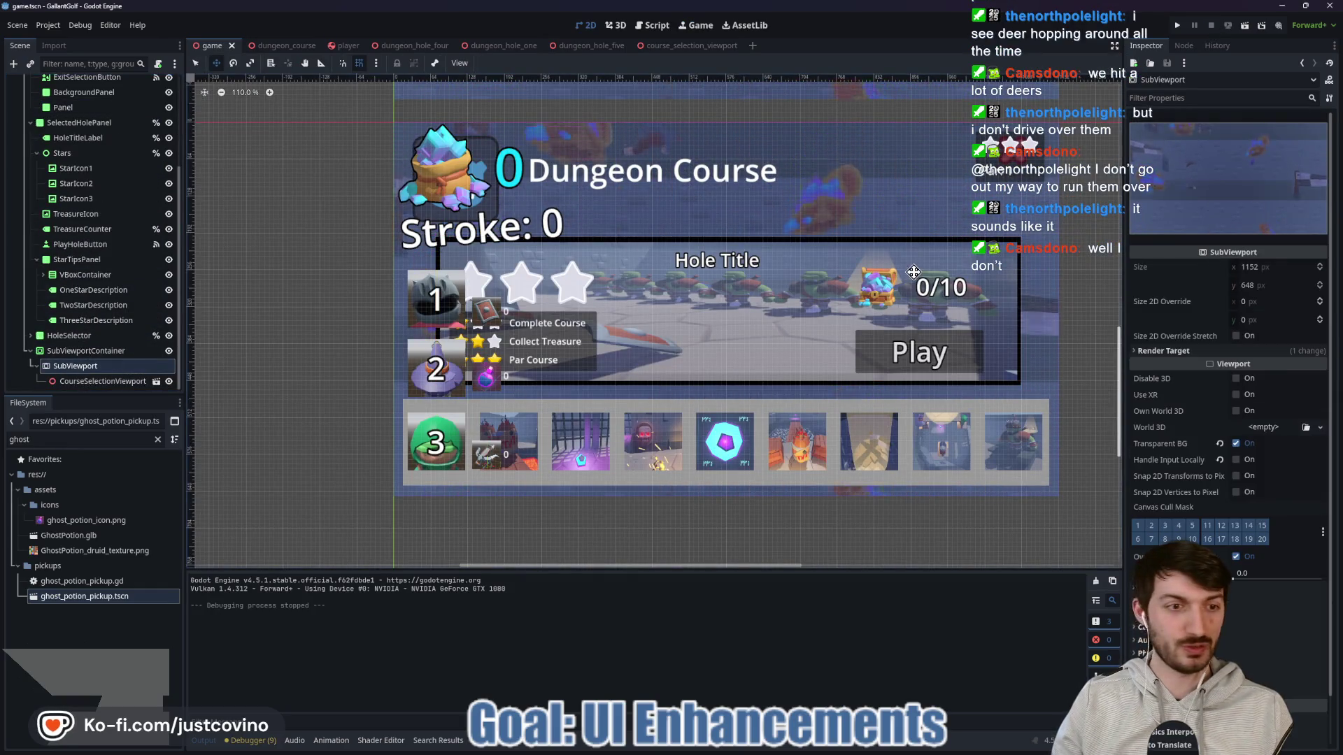
left_click(1236, 411)
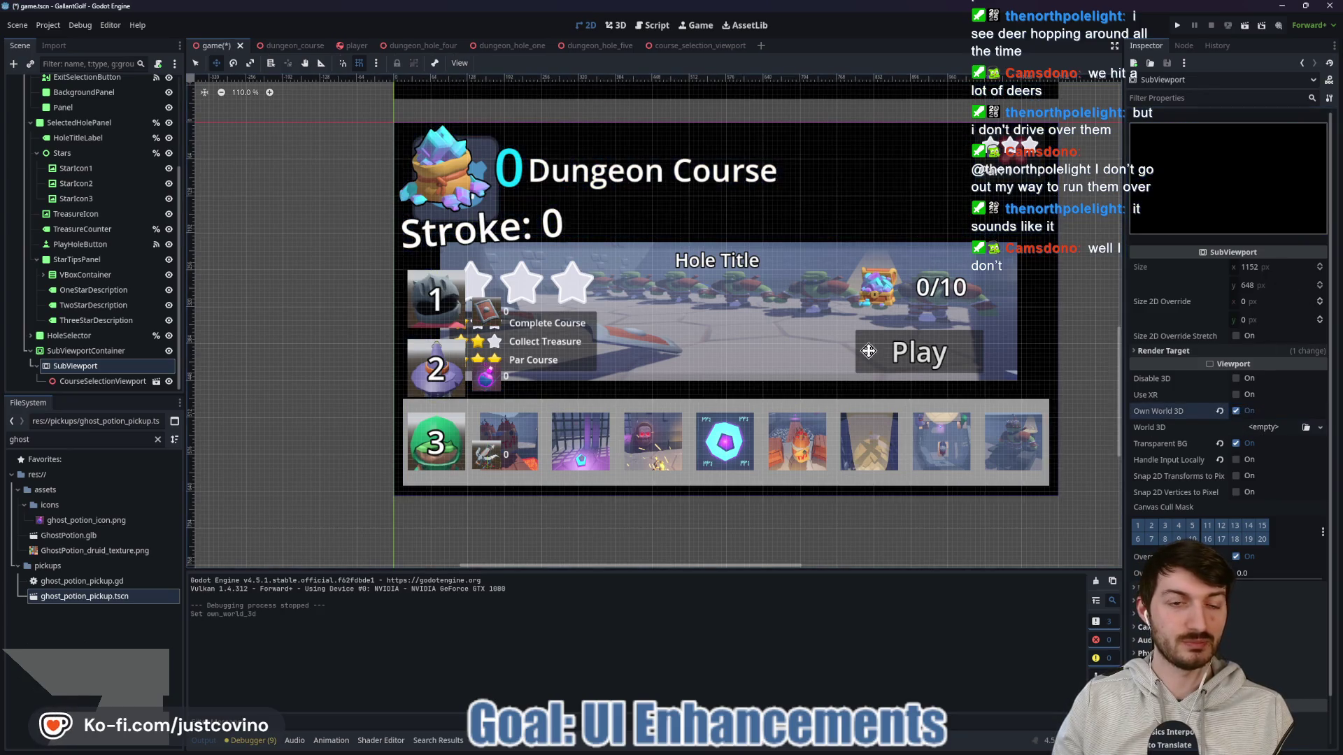
scroll(799, 314, "down", 6)
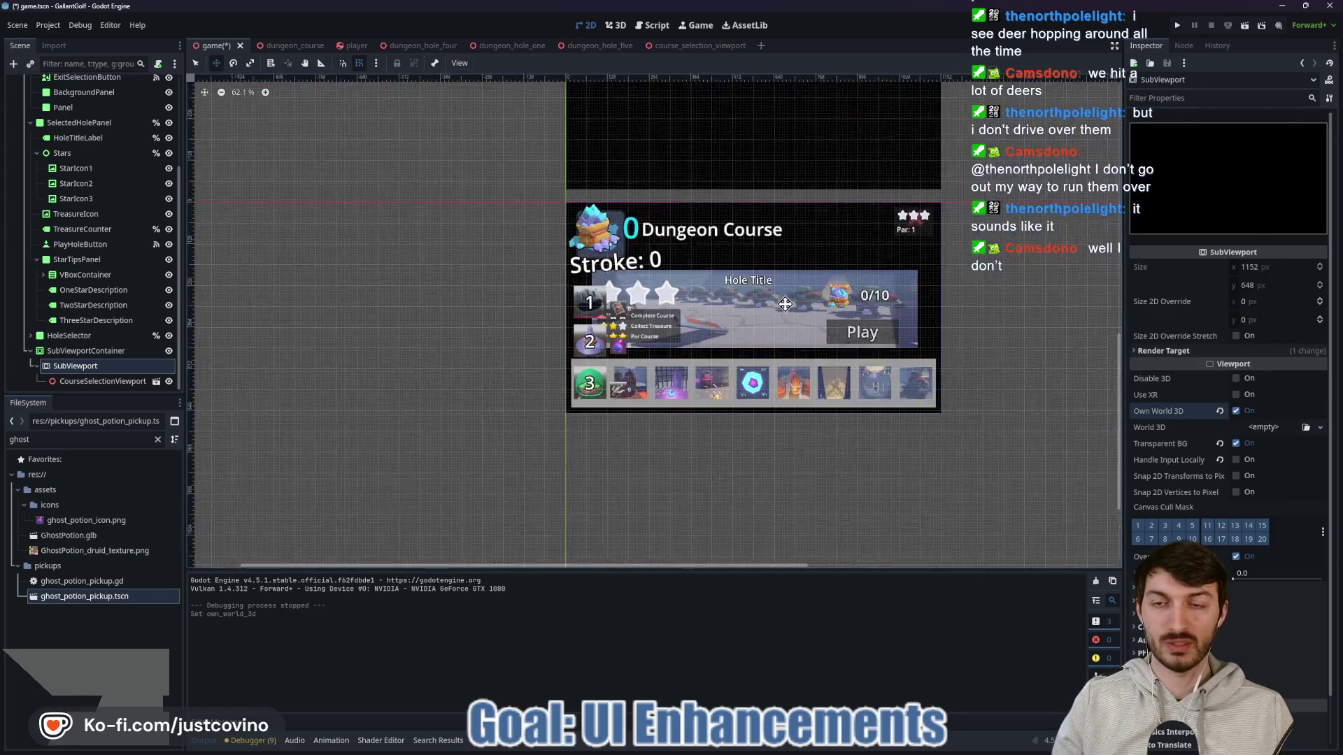
Step: Inspect the course_selection_viewport scene's Camera3D and light, then return to the game scene
left_click(695, 46)
left_click(77, 187)
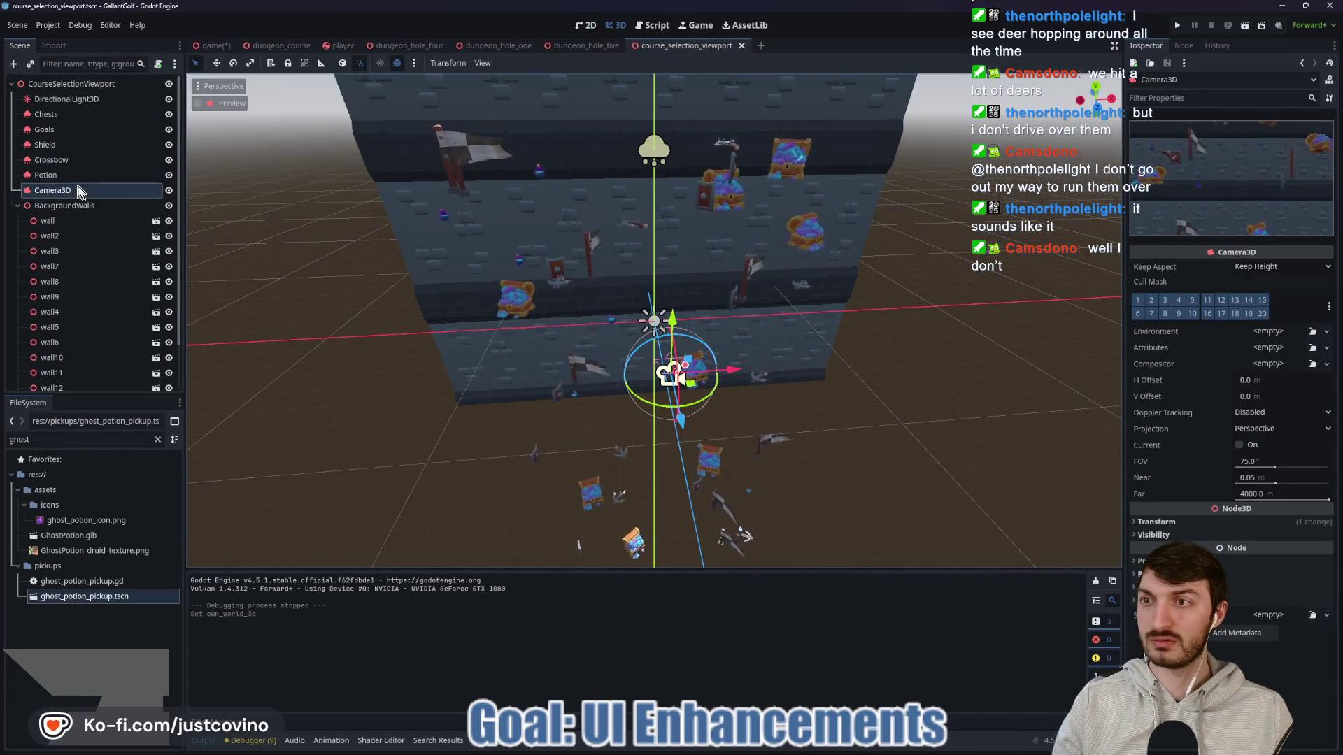
left_click(68, 99)
scroll(689, 313, "down", 5)
scroll(740, 333, "up", 5)
left_click(84, 190)
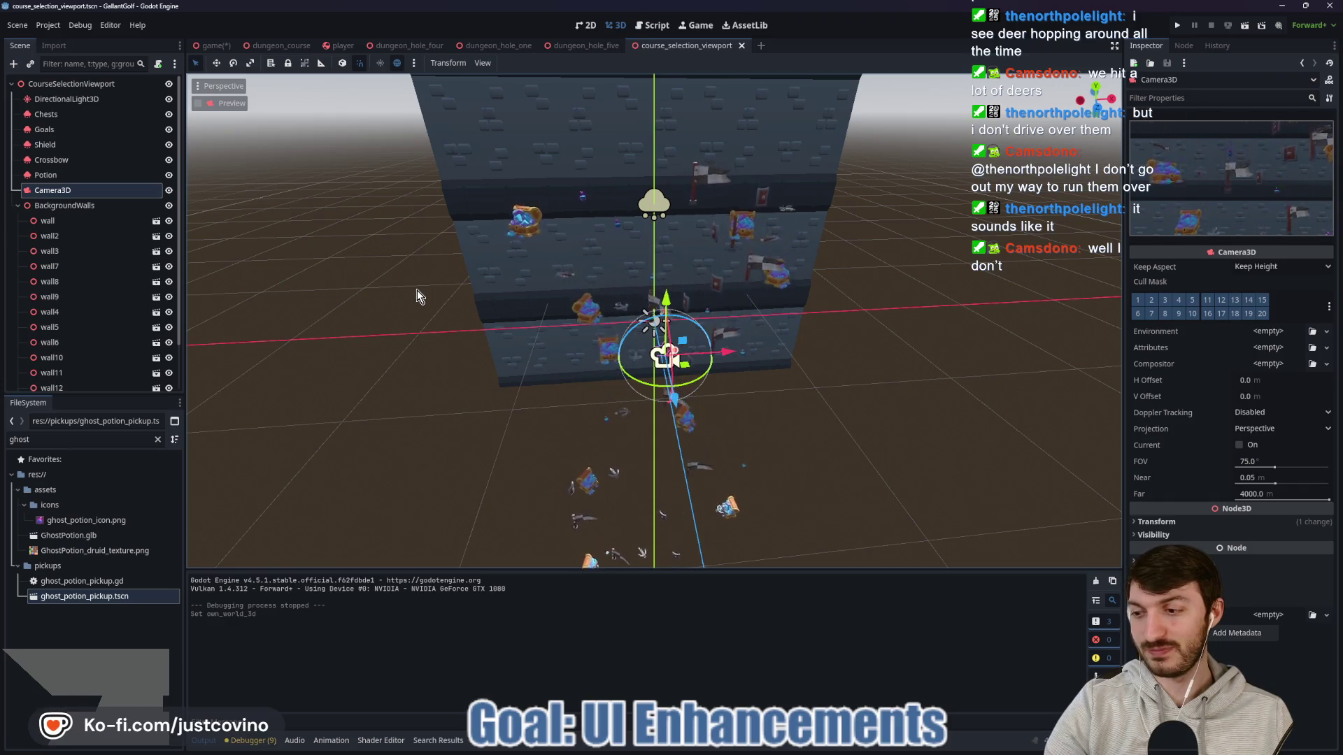
left_click(213, 47)
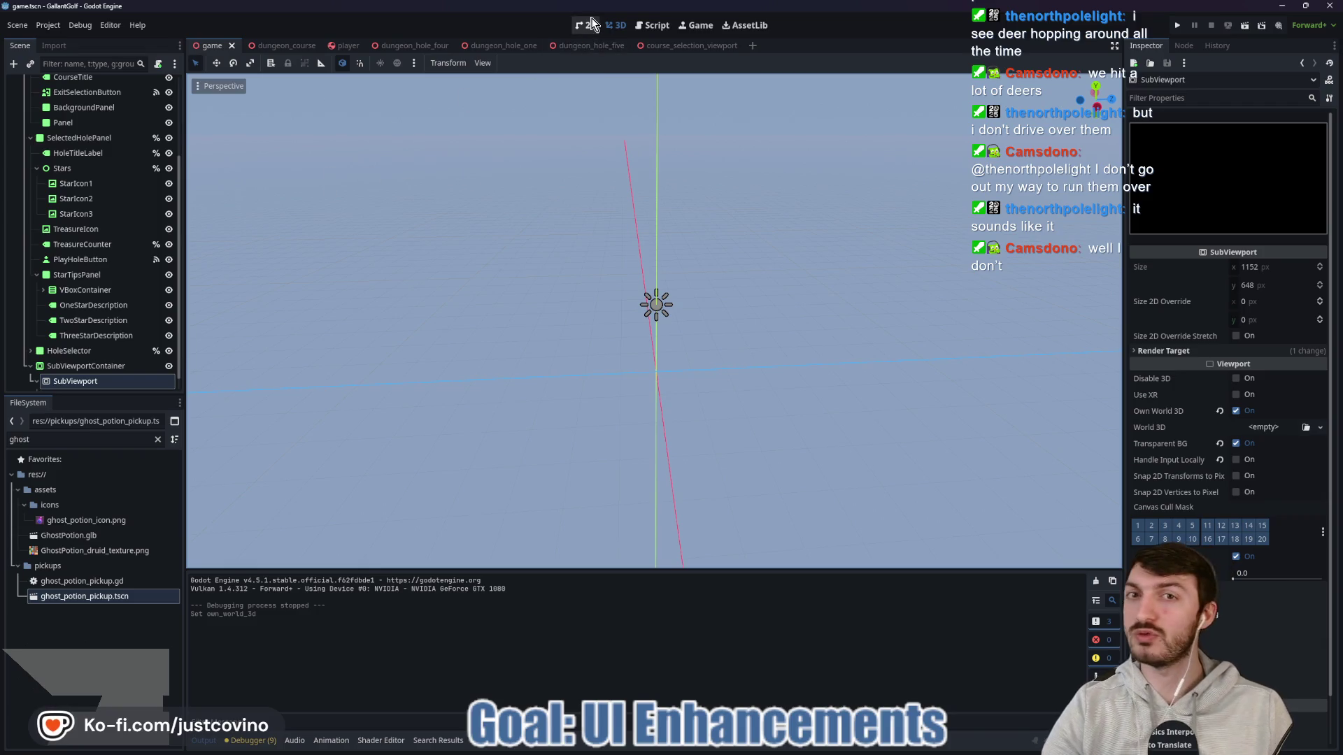
Step: In the 2D editor, inspect the SubViewportContainer, SubViewport and CourseSelectionViewport nodes, ending on SubViewport
left_click(591, 23)
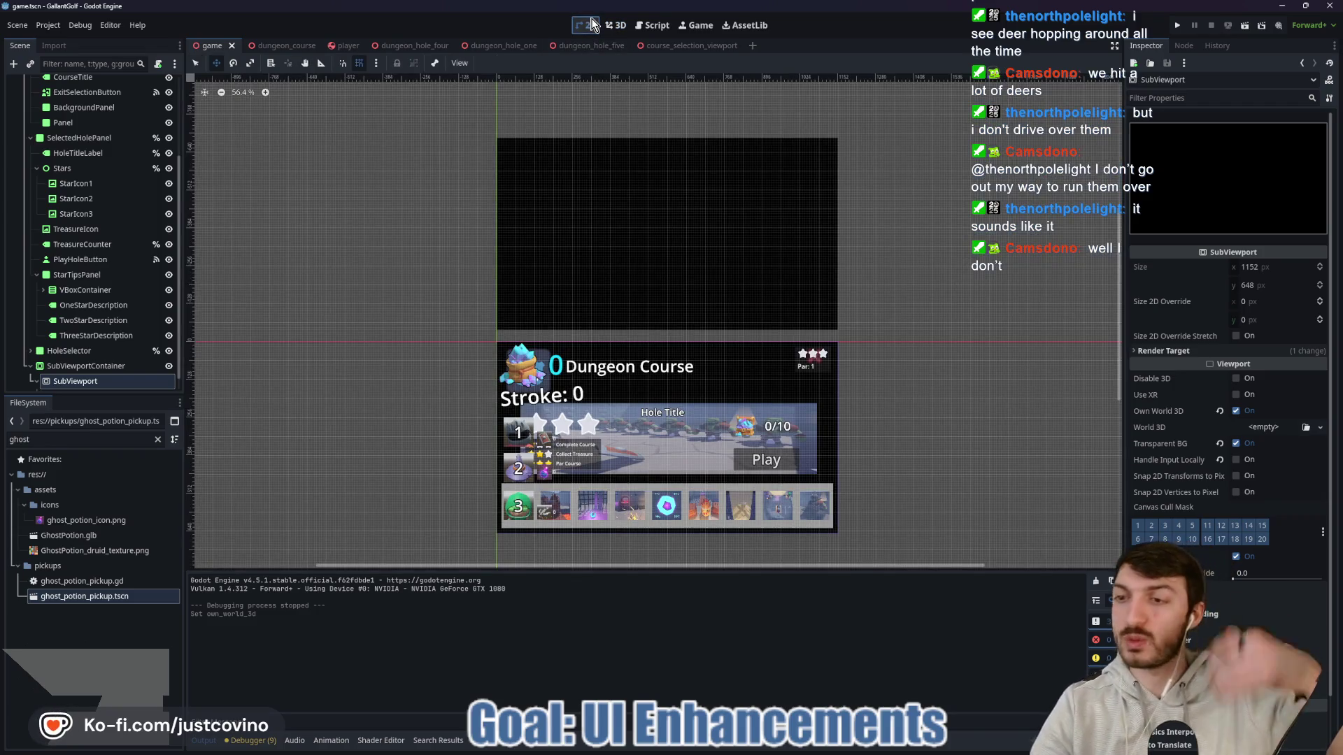
left_click(117, 366)
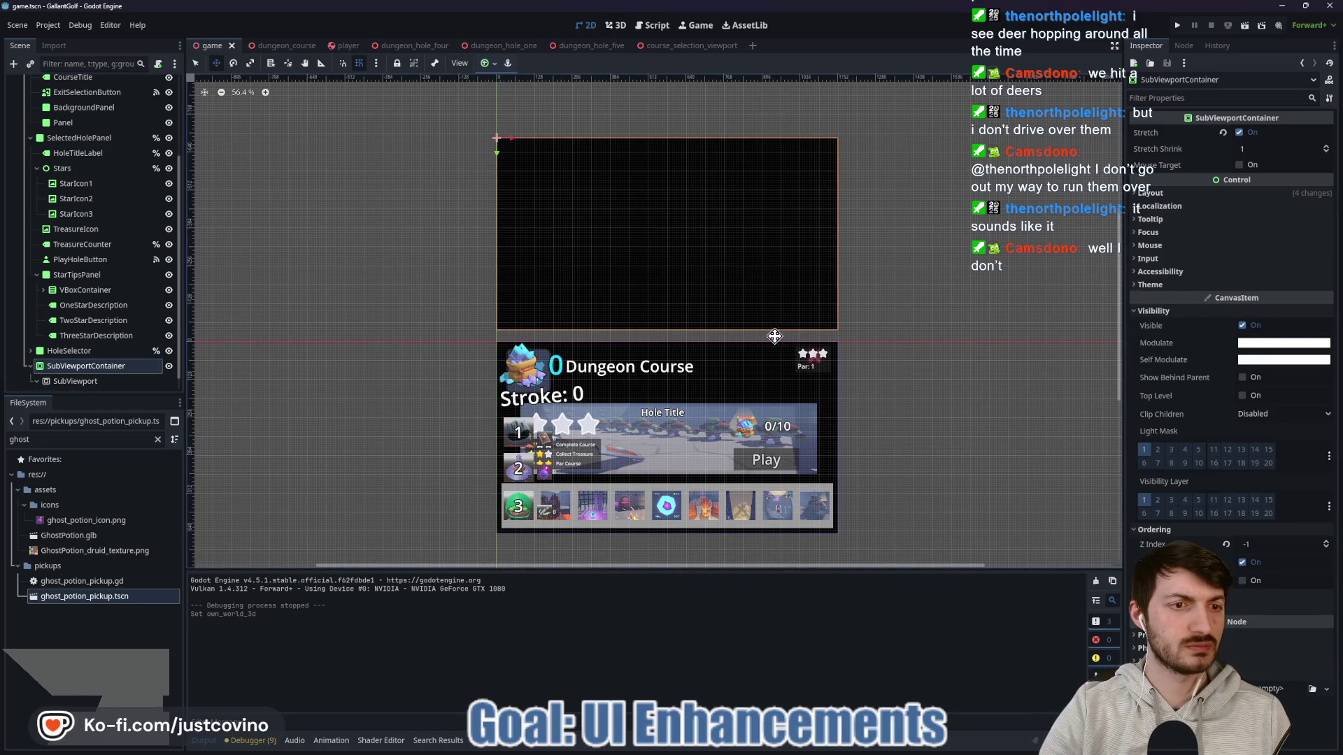
left_click(77, 382)
scroll(153, 385, "down", 1)
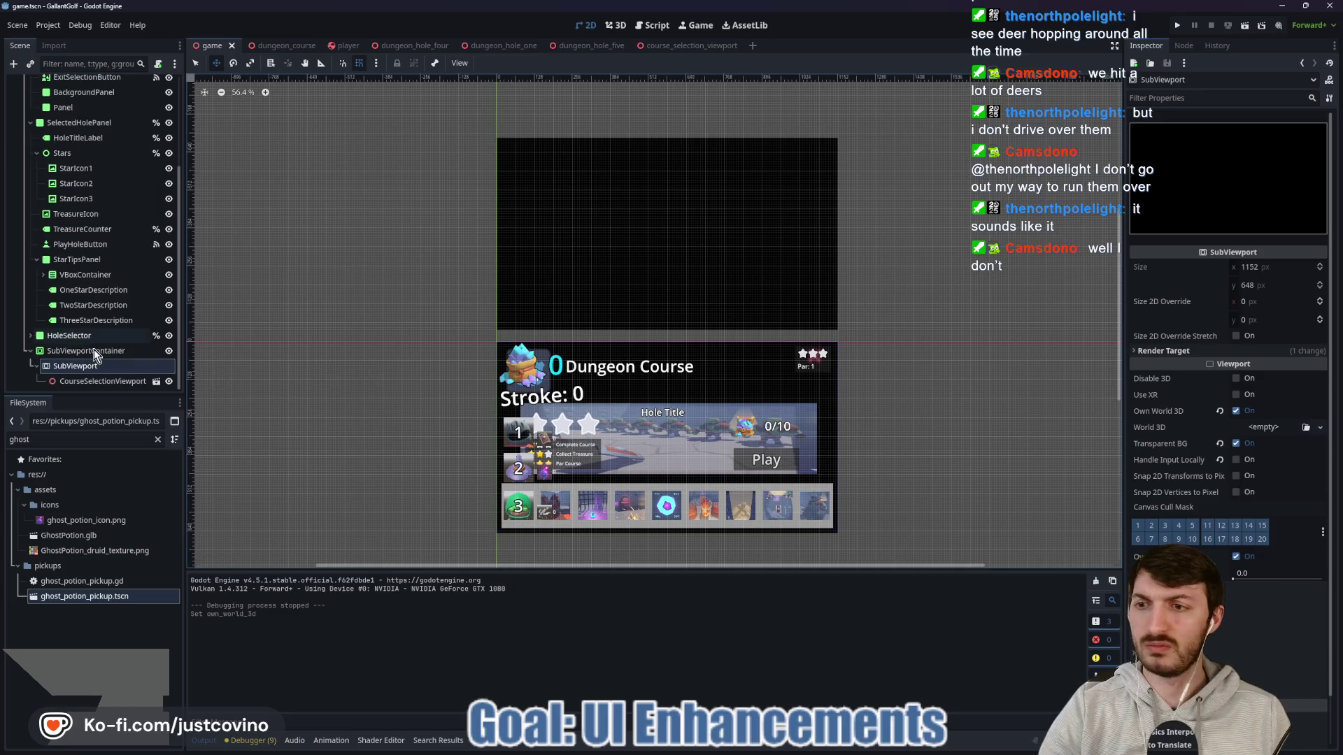
left_click(112, 382)
left_click(103, 369)
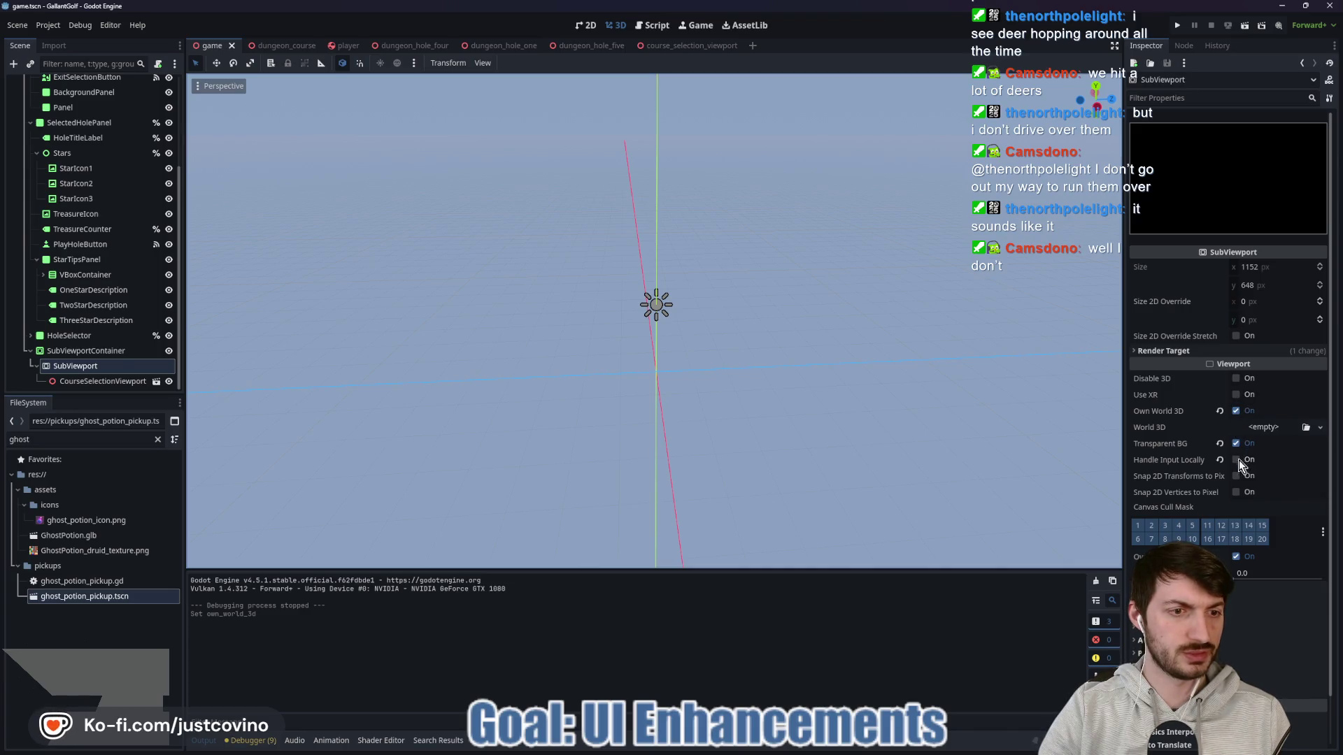
Step: Toggle the SubViewport's Own World 3D off and on, leaving it enabled
left_click(1237, 412)
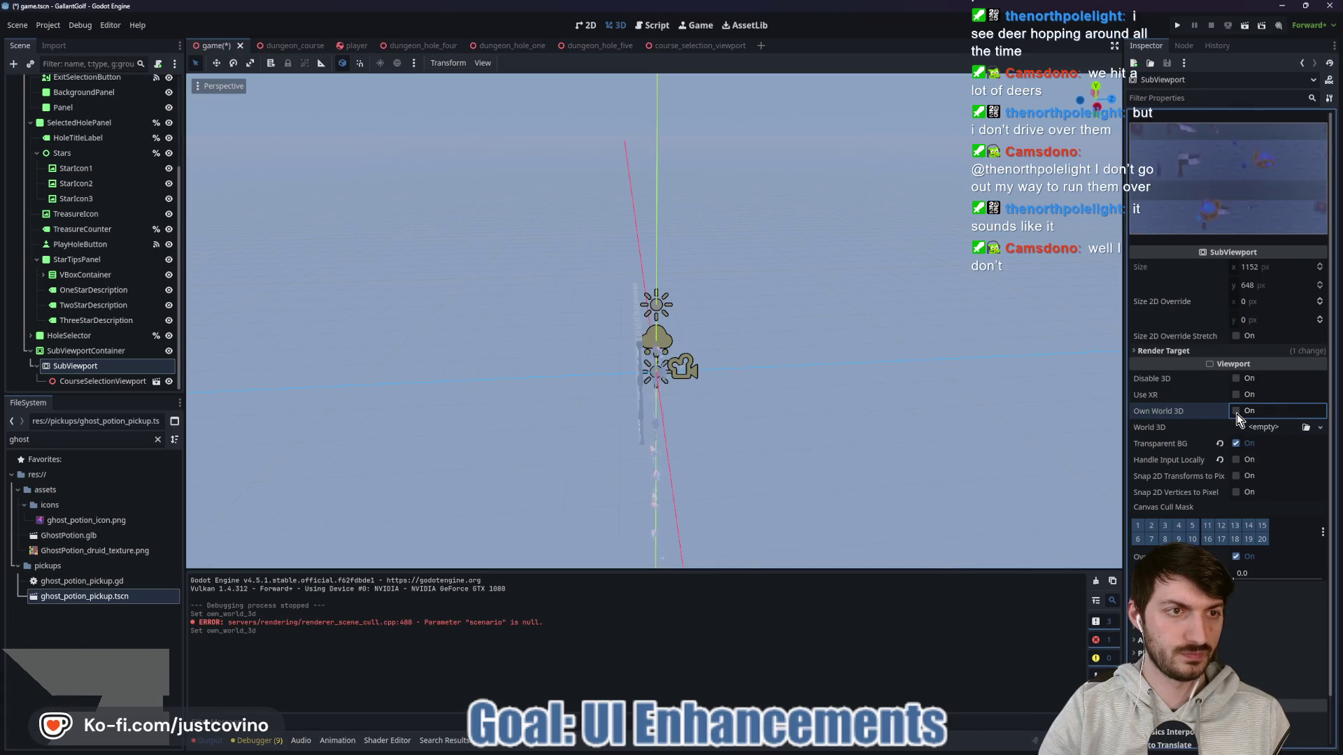
left_click(1237, 413)
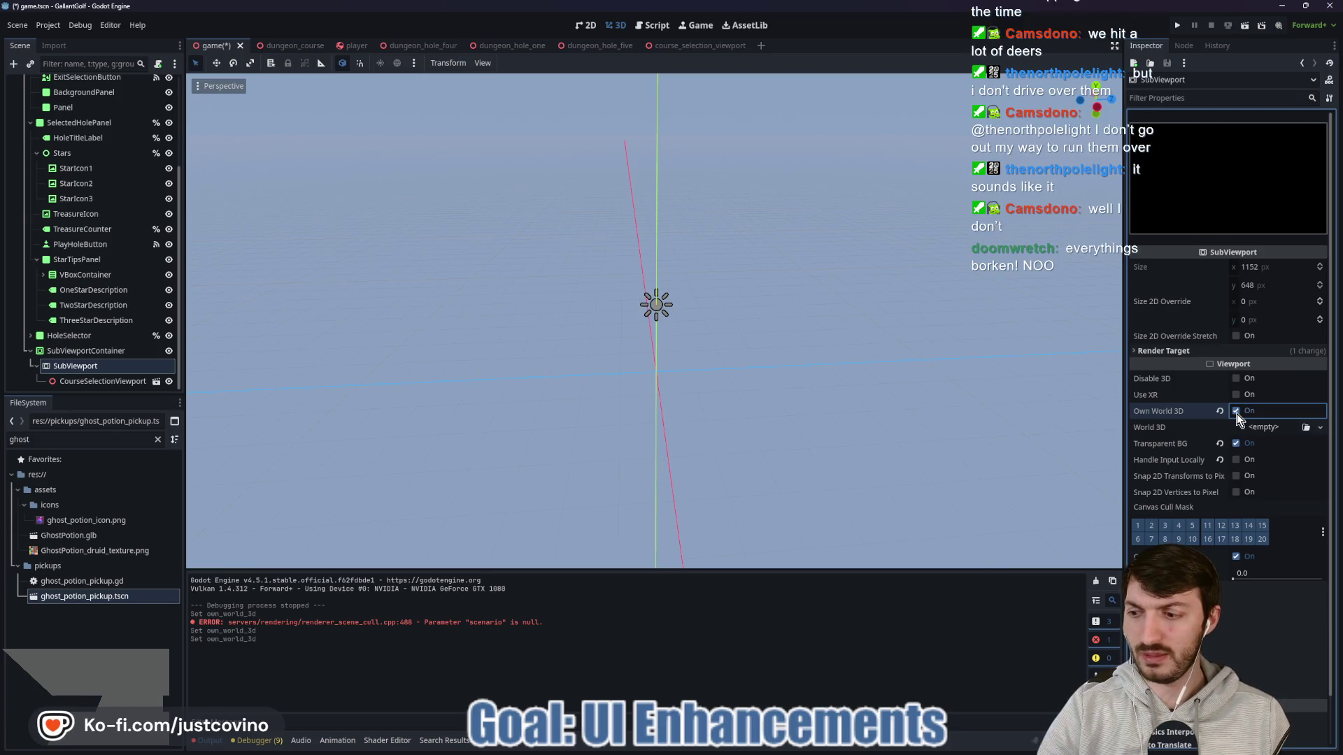
left_click(585, 25)
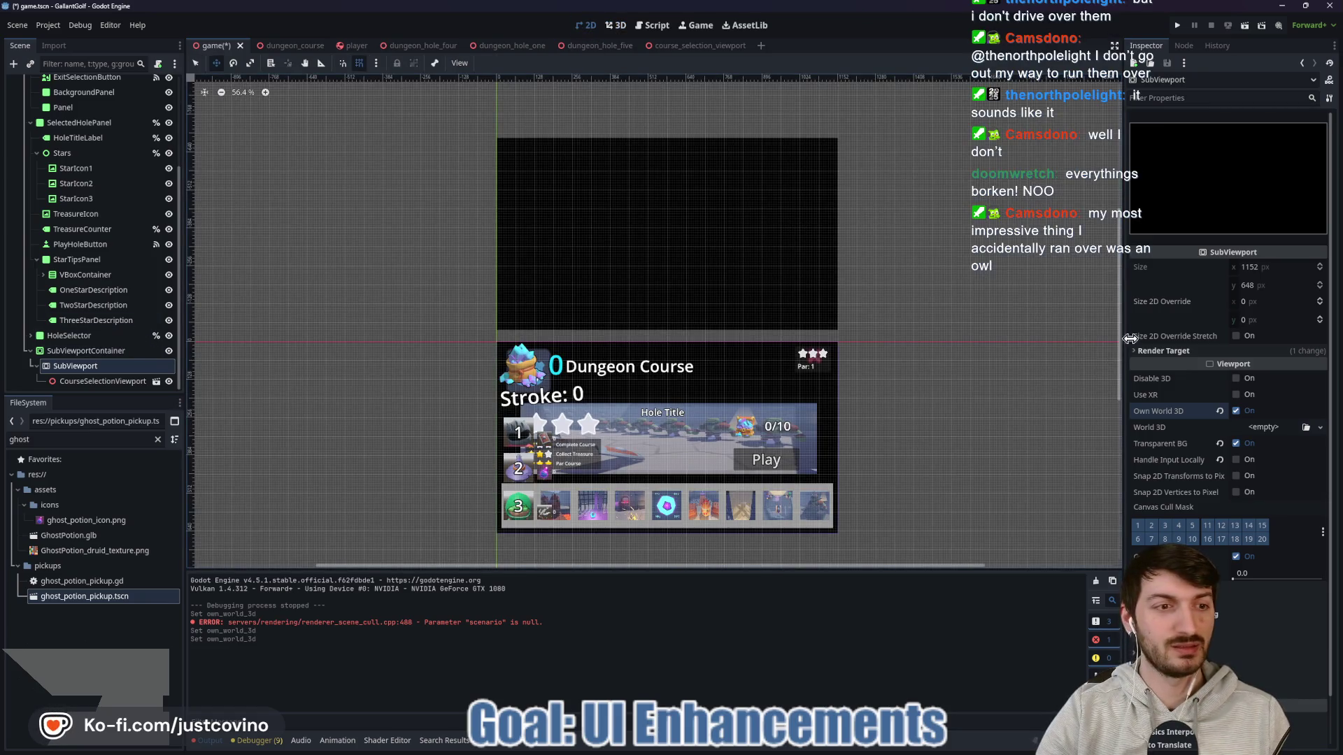
left_click(1237, 412)
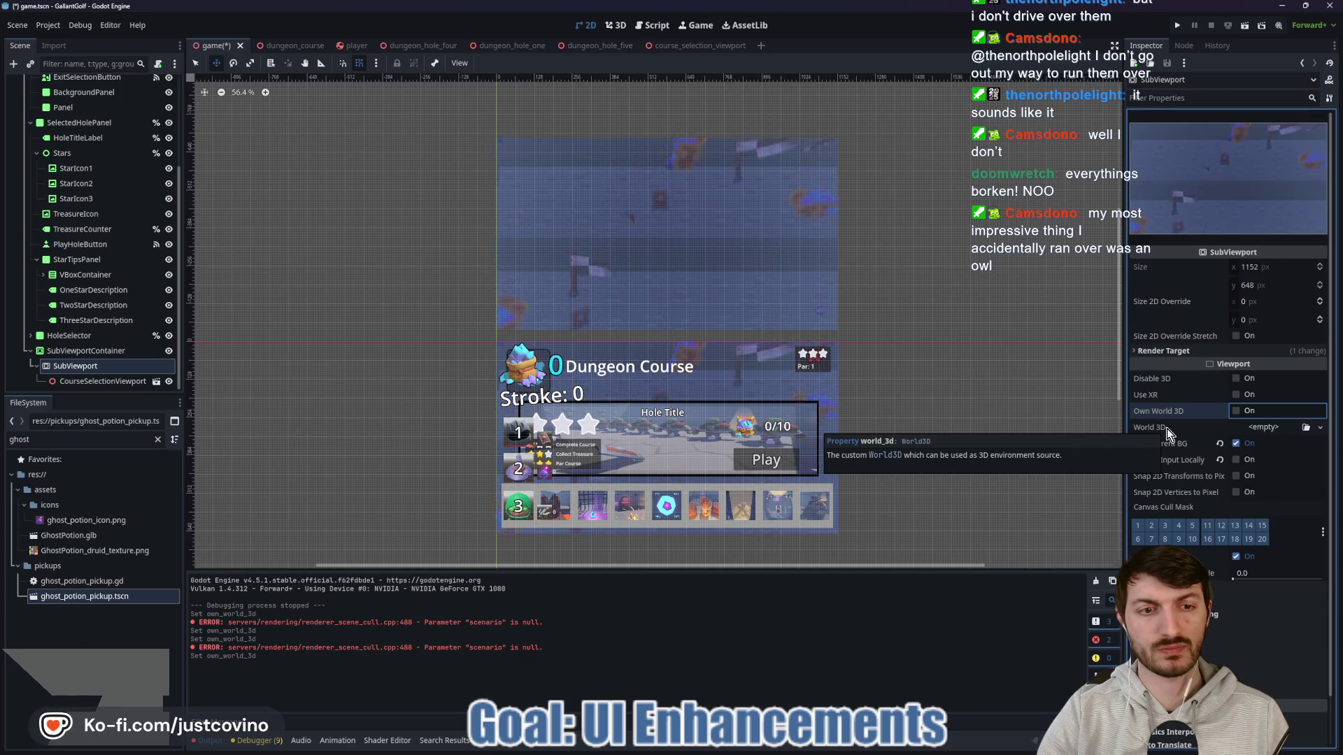
left_click(1235, 411)
Step: Try quick-loading an existing World3D resource, close the empty picker, and select SubViewportContainer
left_click(1263, 428)
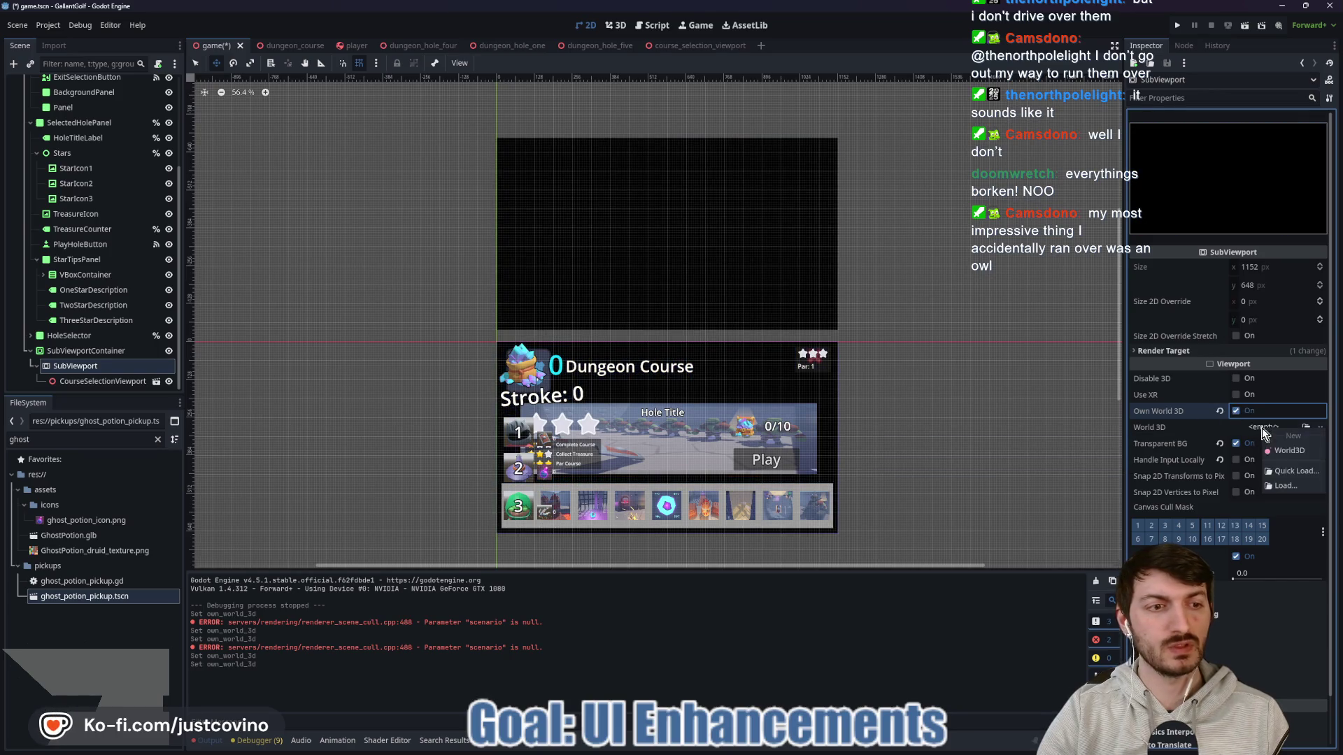
left_click(1295, 473)
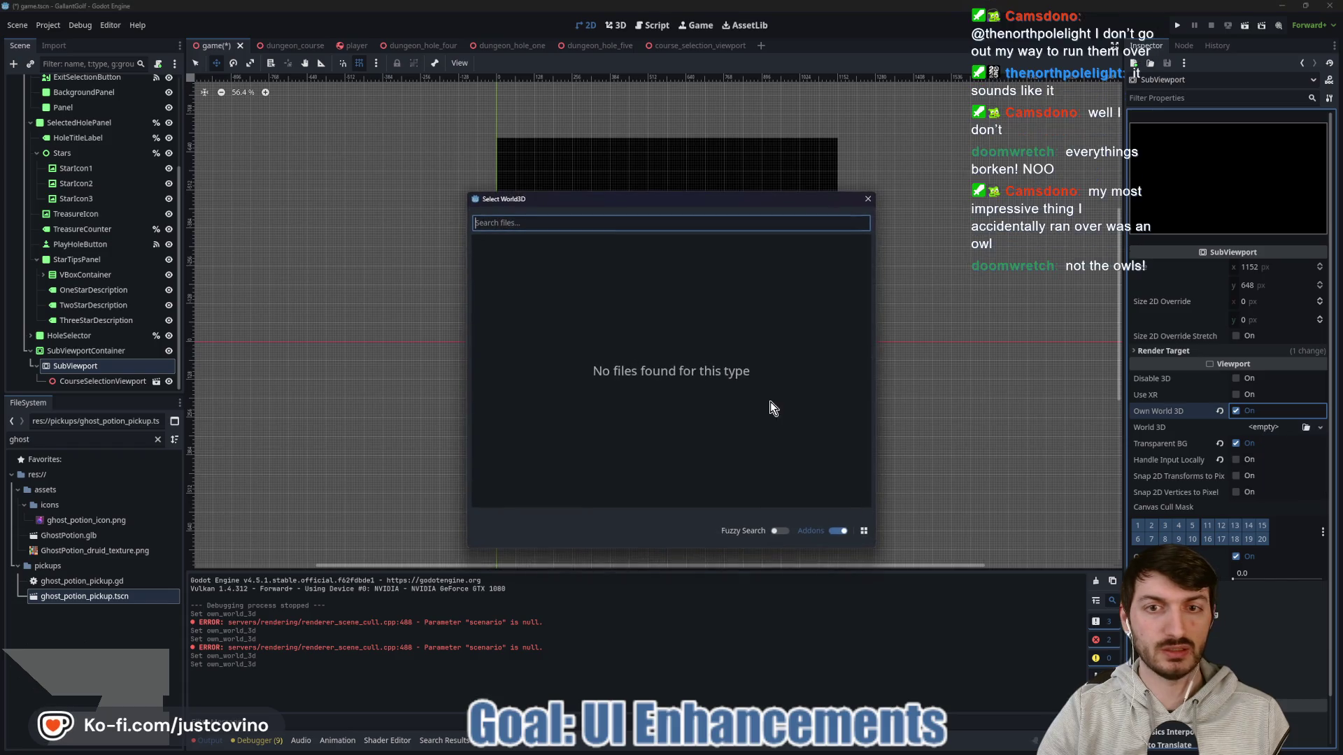
left_click(868, 200)
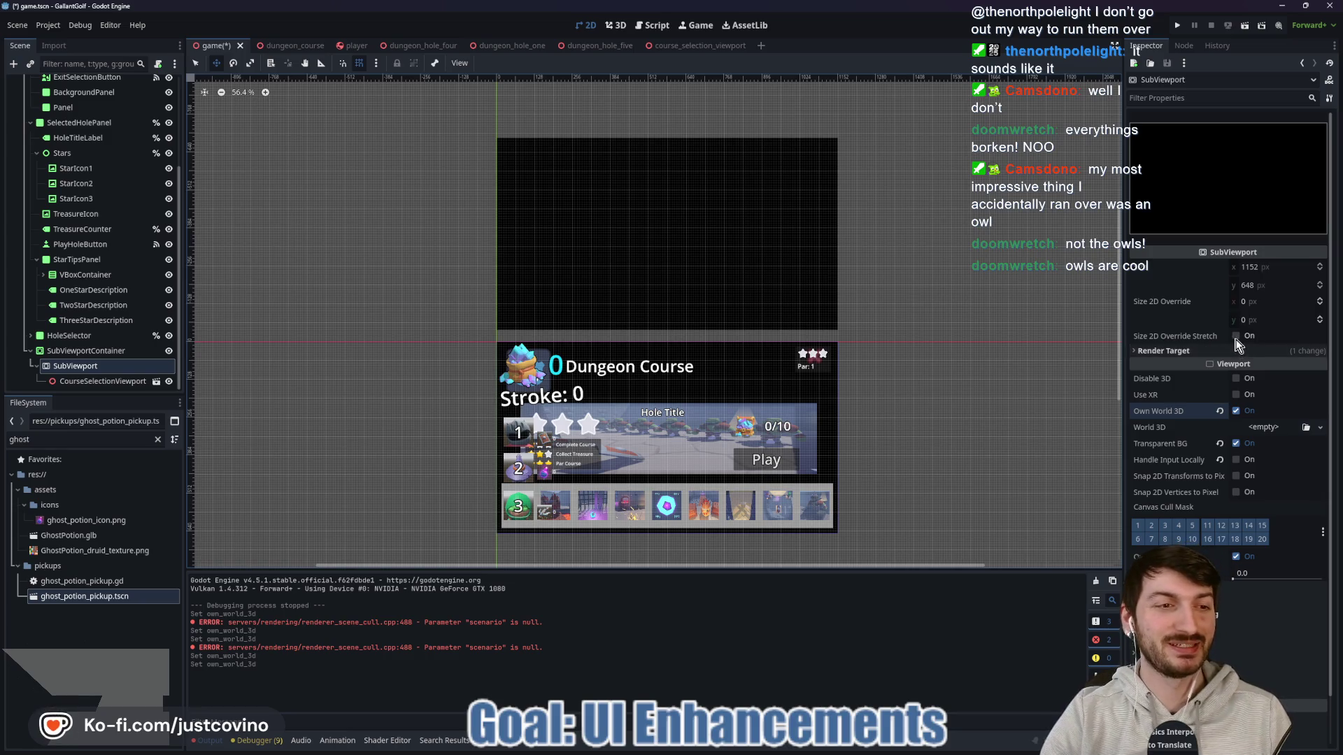
left_click(77, 351)
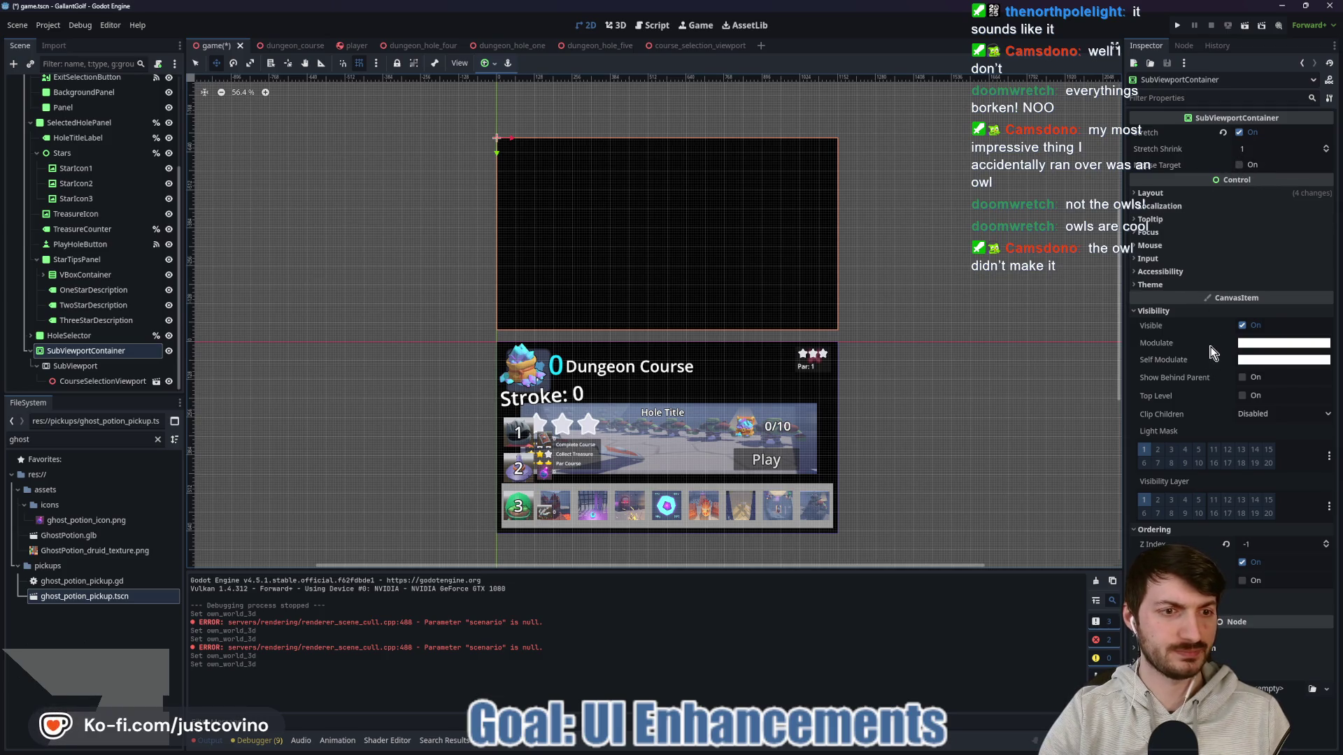
Step: Inspect the SubViewport, CourseSelectionViewport and SubViewportContainer nodes, then open the course_selection_viewport scene
left_click(75, 366)
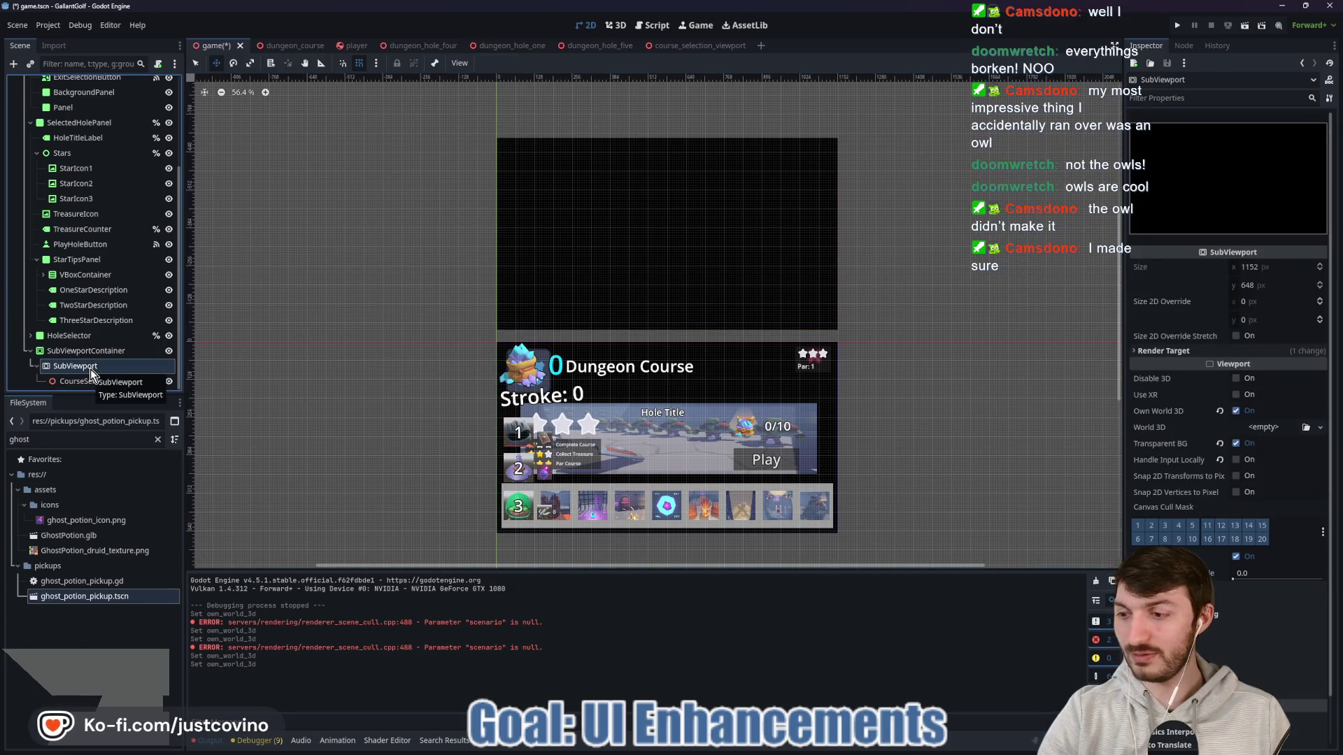
left_click(105, 382)
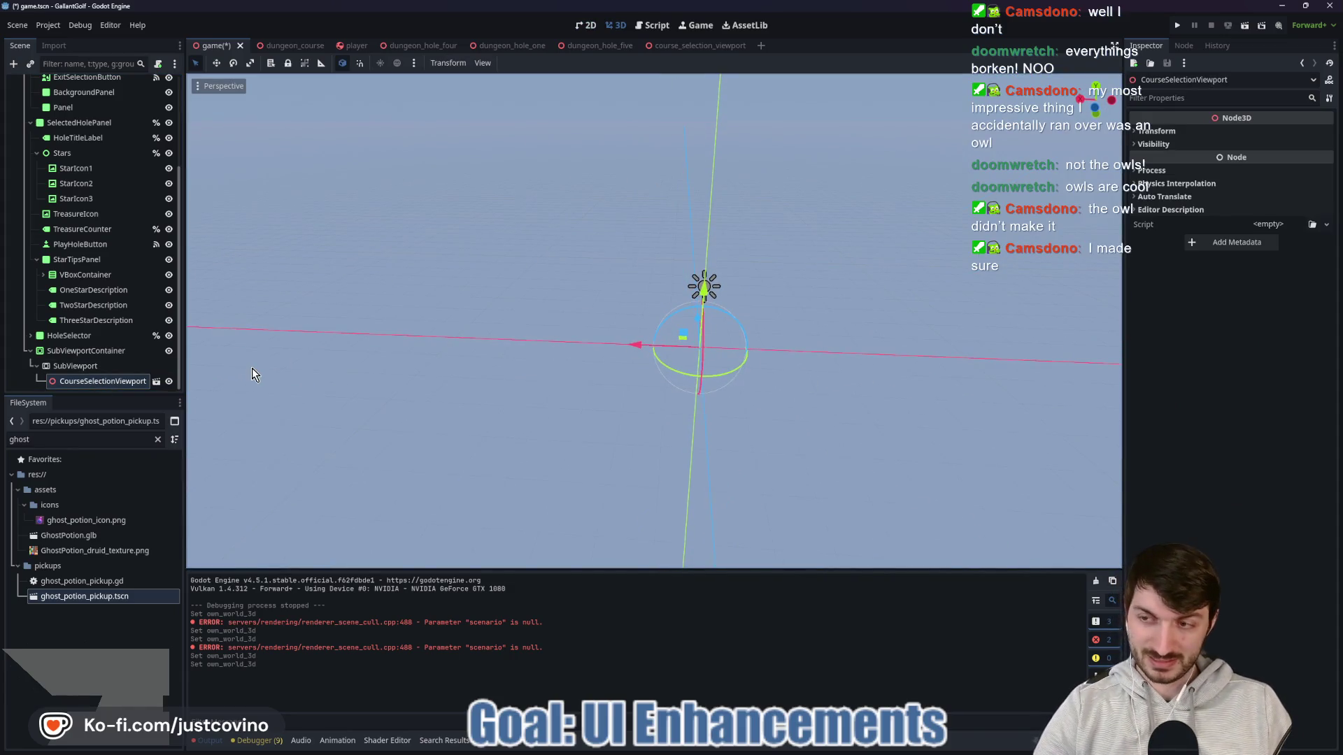
left_click(75, 366)
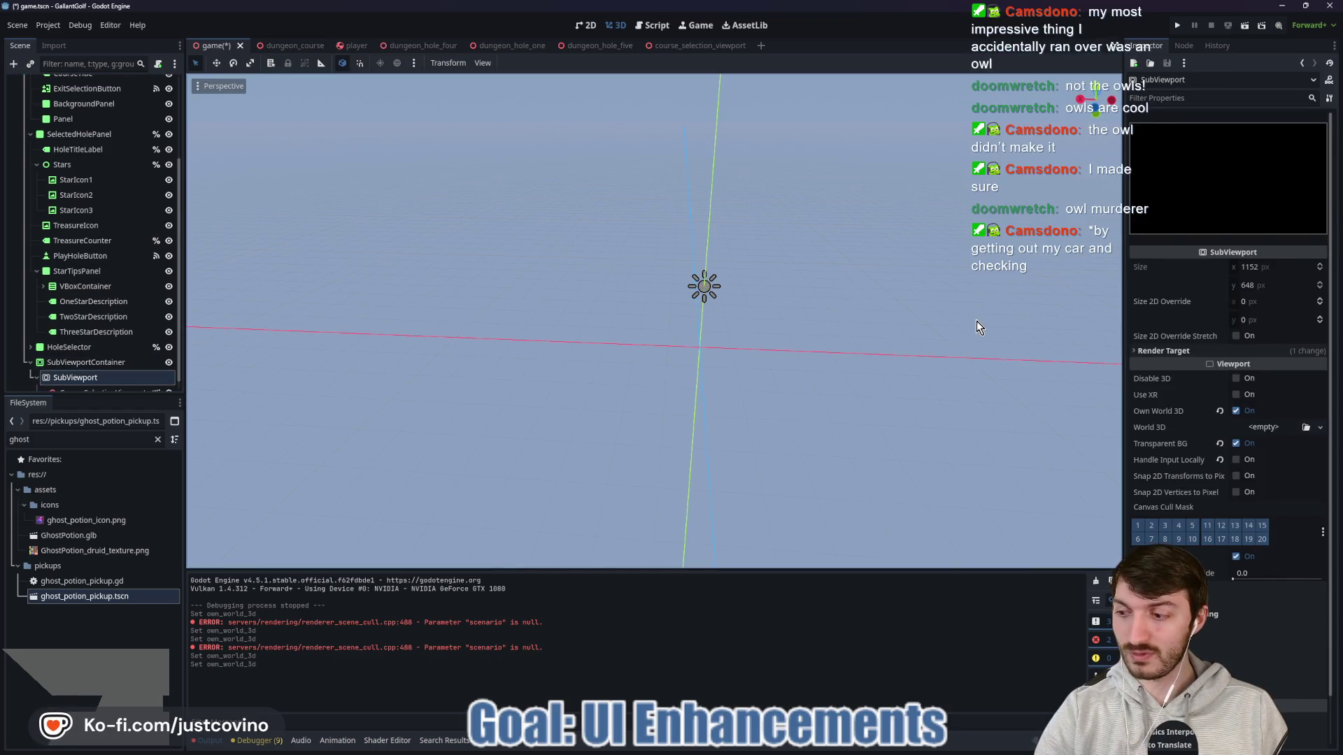
left_click(71, 363)
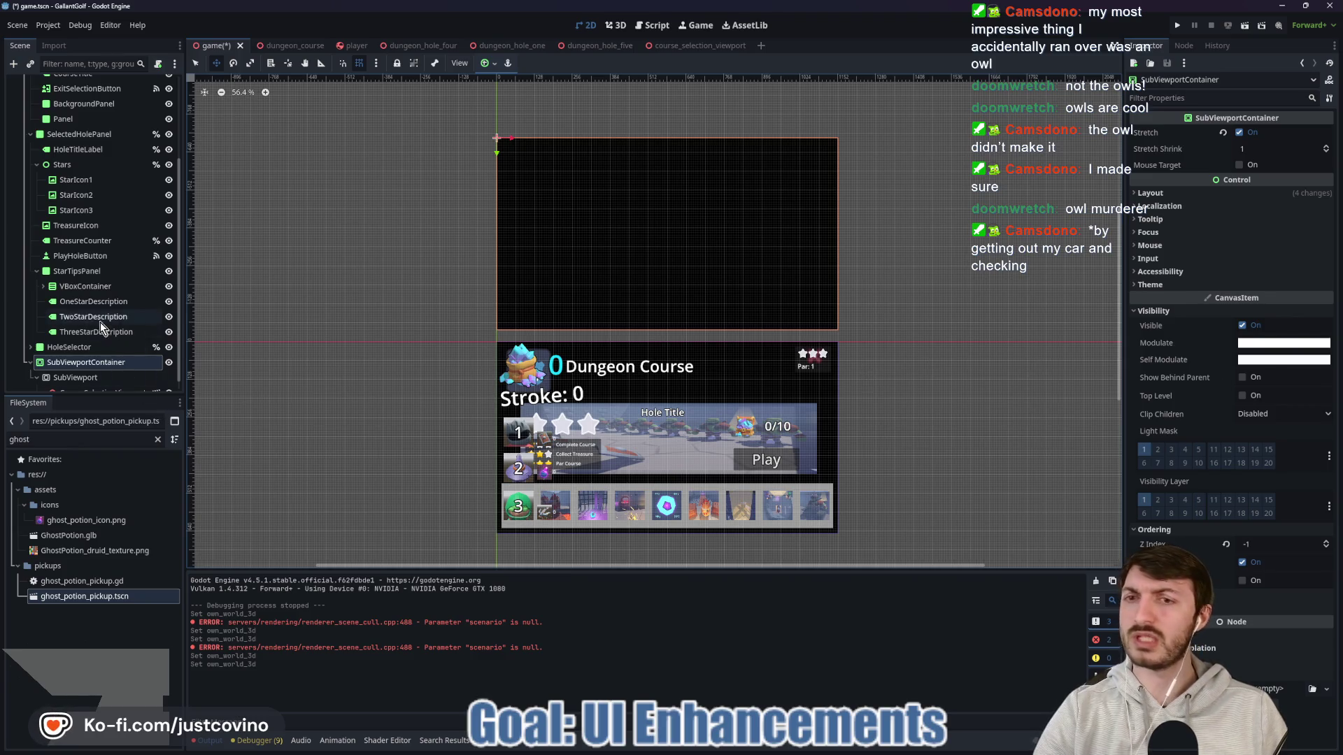
left_click(696, 43)
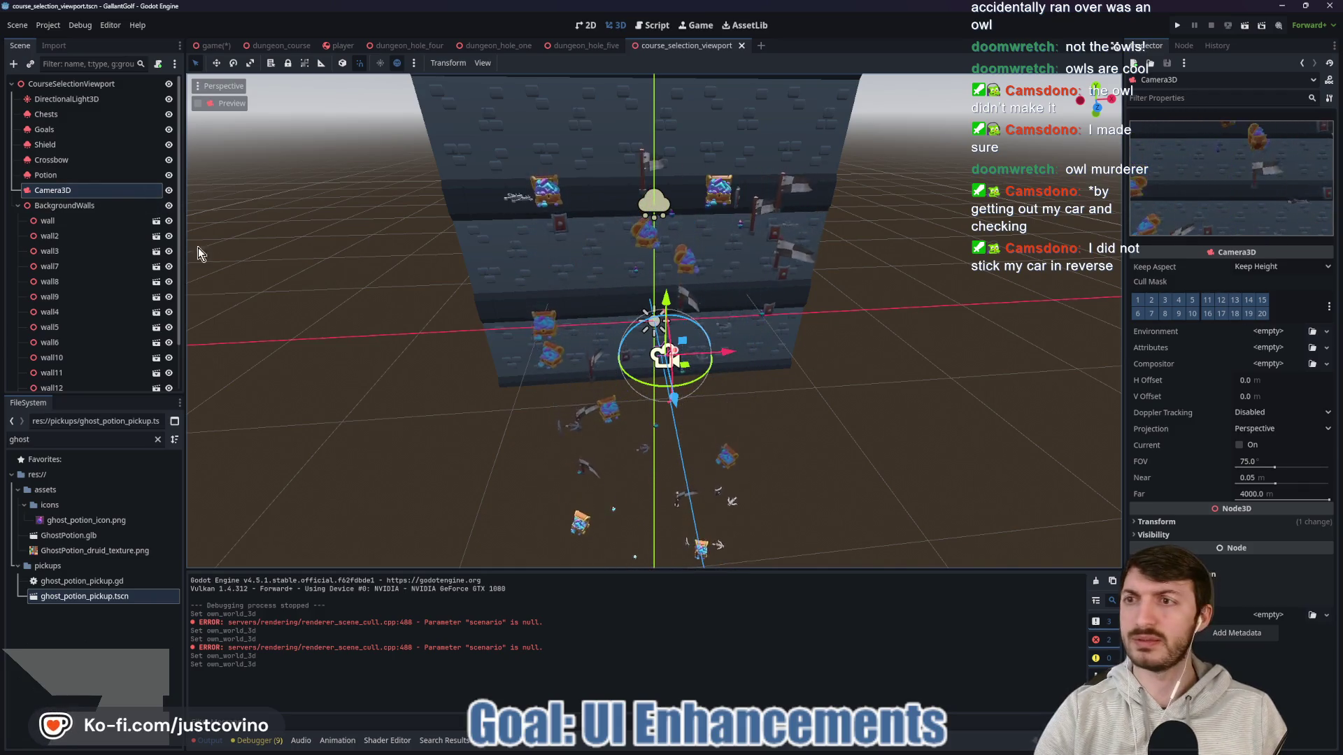
Step: Raise the DirectionalLight3D's light energy to 16 to brighten the stone wall
left_click(73, 99)
left_click(1185, 172)
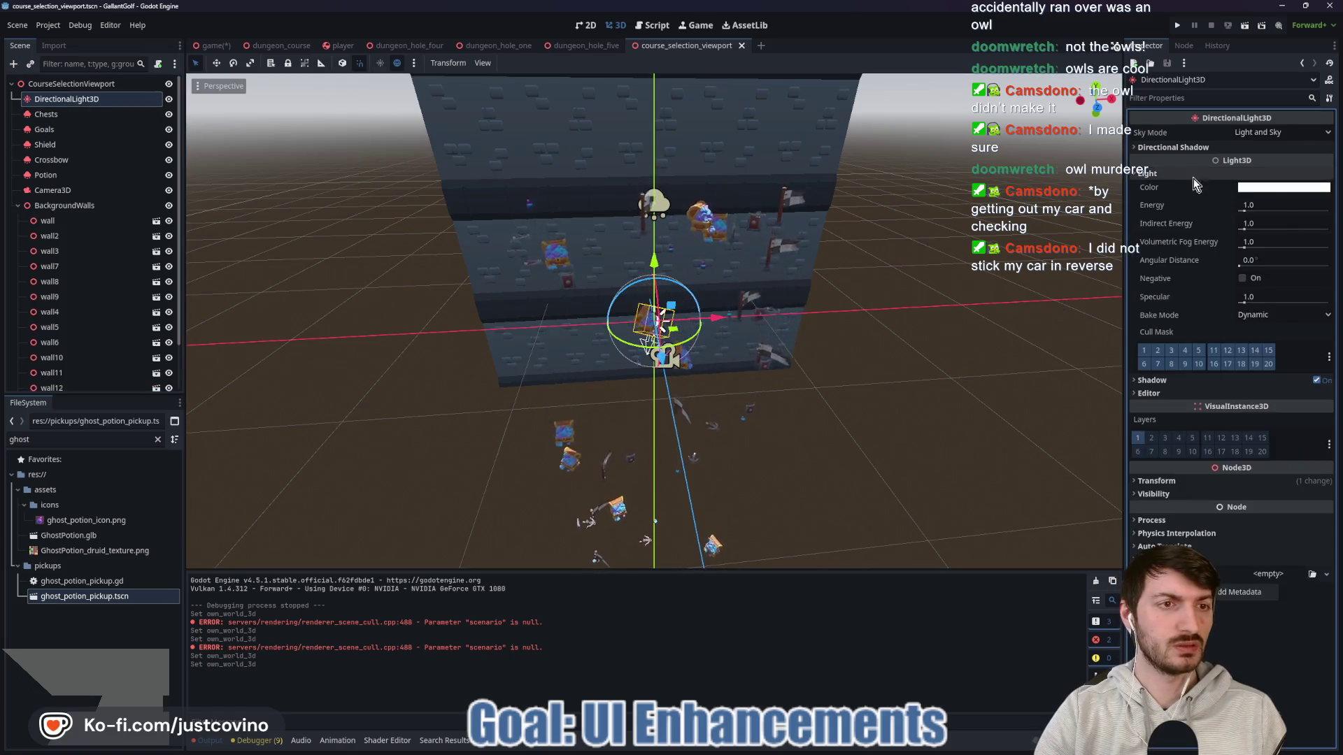
left_click_drag(1259, 204, 1342, 214)
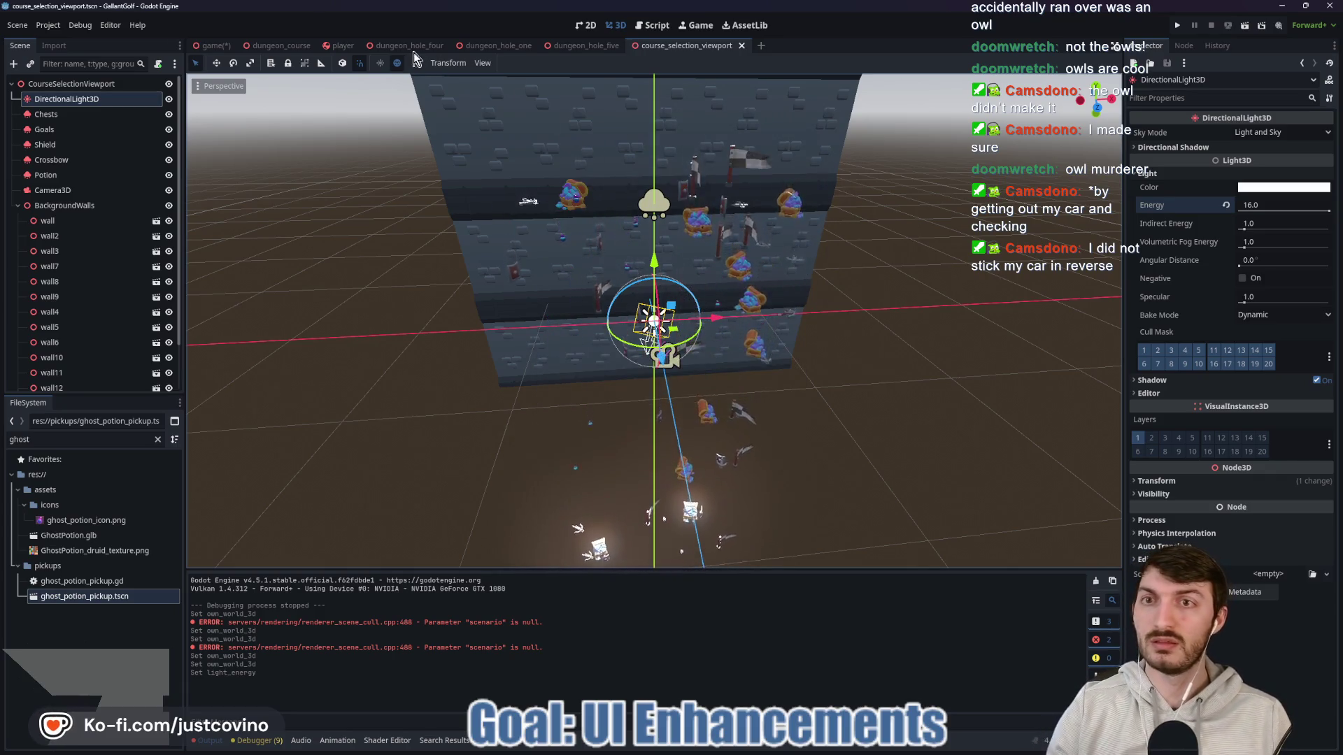
left_click(585, 25)
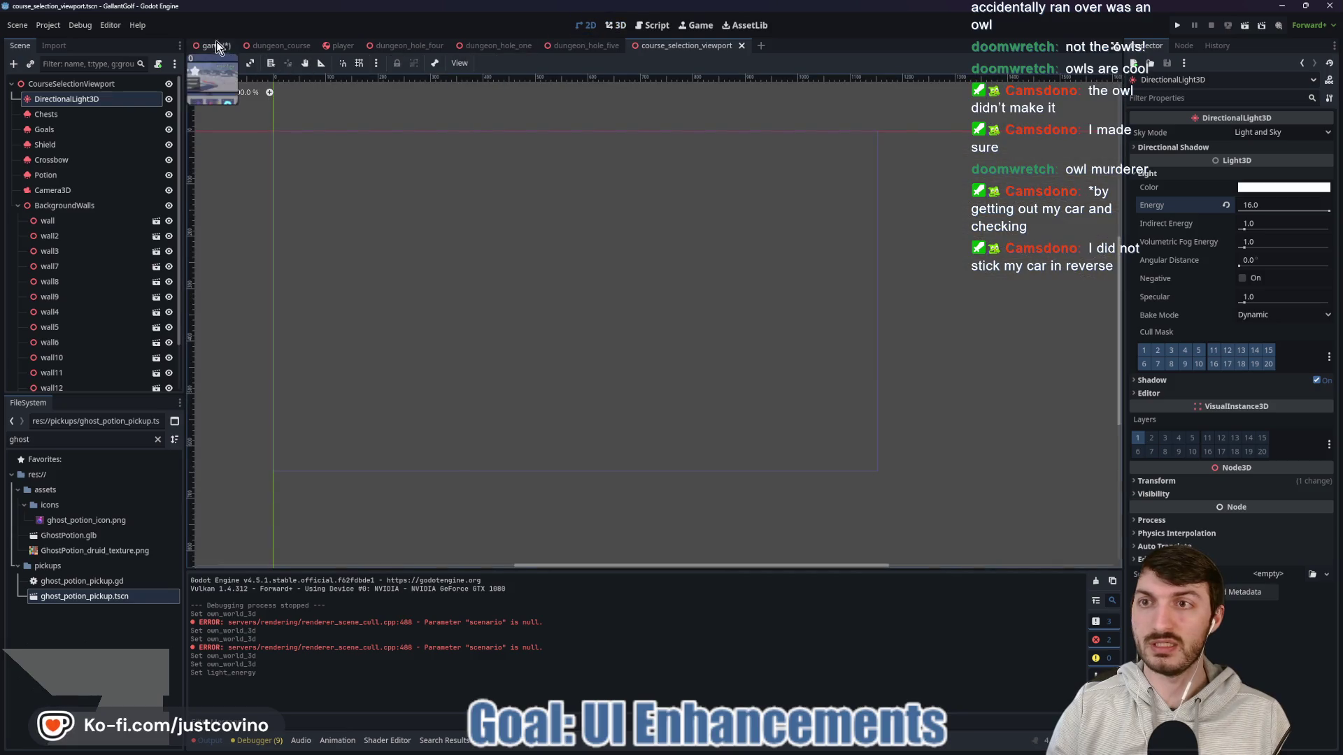
Step: In the game scene, select the CourseSelectionViewport instance under SubViewport and delete it
left_click(216, 43)
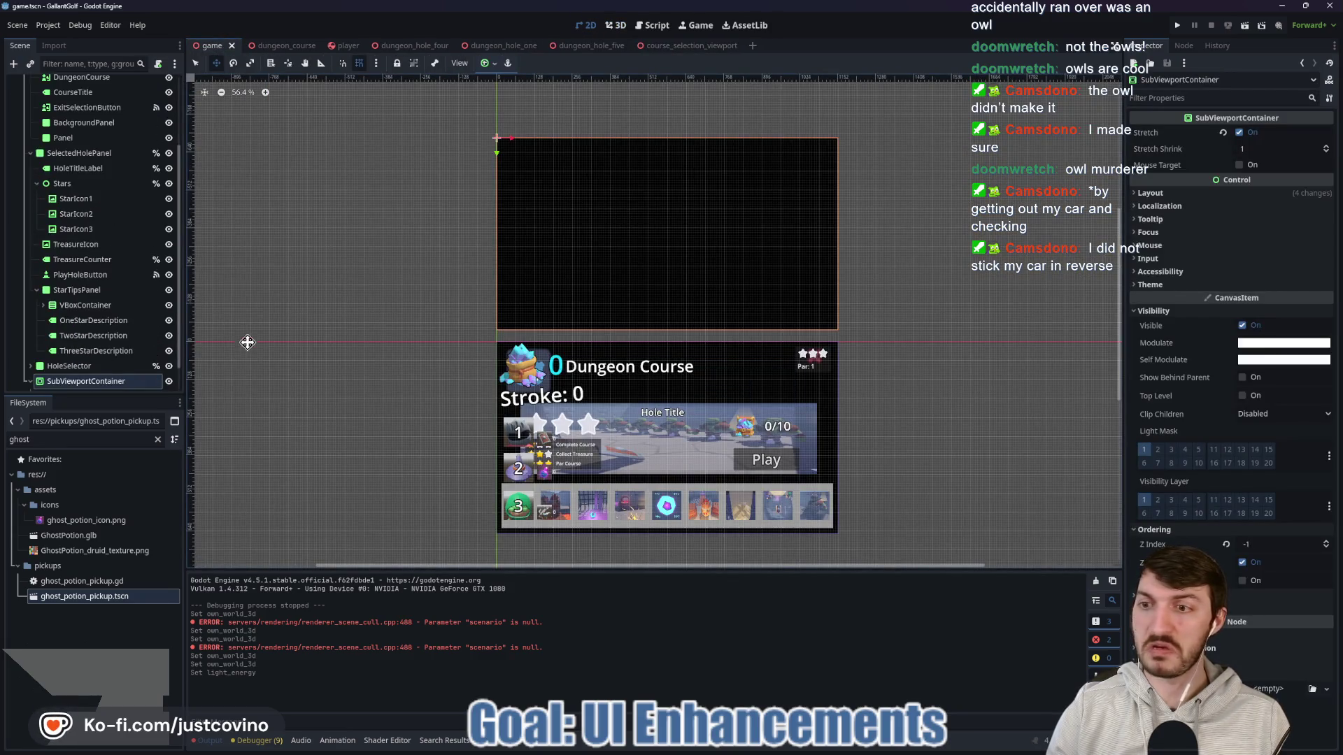
scroll(110, 384, "down", 1)
left_click(102, 379)
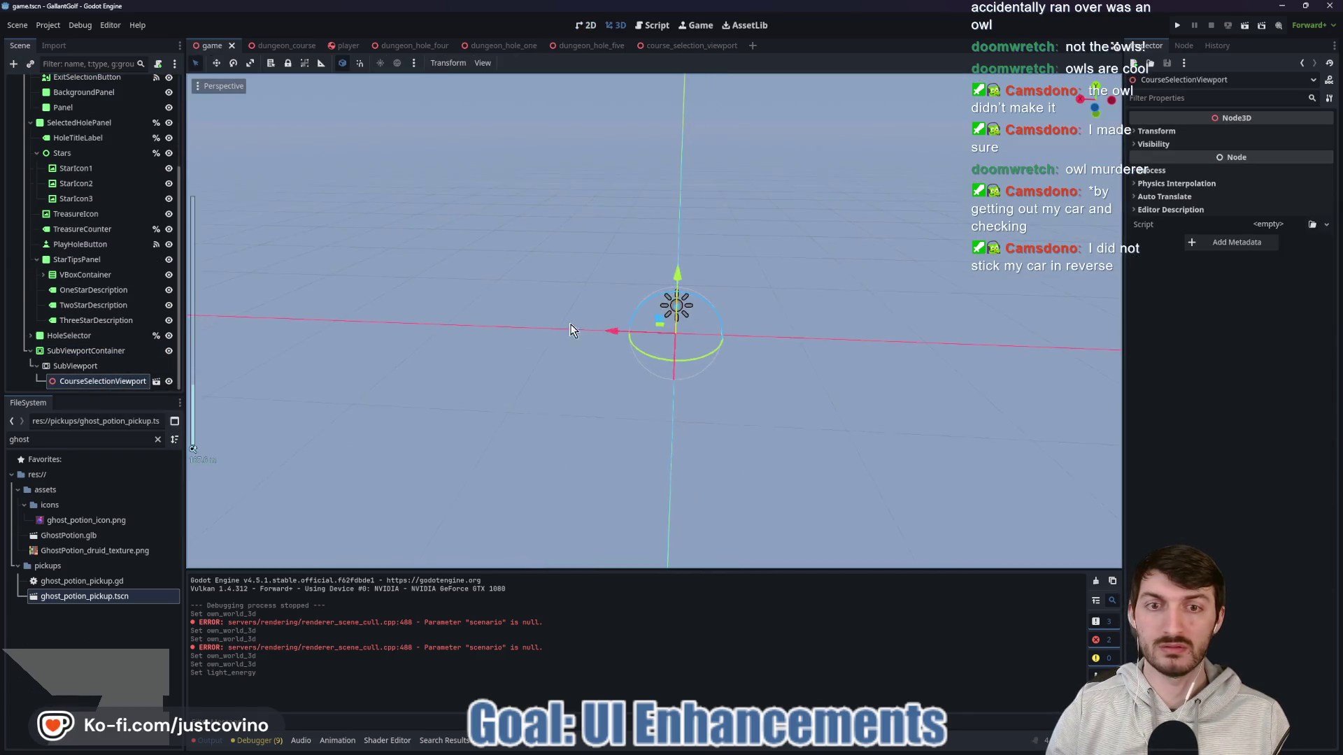
mouse_move(506, 330)
left_mouse_down()
mouse_move(475, 337)
mouse_move(675, 325)
left_mouse_up()
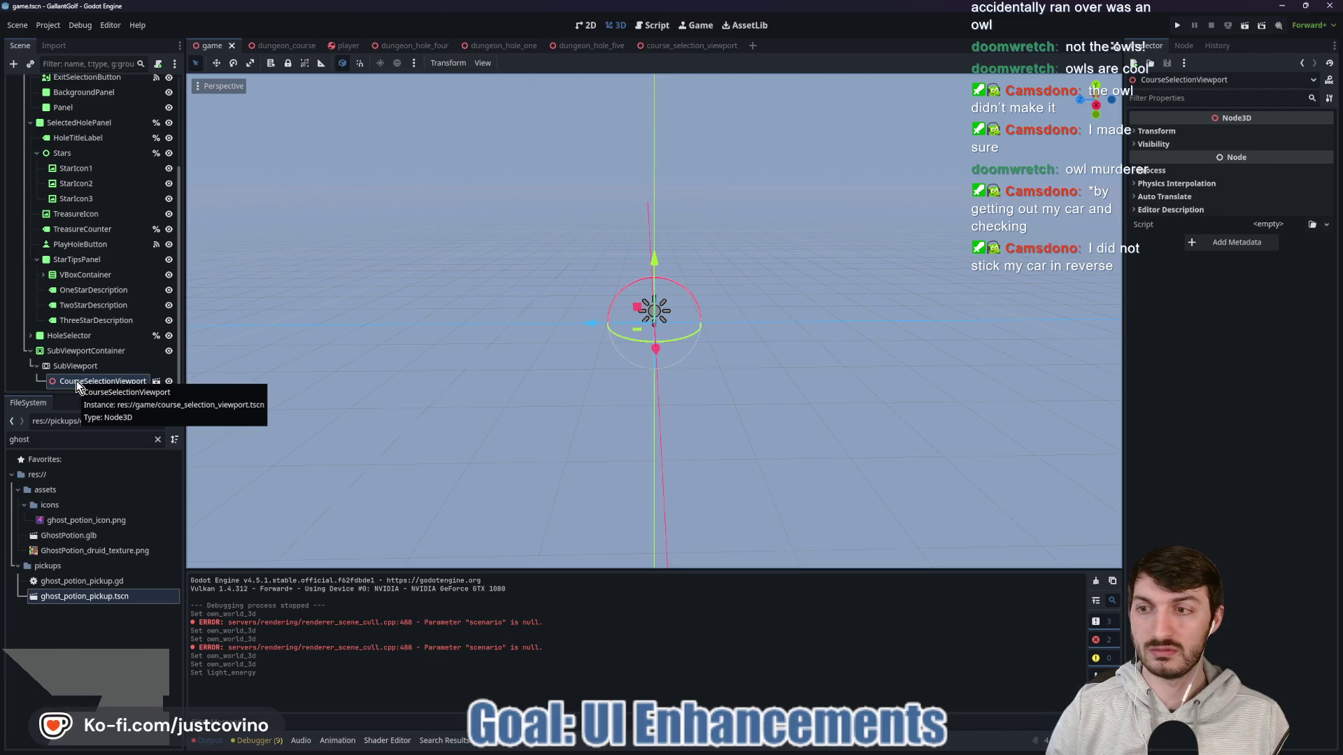
key("Delete")
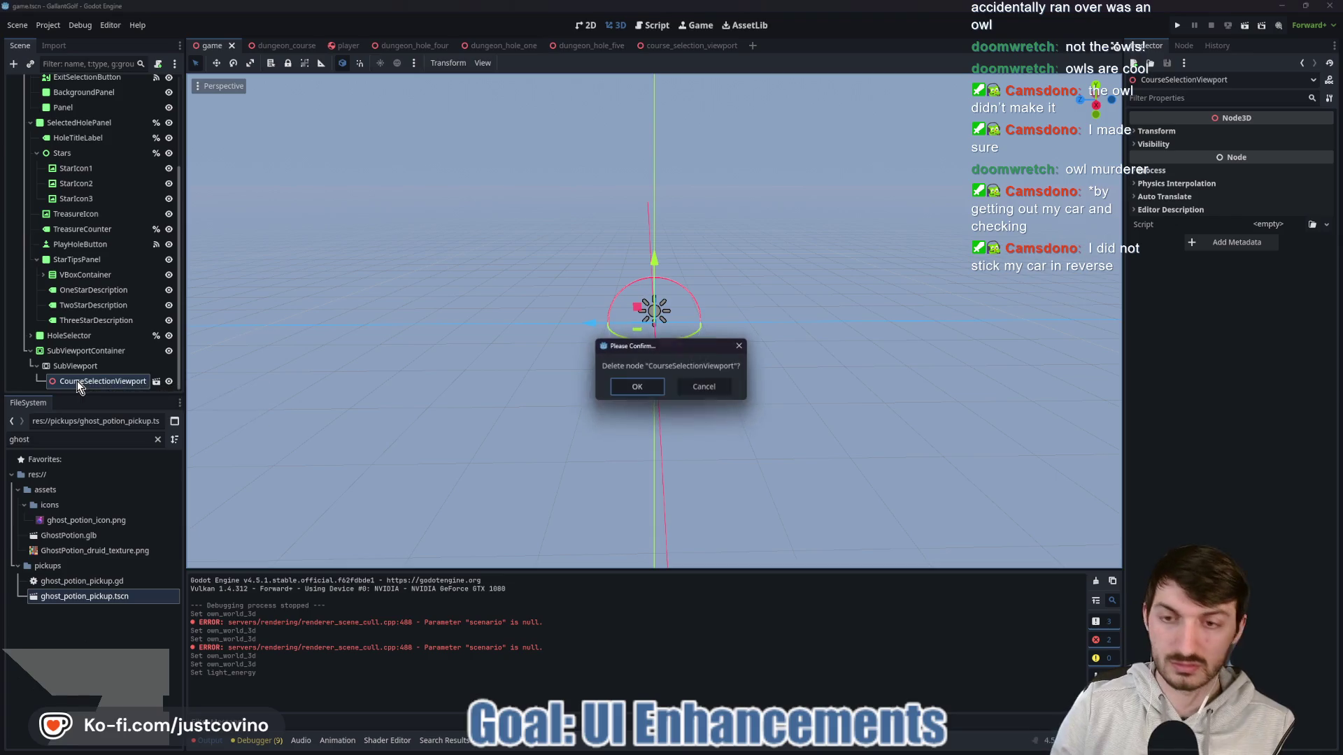
Step: Confirm the deletion and re-instance course_selection_viewport.tscn under the SubViewport
left_click(651, 388)
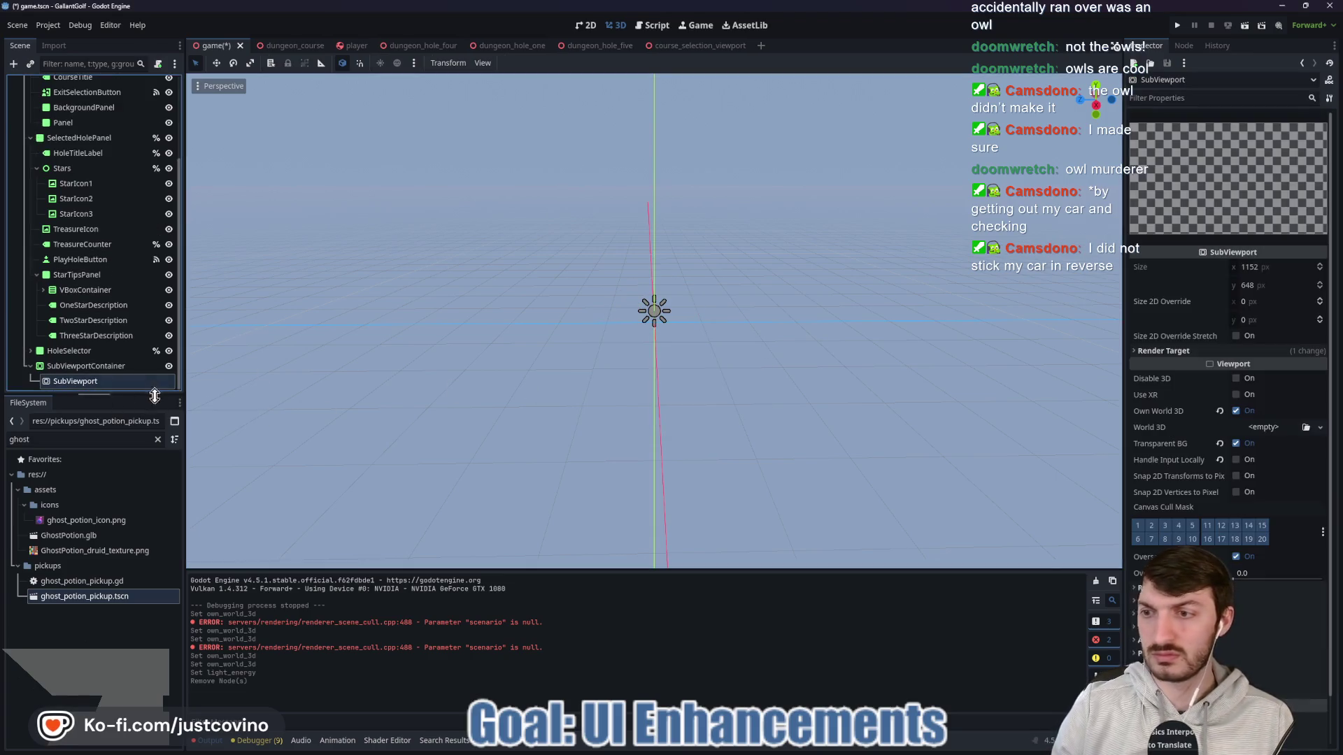
key("ctrl+shift+o")
type("course")
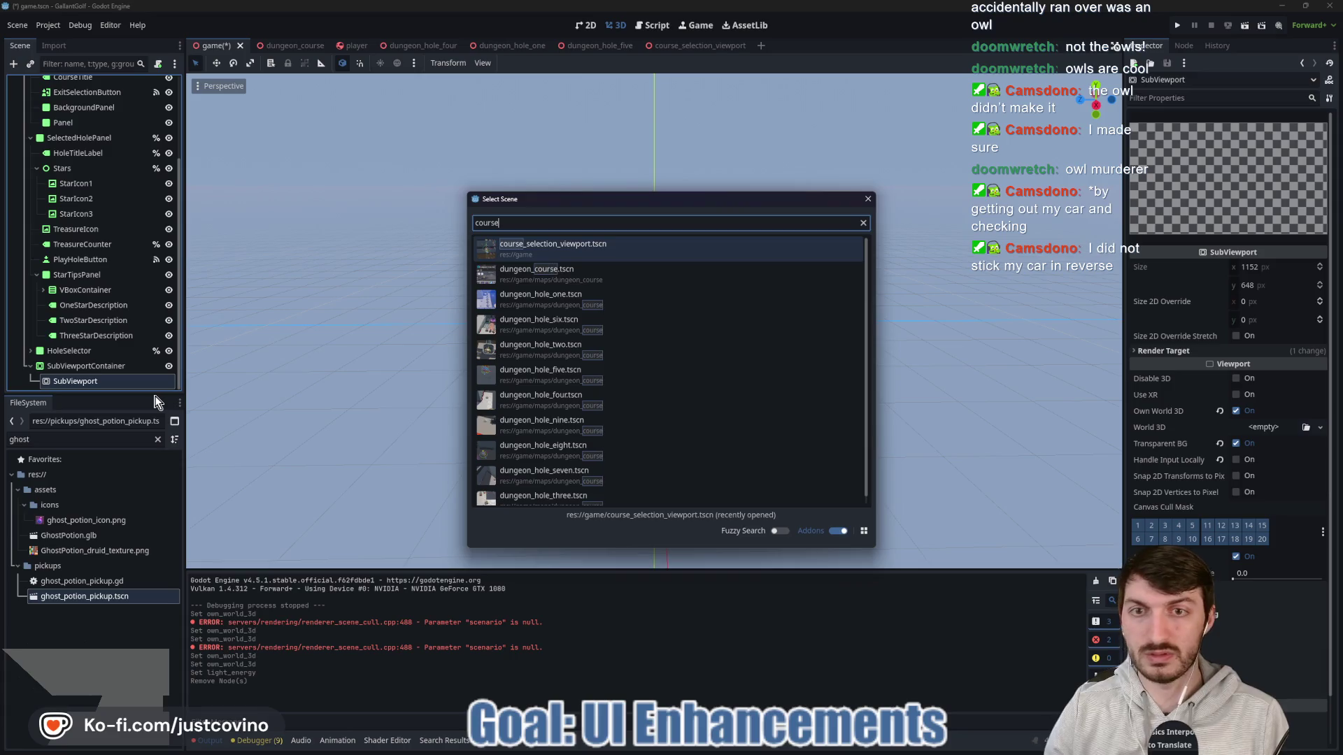
left_click(651, 248)
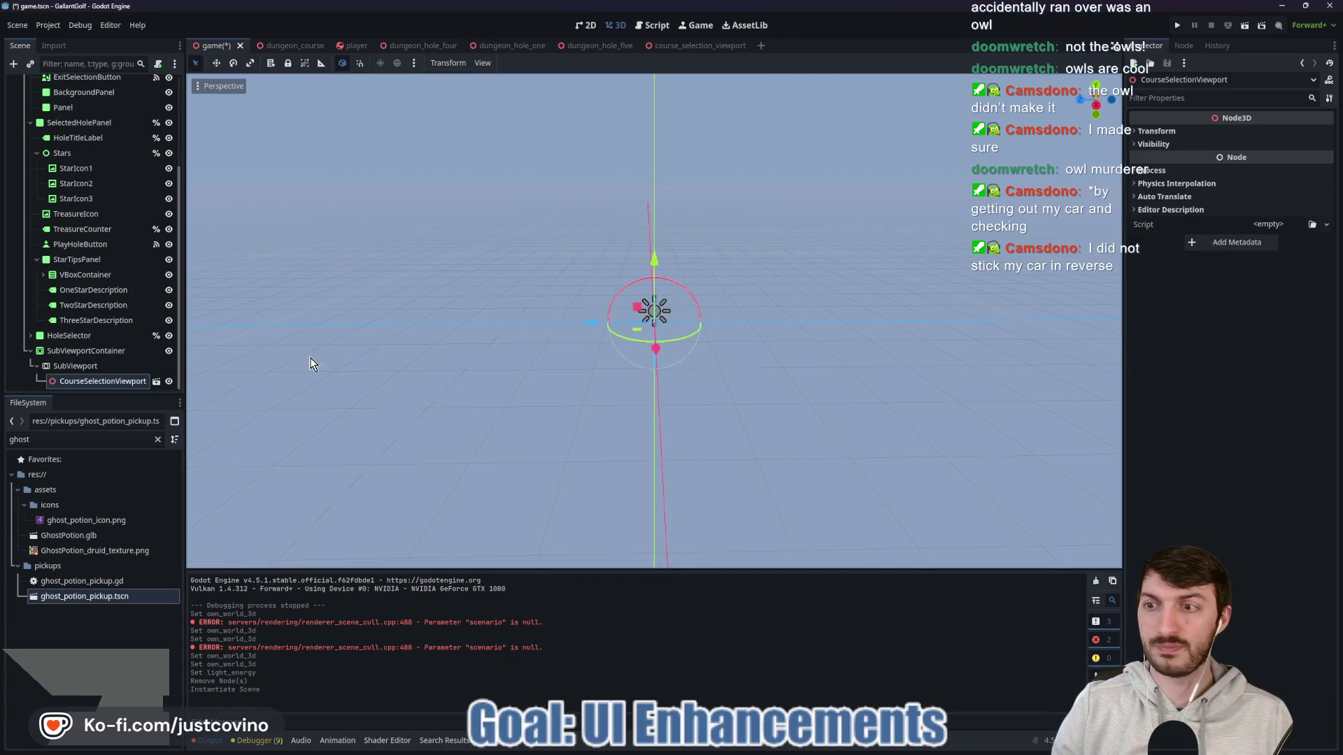
left_click(78, 351)
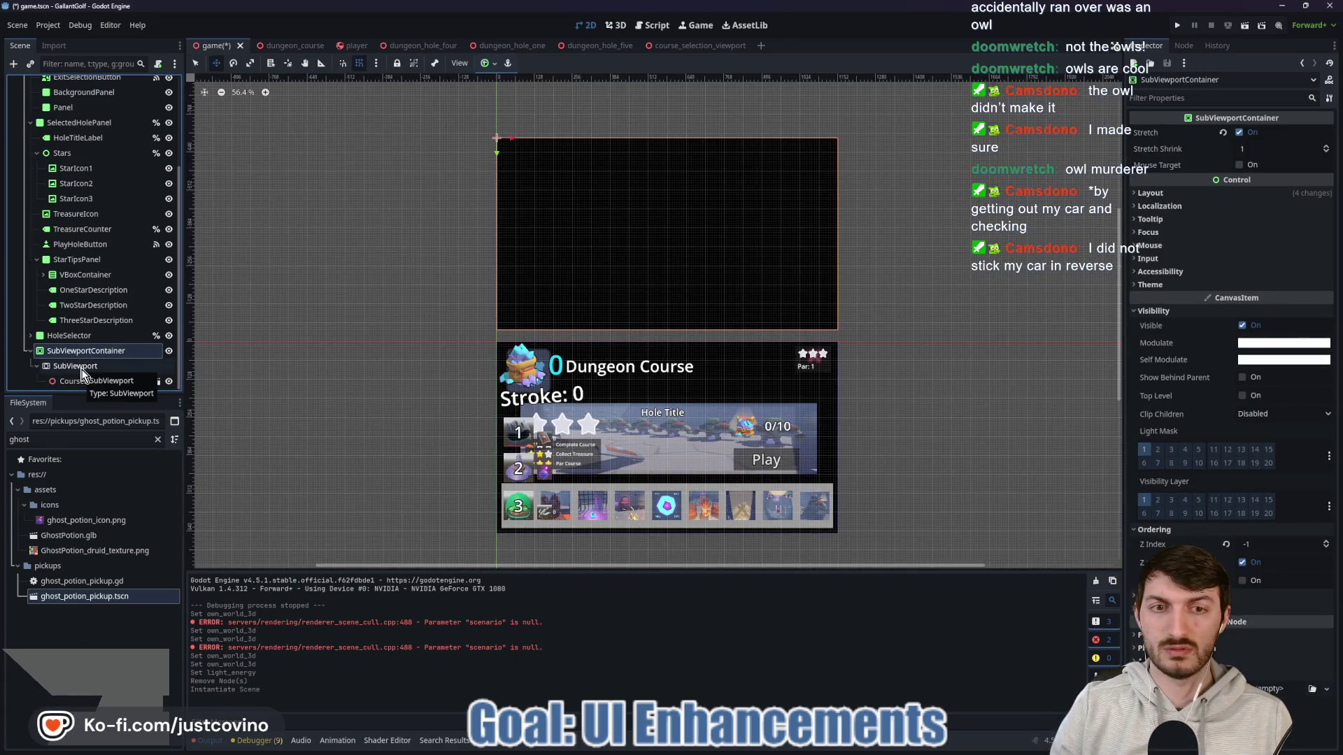
Step: Turn off the SubViewport's Own World 3D and Transparent BG, then save the game scene
left_click(76, 367)
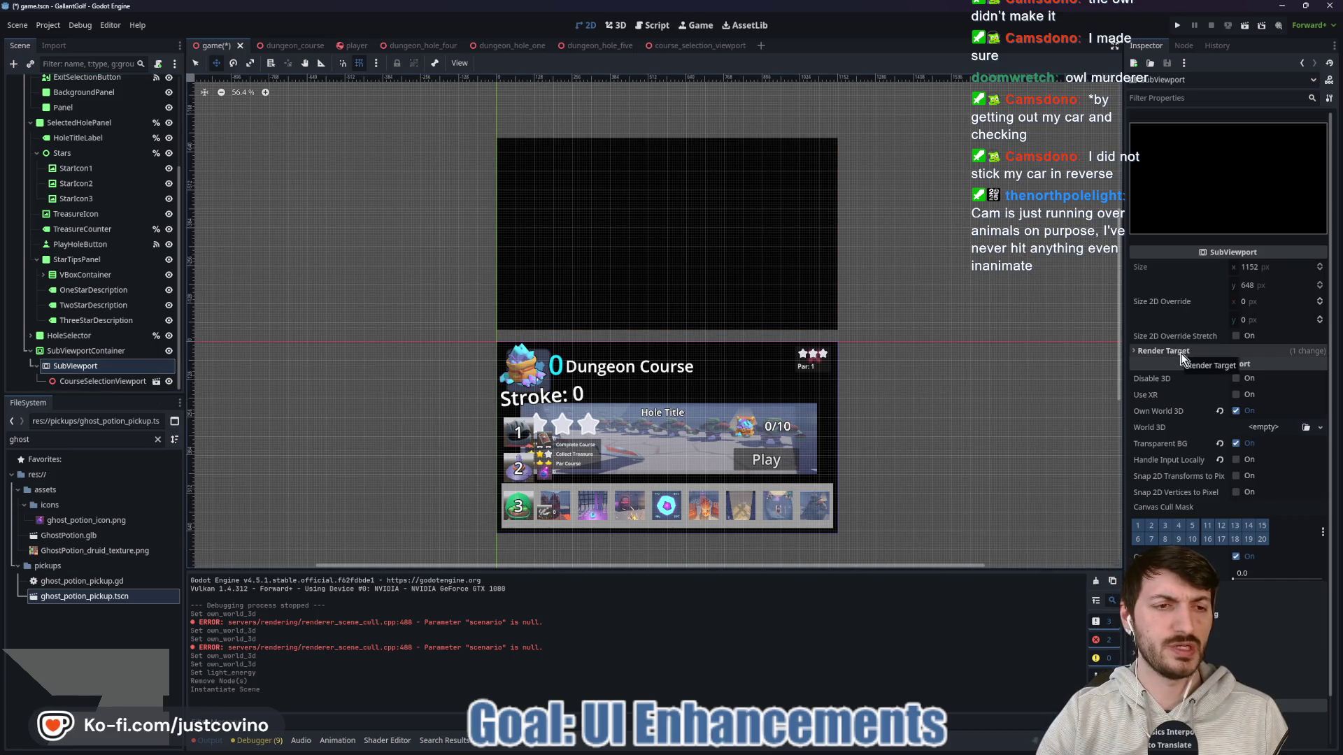
left_click(1235, 412)
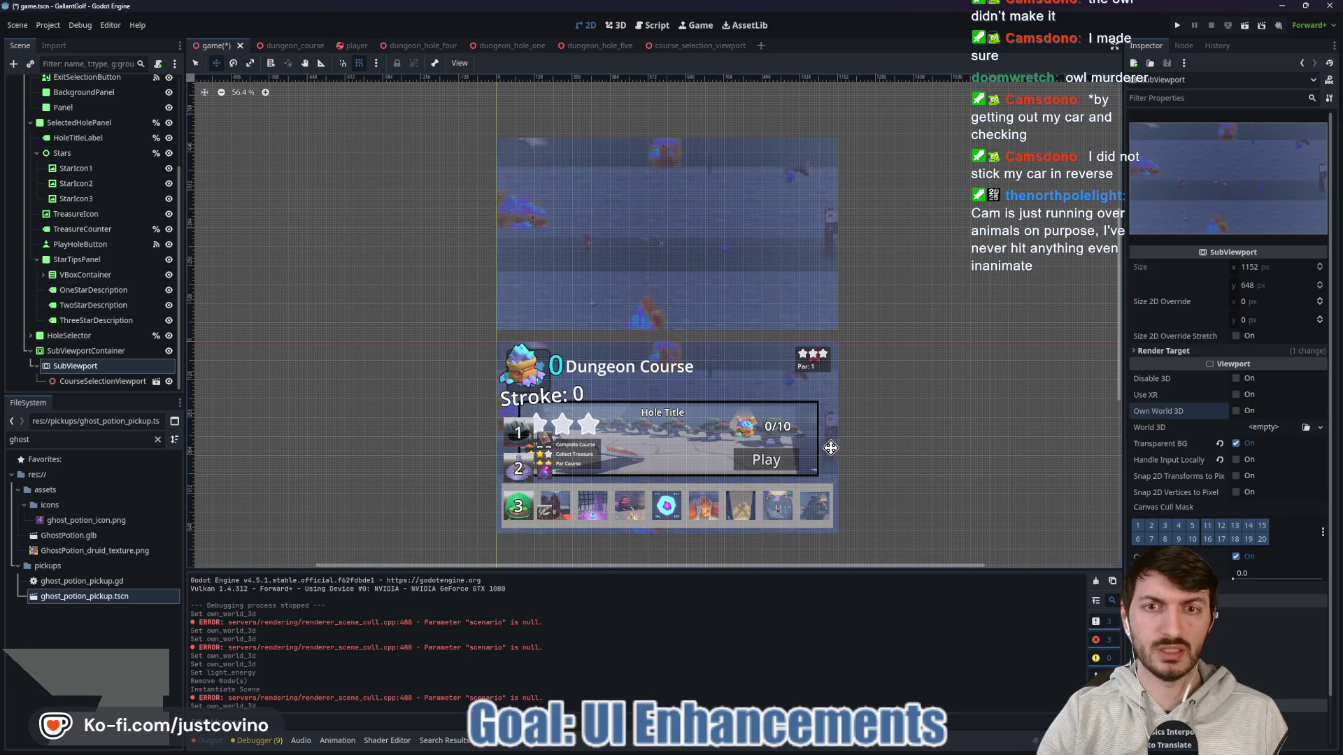
left_click(1236, 444)
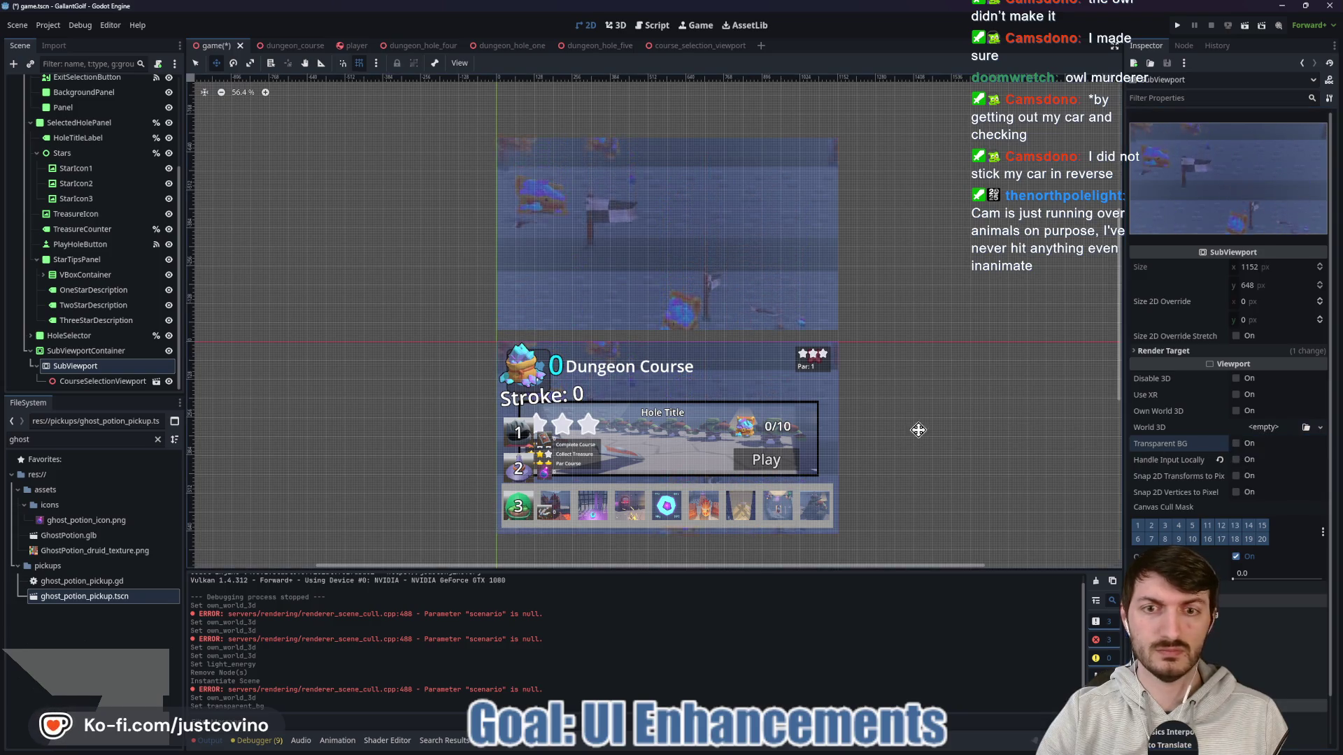
key("ctrl+s")
Step: Switch to the 3D view and frame the Game root node
left_click(614, 25)
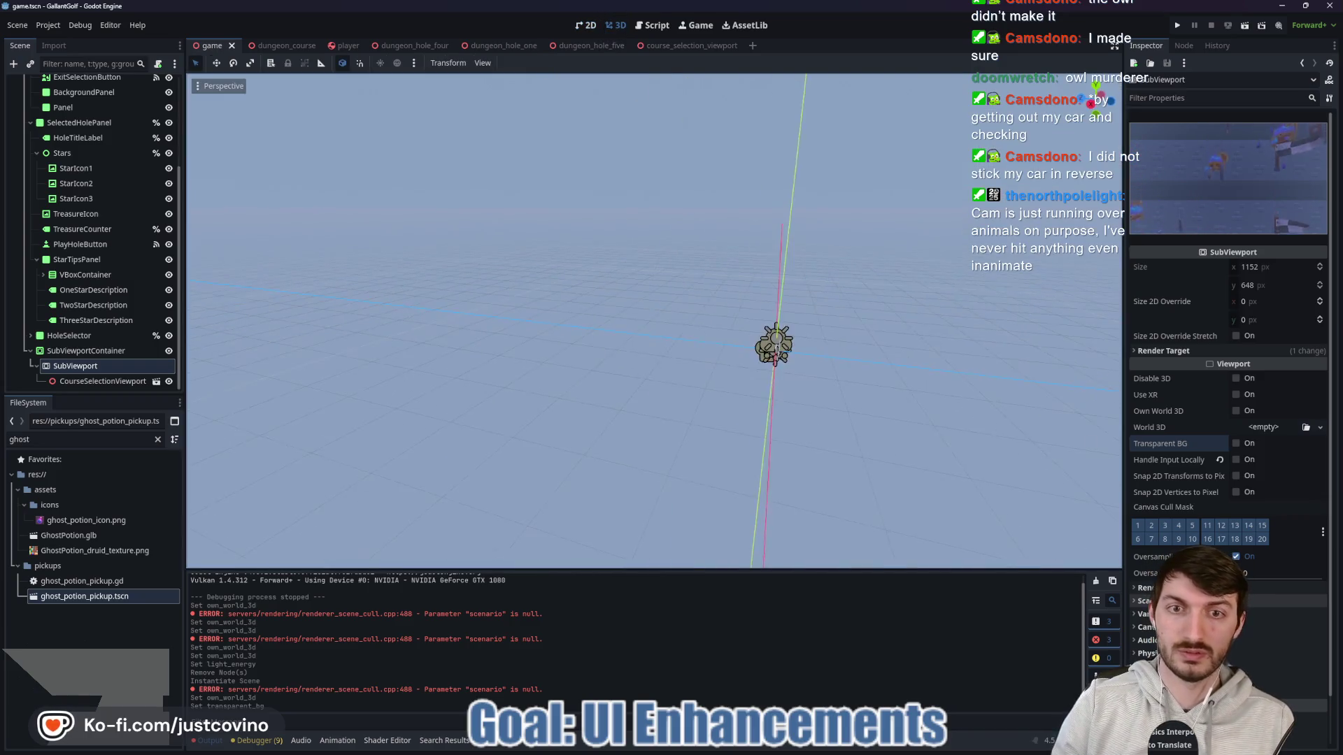
scroll(98, 122, "up", 5)
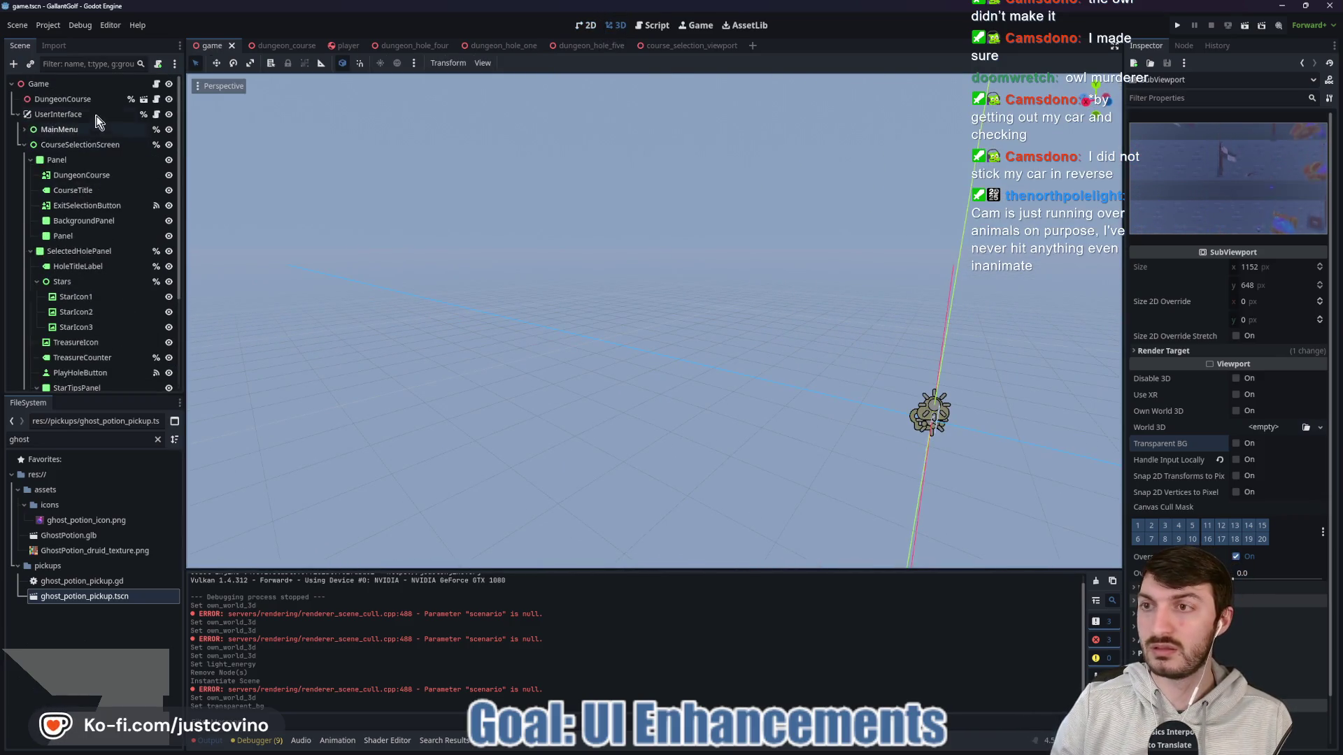
left_click(77, 84)
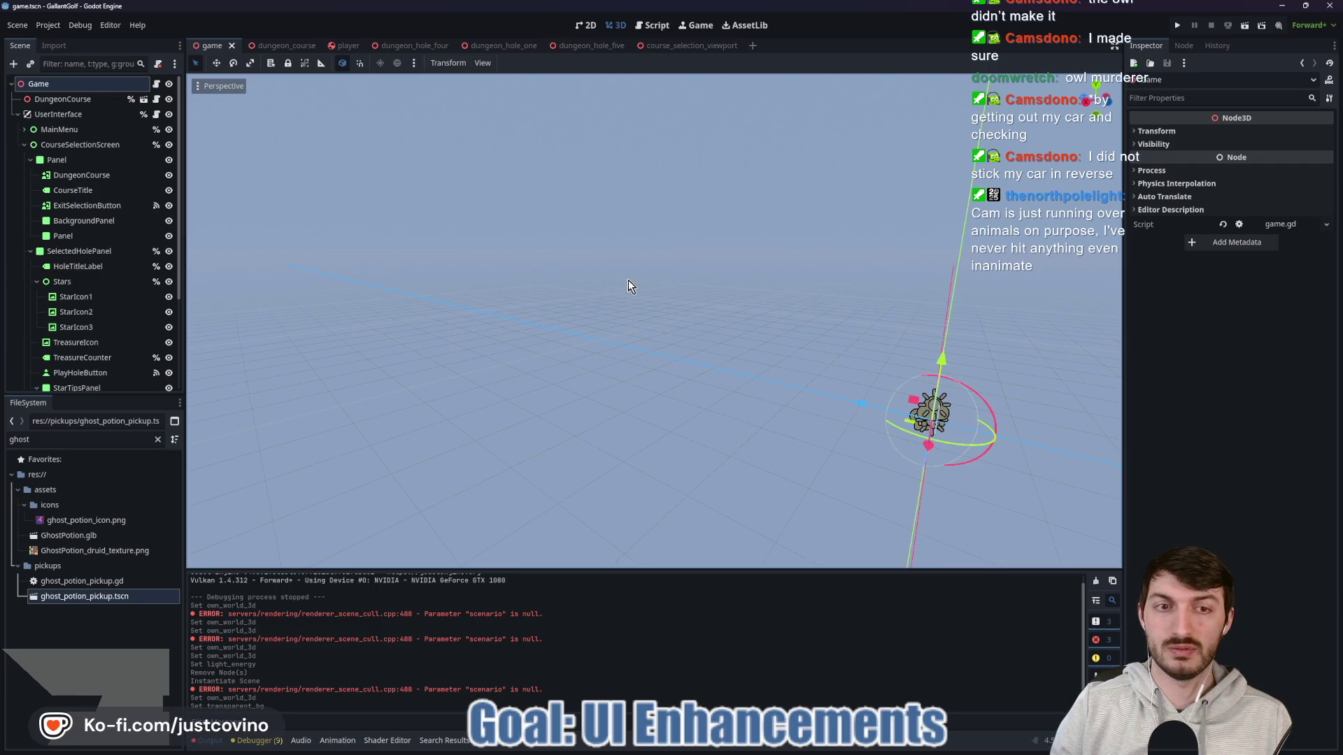
key("f")
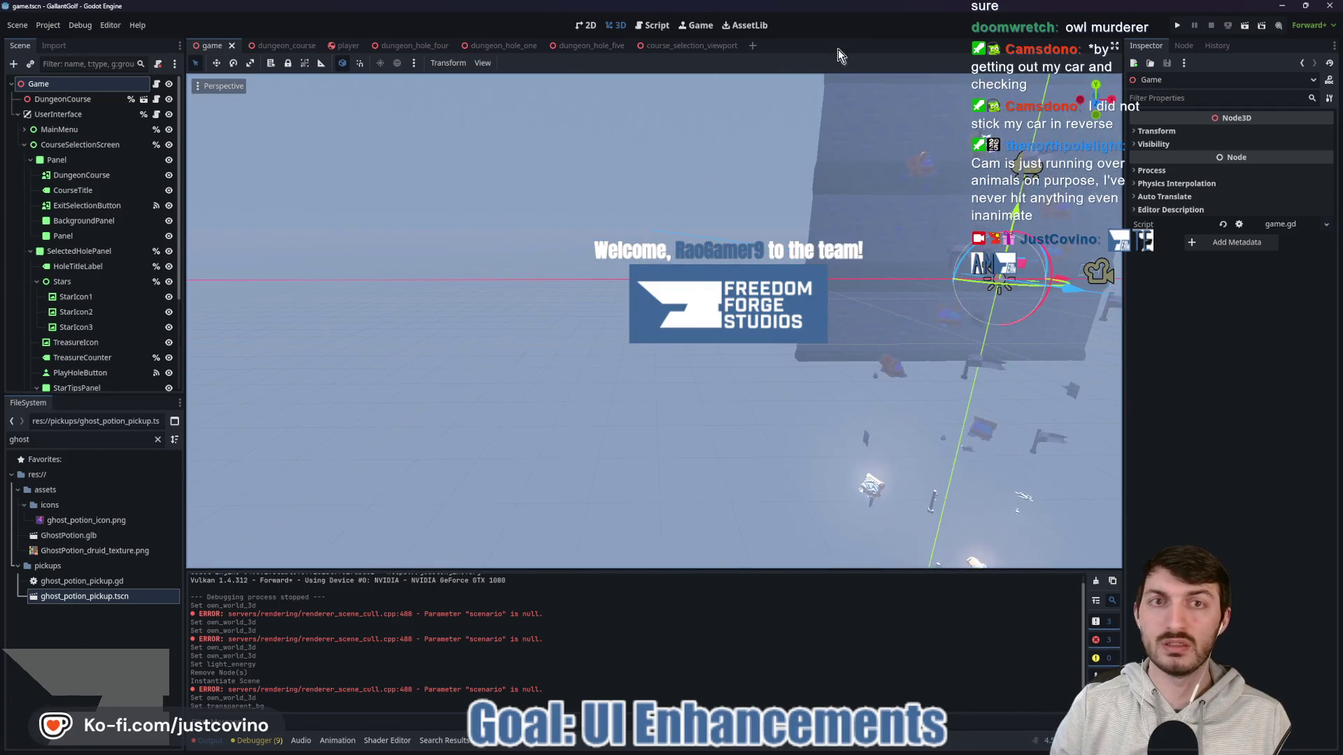
Step: Reset the course_selection_viewport light energy to 1.0 and save that scene
left_click(678, 45)
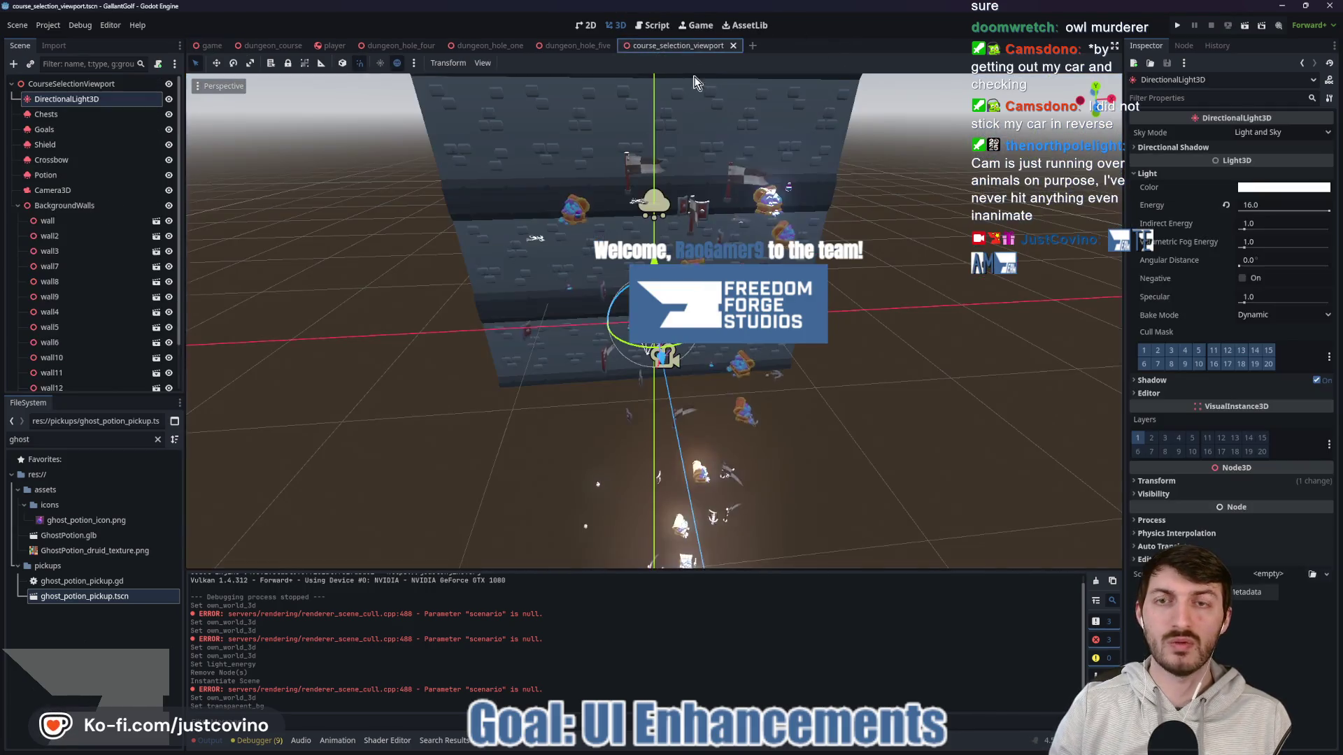
left_click(1226, 203)
key("ctrl+s")
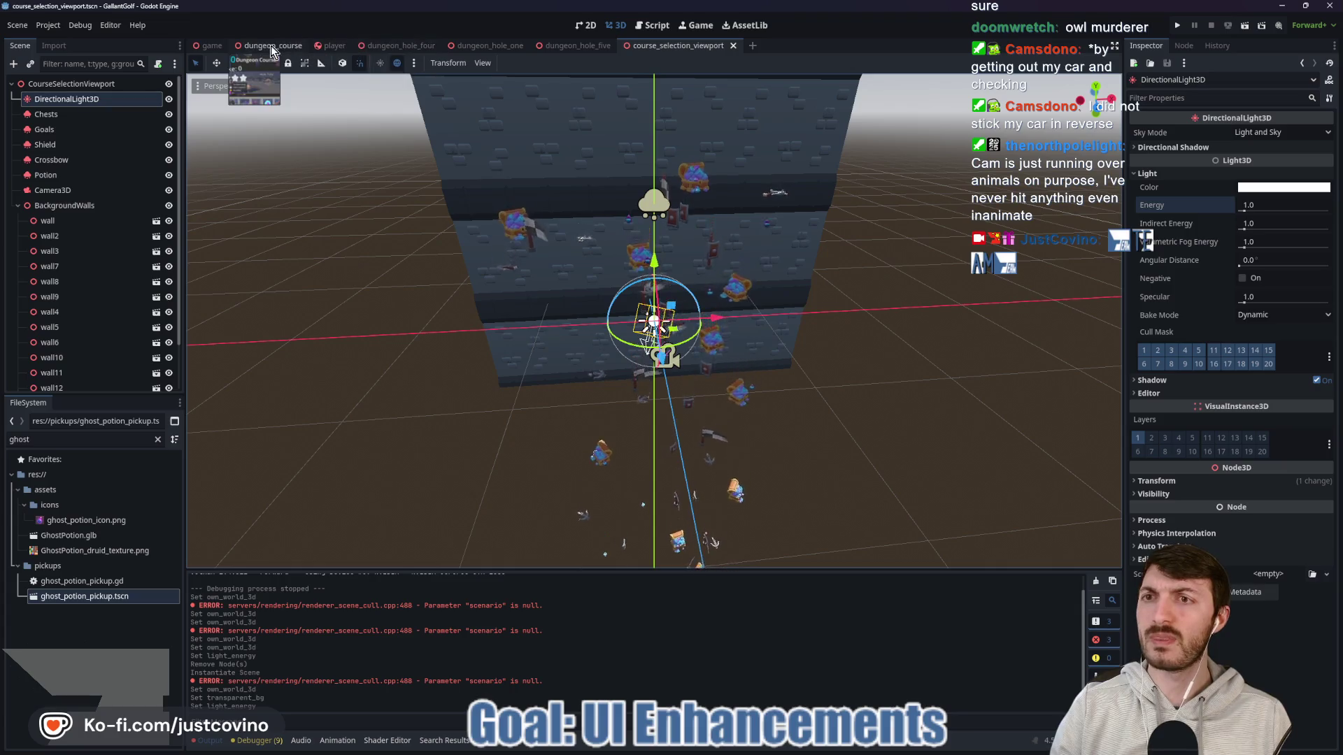
Step: Return to the game scene's 2D layout, scrolling the Scene dock to SubViewportContainer
key("ctrl+Tab")
left_click(588, 28)
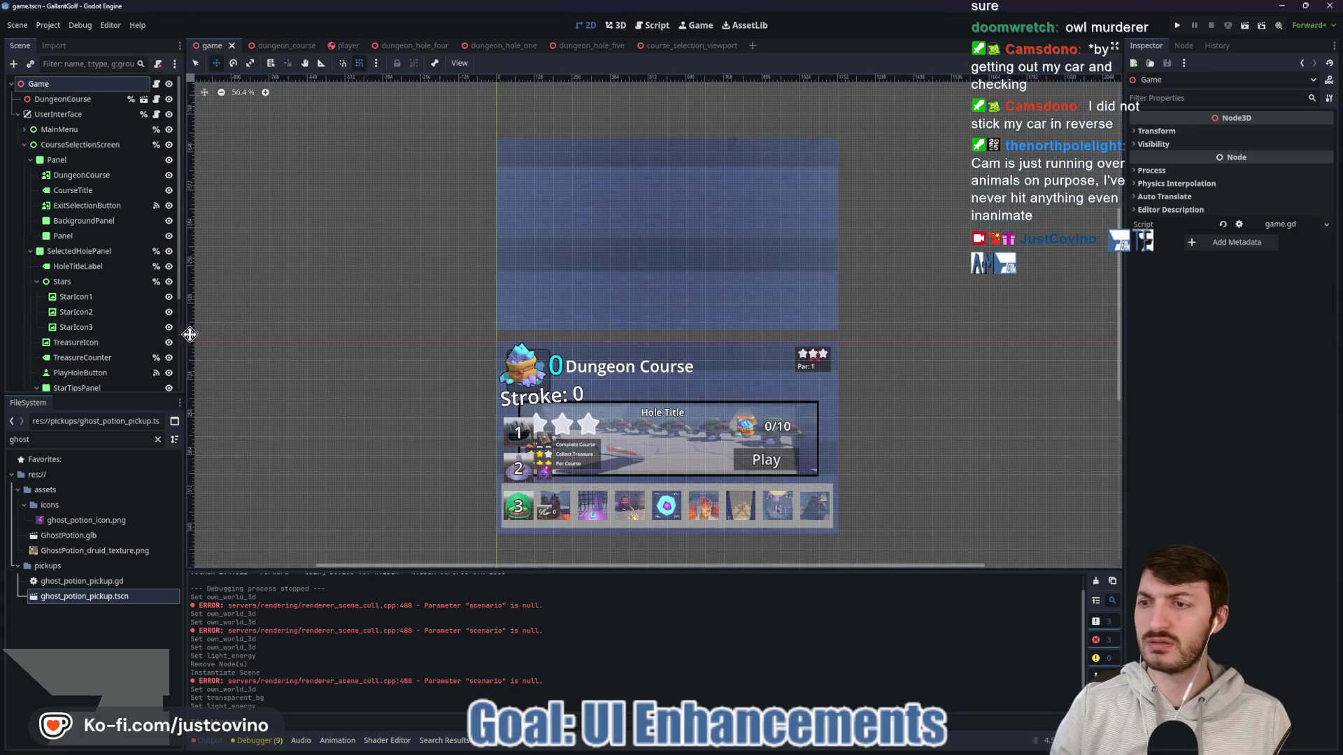
scroll(82, 358, "down", 5)
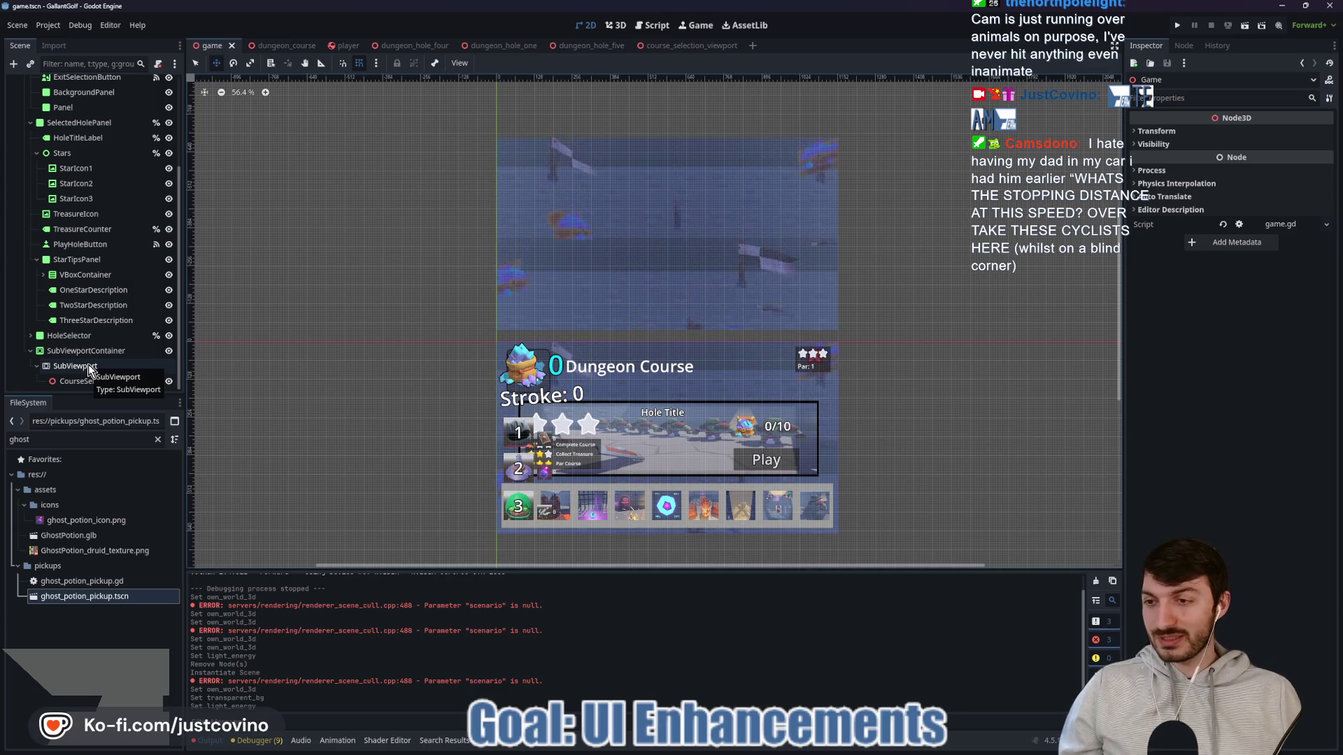
Step: Toggle the SubViewport's Own World 3D on then off, then open the course_selection_viewport scene
left_click(75, 366)
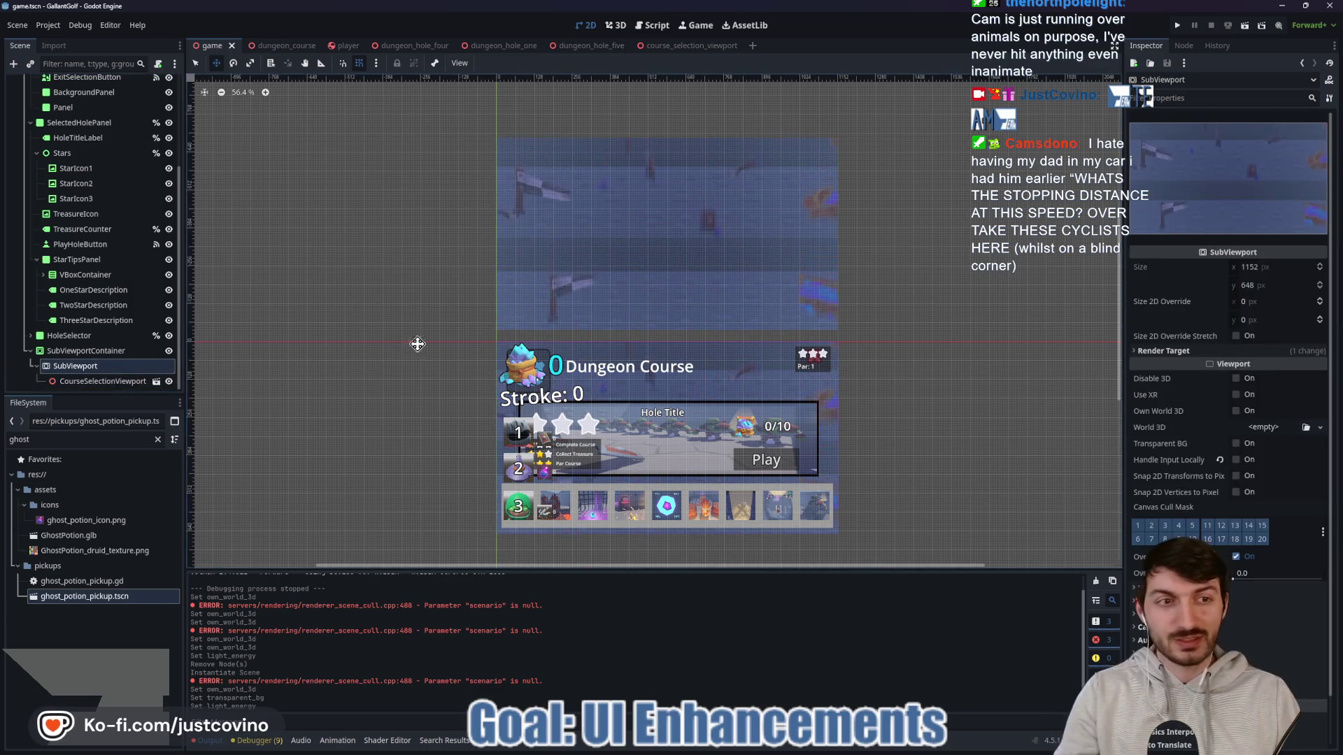
left_click(1231, 351)
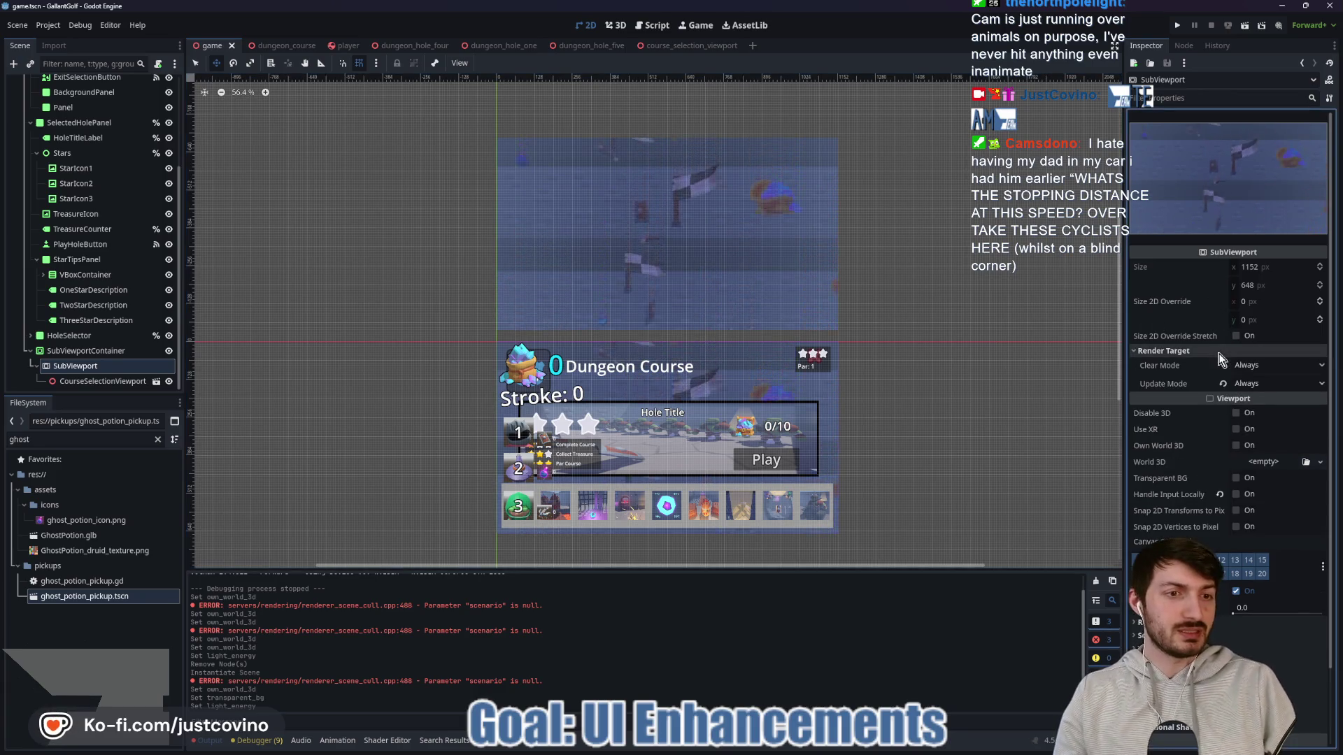
left_click(1215, 352)
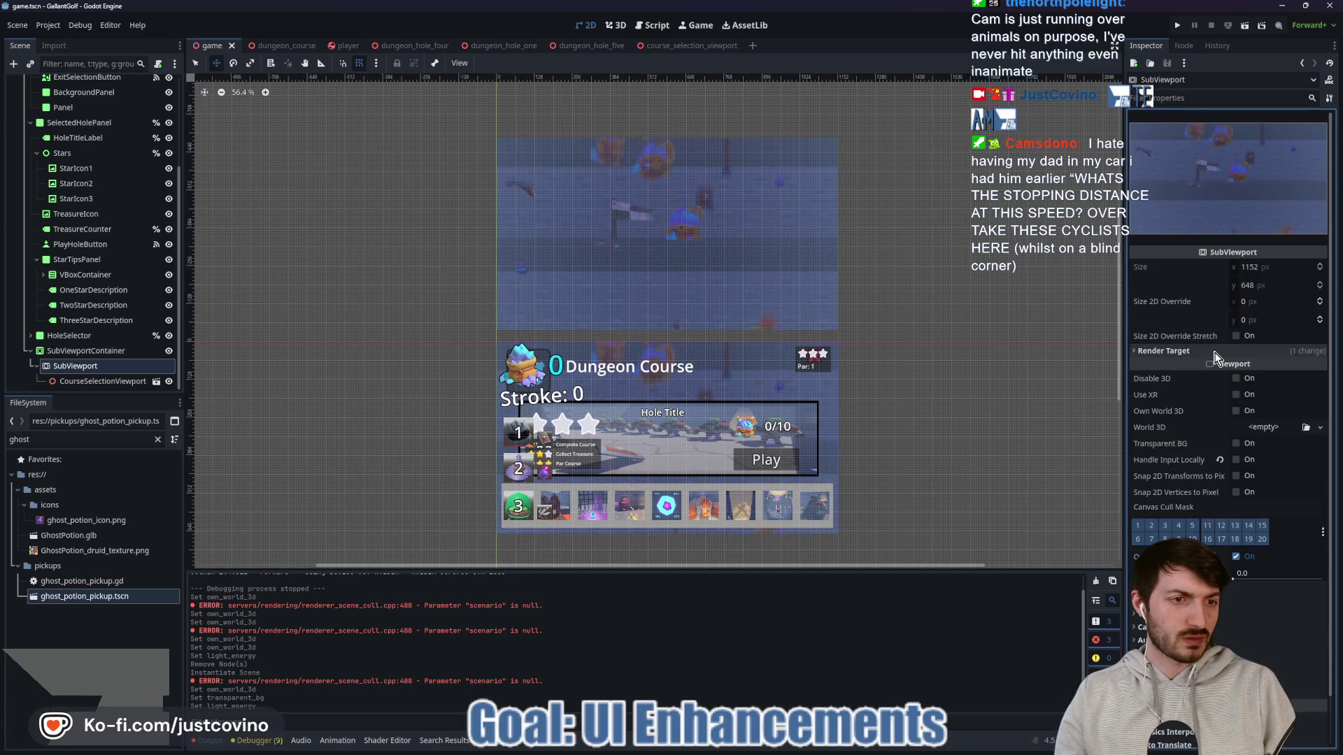
left_click(1237, 411)
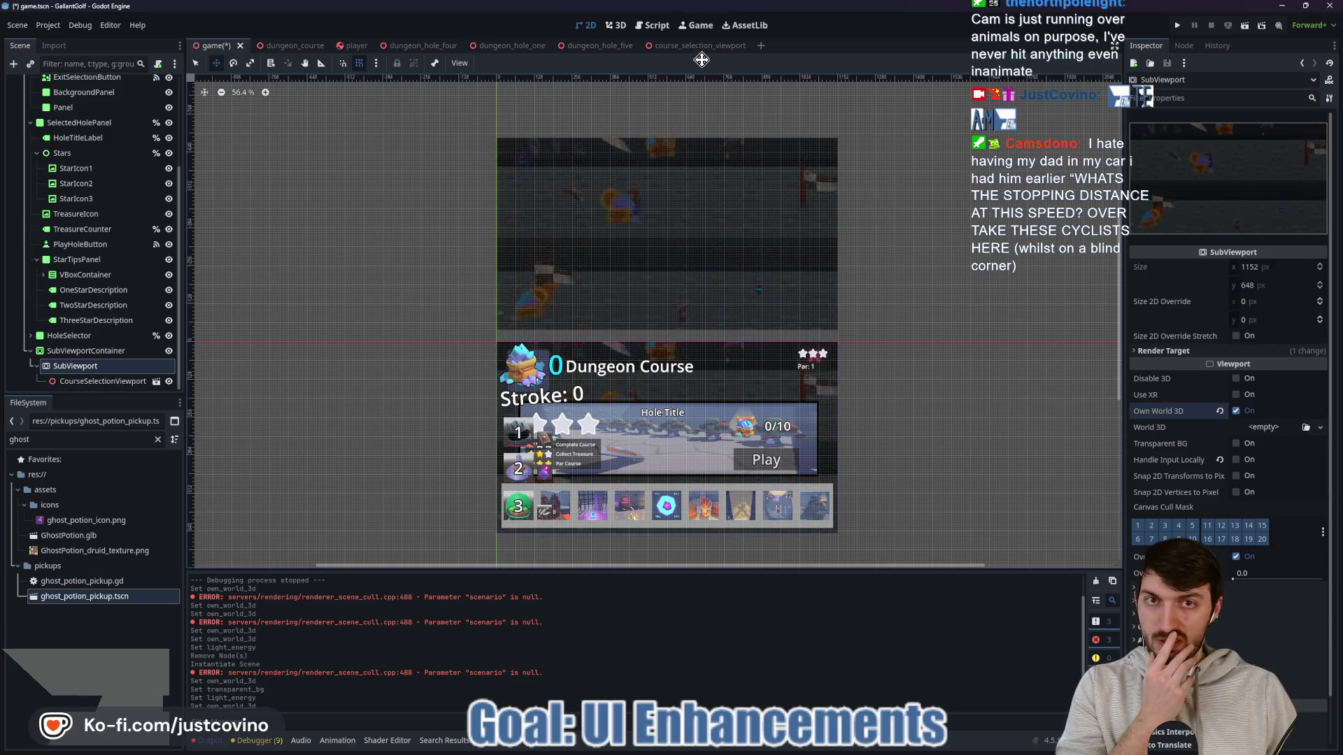
left_click(1235, 411)
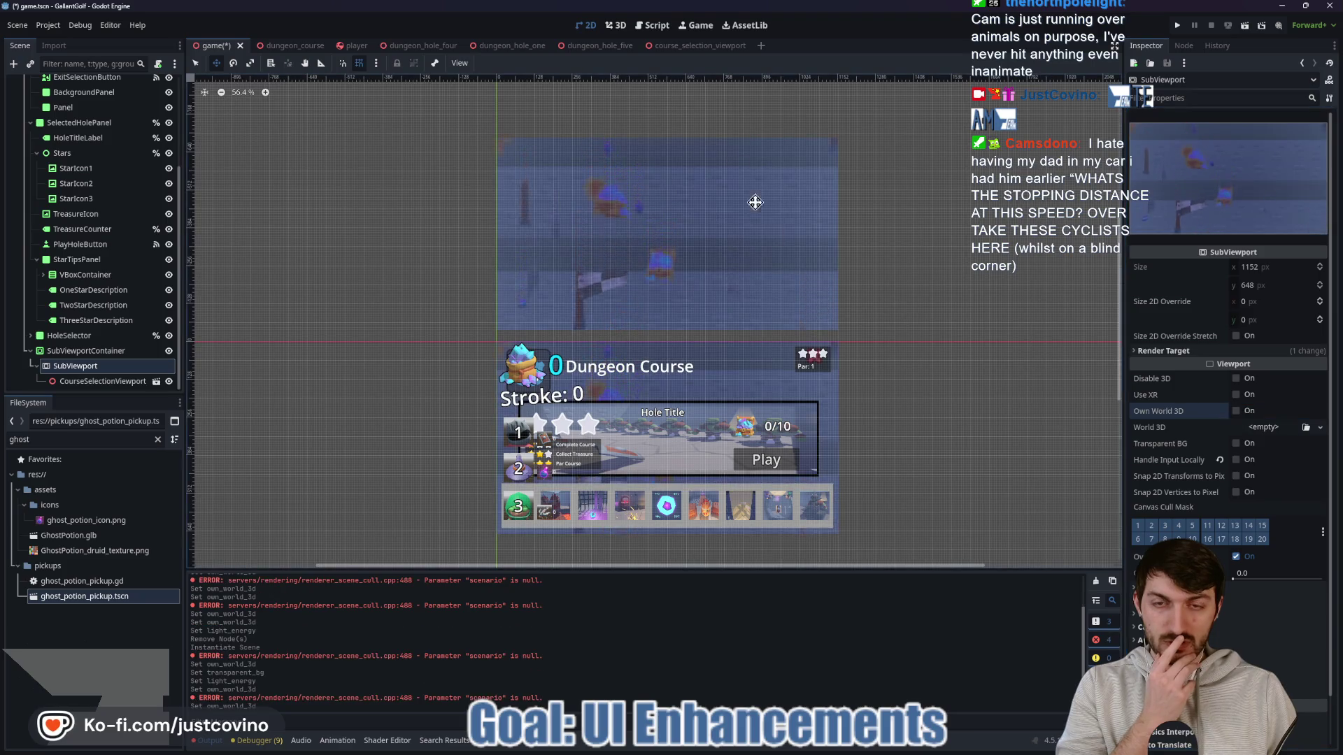
left_click(703, 49)
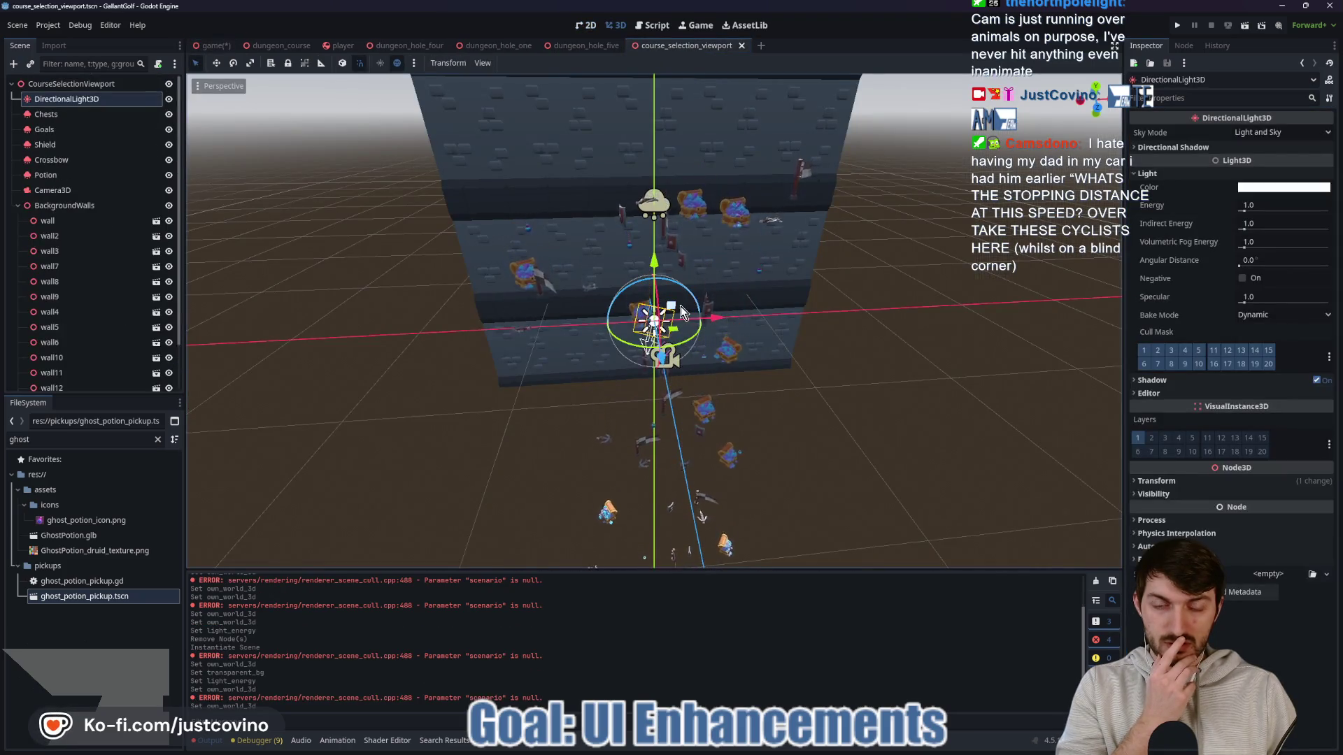
Step: Copy the WorldEnvironment node from the dungeon_course scene
left_click(278, 46)
double_click(66, 99)
right_click(66, 98)
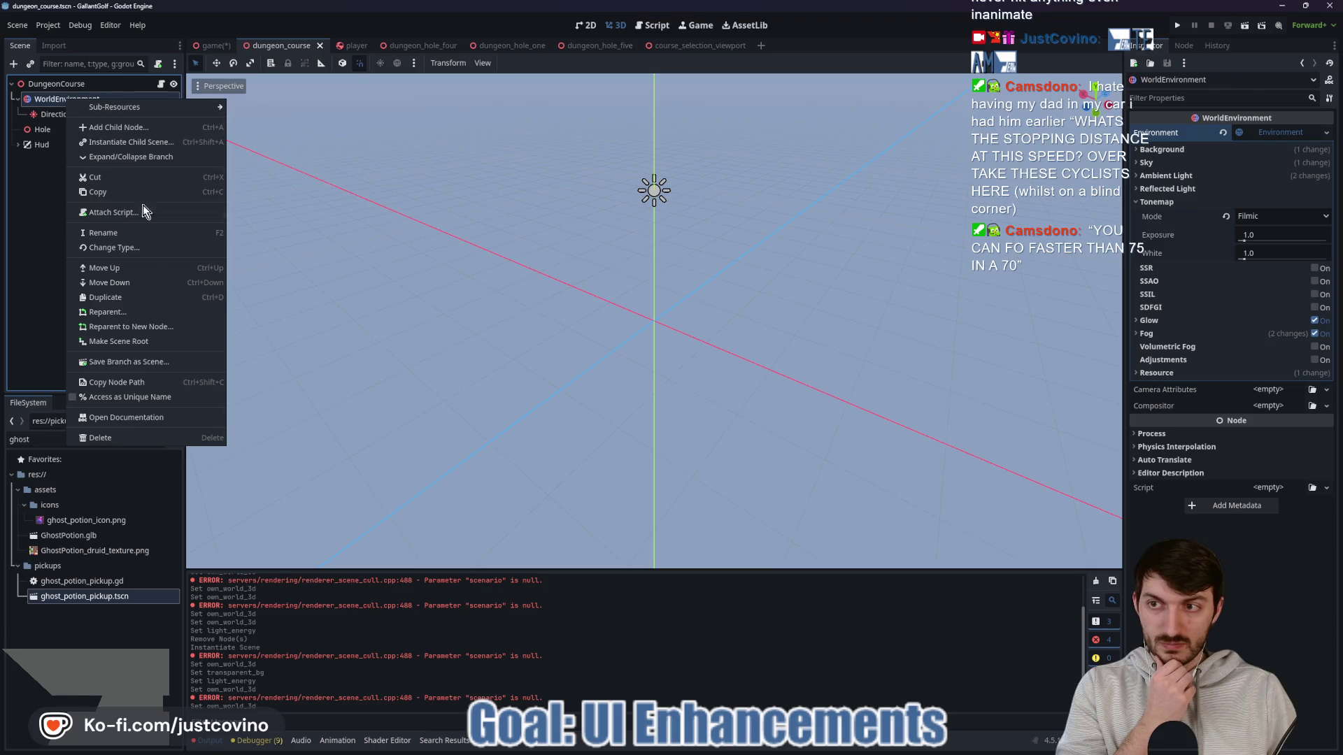
left_click(38, 104)
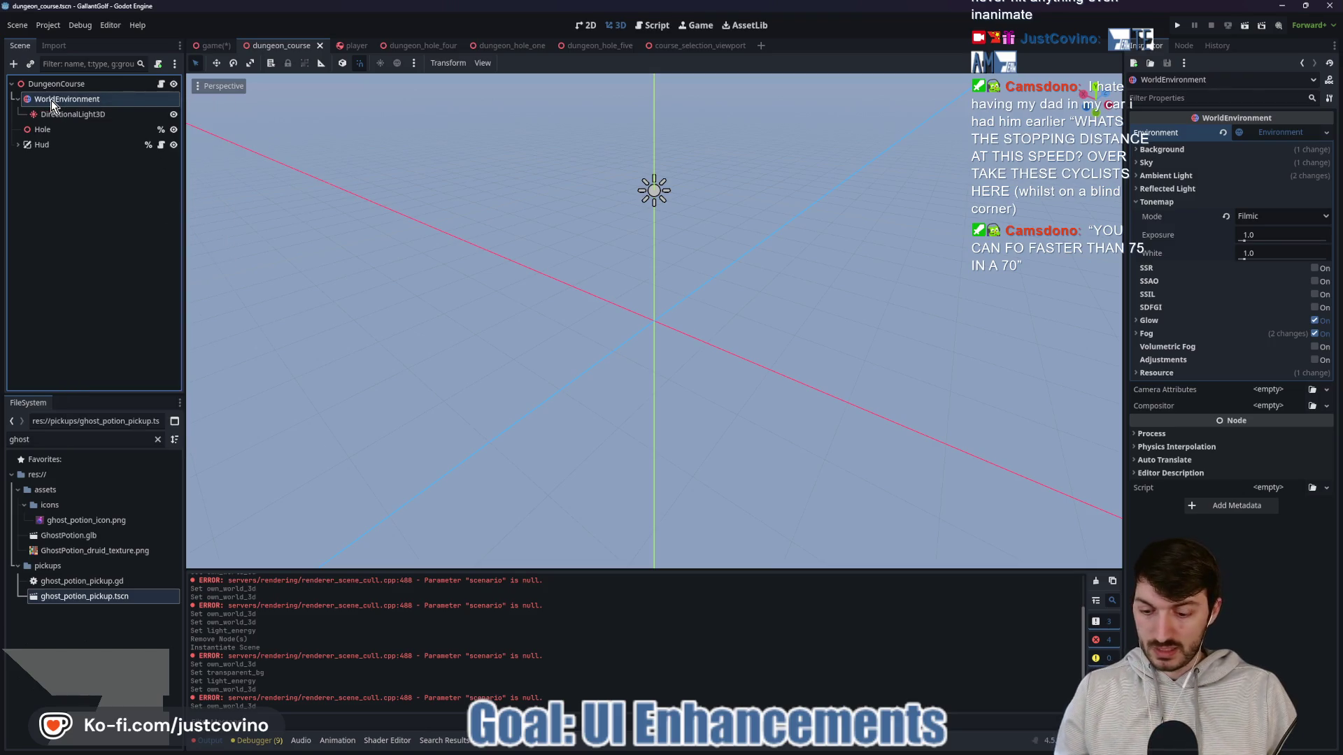
Step: In course_selection_viewport, replace DirectionalLight3D with the pasted WorldEnvironment, save, and return to the game scene
left_click(691, 45)
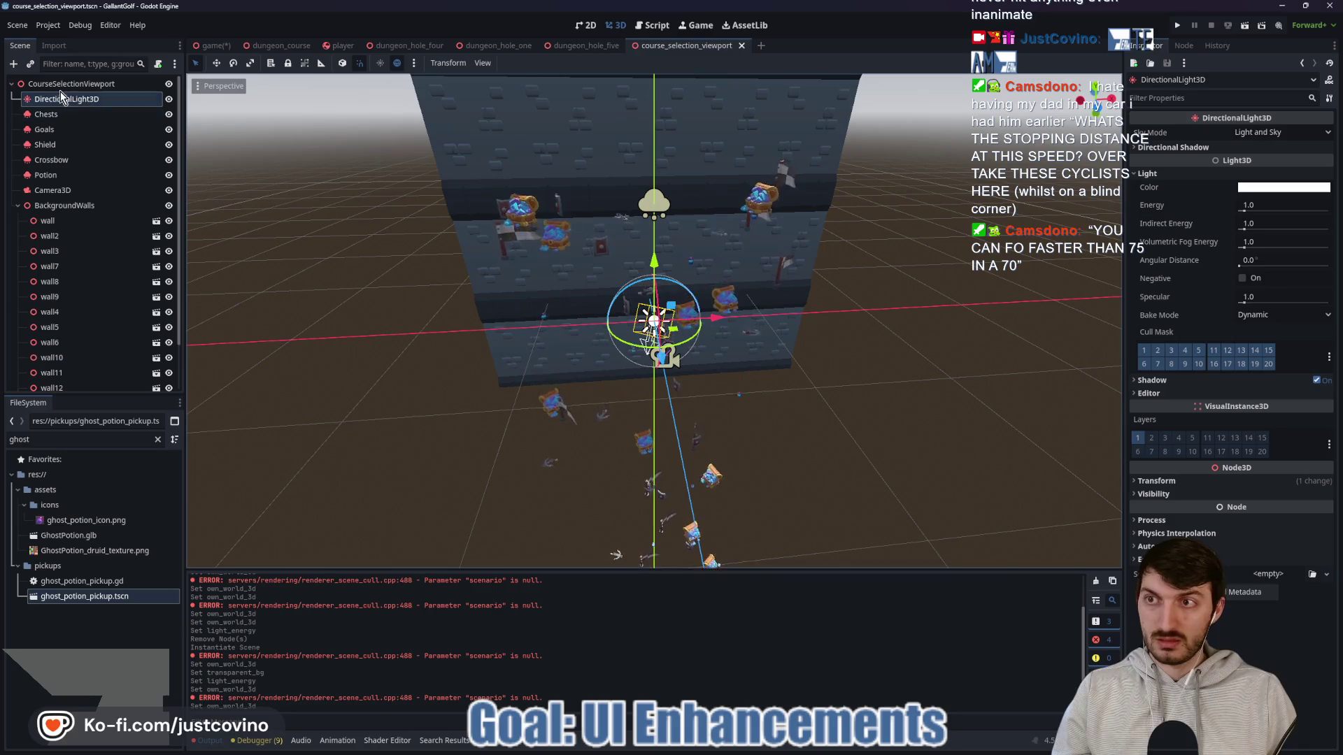
key("Delete")
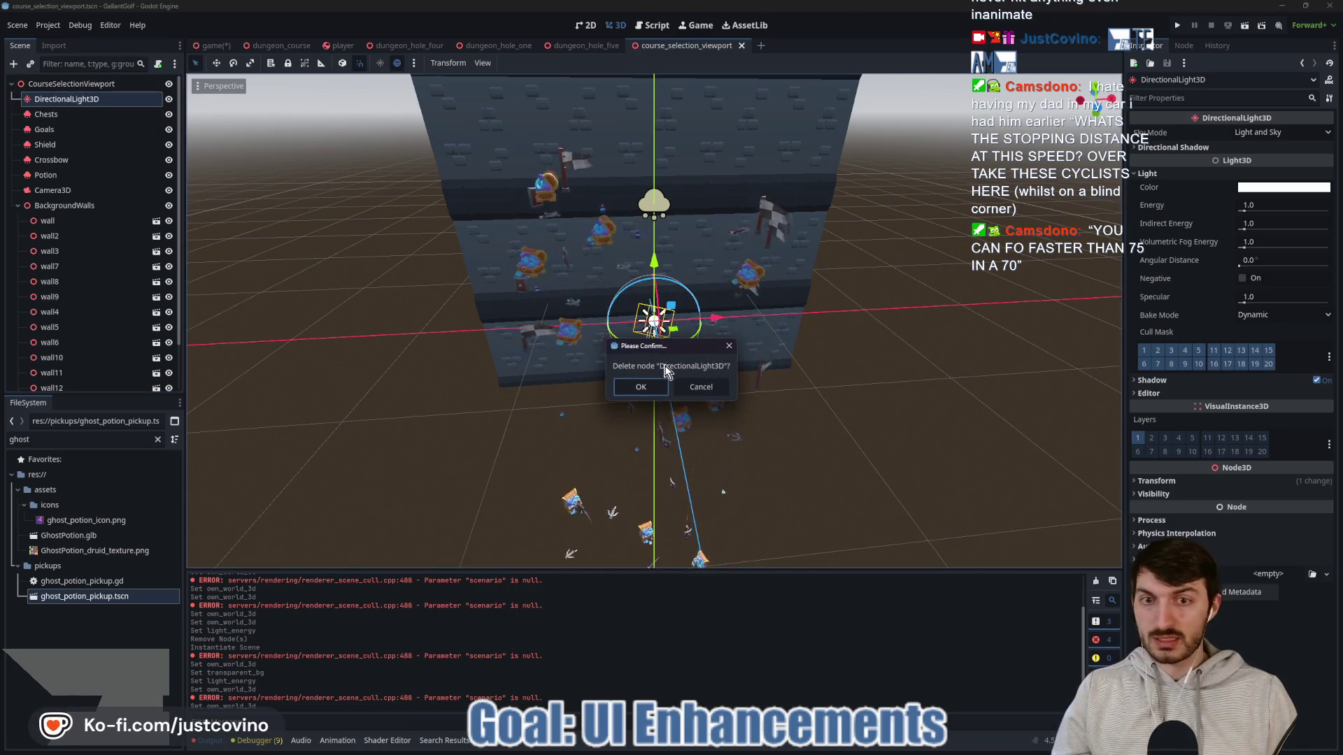
key("Return")
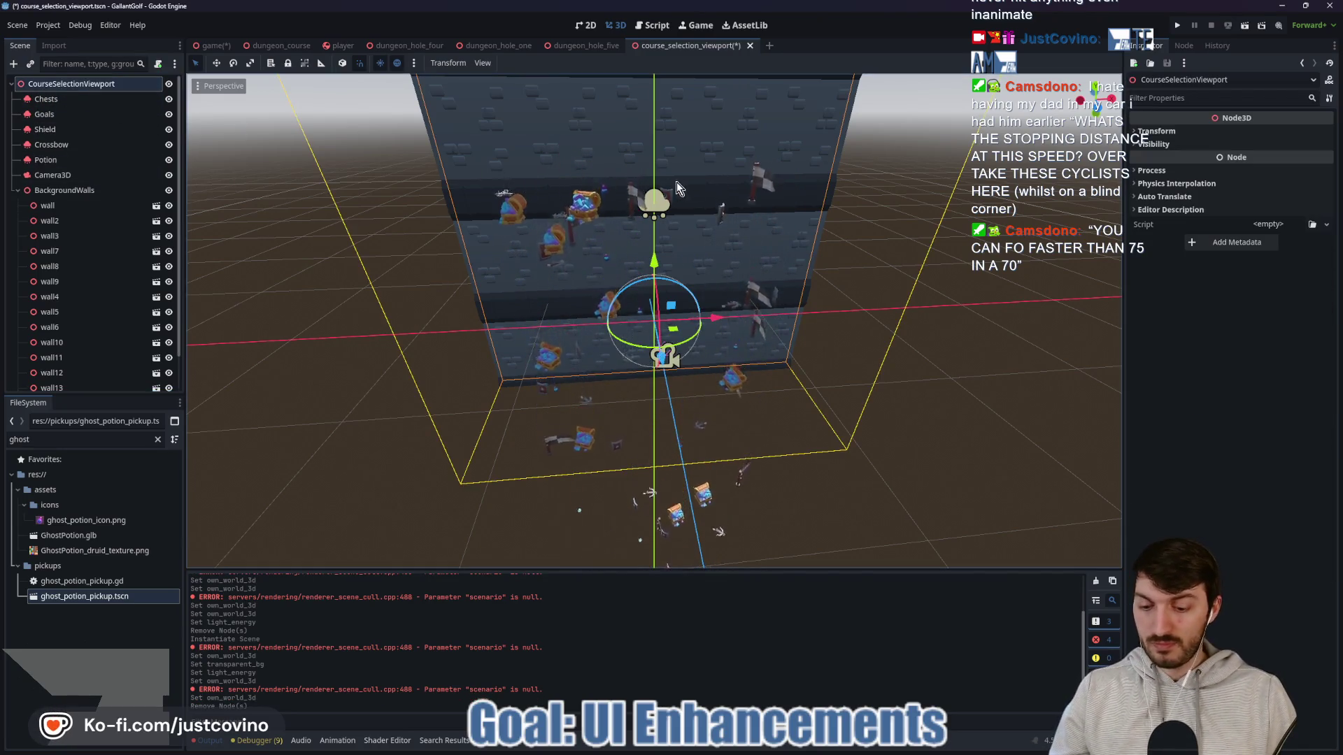
key("ctrl+v")
key("ctrl+s")
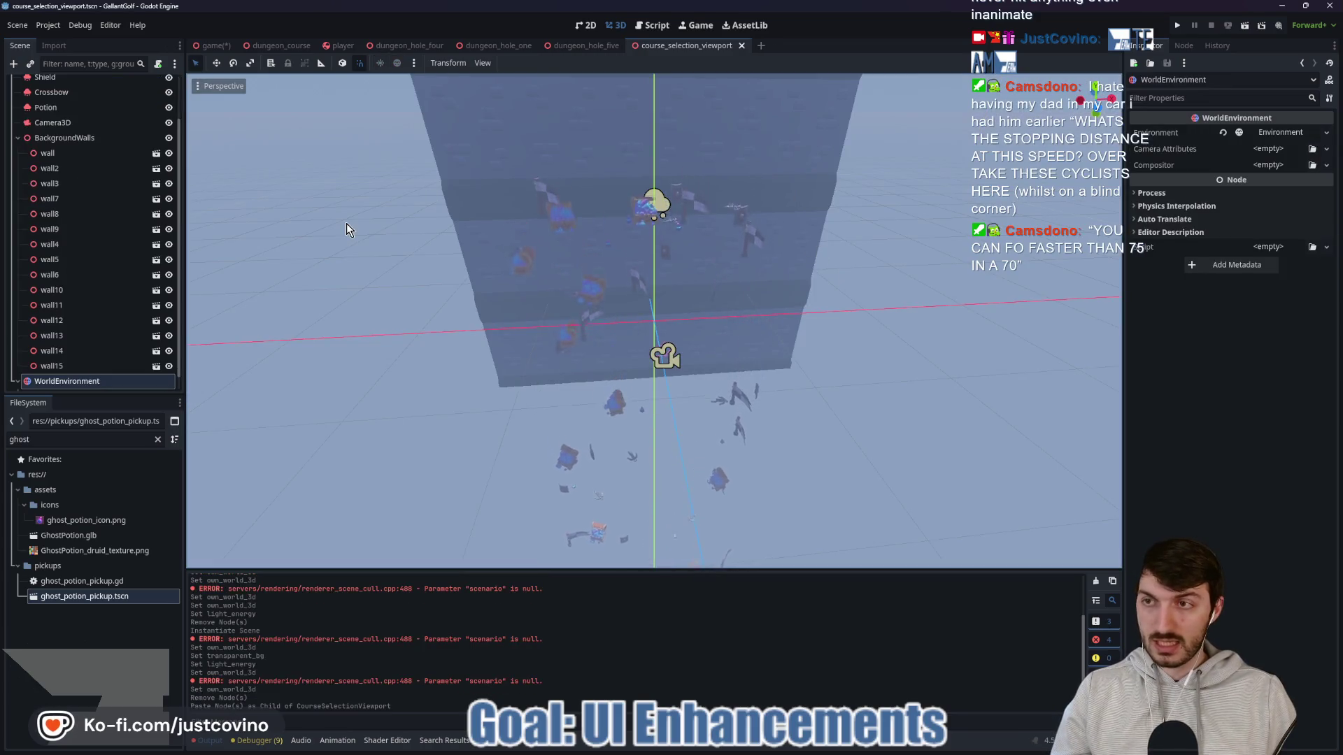
left_click(213, 45)
left_click(585, 26)
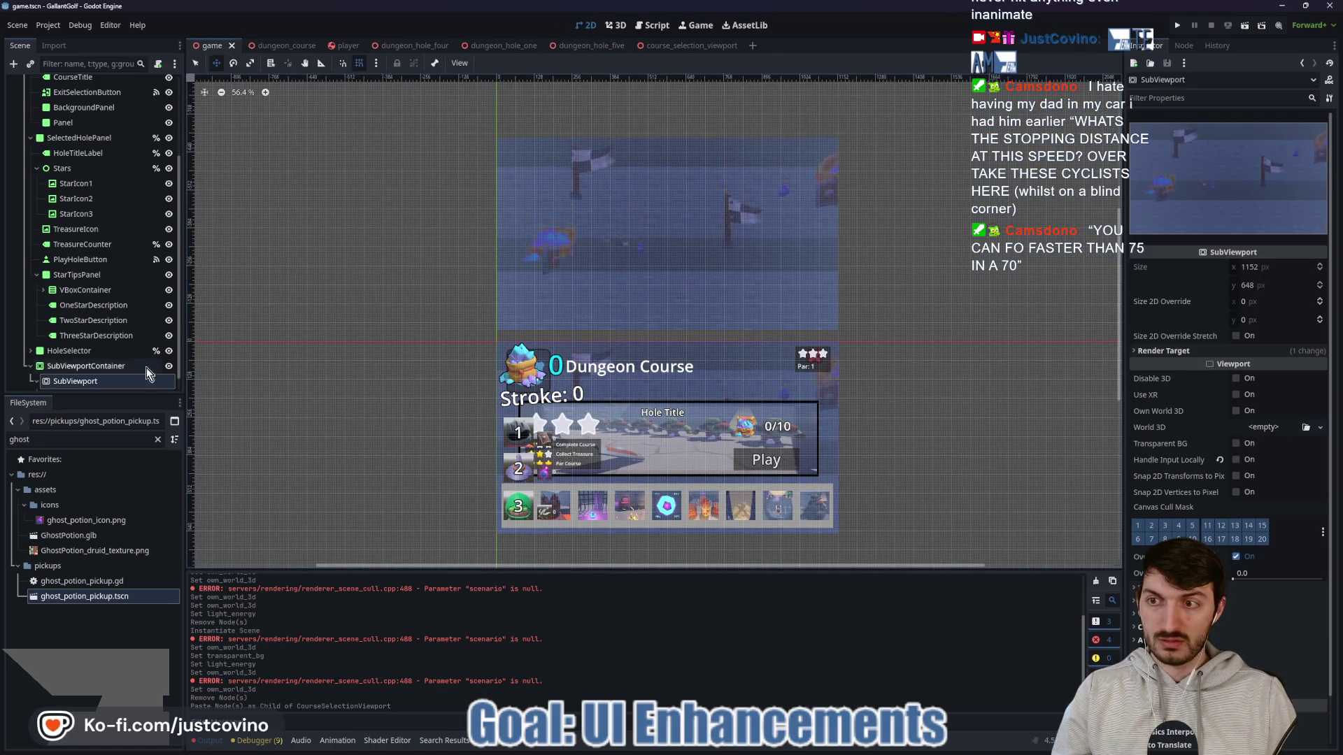
Step: Enable Own World 3D on the SubViewport, save, and test-run the game through the course selection screen
left_click(1236, 412)
key("ctrl+s")
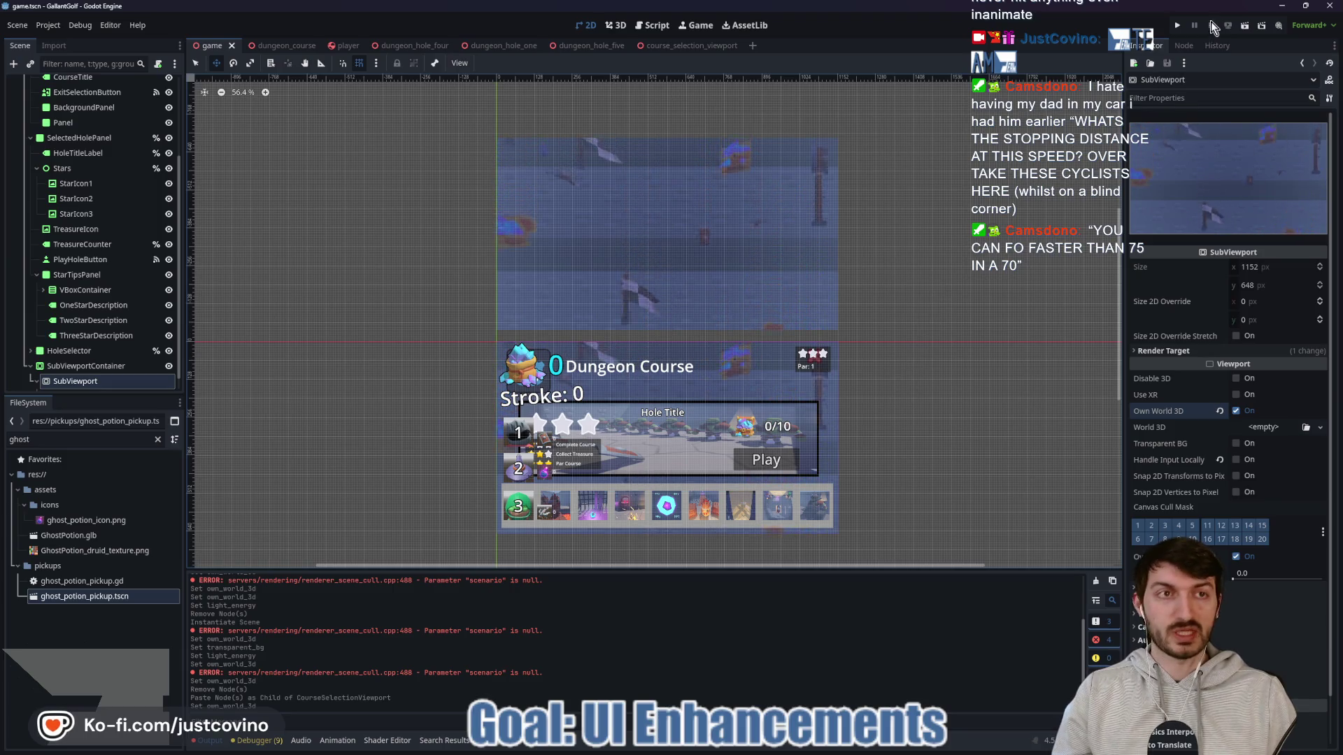
left_click(1179, 25)
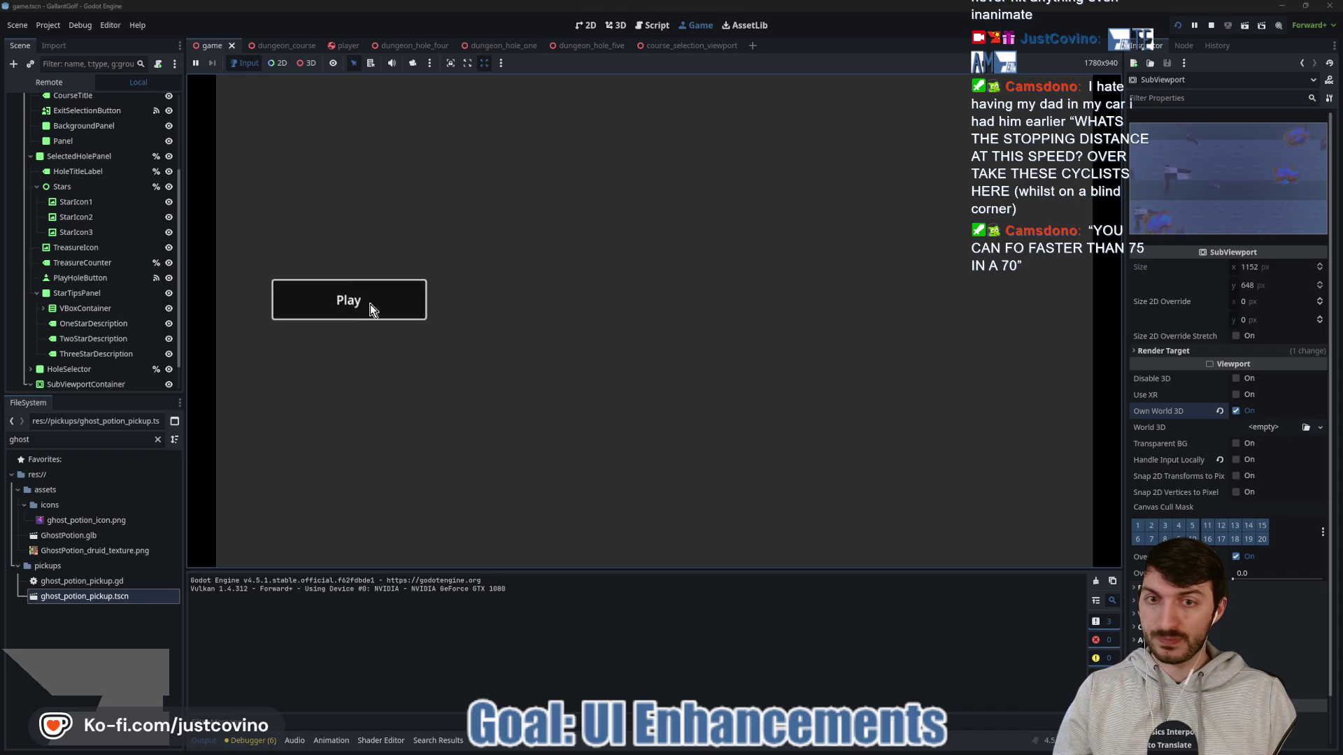
left_click(372, 308)
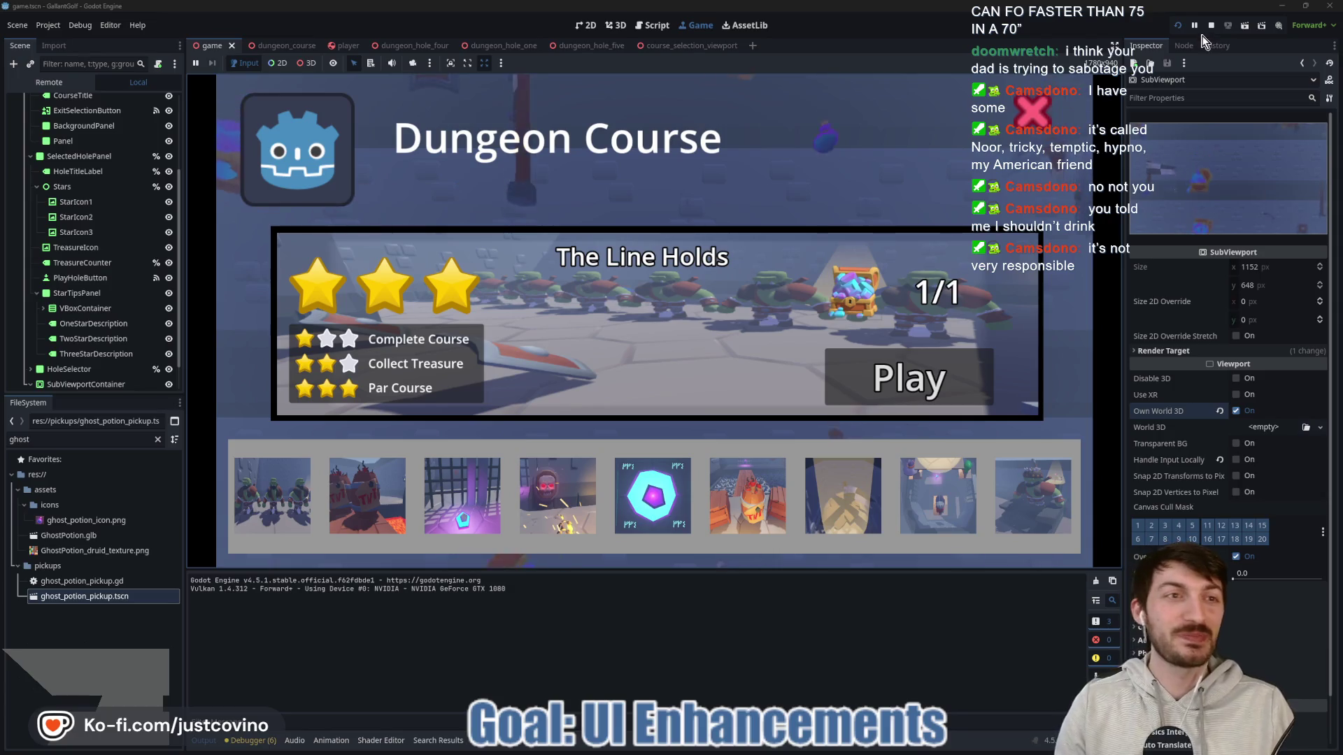
left_click(1210, 25)
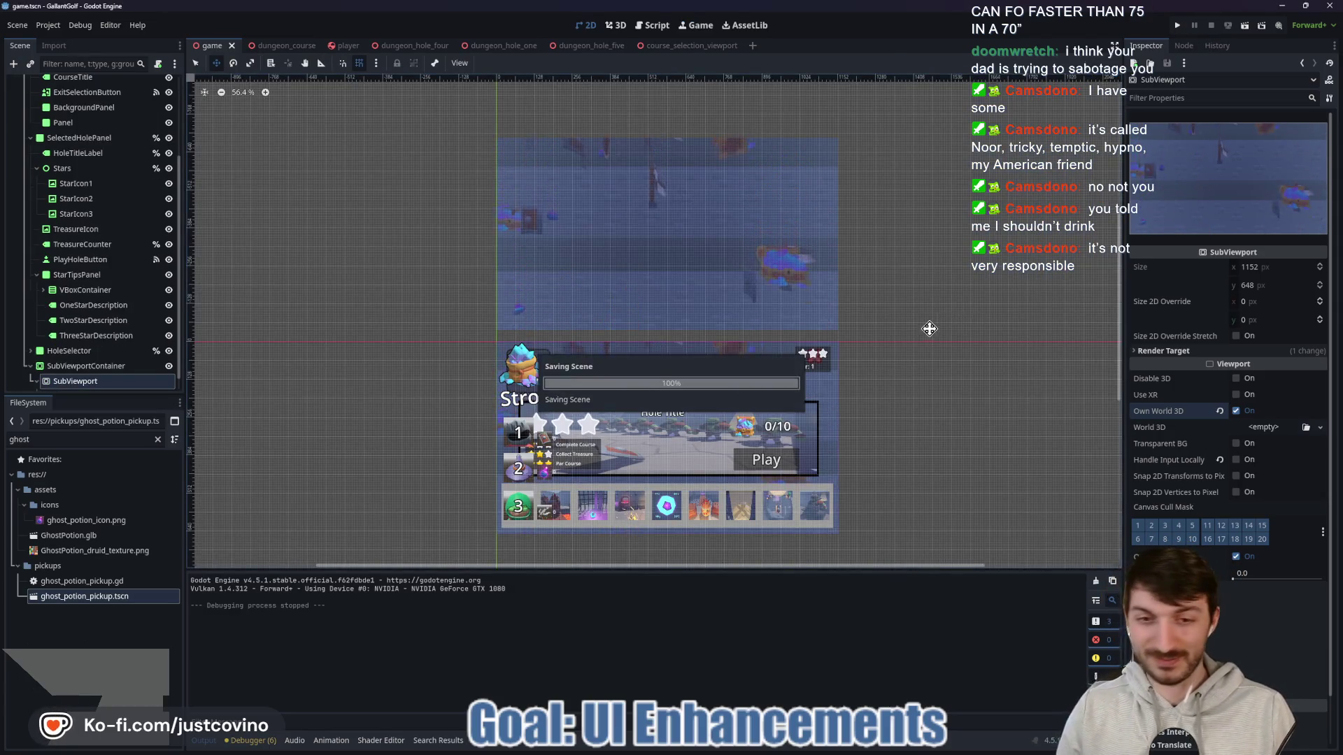
Step: Launch Eagle via Windows search and show its Fonts folder with DynaPuff, Kenney Future and Boleh
key("super")
type("eagle")
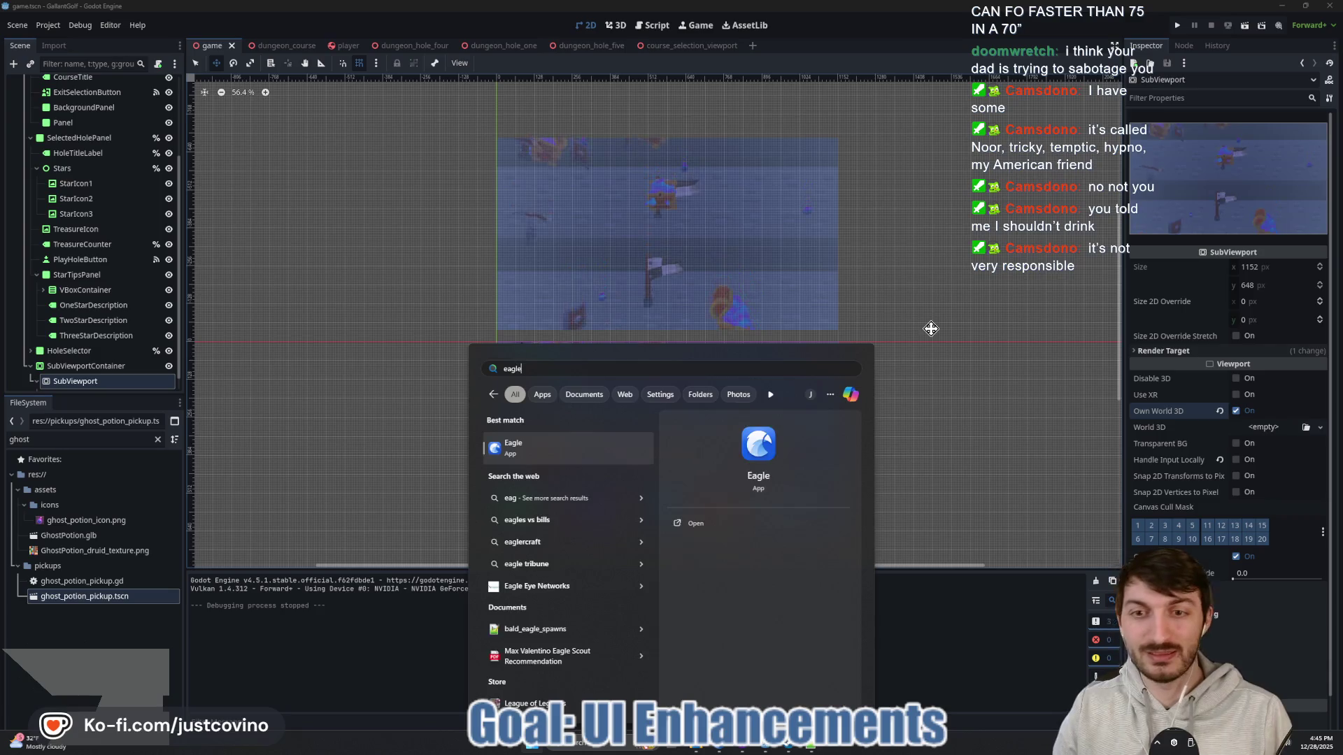
key("Escape")
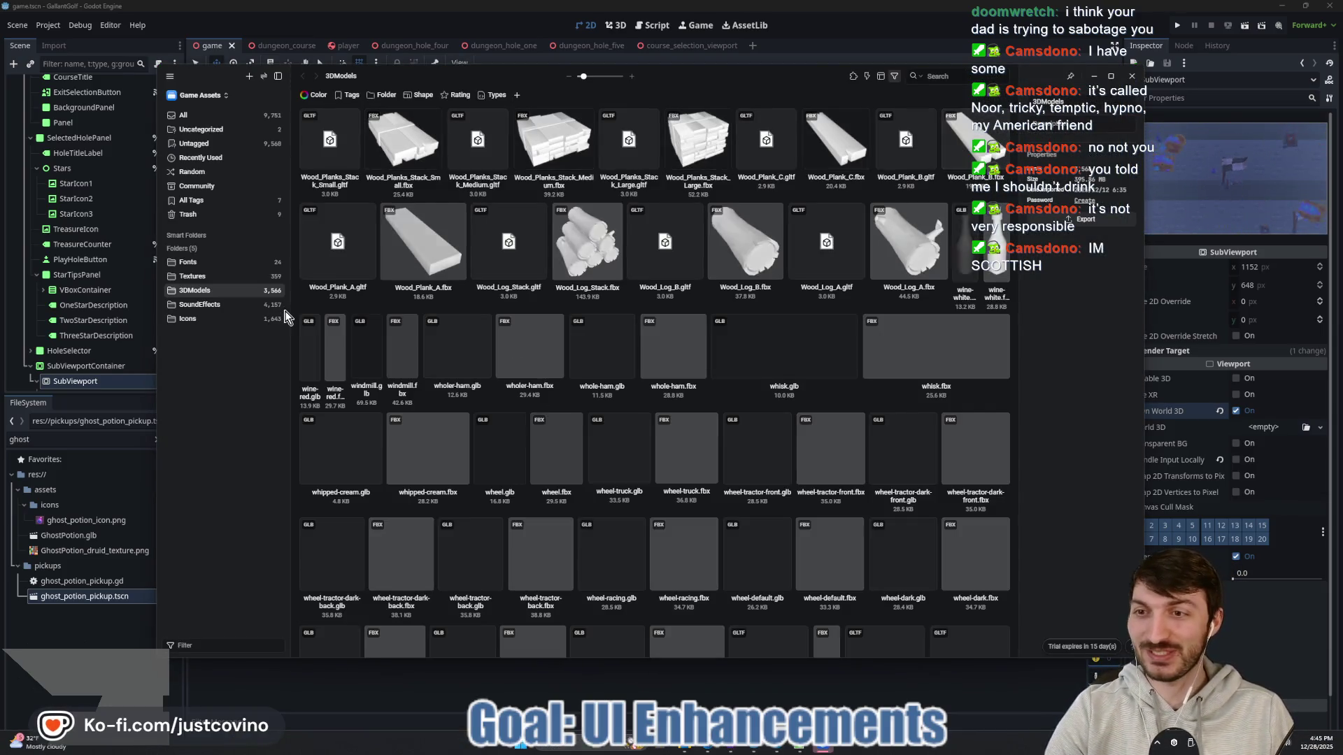
left_click(208, 266)
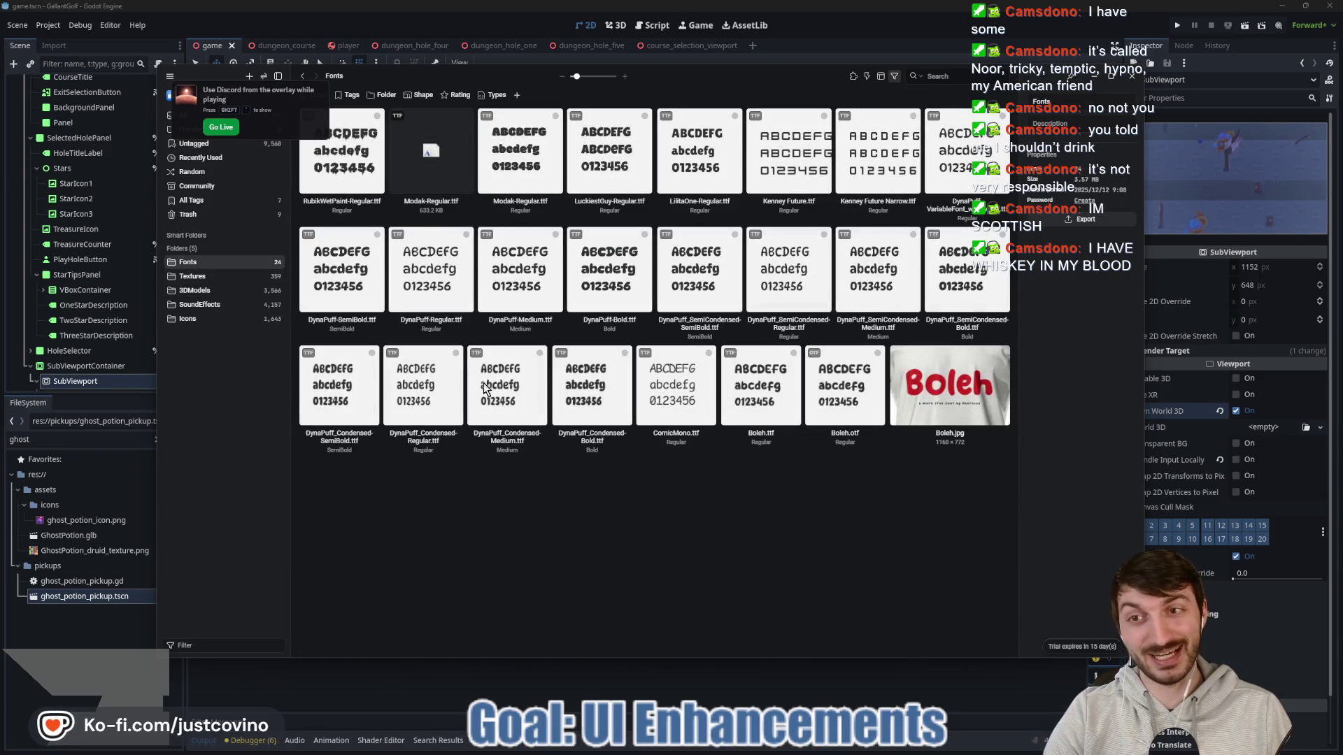
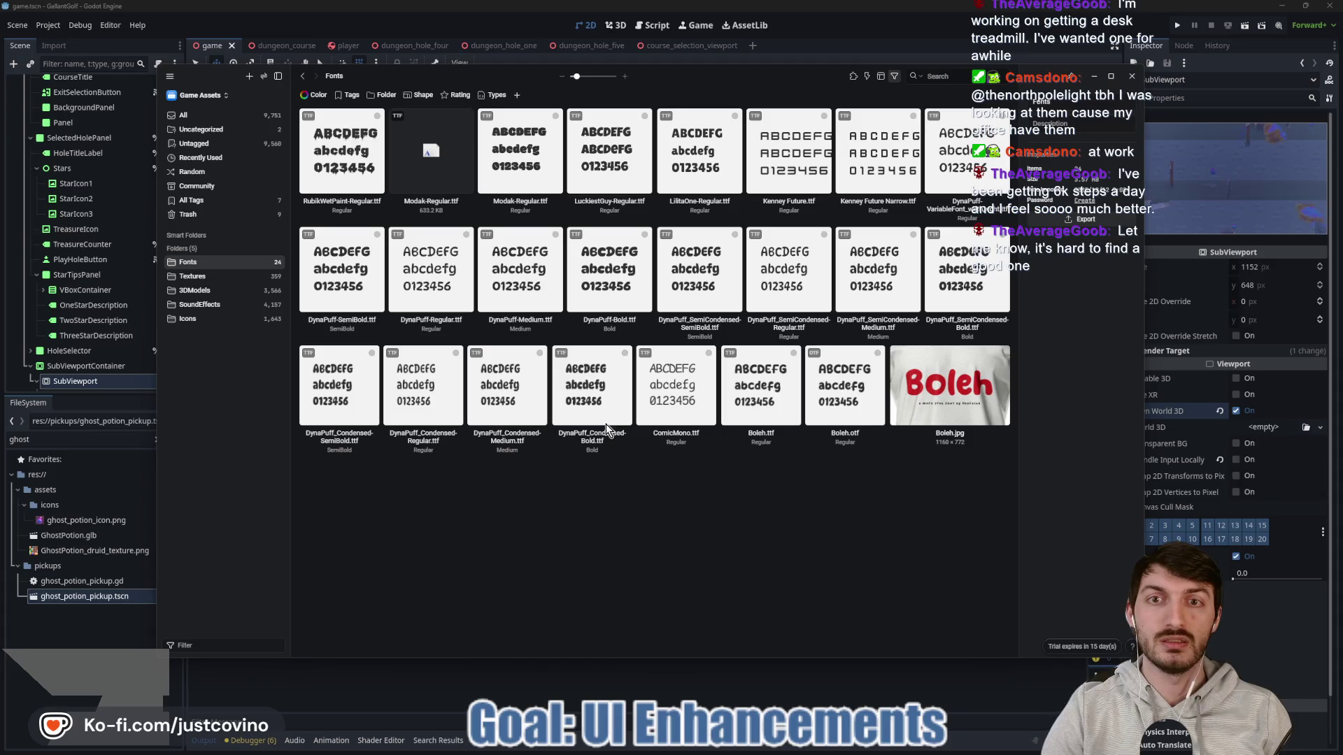
Step: Pick the Modak-Regular.ttf font in Eagle's Fonts library and go back to Godot
left_click(521, 145)
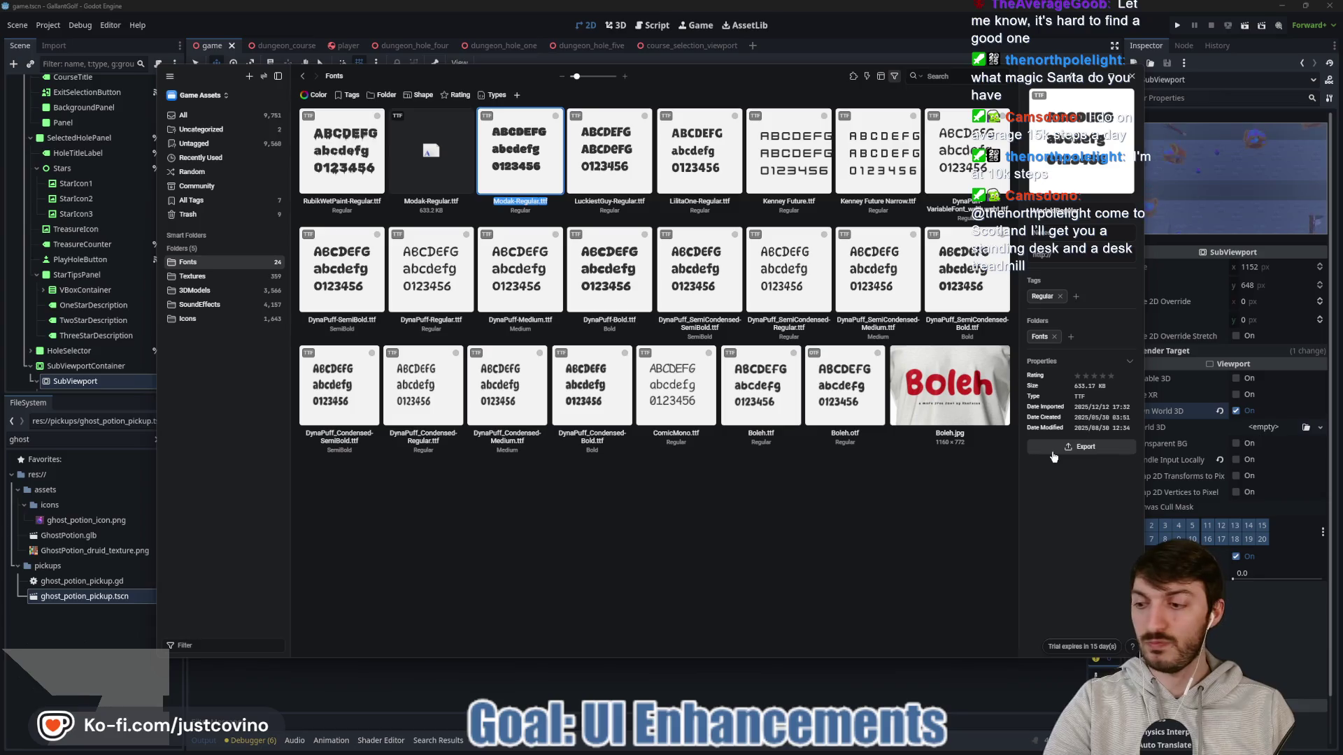
left_click(1053, 451)
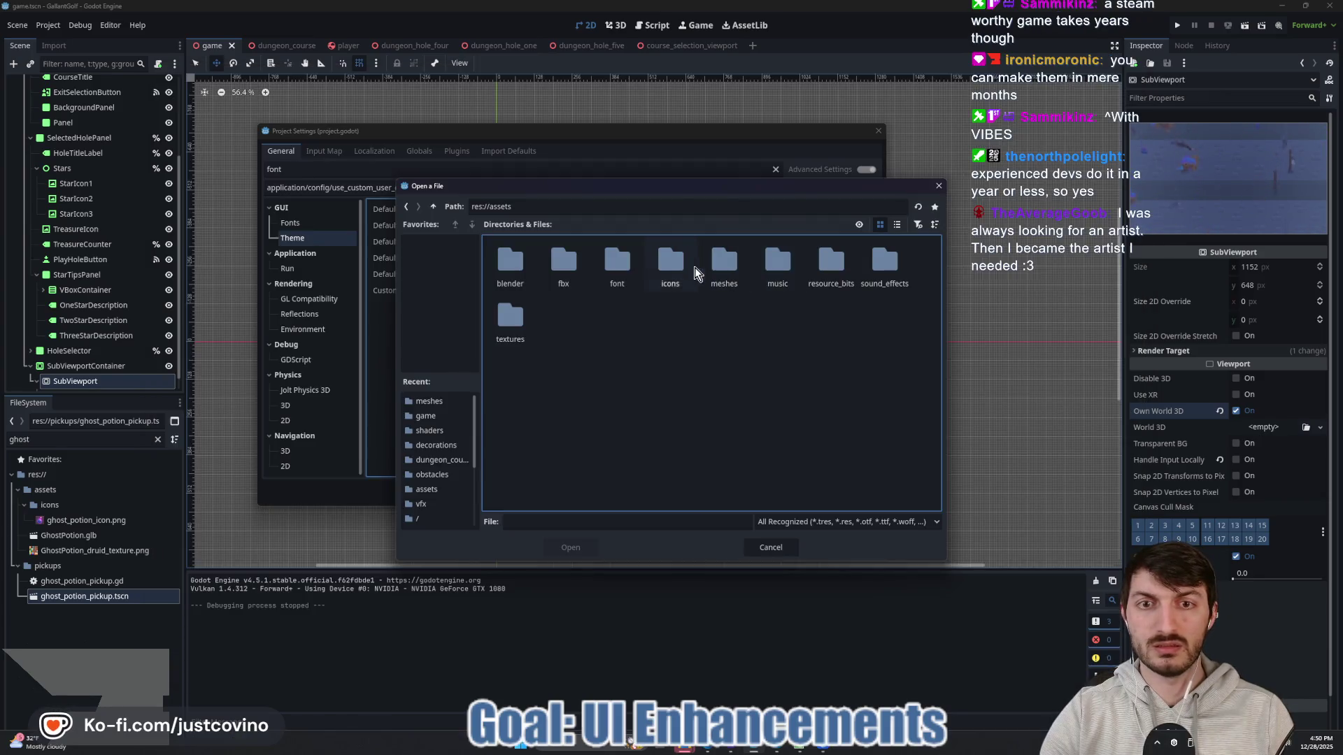
Step: Set Modak-Regular.ttf from the font folder as the custom GUI font and restart the editor
double_click(613, 266)
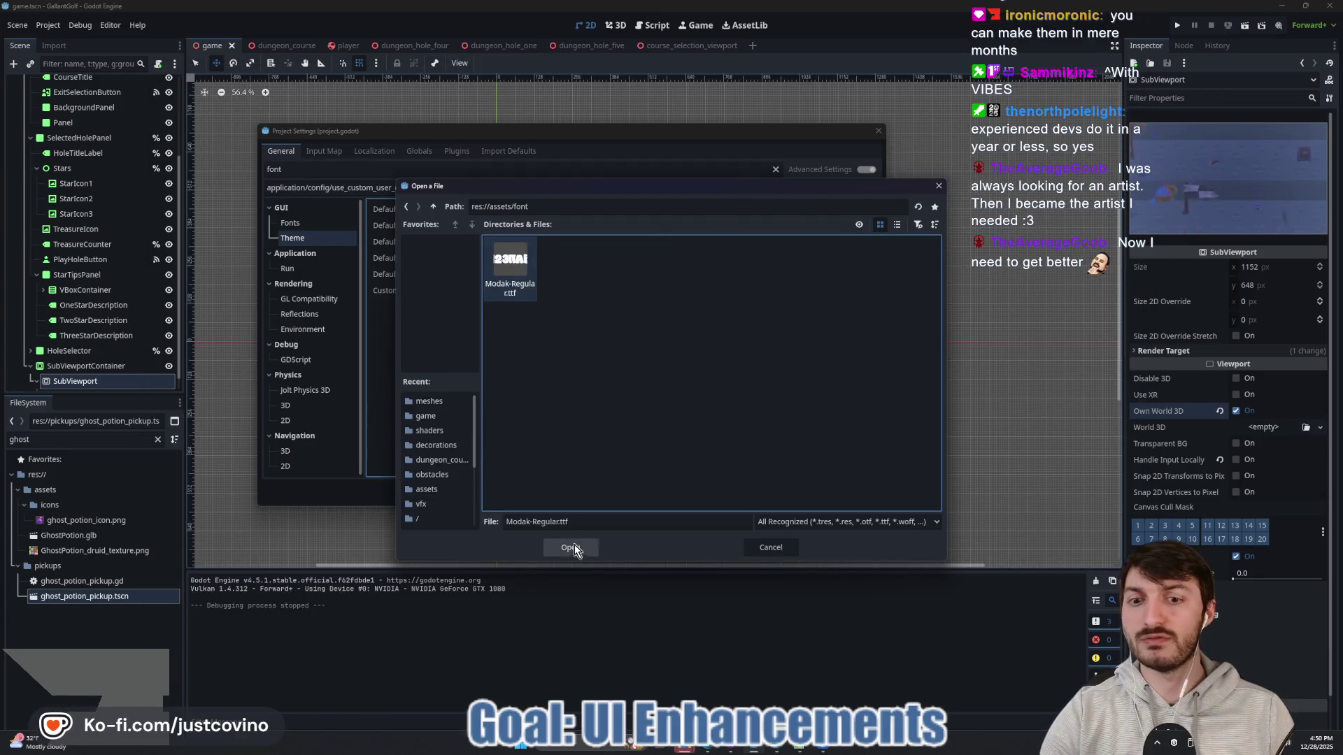
left_click(572, 547)
left_click(822, 468)
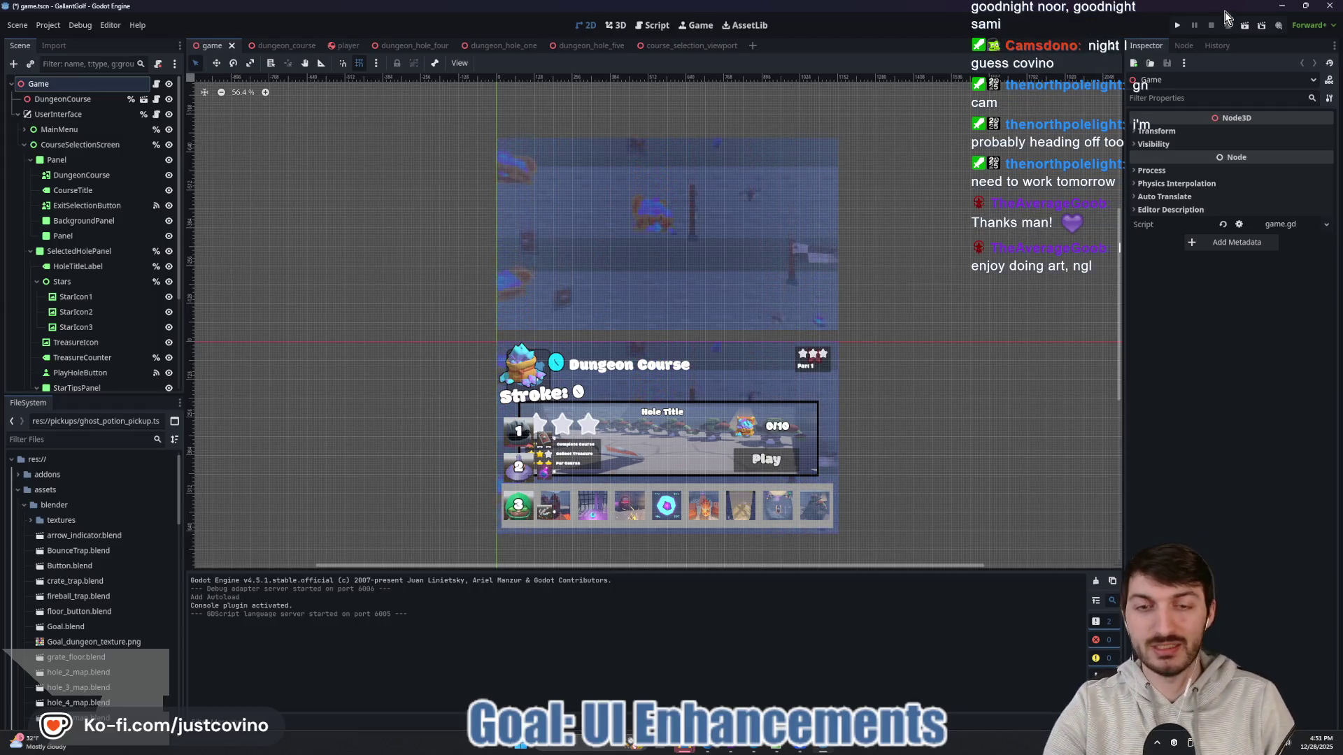
Step: Run the game and go from the main menu to the Dungeon Course selection screen
left_click(1178, 25)
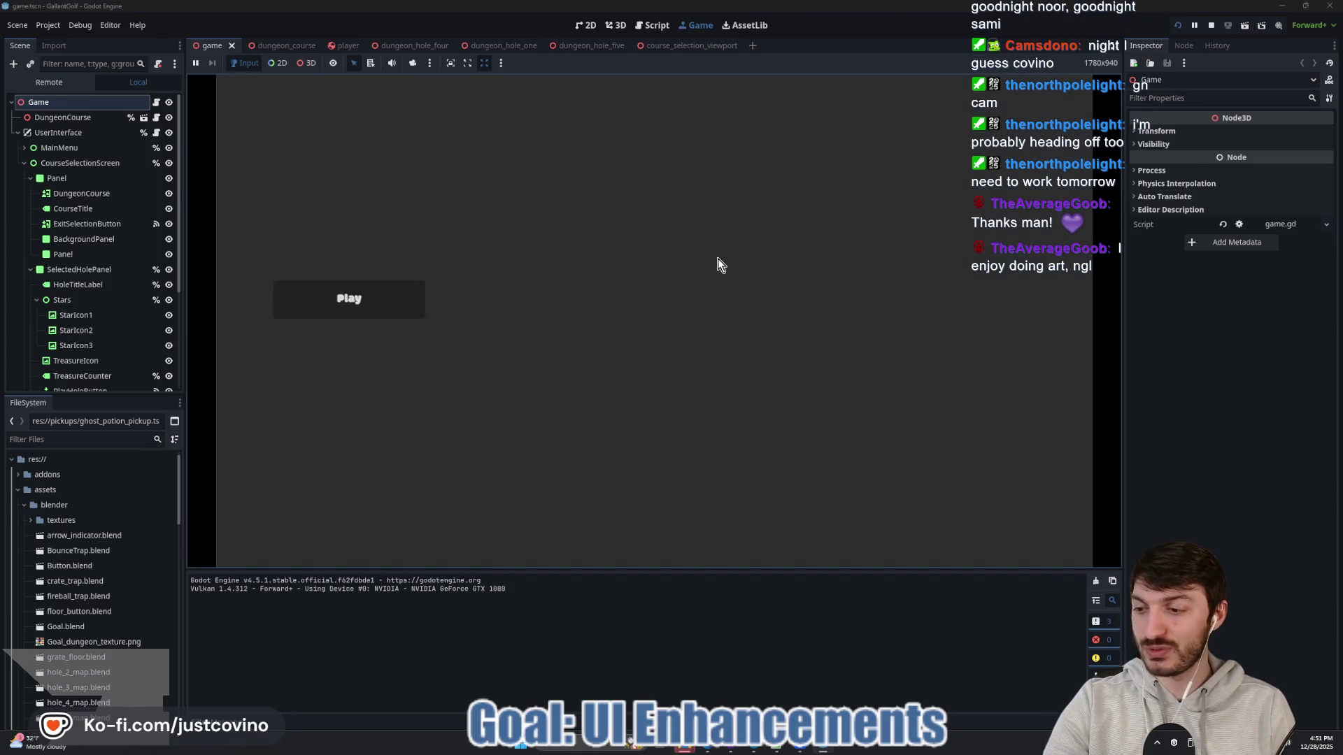
left_click(408, 297)
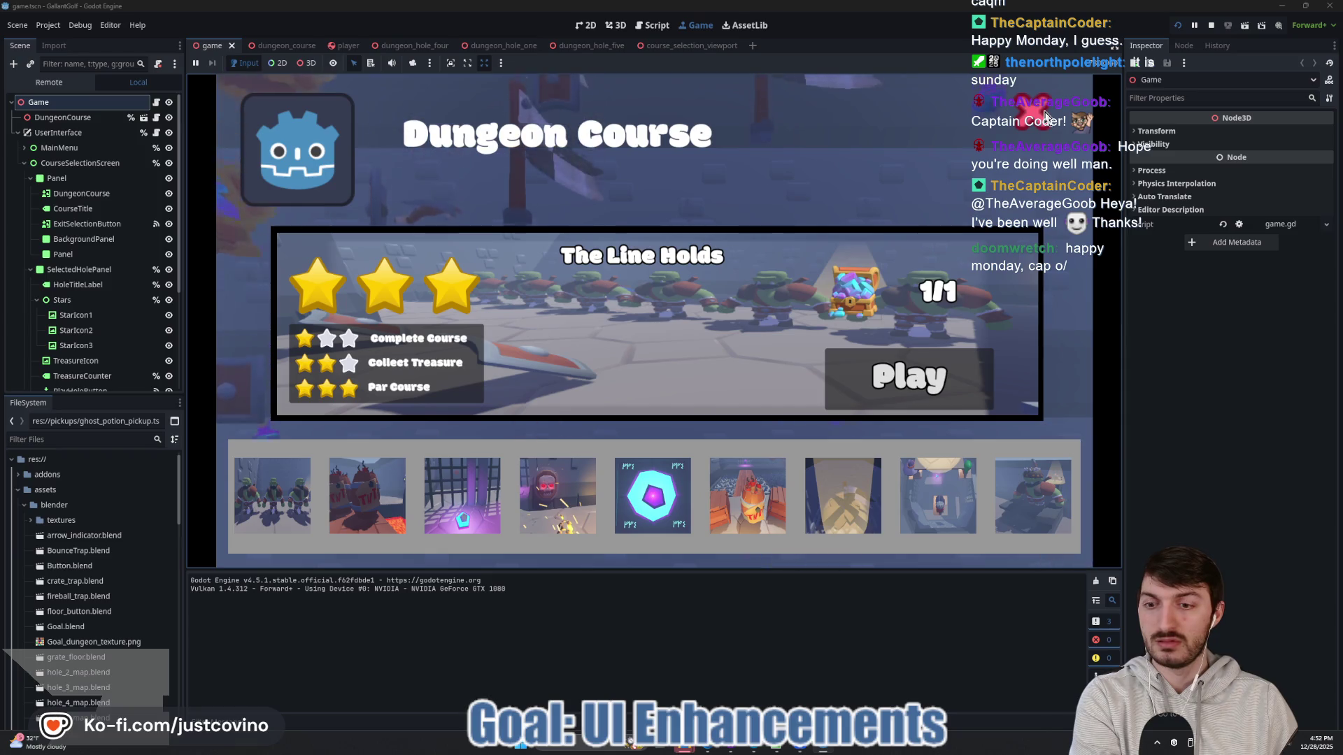
Step: Close the font folder window, identify the clicked control via Debugger > Misc, and stop the game
mouse_move(684, 745)
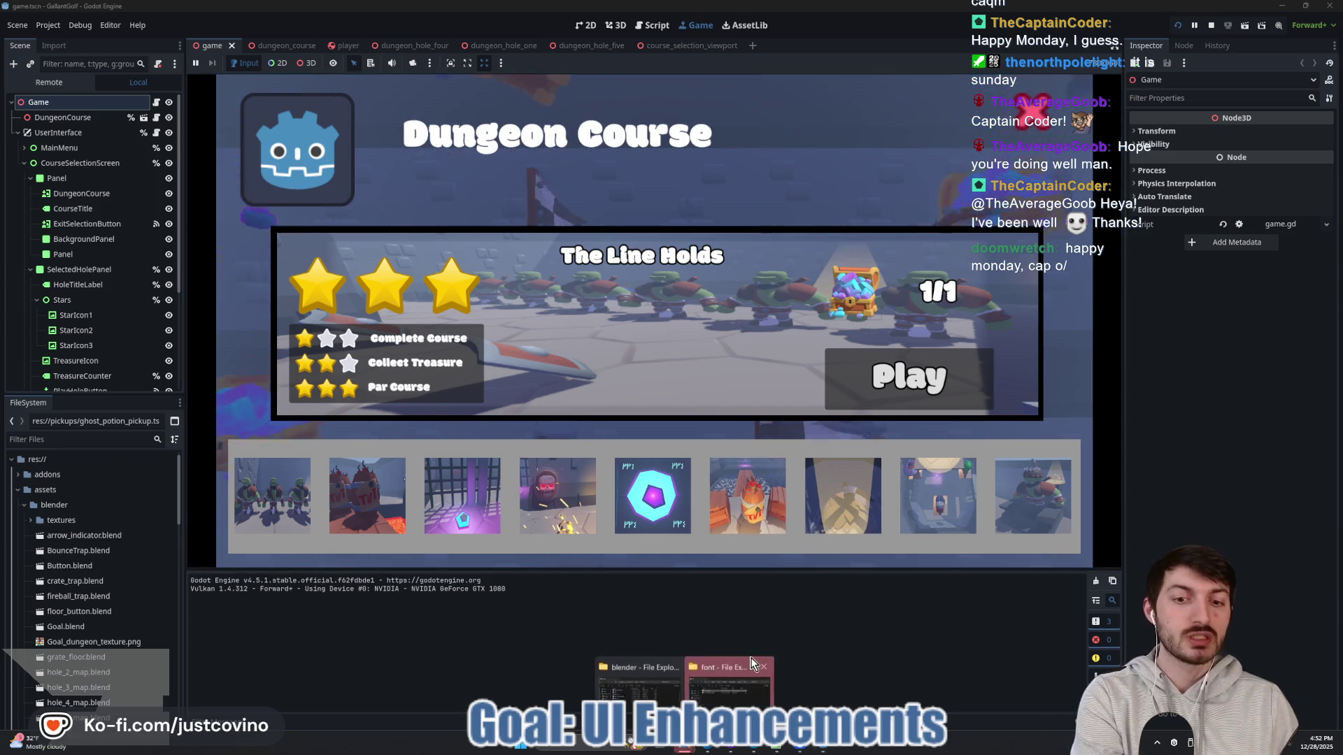
left_click(763, 666)
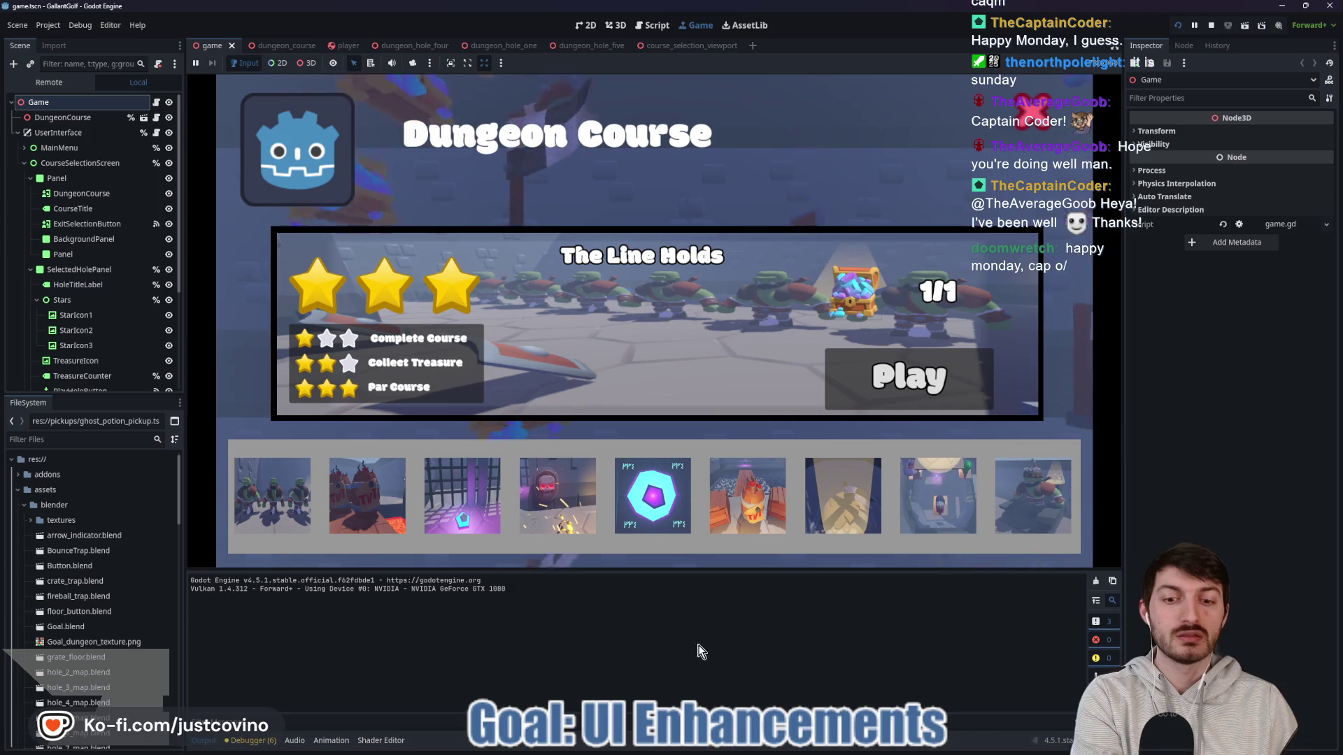
left_click(252, 741)
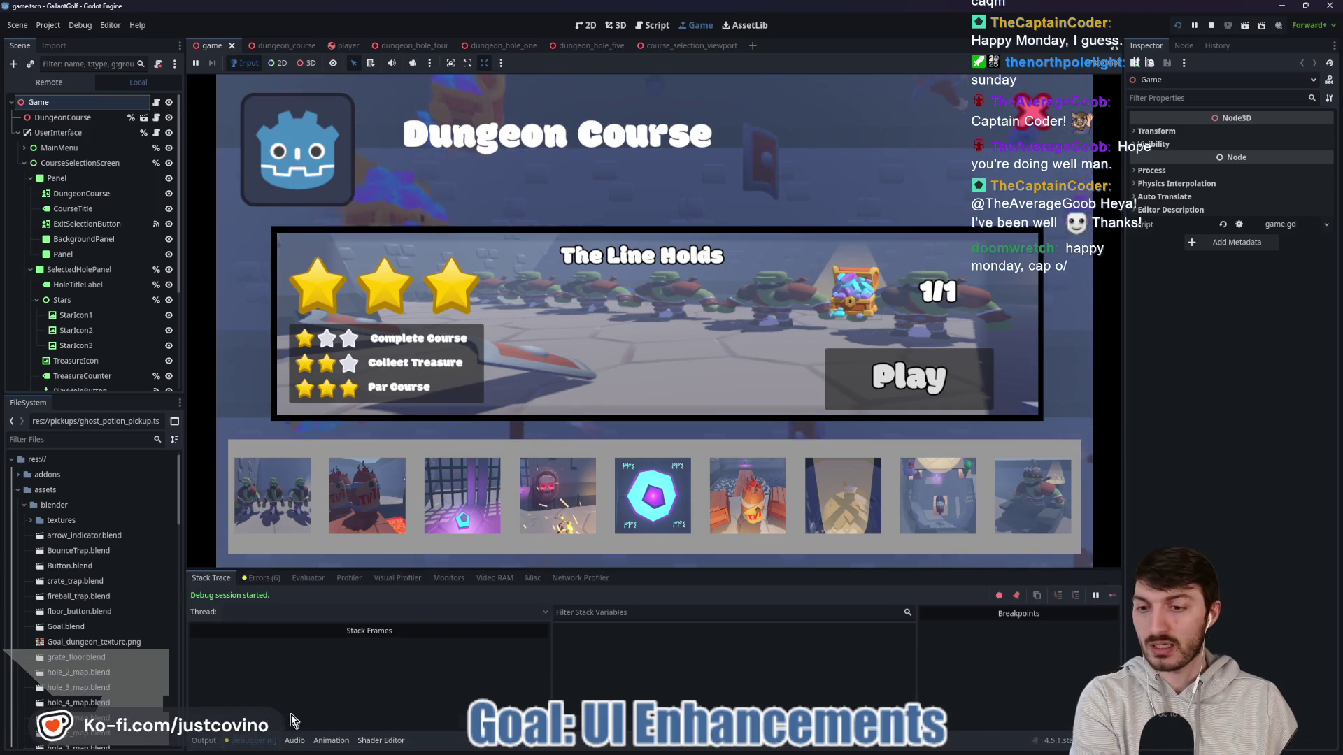
left_click(560, 578)
left_click(532, 578)
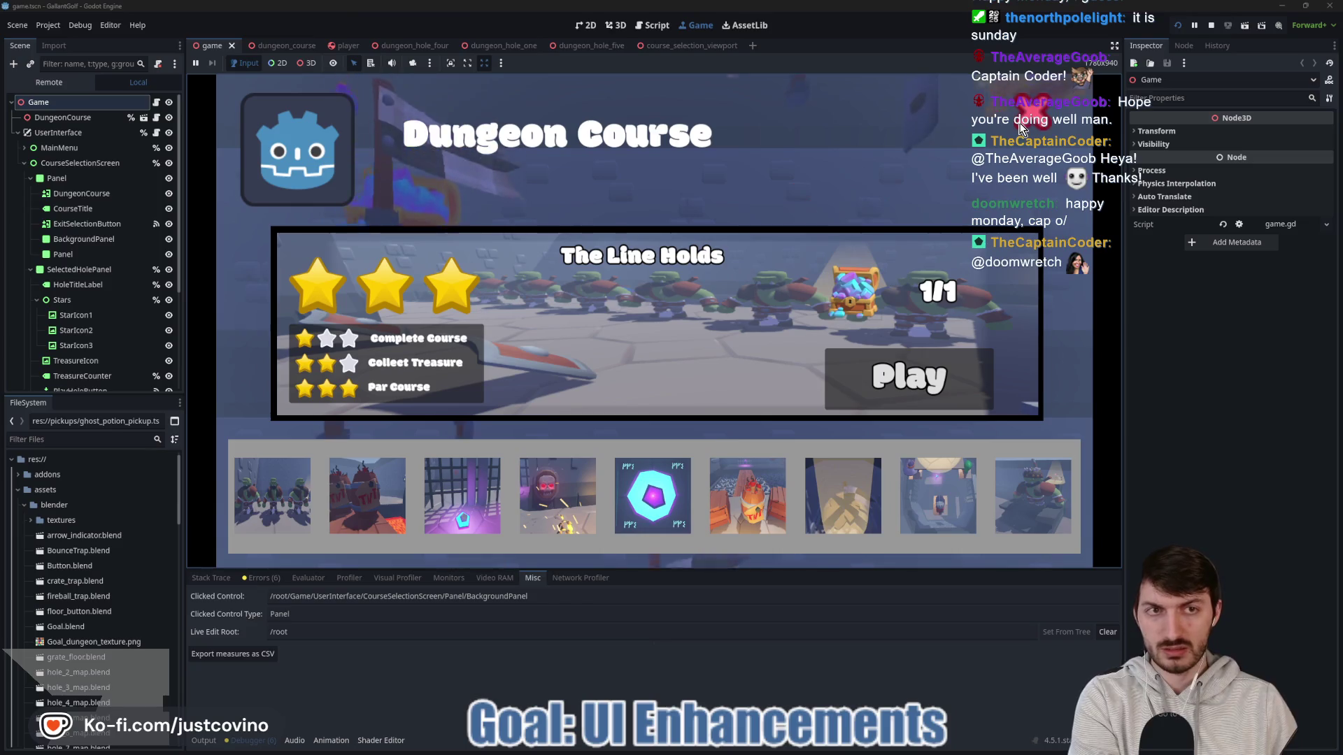
left_click(1212, 27)
Step: Set Mouse Filter to Ignore on BackgroundPanel and Panel, then rerun the game to test
left_click(91, 221)
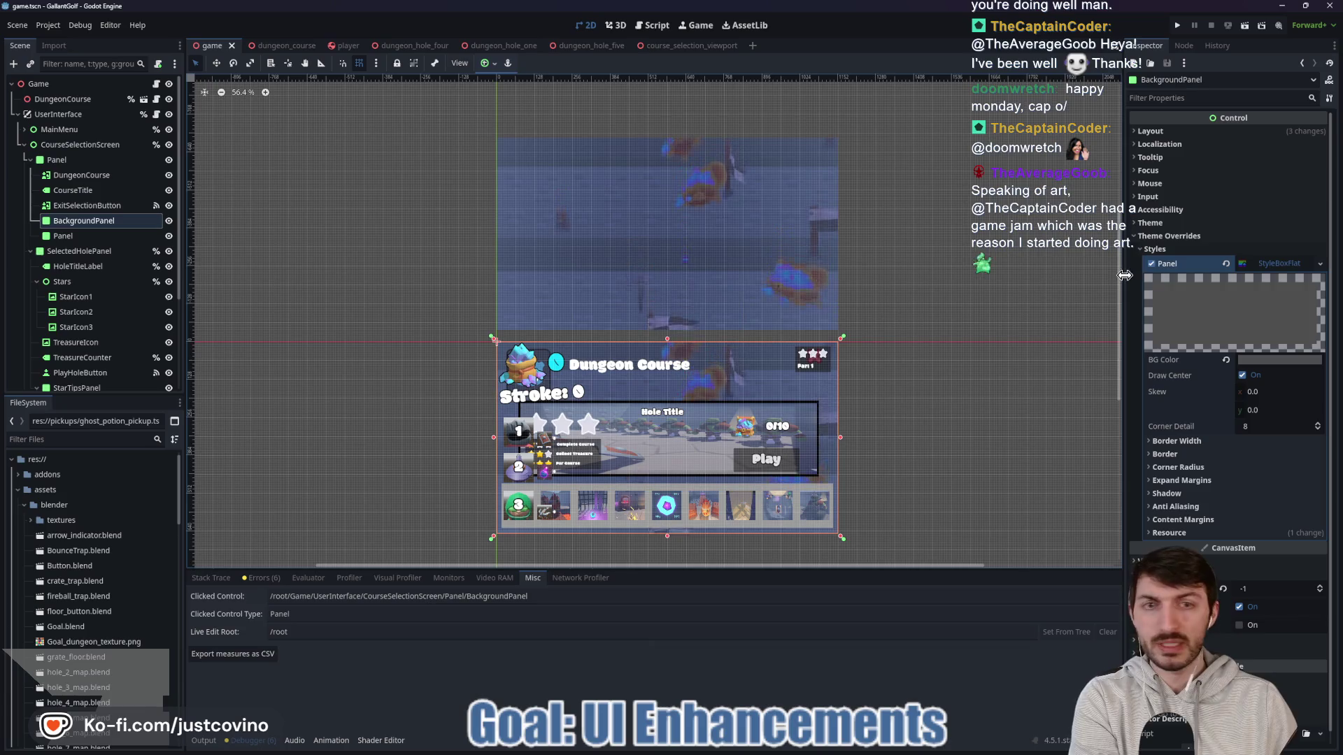
left_click(1161, 179)
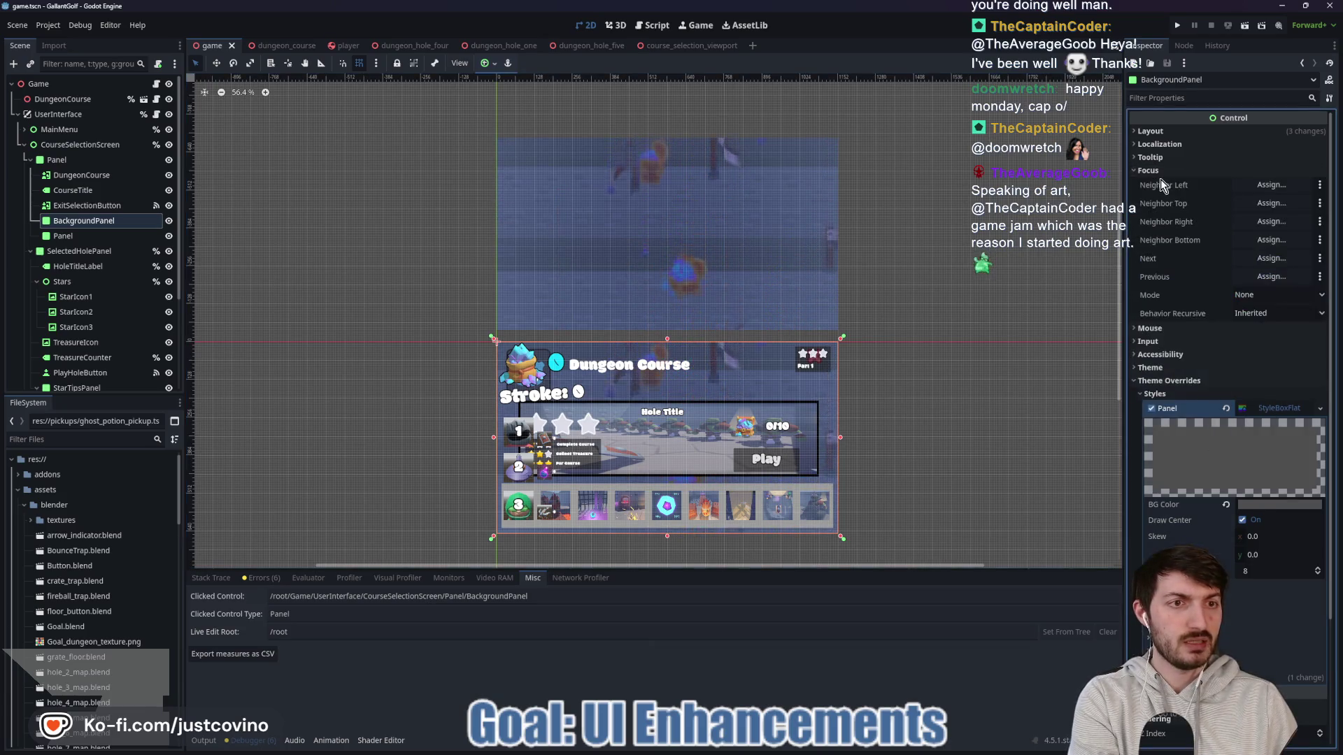
left_click(1259, 199)
left_click(1261, 243)
left_click(75, 238)
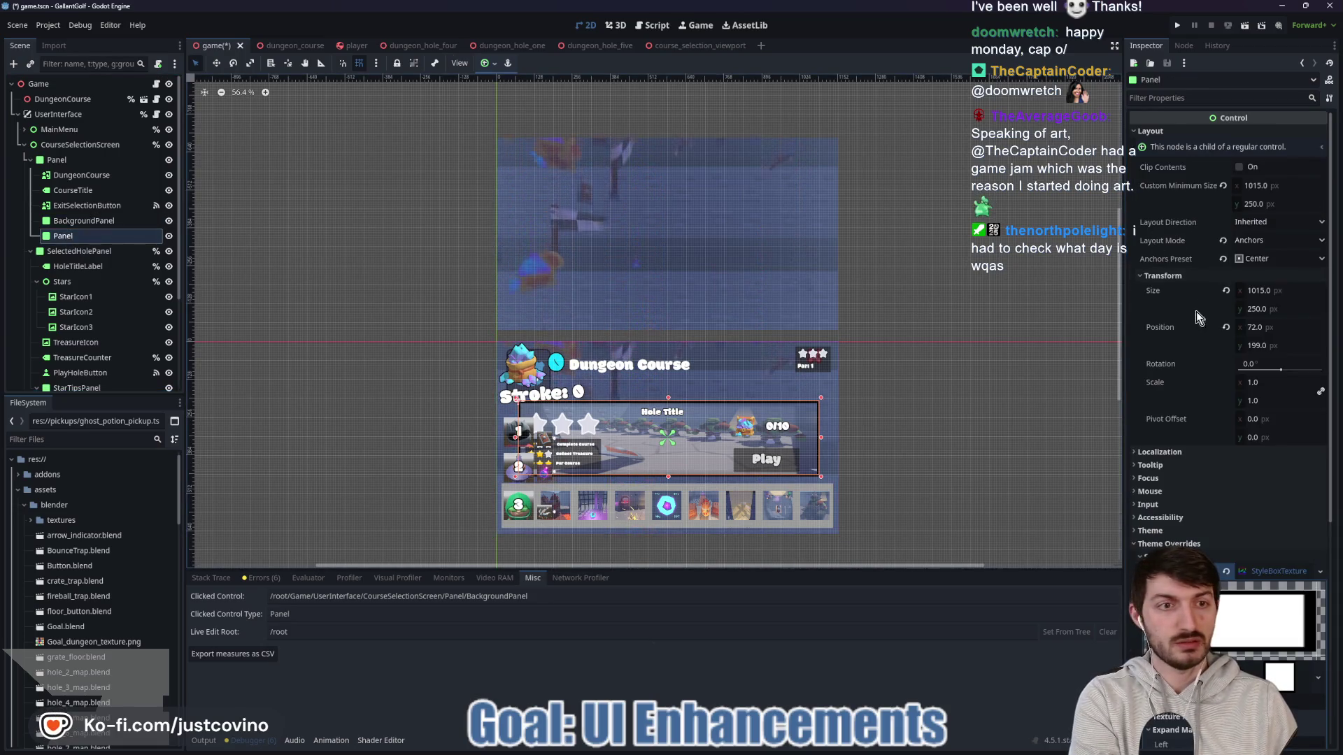
scroll(1196, 317, "down", 4)
left_click(1161, 254)
left_click(1272, 268)
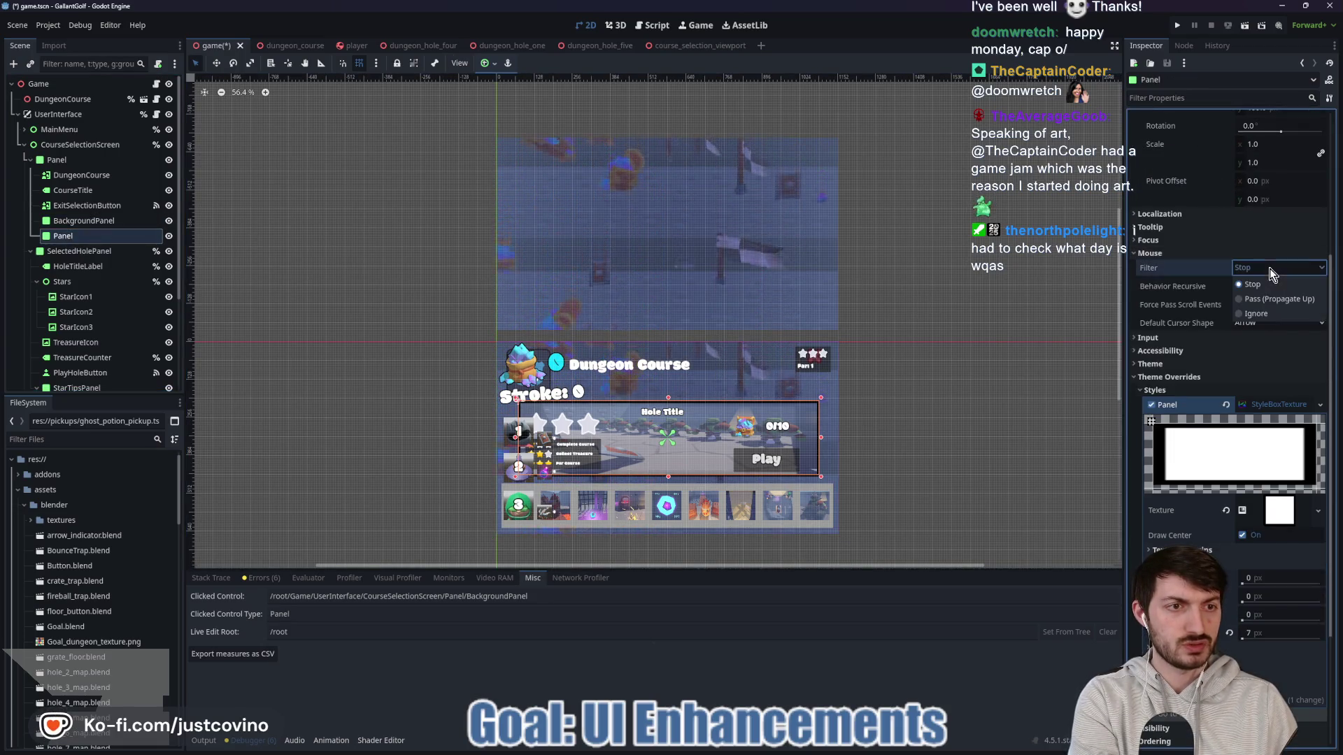
left_click(1256, 314)
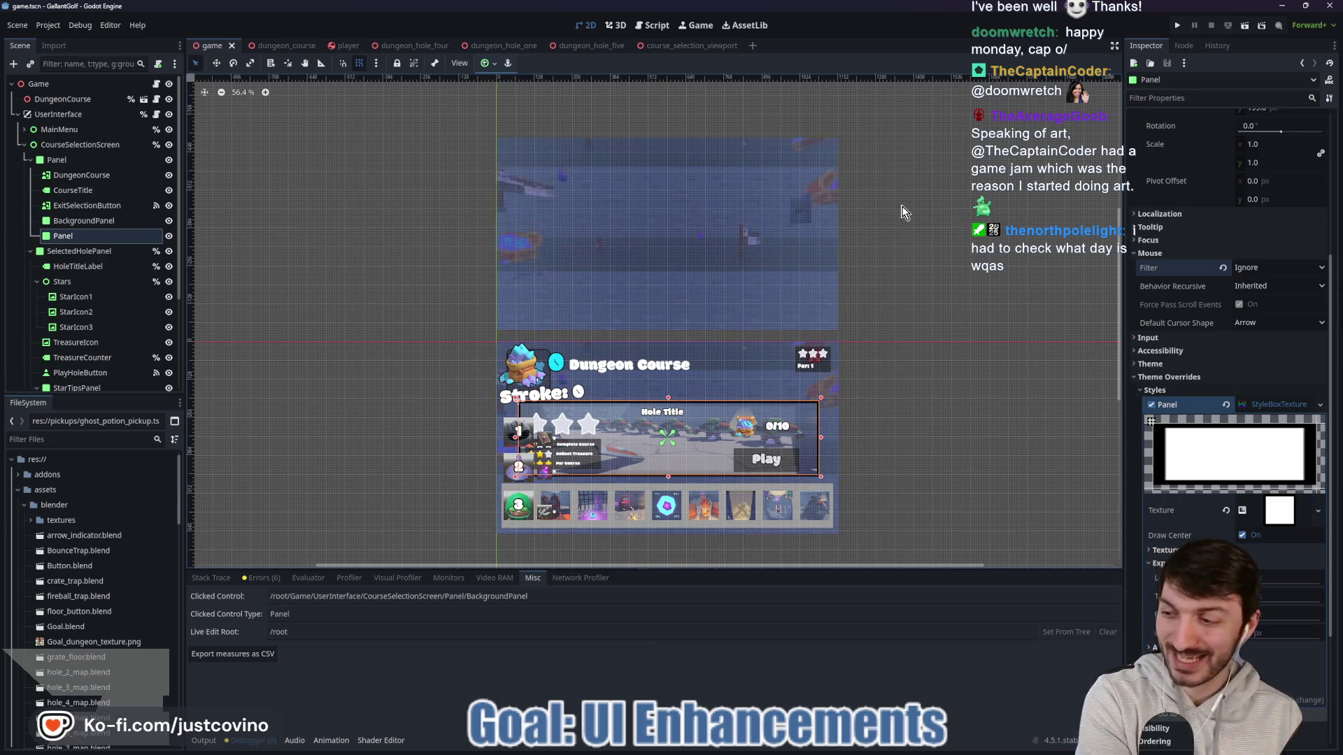
left_click(1176, 24)
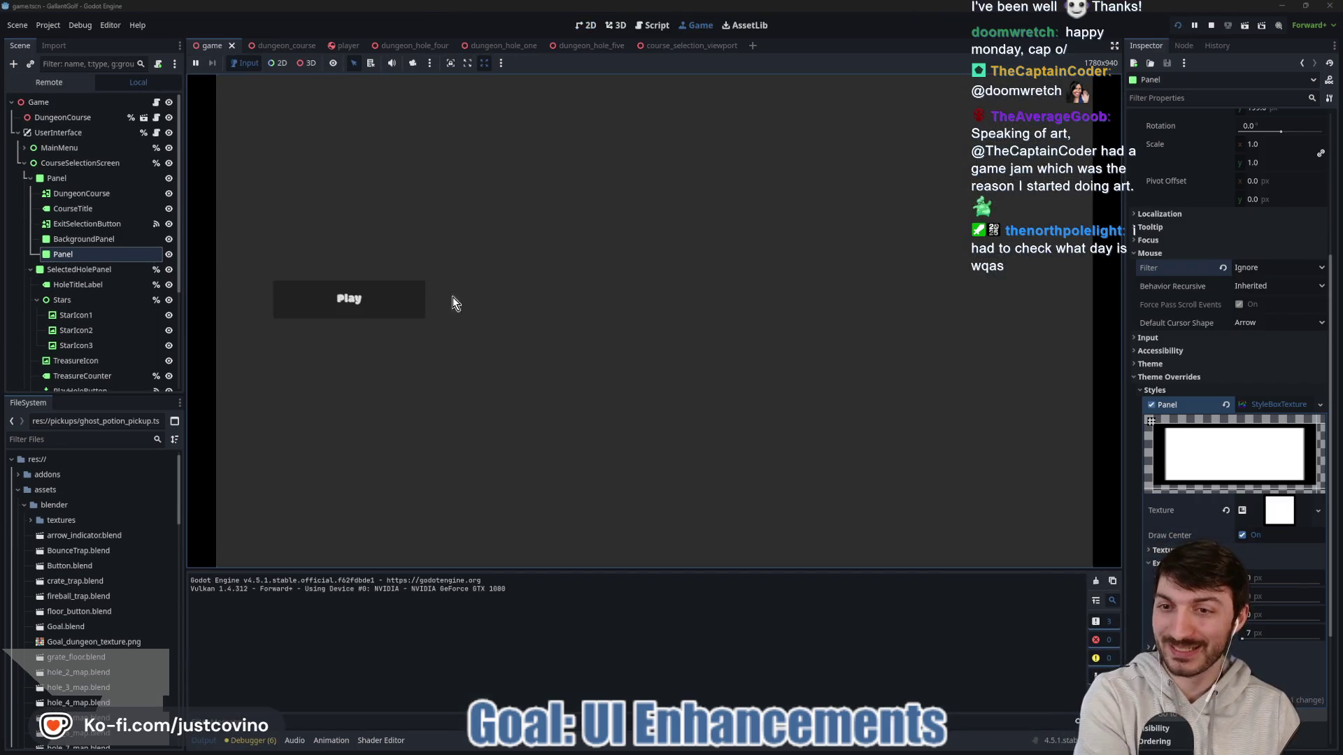
left_click(419, 302)
key("Escape")
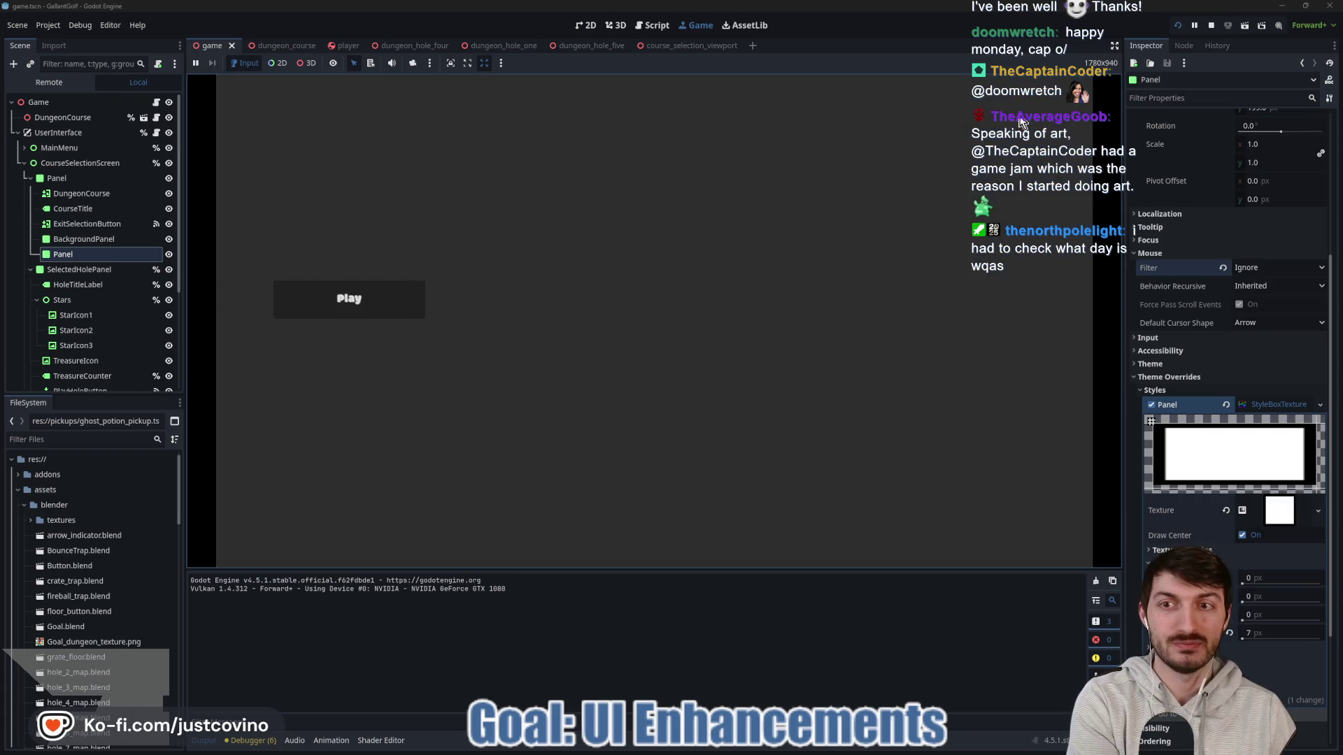
left_click(1213, 27)
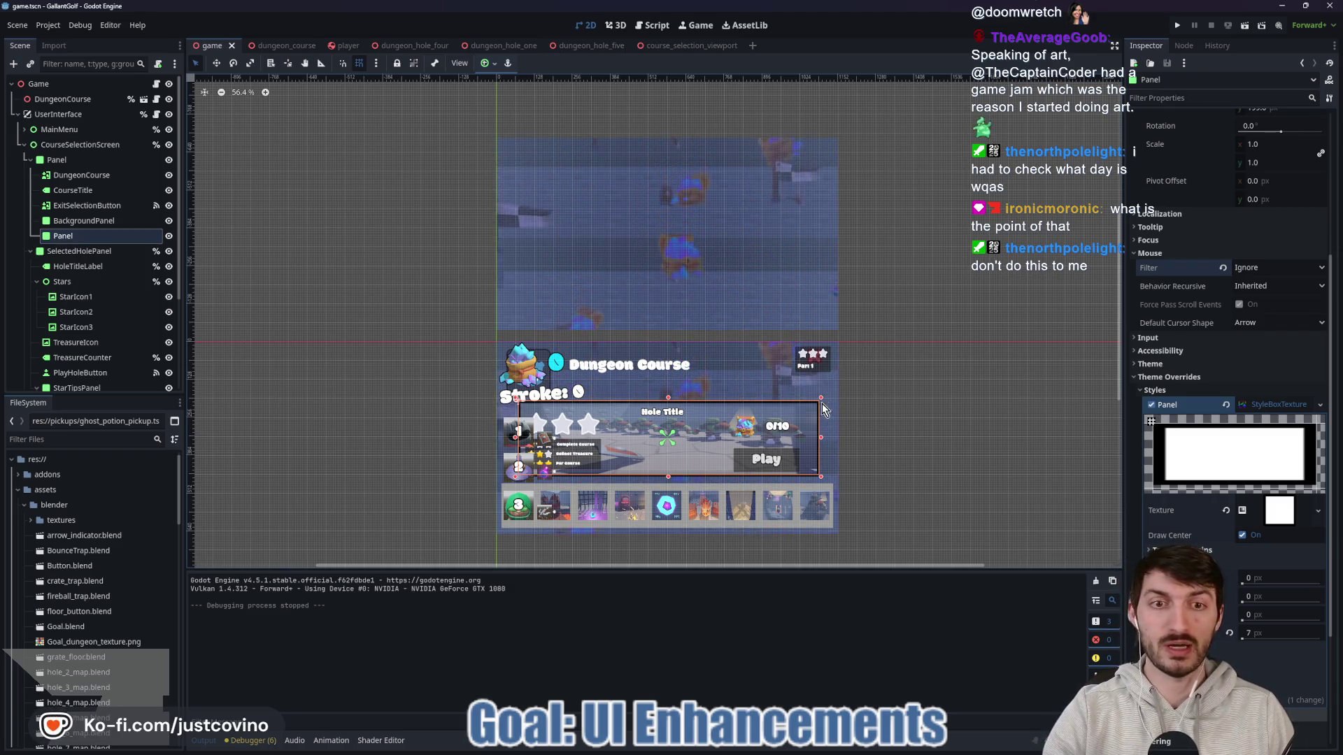
Step: Commit the 10 changed files as 'background' on ability_rework and push to origin
mouse_move(750, 750)
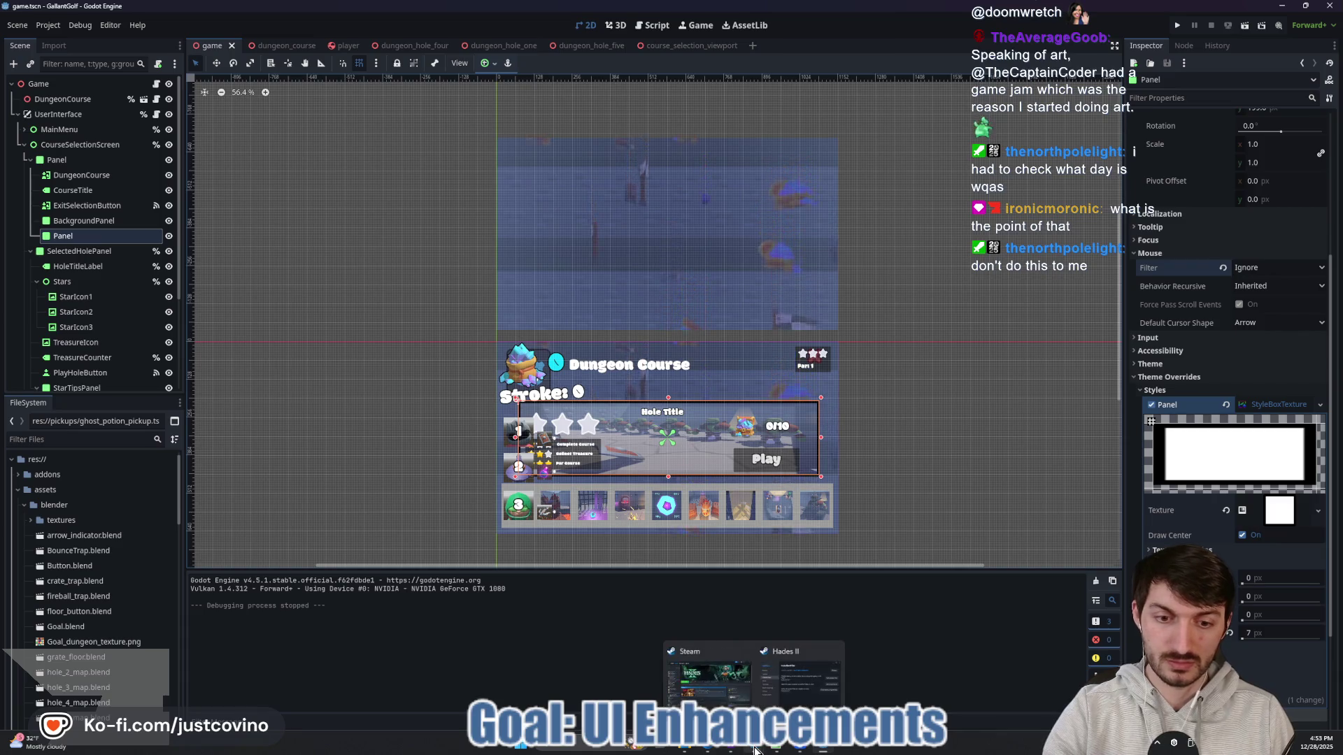
mouse_move(809, 747)
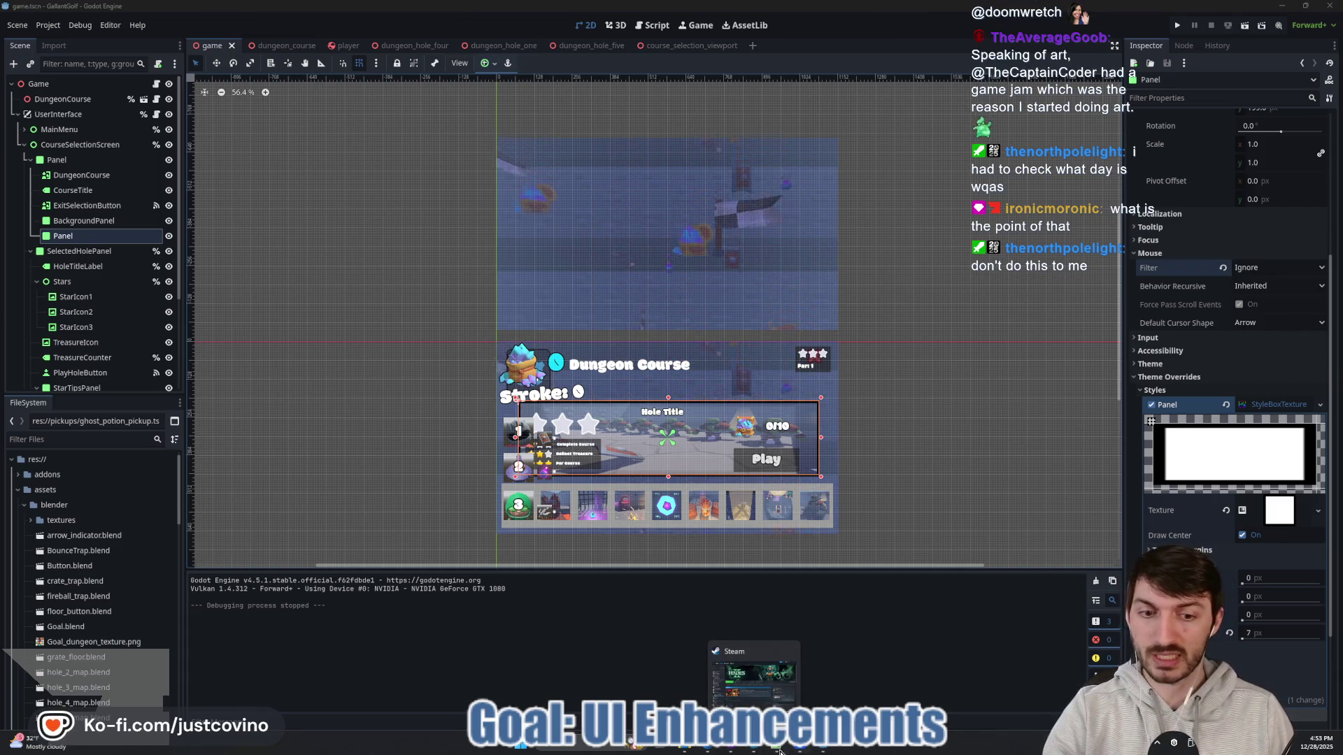
left_click(730, 748)
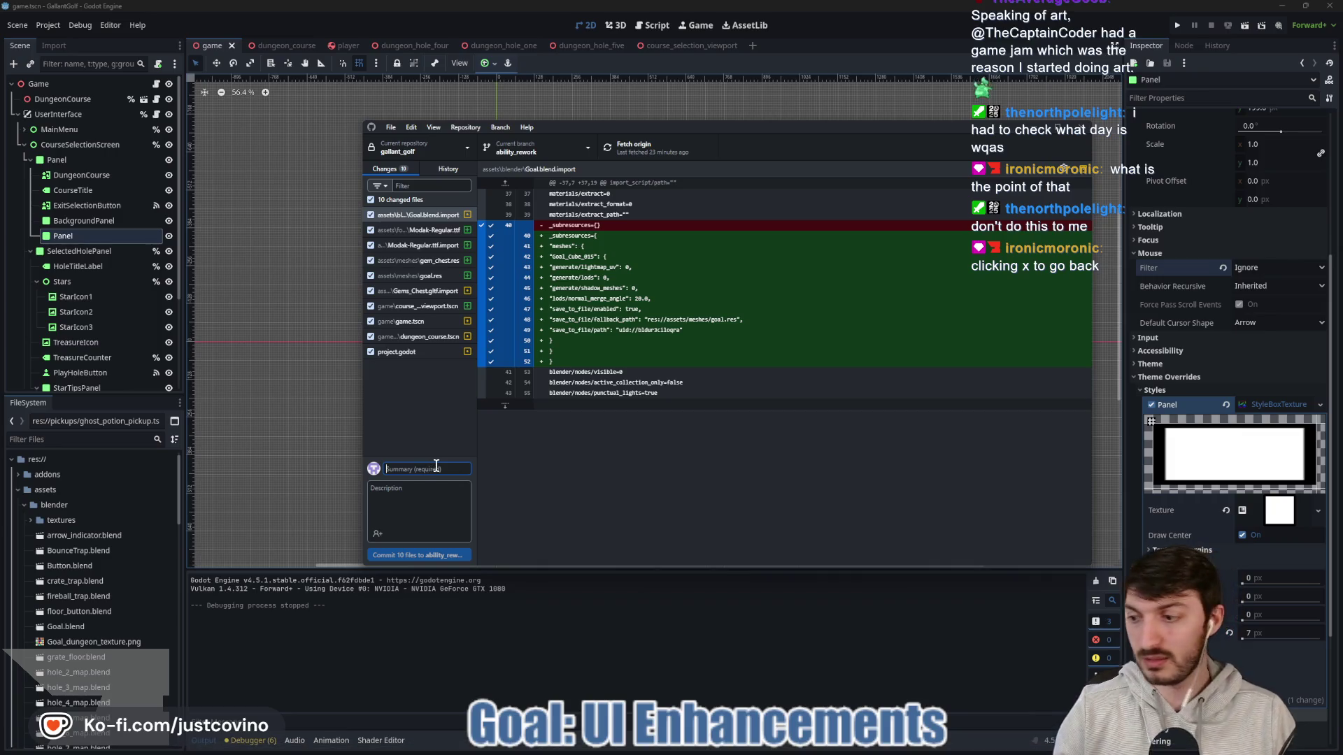
type("background")
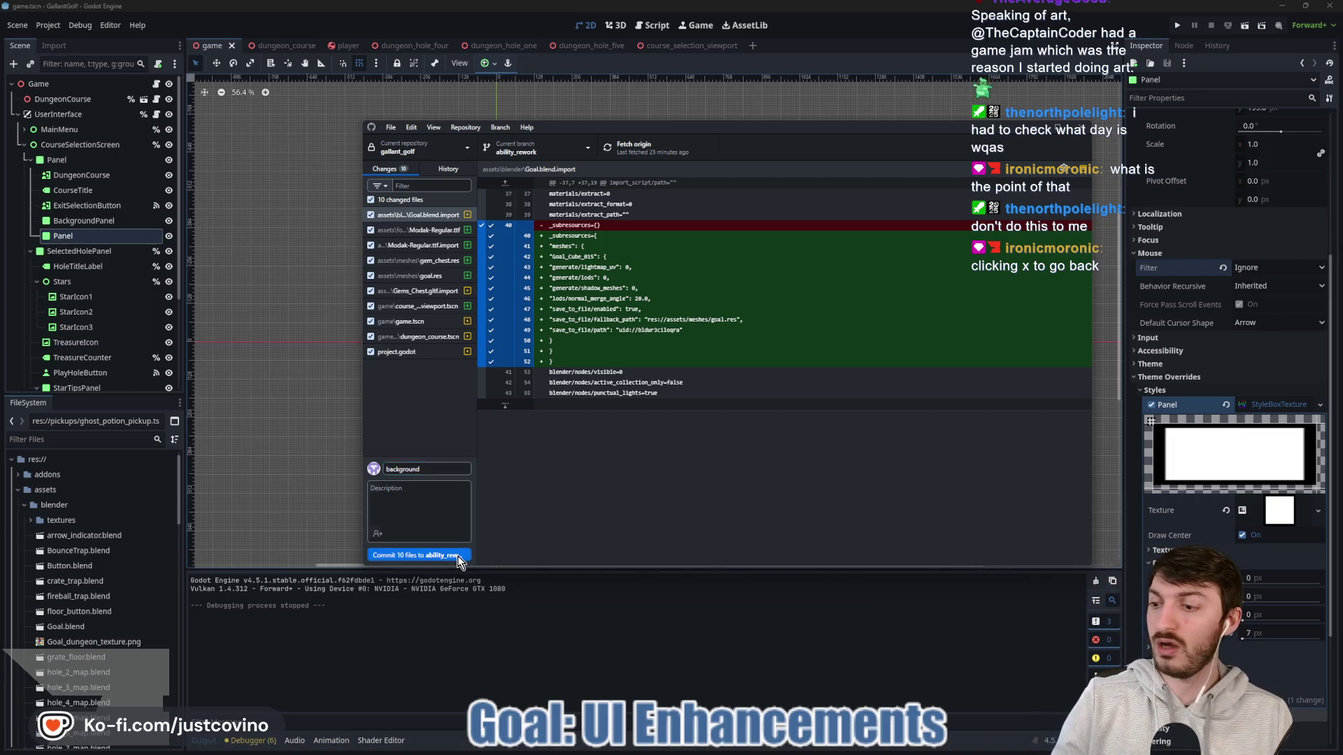
left_click(451, 555)
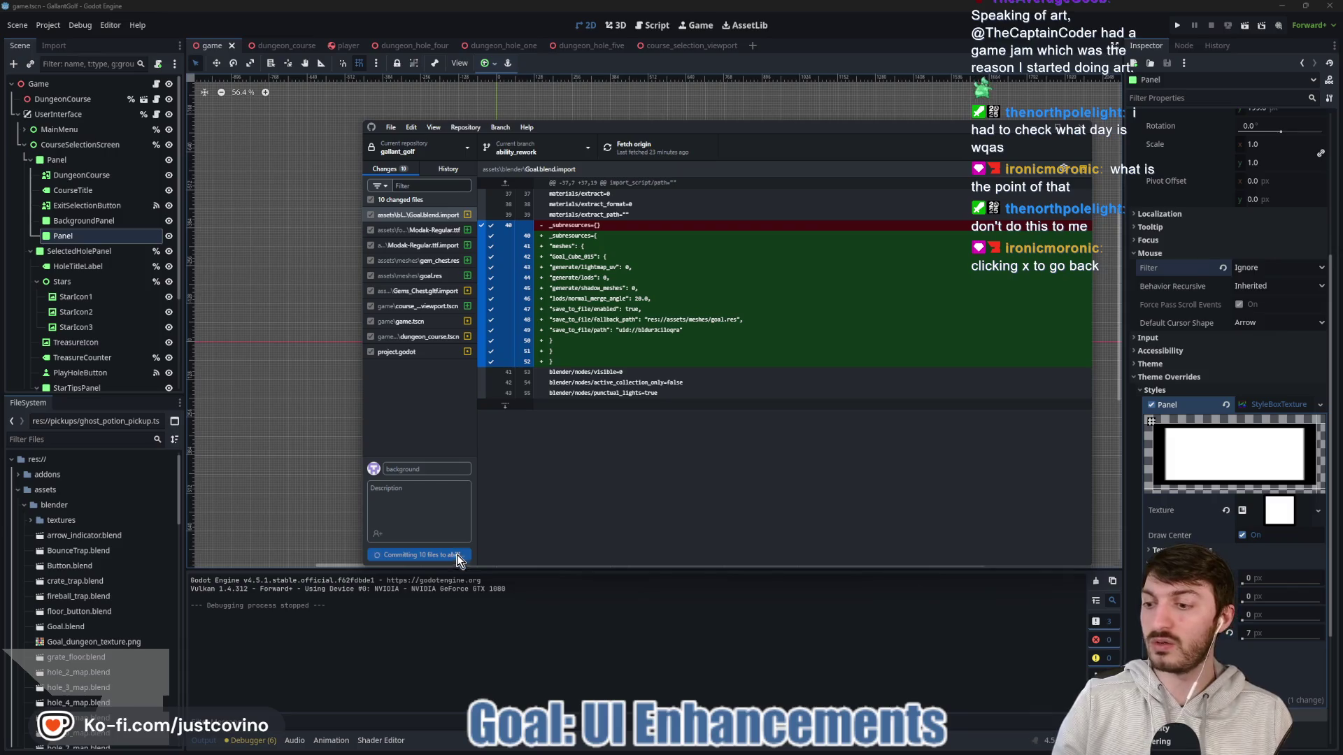
left_click(910, 266)
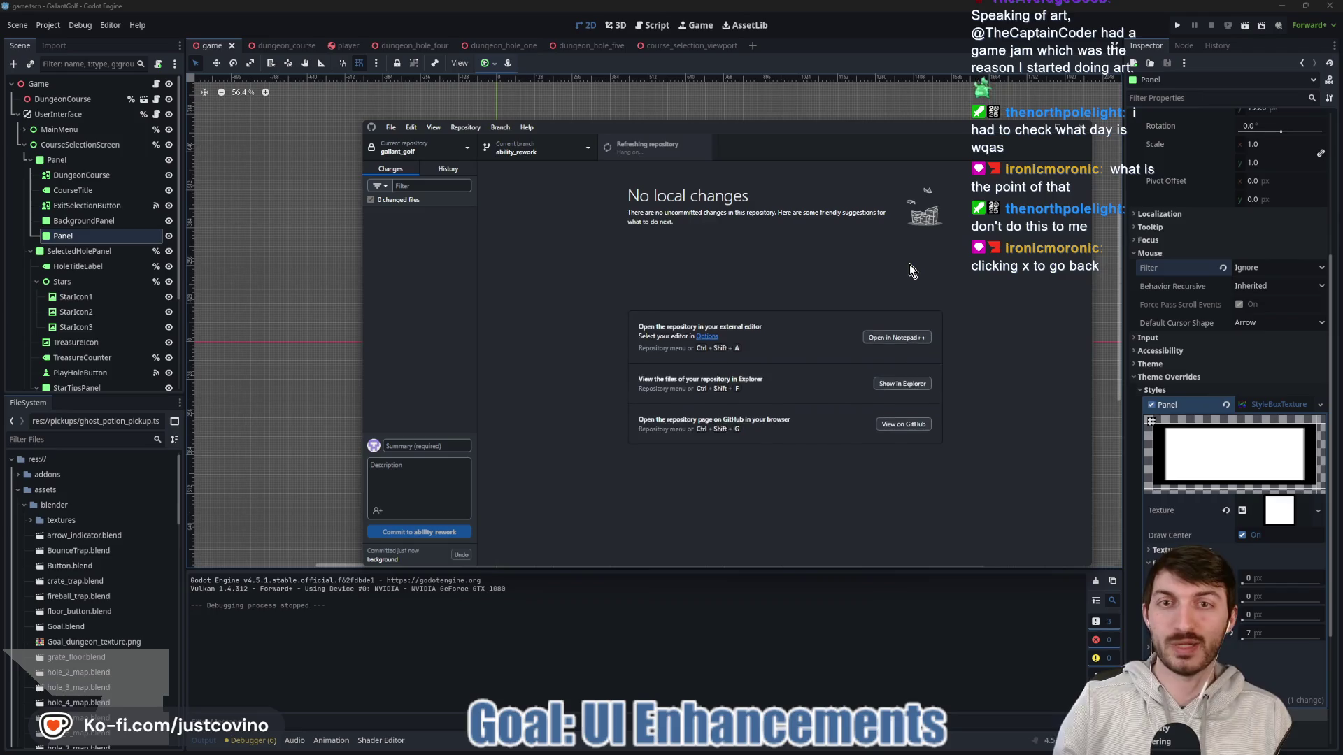
left_click(702, 662)
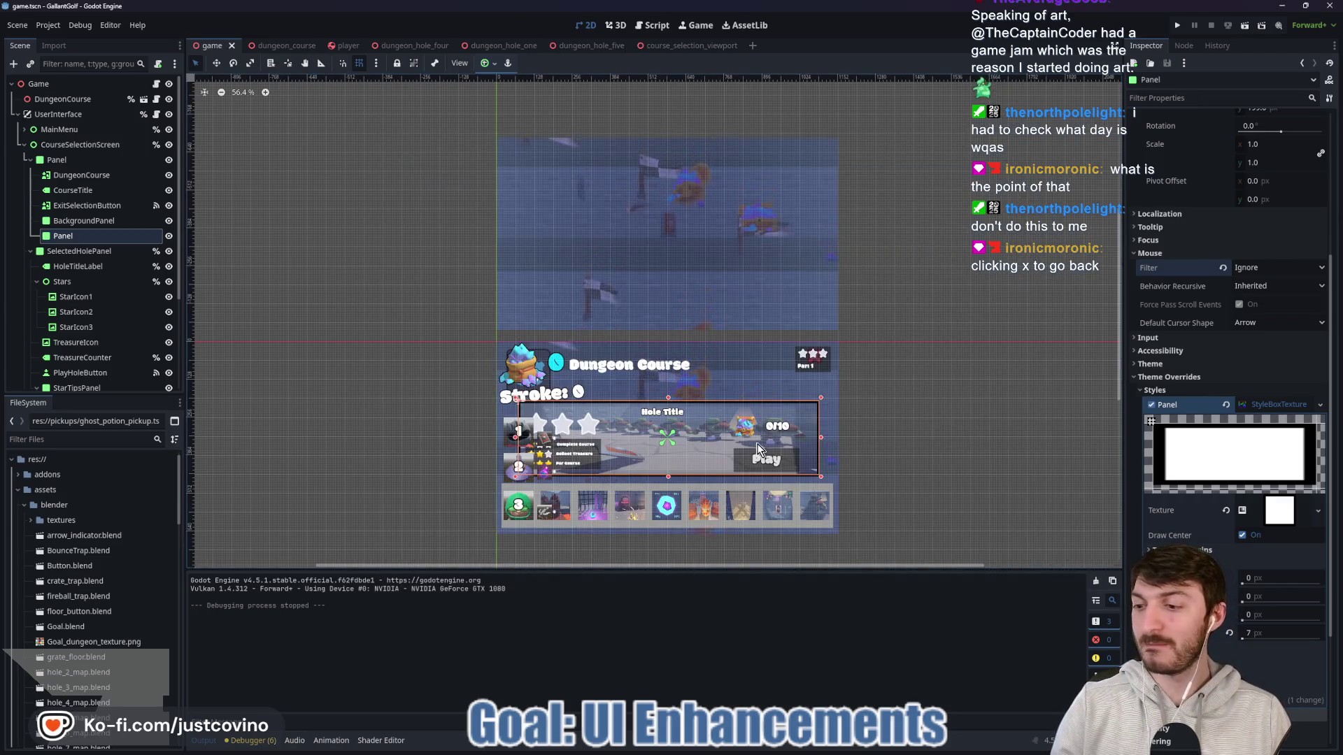
Step: Run the game, stop it, and relaunch it so it loads fresh
left_click(1178, 25)
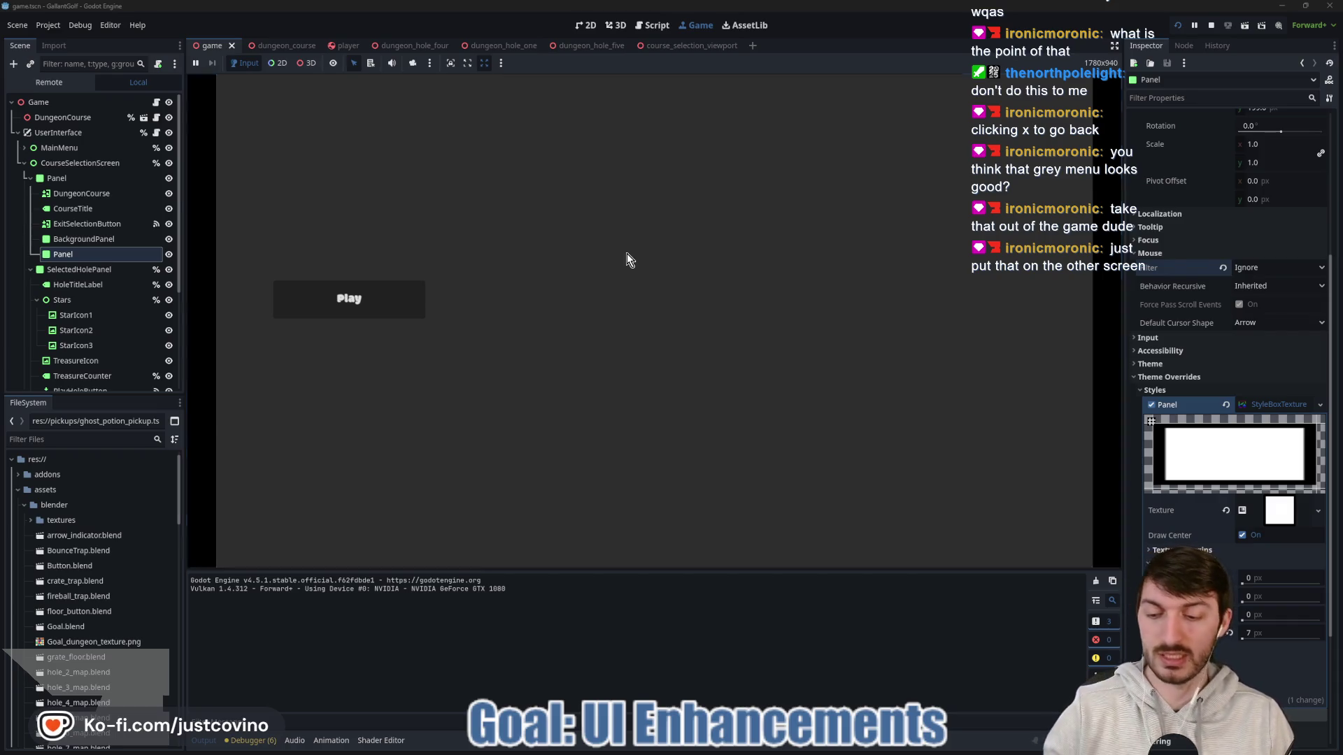
left_click(1211, 25)
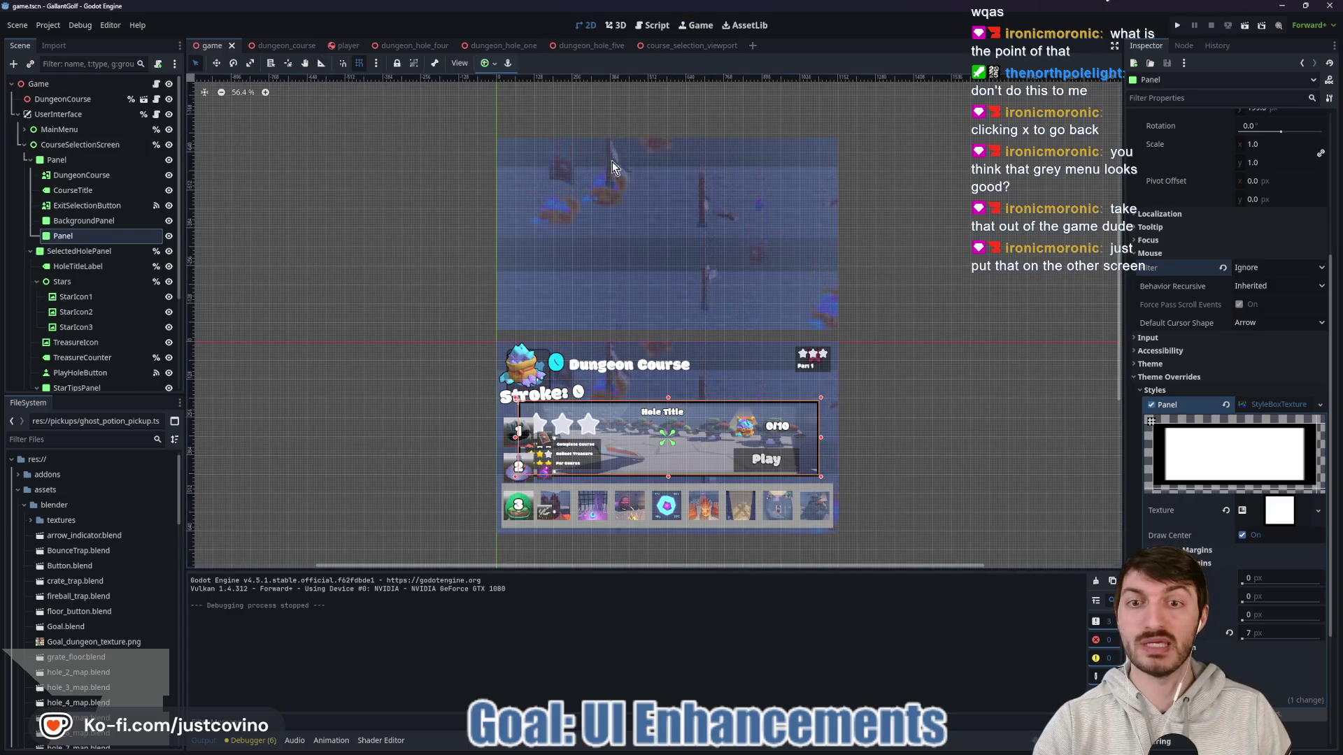
left_click(1176, 26)
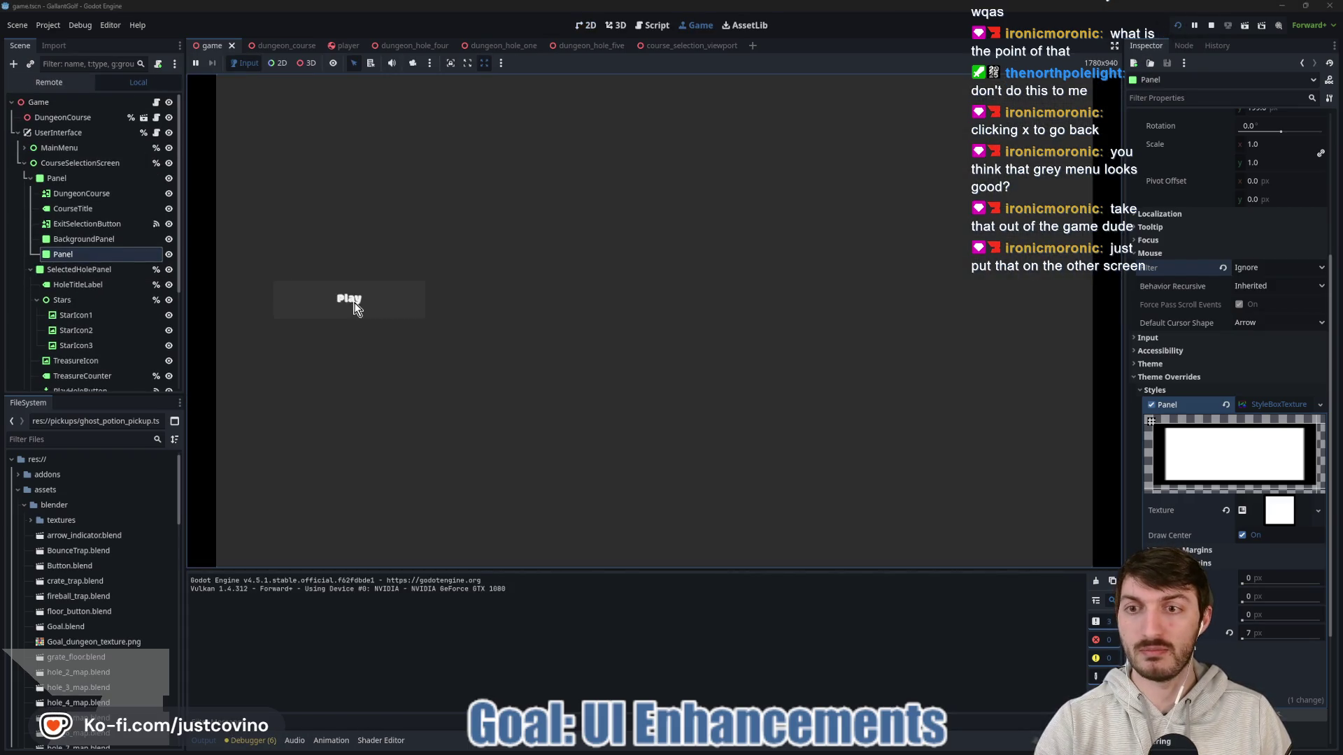
Step: Reopen course selection from the main menu, preview hole tiles up to 'The Final Boss', then stop with F8
left_click(354, 305)
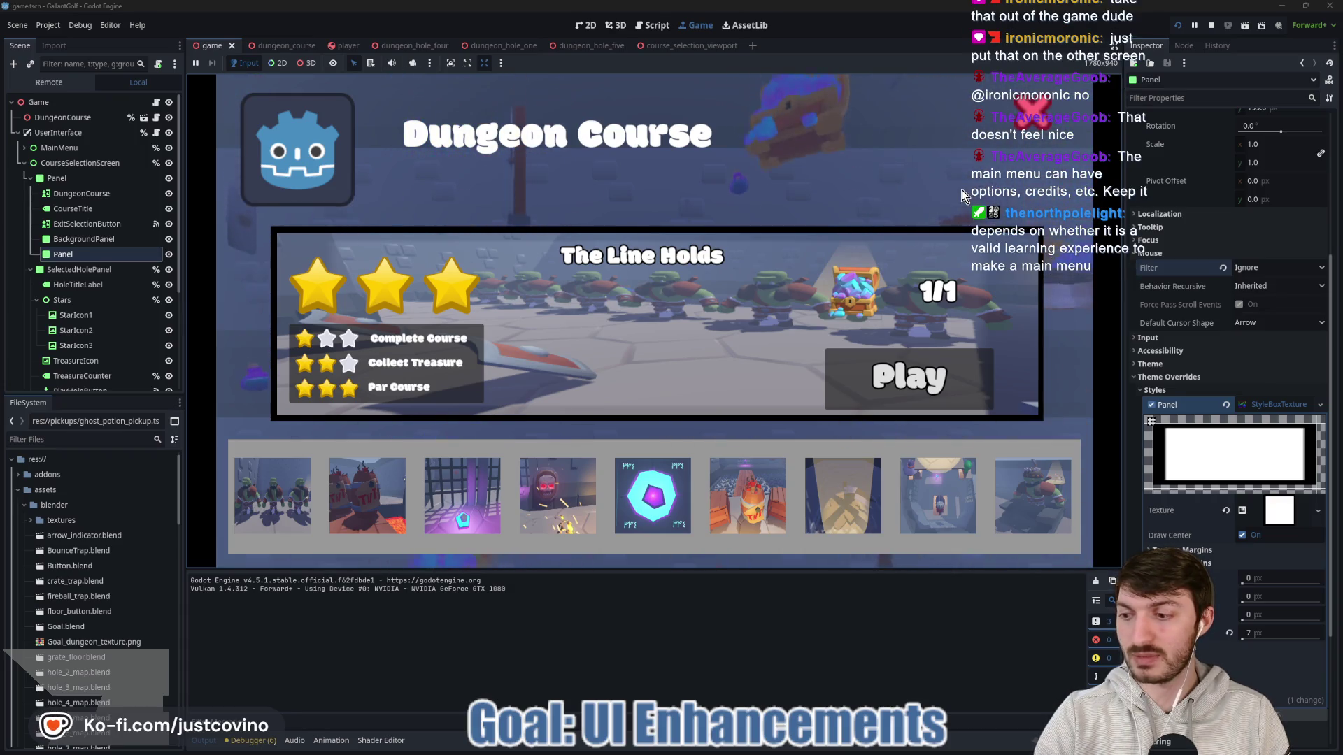
key("Escape")
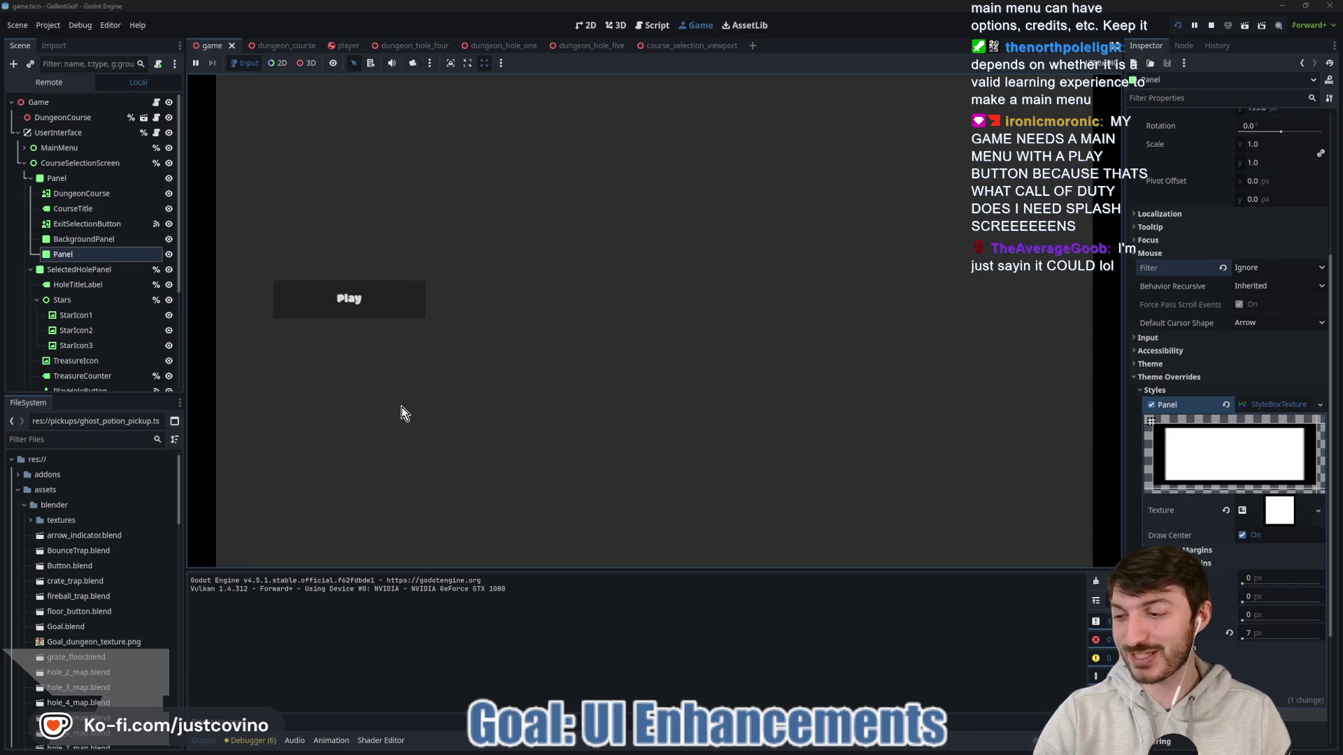
left_click(382, 303)
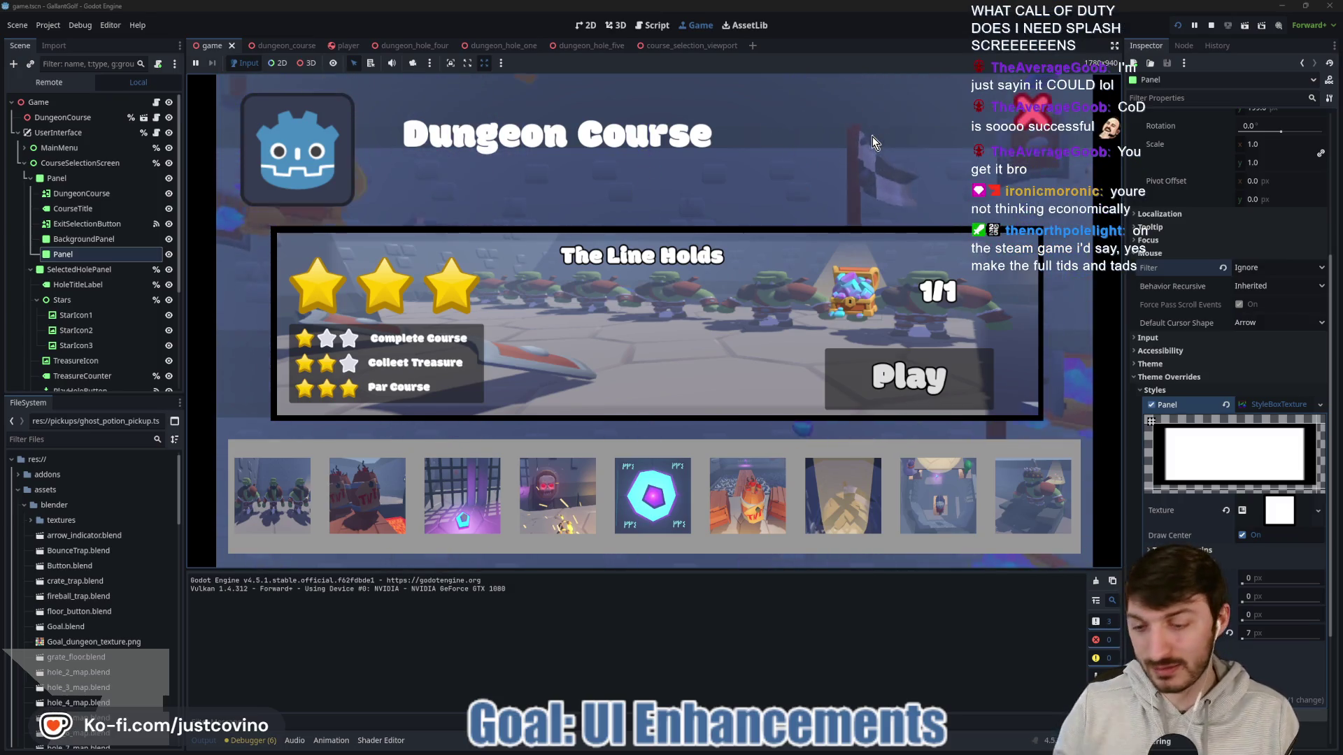
left_click_drag(814, 92, 1085, 195)
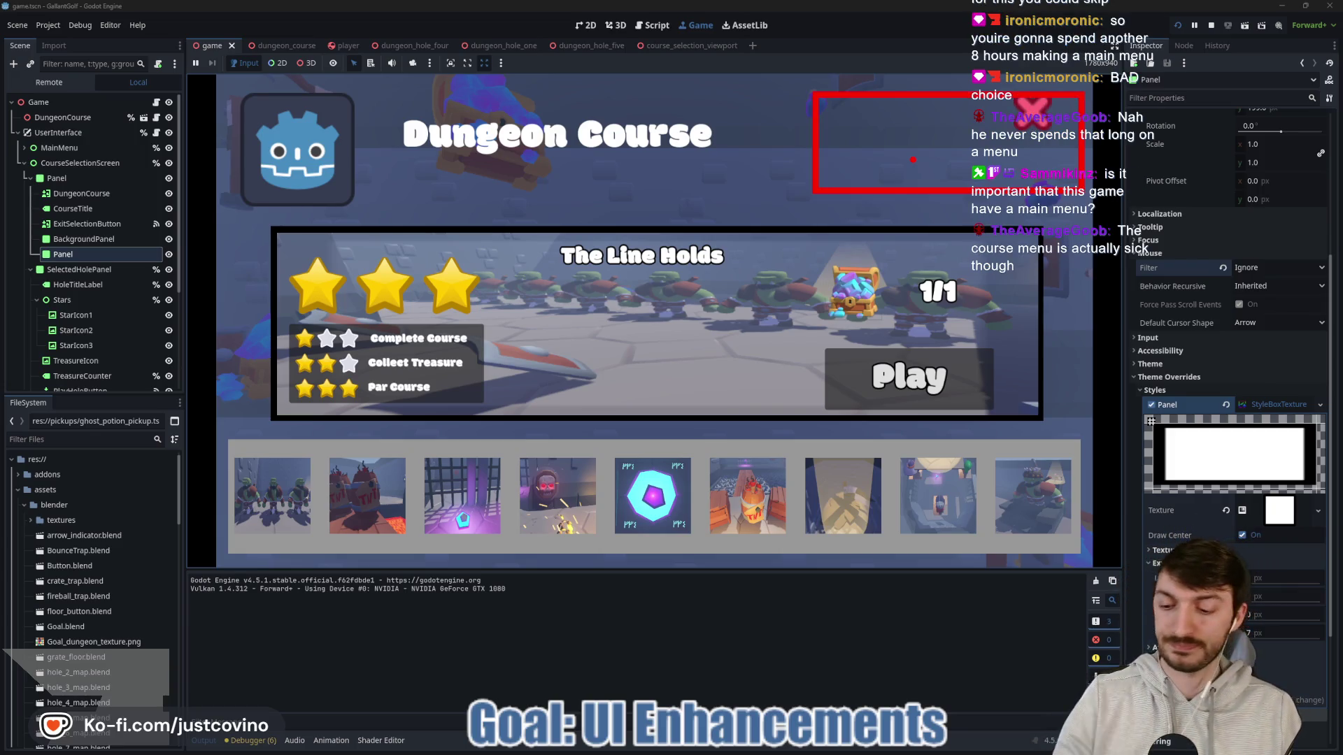
key("Escape")
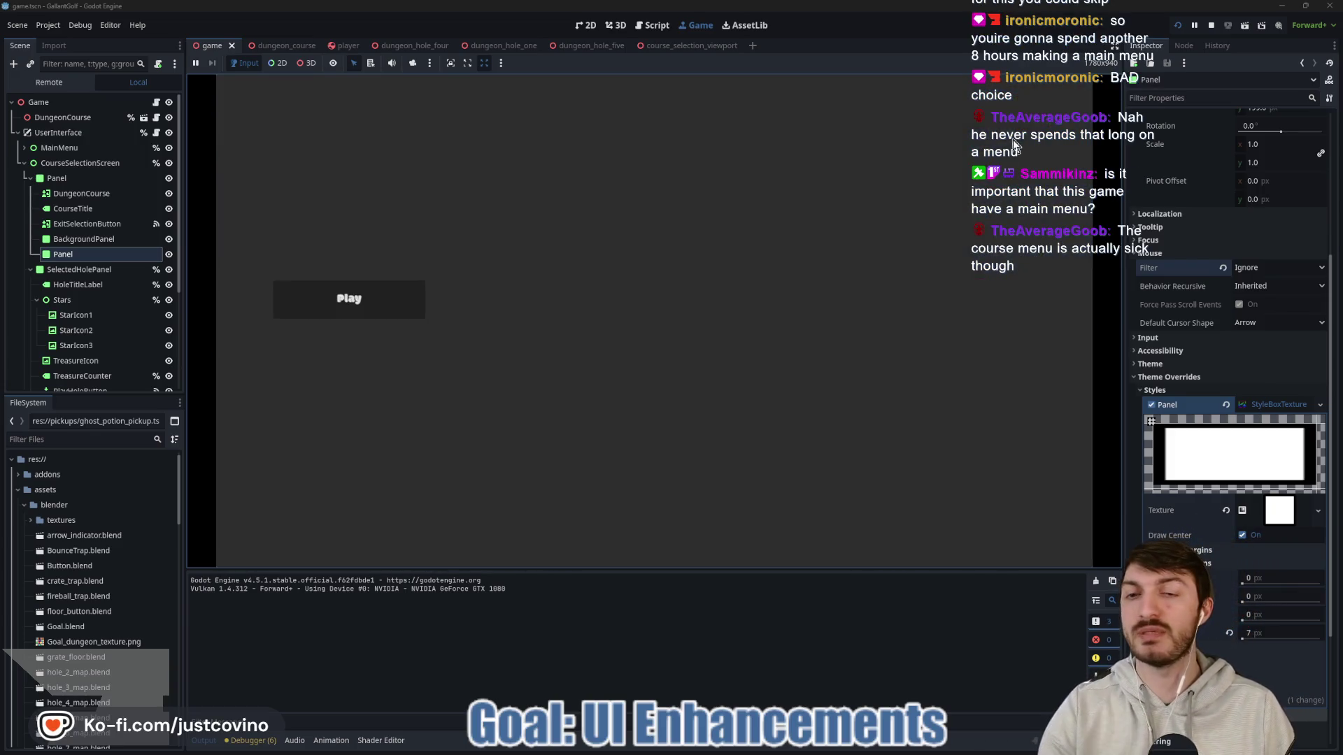
left_click(371, 311)
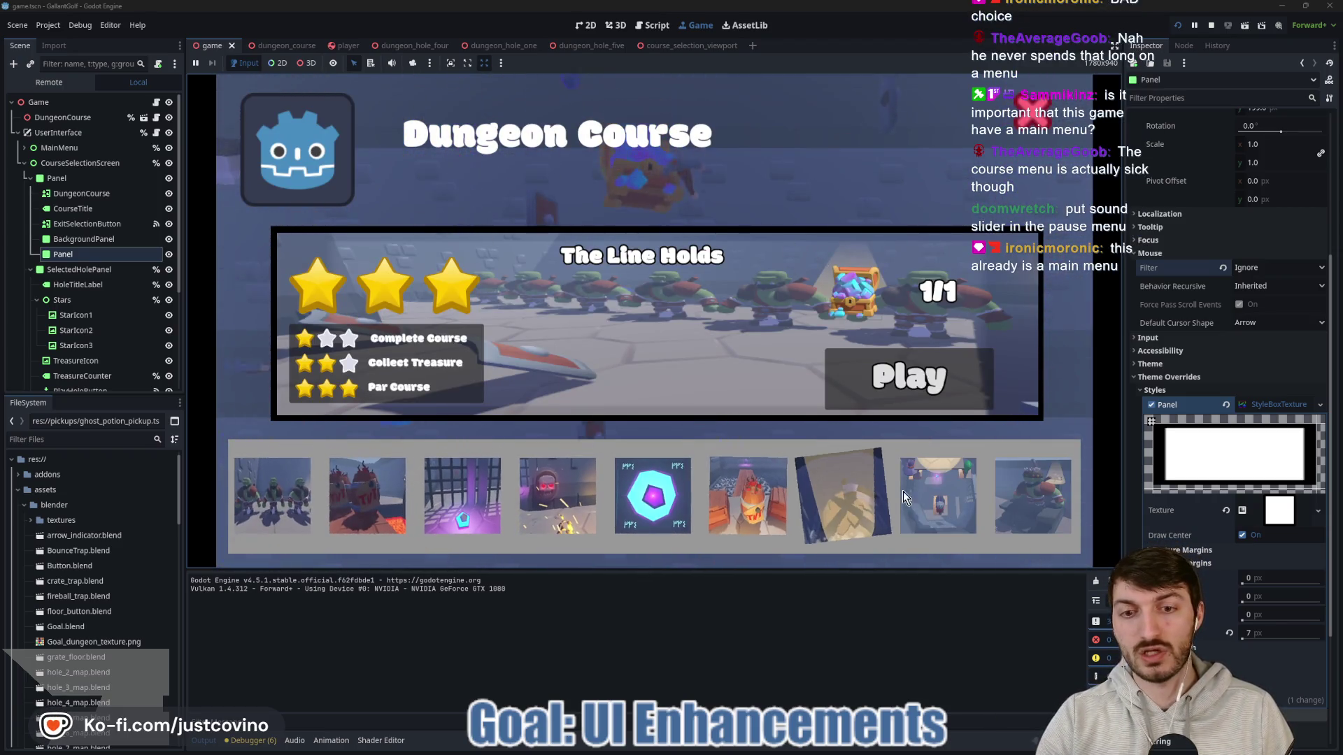
left_click(367, 497)
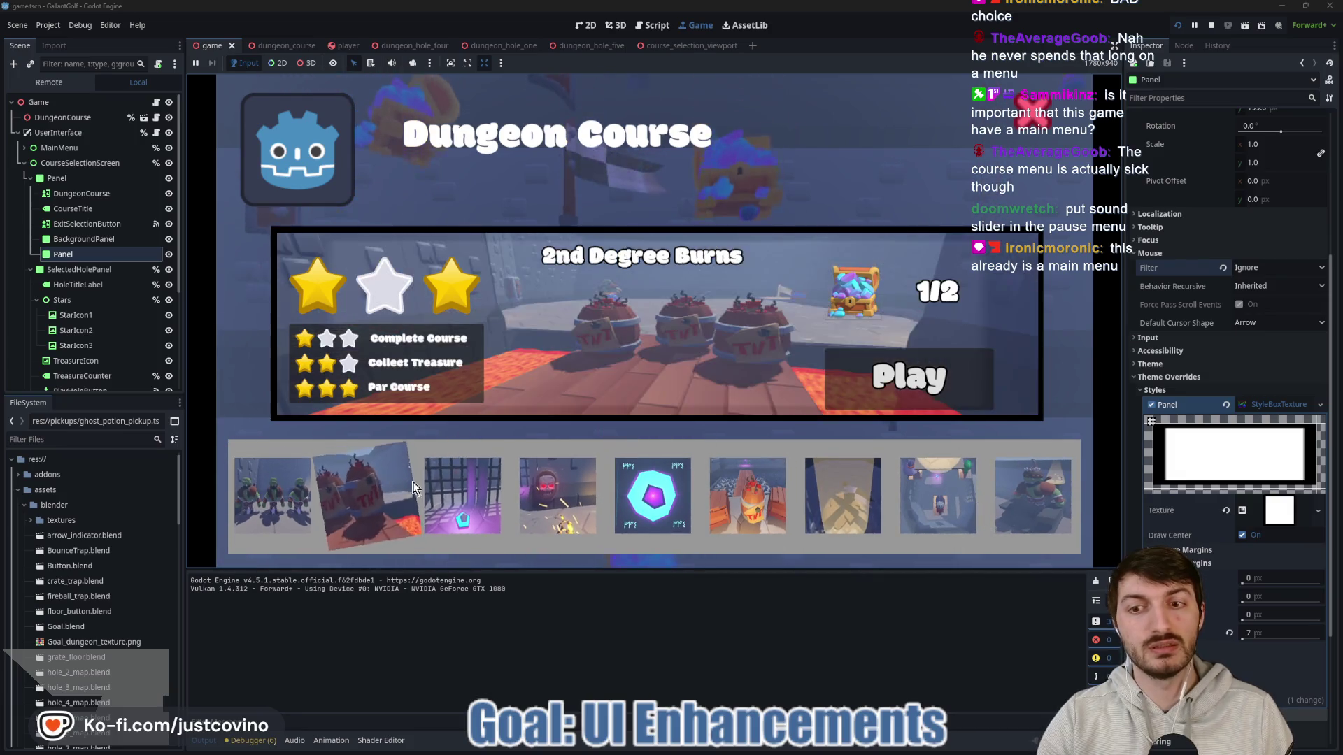
left_click(574, 496)
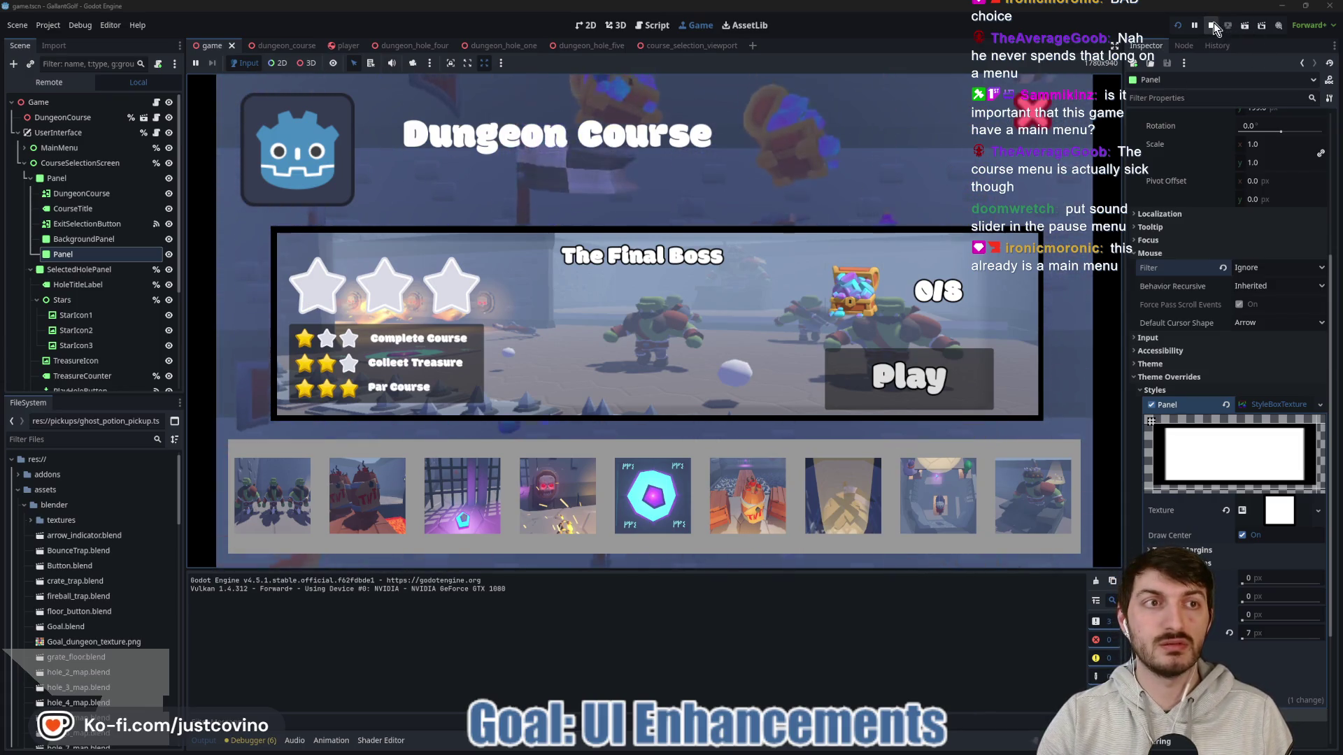
key("F8")
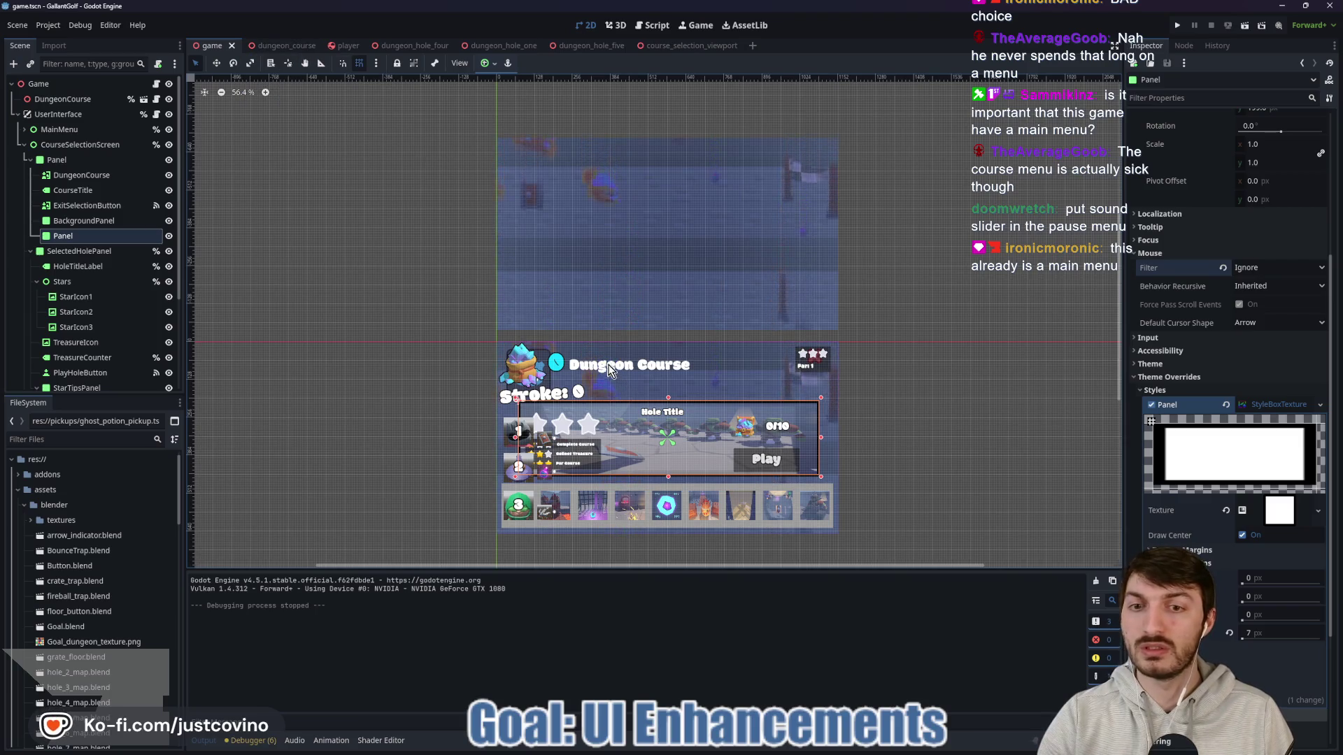
Step: Change the CourseTitle label's text from 'Dungeon Course' to 'Galant Golf'
left_click(73, 190)
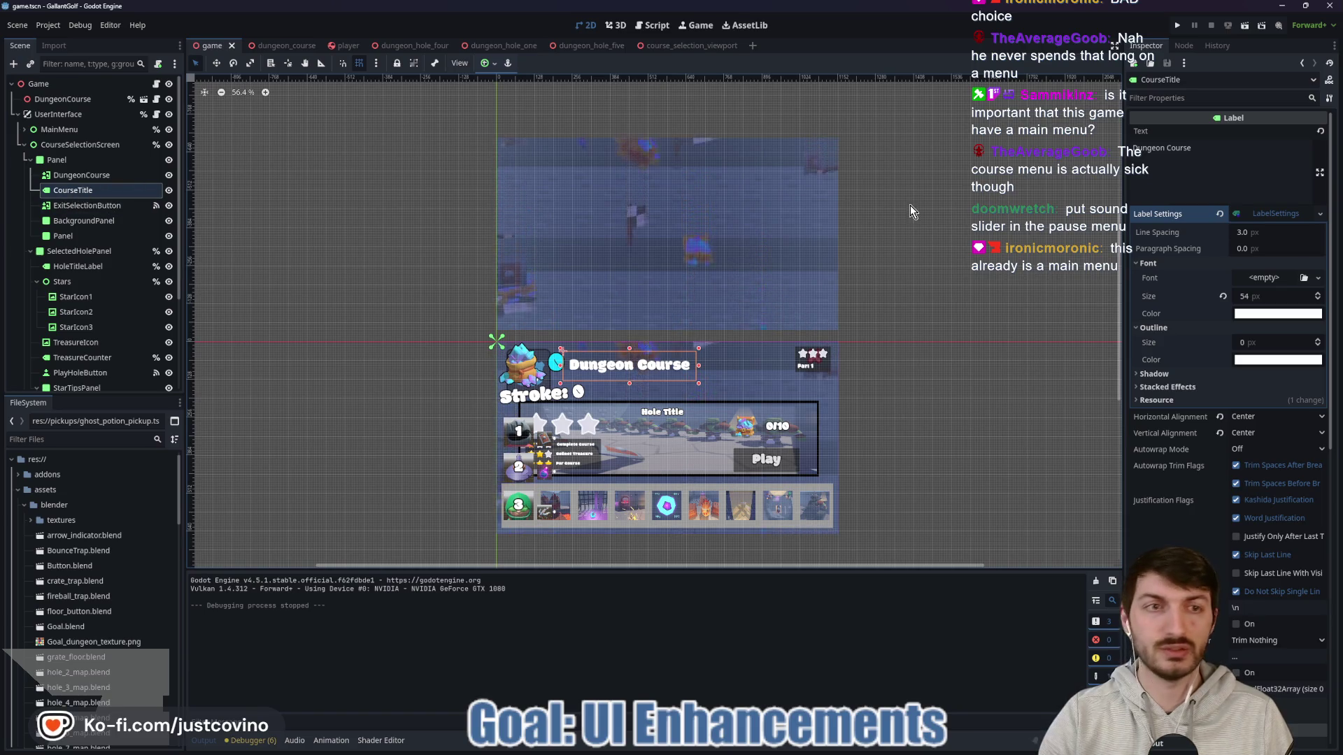
left_click(1226, 144)
key("ctrl+a")
type("G")
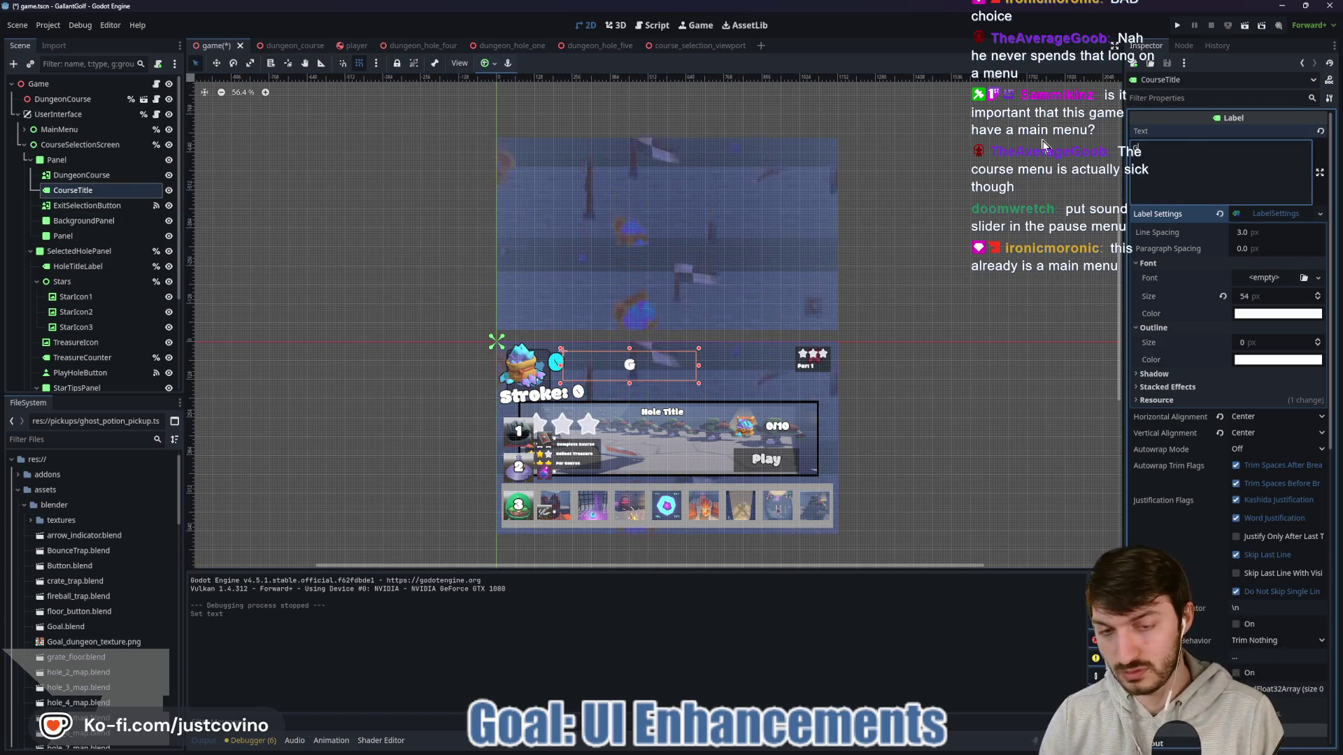
type("allant")
key("BackSpace")
key("BackSpace")
key("BackSpace")
type("nt Golf")
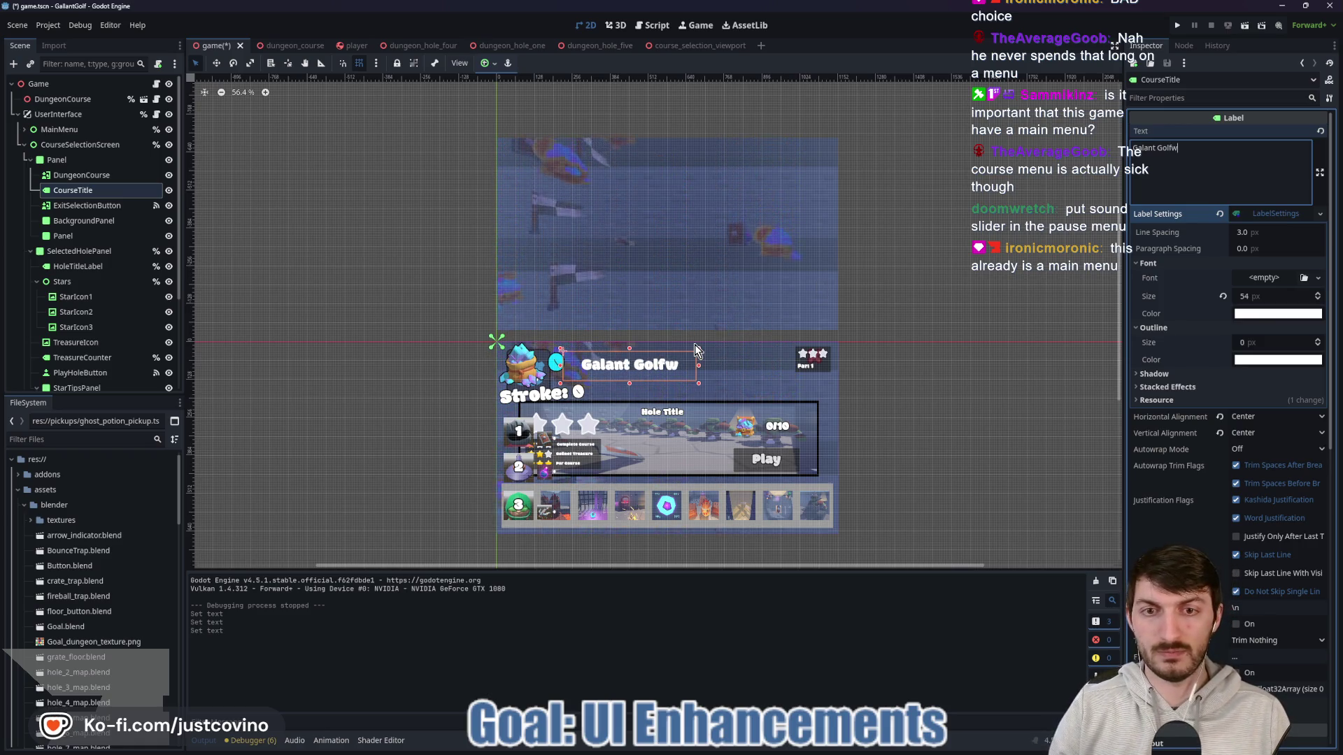
left_click(832, 391)
Step: Move the CourseTitle label to the right with the Move tool and save the scene
scroll(670, 409, "up", 5)
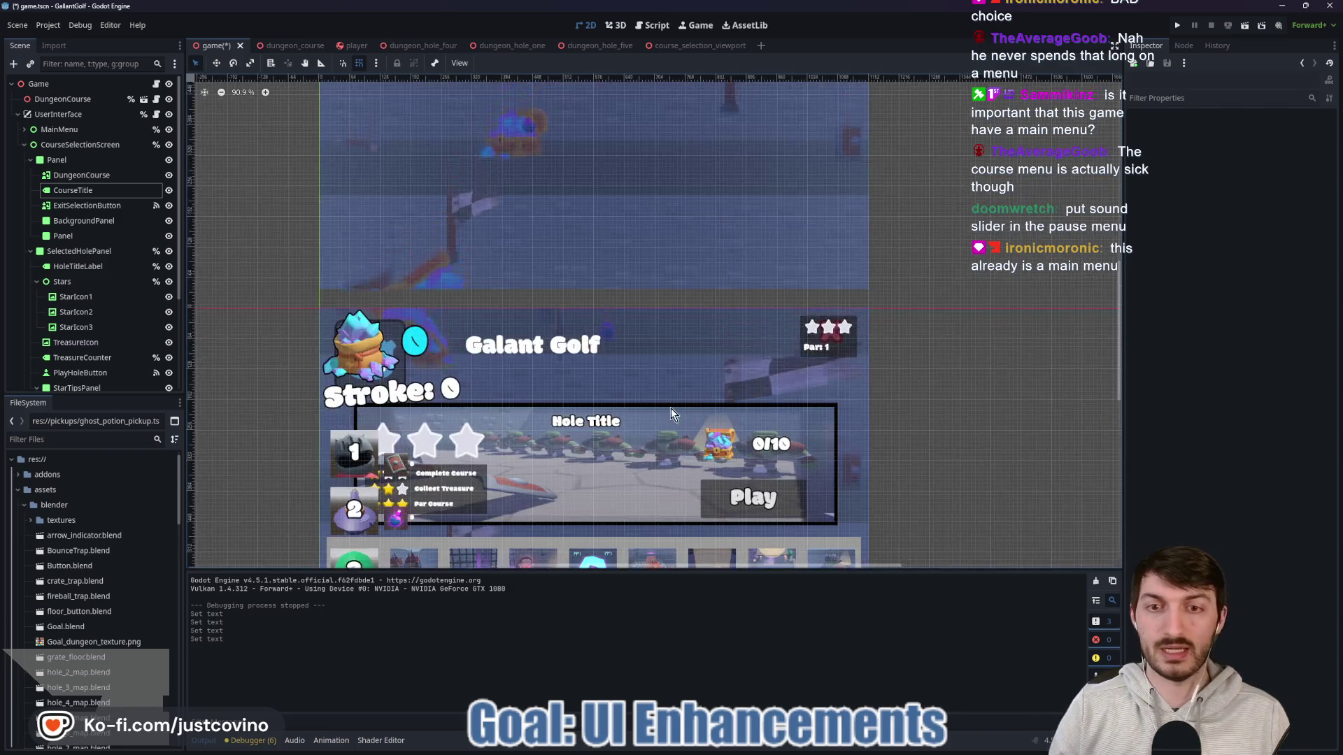
left_click(82, 189)
key("w")
mouse_move(579, 241)
left_mouse_down()
mouse_move(634, 241)
mouse_move(605, 240)
left_mouse_up()
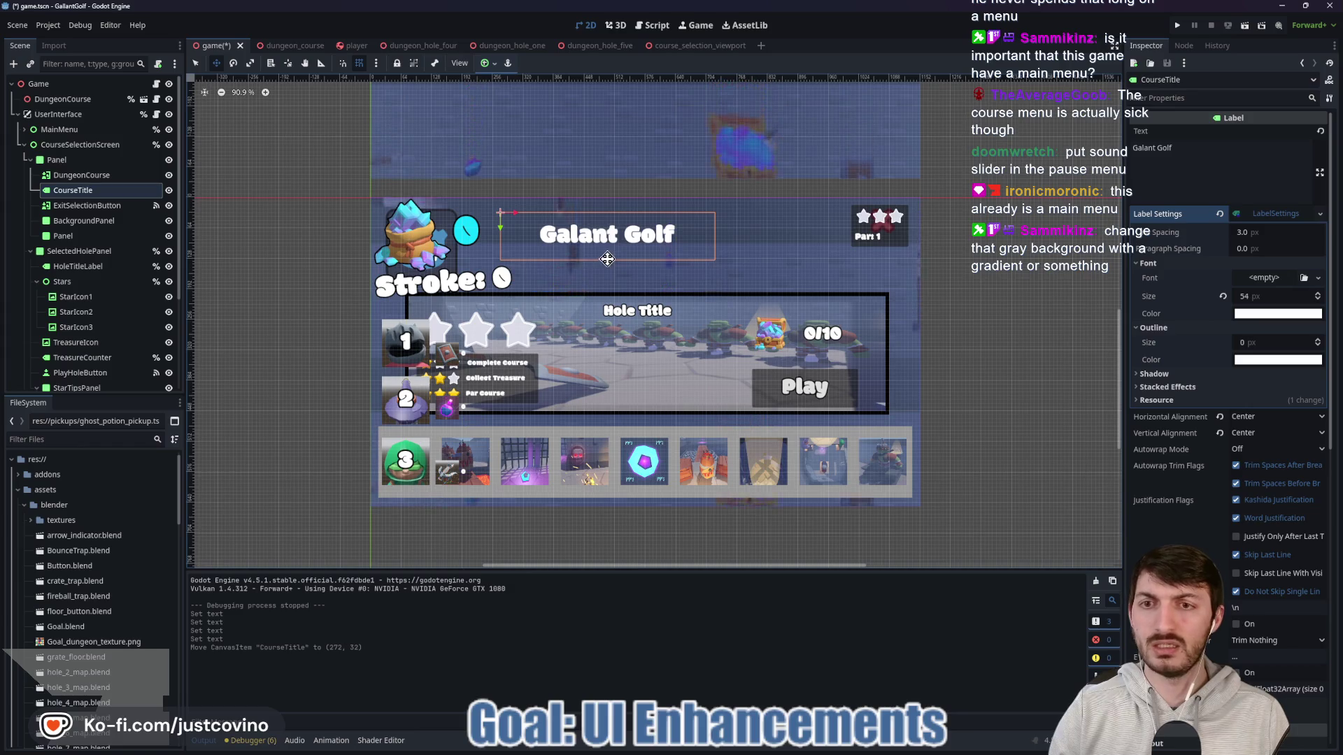
key("ctrl+s")
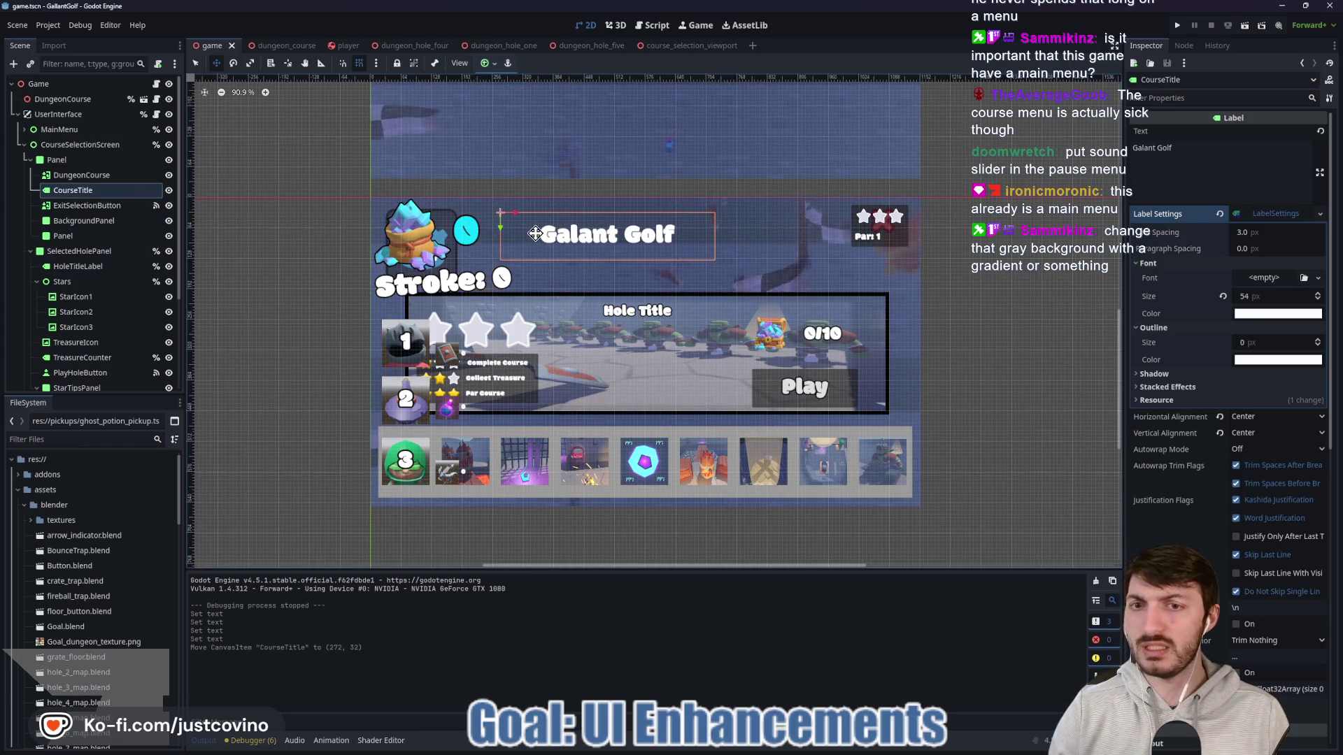
key("ctrl+z")
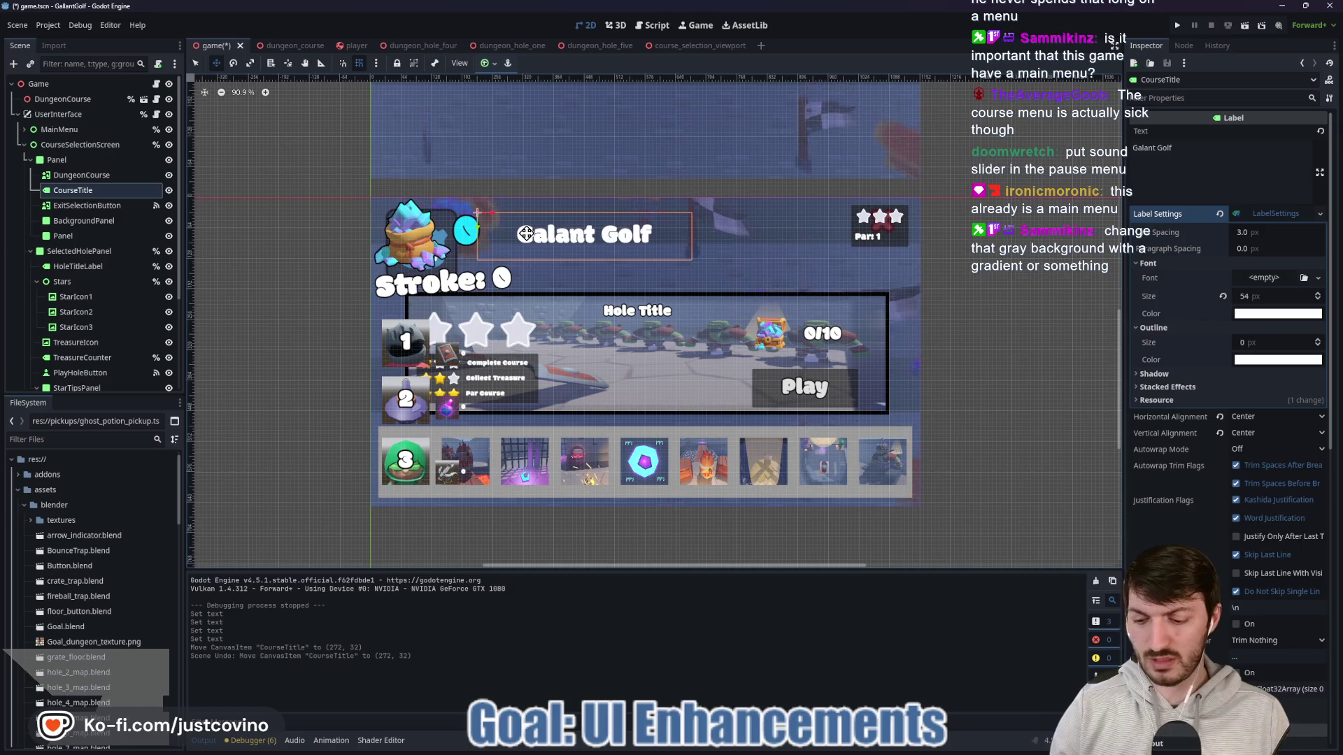
key("ctrl+shift+z")
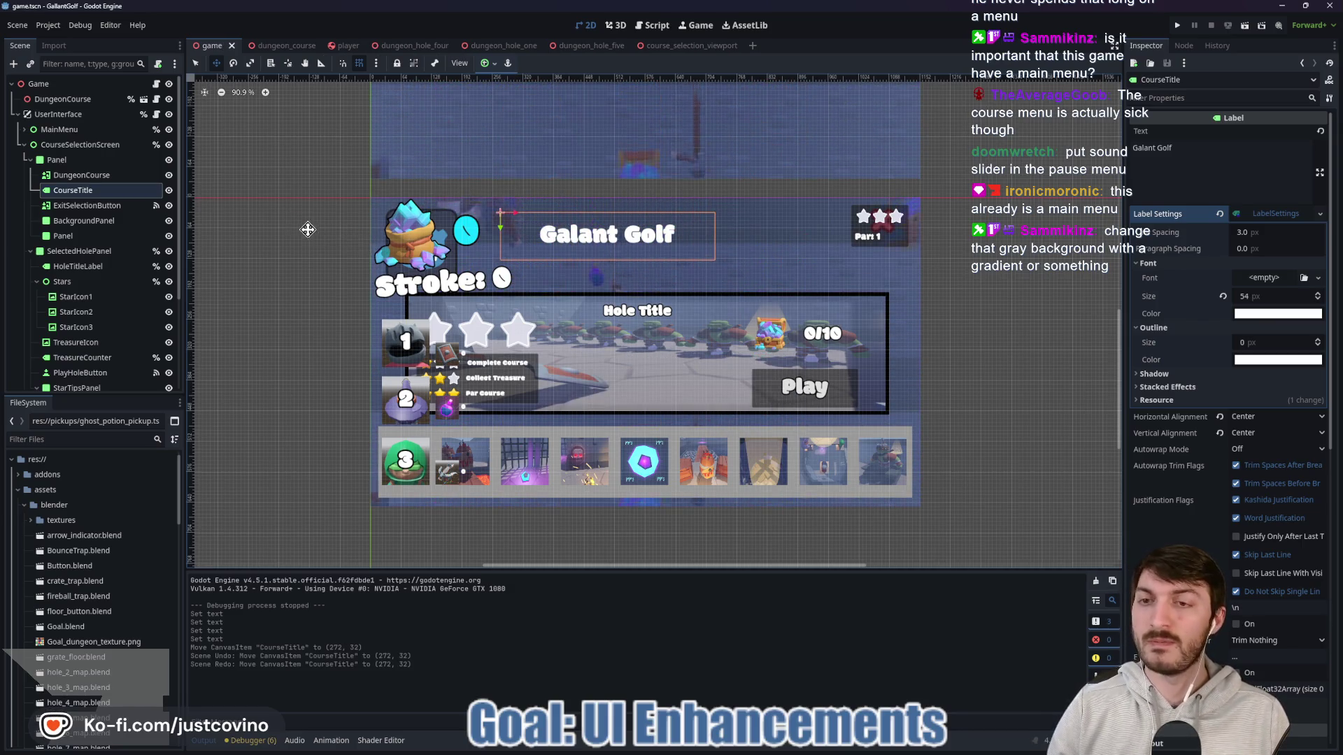
Step: Toggle the DungeonCourse icon's visibility on and off, then reselect the title on the canvas
left_click(99, 175)
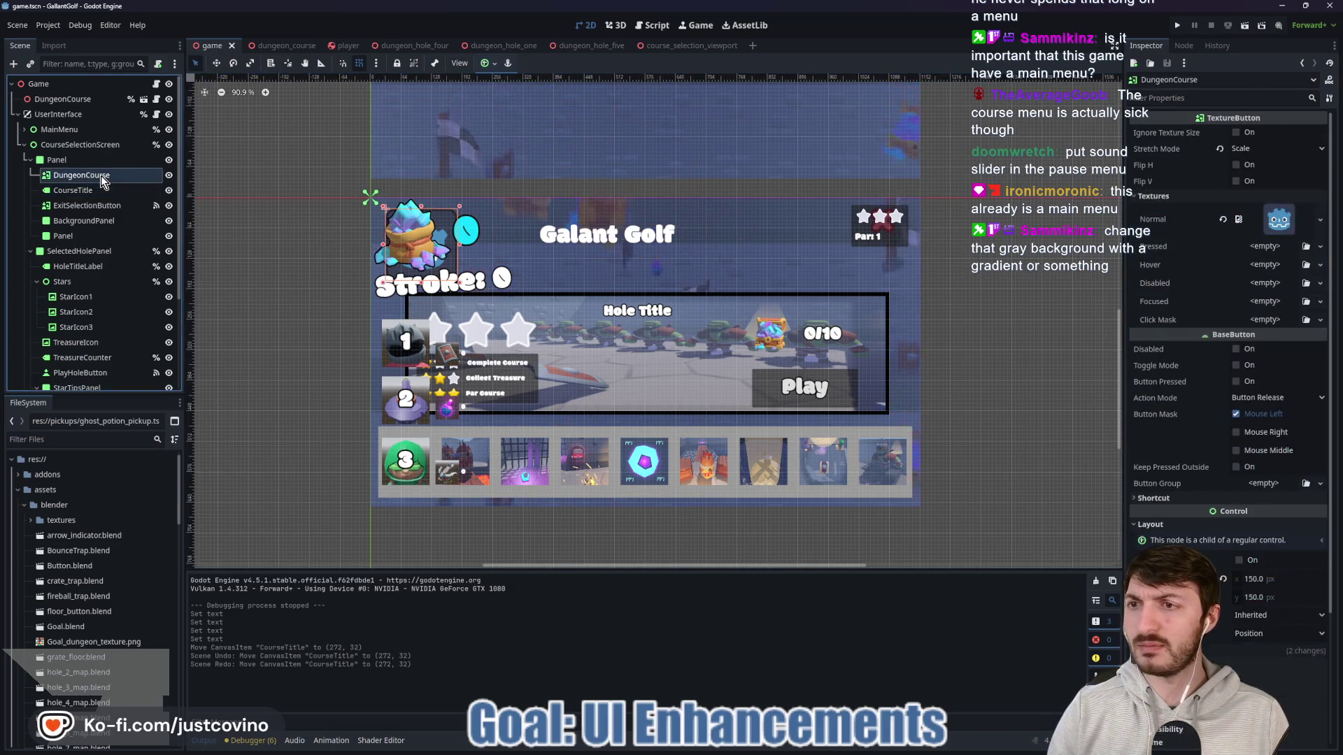
left_click(168, 176)
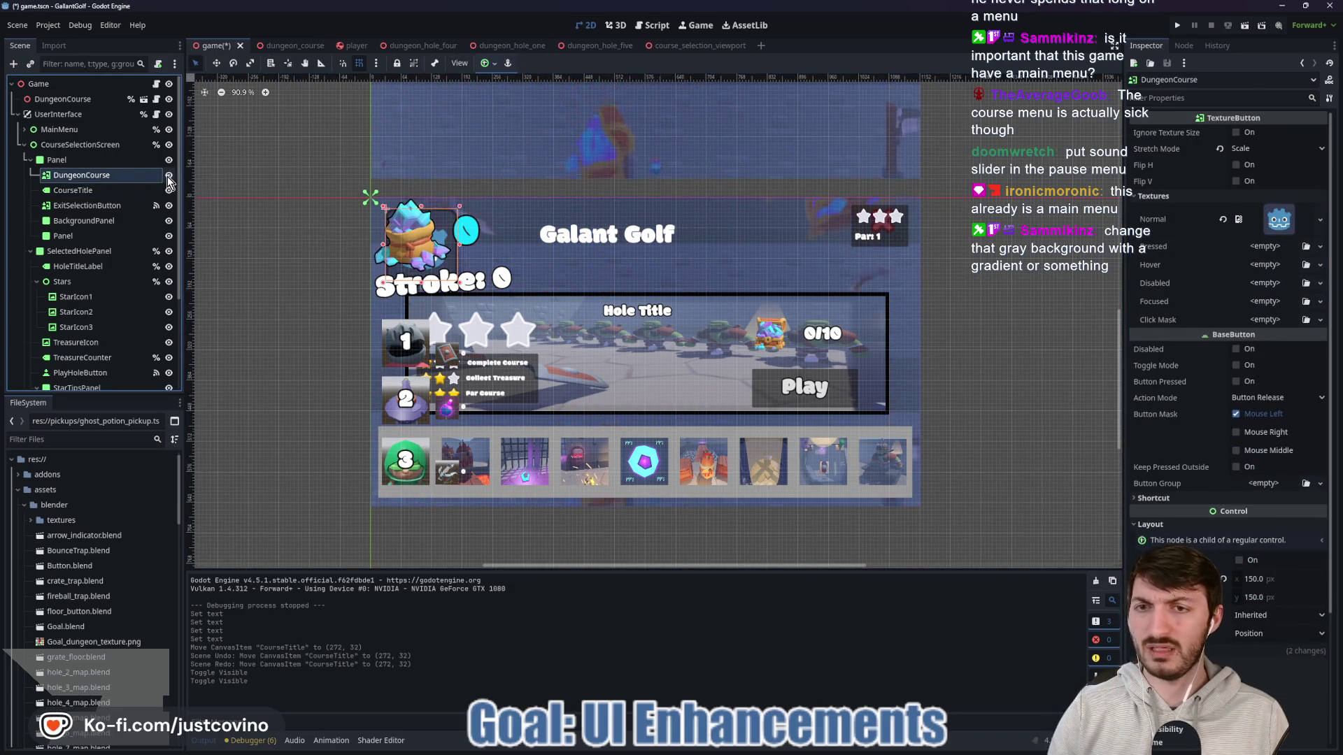
double_click(169, 175)
double_click(169, 175)
double_click(169, 176)
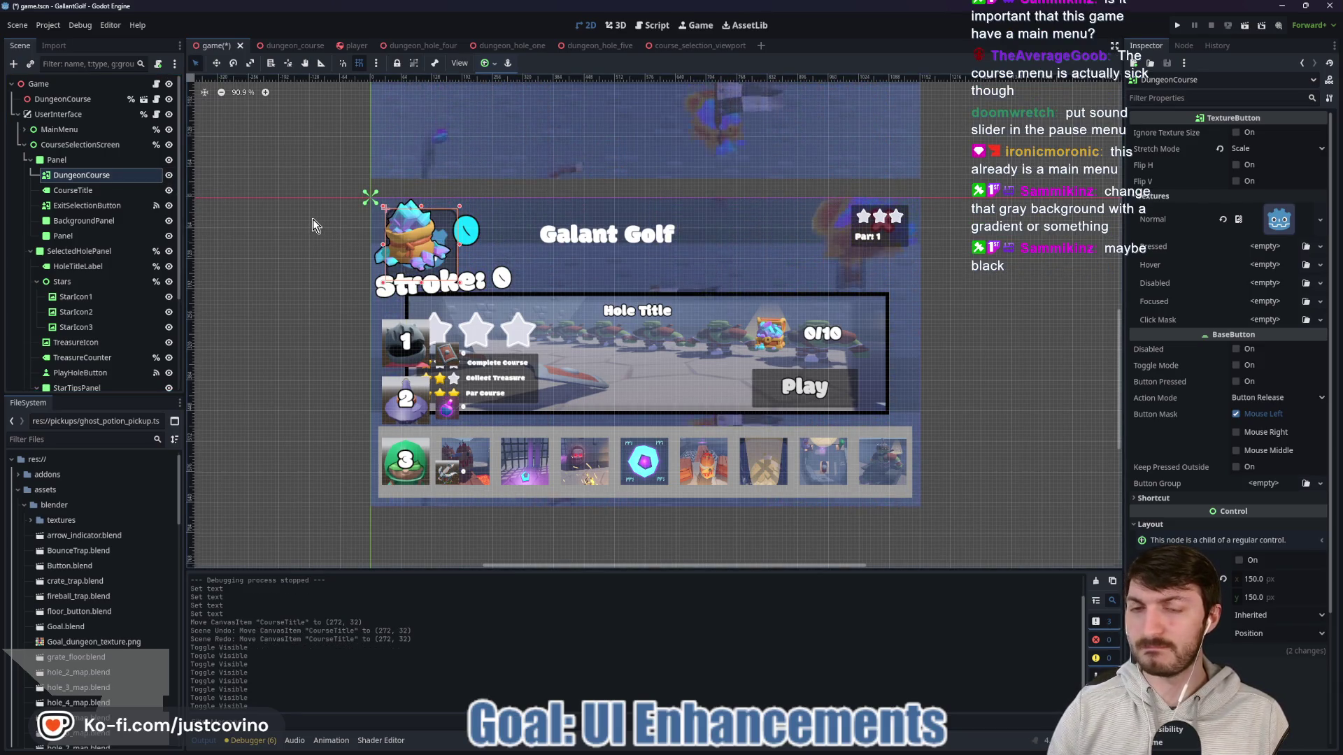
left_click(169, 176)
left_click(636, 226)
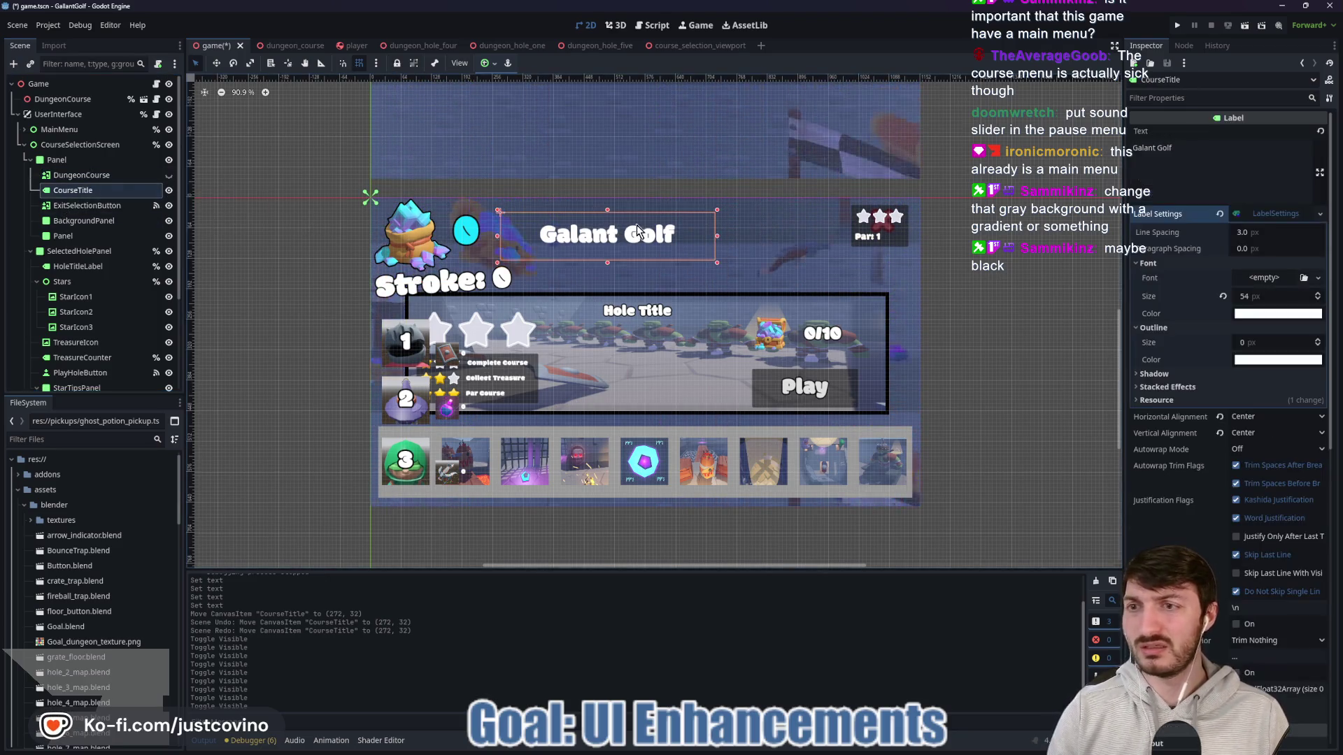
Step: Move the title beside the crystal icon, enlarge its box, and set font size to 84
left_click_drag(600, 237, 506, 238)
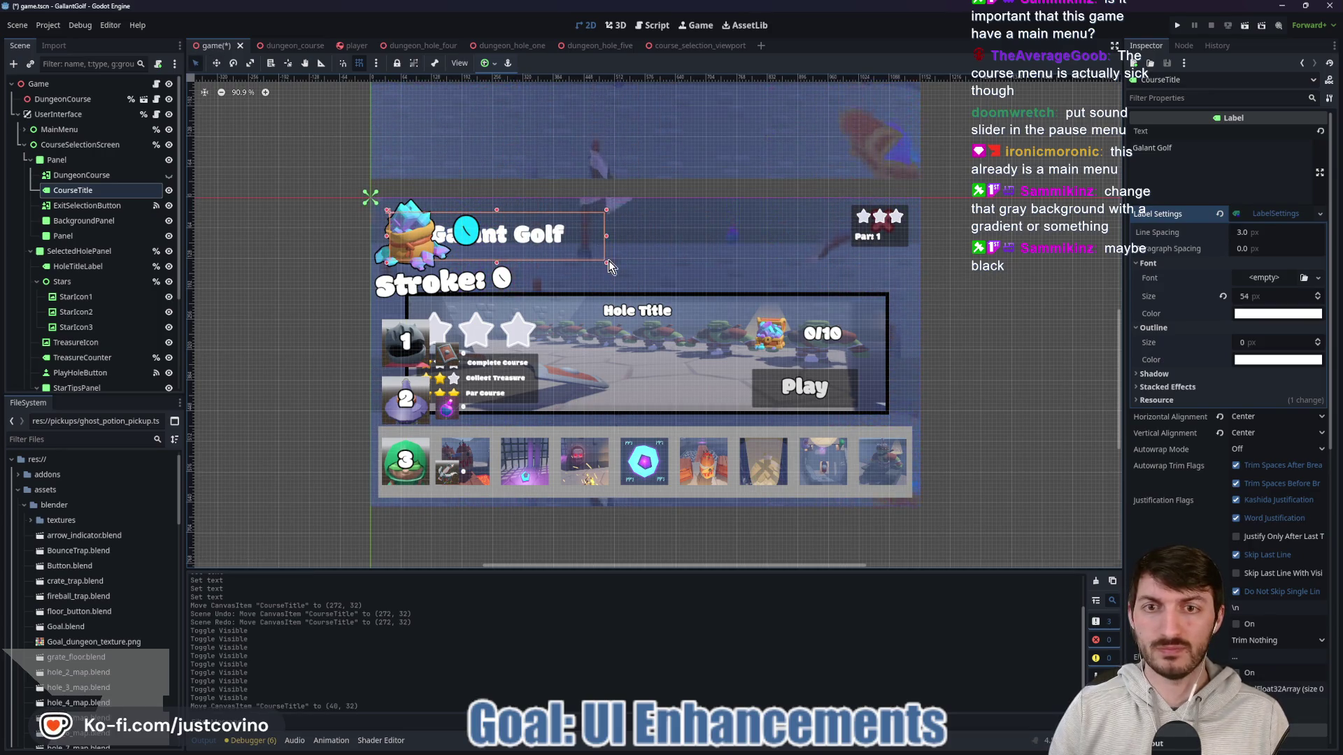
left_click_drag(607, 262, 661, 284)
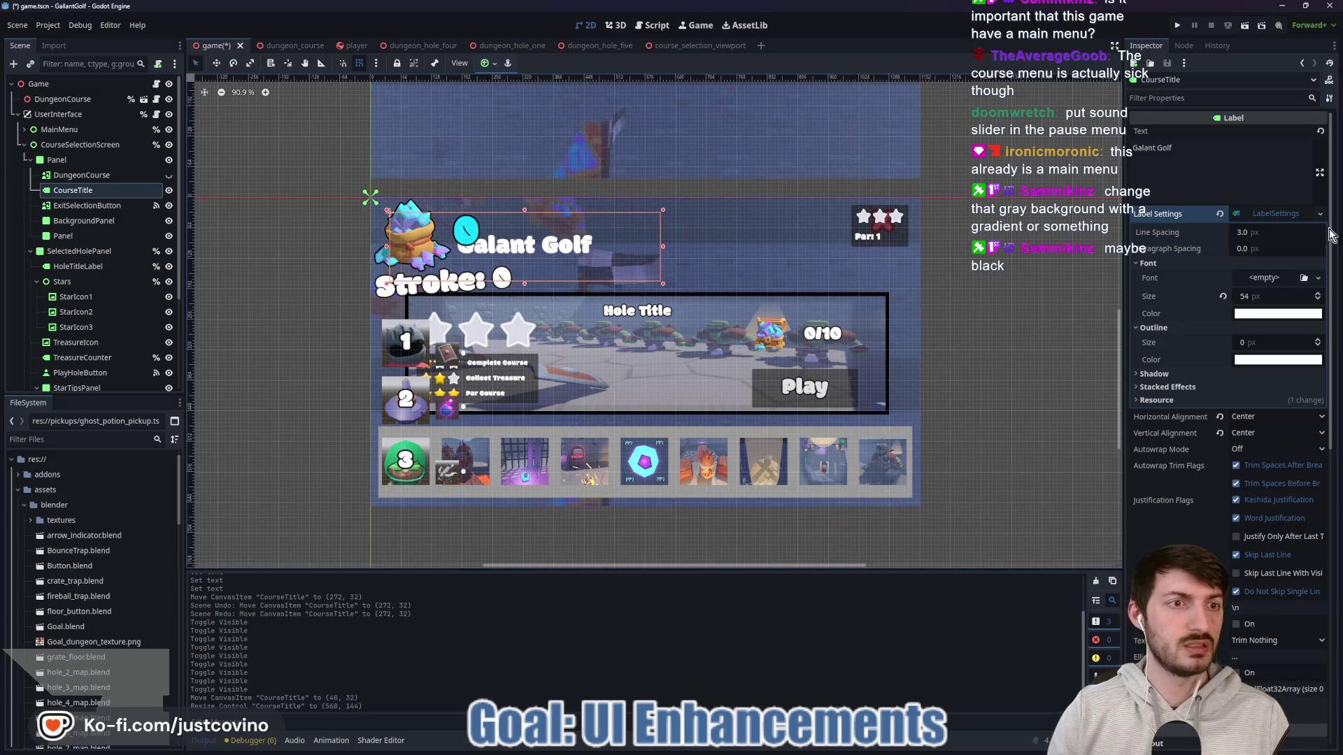
left_click(1258, 301)
type("72")
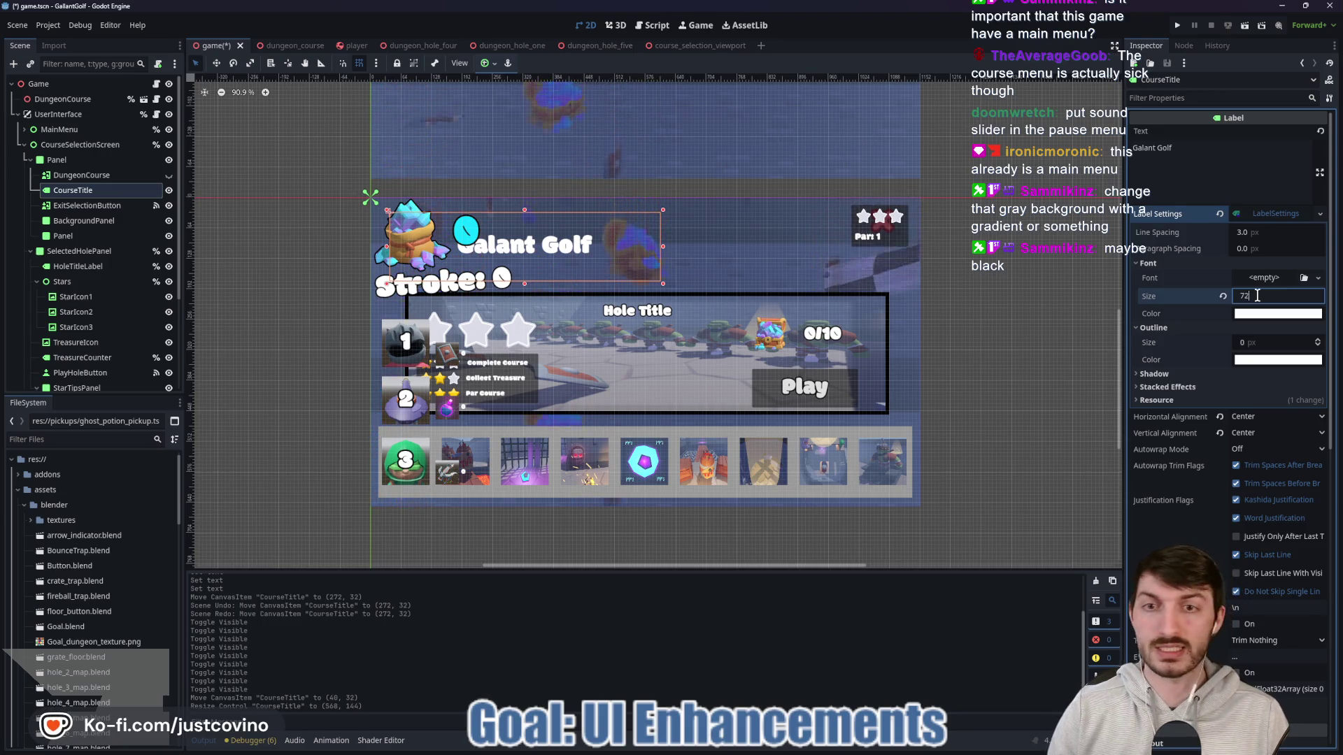
key("Return")
left_click(1257, 296)
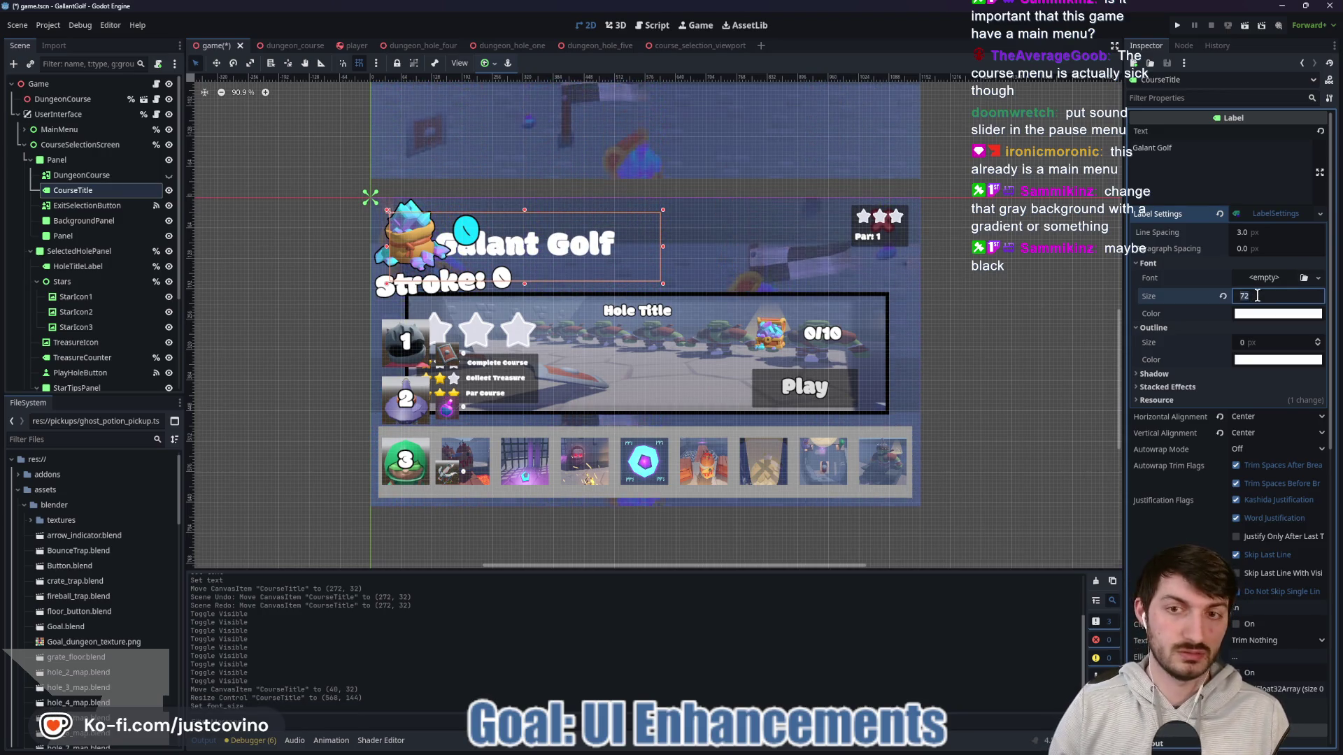
type("84")
key("Return")
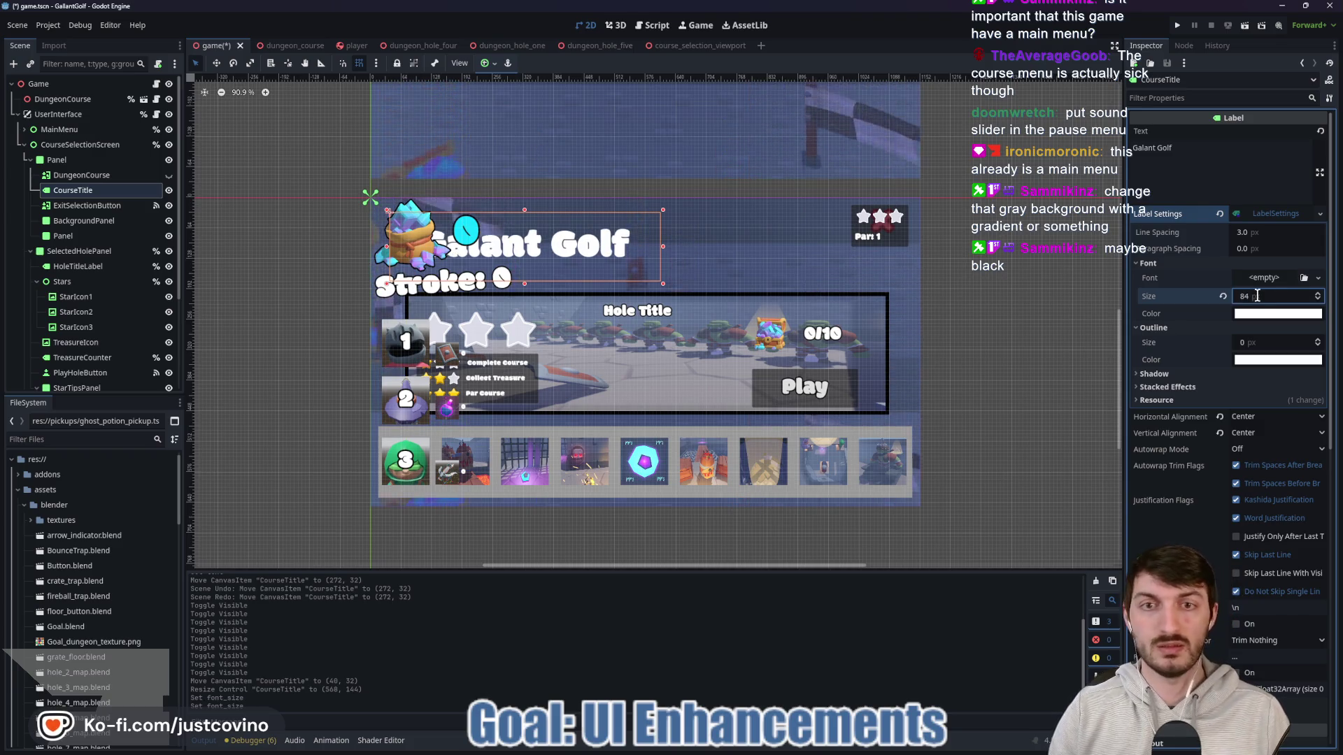
Step: Give the title a black outline of size 15 and save the scene
left_click(1278, 360)
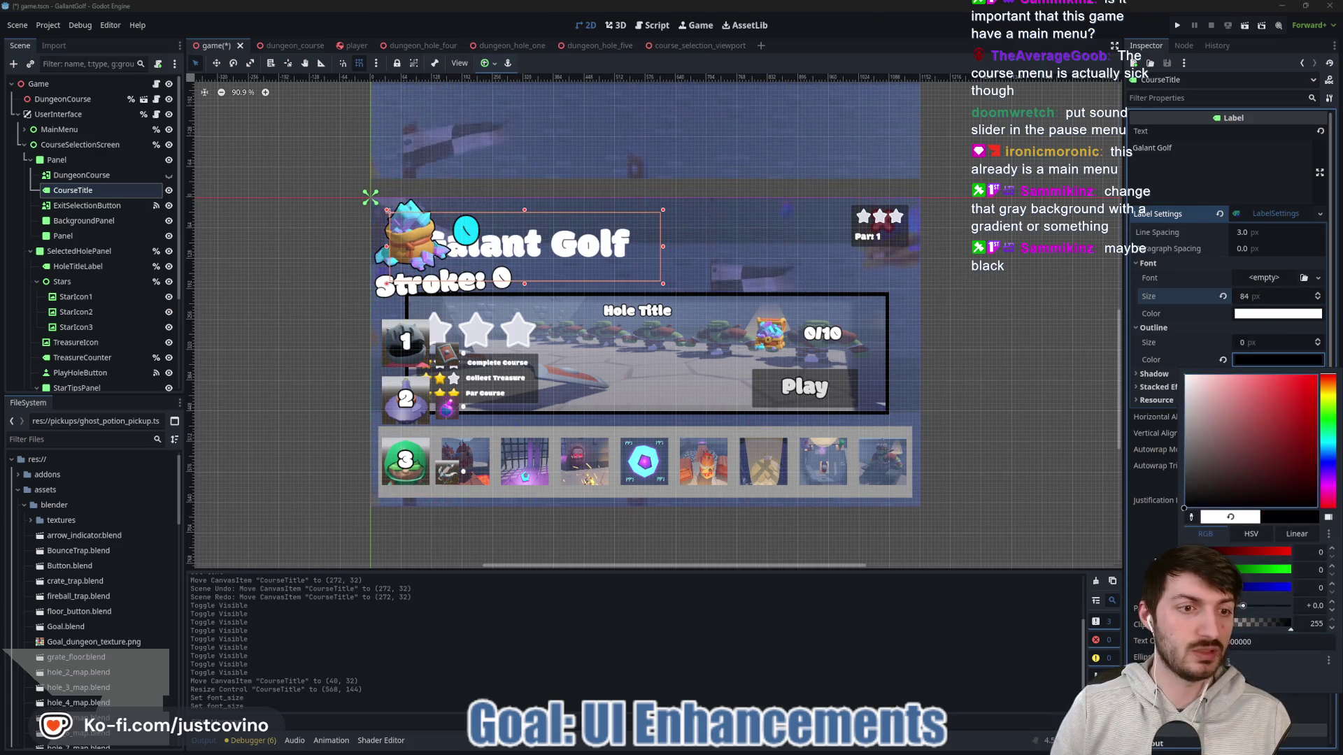
left_click(1245, 514)
left_click(1268, 341)
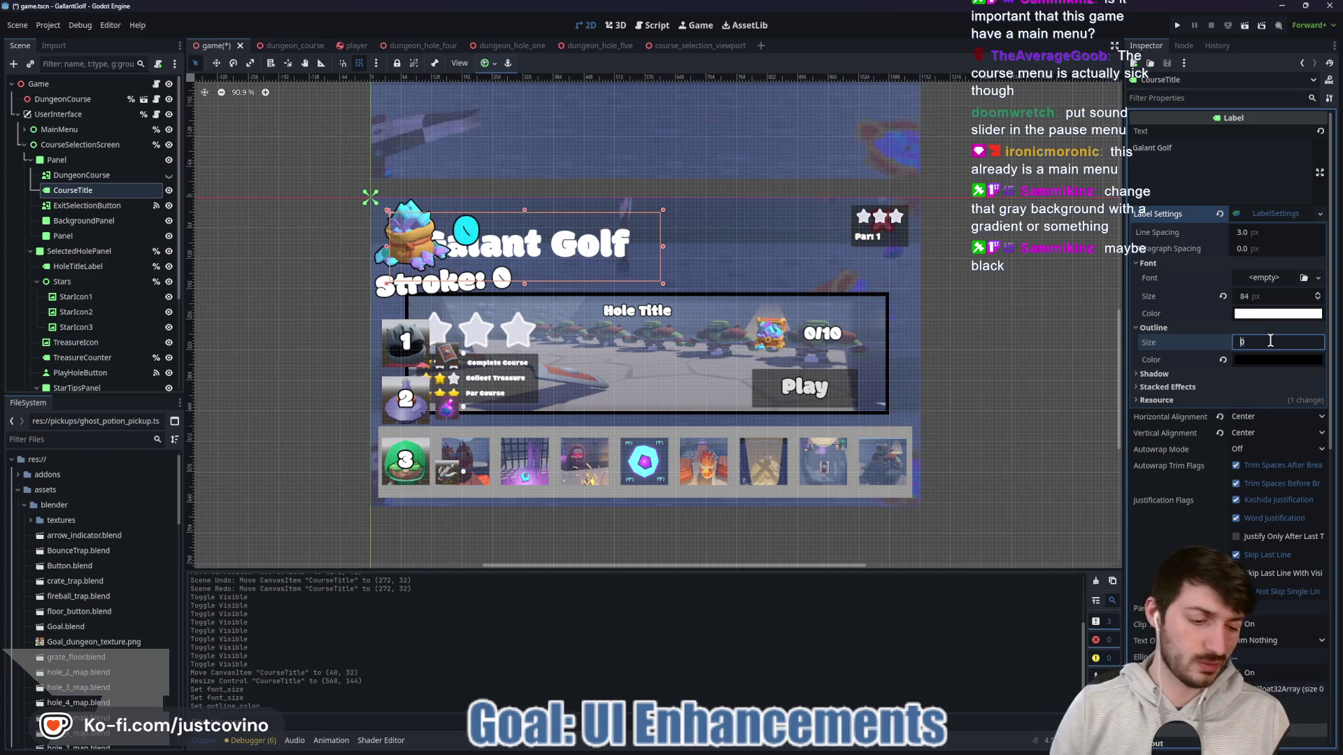
type("10")
key("Return")
scroll(1270, 340, "up", 2)
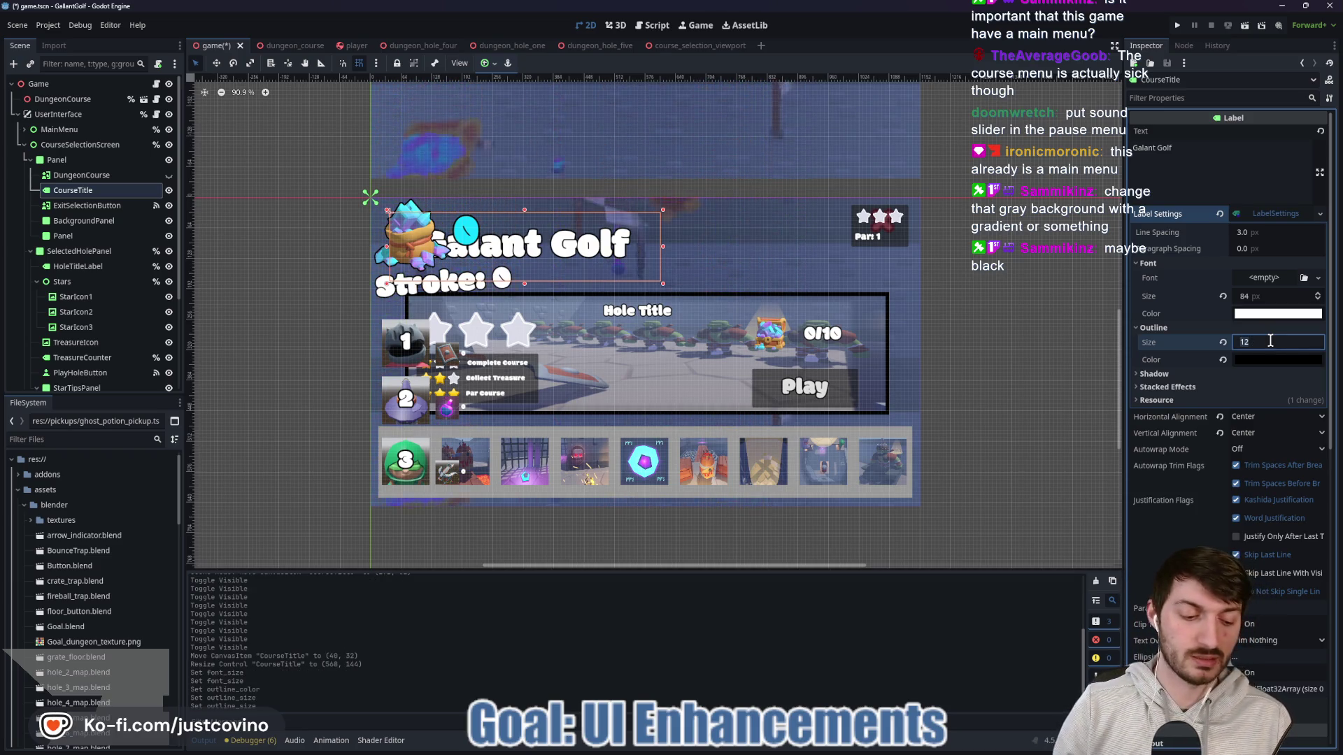
type("15")
key("Return")
key("ctrl+s")
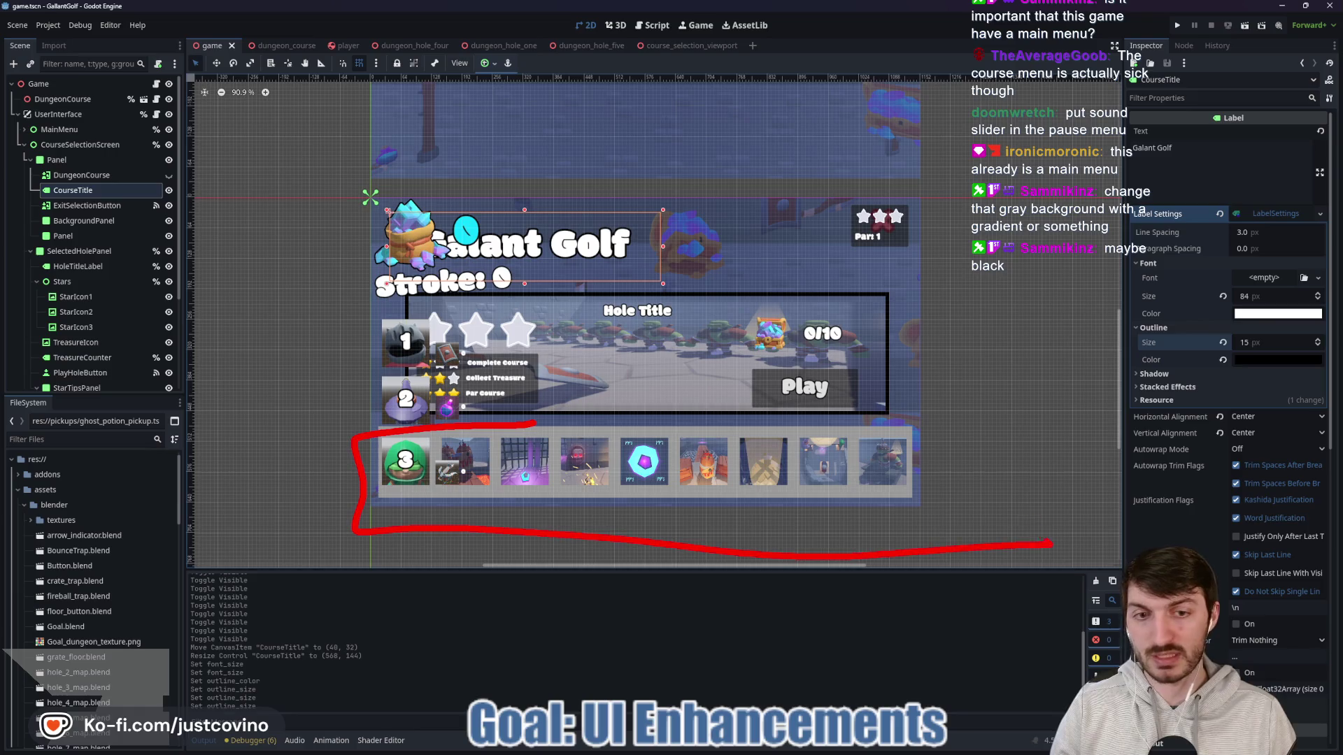
key("Escape")
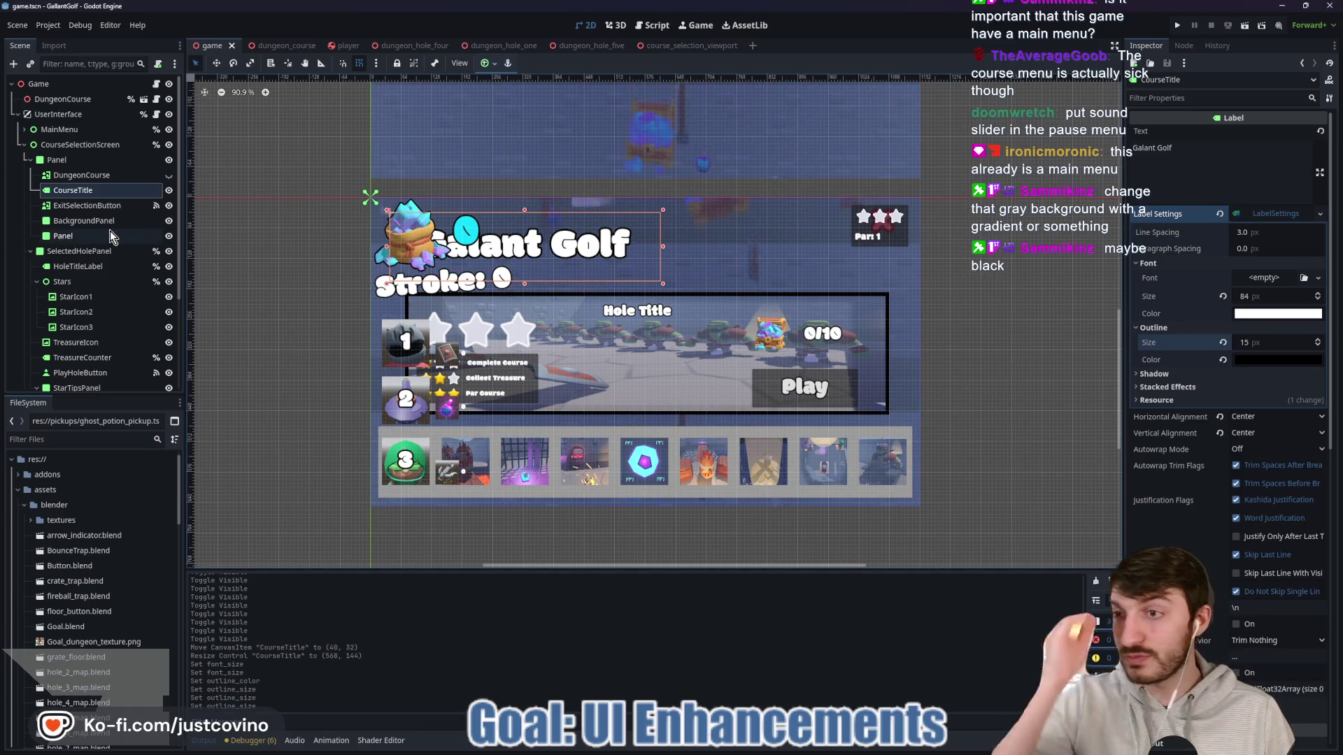
Step: Delete the ExitSelectionButton node and save the scene
left_click(107, 205)
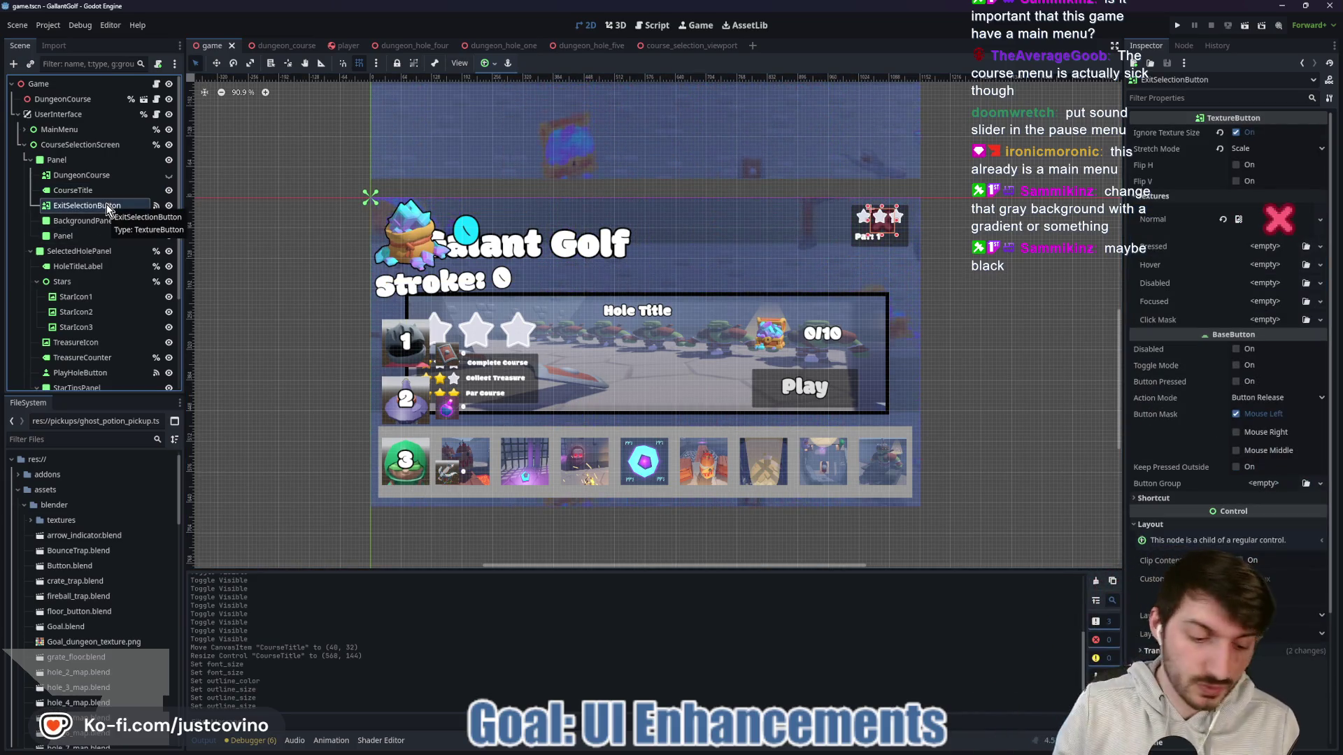
key("Delete")
left_click(644, 387)
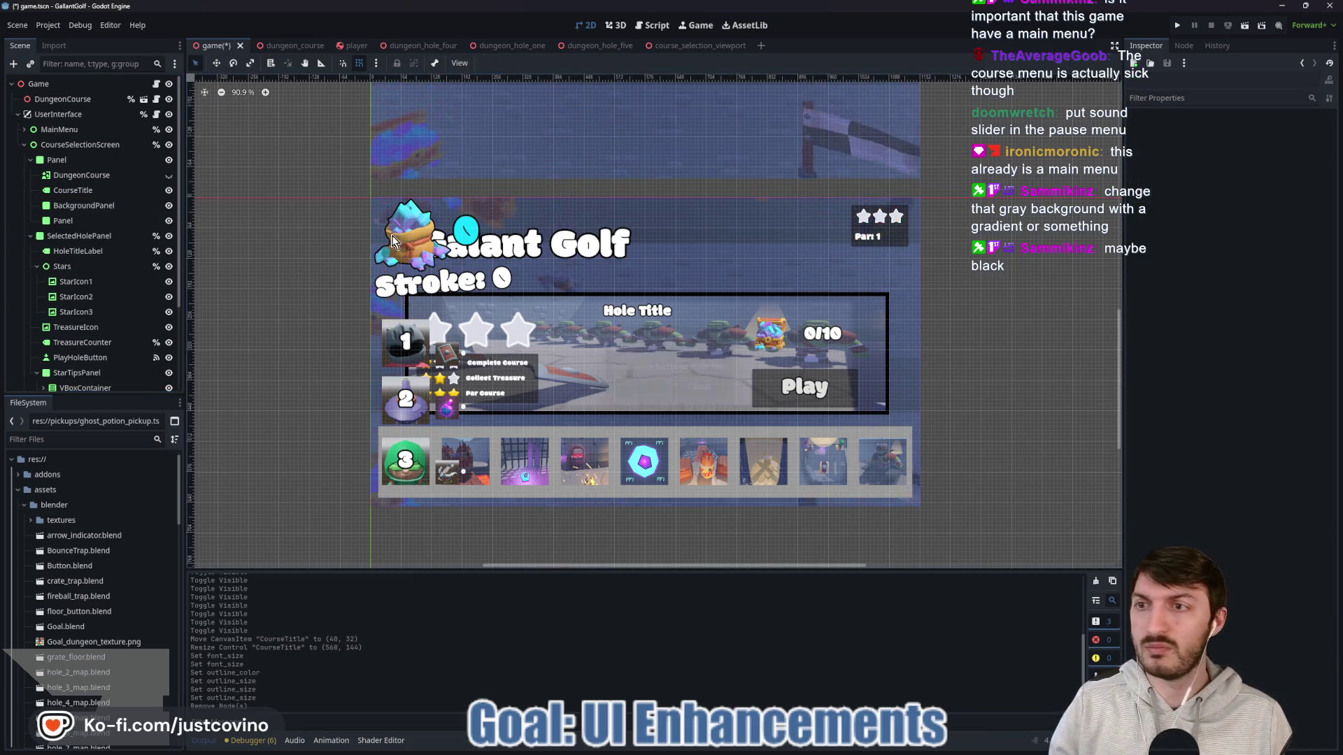
key("ctrl+s")
Step: Remove the _on_exit_selection_button_pressed function from user_interface.gd and run the game
left_click(157, 114)
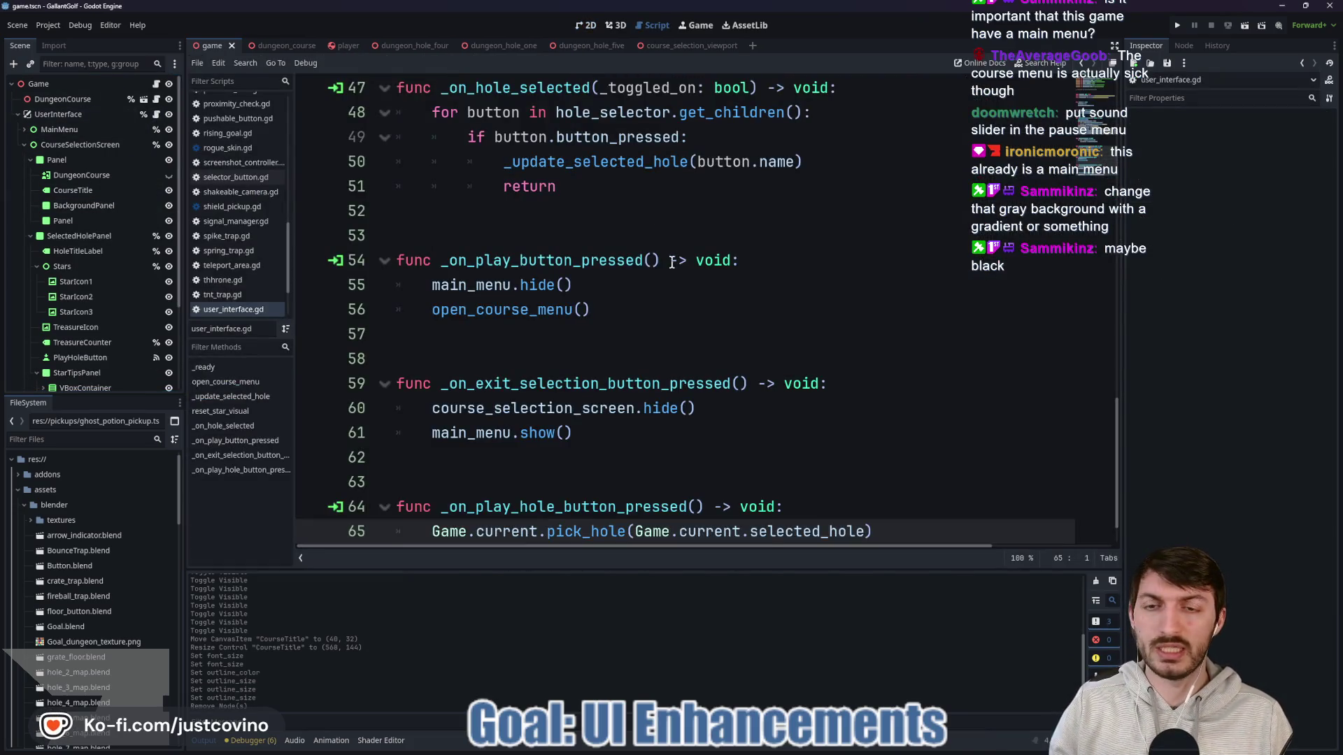
scroll(671, 262, "up", 15)
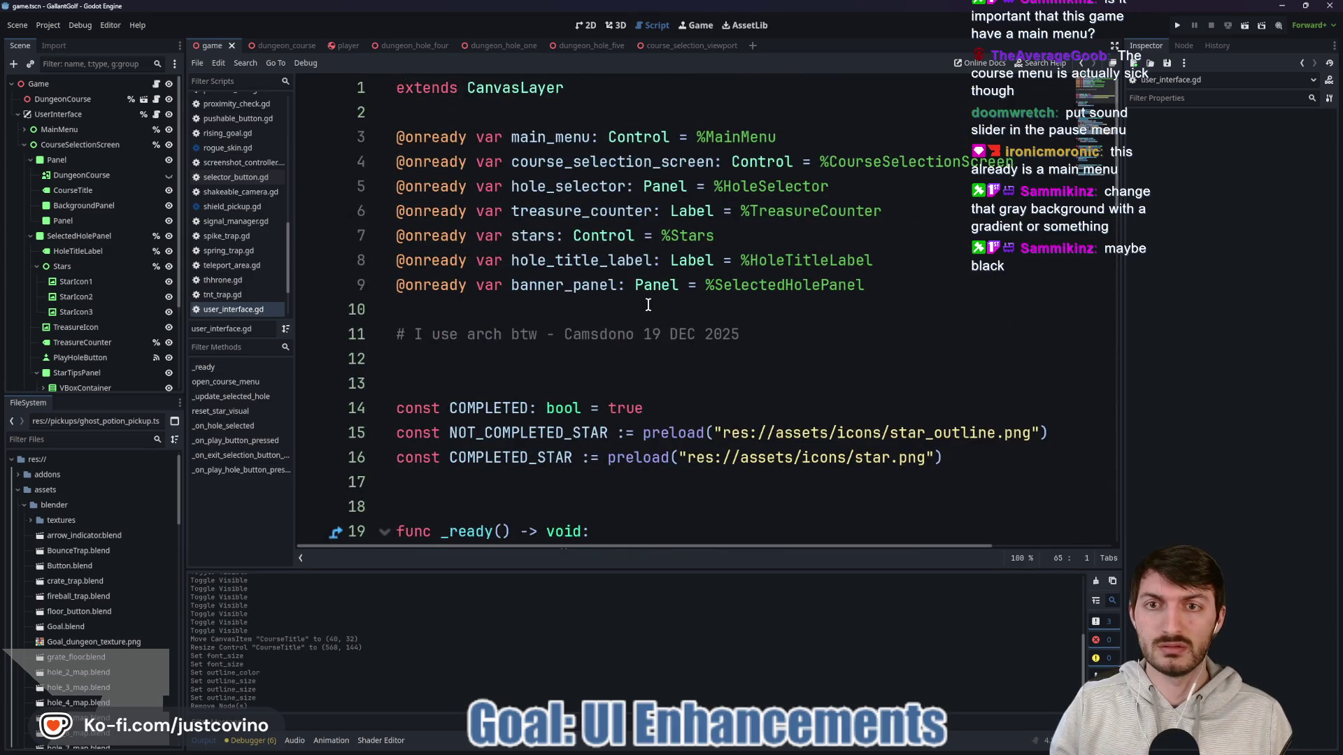
scroll(651, 289, "down", 16)
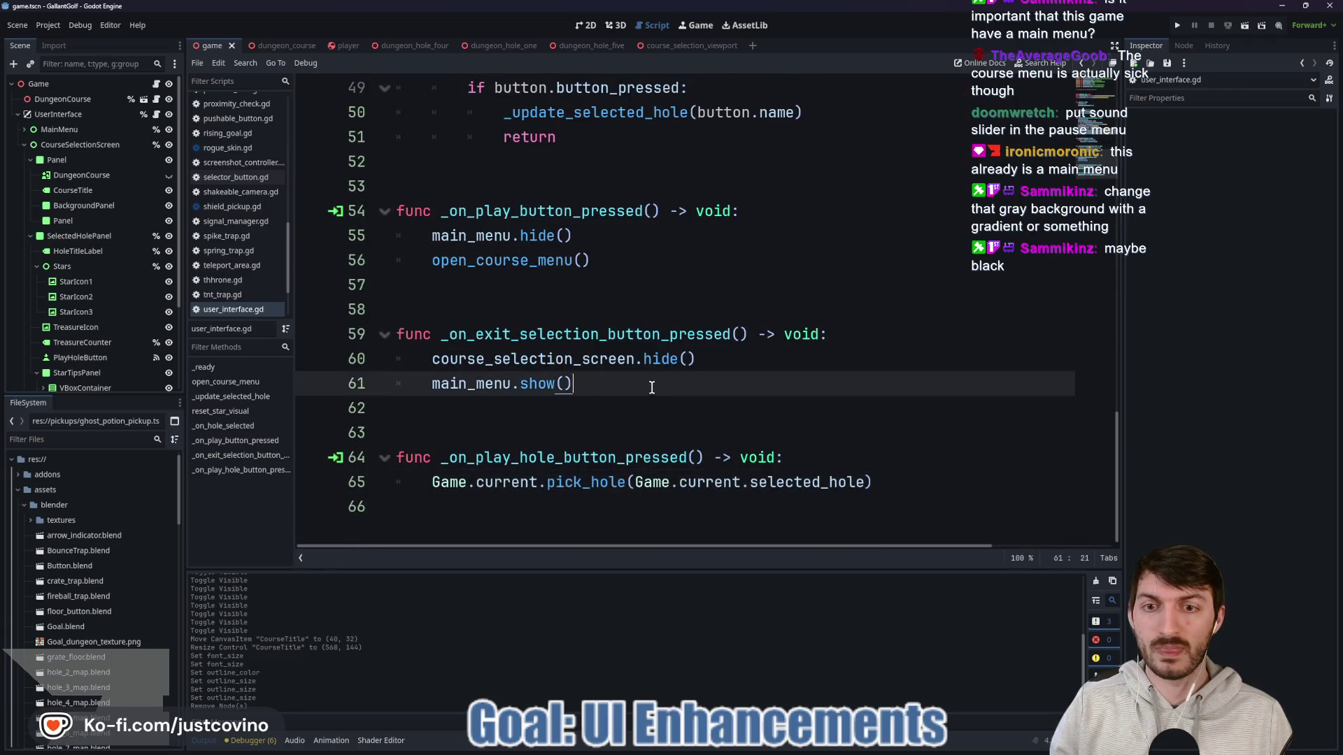
left_click_drag(650, 384, 316, 341)
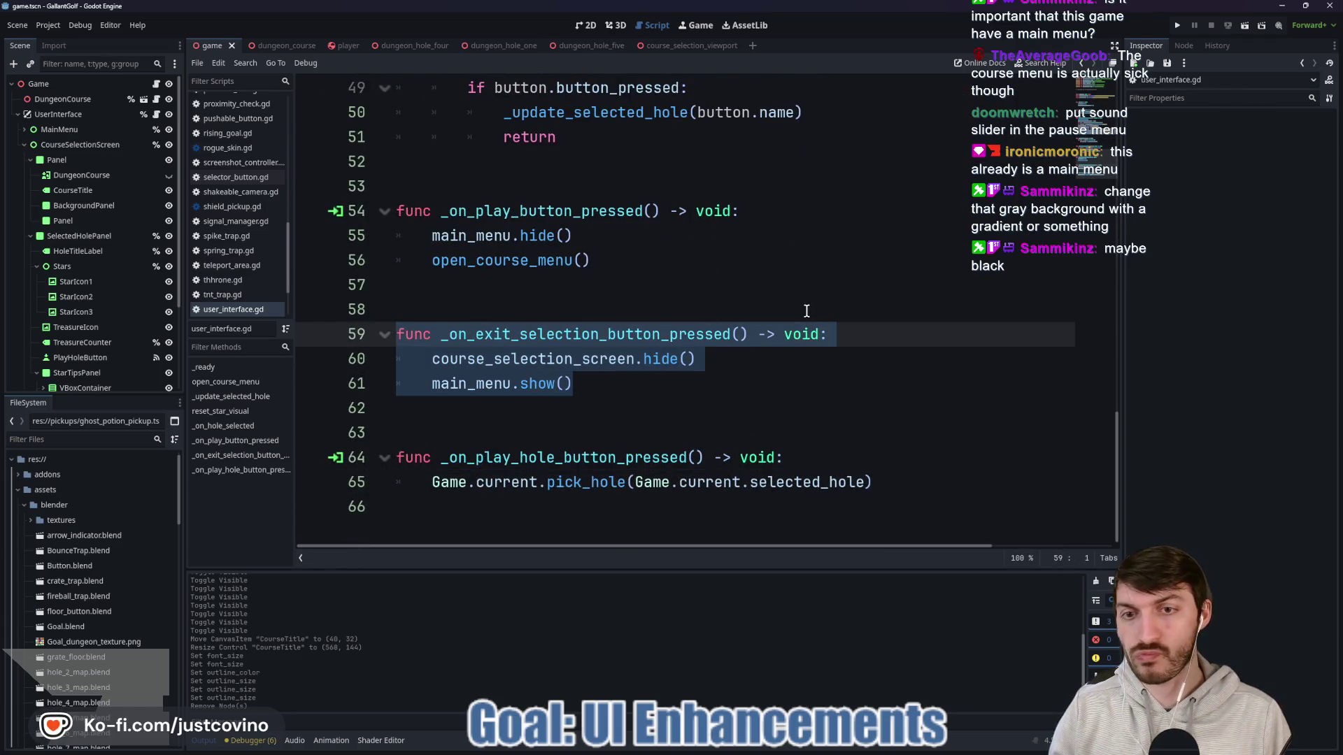
key("BackSpace")
key("BackSpace")
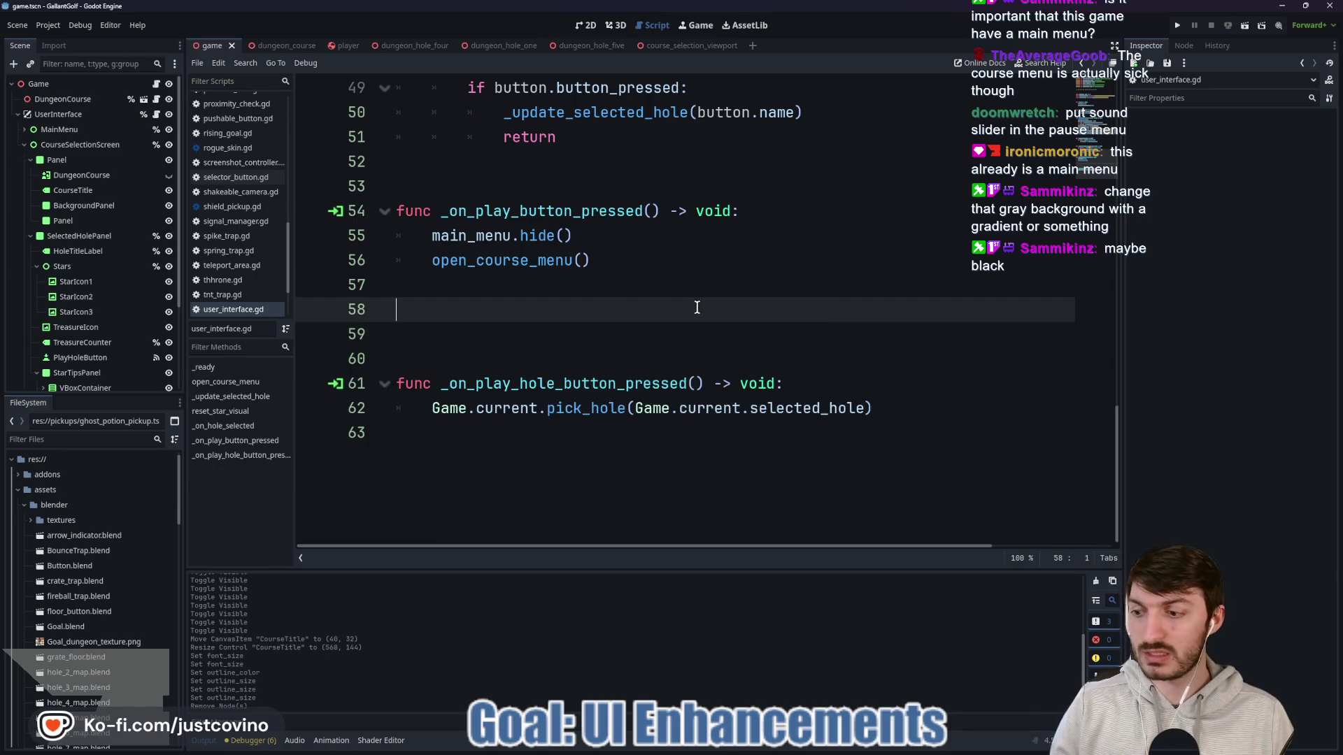
left_click(1178, 25)
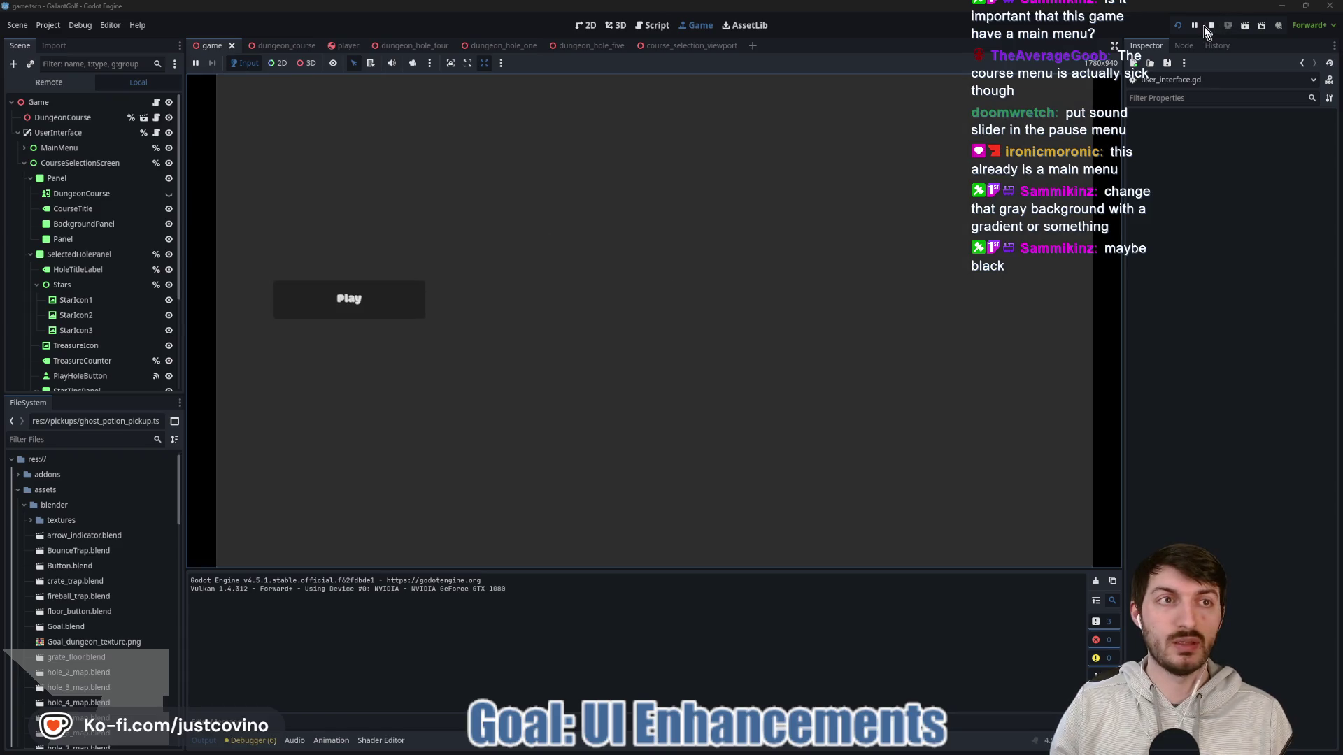
Step: Stop the game, delete the MainMenu node with its children, and save the scene
left_click(1211, 26)
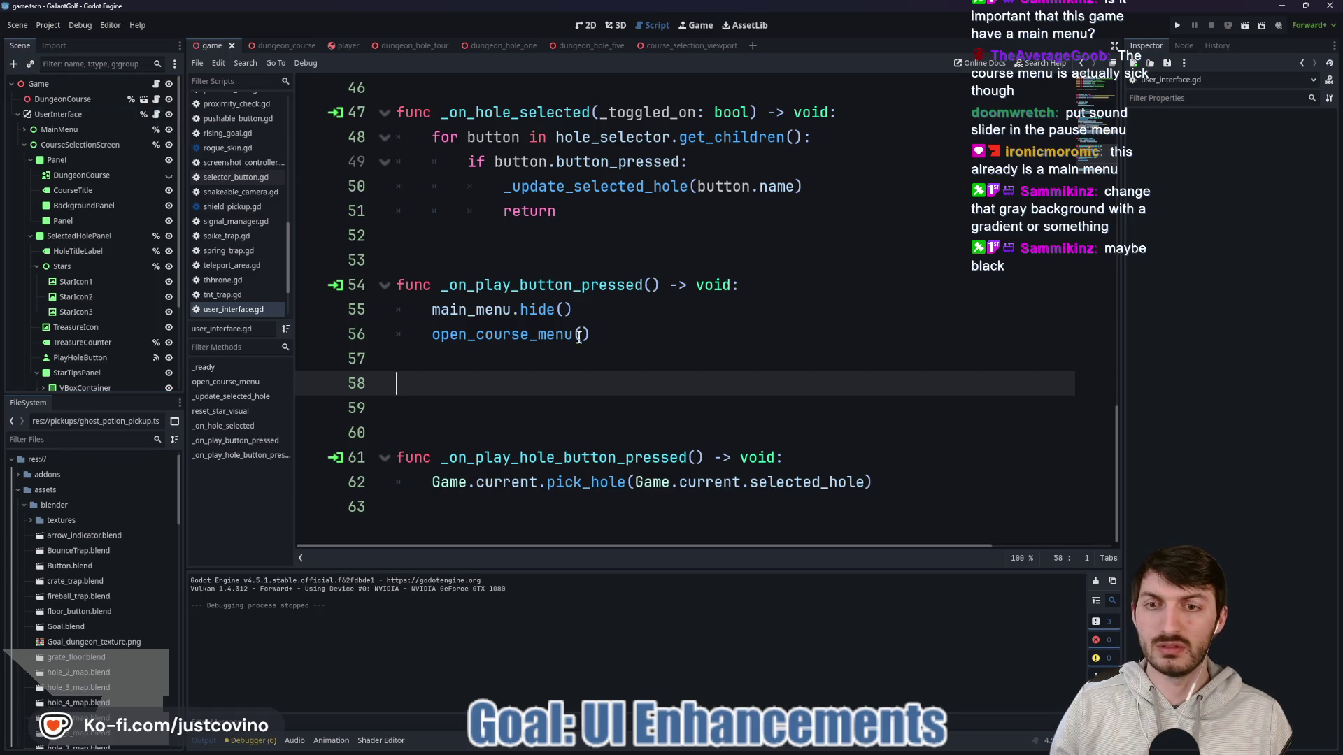
left_click(596, 310)
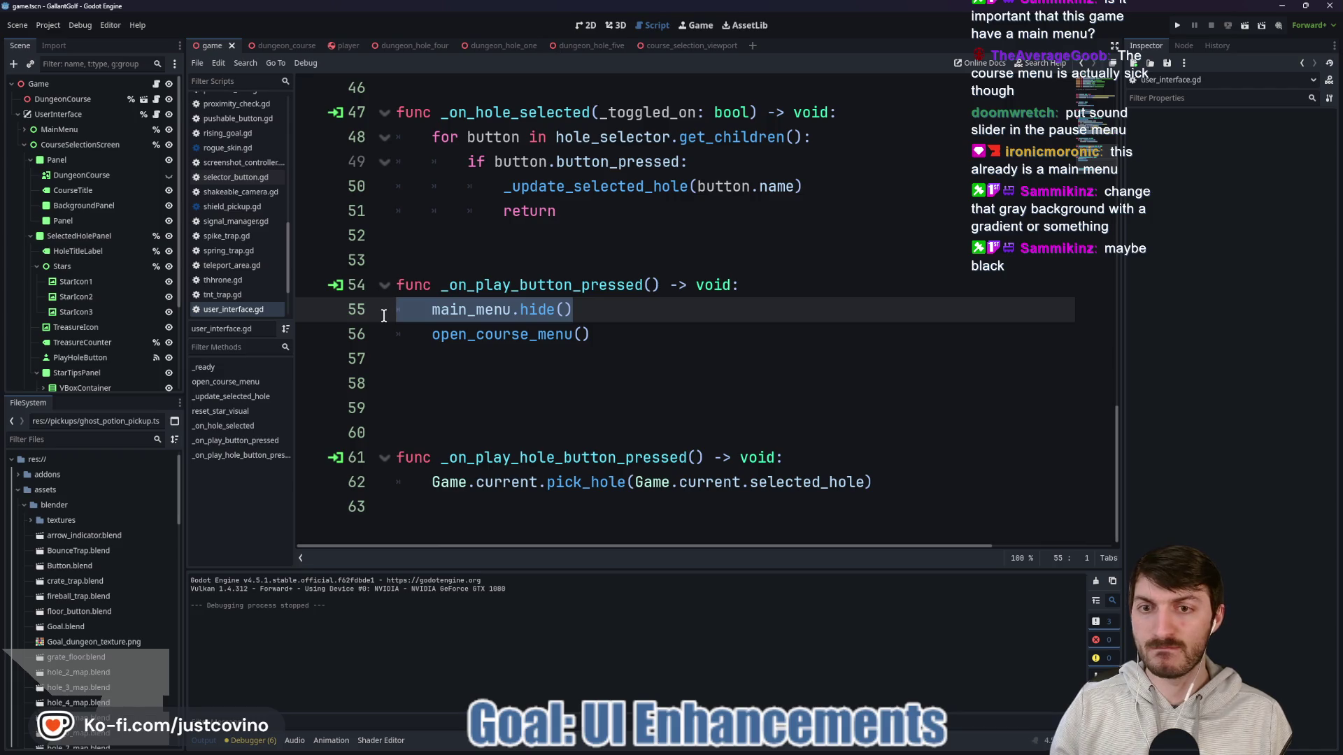
left_click(25, 131)
left_click(75, 132)
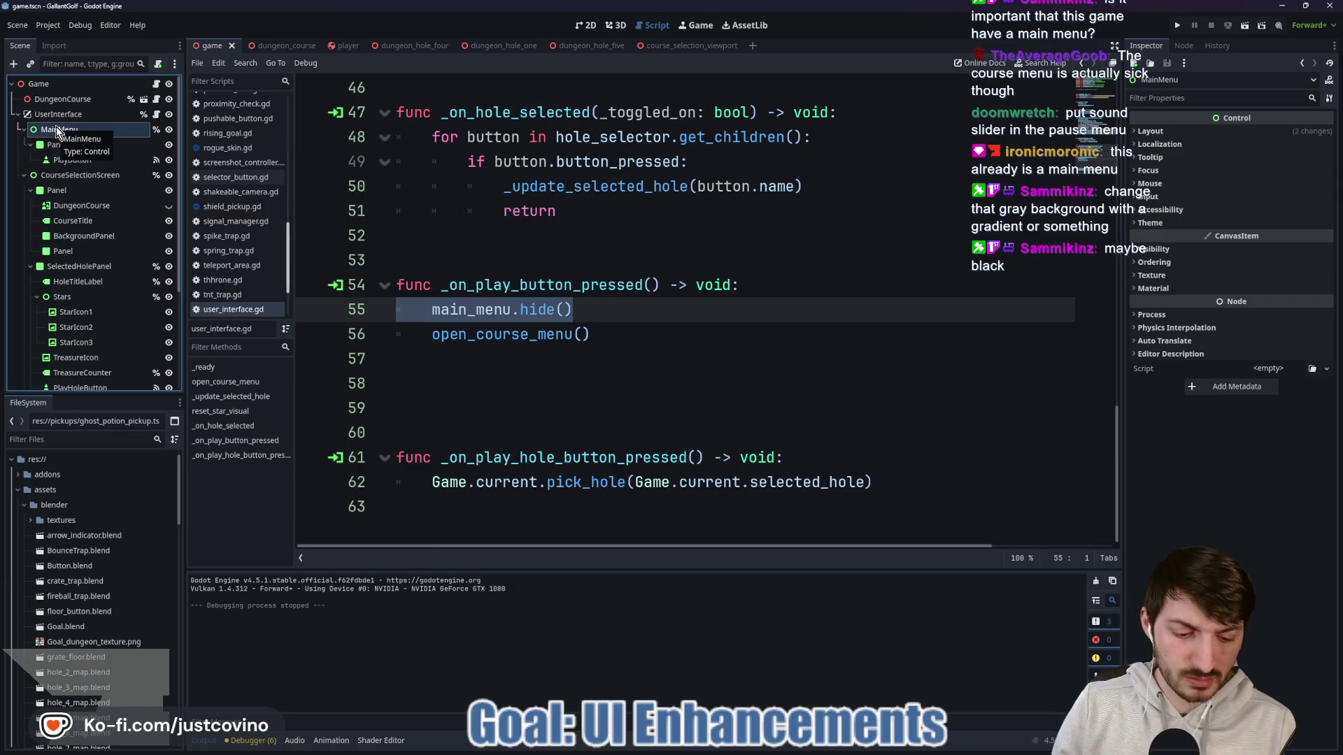
key("Delete")
left_click(645, 393)
key("ctrl+s")
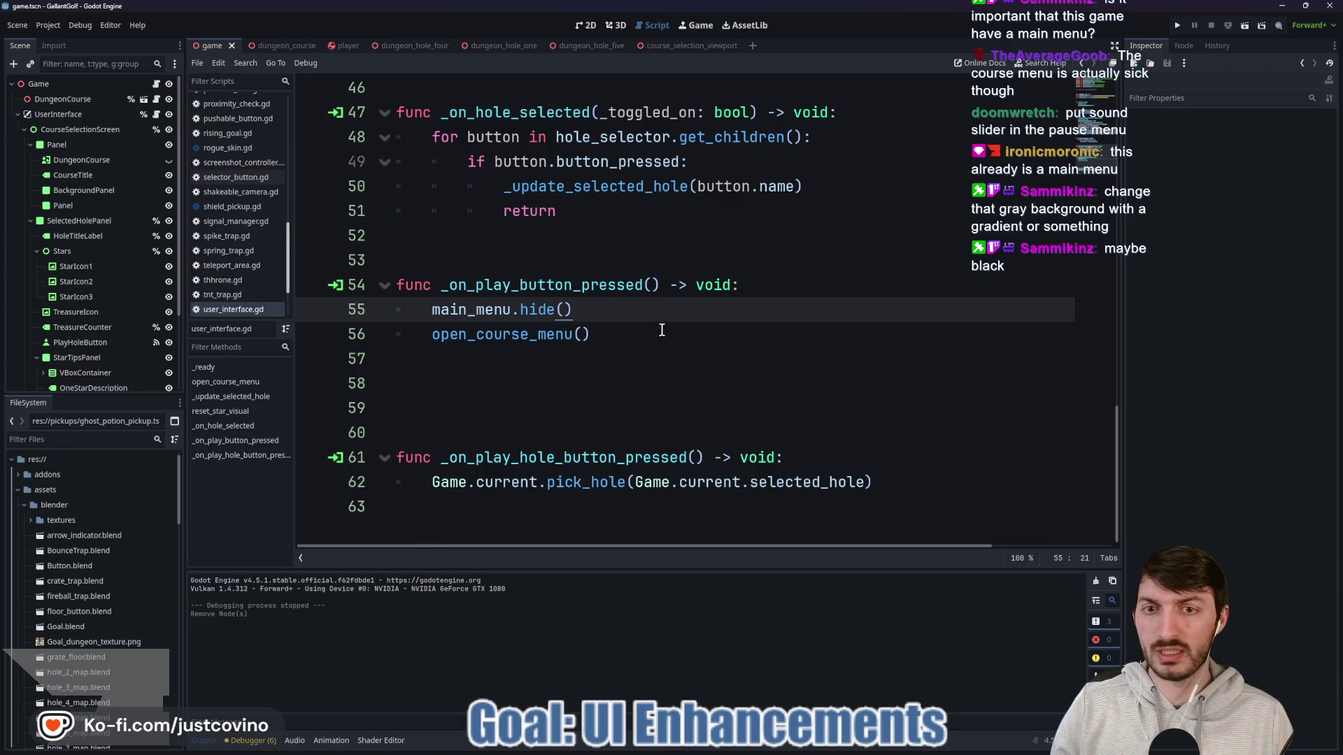
Step: Delete the _on_play_button_pressed function and its leftover blank lines from user_interface.gd
left_click_drag(662, 330, 340, 272)
key("BackSpace")
key("BackSpace")
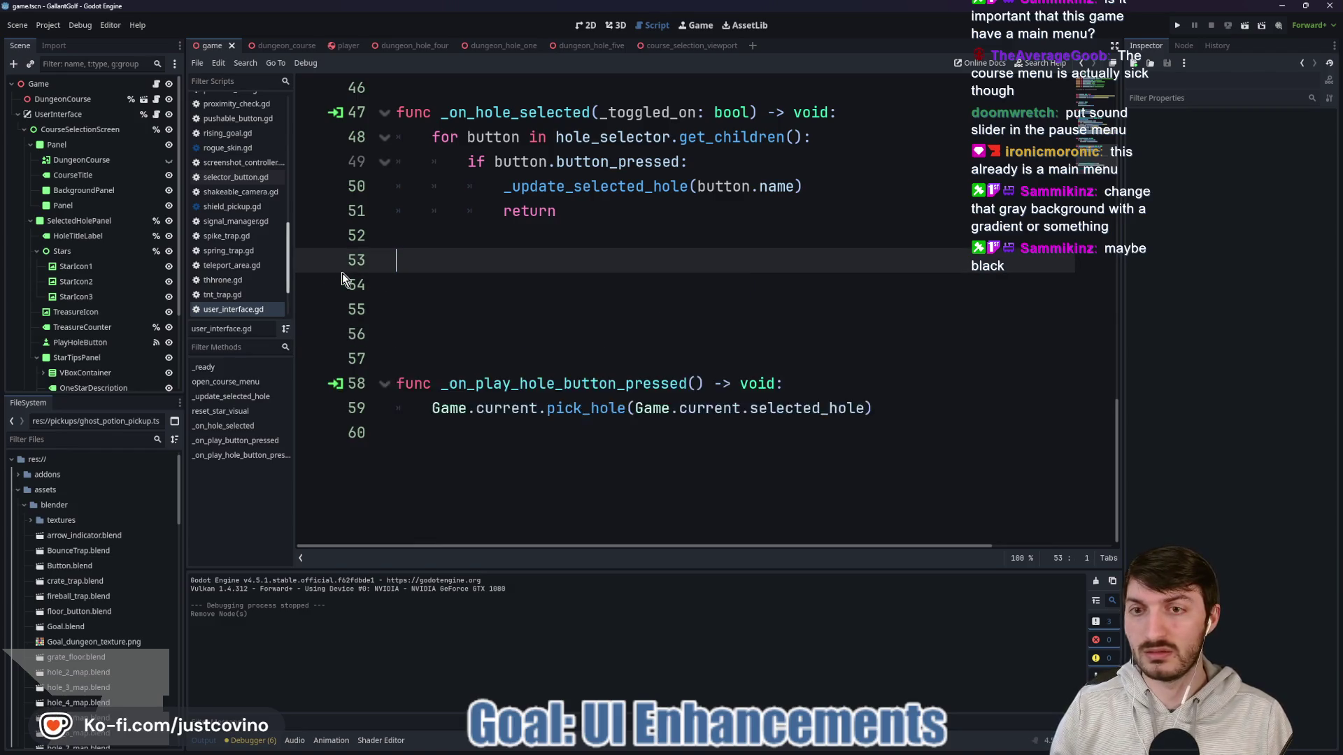
scroll(551, 282, "up", 2)
scroll(551, 282, "up", 2)
scroll(552, 281, "down", 4)
left_click(518, 406)
left_click(413, 360)
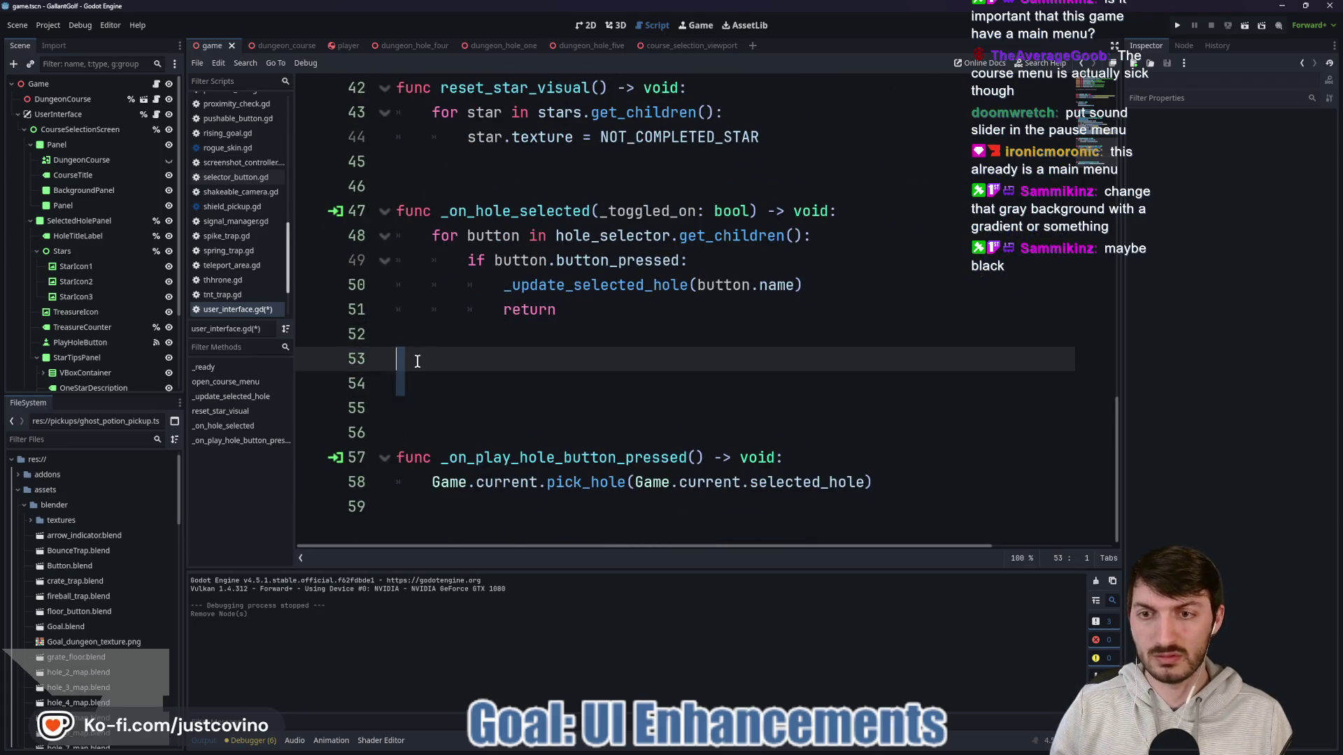
key("BackSpace")
key("Delete")
key("Delete")
Step: Remove the _ready function from user_interface.gd and save the script
scroll(461, 352, "up", 7)
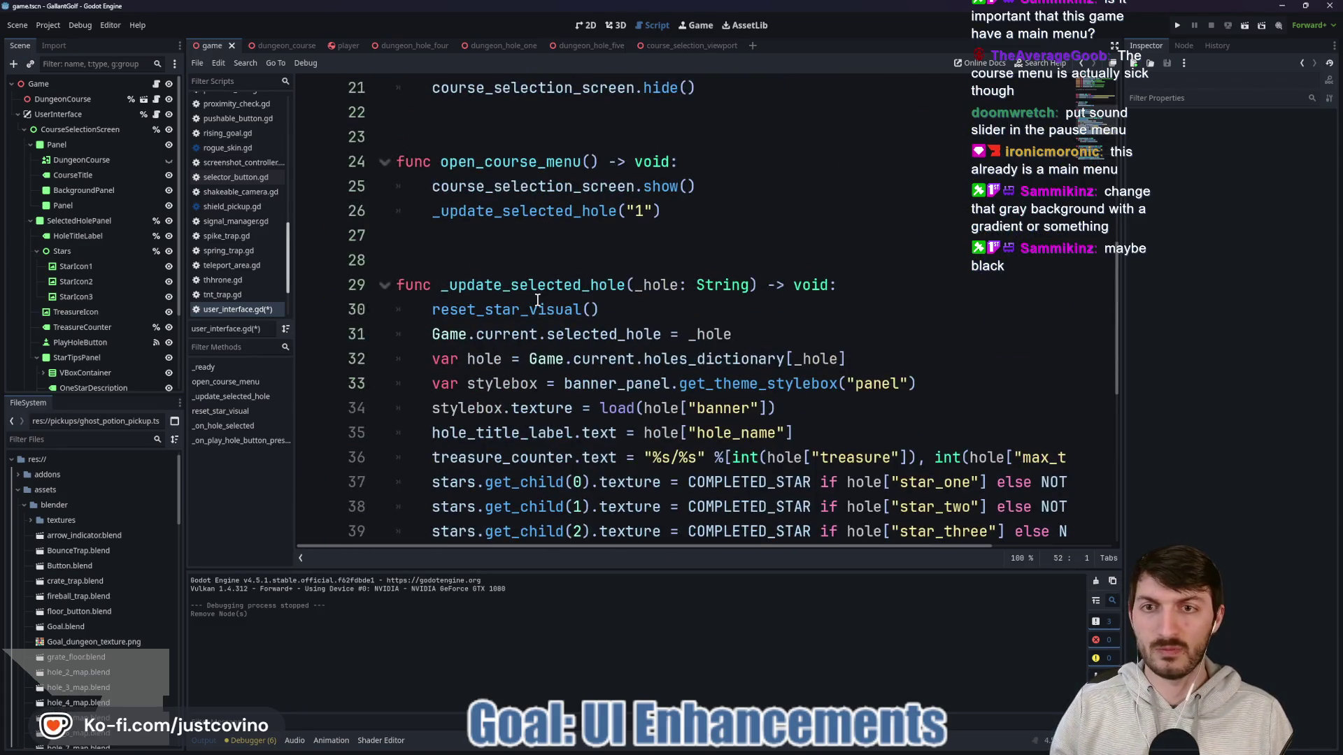
scroll(537, 299, "up", 1)
double_click(519, 236)
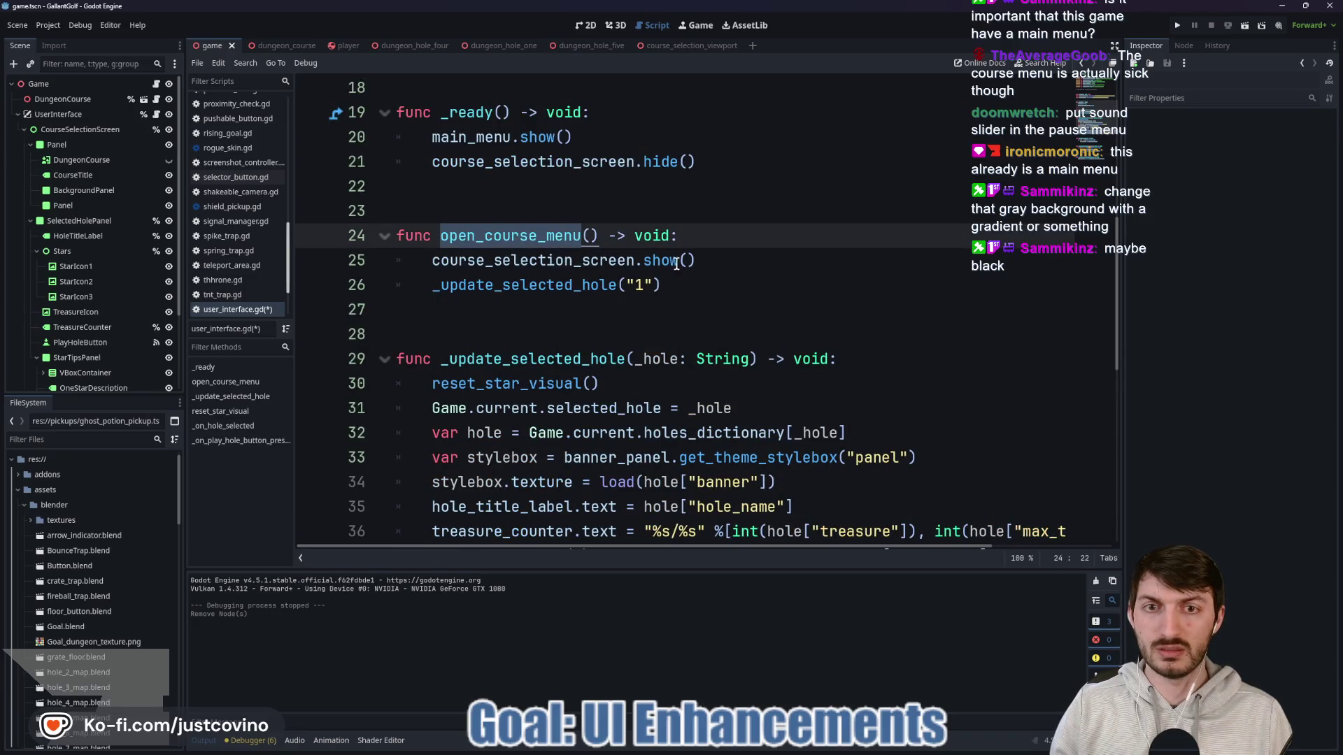
scroll(510, 258, "up", 5)
scroll(622, 362, "down", 3)
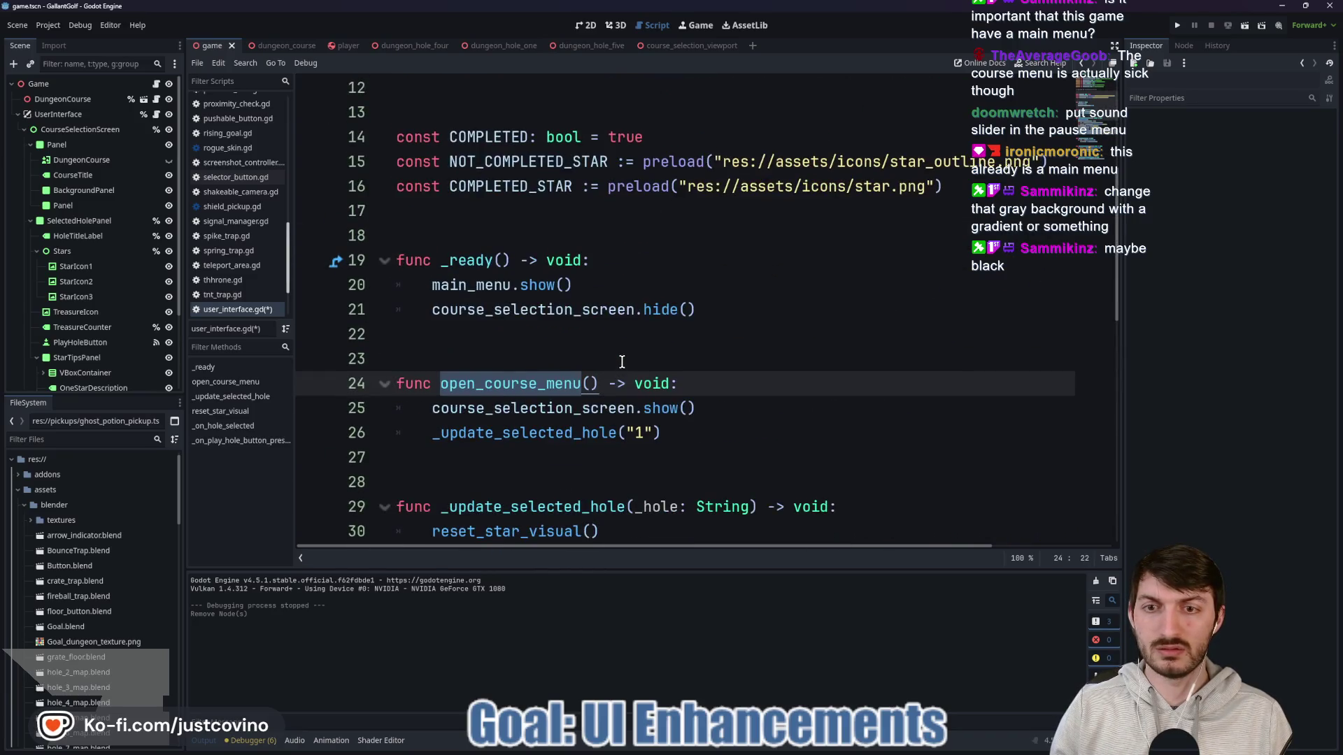
left_click_drag(586, 280, 348, 292)
left_click_drag(450, 358, 332, 261)
key("BackSpace")
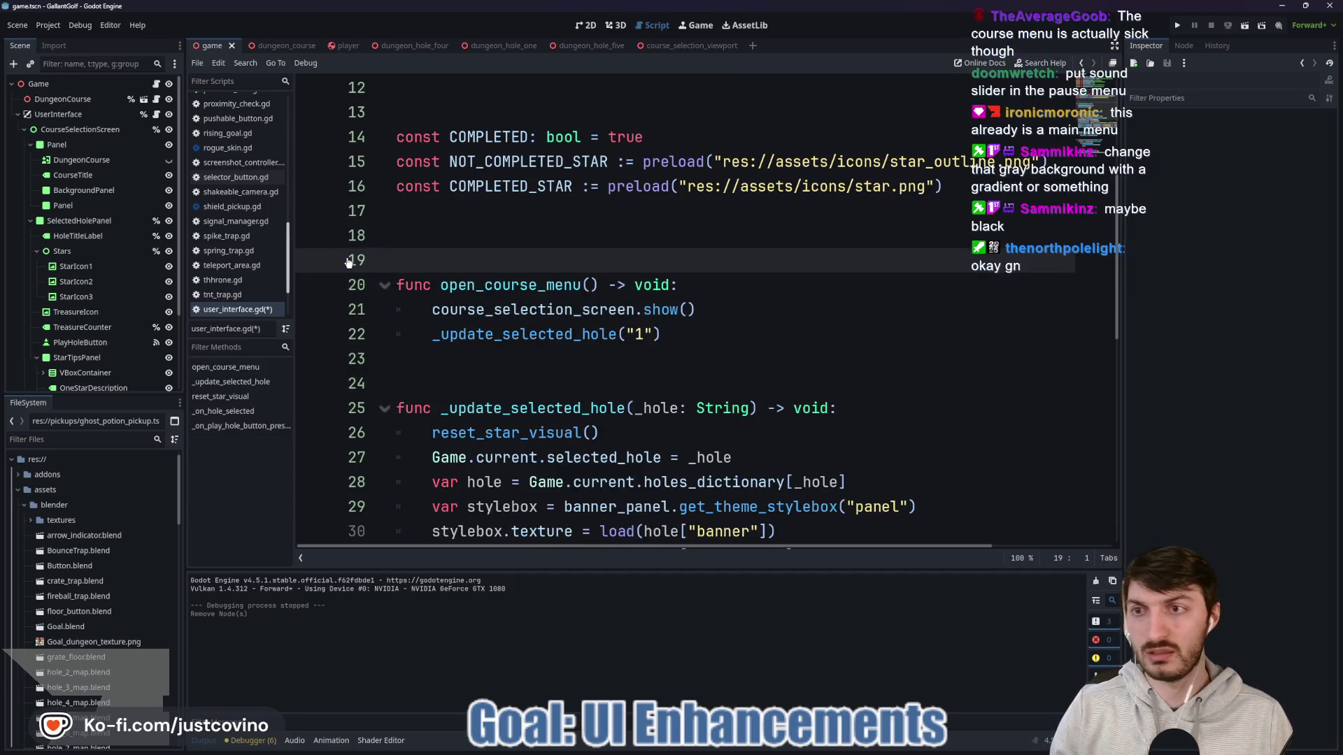
key("ctrl+s")
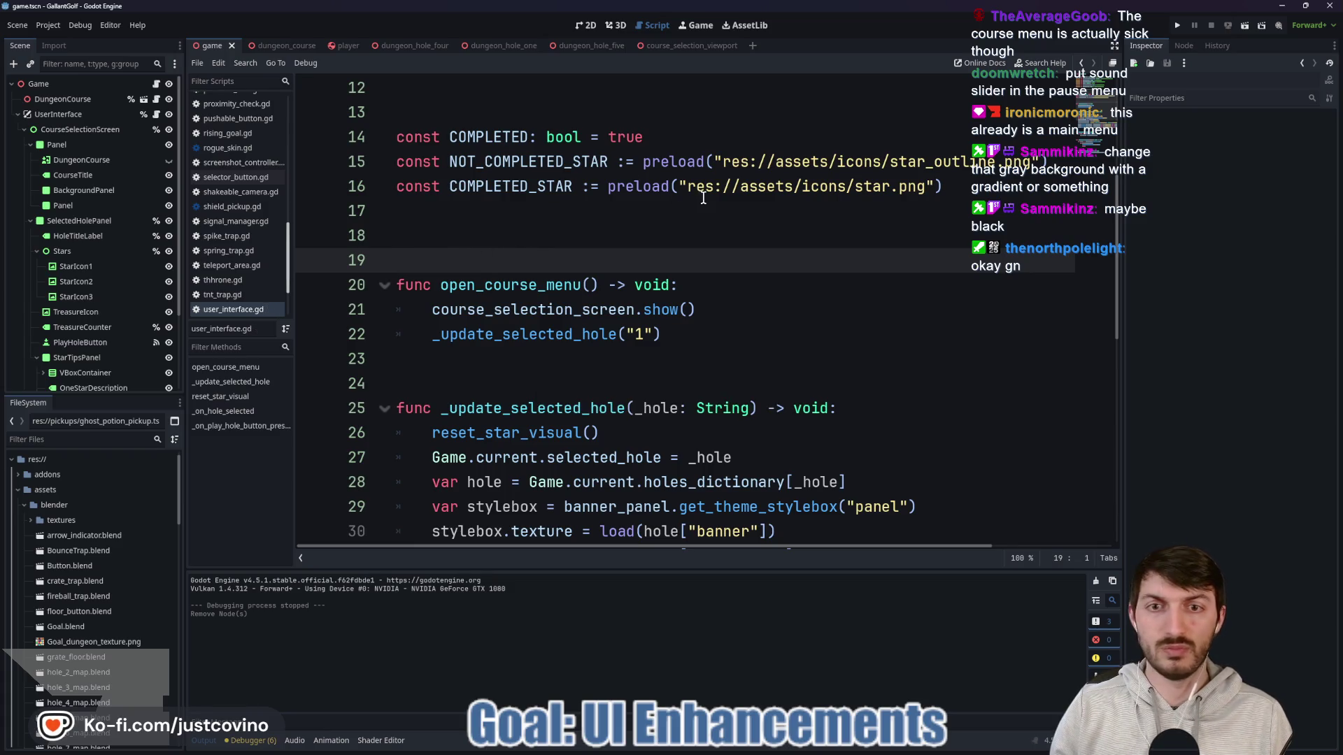
Step: Delete the DungeonCourse node, then run the game to test the course menu
left_click(74, 160)
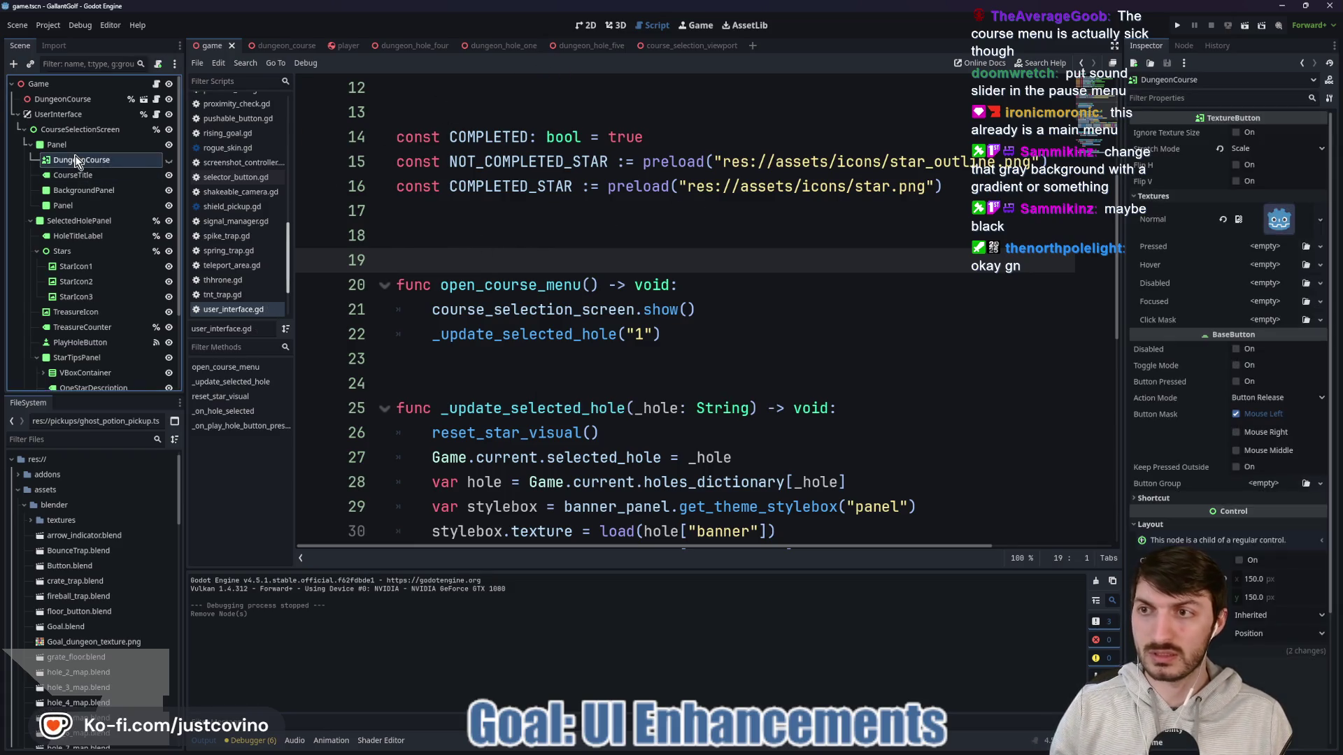
key("Delete")
left_click(658, 387)
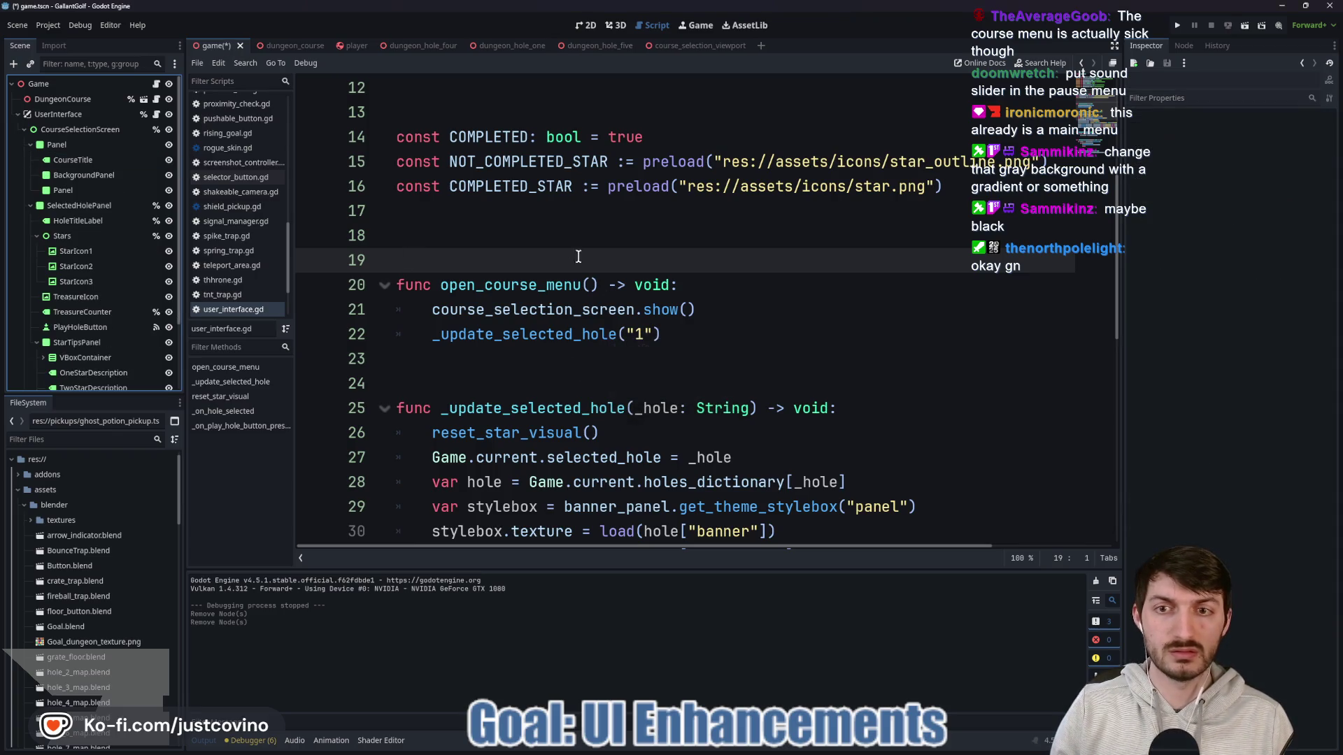
left_click(584, 241)
left_click(1173, 26)
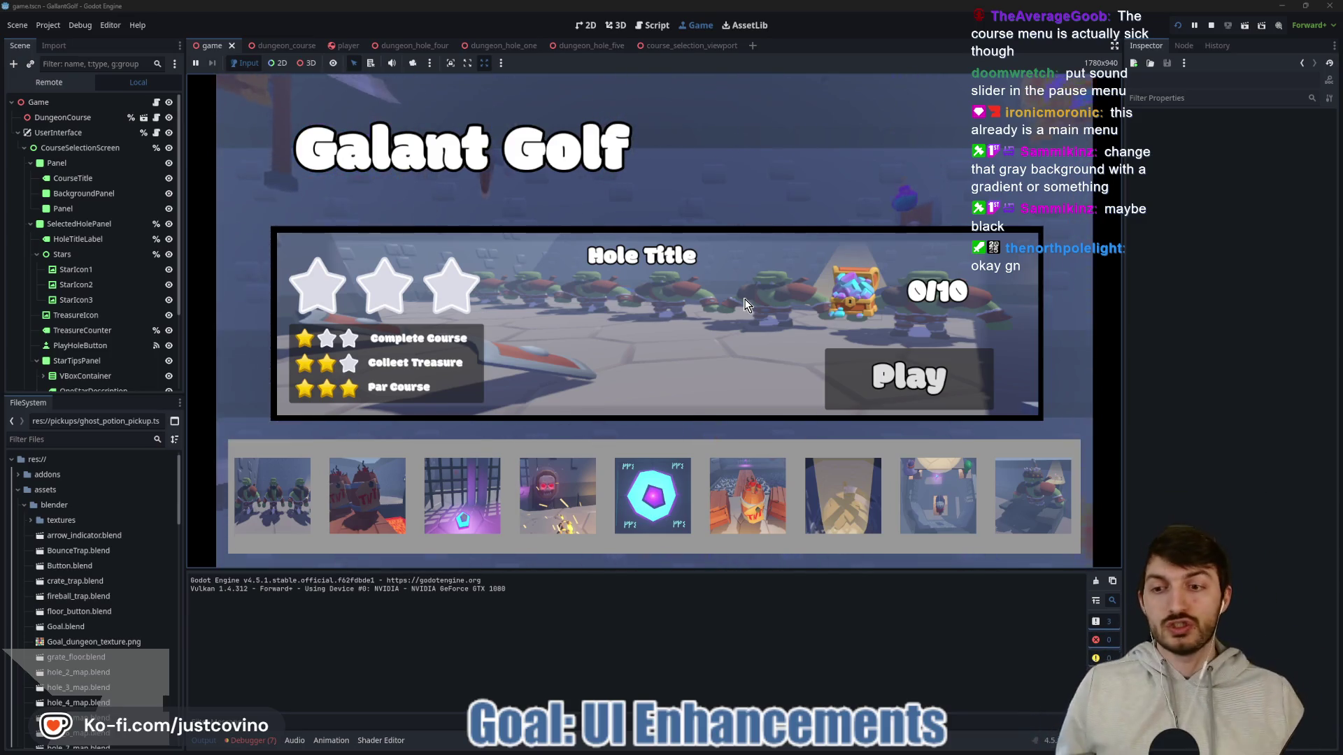
left_click(308, 497)
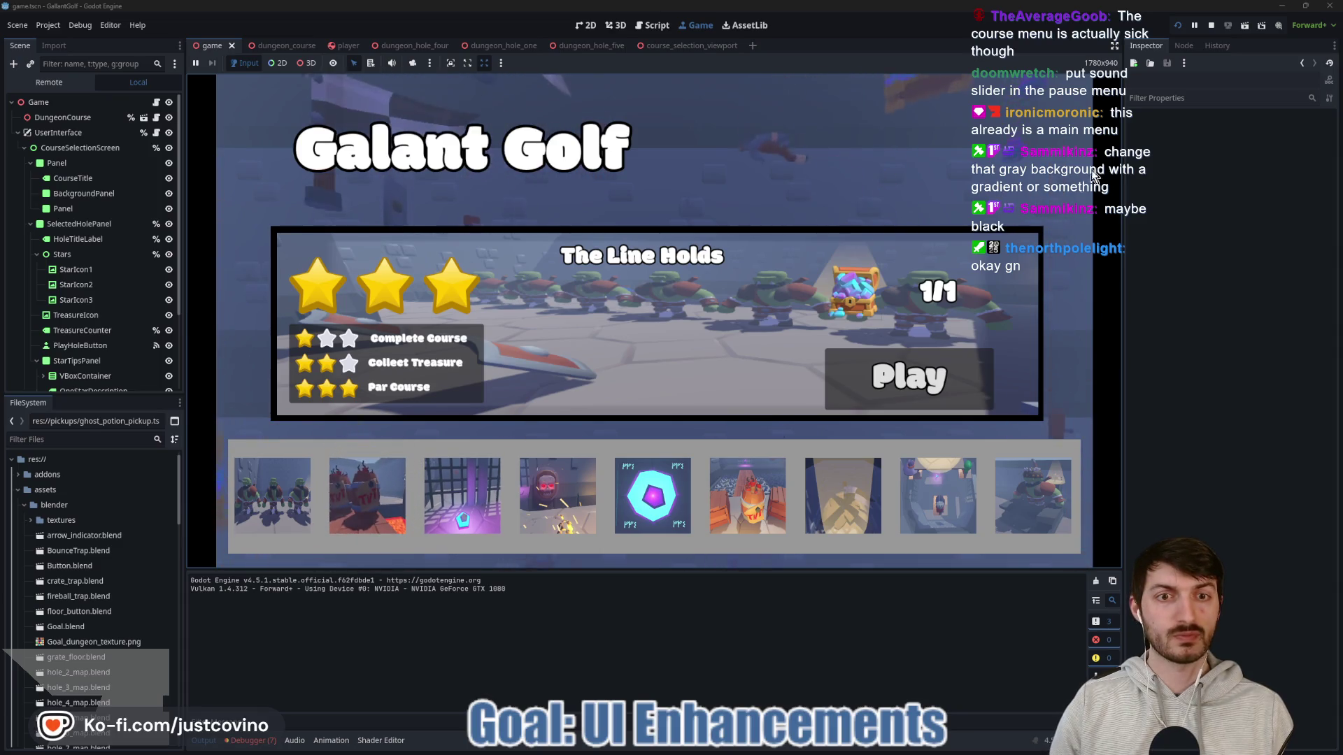
key("F8")
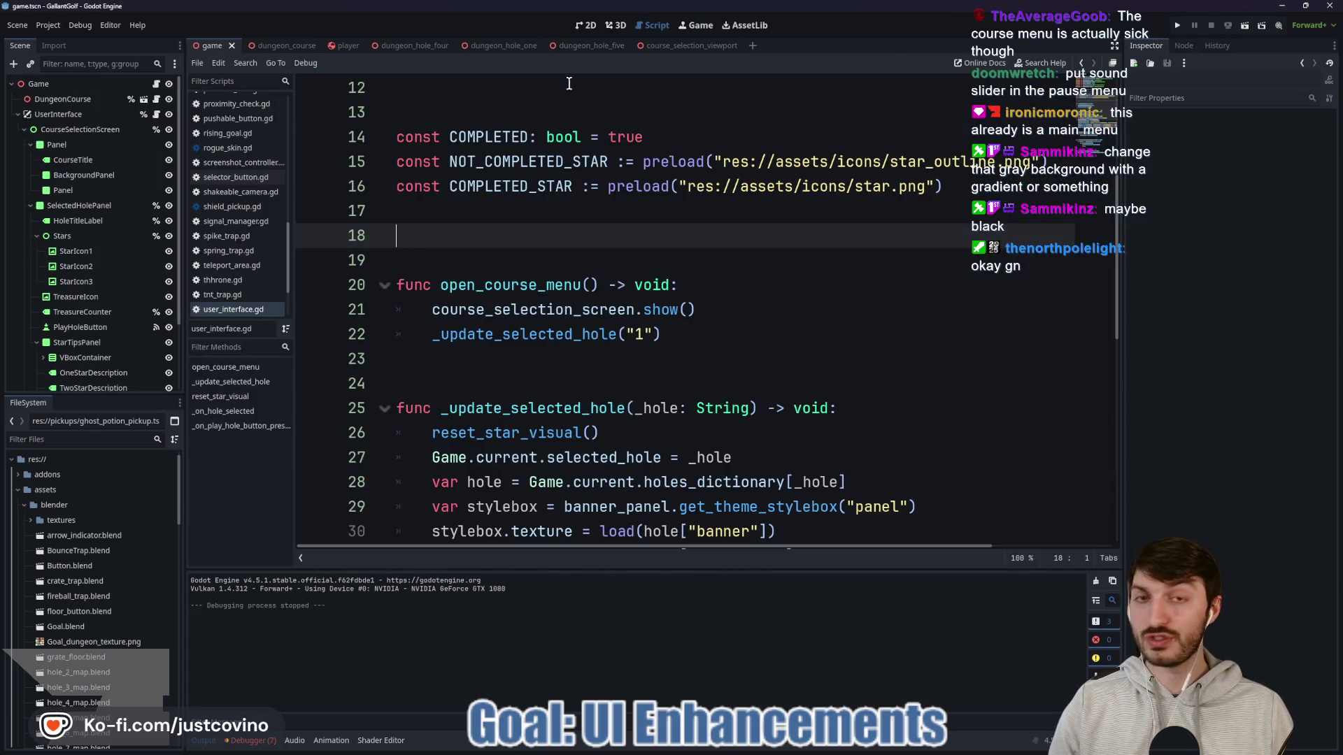
Step: Inspect HoleSelector's hole buttons and hole 1's selector_button.gd script in the 2D layout
left_click(583, 25)
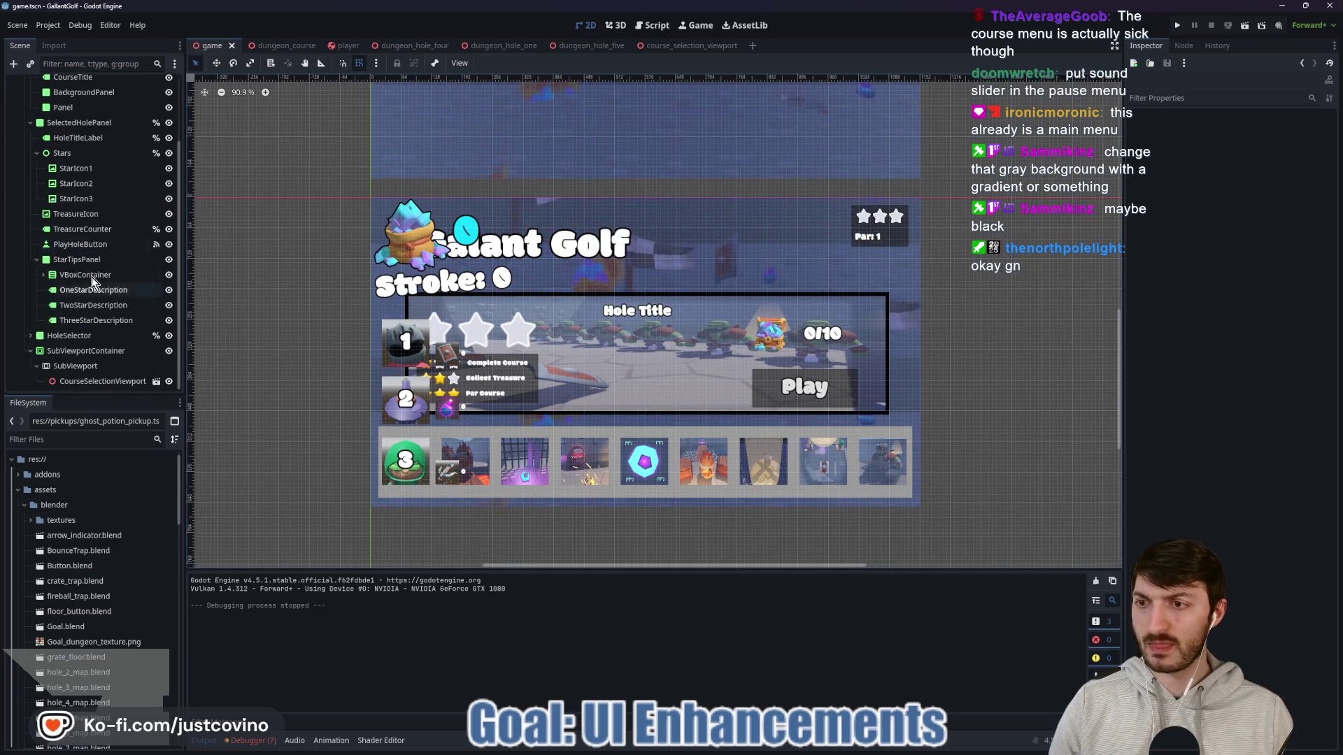
left_click(30, 335)
scroll(81, 318, "down", 3)
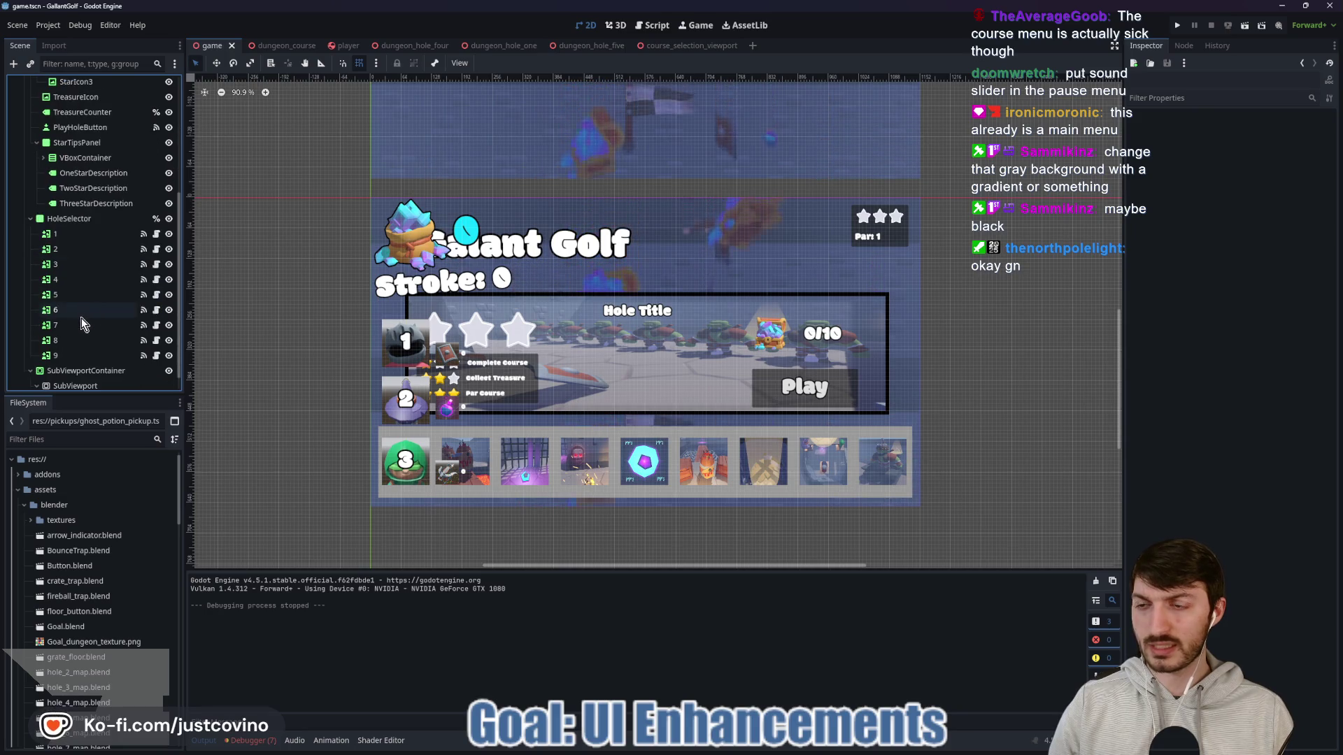
left_click(68, 230)
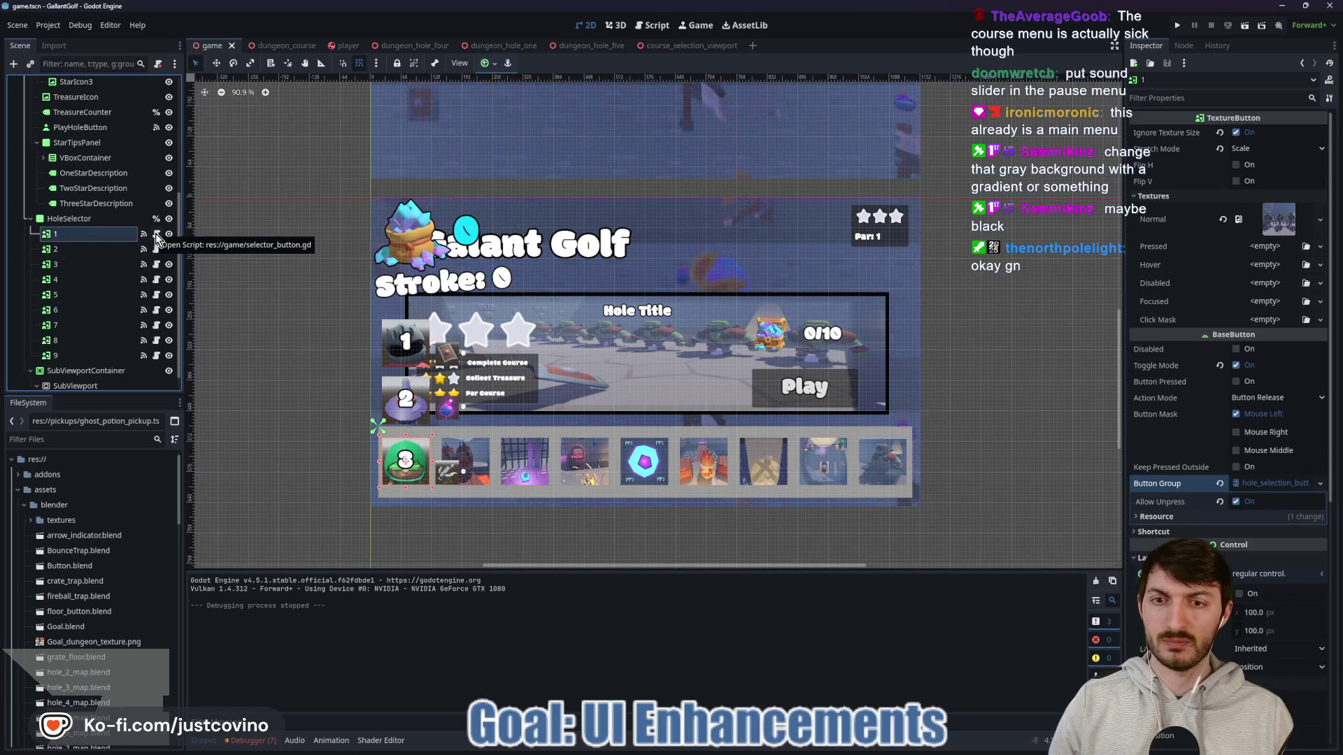
left_click(156, 234)
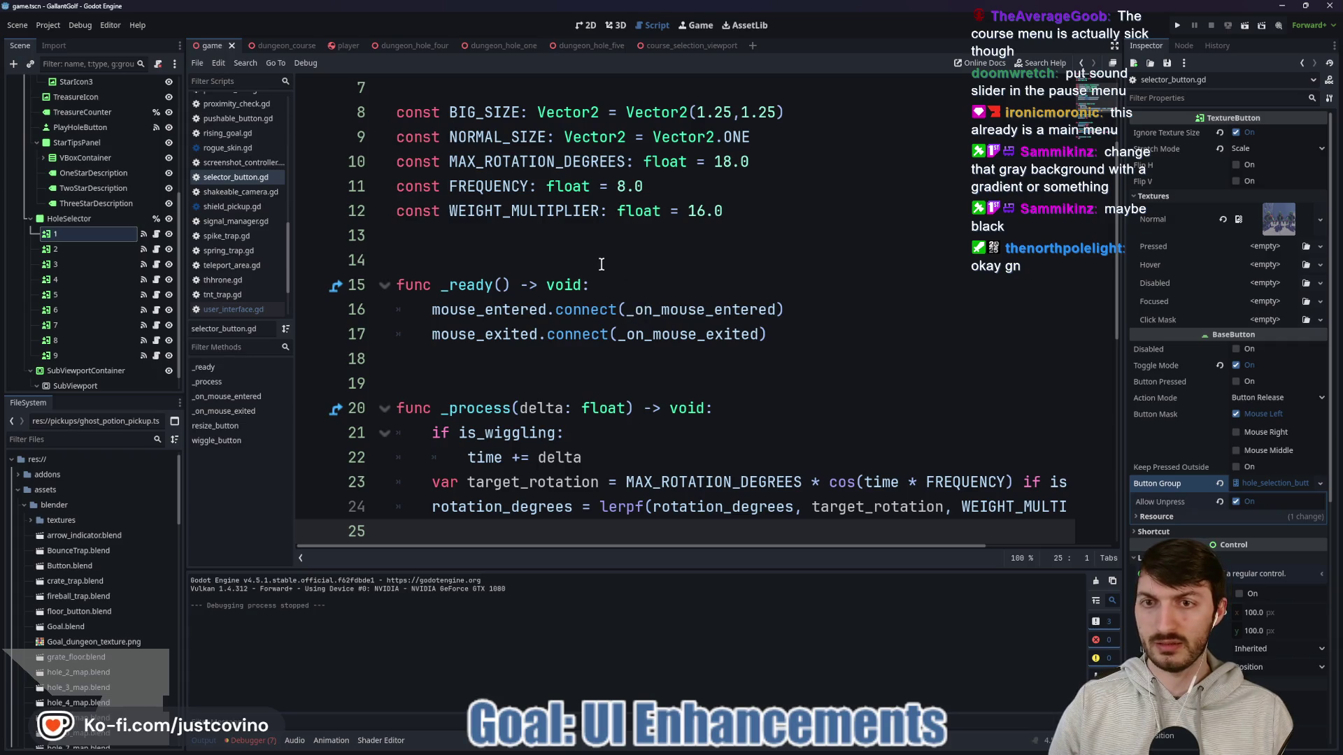
left_click(586, 25)
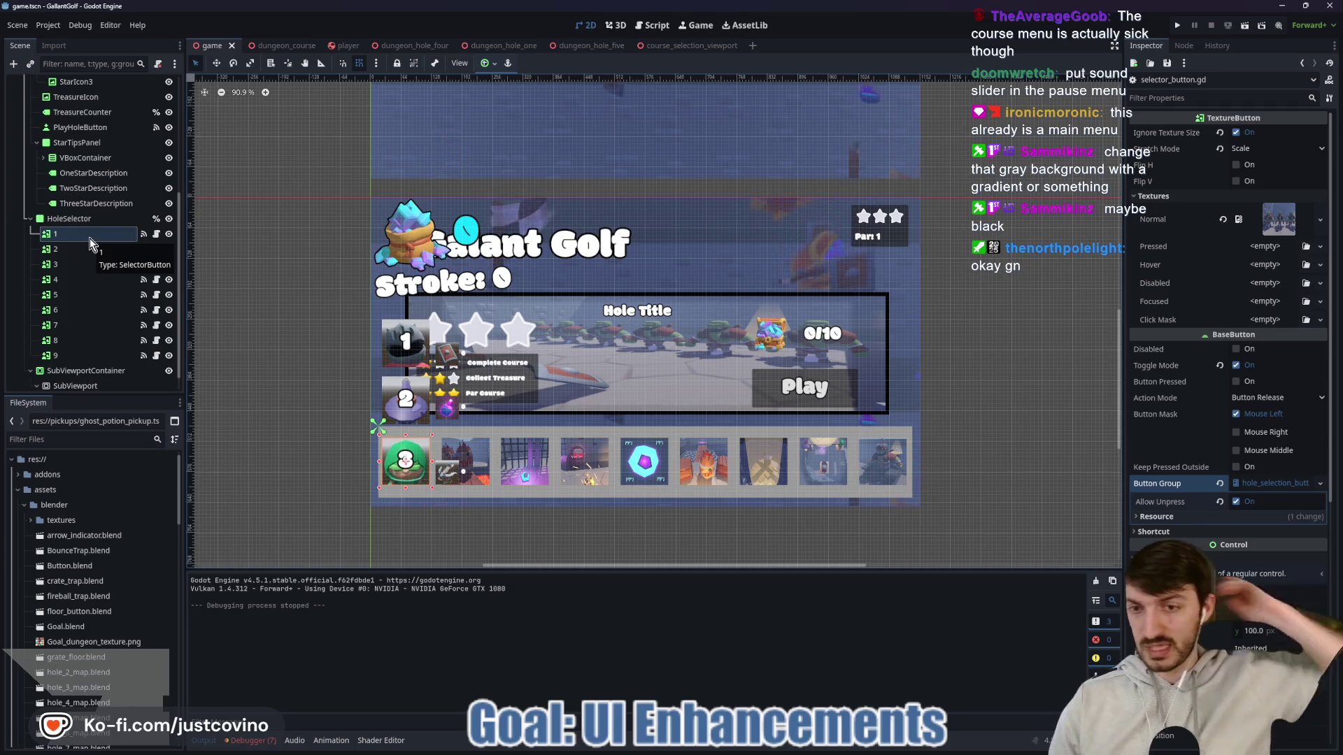
Step: Select hole button 5 and run the game again with F5
scroll(440, 476, "up", 3)
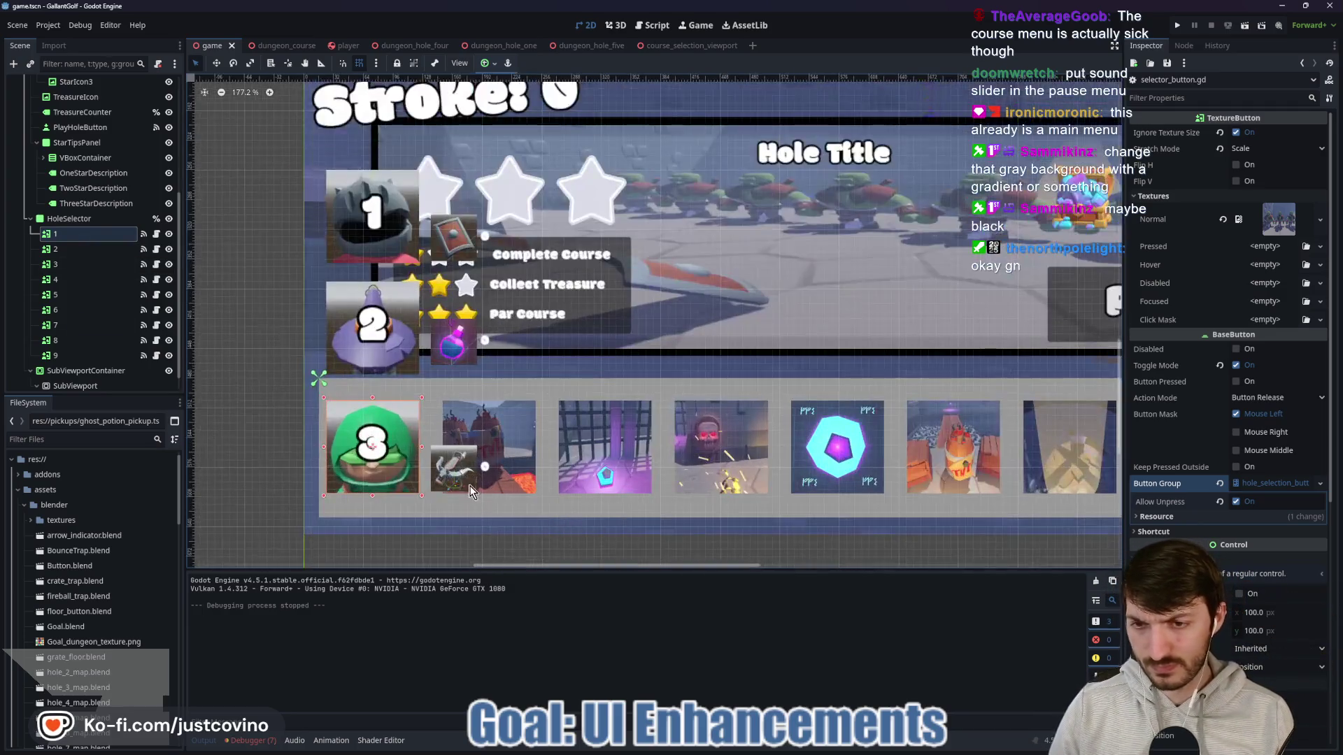
scroll(469, 492, "up", 3)
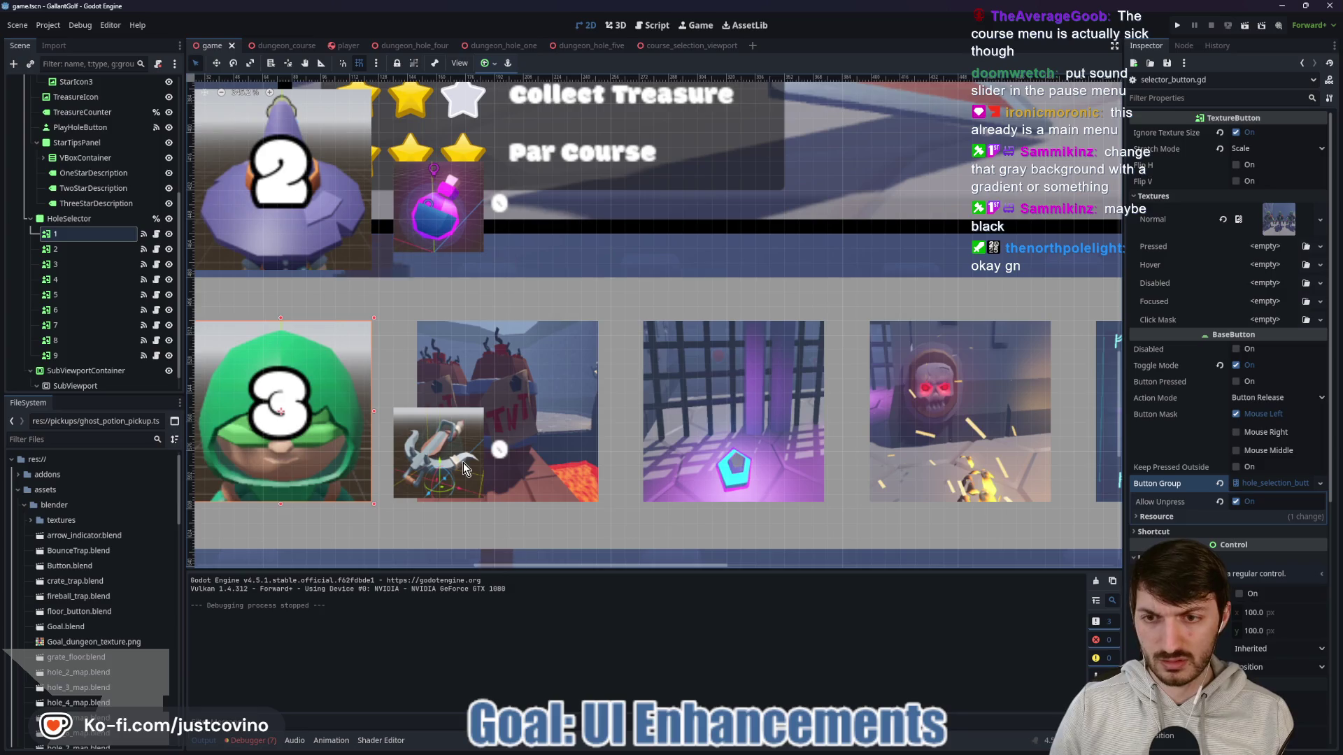
scroll(459, 463, "down", 2)
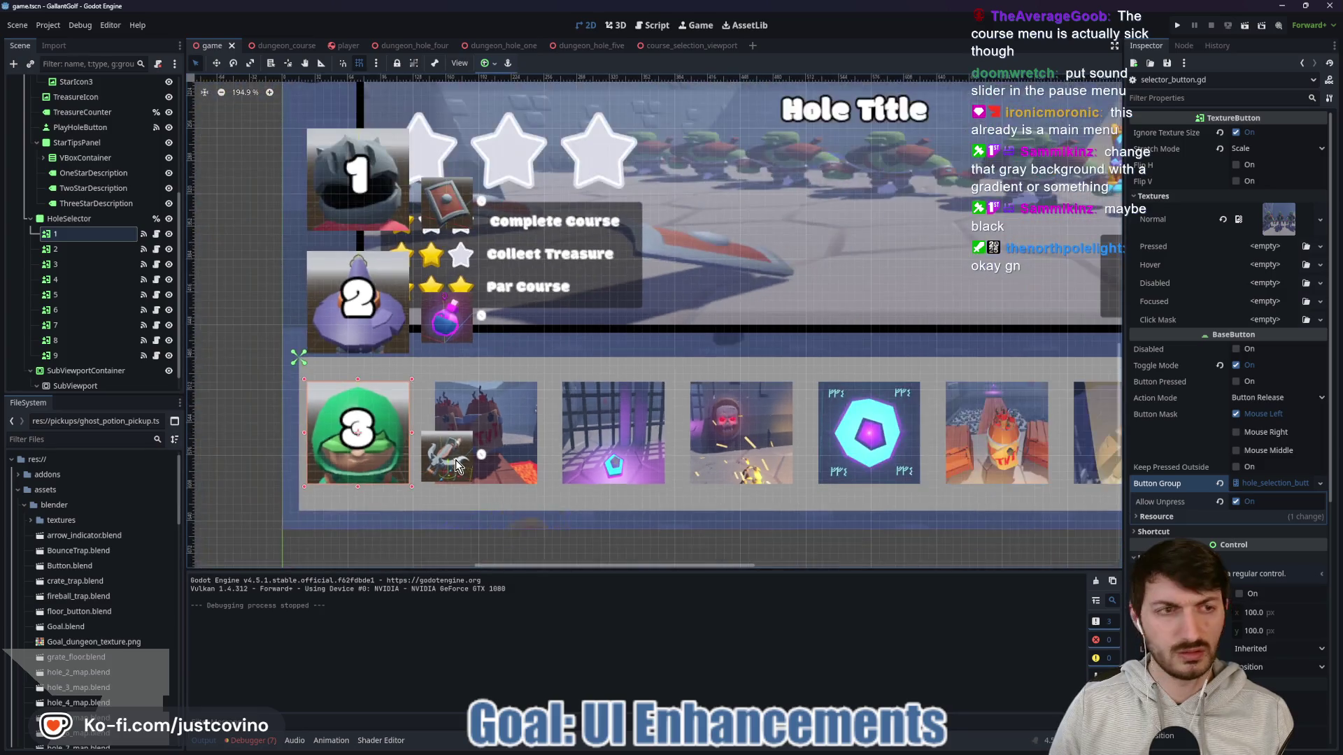
left_click(105, 294)
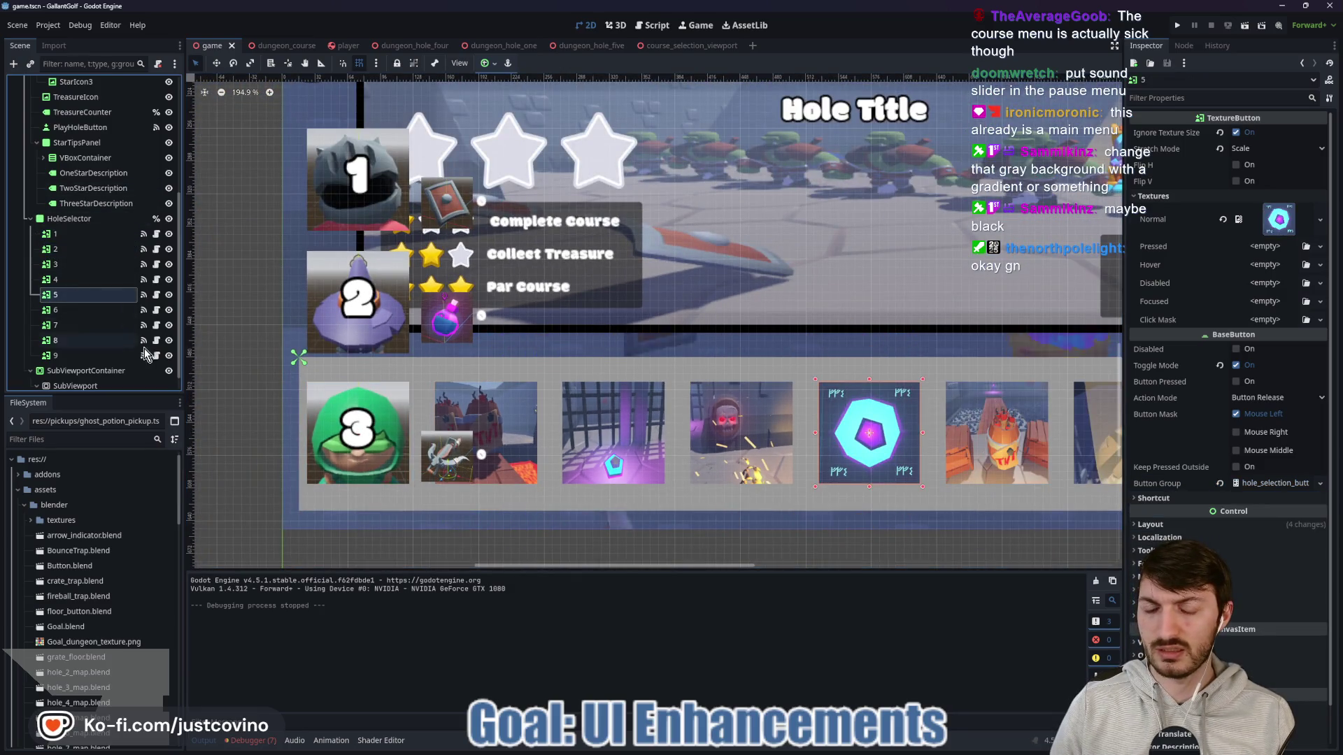
key("F5")
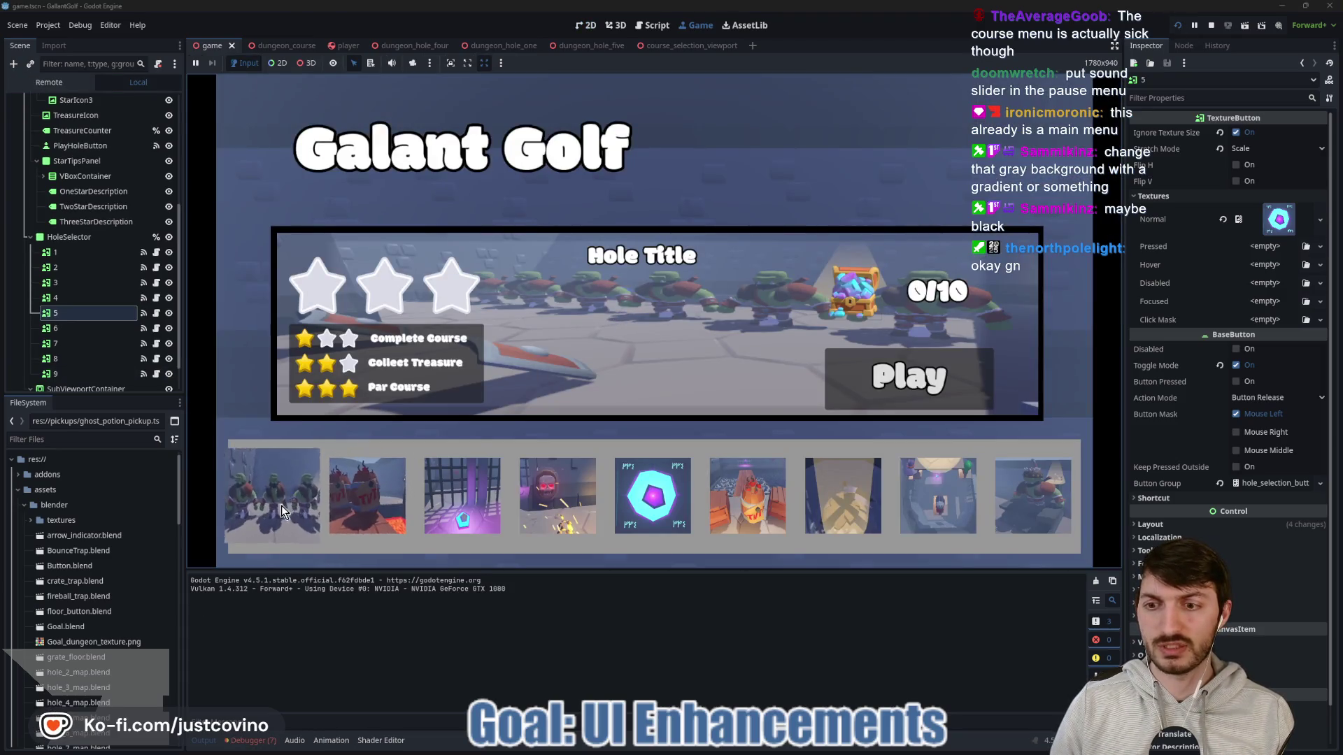
Step: Stop the game with F8, review selector_button.gd and hole button 1, then return to 2D
key("F8")
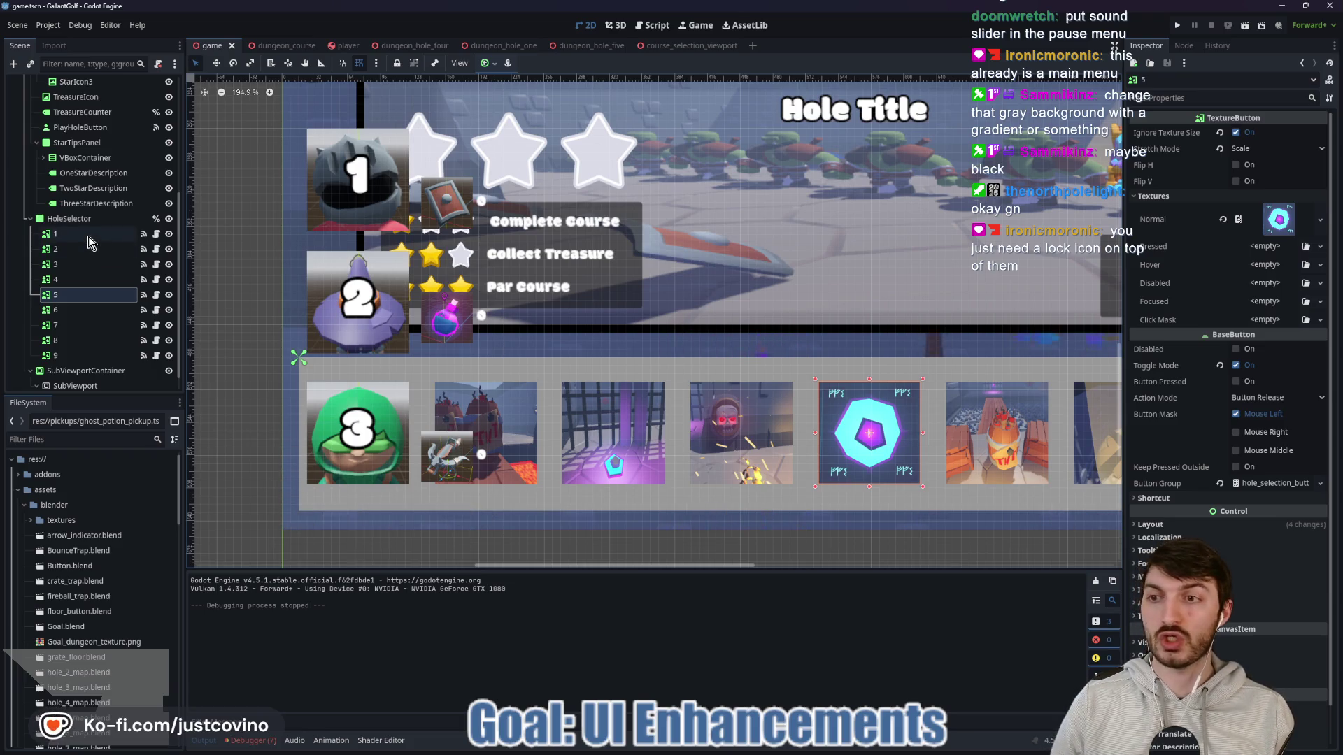
left_click(144, 249)
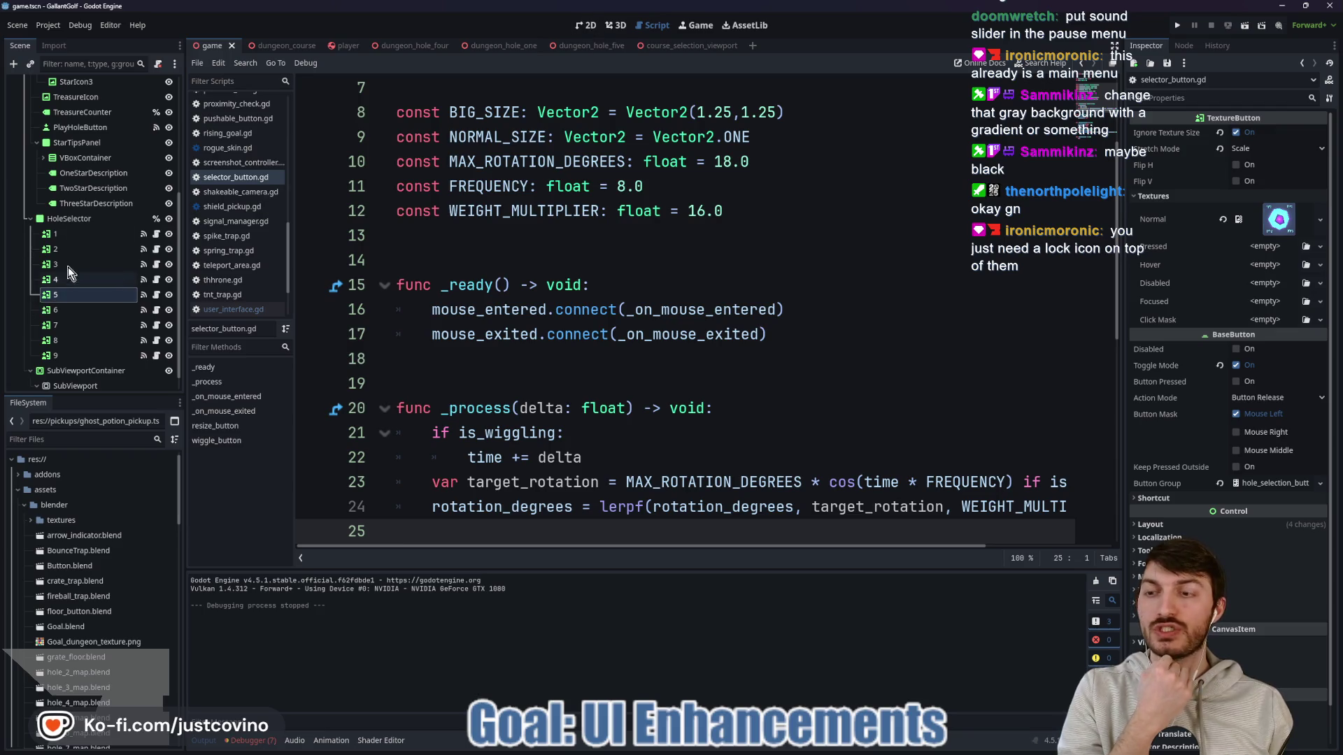
left_click(61, 237)
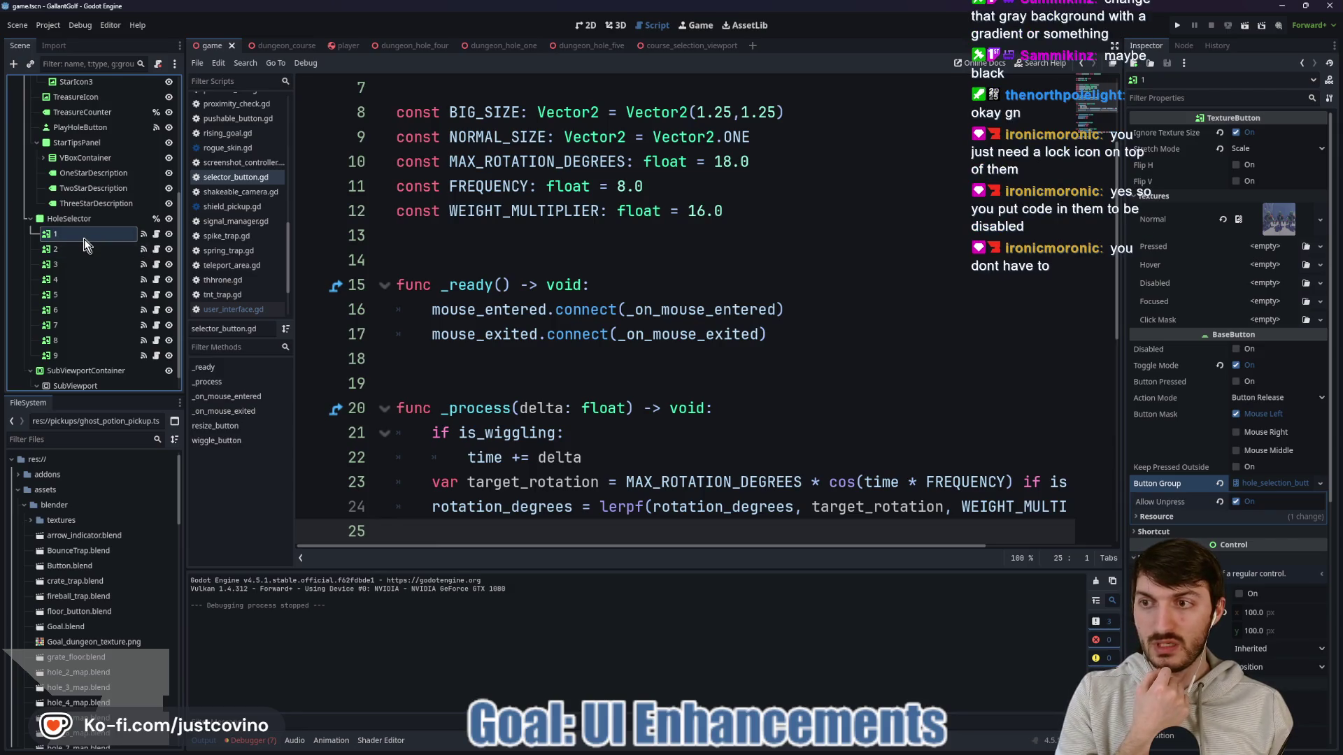
left_click(594, 25)
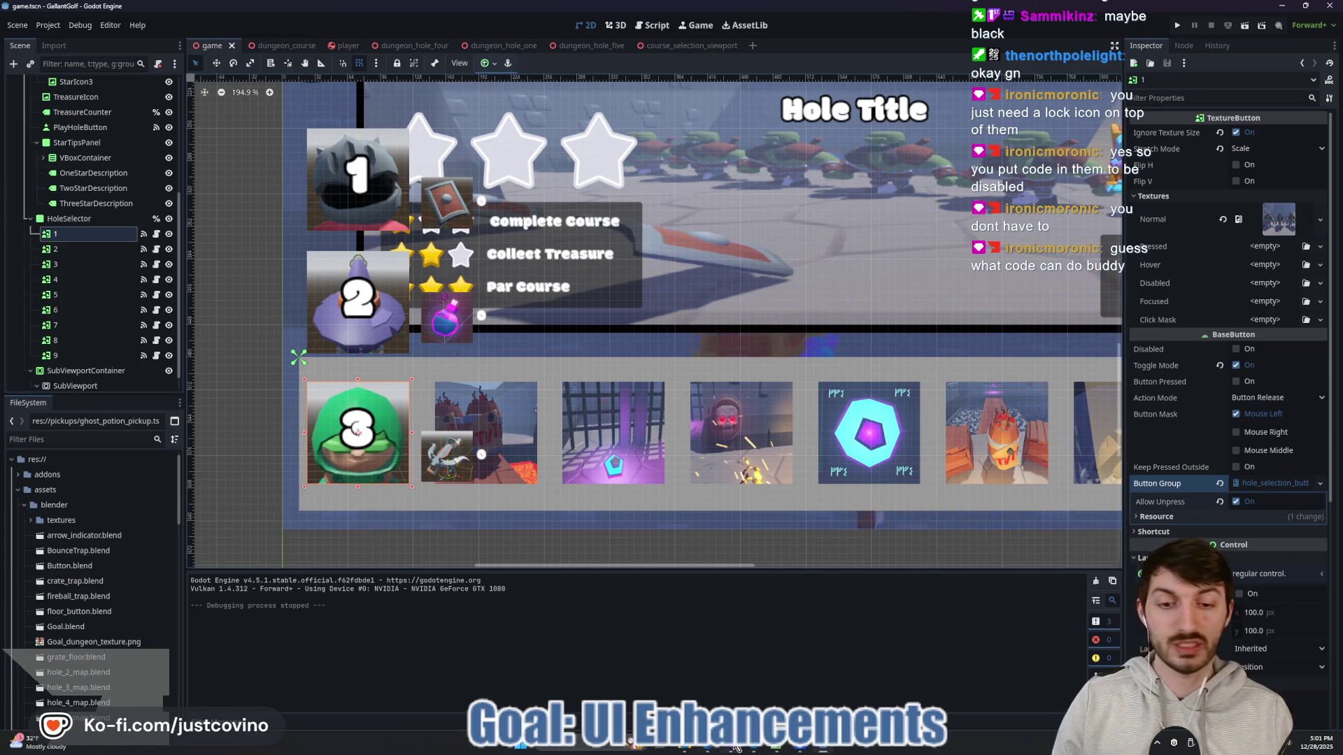
Step: Reload the changed save file in Notepad++ and minimize it
left_click(774, 752)
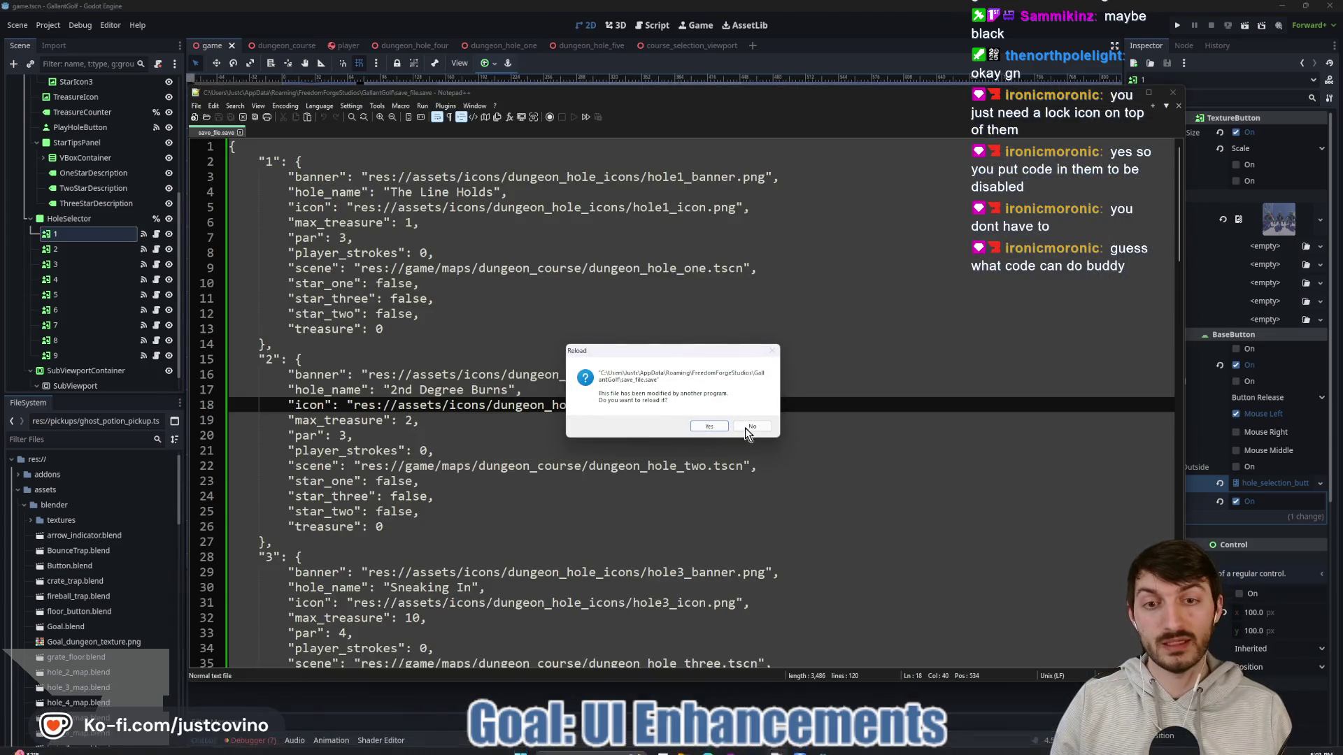
left_click(692, 435)
left_click(775, 752)
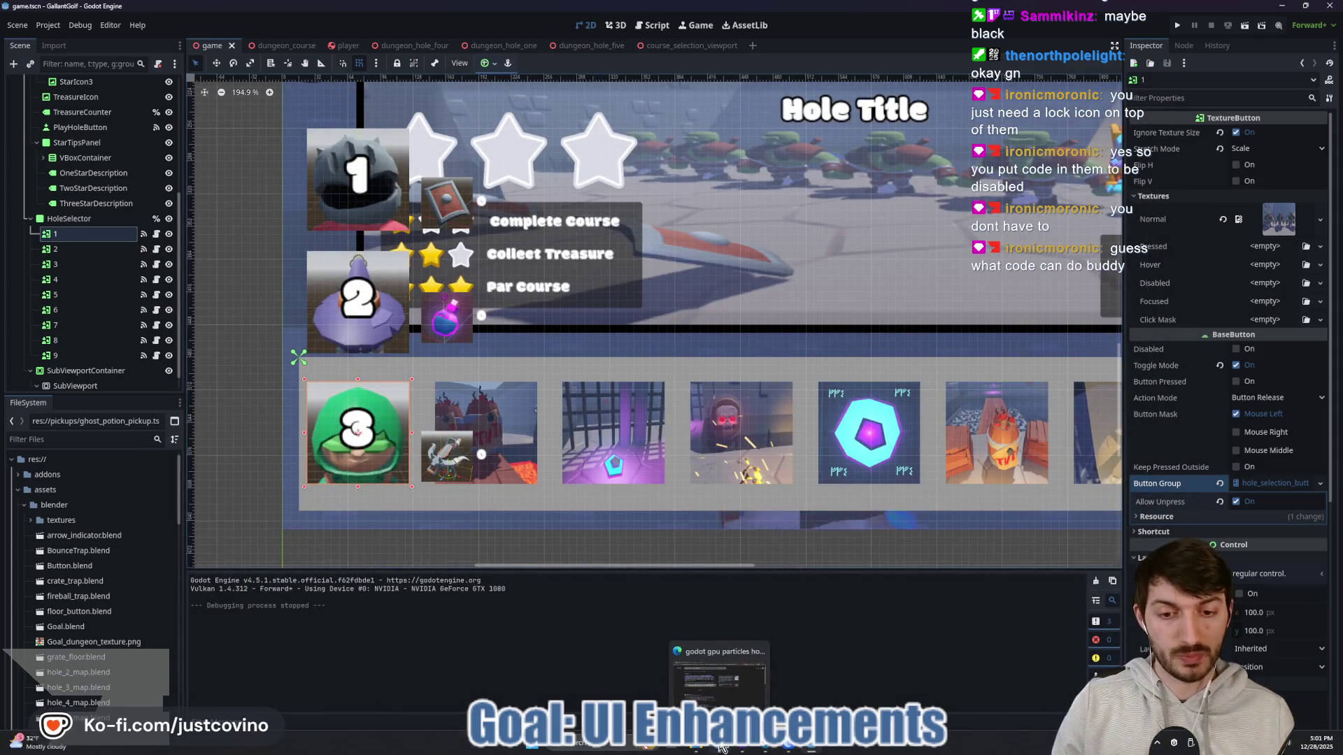
Step: Restore the blender folder window, go up to assets with Alt+Up, and open Eagle
left_click(693, 747)
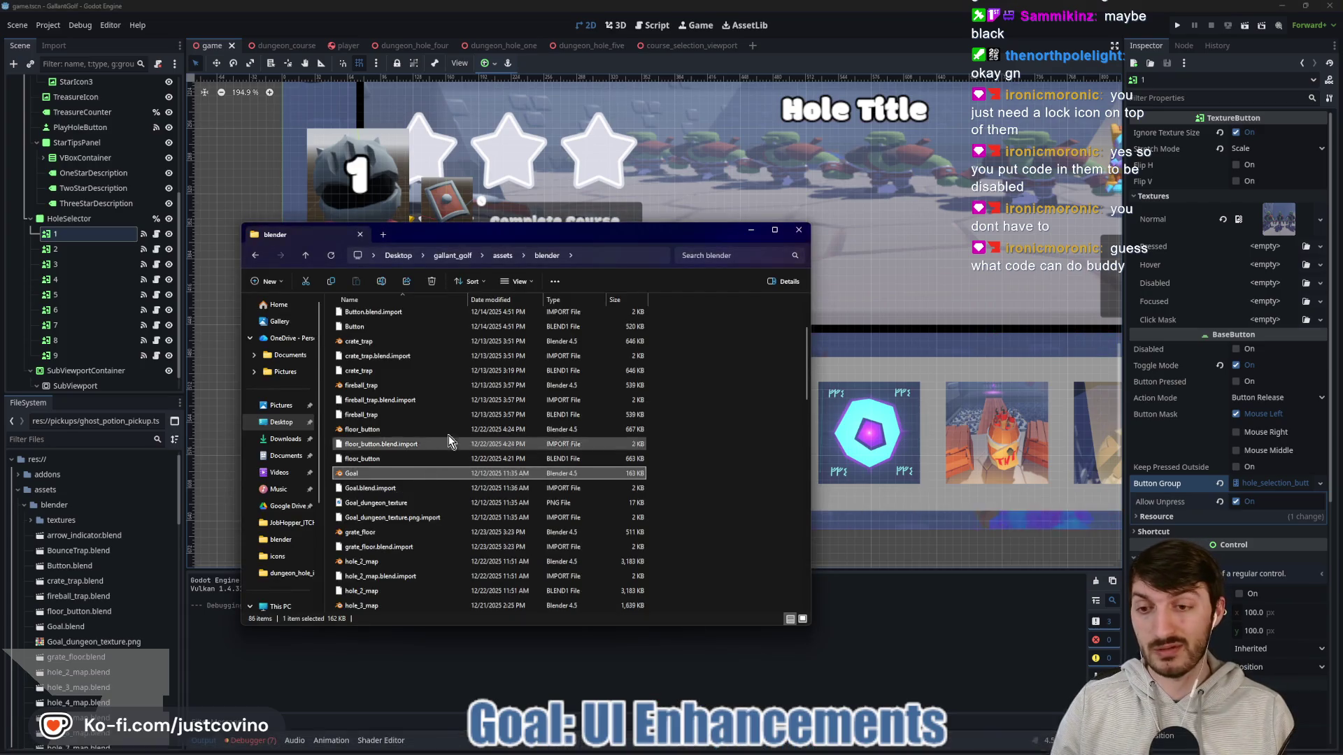
key("alt+Up")
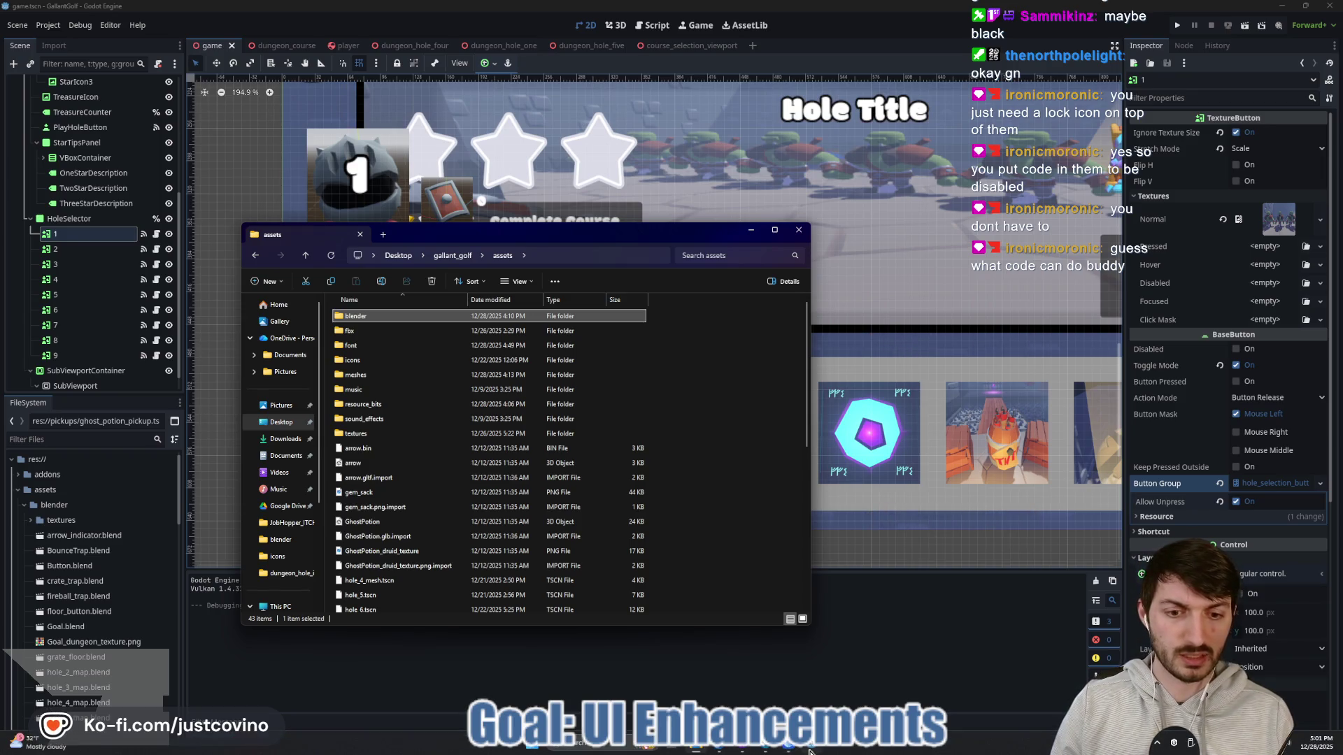
left_click(793, 748)
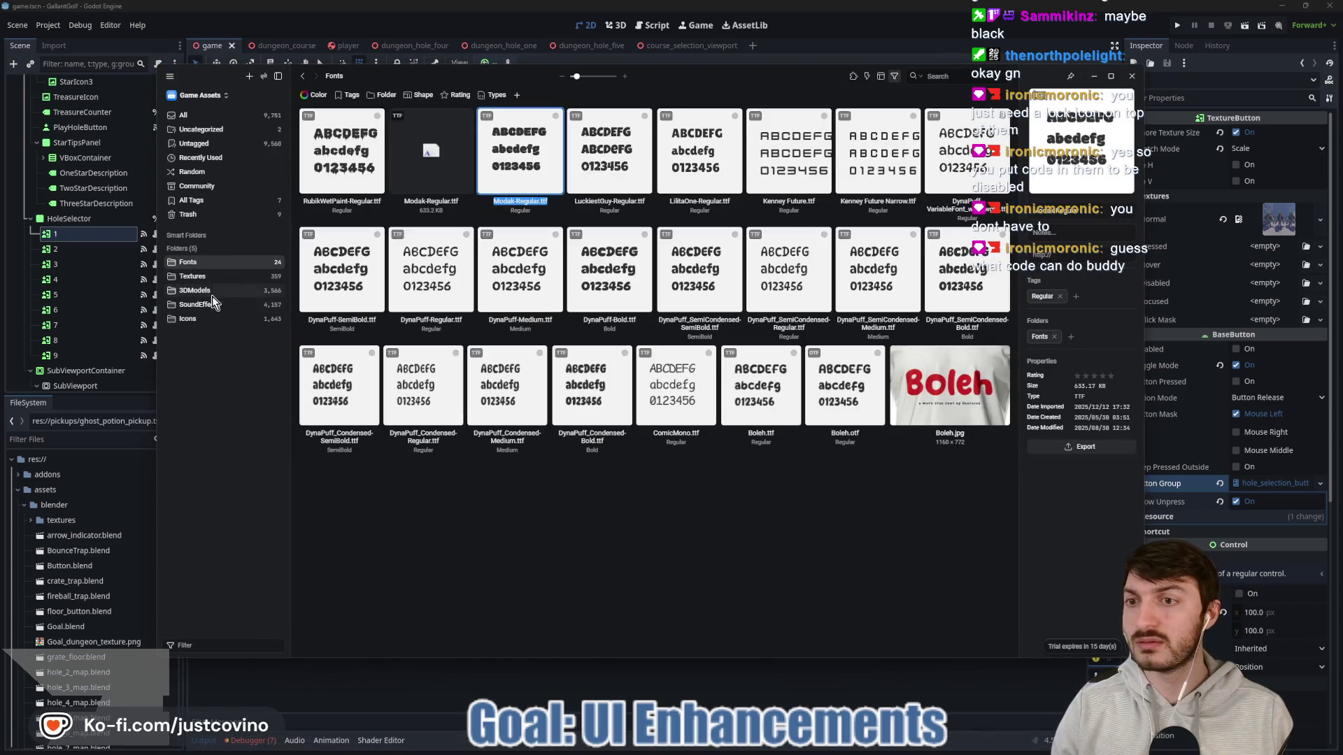
Step: Search the Eagle Icons collection for 'lock' and select locked.png
left_click(210, 320)
left_click(950, 77)
type("lock")
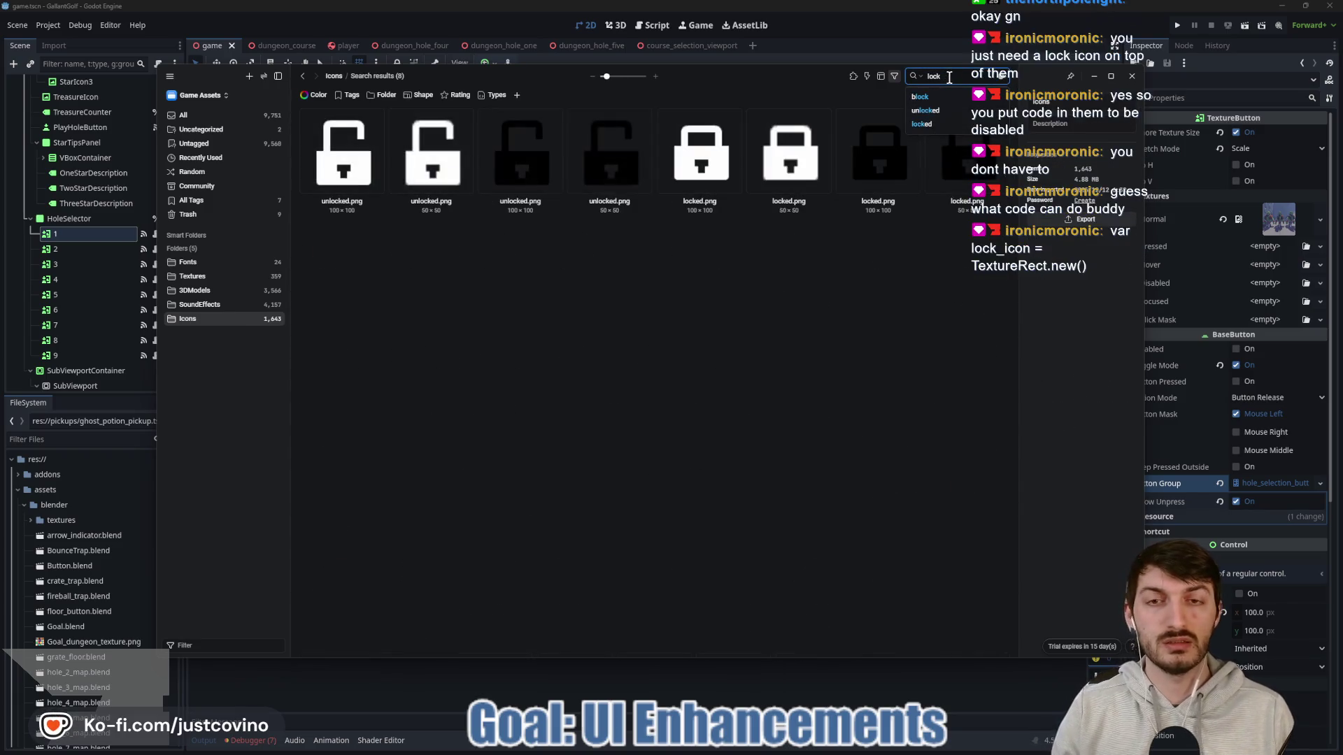
left_click(686, 352)
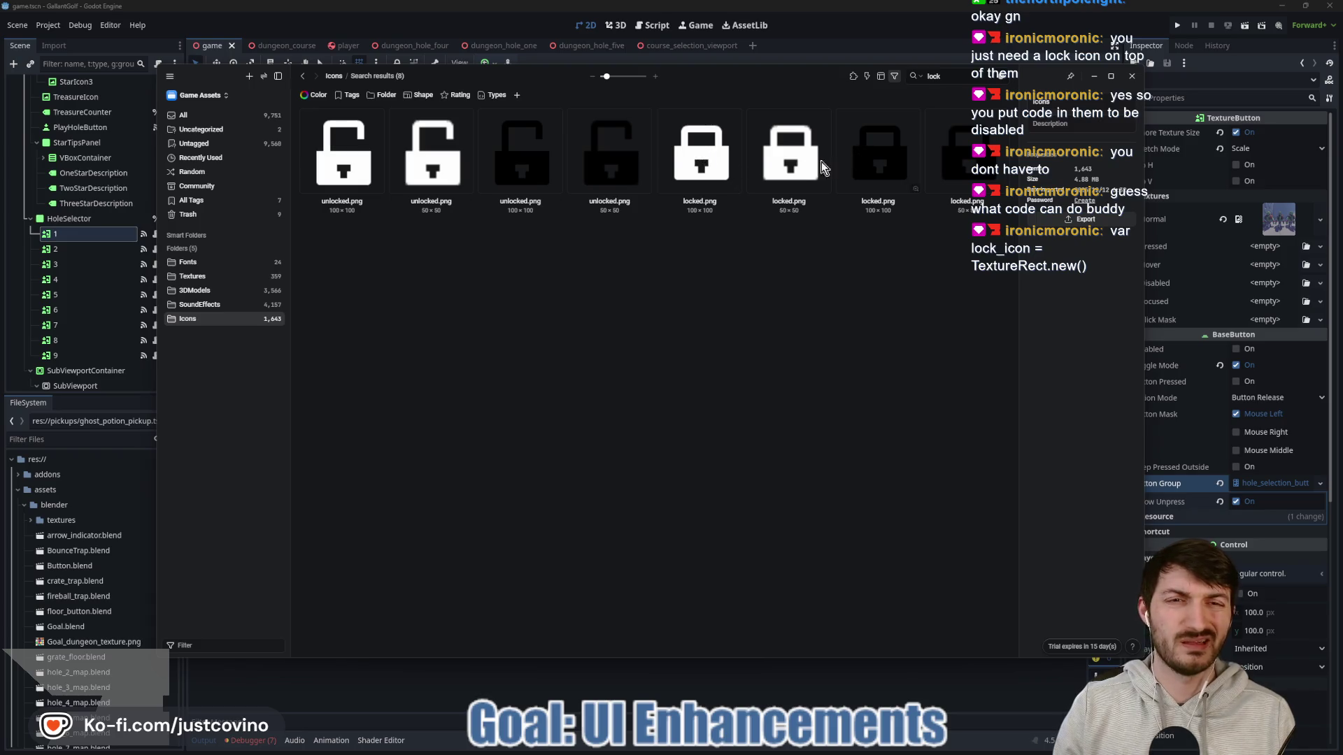
left_click(708, 167)
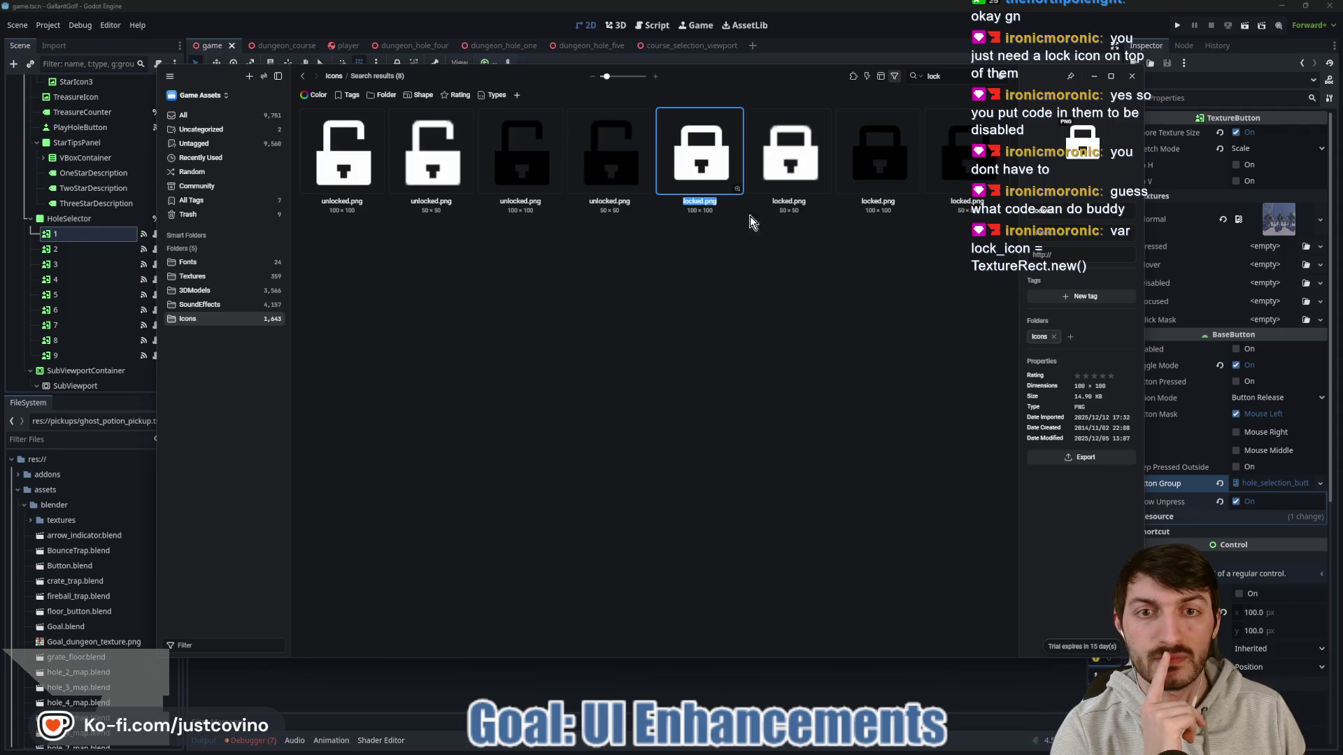
Step: Export locked.png to the project's assets/icons folder, then return to Godot
left_click(1084, 458)
left_click(976, 481)
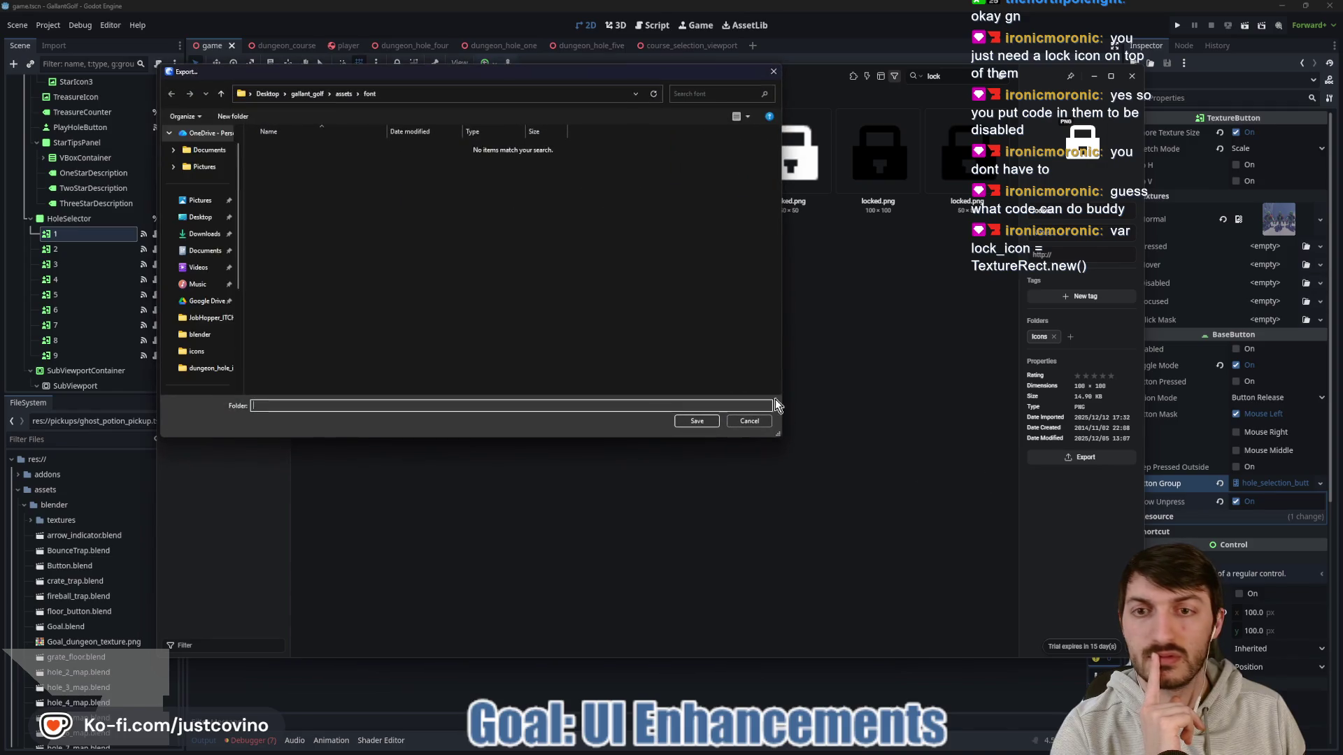
left_click(217, 97)
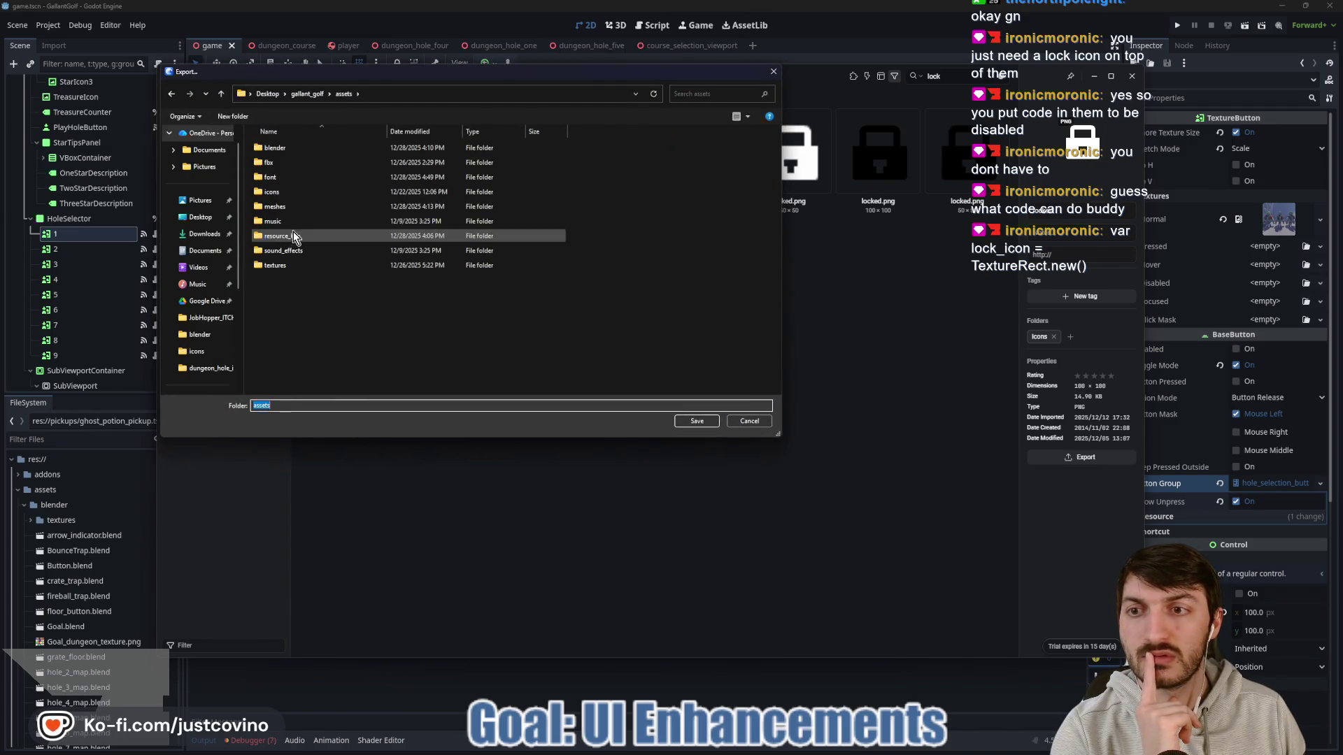
left_click(284, 193)
double_click(284, 191)
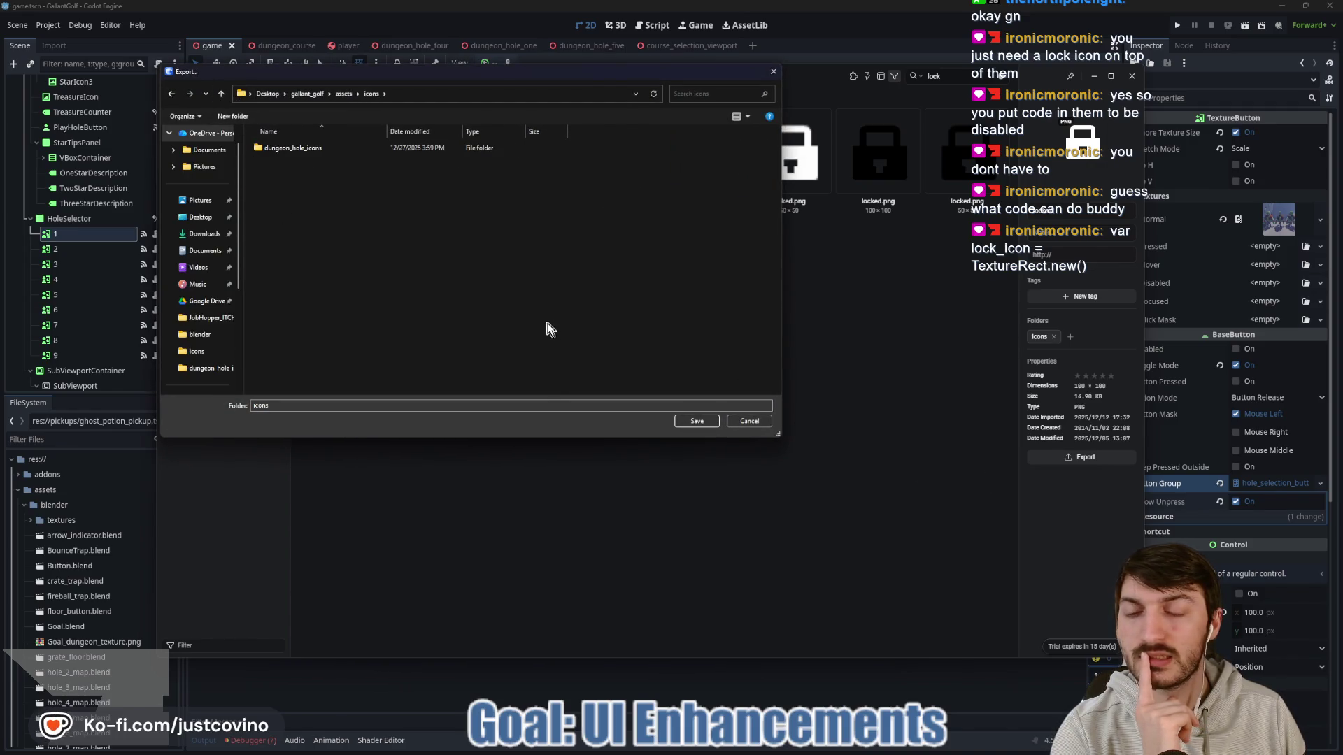
left_click(696, 422)
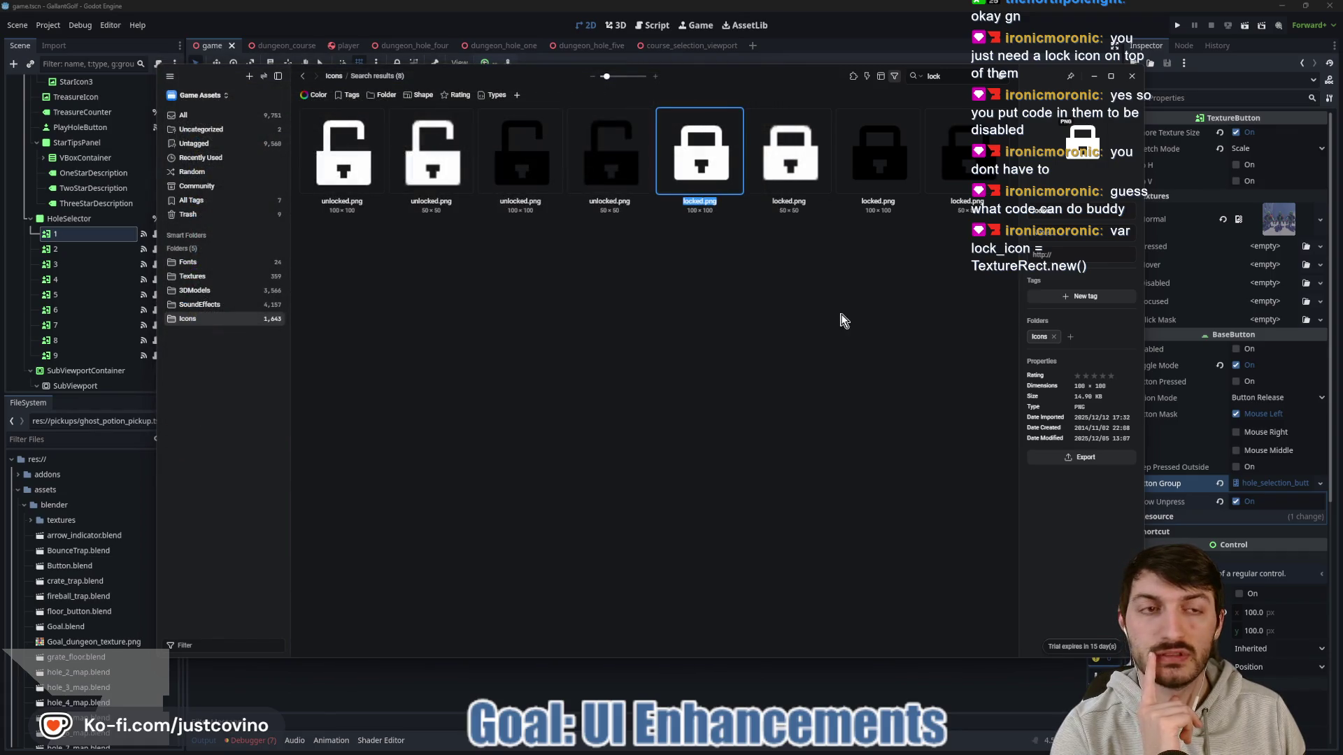
mouse_move(705, 747)
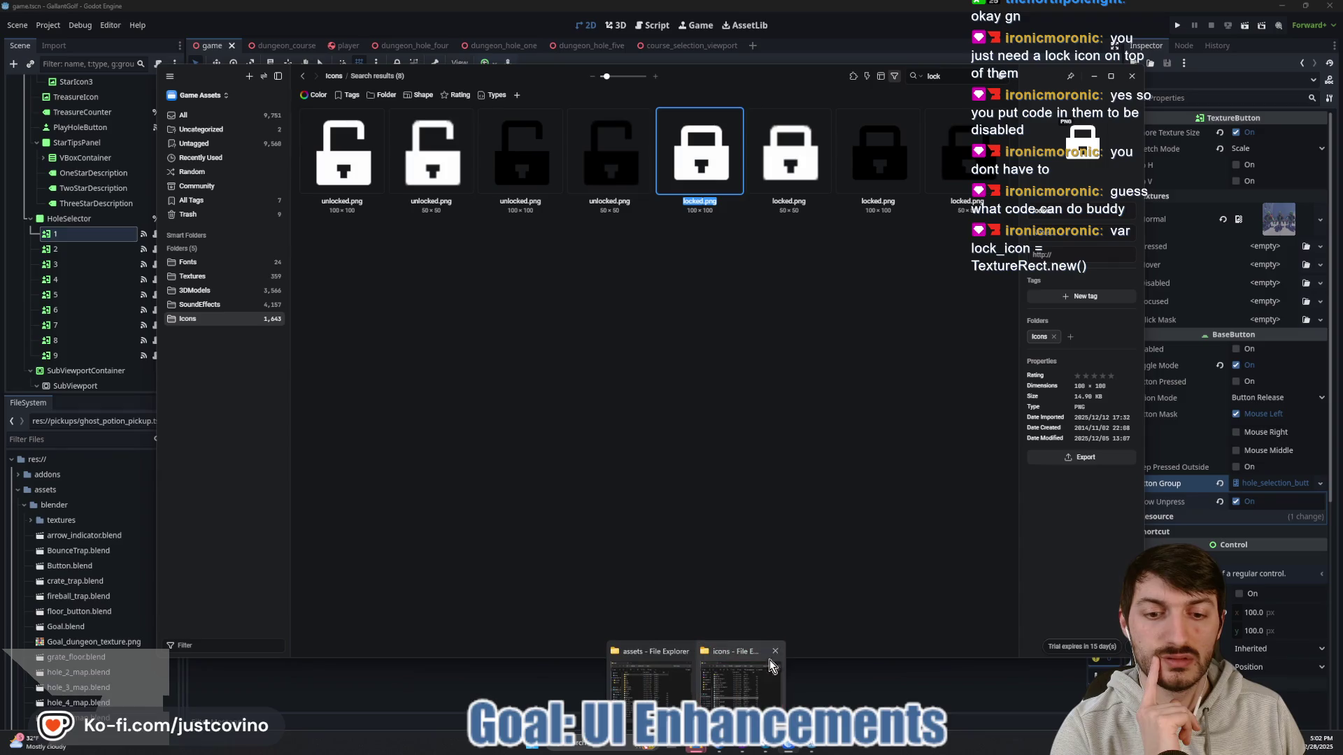
left_click(769, 661)
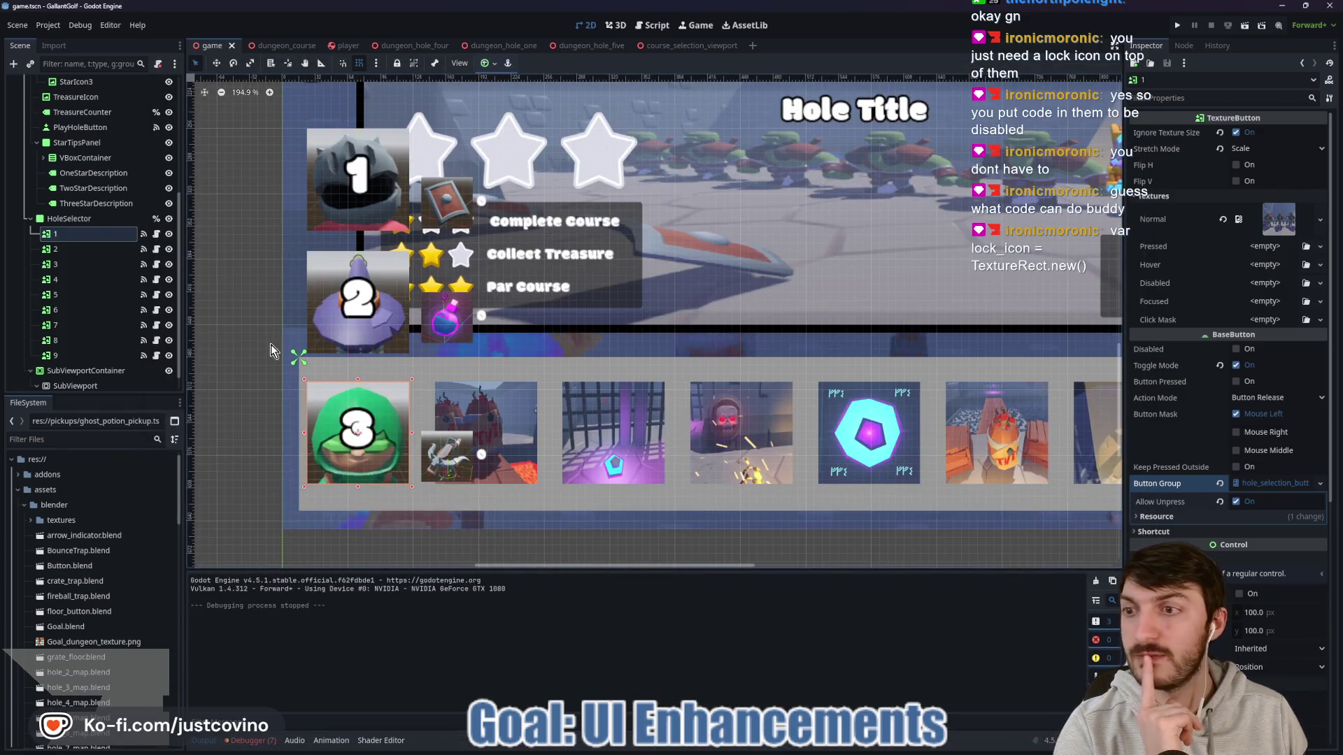
Step: Add a const LOCK_ICON := preload("") line after the constants in selector_button.gd
key("ctrl+F3")
scroll(588, 340, "up", 1)
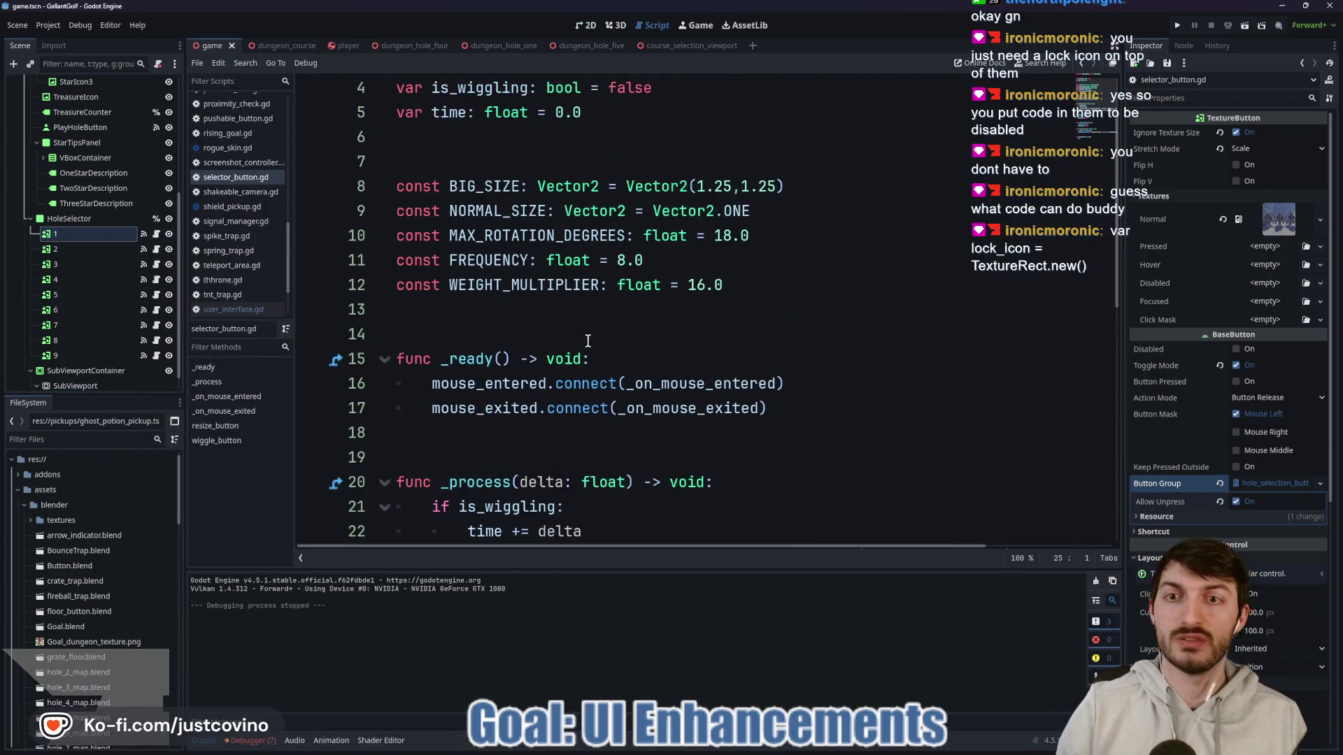
left_click(495, 308)
key("Return")
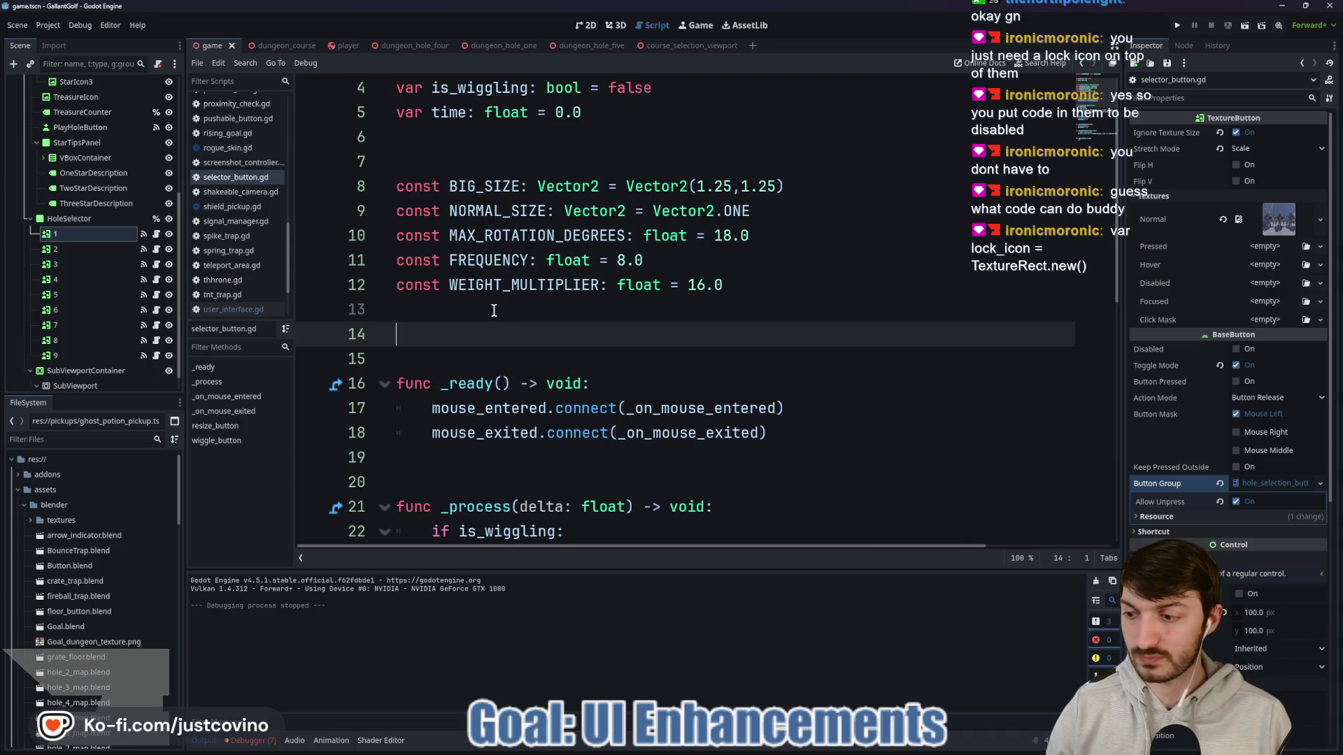
type("const LOCK_ICON")
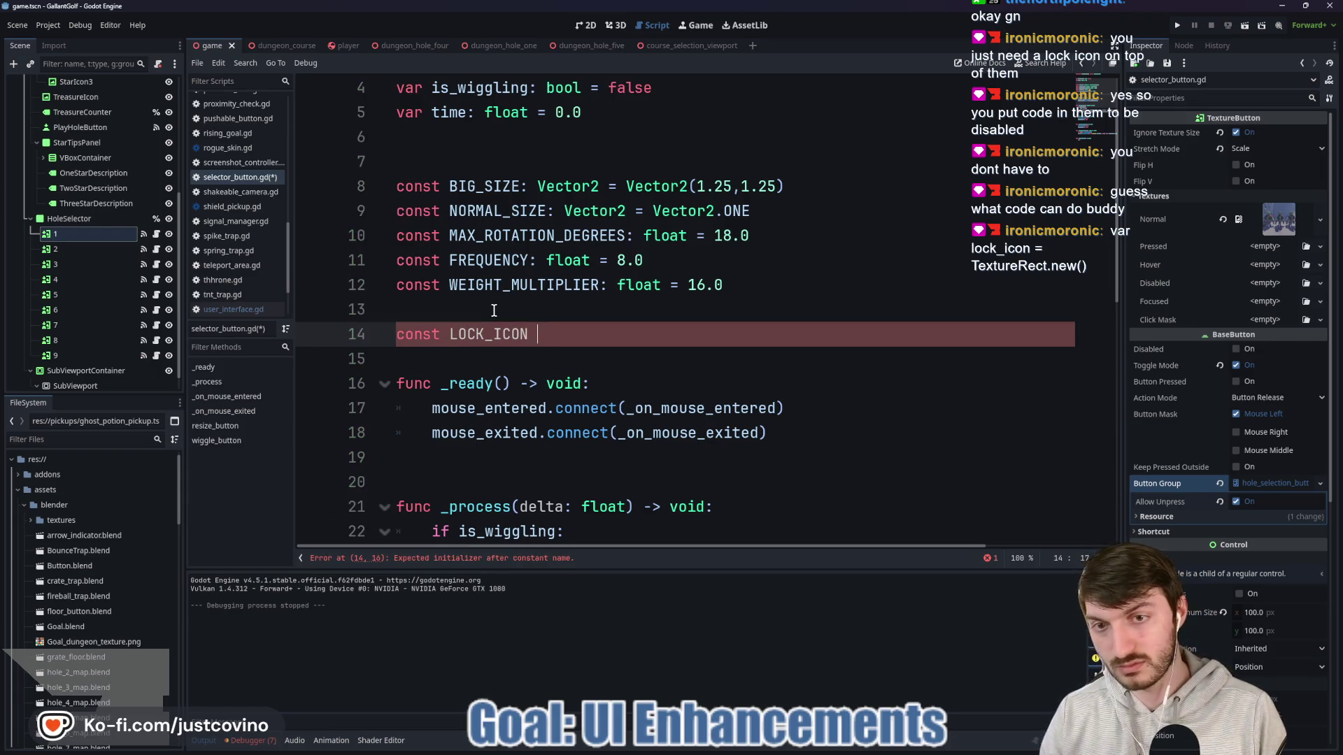
type("= pre")
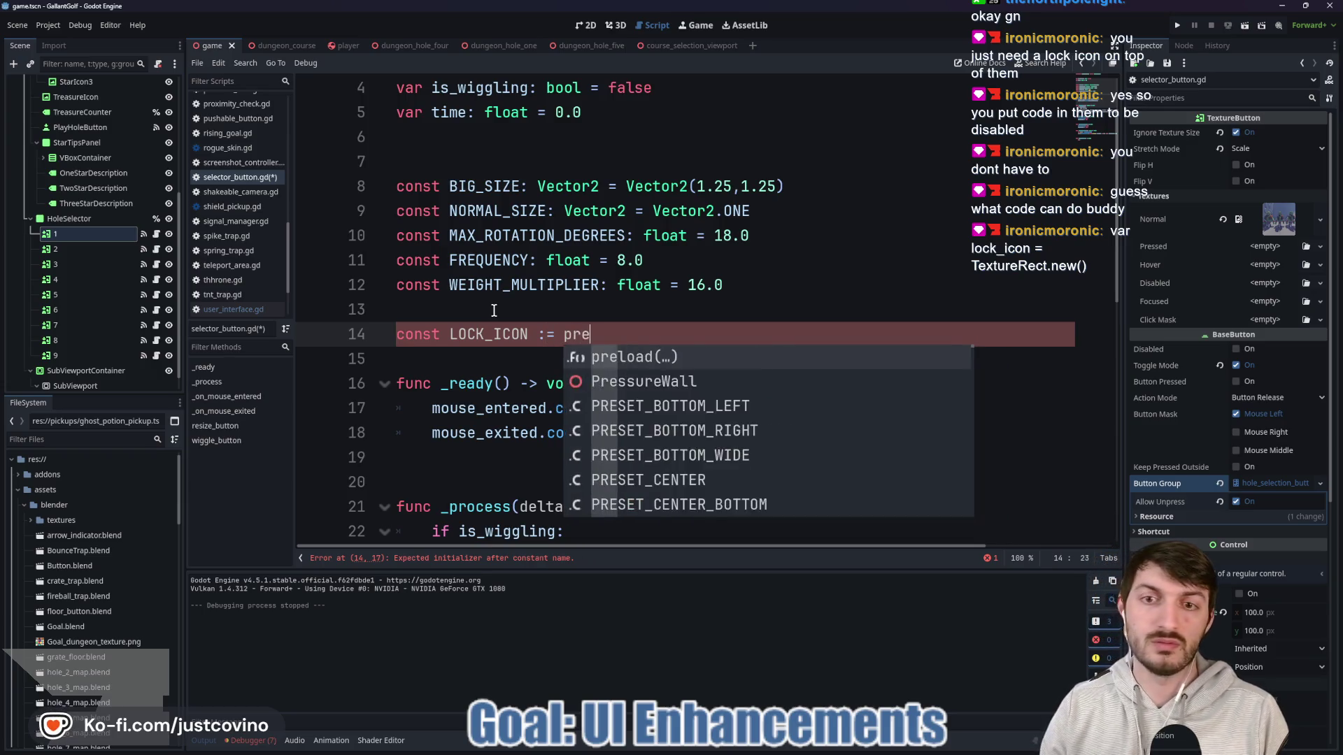
key("Return")
type("\"")
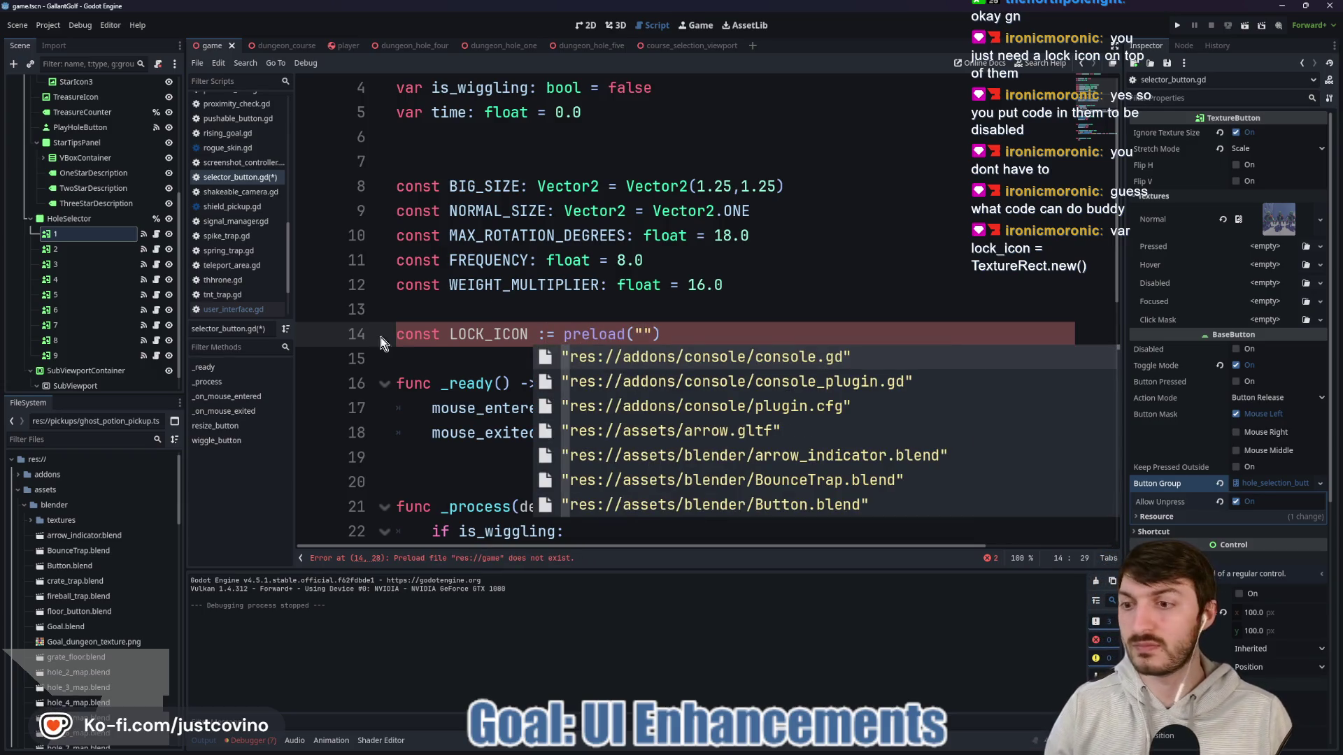
Step: Copy locked.png's path from the icons folder and paste it into the preload string
left_click(24, 505)
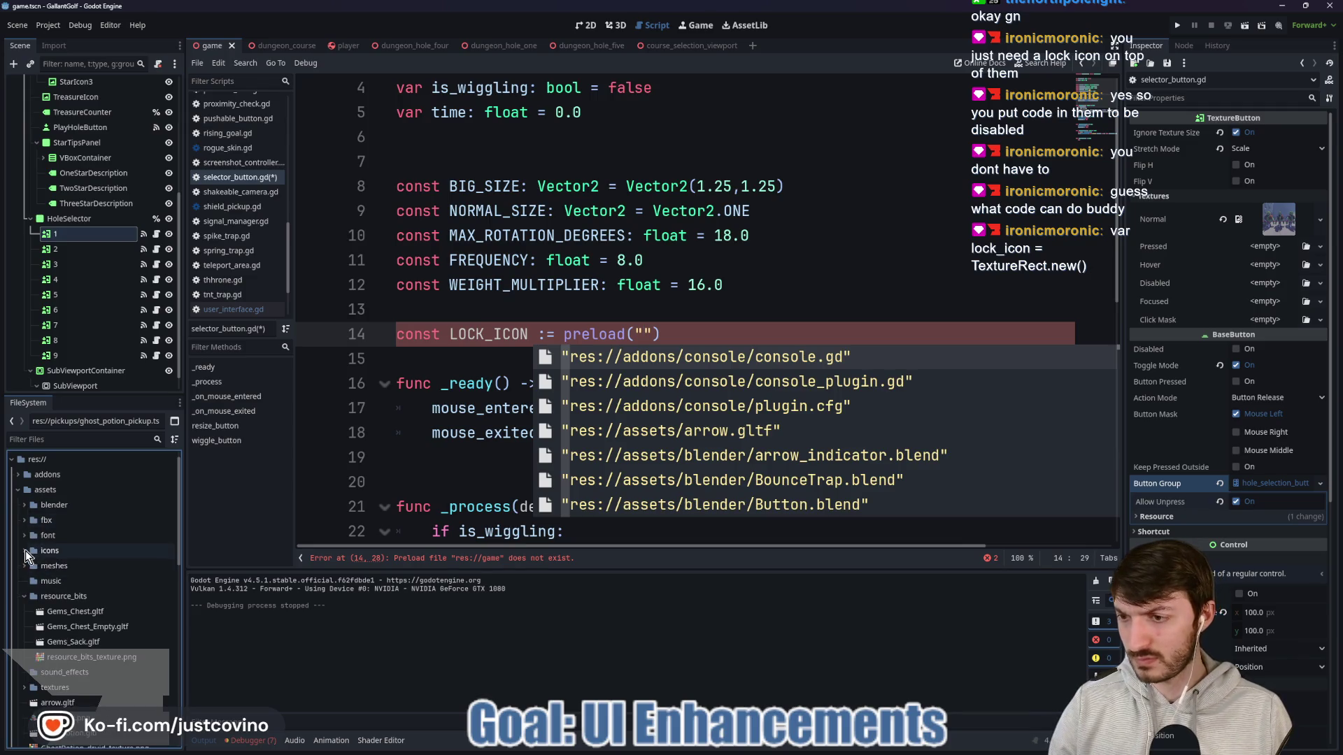
left_click(24, 551)
scroll(42, 518, "down", 2)
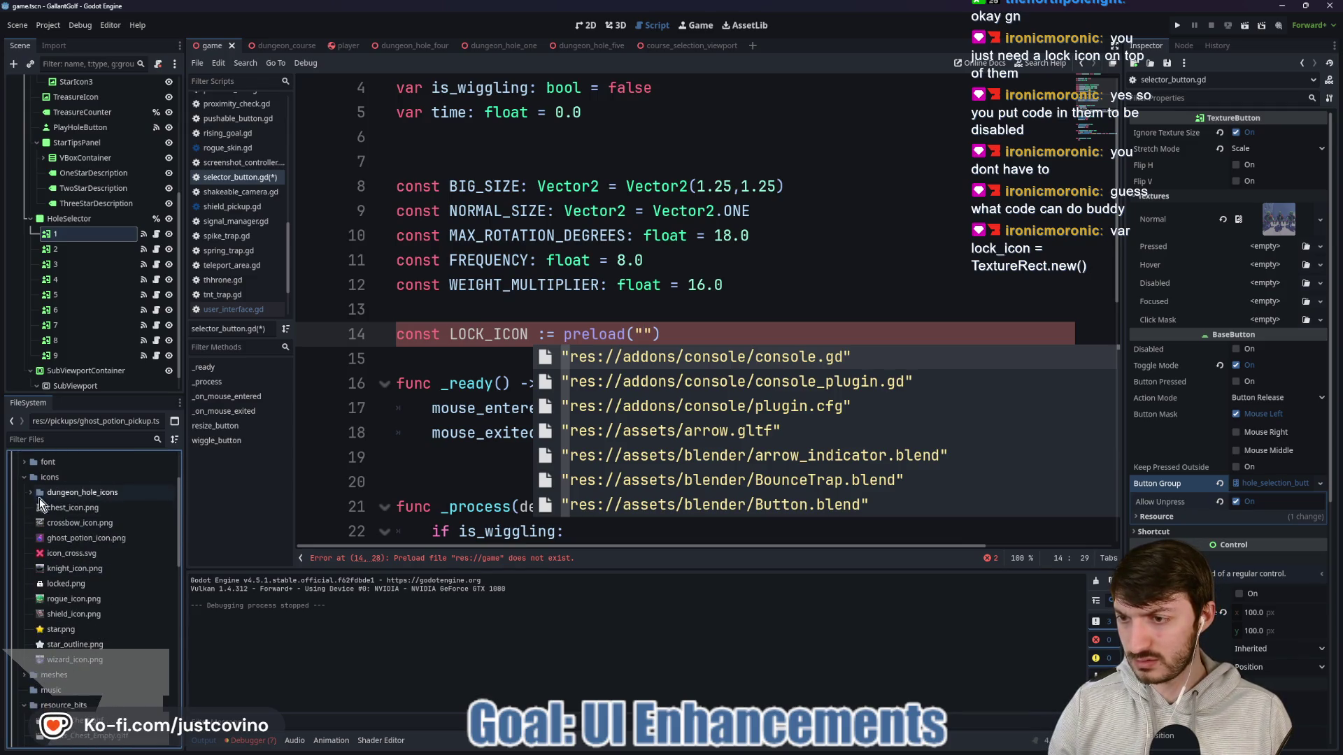
right_click(80, 585)
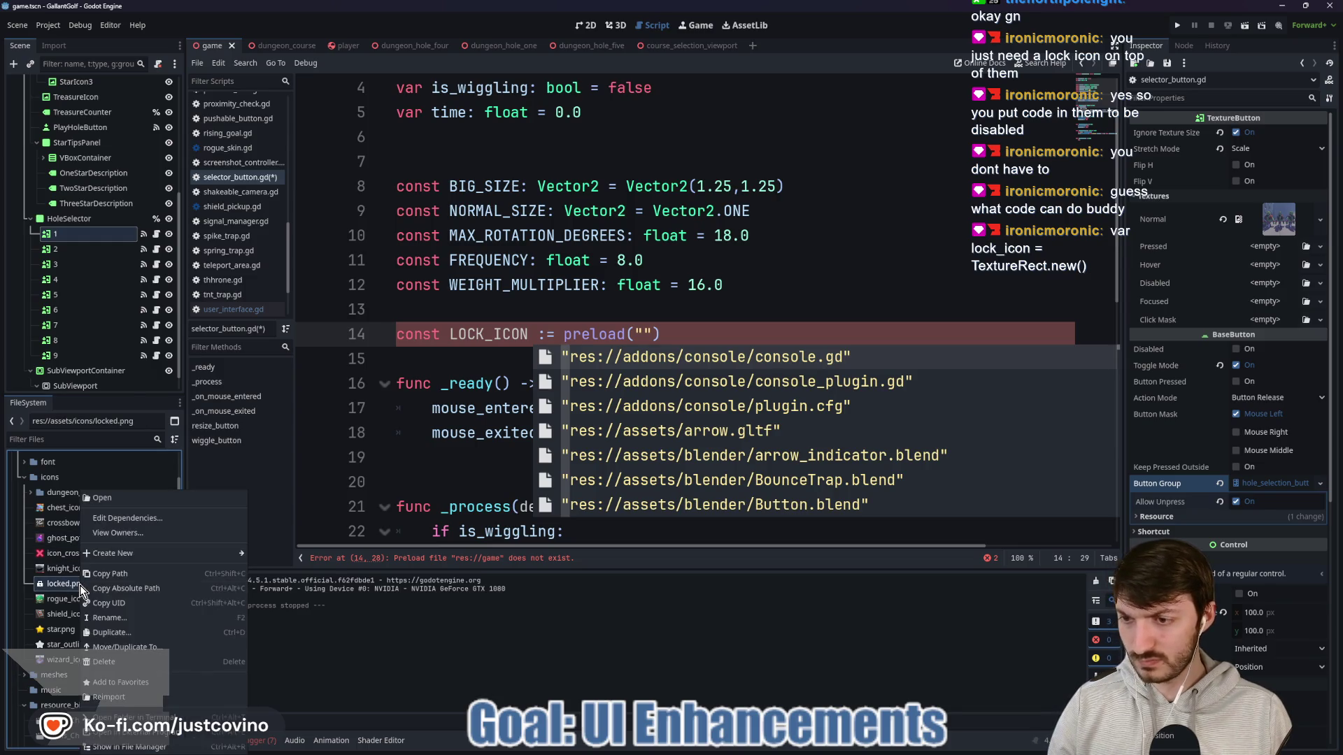
left_click(108, 573)
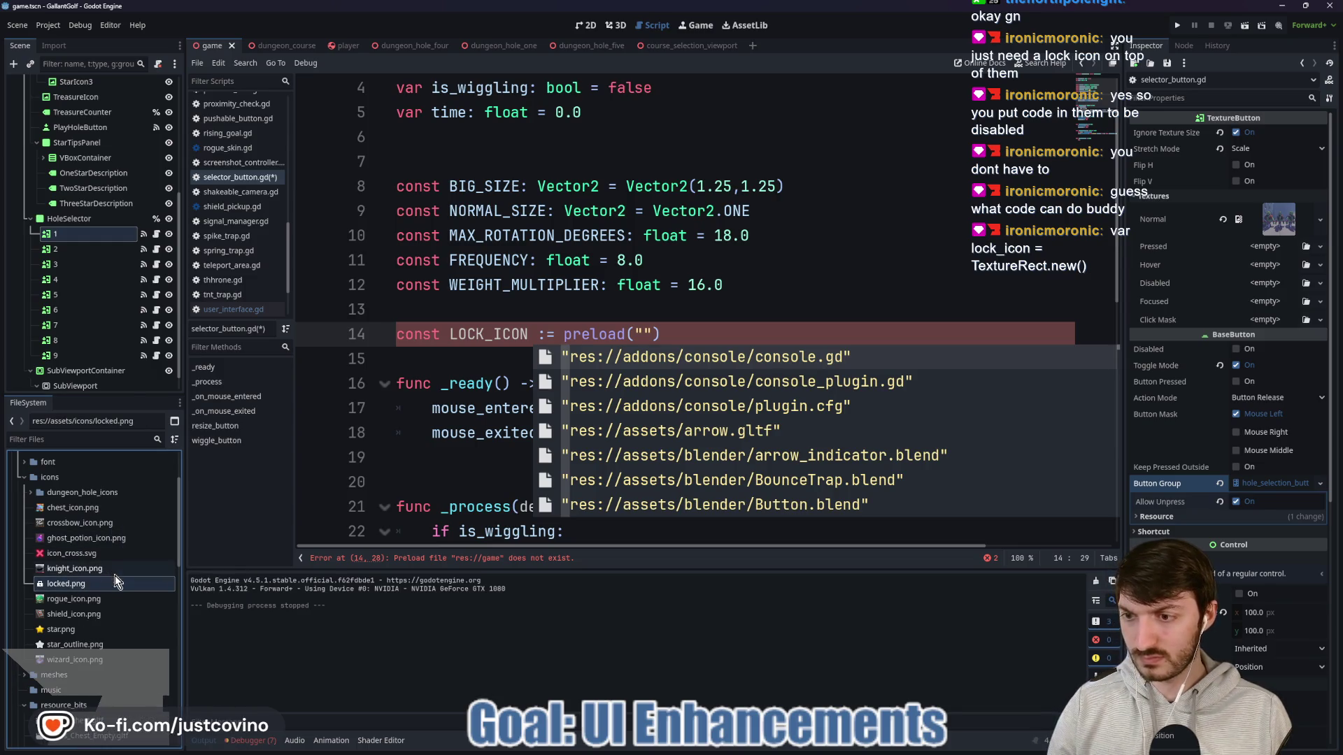
left_click(644, 334)
type("res://assets/icons/locked.png")
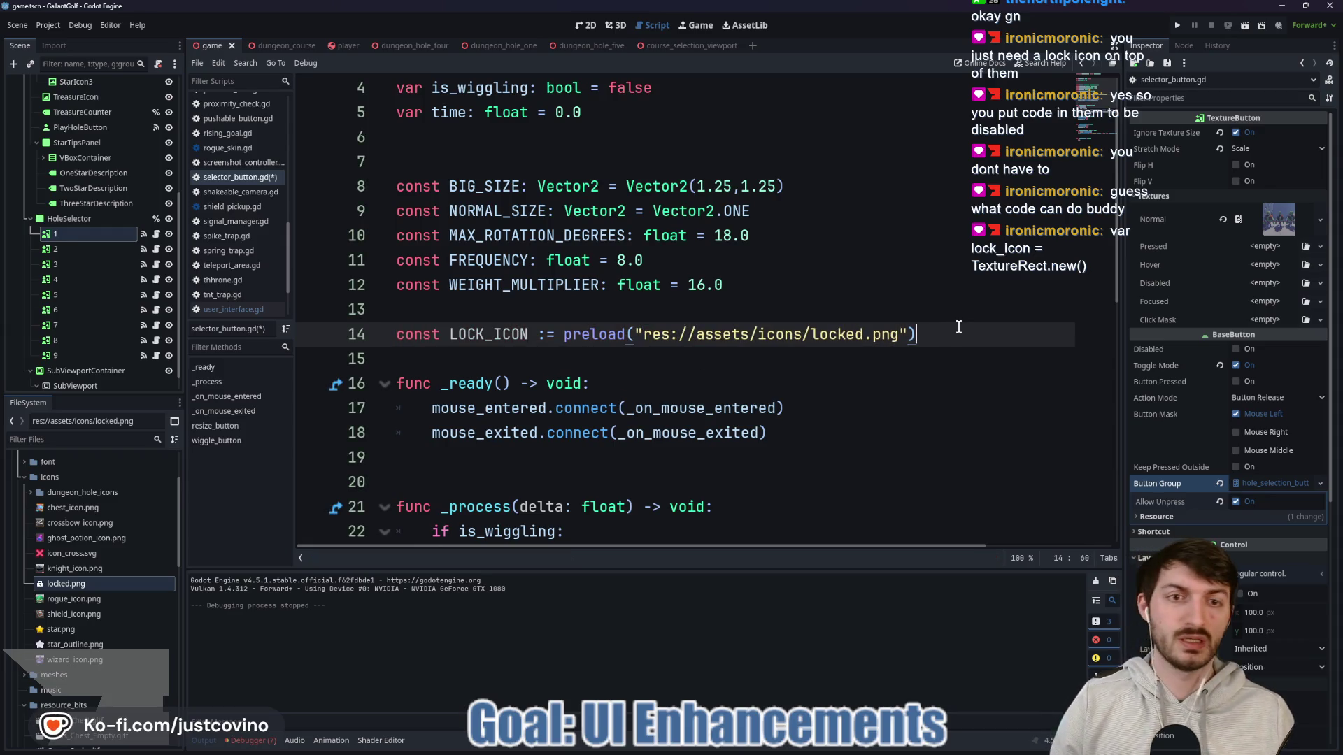
Step: Insert a blank line before the resize_button function
scroll(942, 333, "down", 7)
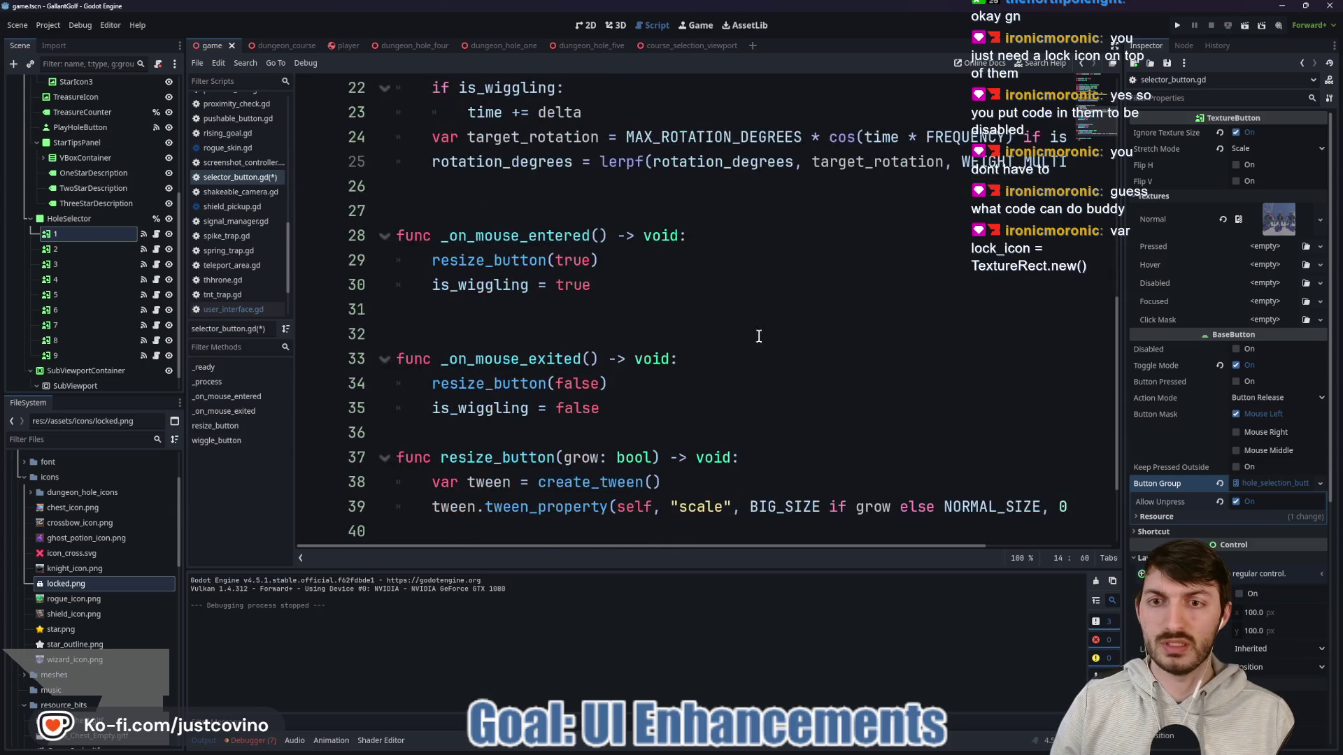
scroll(708, 332, "down", 1)
left_click(511, 311)
key("Return")
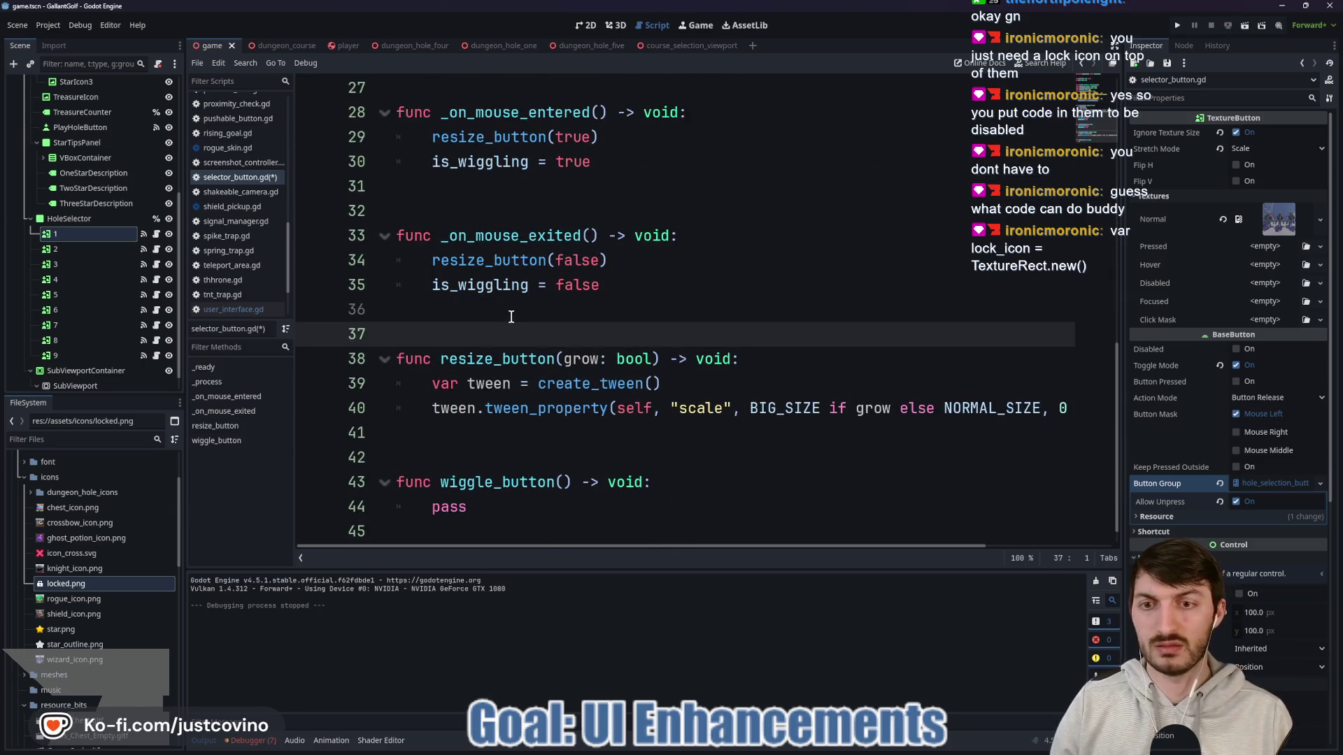
Step: Replace the empty wiggle_button function with a func lock_button() -> void: declaration
scroll(503, 457, "down", 1)
left_click_drag(527, 499, 391, 460)
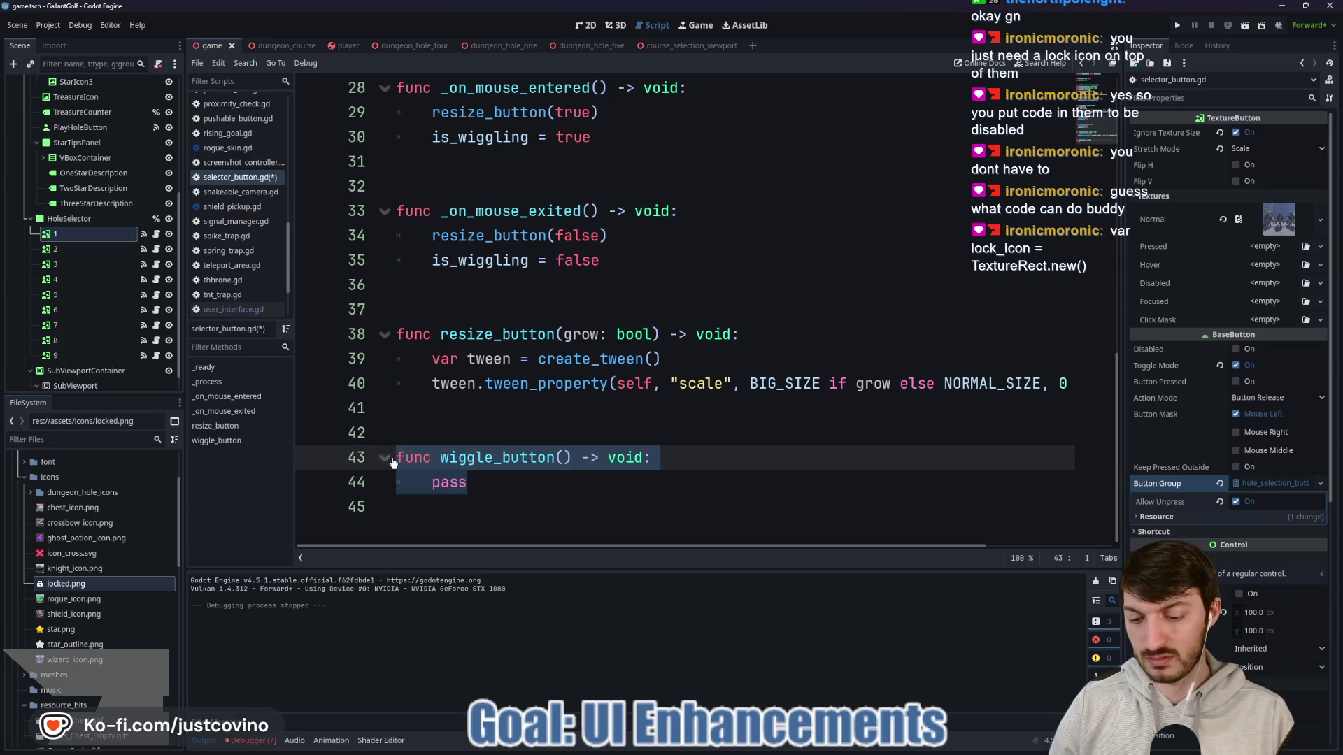
type("func lock_button() -> ")
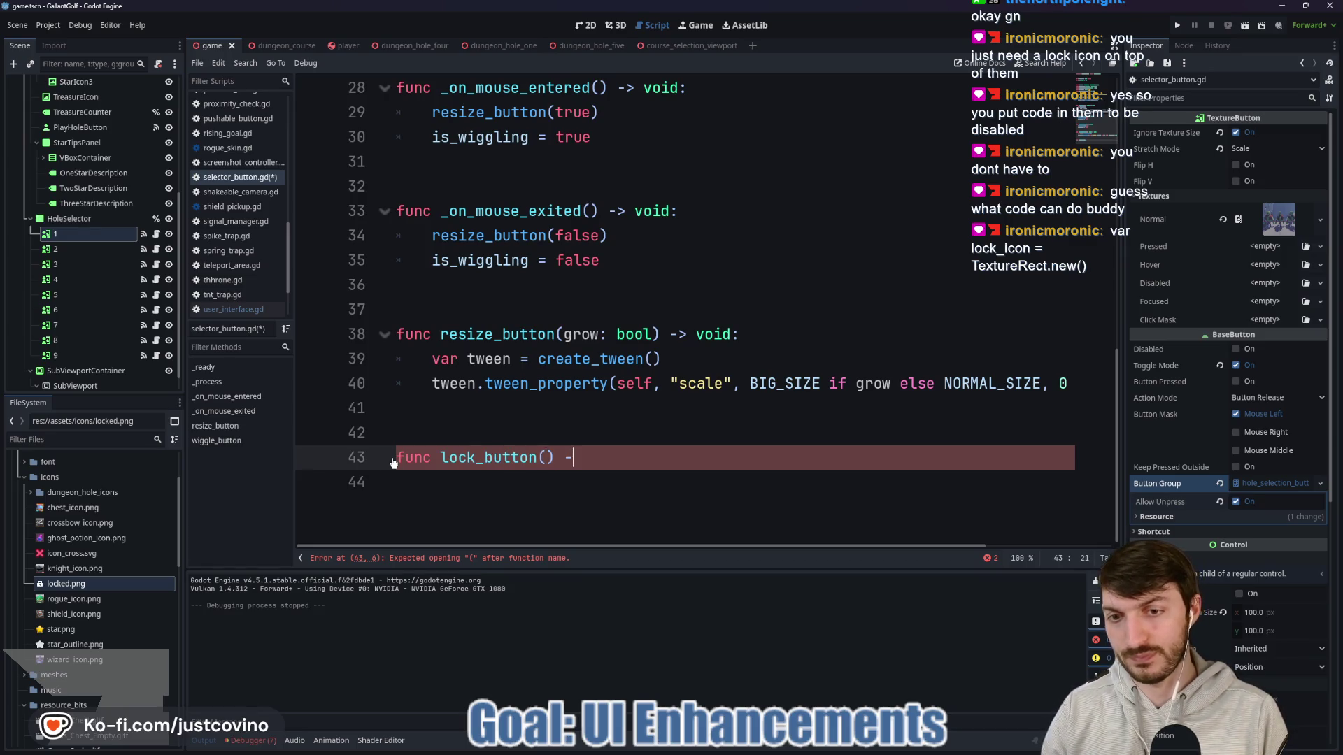
type("void:")
key("Return")
Step: Declare var locked_rect: TextureRect = TextureRect.new() and start a locked_rect line below it
type("var loc")
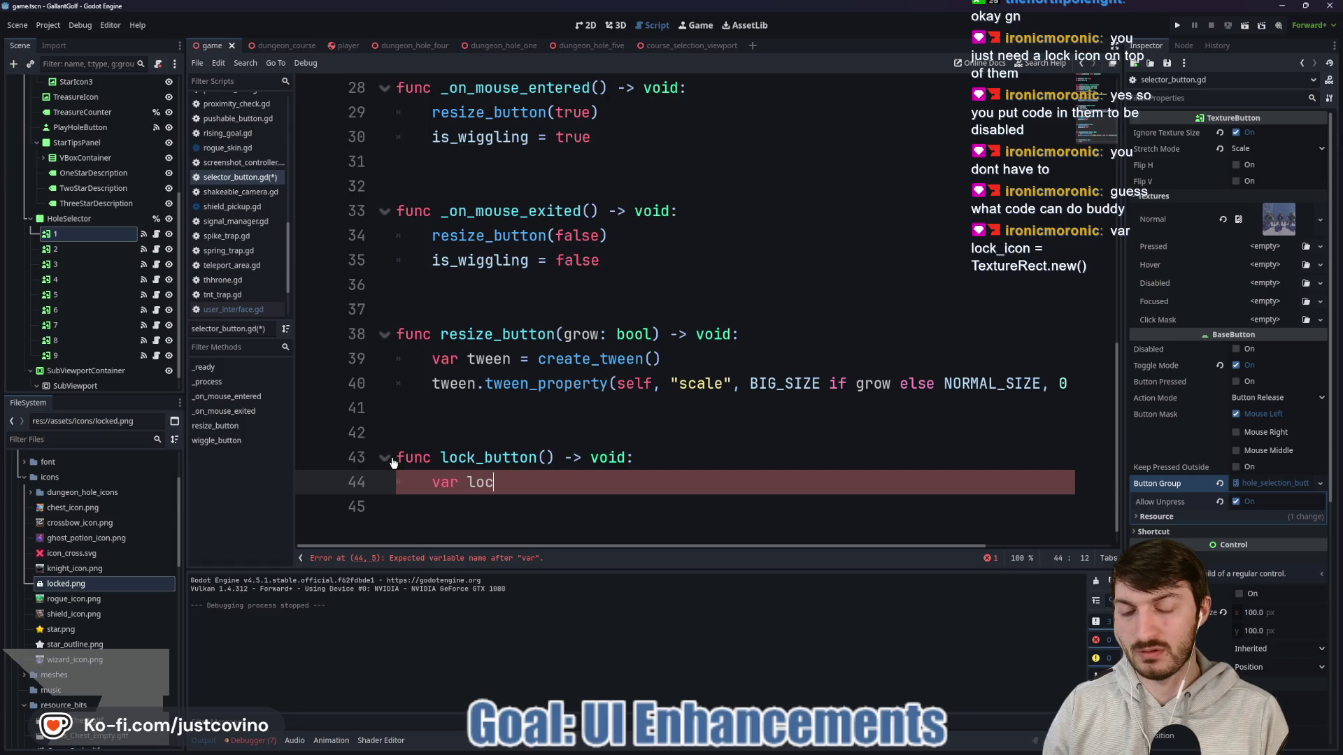
type("ked_rect: T")
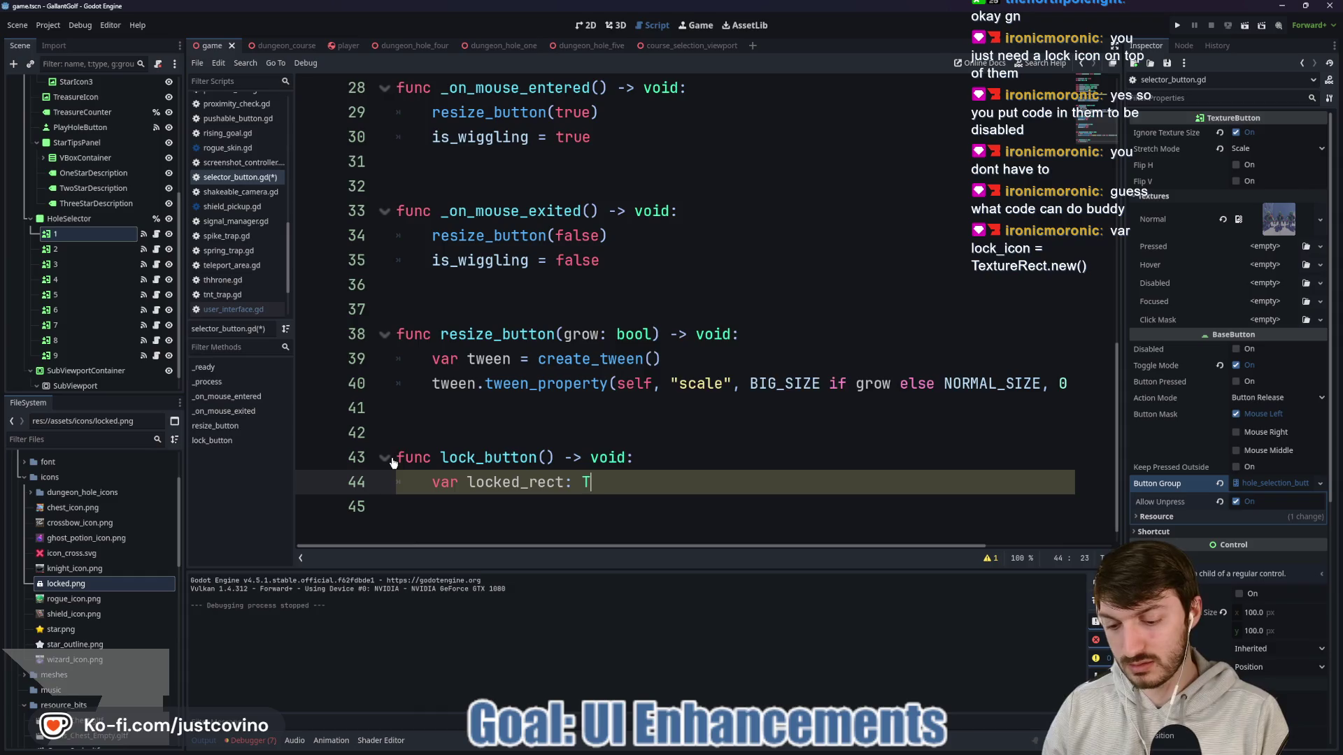
type("extureRect = TextureRe")
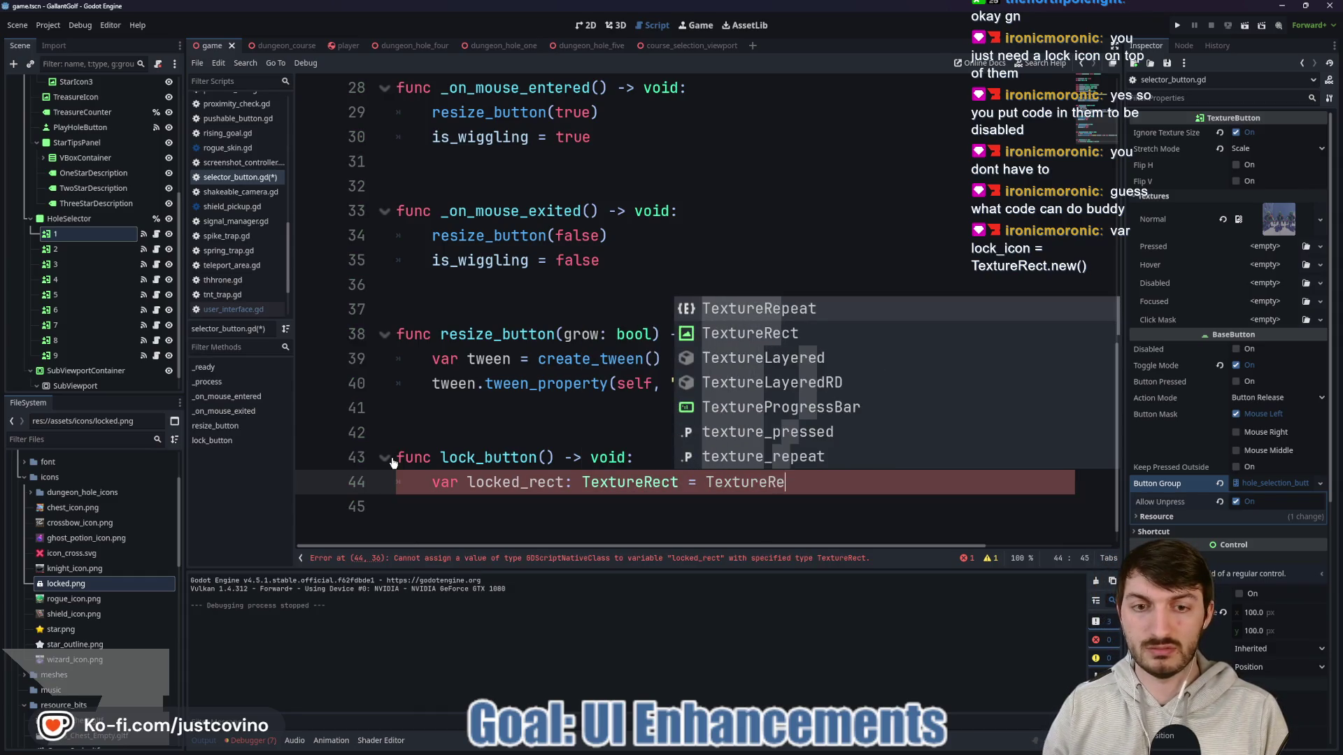
key("Return")
key("BackSpace")
key("BackSpace")
key("BackSpace")
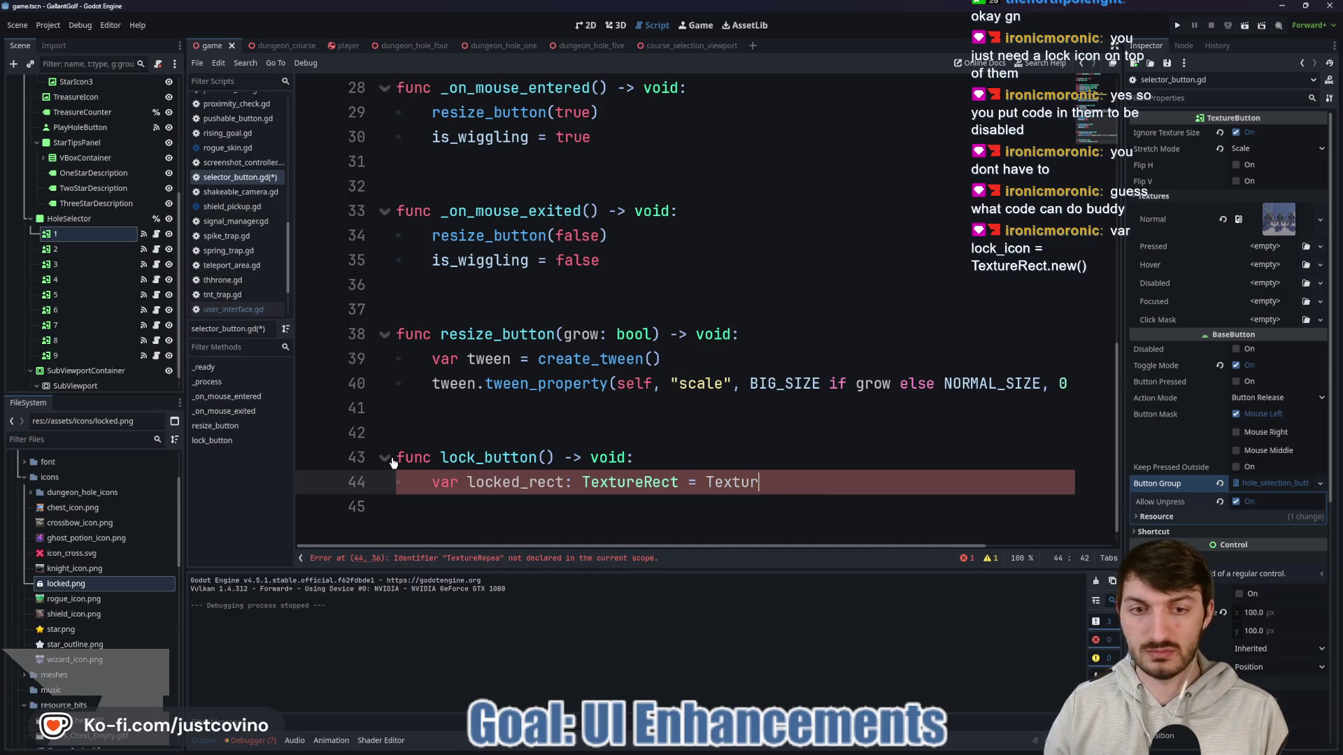
type("eRect")
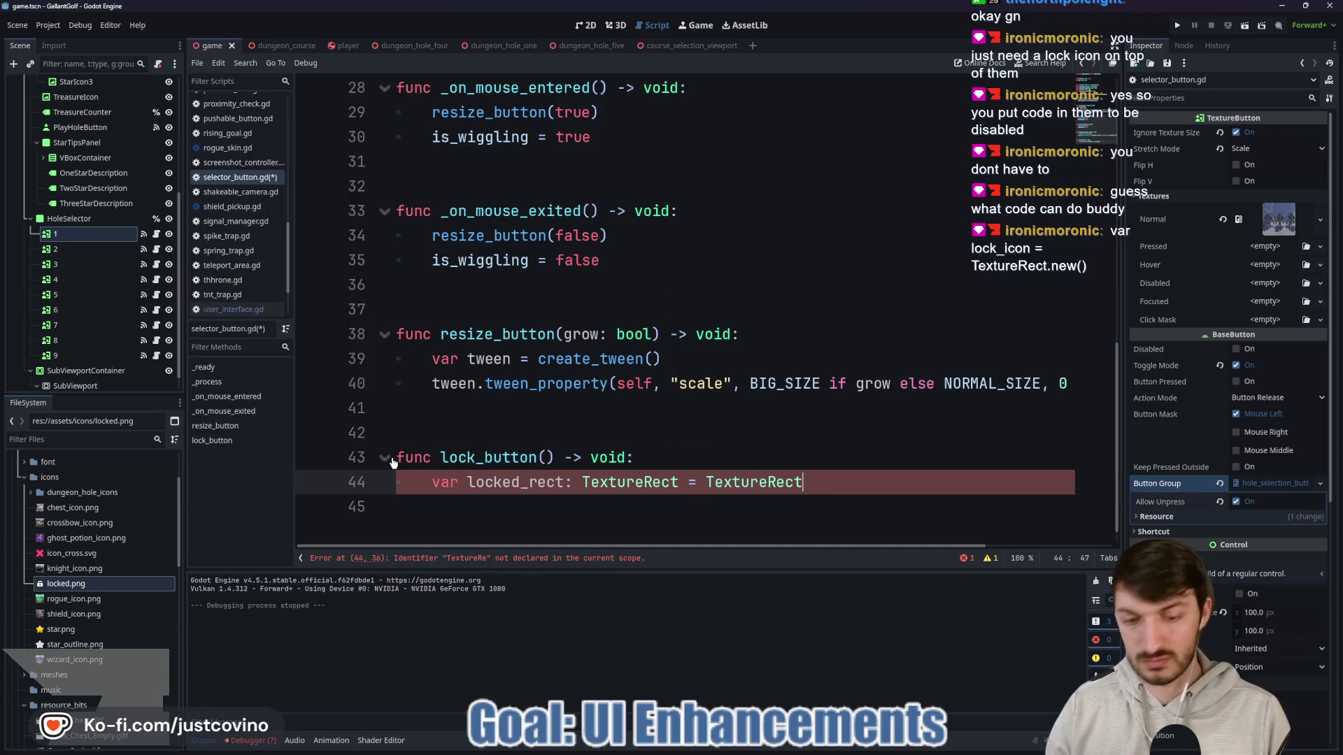
type(".n")
key("Return")
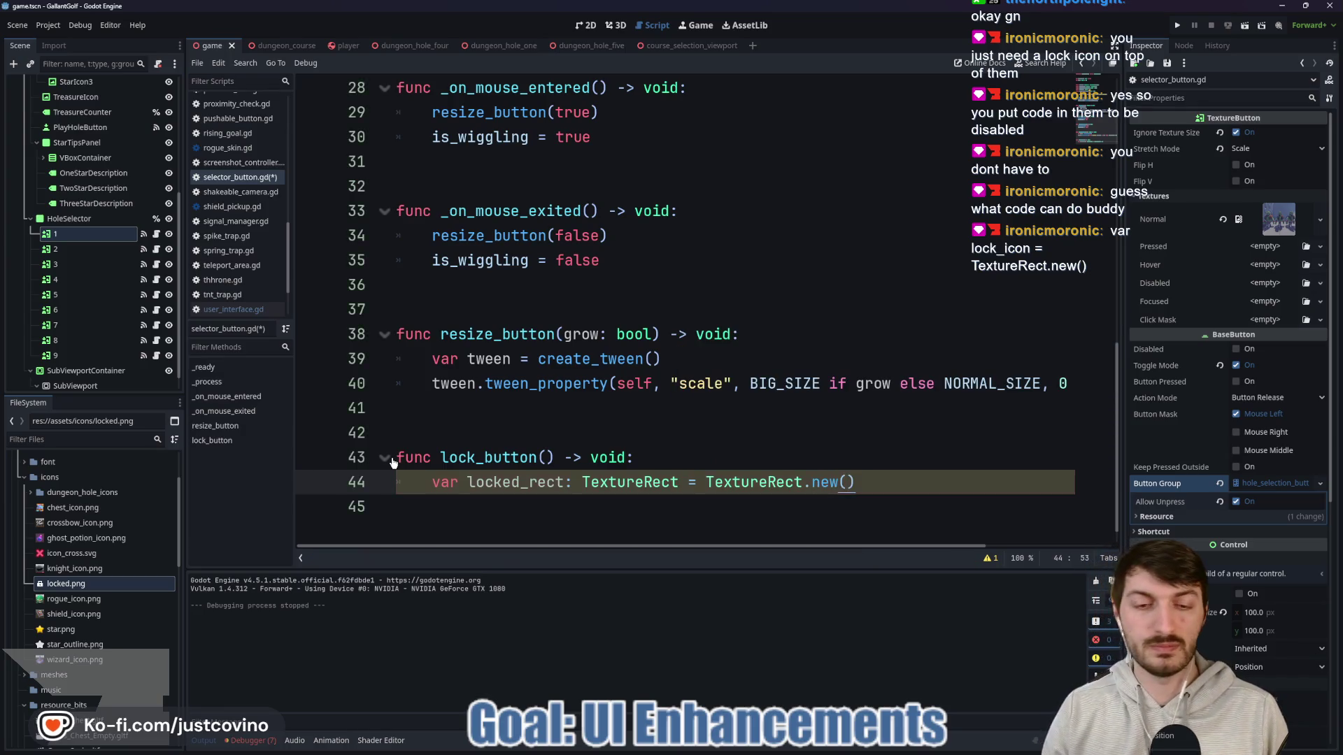
key("Return")
type("lock")
key("Return")
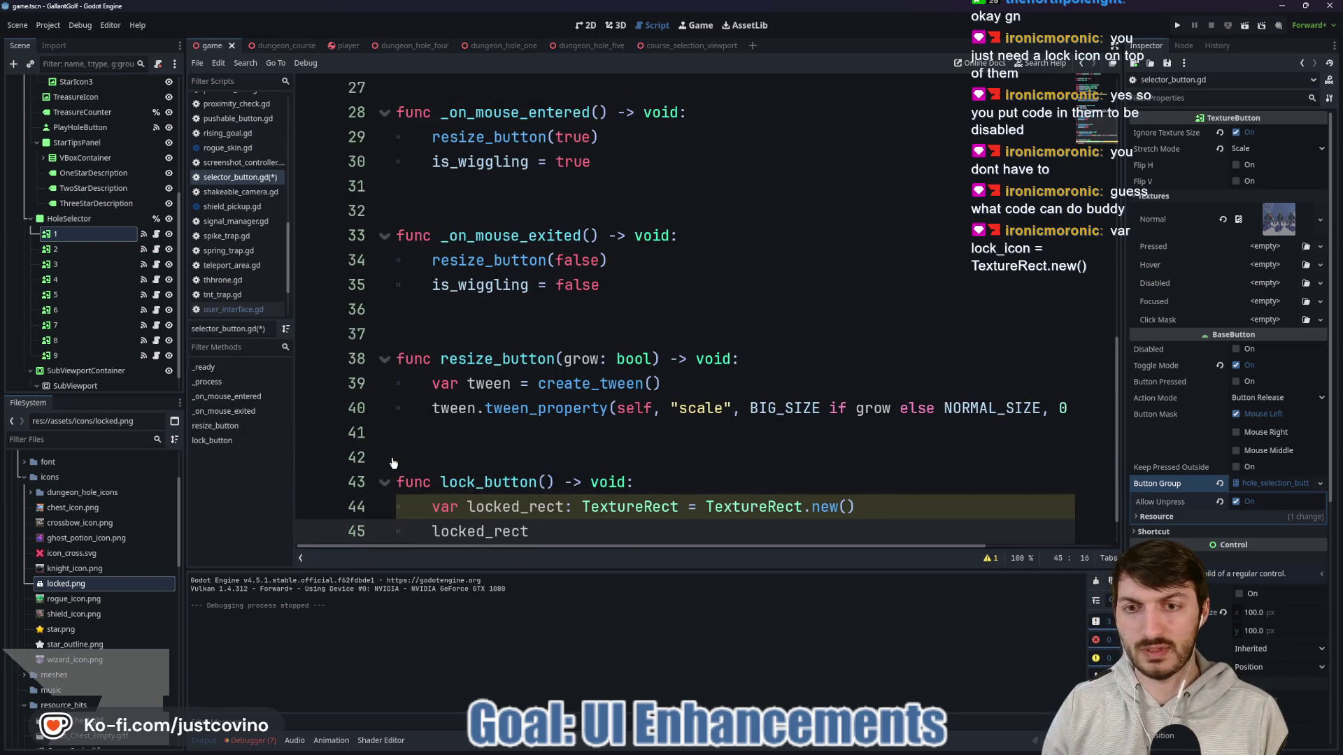
type(".")
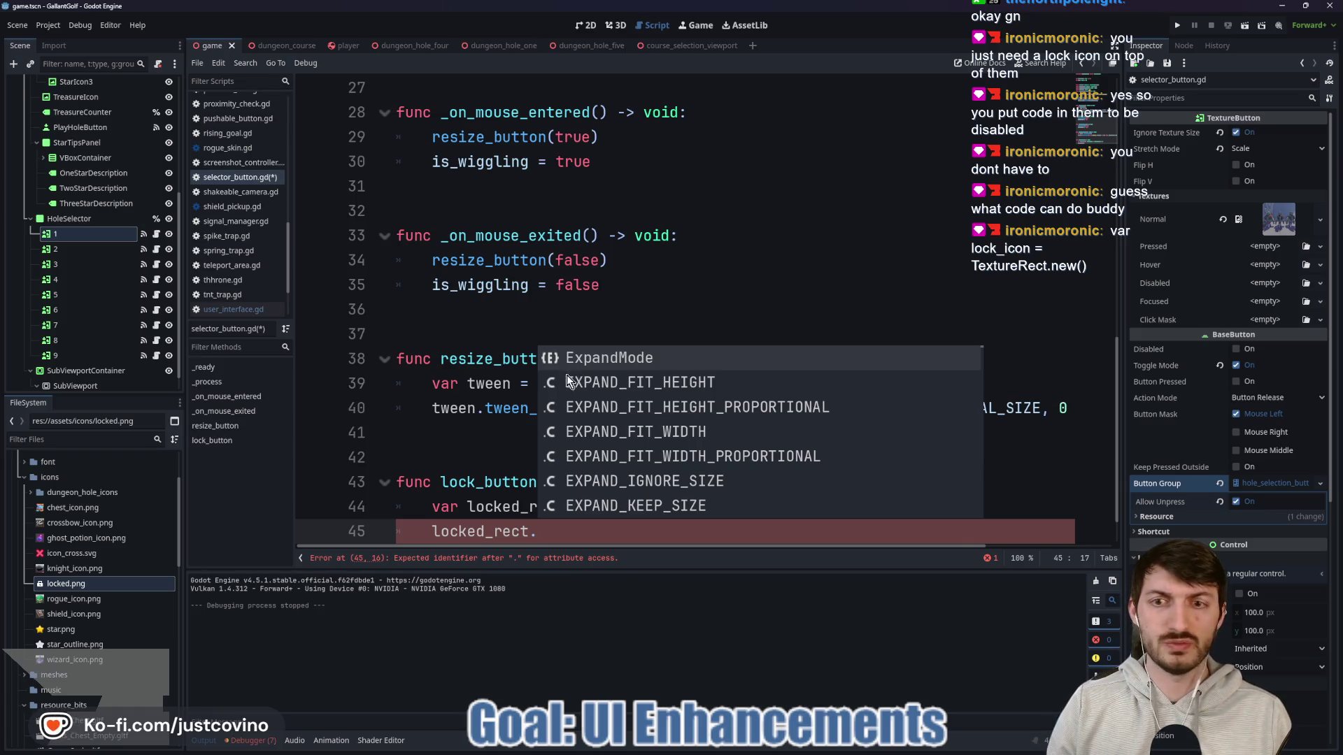
scroll(473, 416, "down", 2)
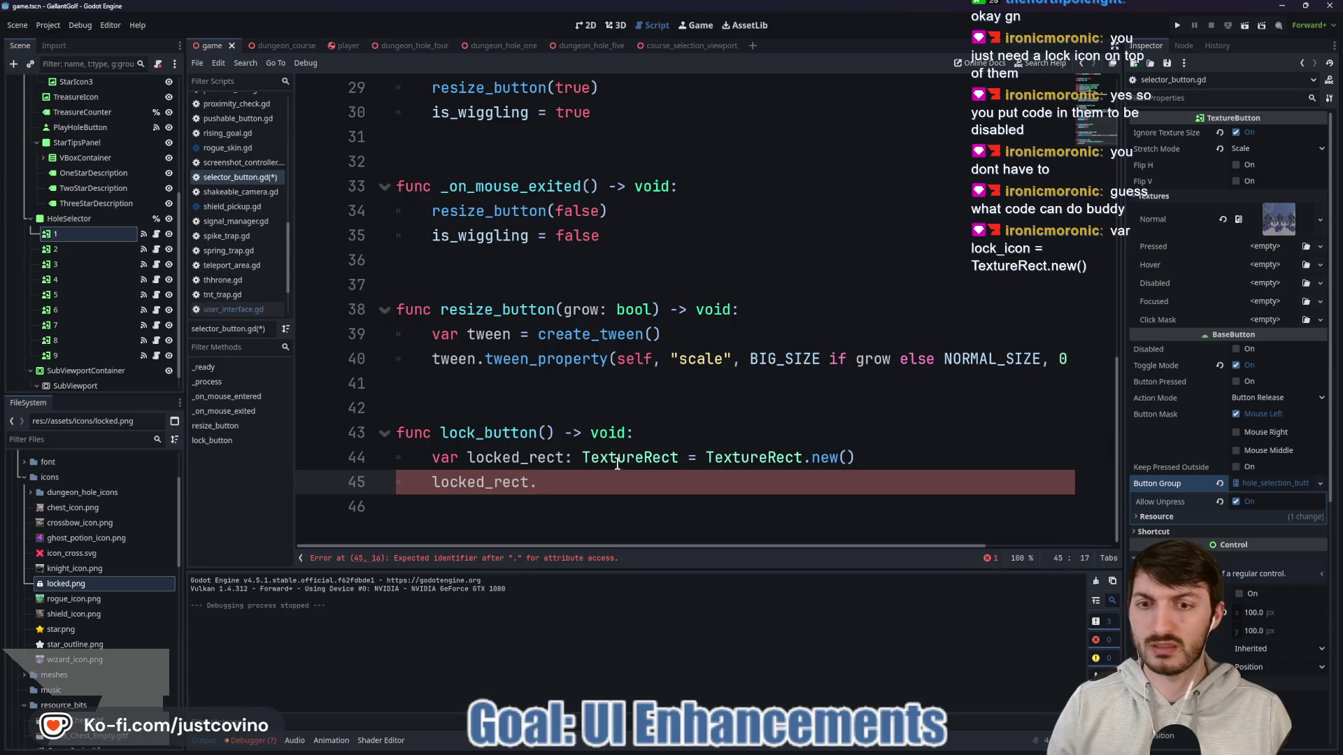
left_click(591, 27)
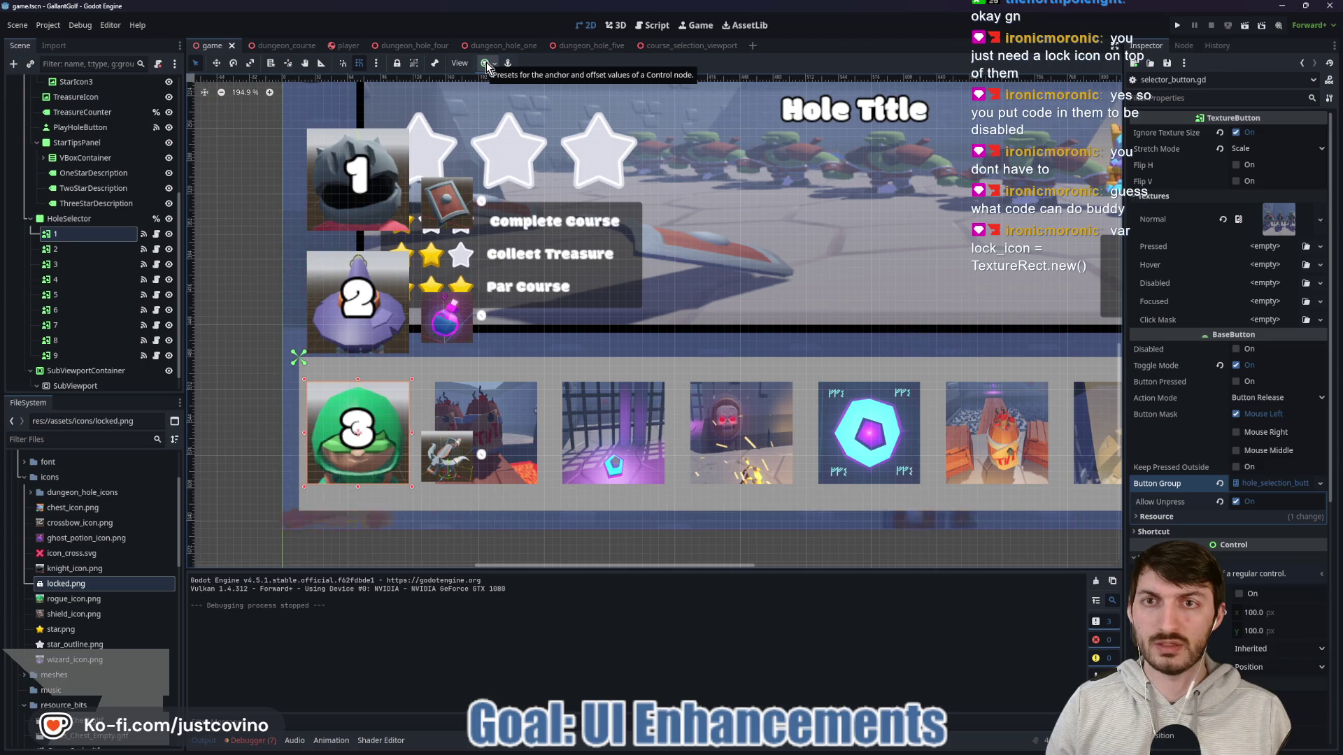
left_click(653, 25)
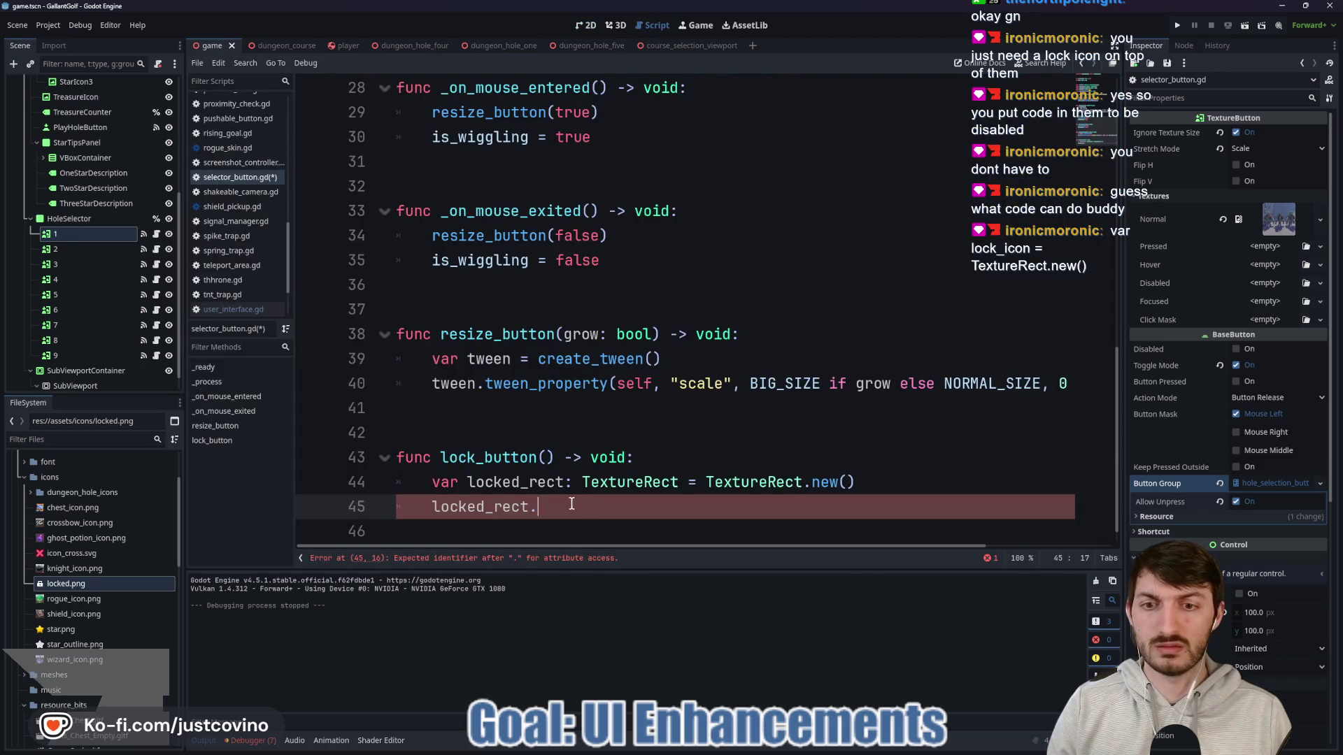
type("anc")
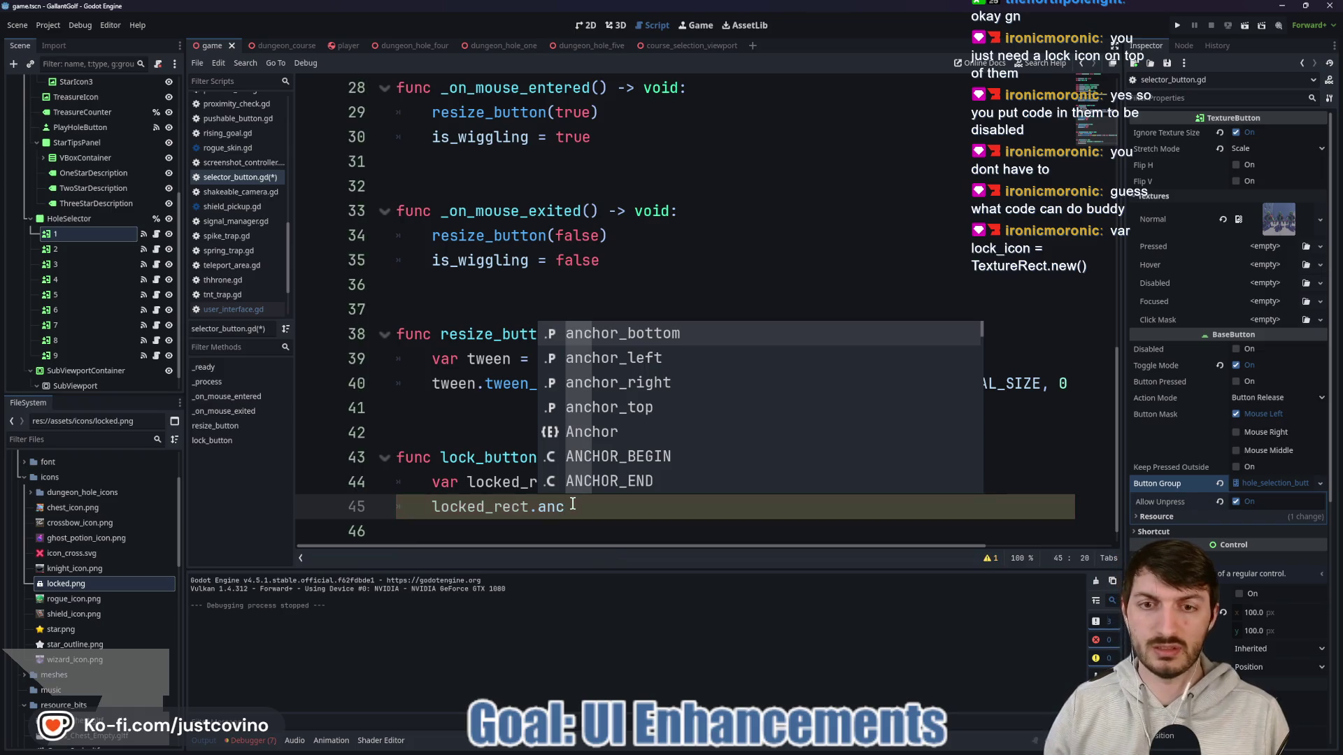
key("Down")
key("Down")
key("Down")
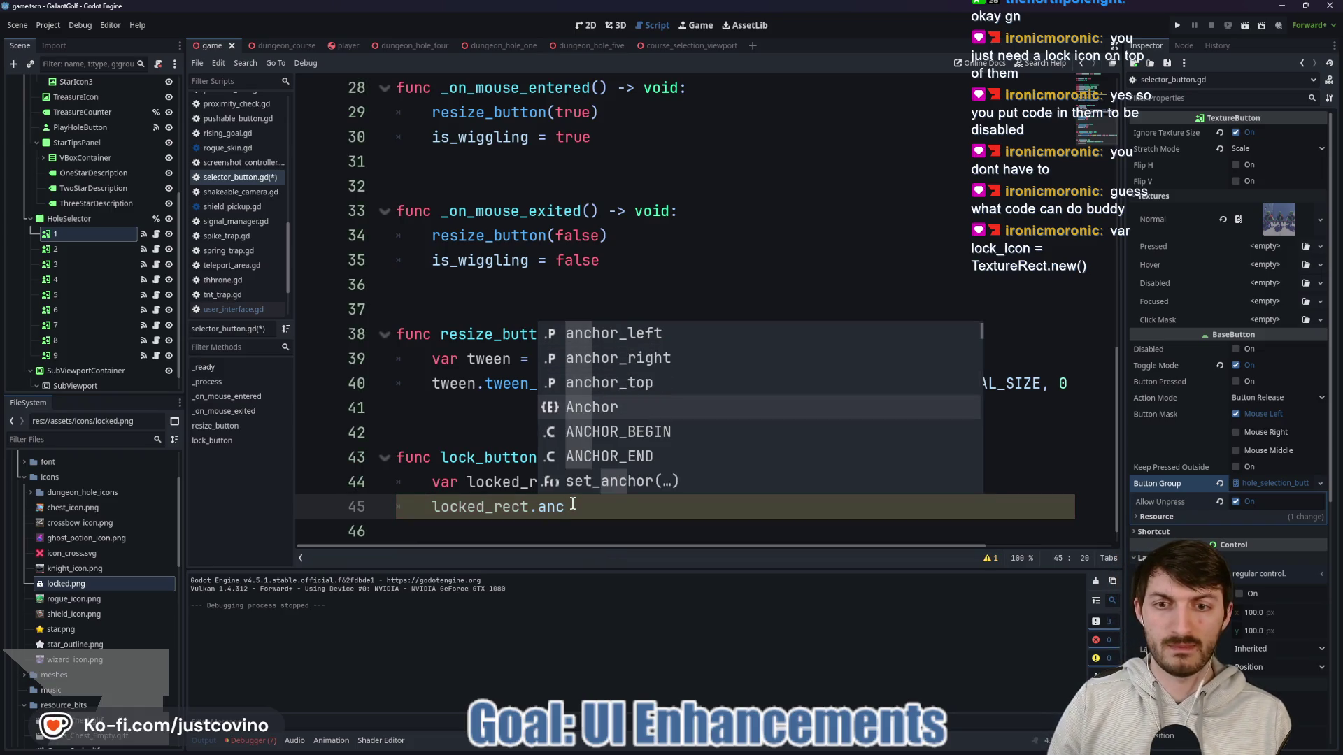
key("Down")
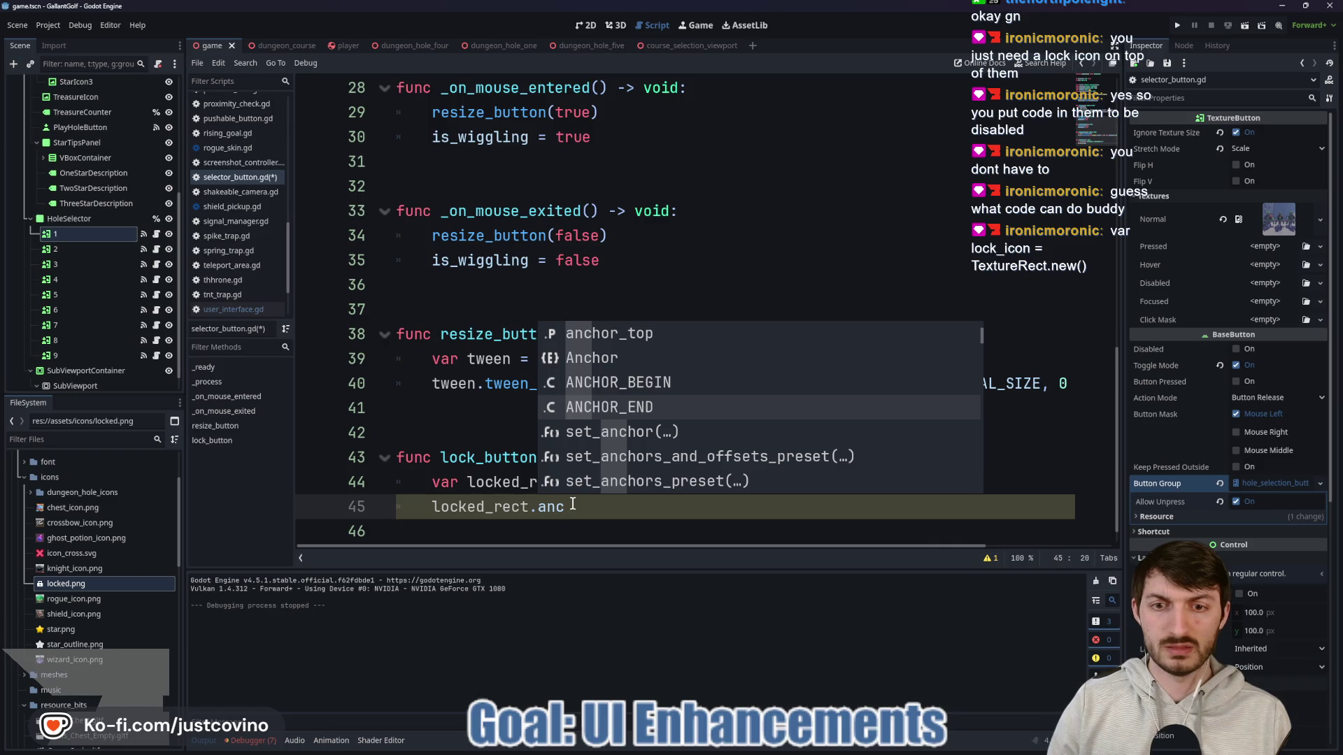
key("Up")
key("Up")
key("Up")
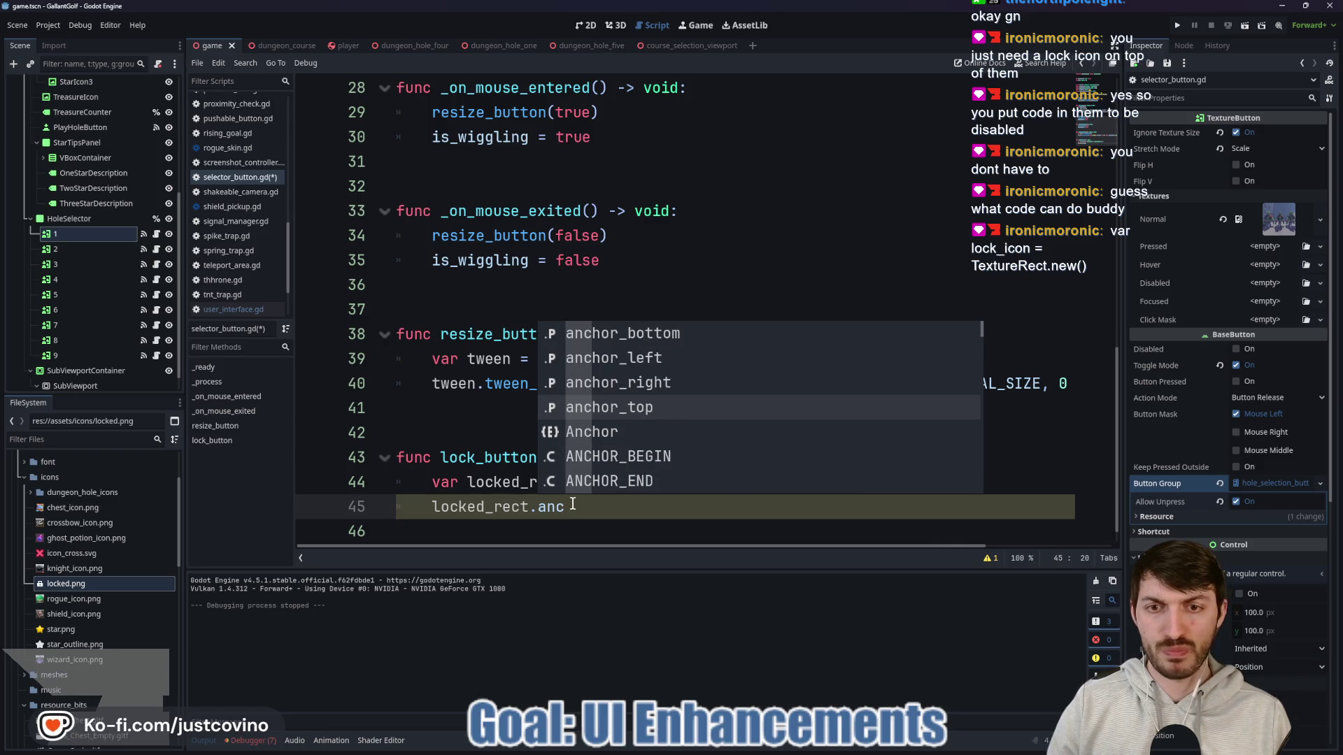
key("Up")
key("Up")
key("Down")
key("Down")
key("Down")
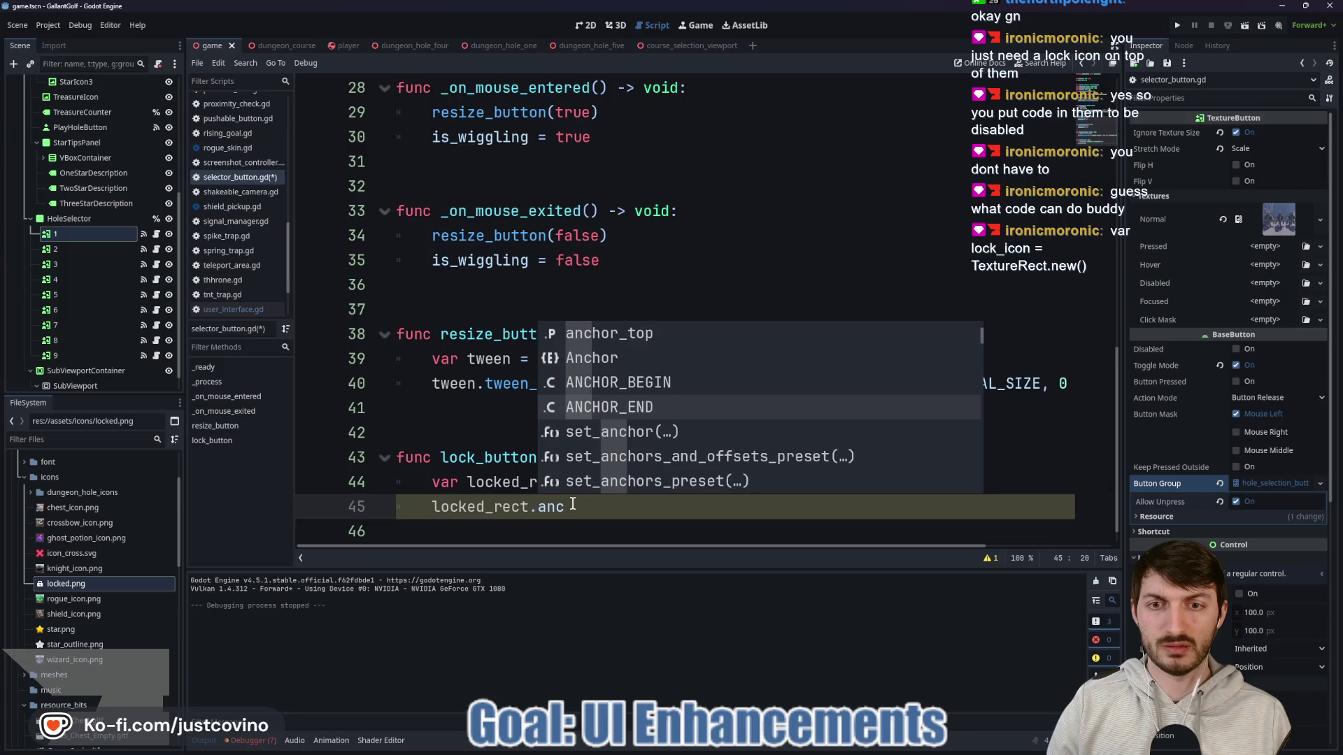
key("Down")
key("Down")
key("Down")
key("Up")
key("Up")
key("Up")
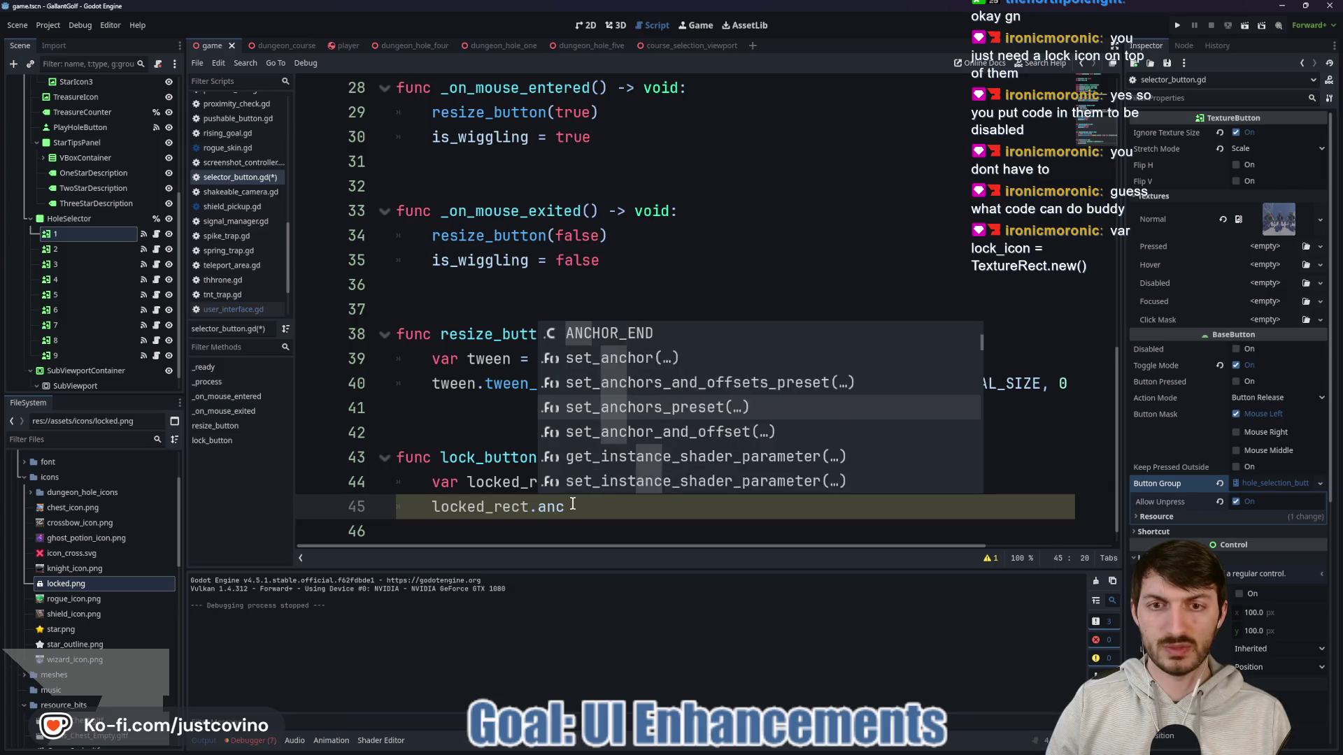
key("Down")
key("Down")
key("Down")
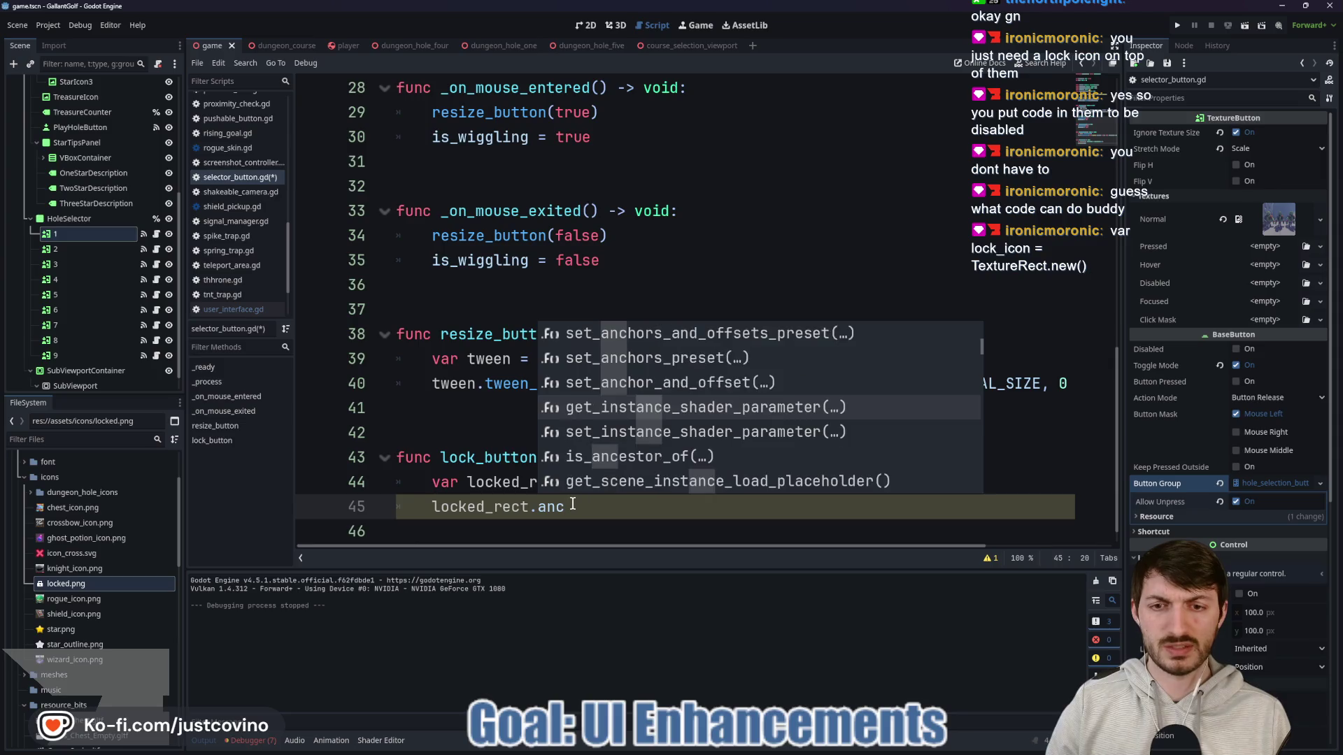
left_click(587, 27)
left_click(488, 63)
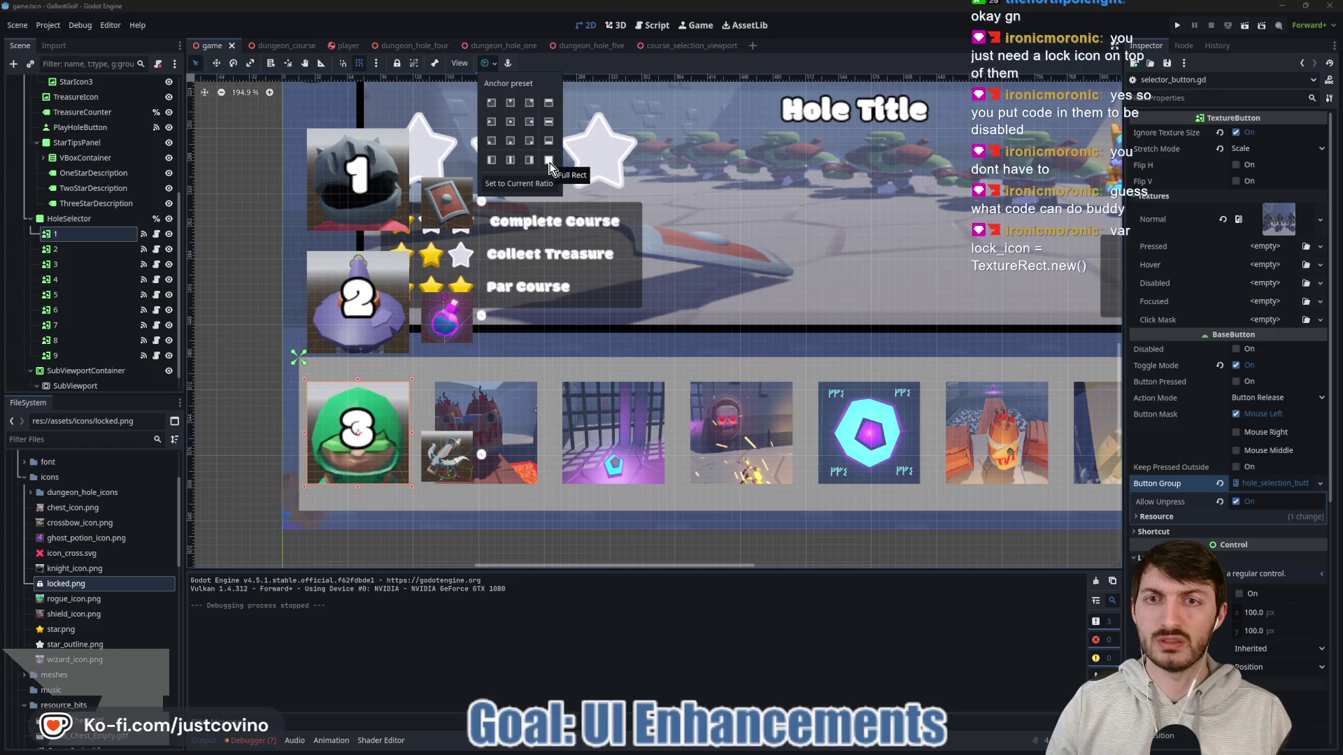
left_click(652, 25)
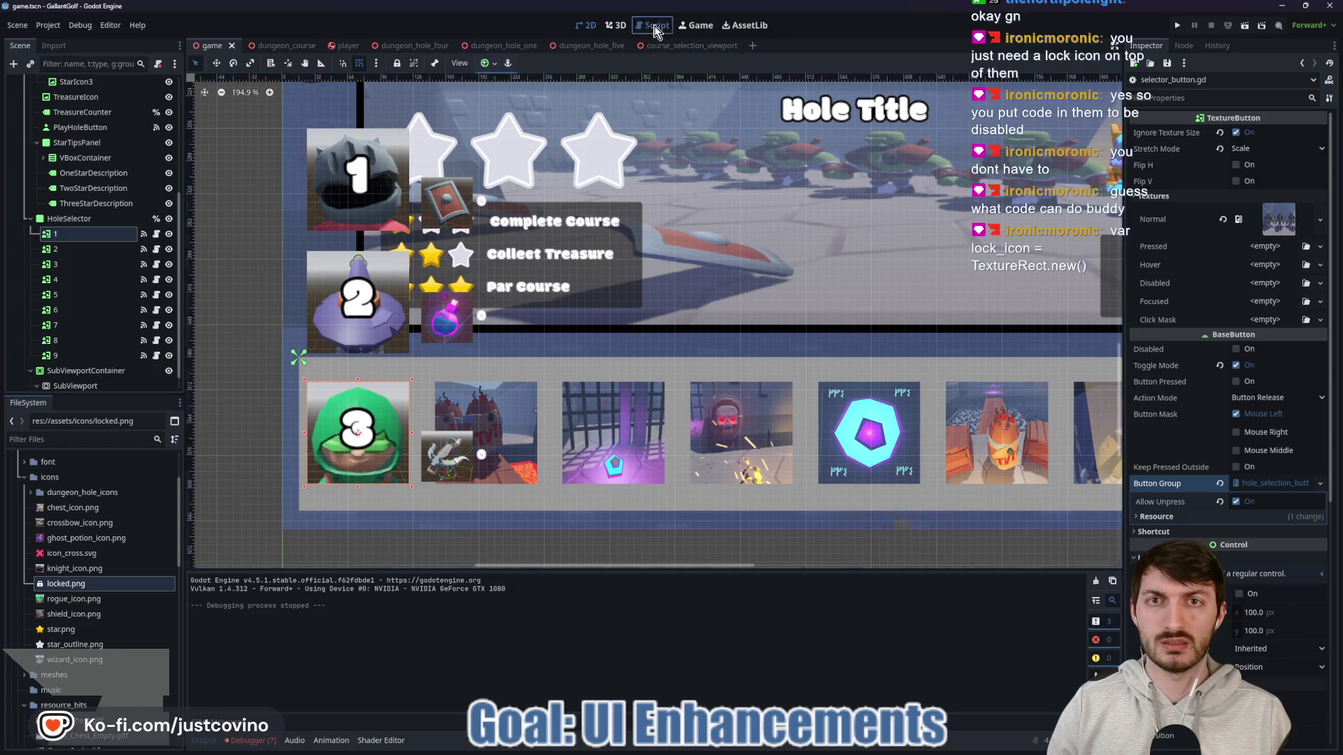
left_click(652, 25)
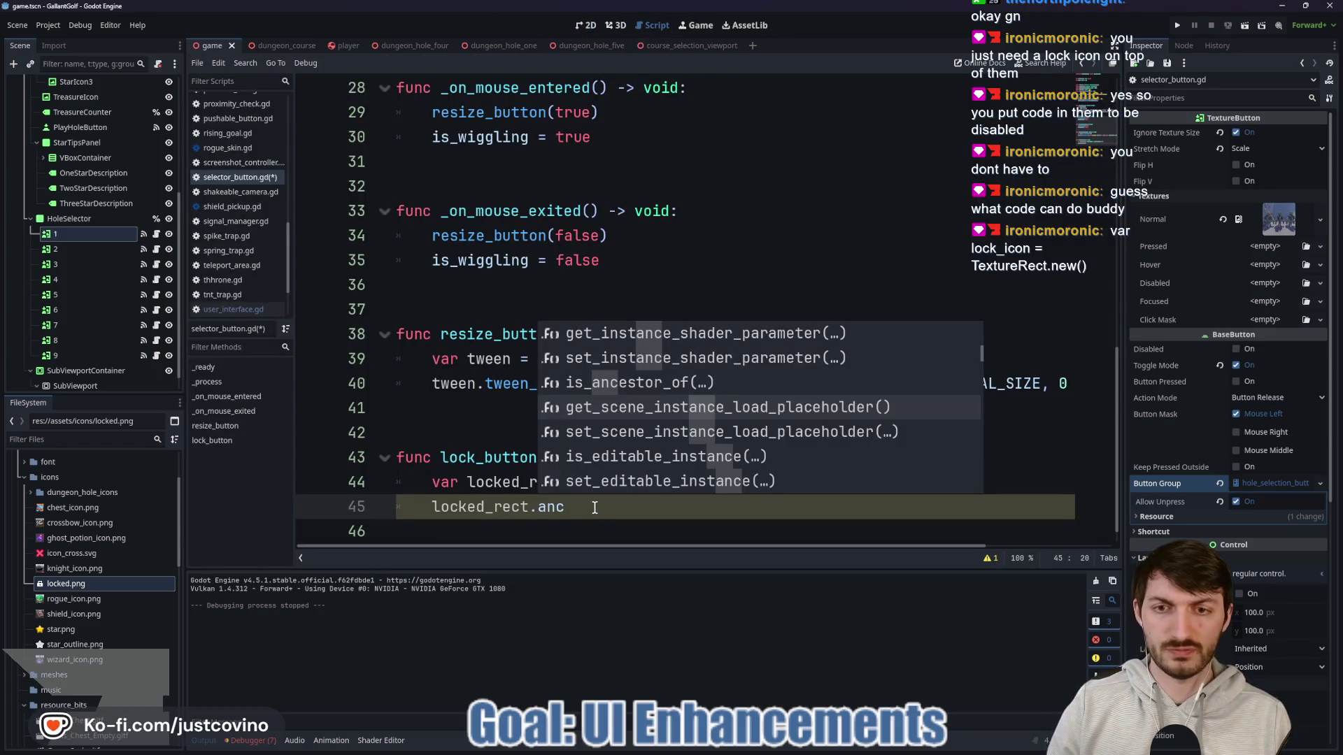
key("Down")
key("Down")
key("Down")
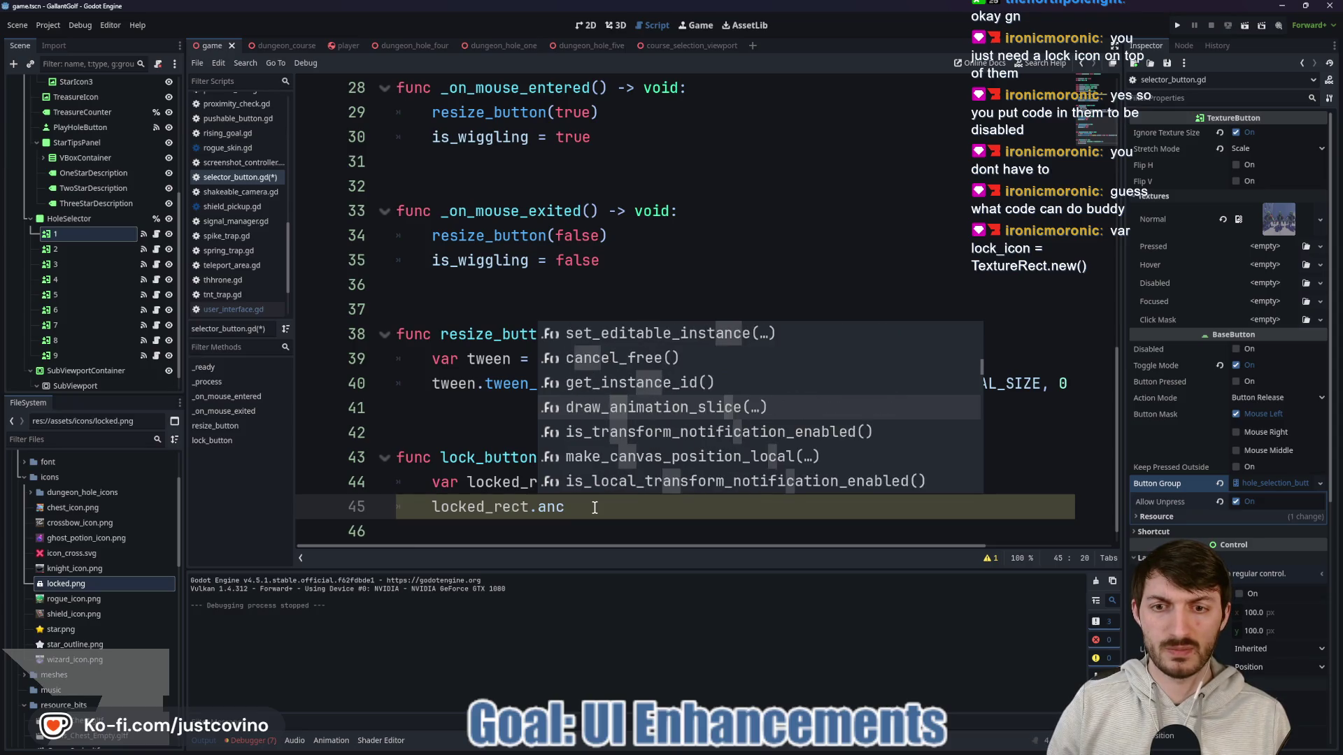
Step: Add a set_anchor call on locked_rect via autocomplete after a mistaken Anchor insert
key("Down")
key("Down")
key("Down")
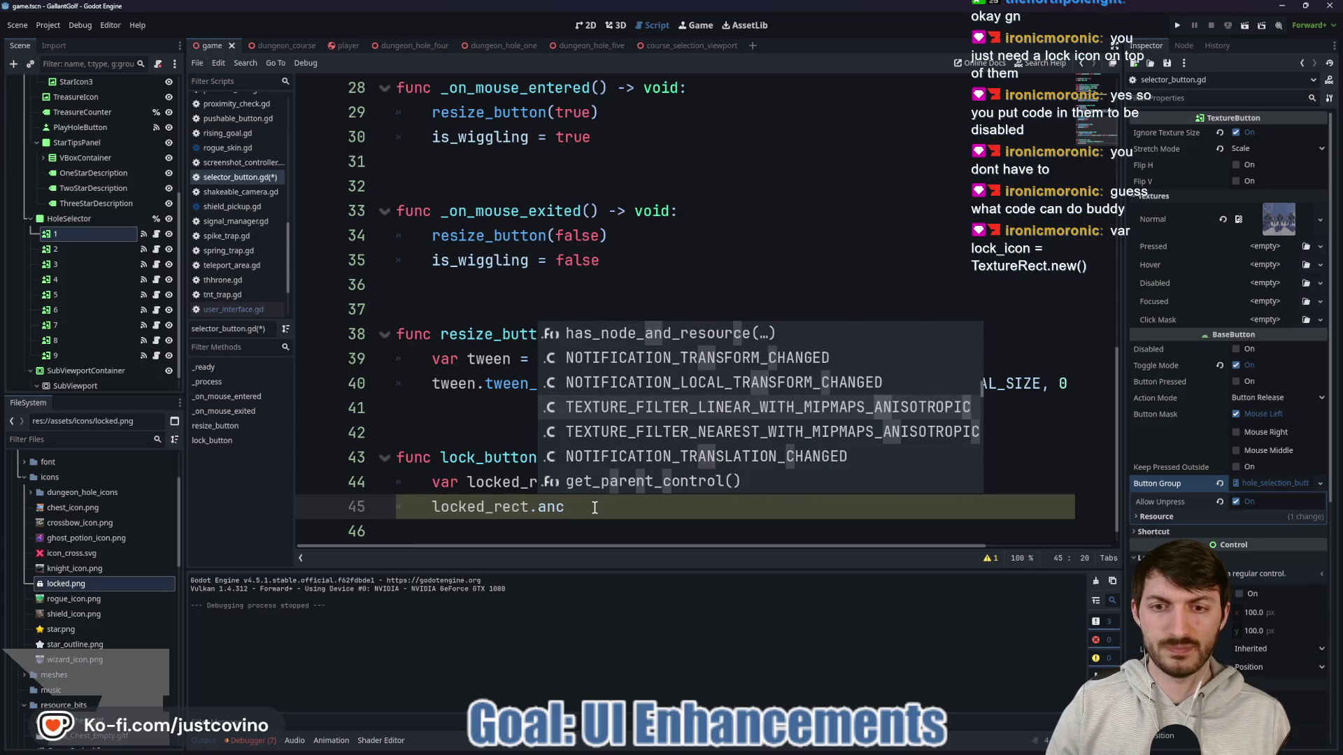
key("Up")
key("Up")
key("Up")
key("Up")
key("Up")
key("Up")
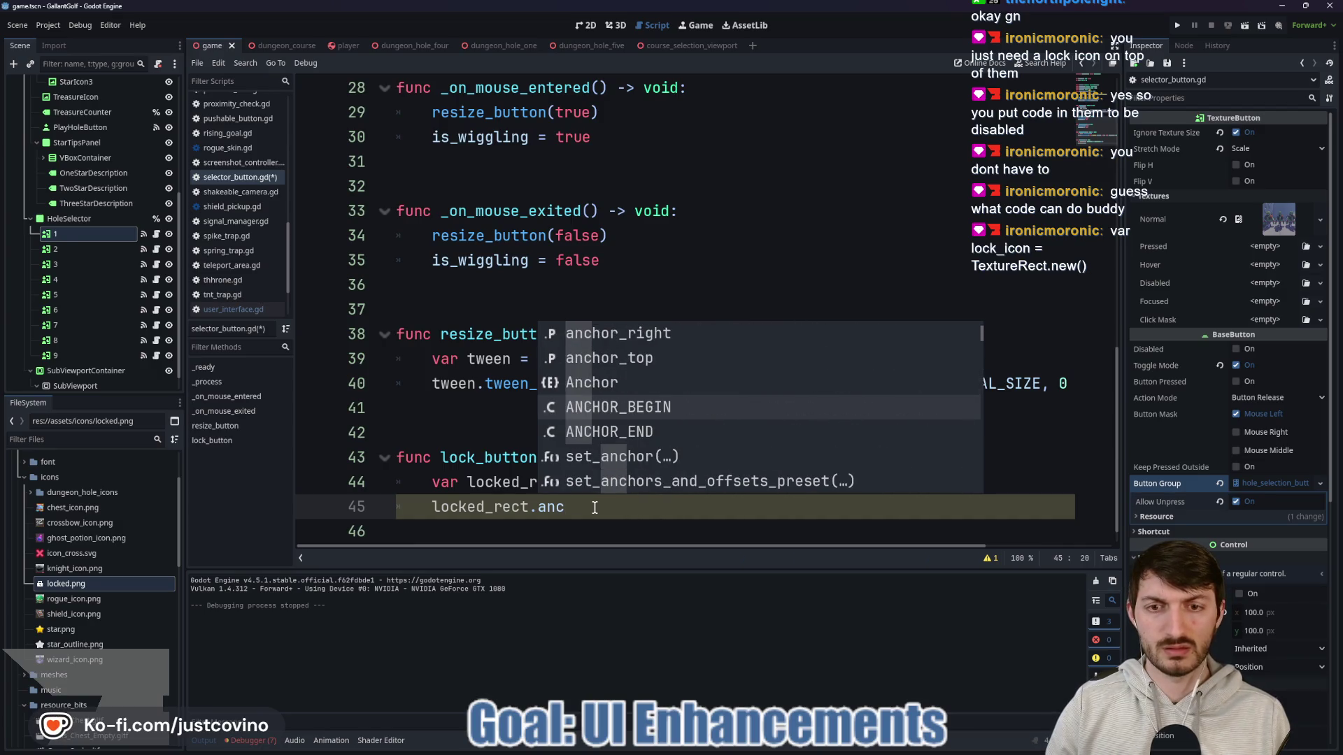
key("Up")
key("Return")
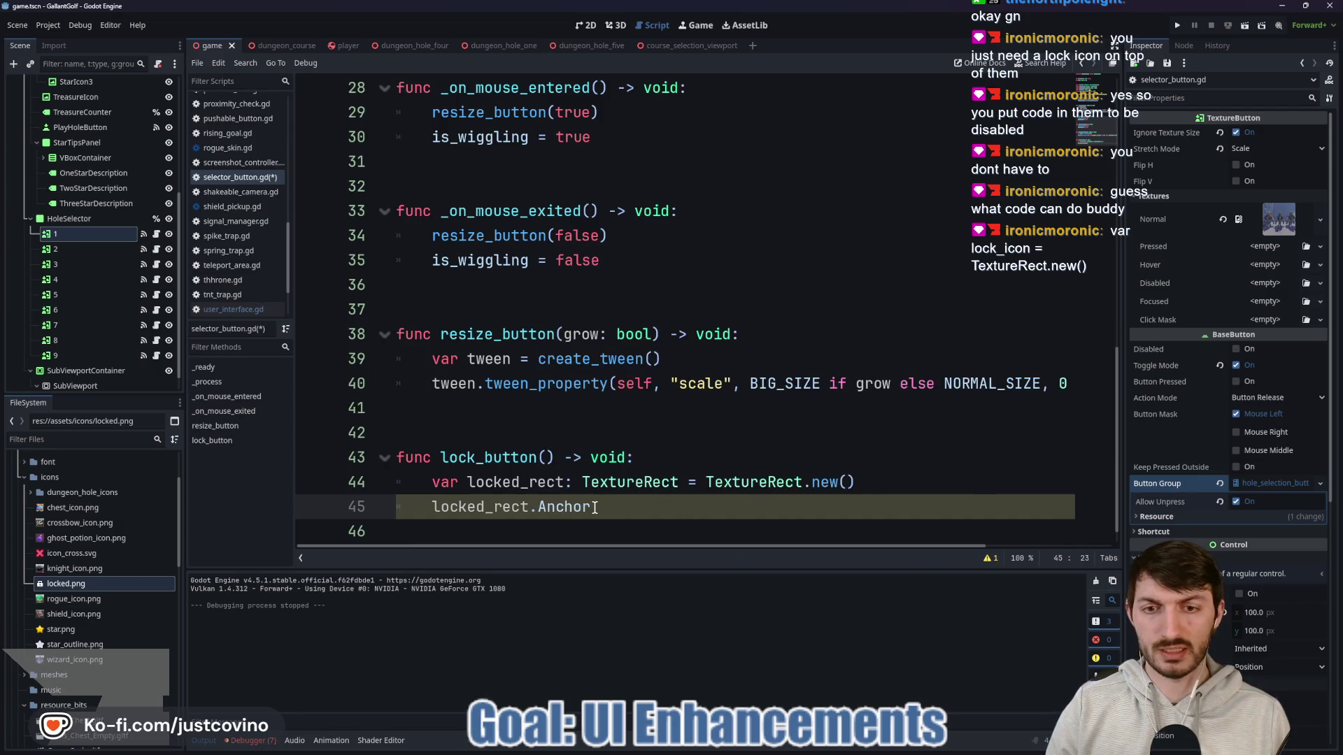
key("ctrl+space")
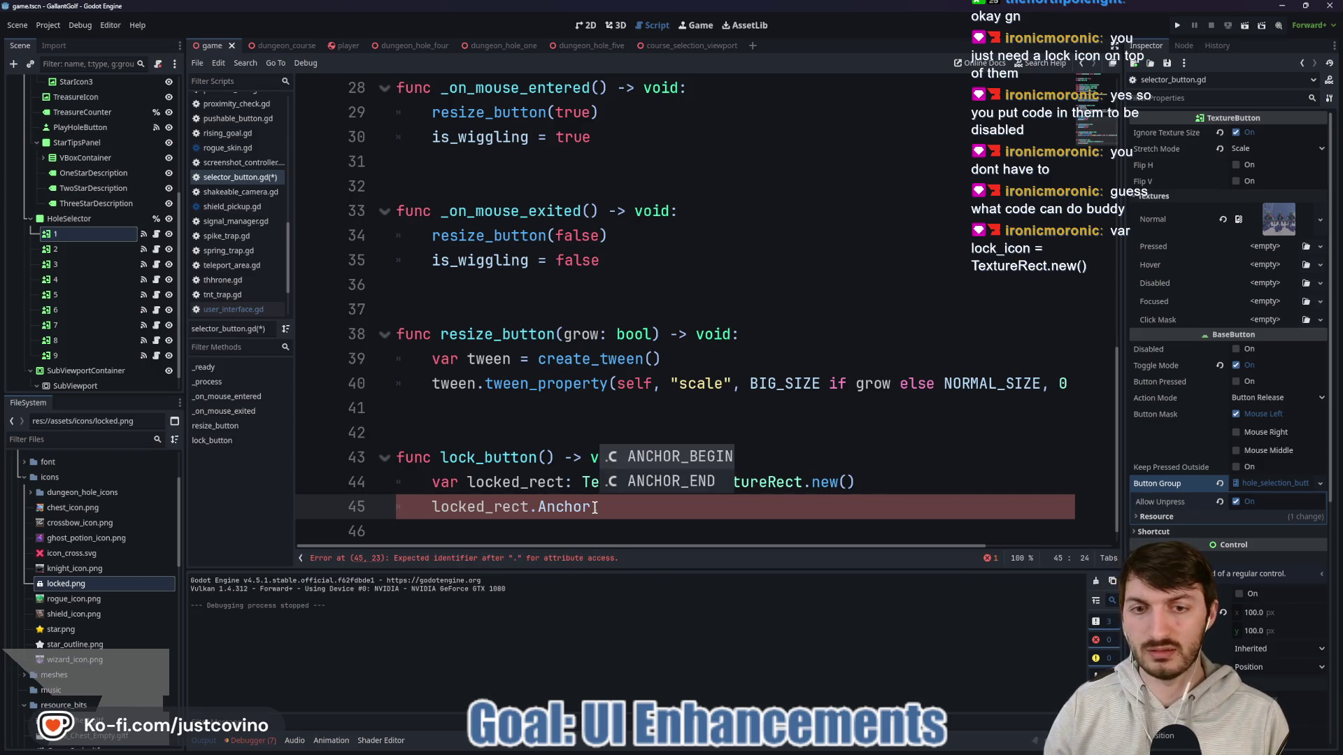
key("BackSpace")
key("BackSpace")
key("BackSpace")
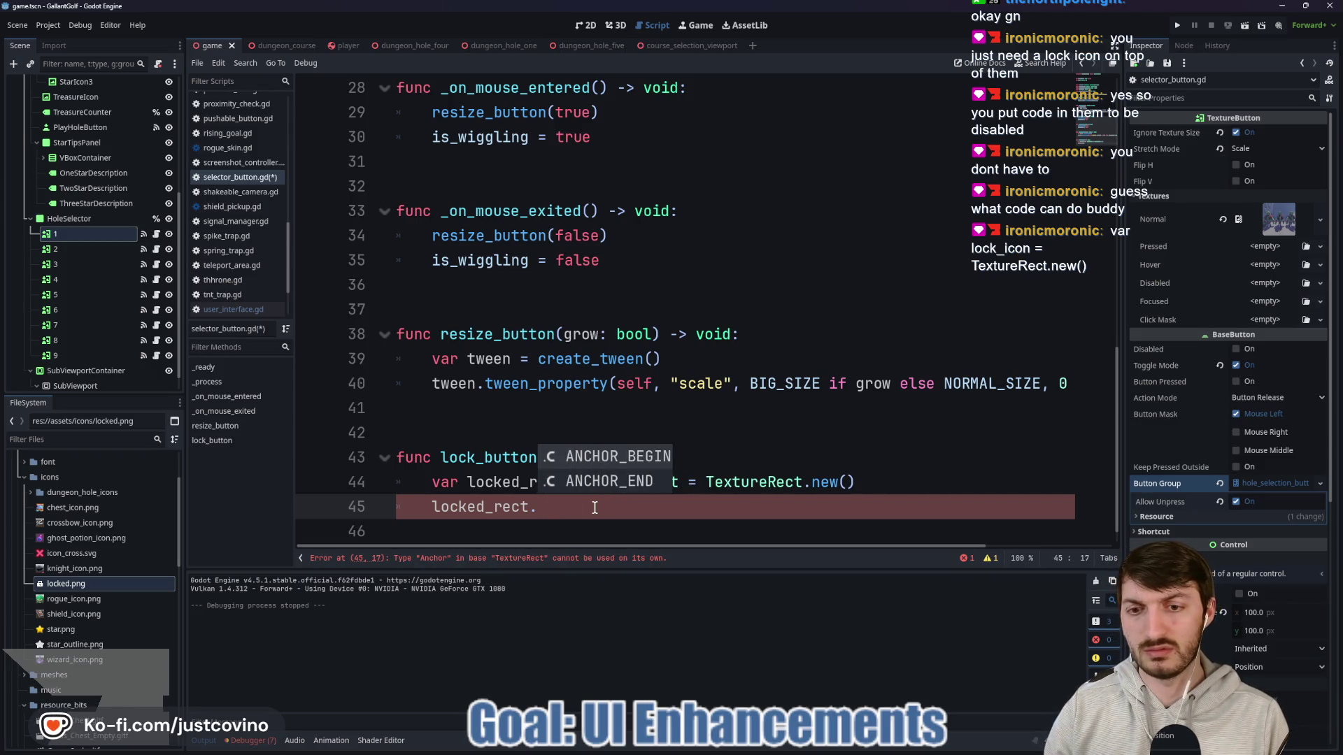
type("ancho")
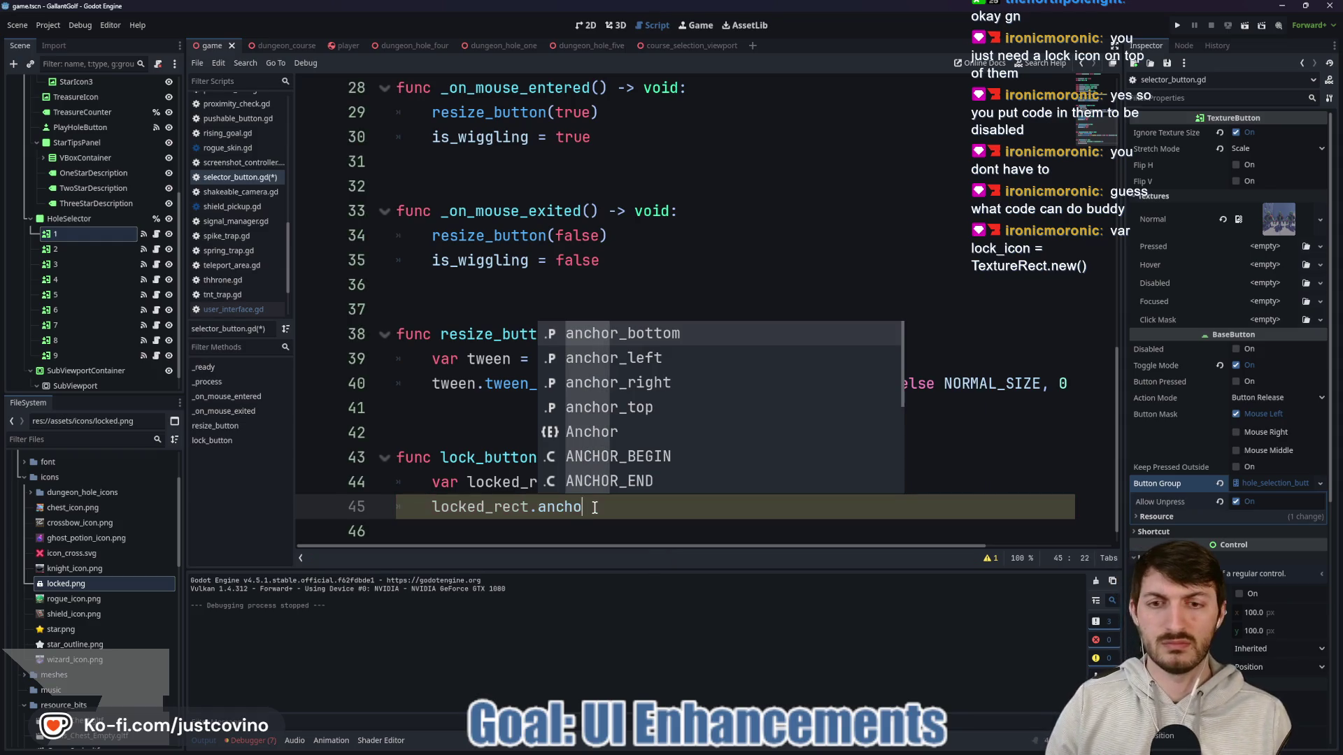
key("Down")
key("Down")
key("Down")
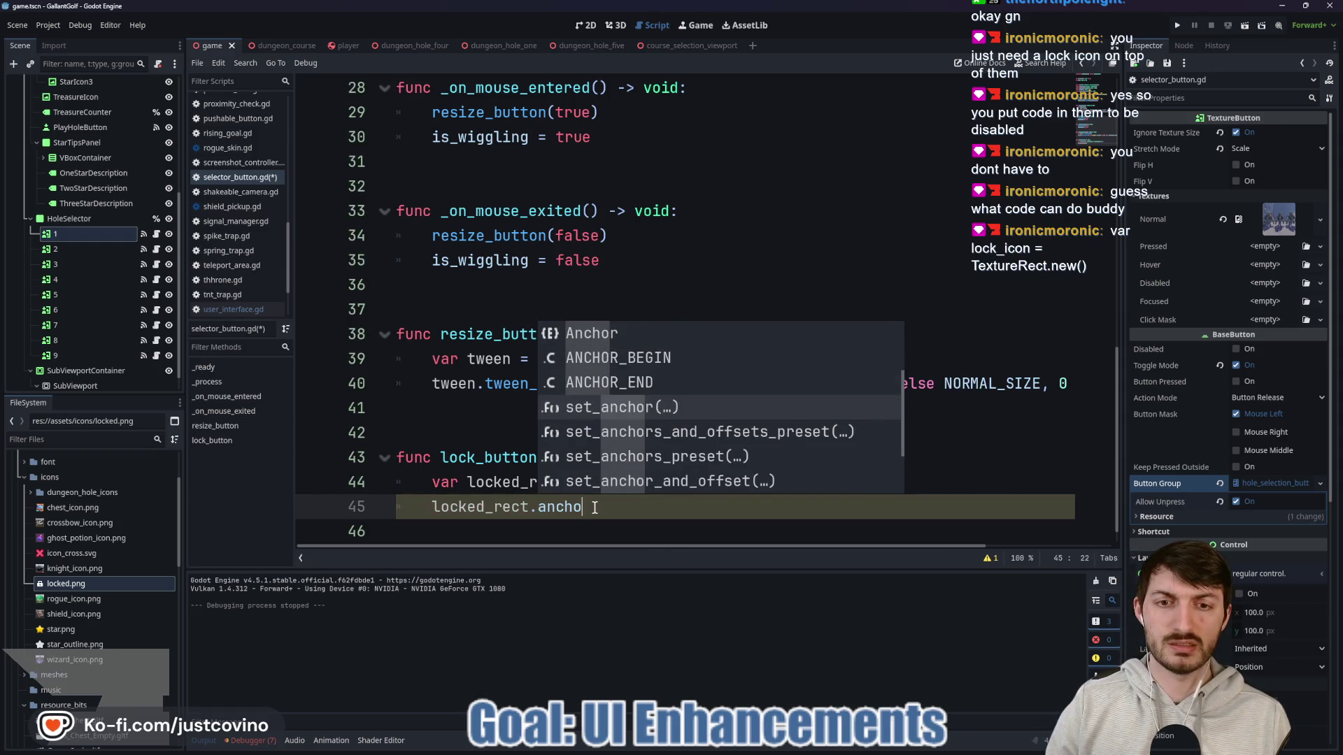
key("Return")
key("Down")
key("Down")
key("Down")
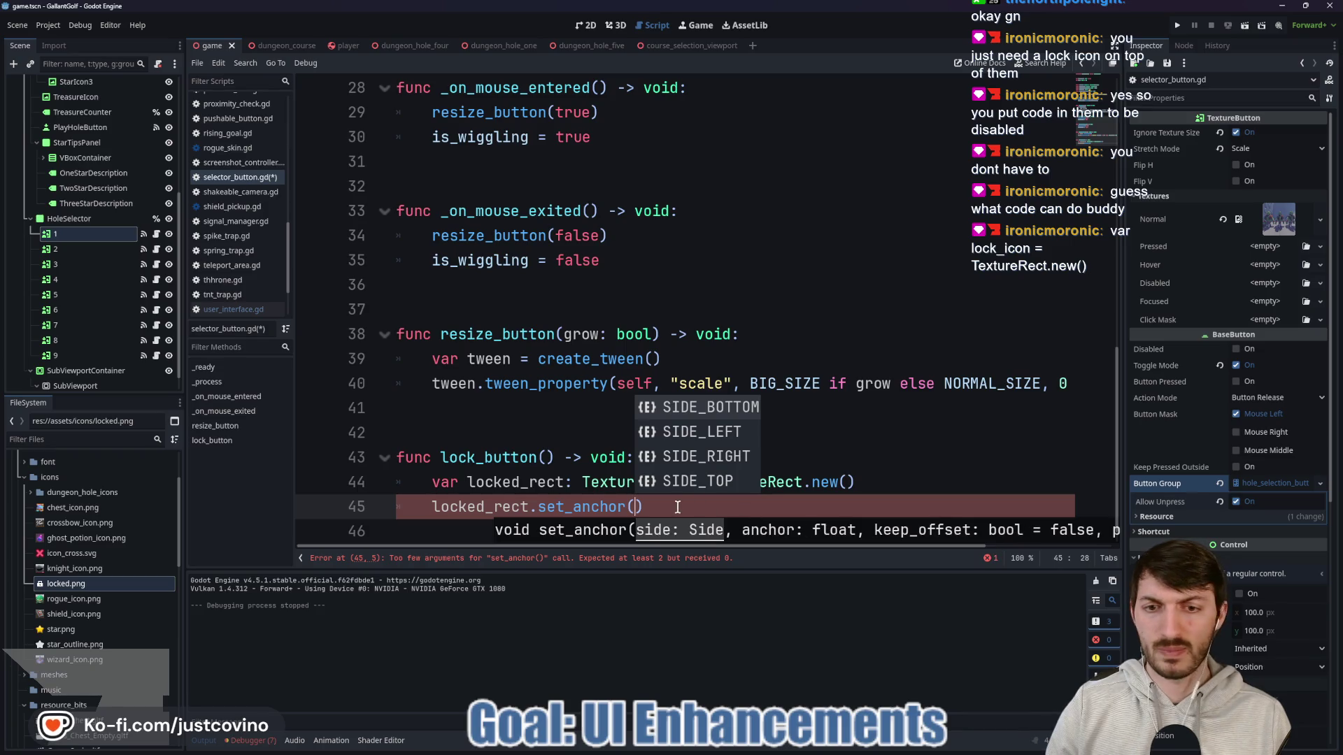
Step: Replace the set_anchor call with a locked_rect.size = size assignment
left_click(677, 507)
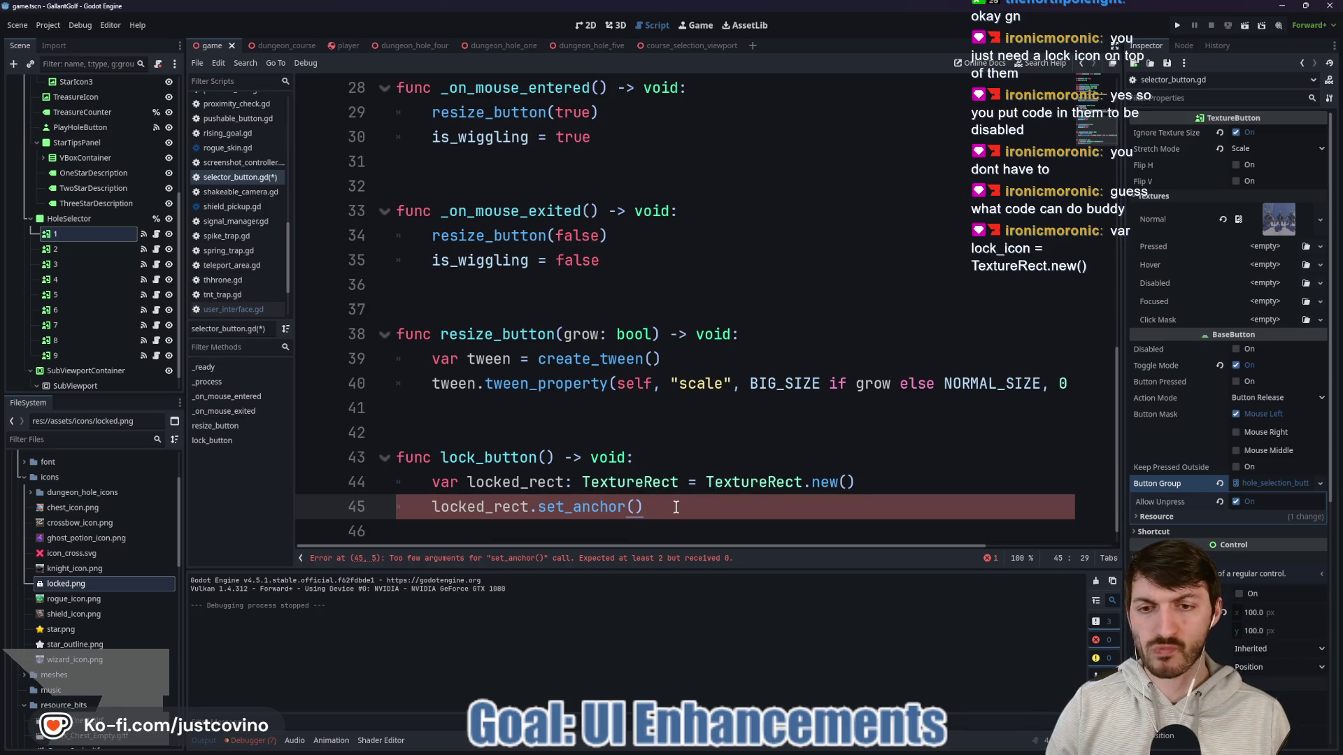
left_click_drag(677, 507, 530, 510)
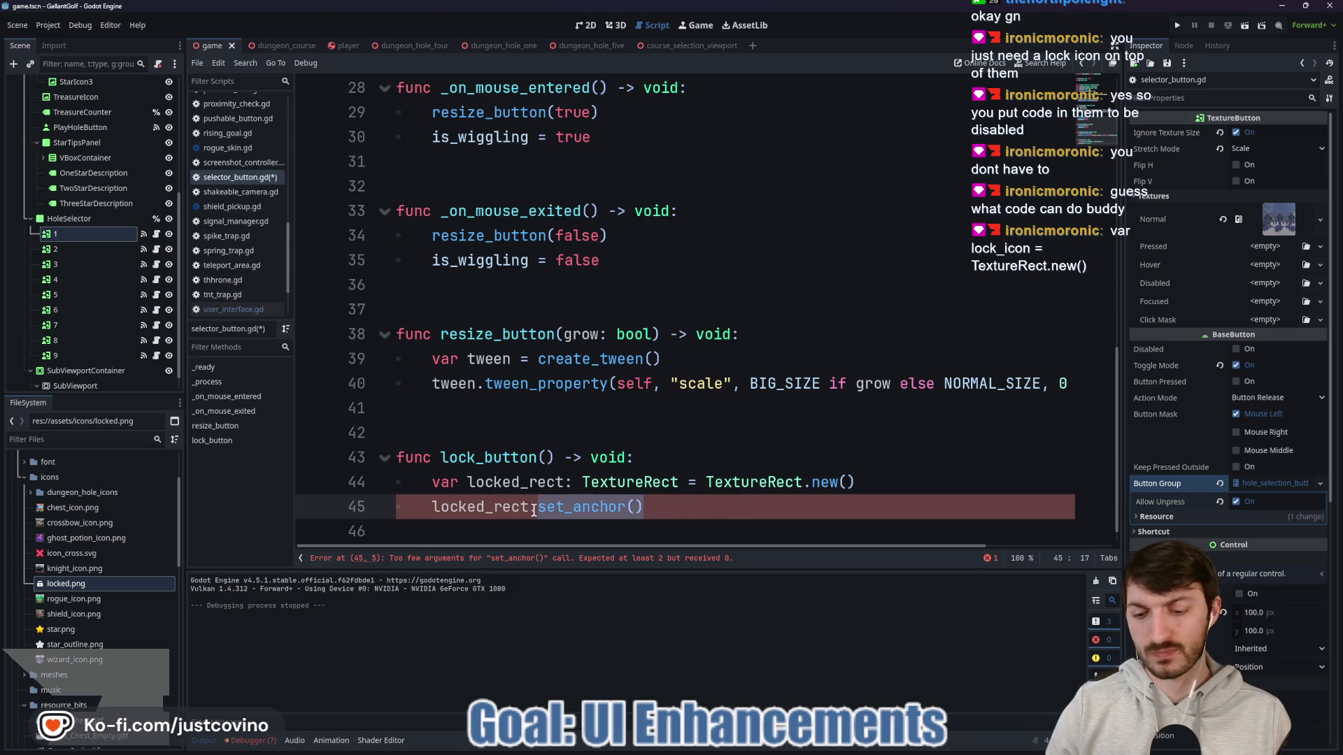
type(".siz")
key("Return")
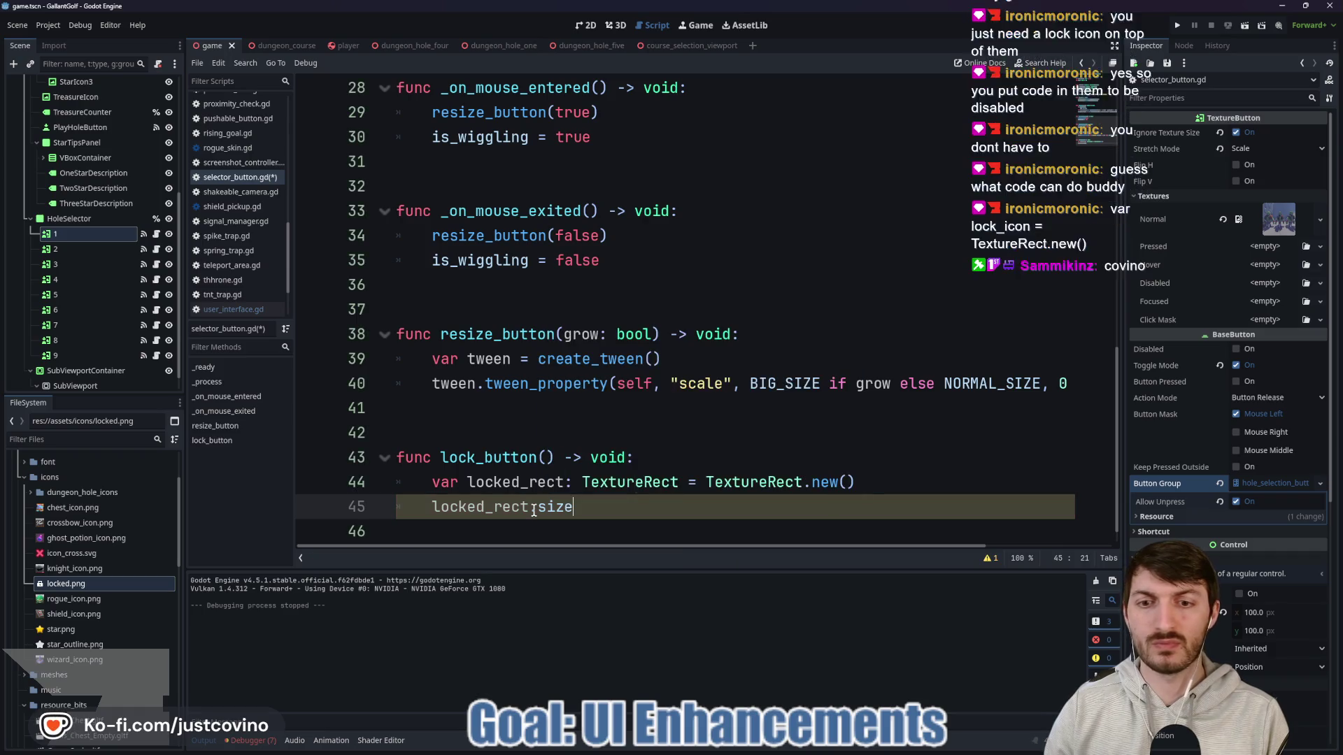
type("= si")
key("Return")
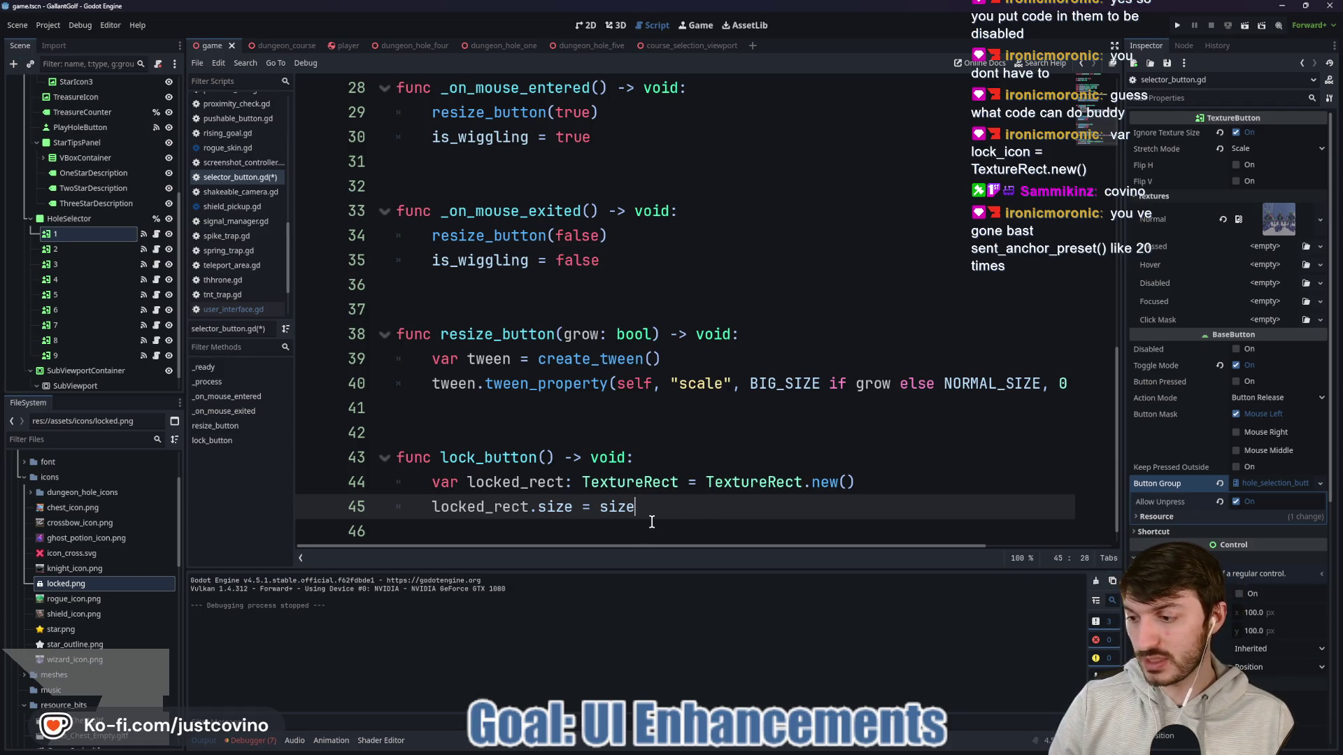
Step: Rewrite the line as set_anchors_preset(Control.PRESET_FULL_RECT) and save the script
left_click_drag(636, 506, 538, 513)
type("se")
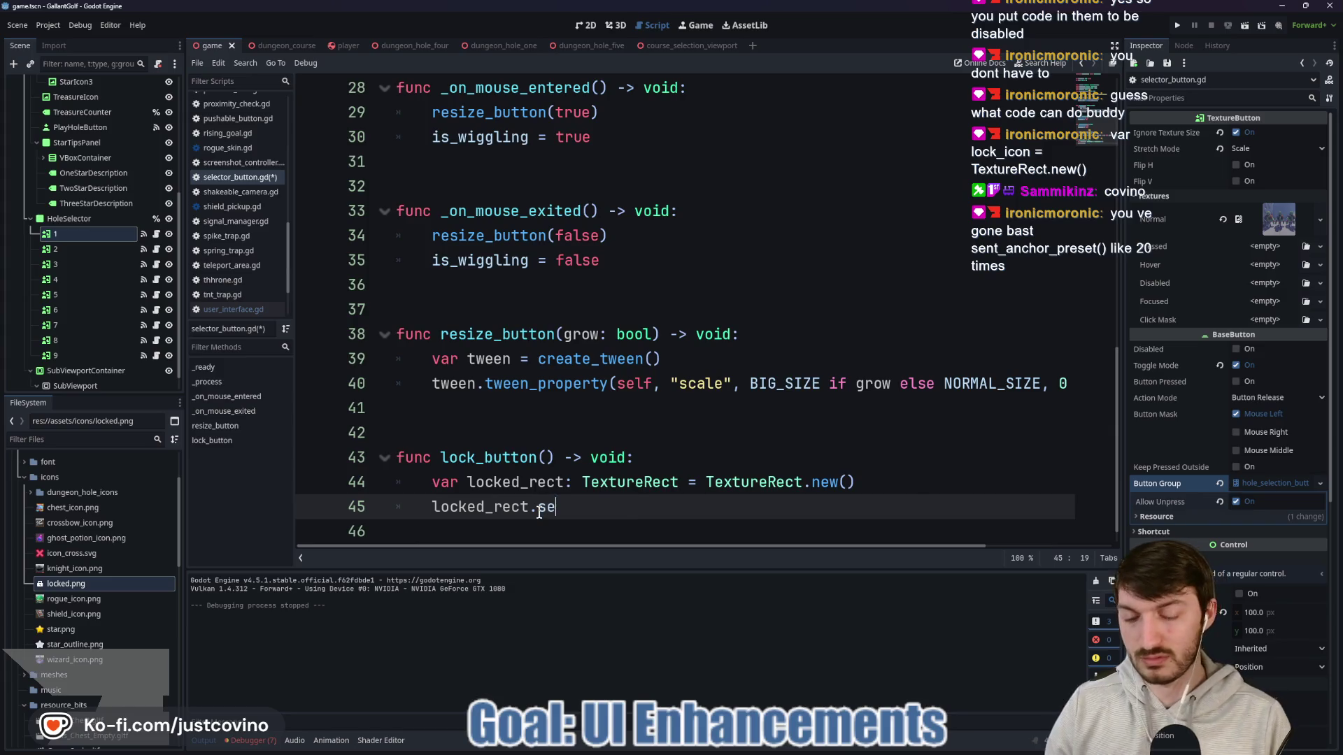
type("t_anch")
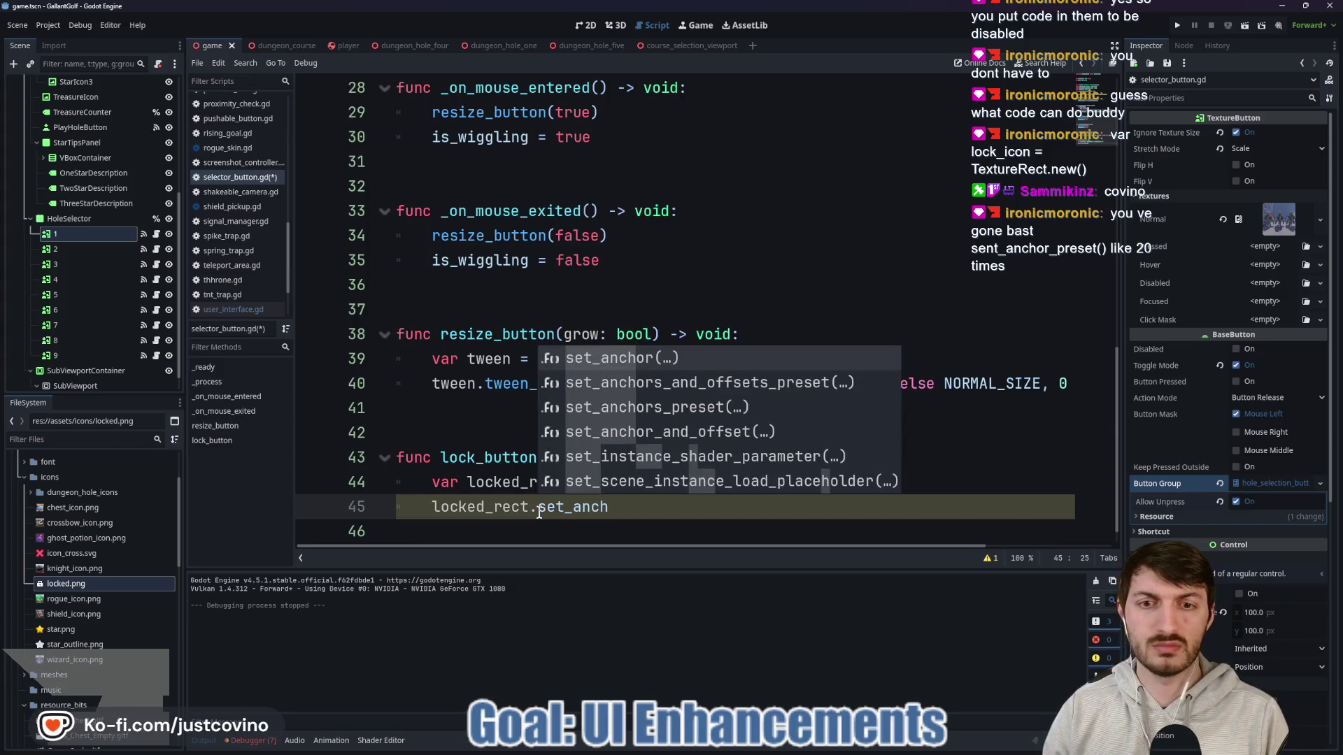
key("Down")
key("Down")
key("Return")
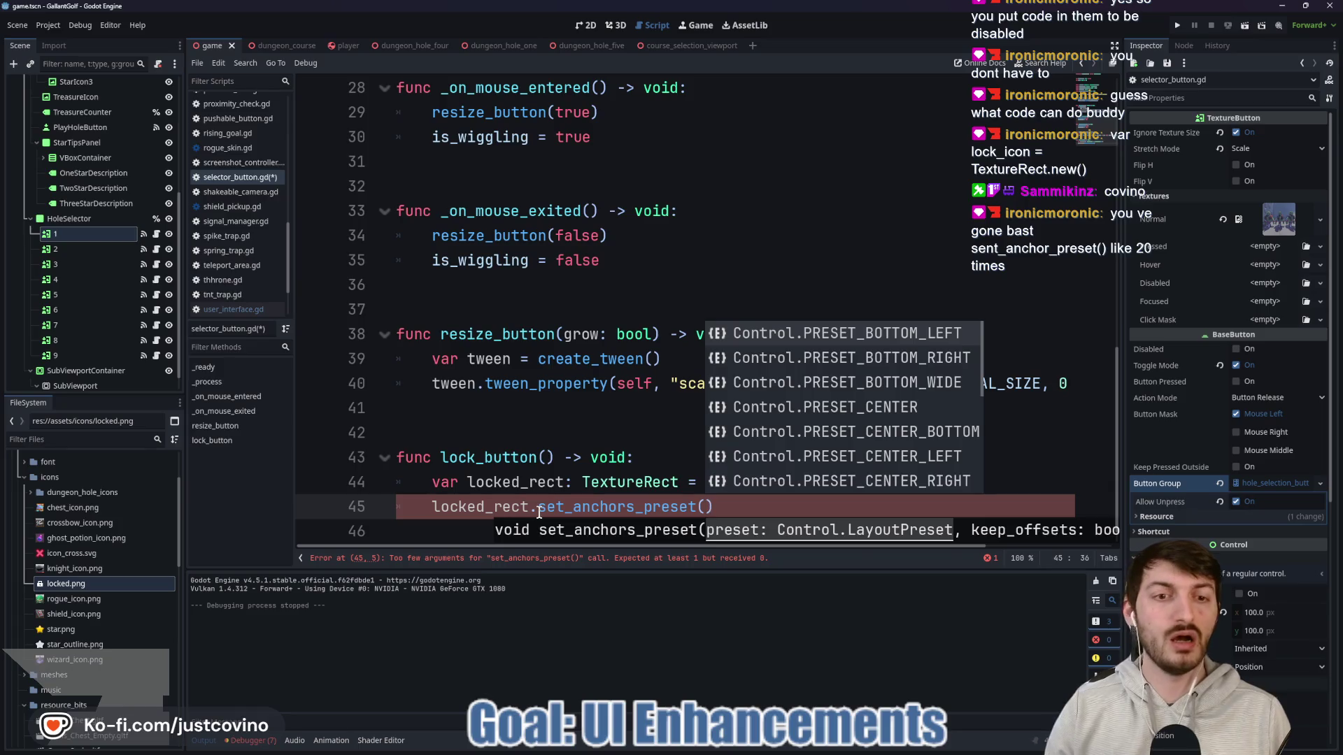
key("Down")
key("Down")
key("Down")
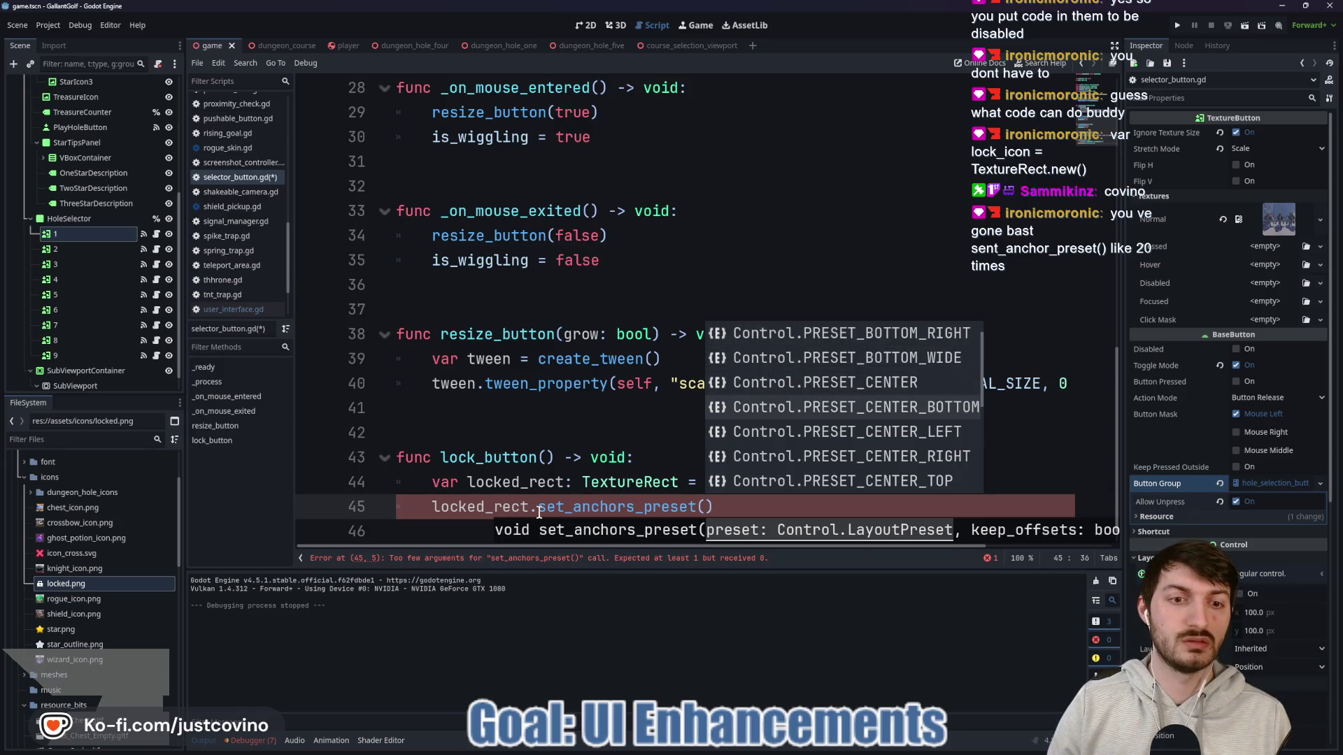
key("Down")
key("Return")
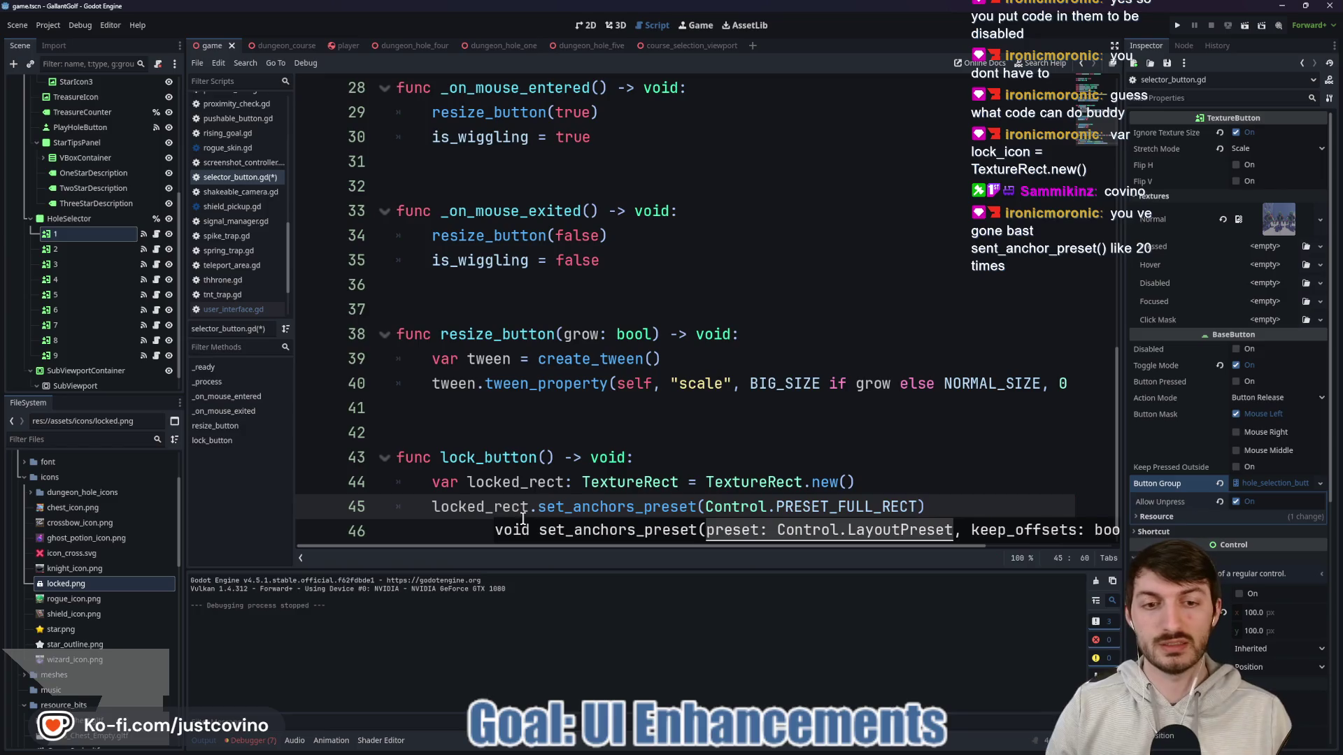
key("Right")
key("ctrl+s")
Step: Add a locked_rect.modulate = Color() line below the anchor call
scroll(979, 451, "down", 1)
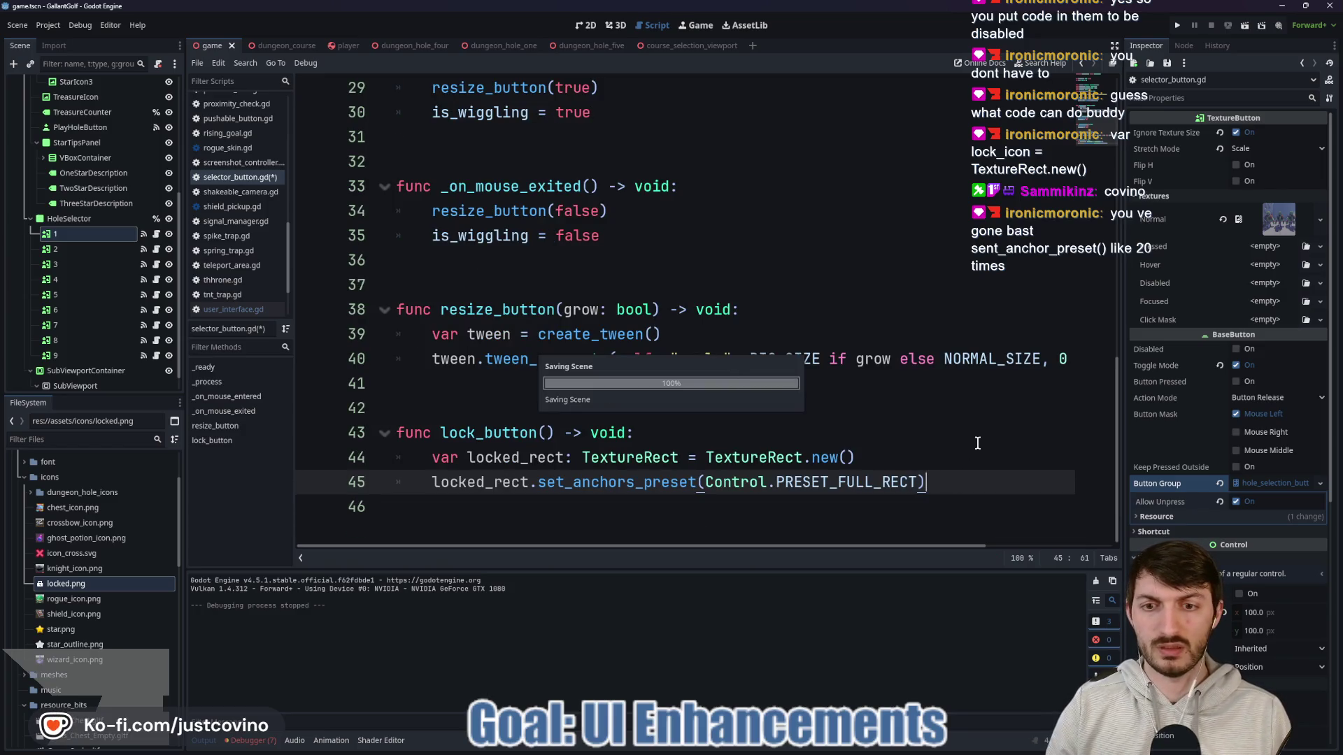
key("Return")
type("lo")
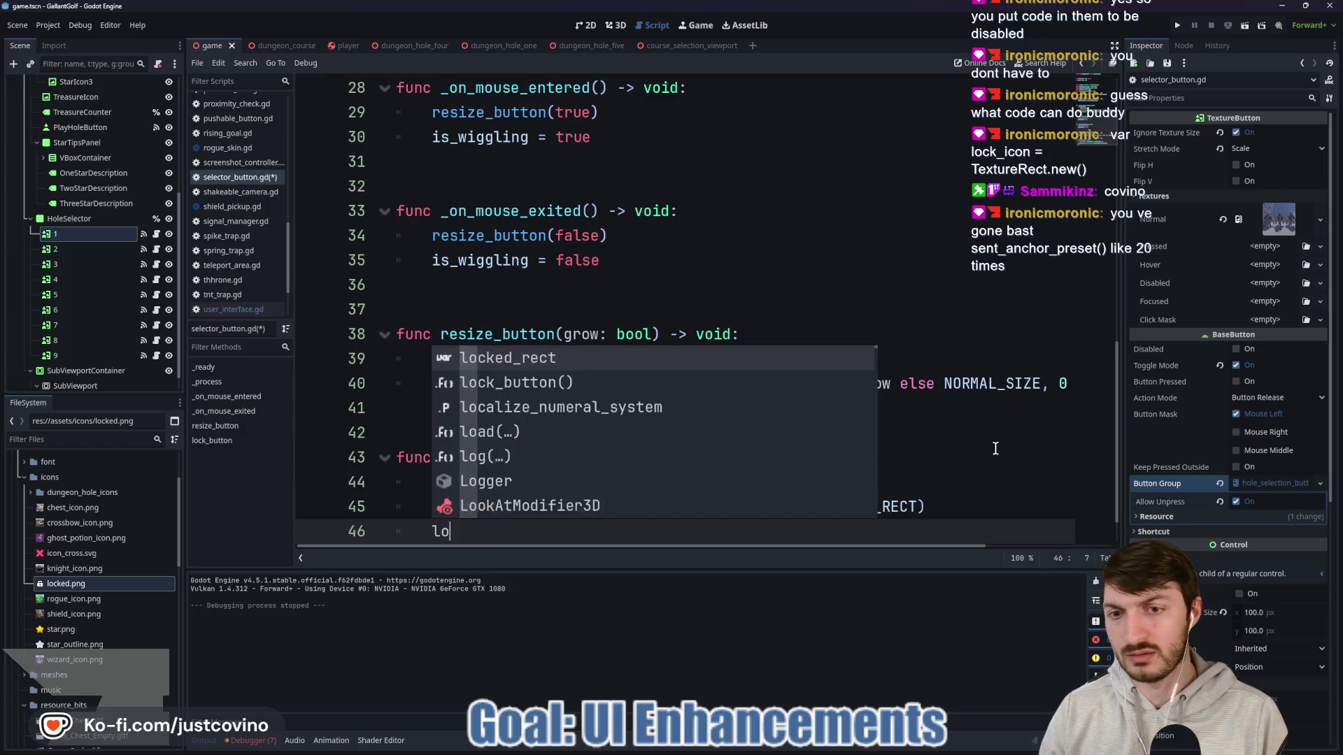
type("cked_rect.texture.")
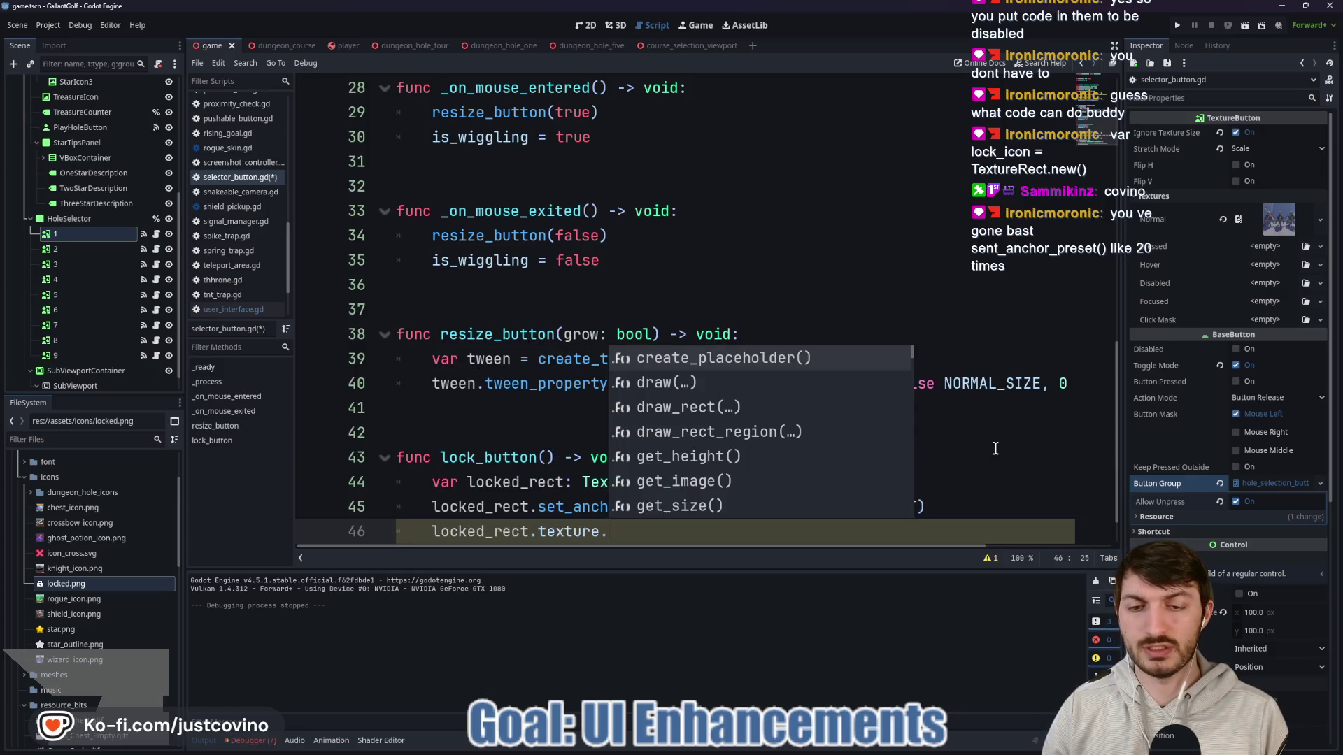
type("mod")
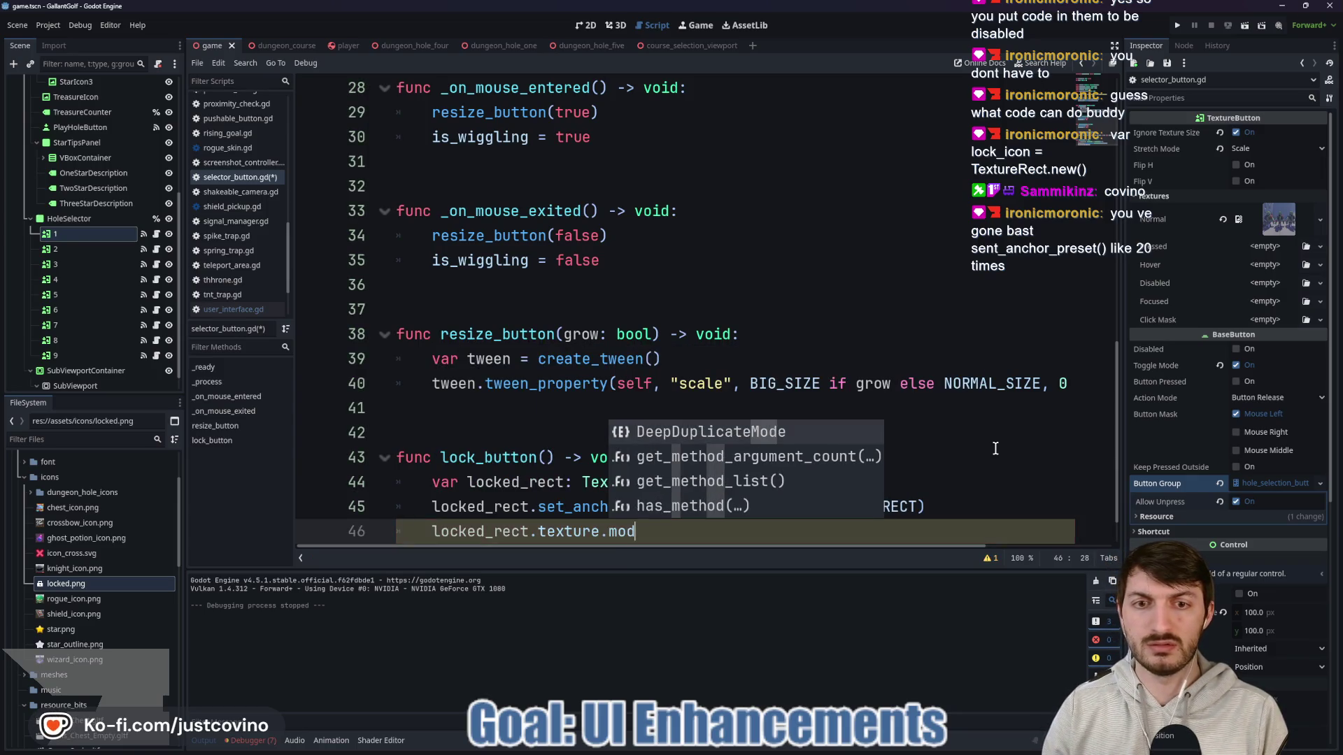
key("BackSpace")
key("BackSpace")
key("BackSpace")
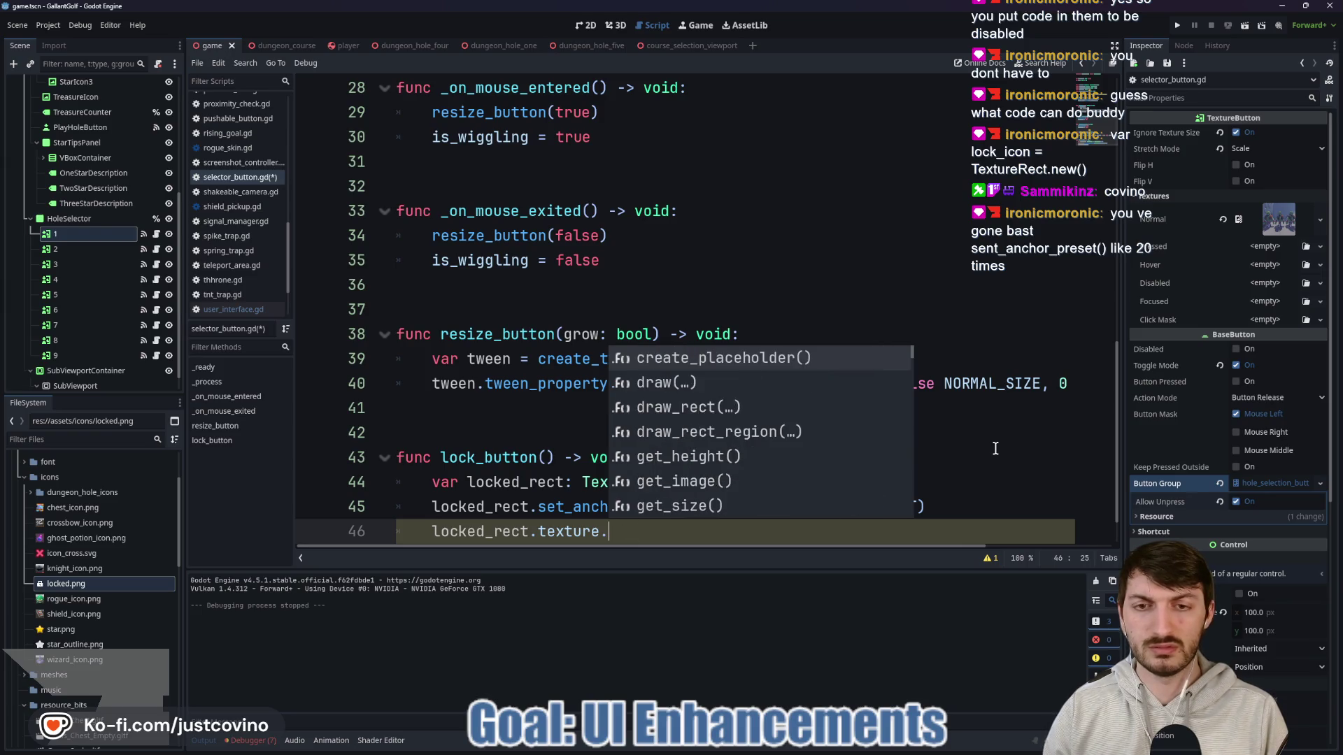
key("BackSpace")
key("BackSpace")
key("BackSpace")
type("modu")
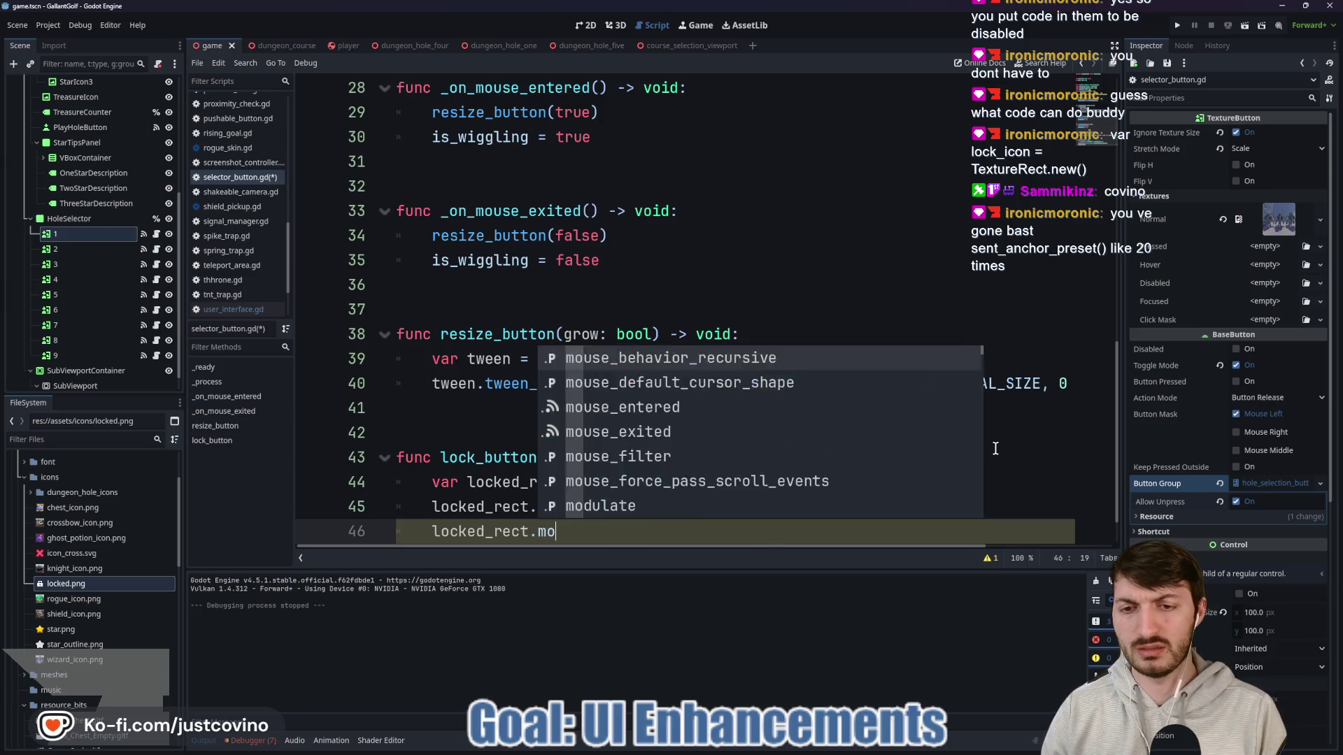
key("Return")
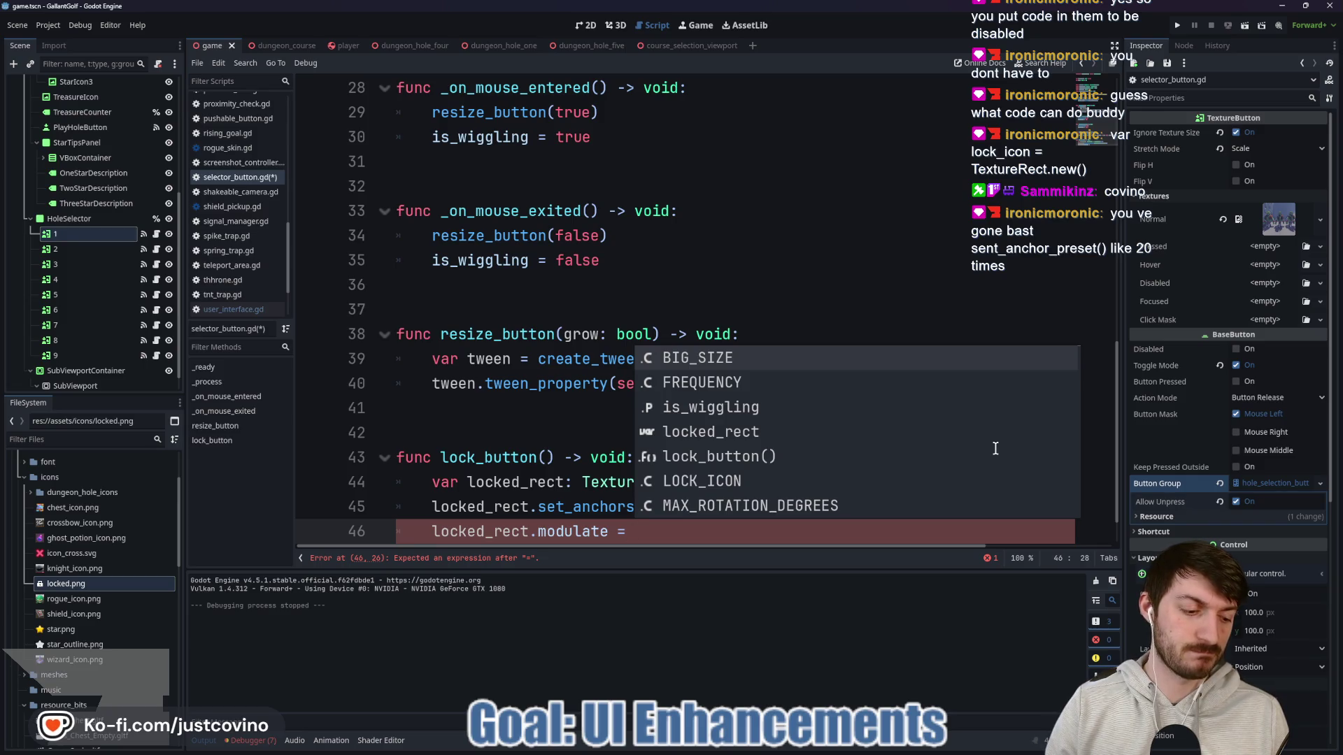
type("0.5")
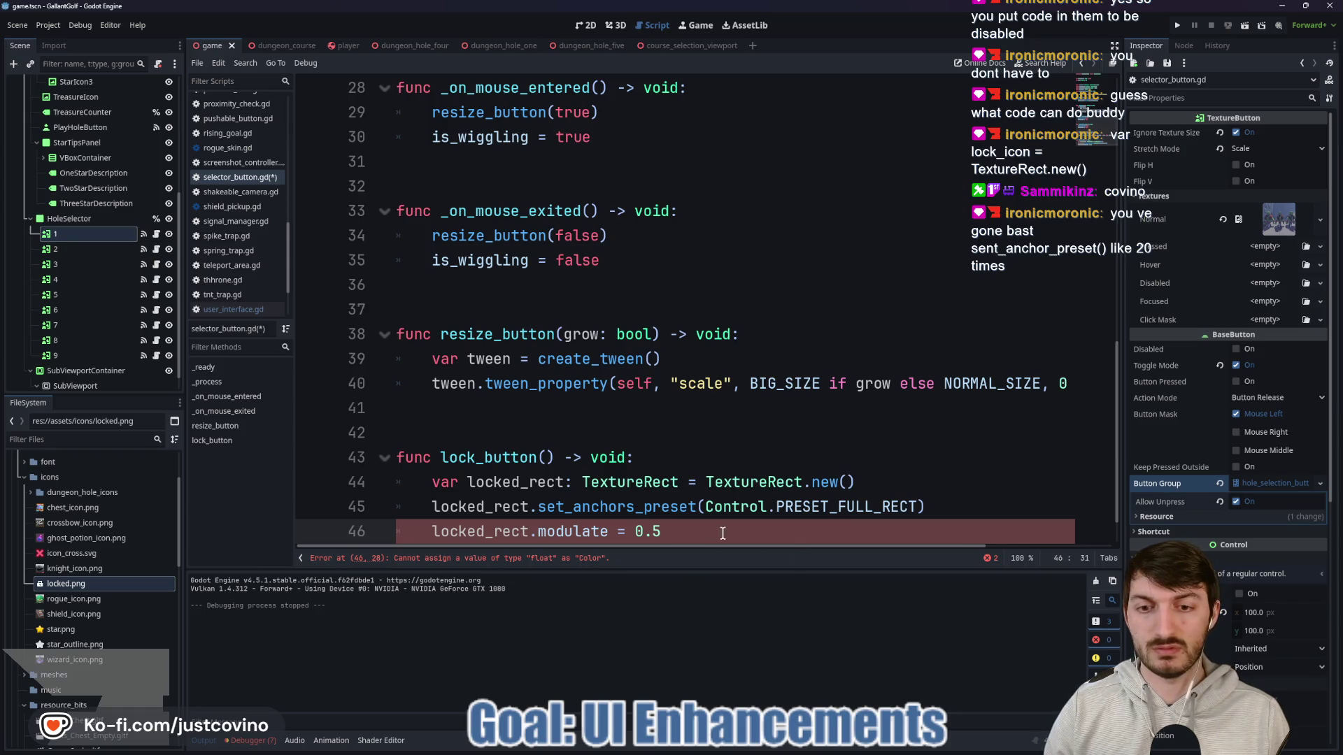
type("Color(")
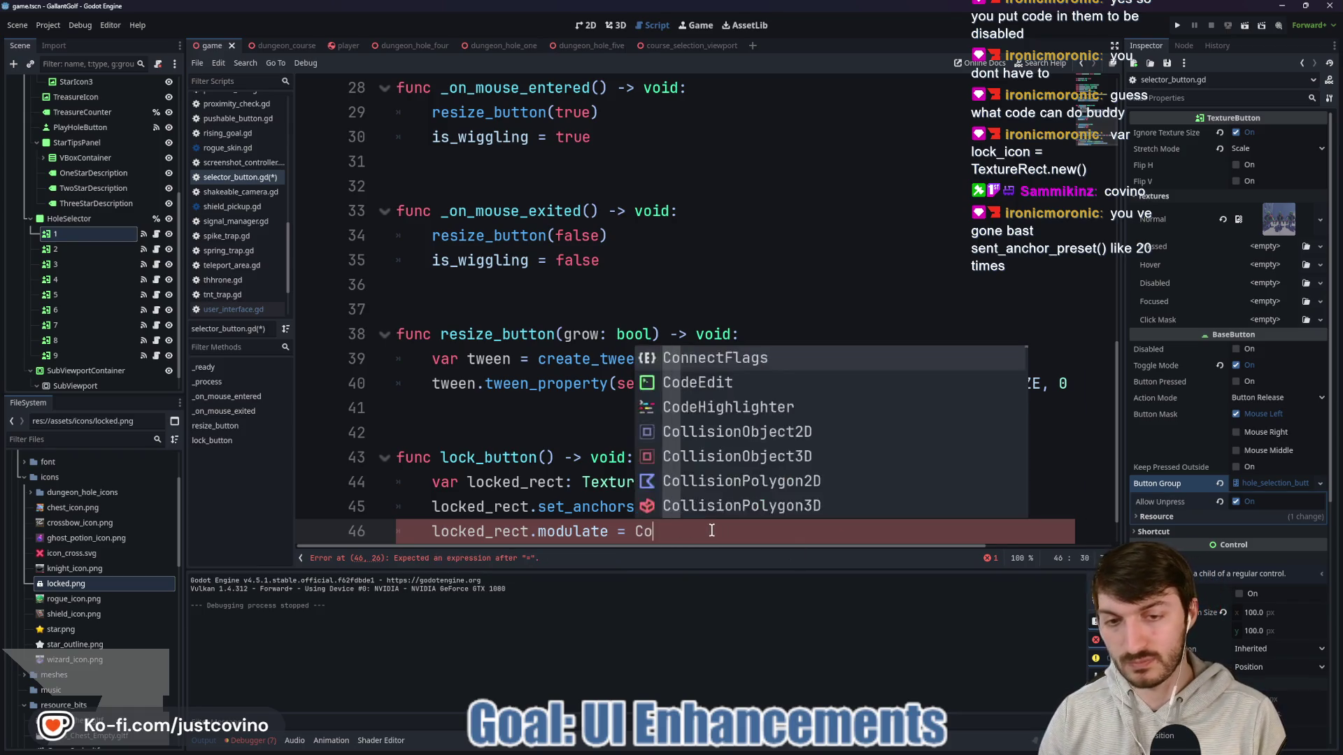
left_click(645, 532)
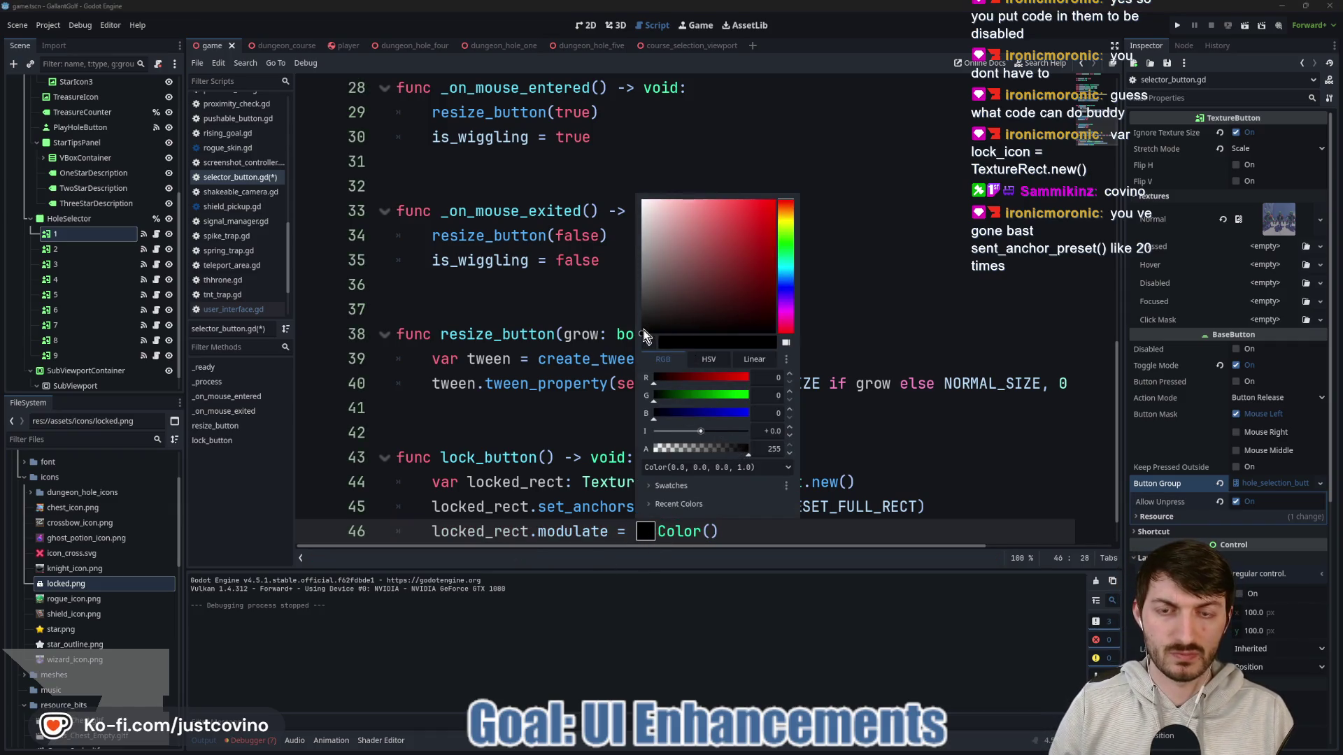
Step: Drop the modulate colour's alpha to 0.729 for translucent black, then save the script
left_click_drag(747, 442, 724, 450)
left_click(944, 526)
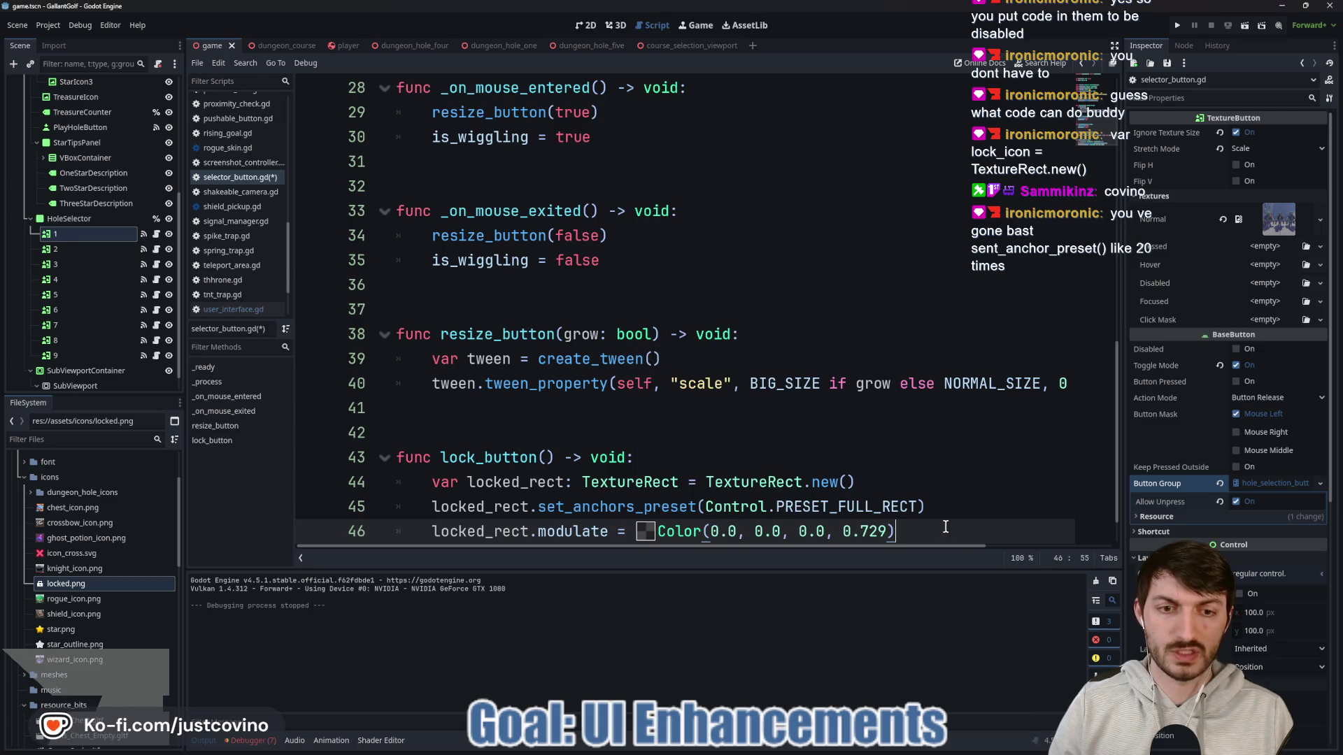
scroll(938, 517, "down", 1)
key("ctrl+s")
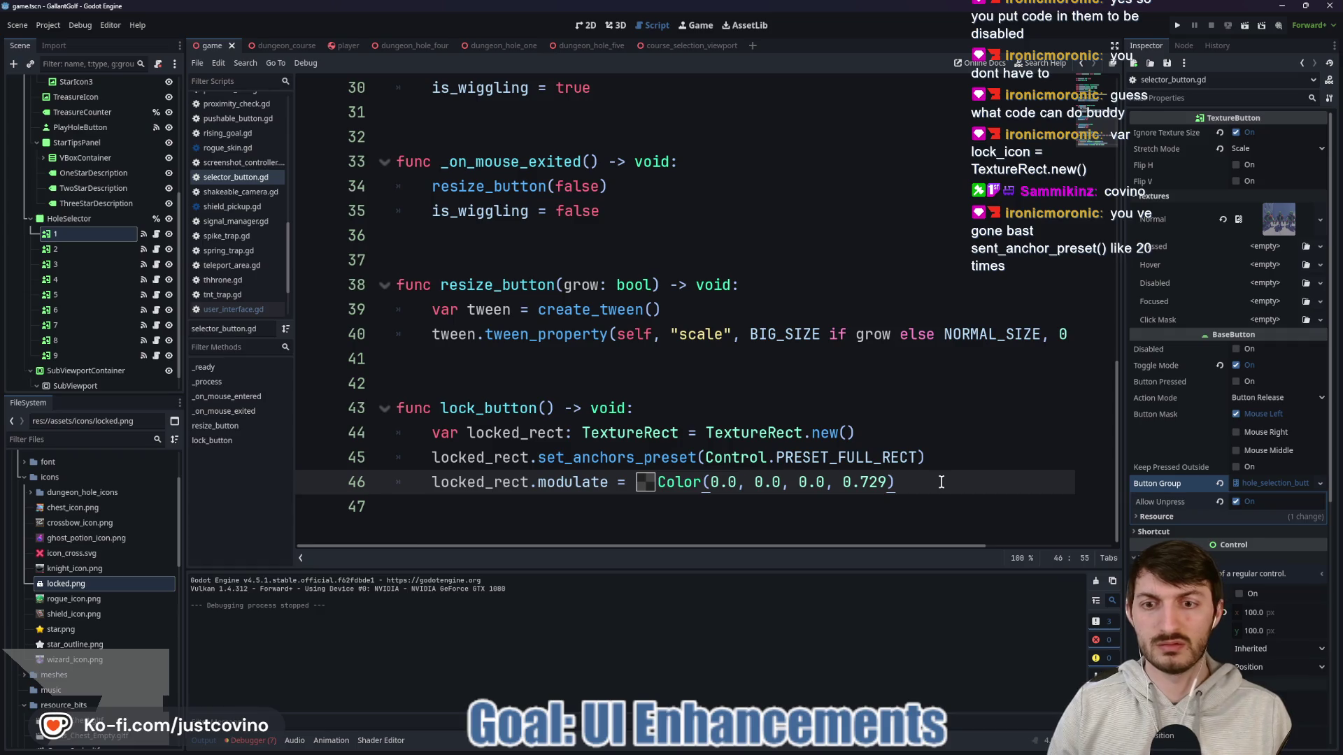
Step: End lock_button with a locked_rect.add_child() call inserted through autocomplete
key("Return")
type("locke")
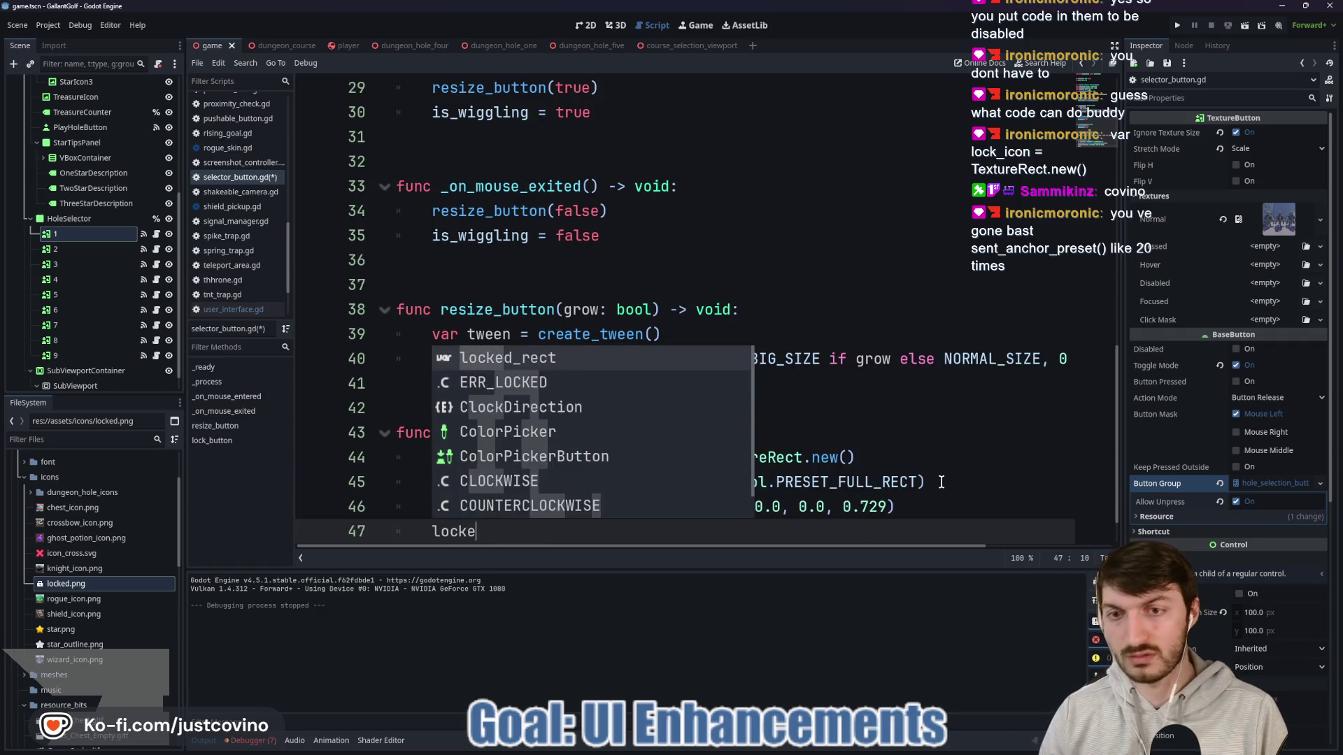
type("d_rect.add_chi")
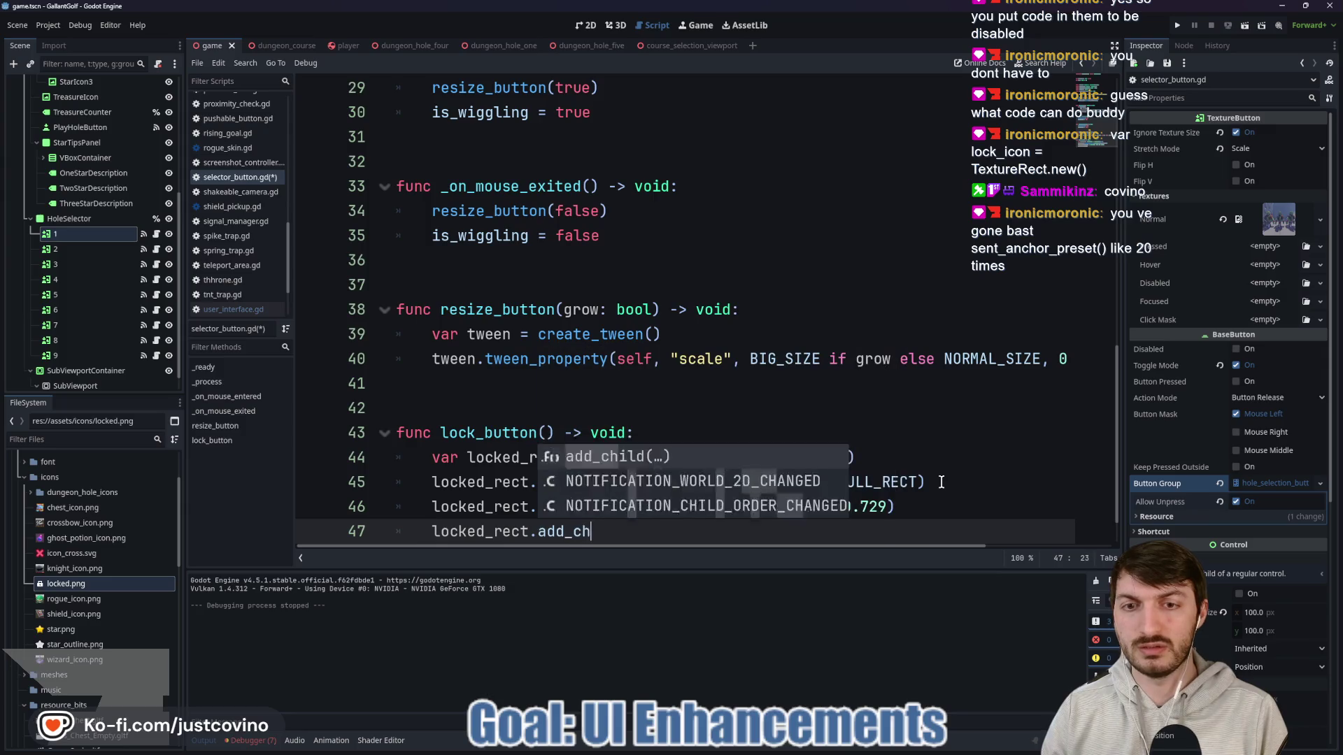
key("Return")
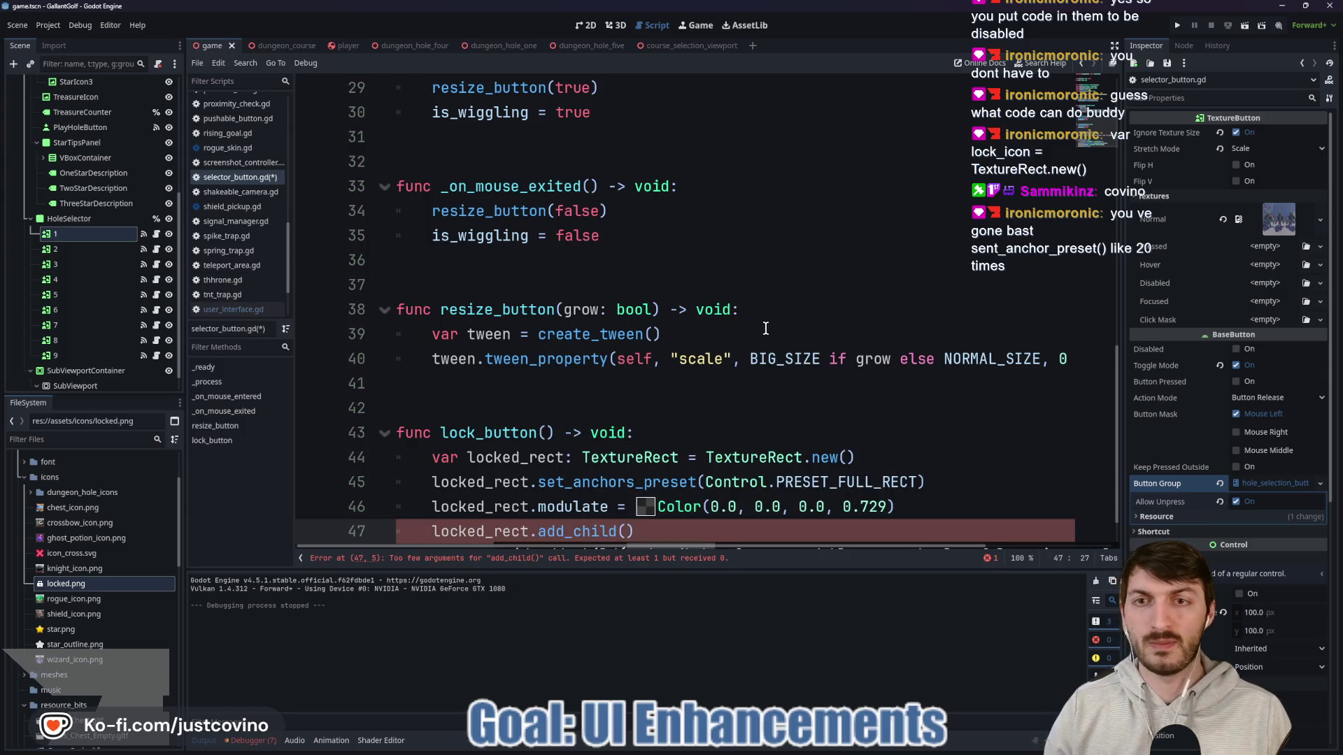
scroll(770, 349, "up", 5)
scroll(763, 417, "up", 4)
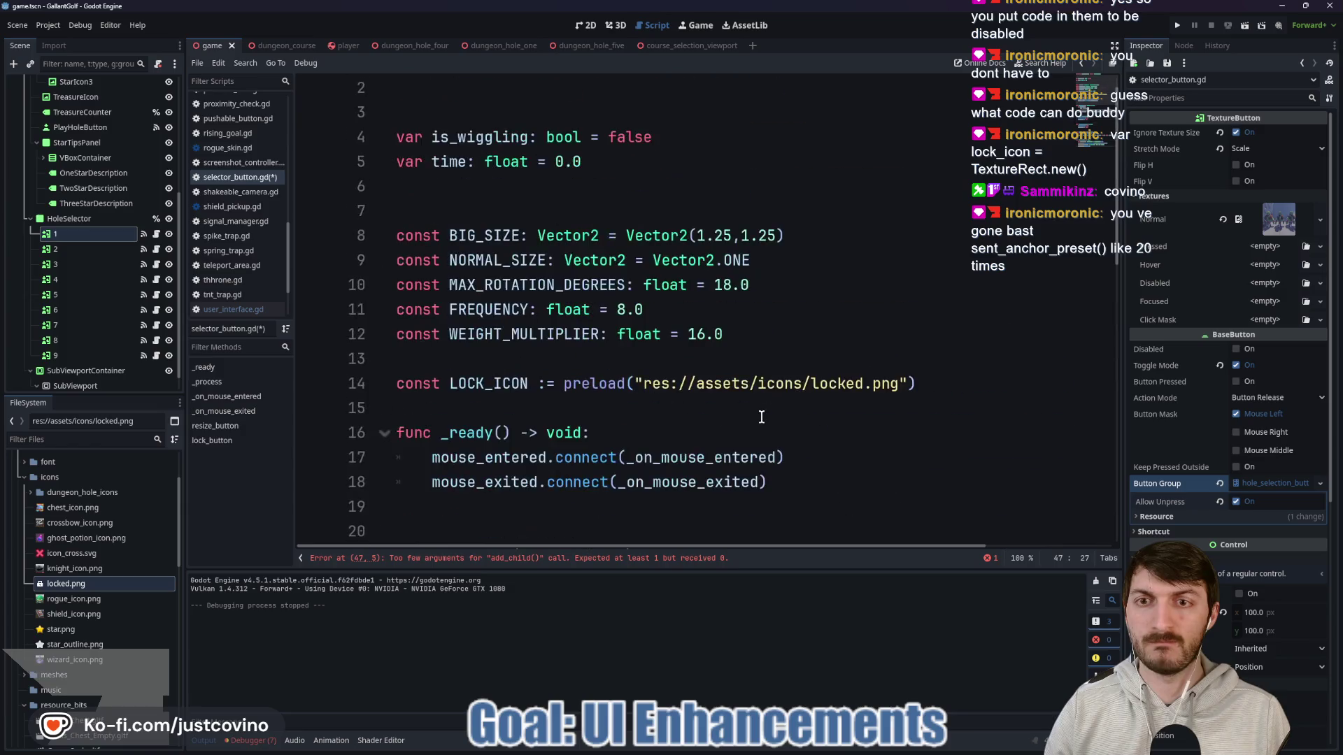
scroll(762, 417, "down", 10)
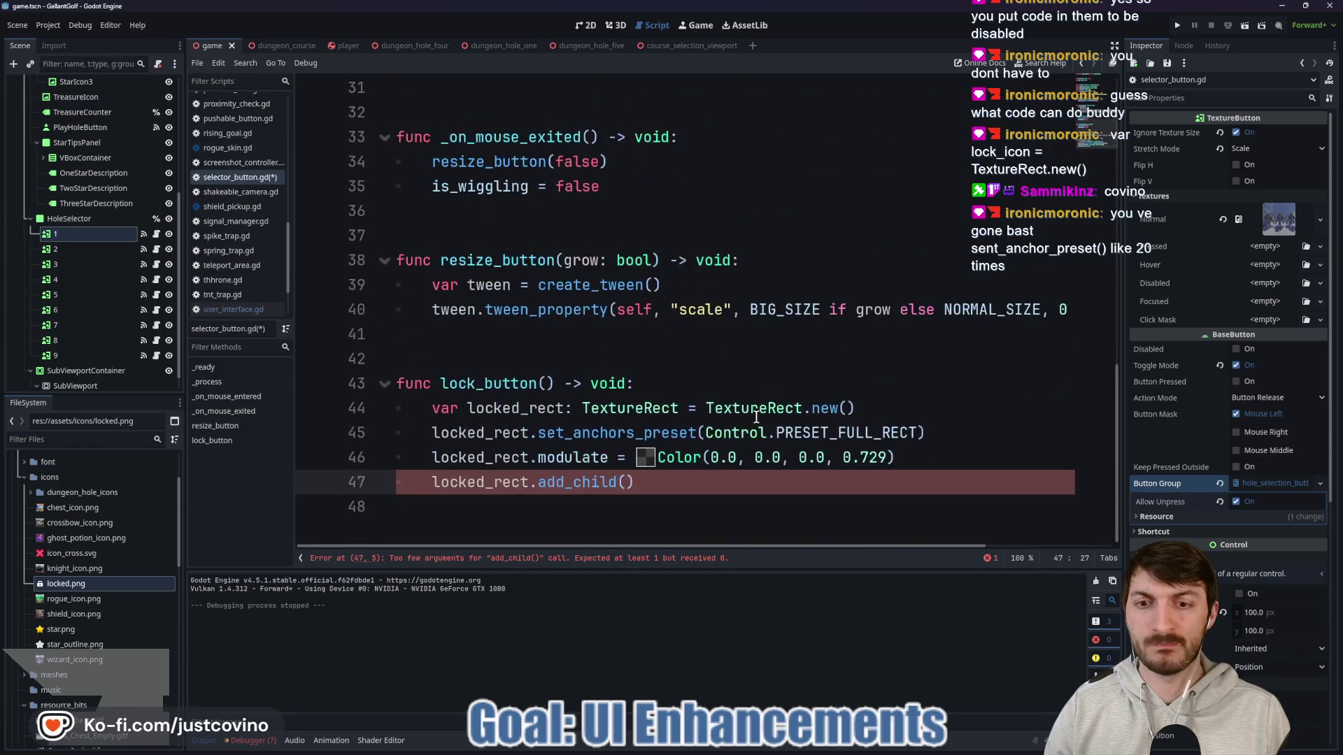
left_click(686, 390)
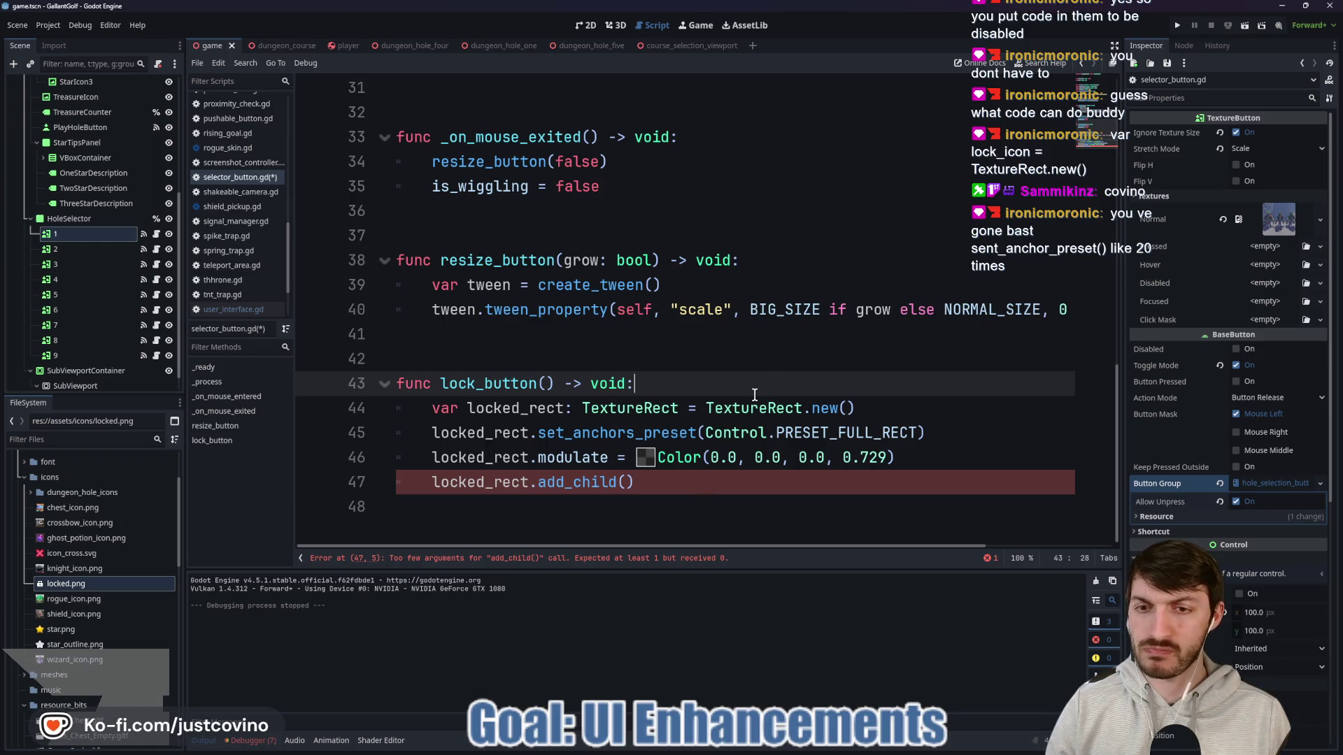
Step: Declare 'var lock_icon: TextureRect = TextureRect.new()' at the top of lock_button
key("Return")
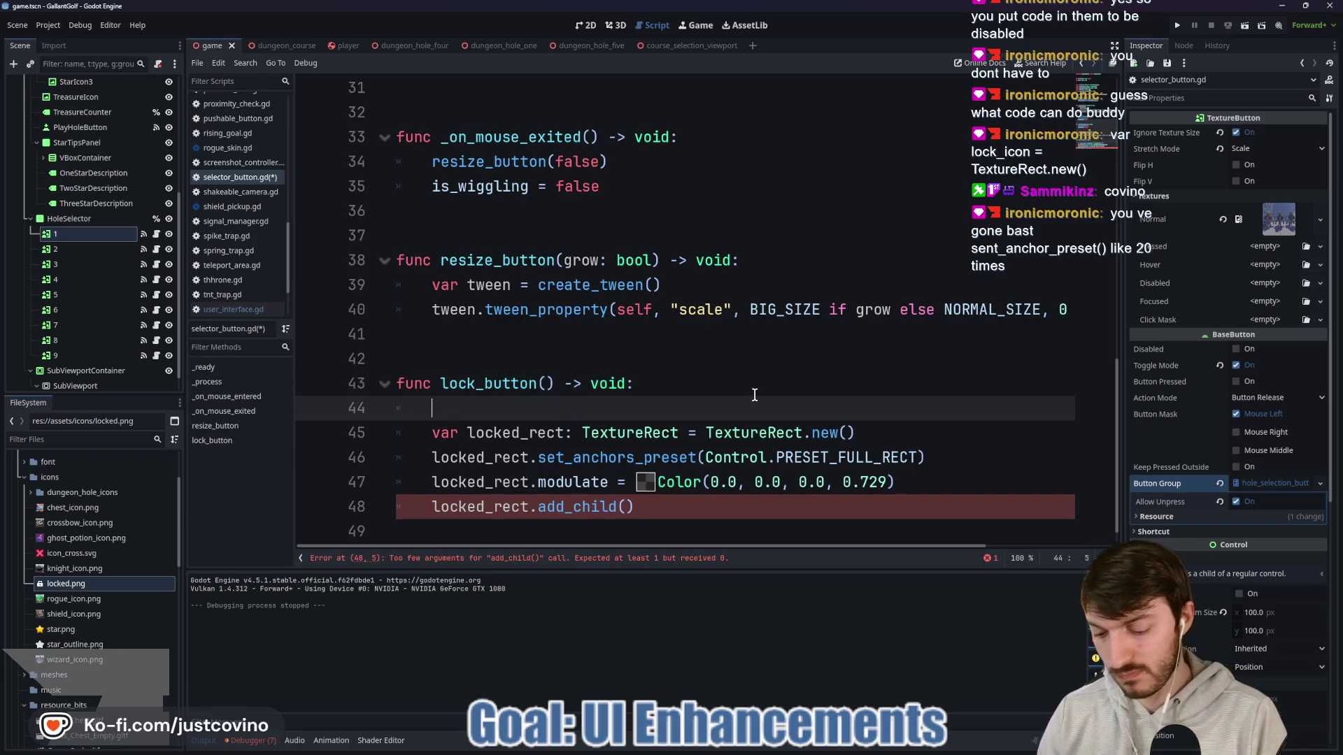
type("var lock_iun")
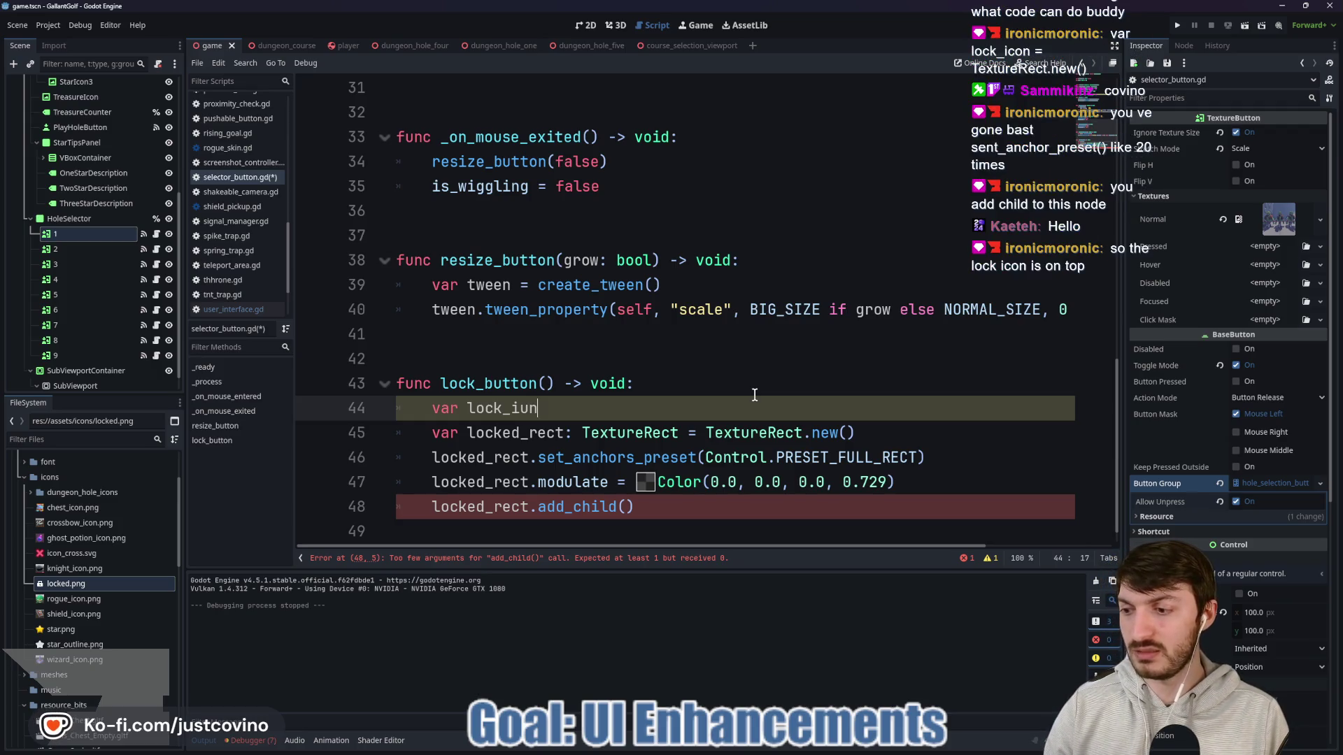
key("BackSpace")
key("BackSpace")
key("BackSpace")
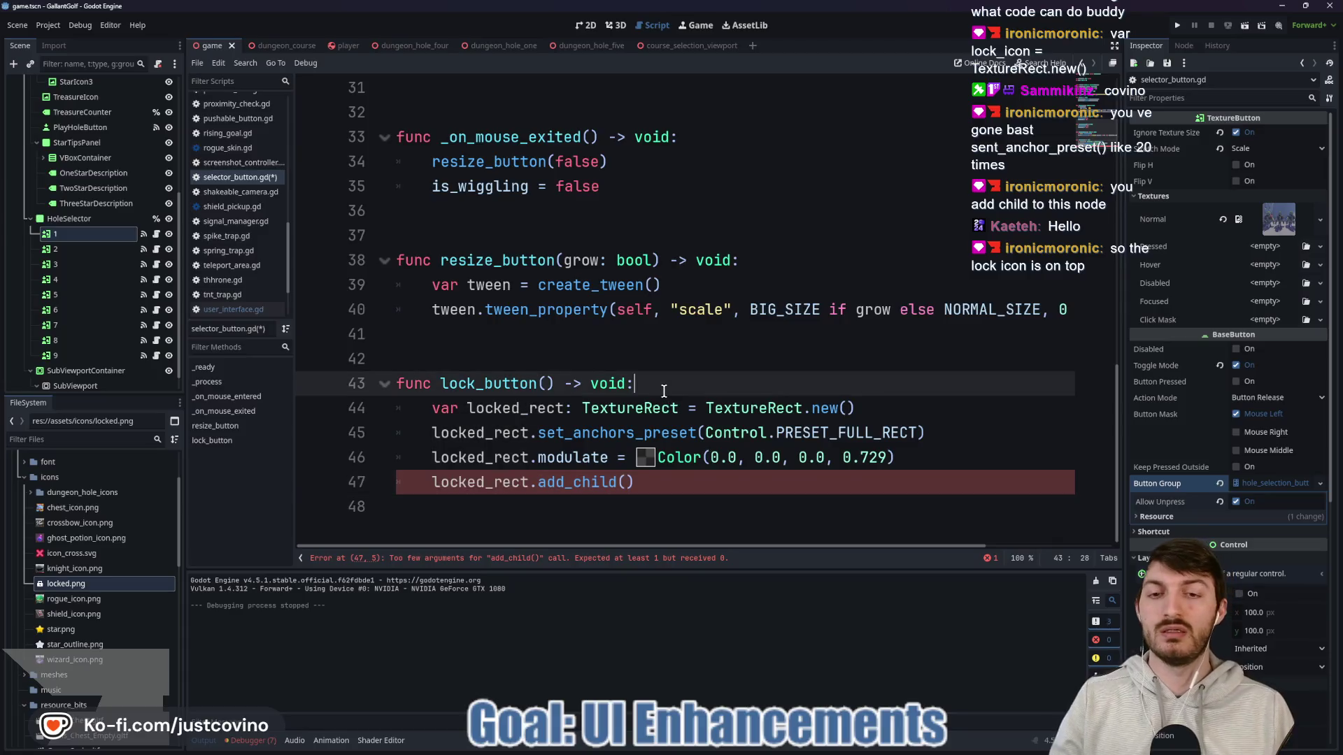
key("Return")
type("var")
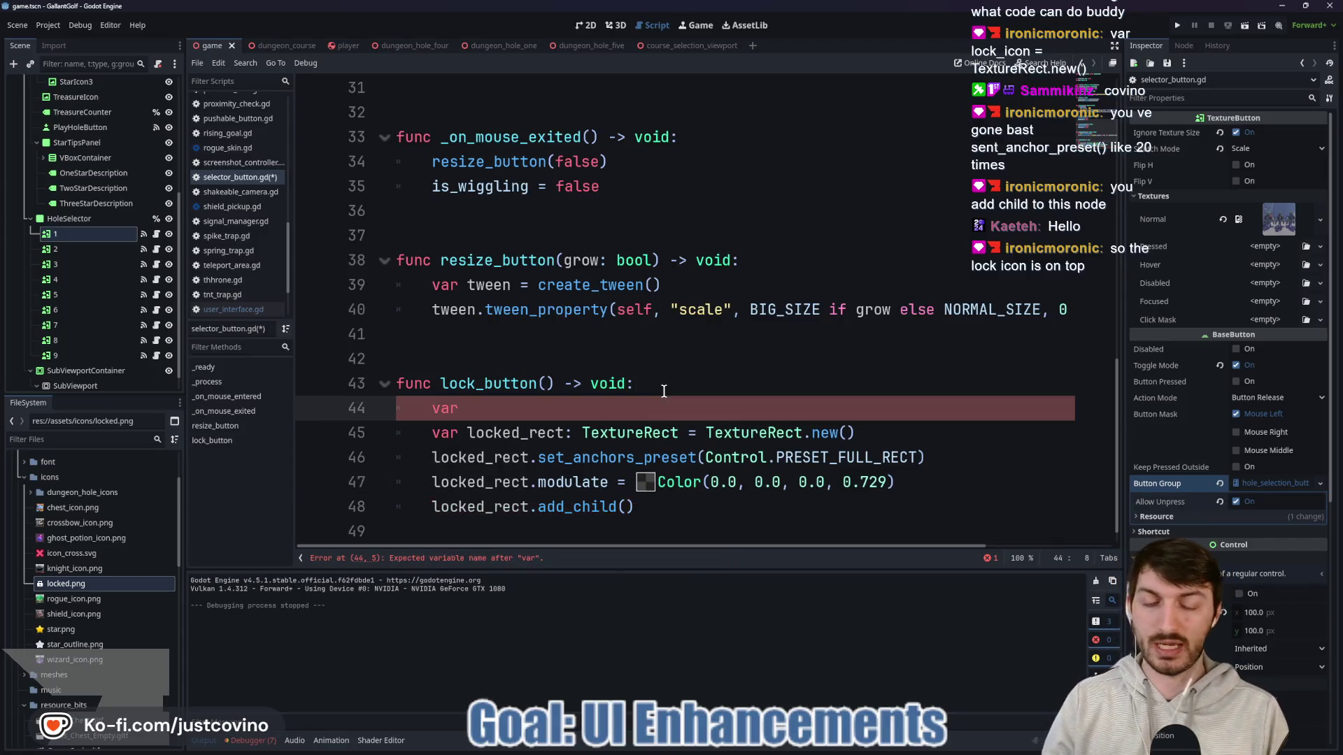
type("l")
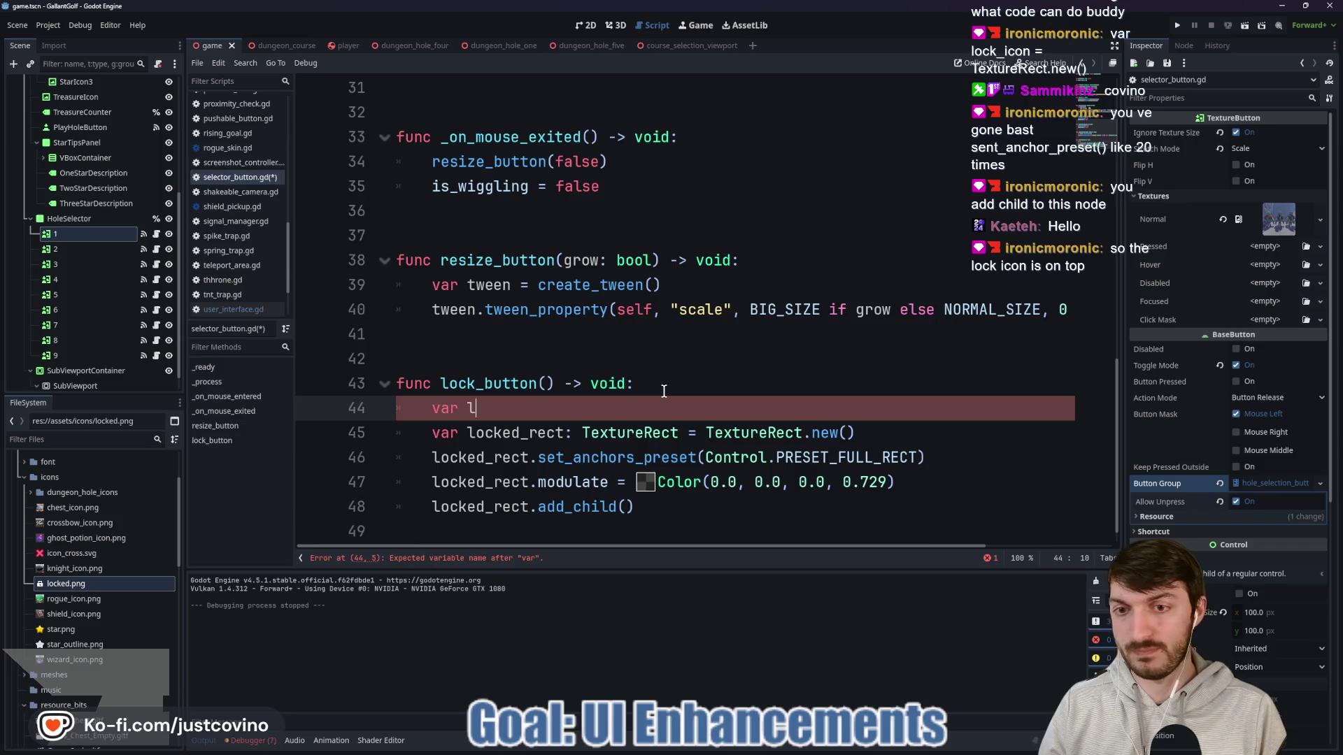
type("ock_icon:")
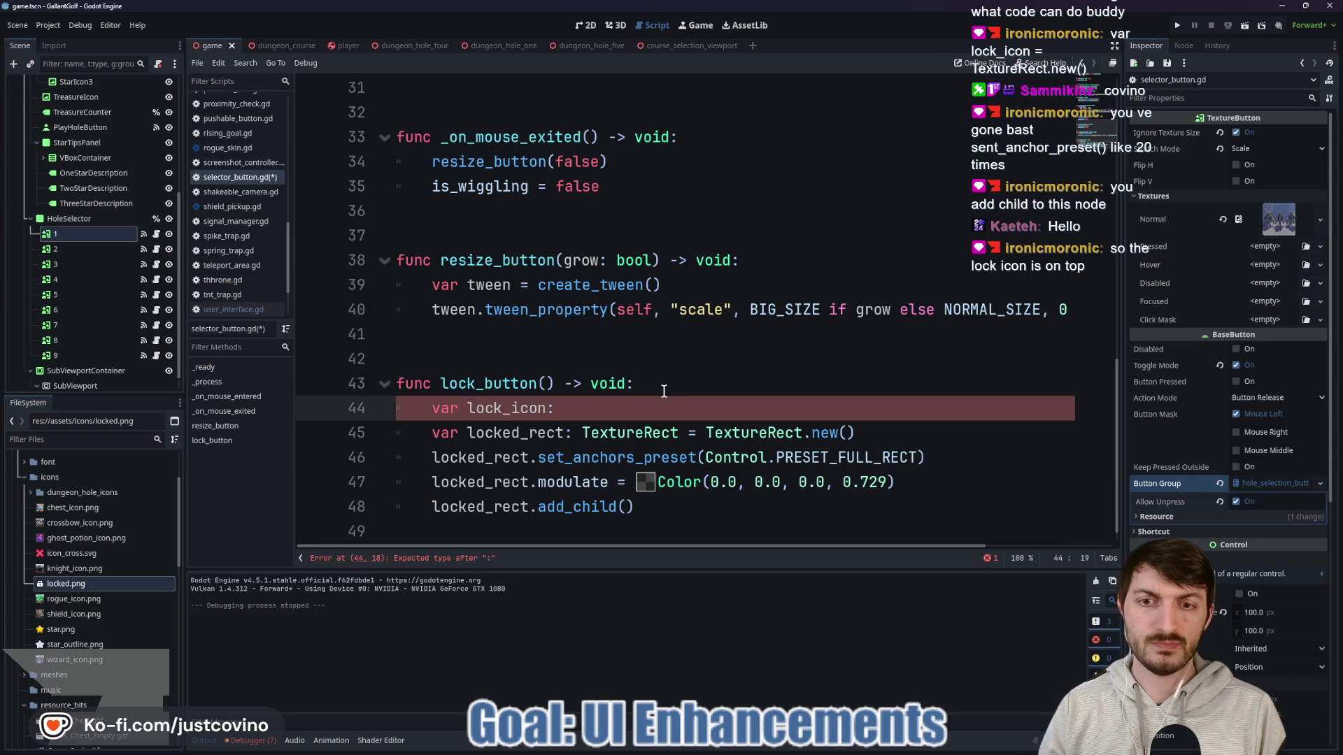
type(" Textu")
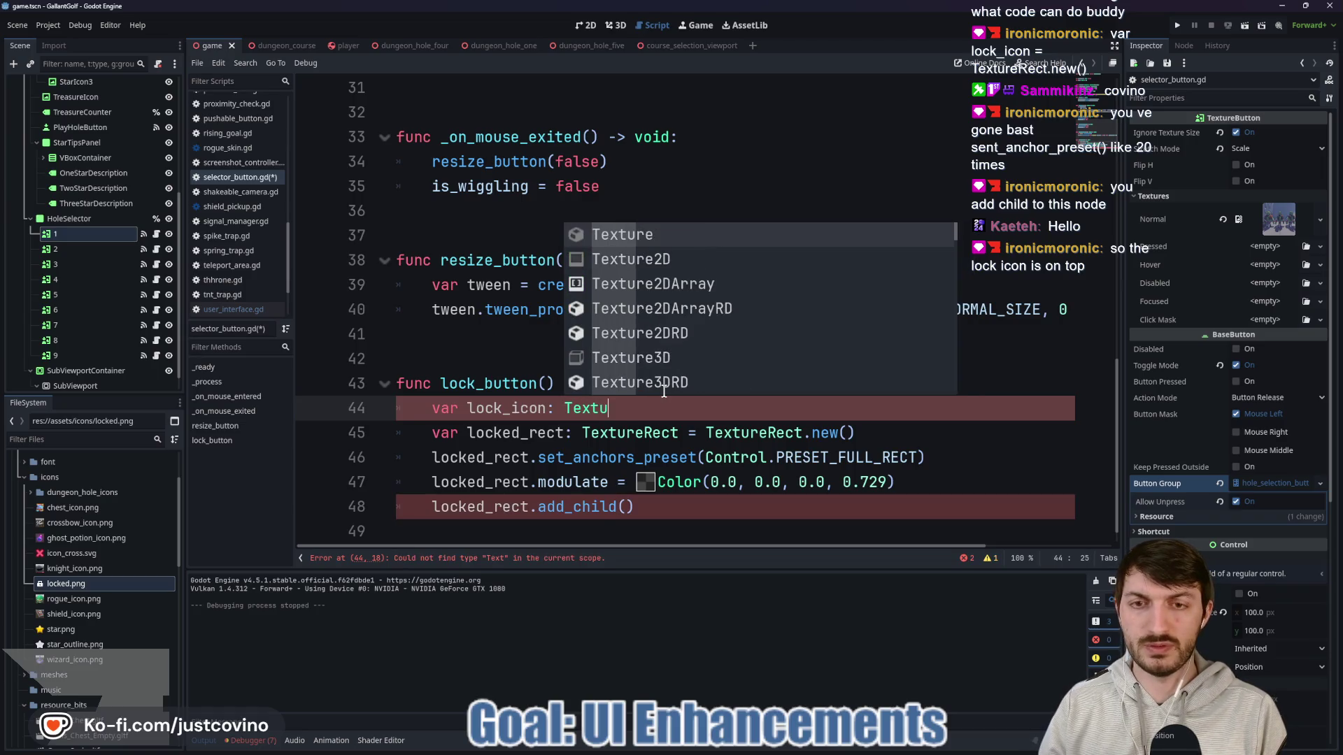
type("reRect ")
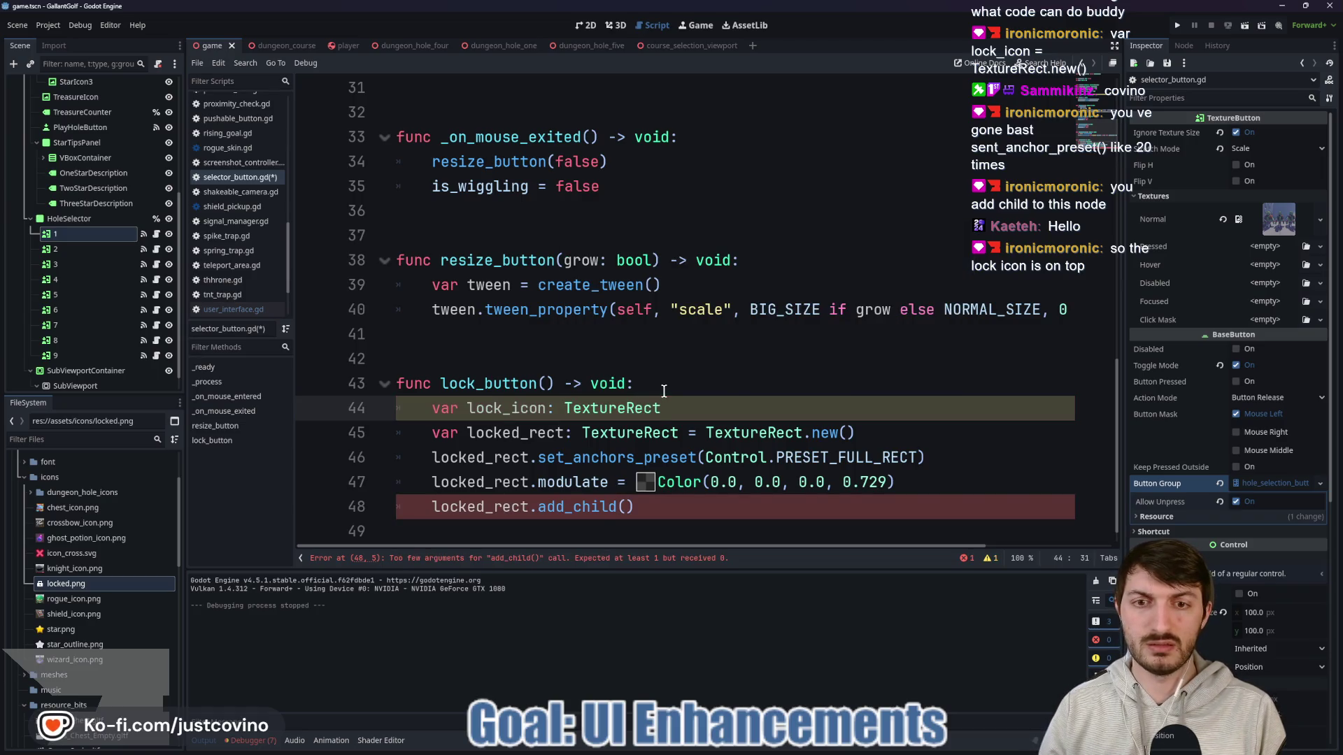
type("= Texture")
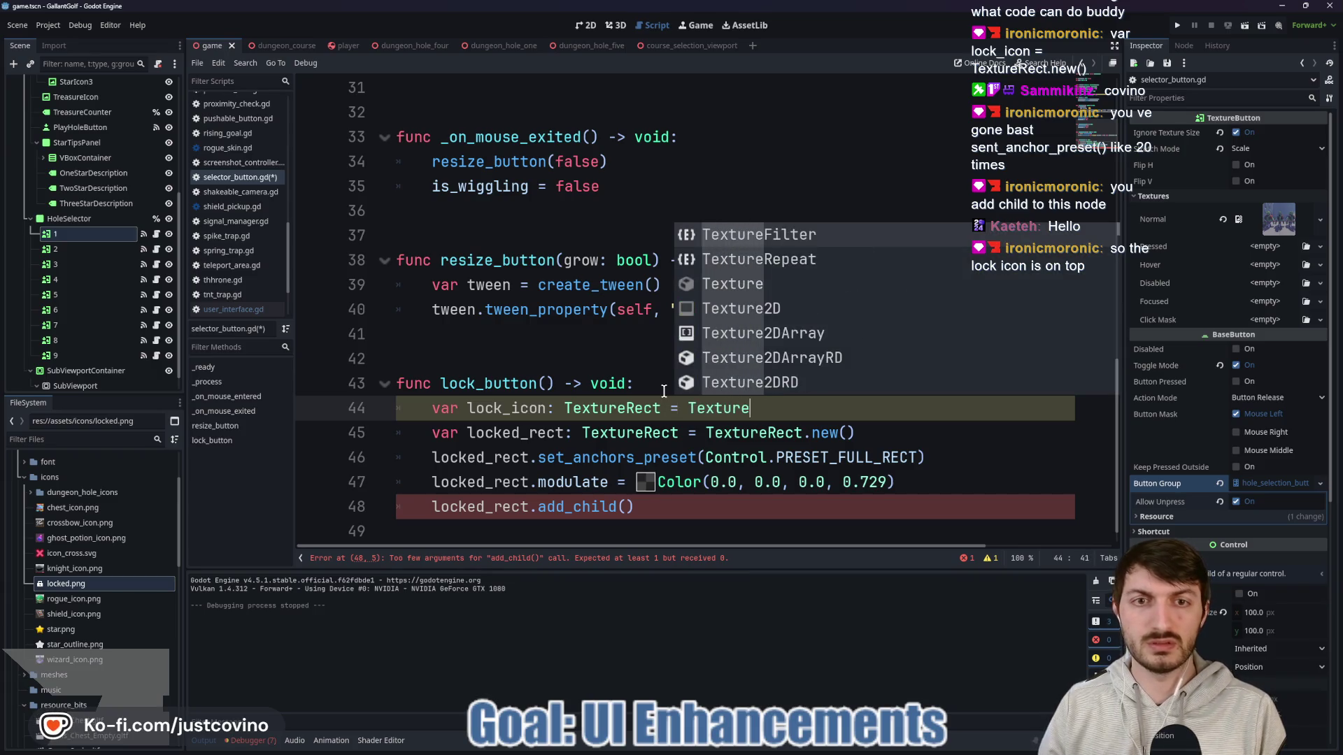
type("Repea")
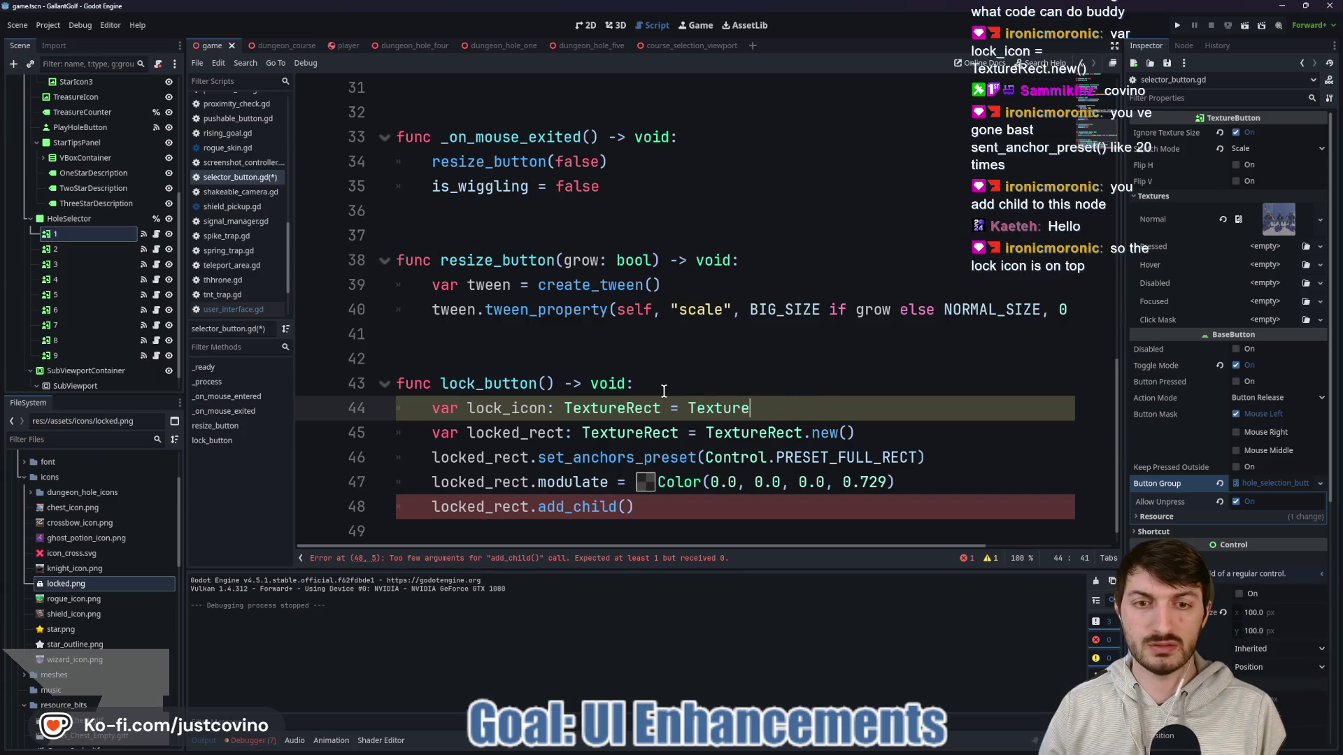
type("Rect.new()")
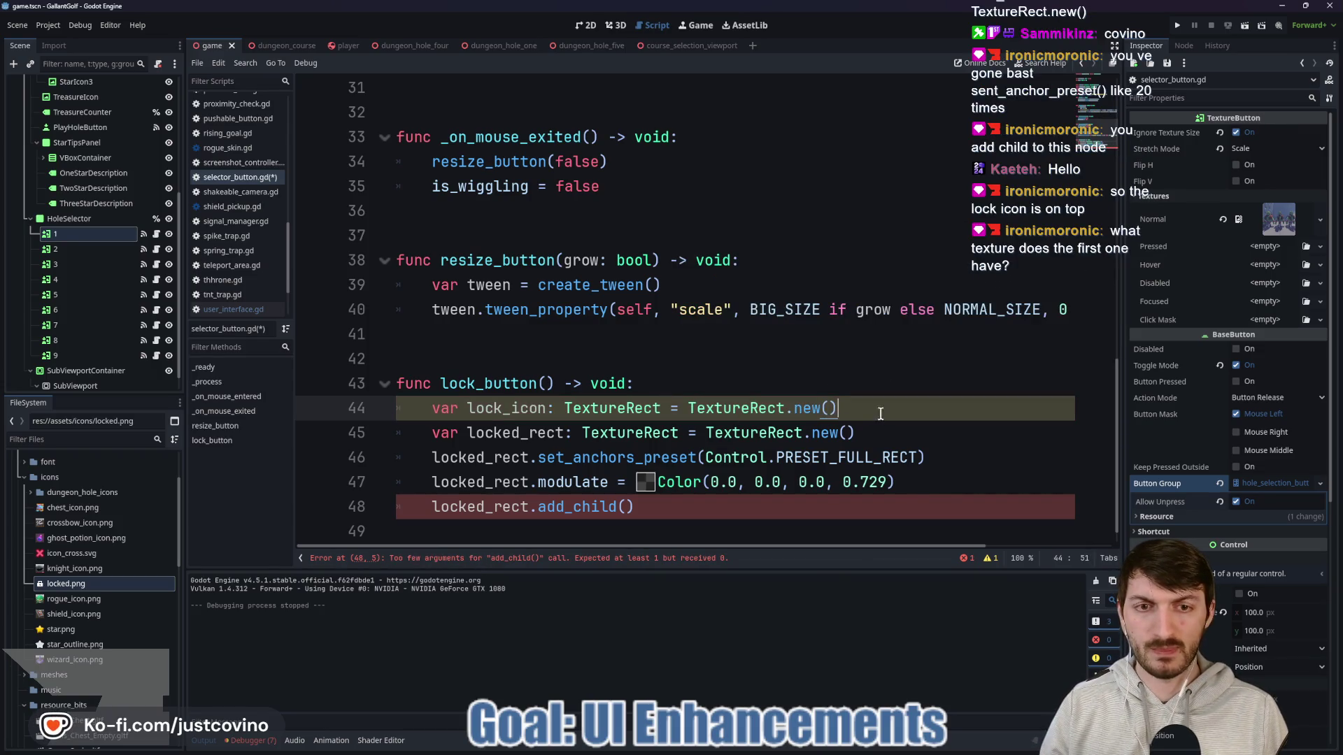
Step: On the next line, set lock_icon.texture to LOCK_ICON using autocomplete
key("Return")
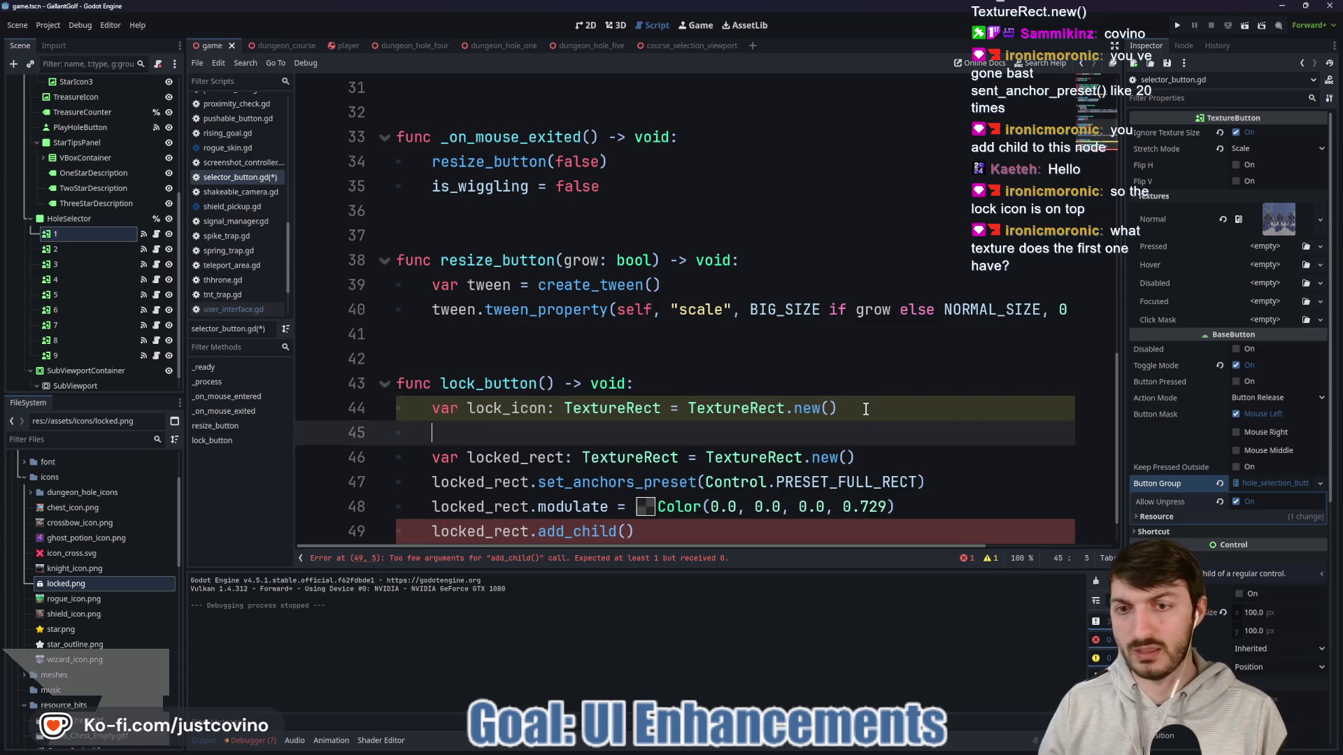
type("lock)")
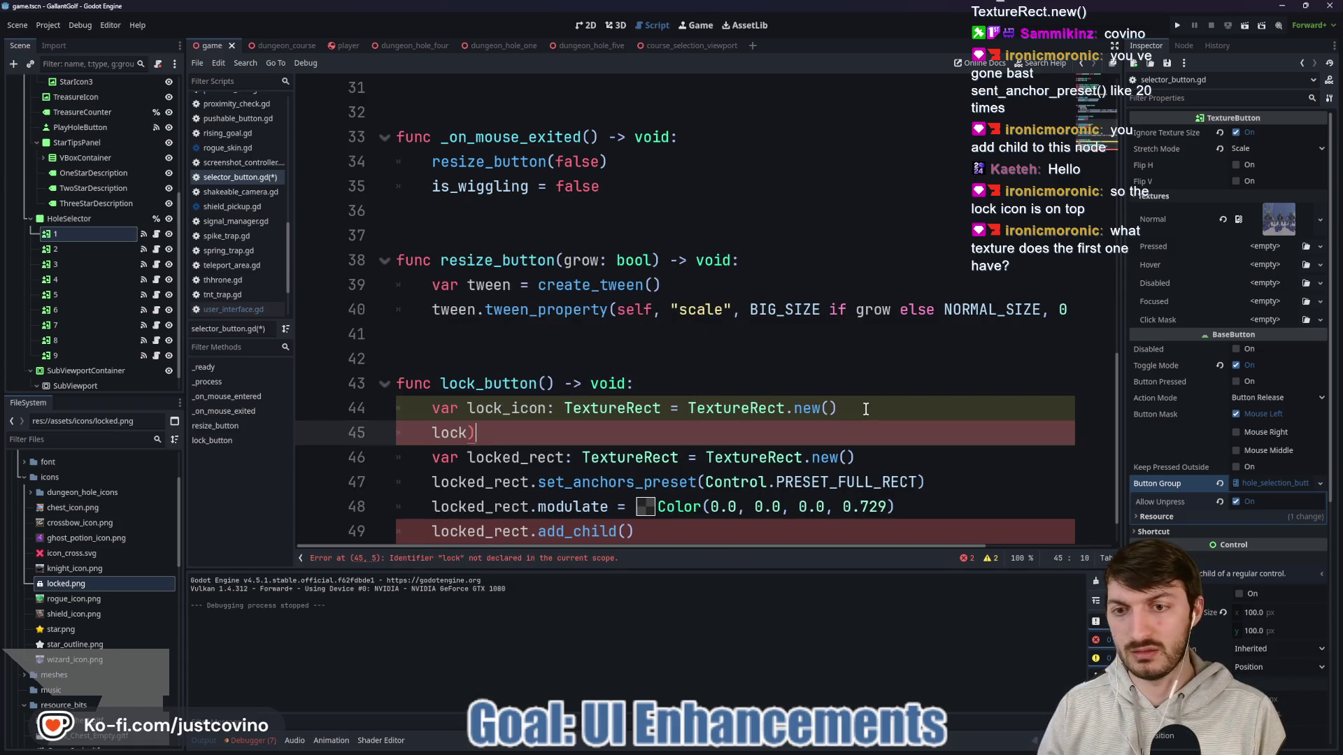
key("BackSpace")
type("_ci")
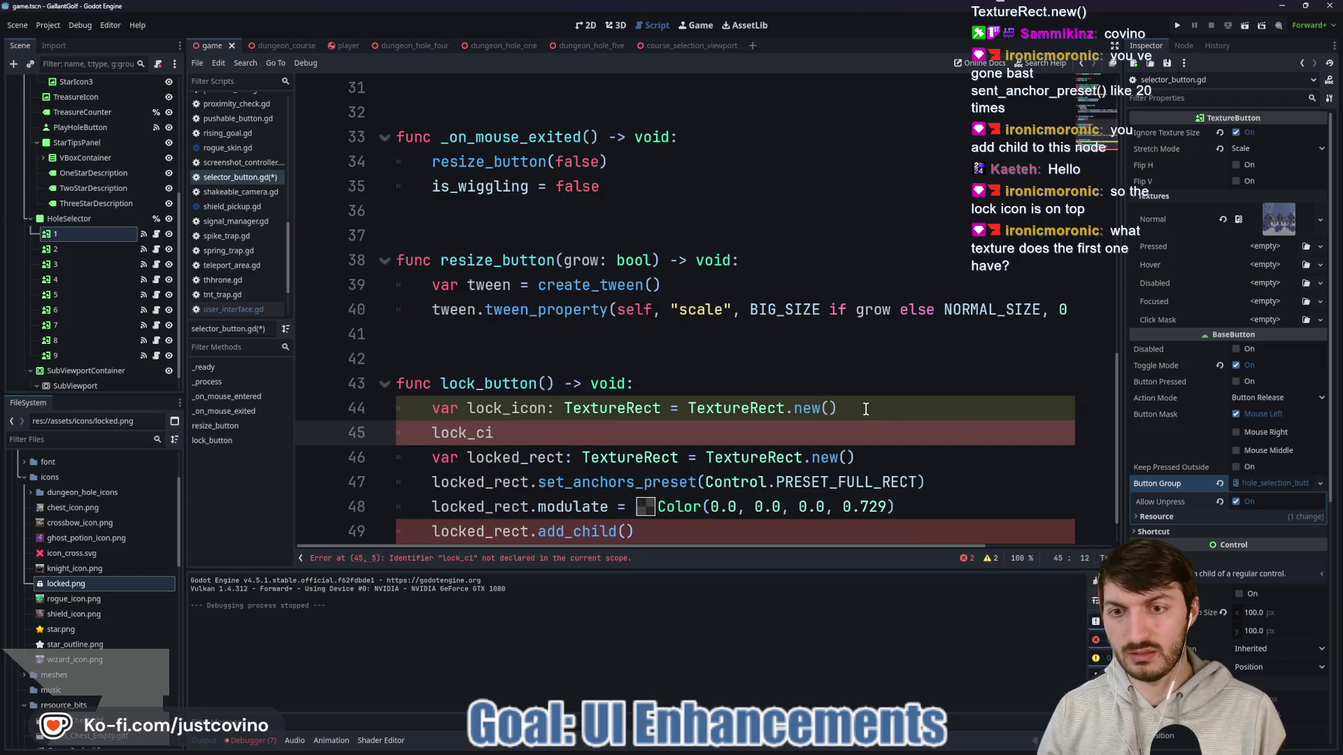
key("BackSpace")
key("BackSpace")
type("icon.texture")
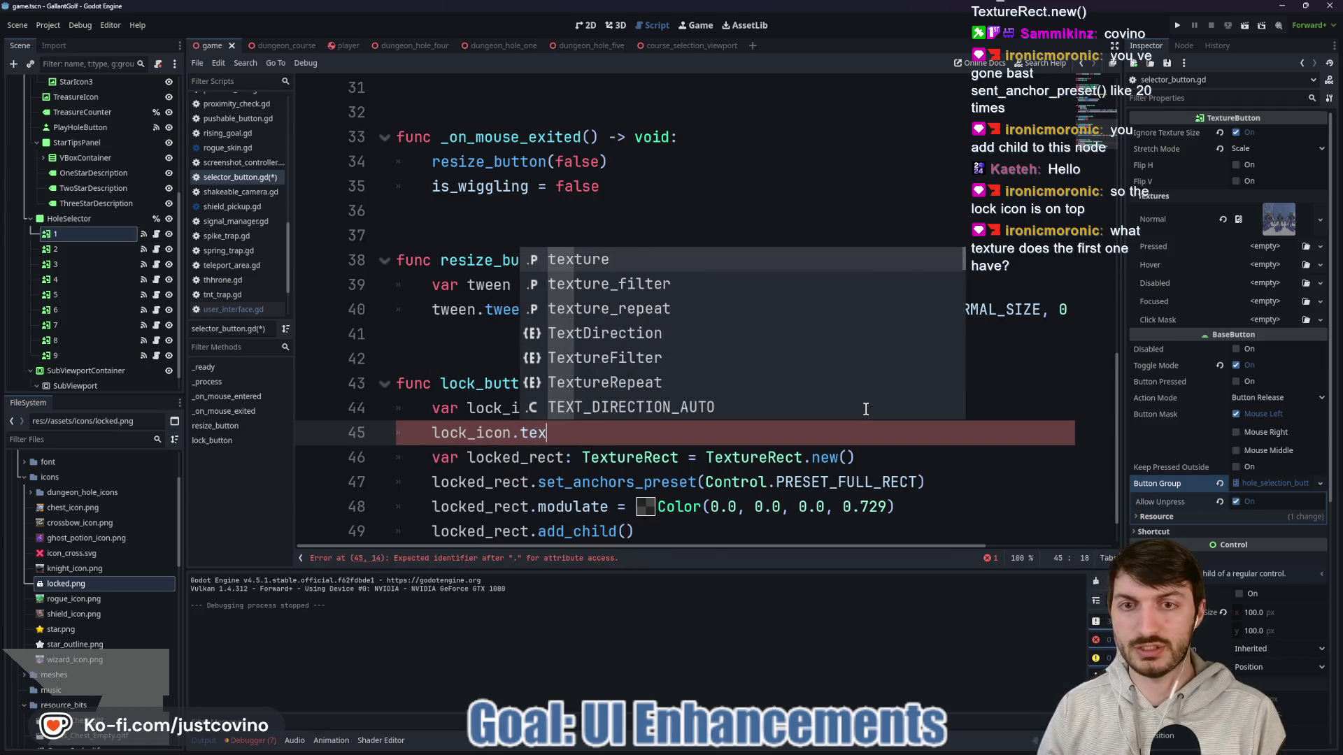
key("Return")
type("= ")
type("LOCK_ICON")
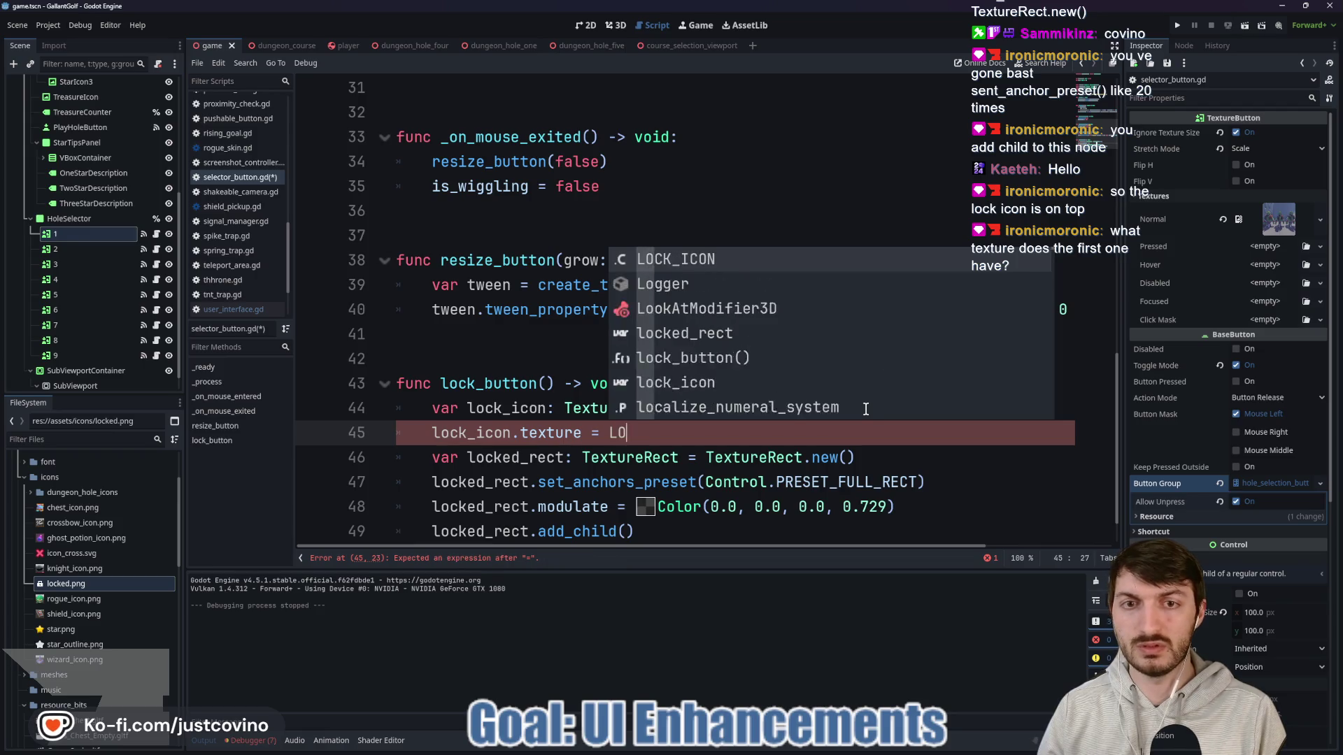
key("Return")
type(".inst")
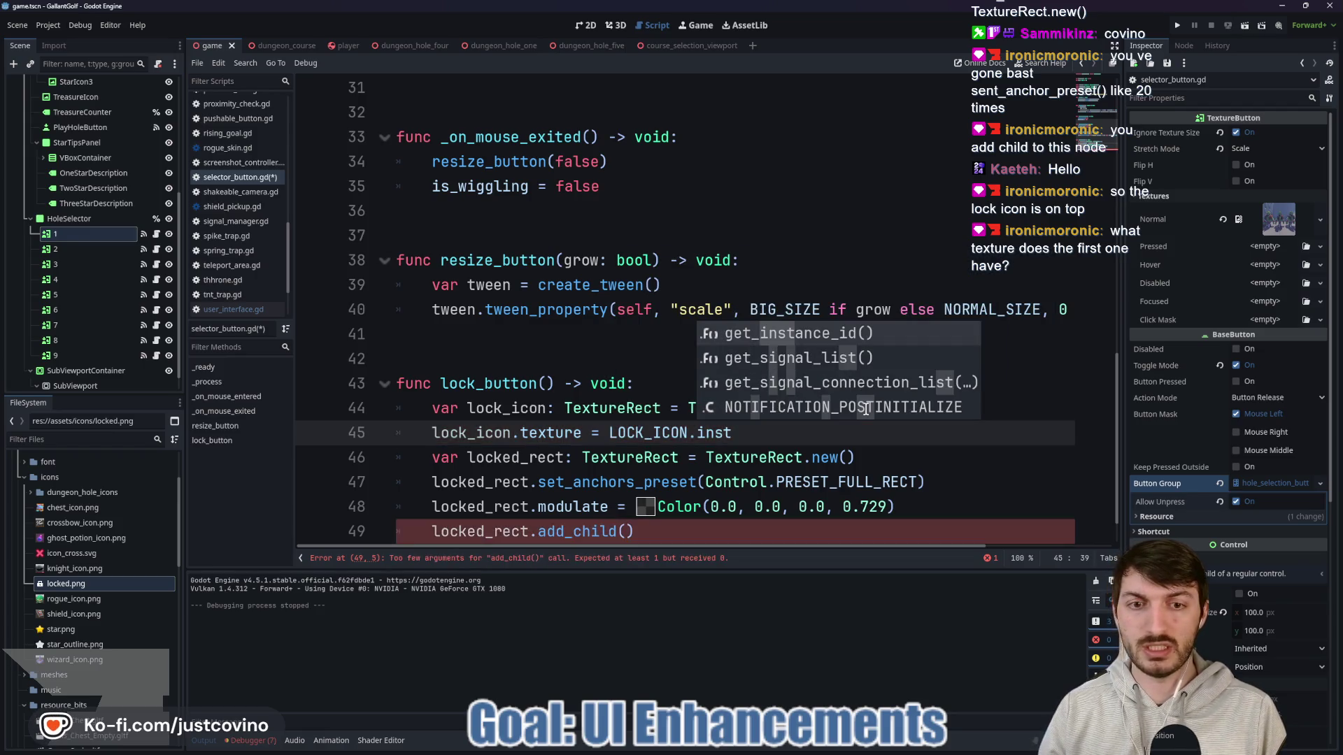
key("BackSpace")
key("BackSpace")
key("BackSpace")
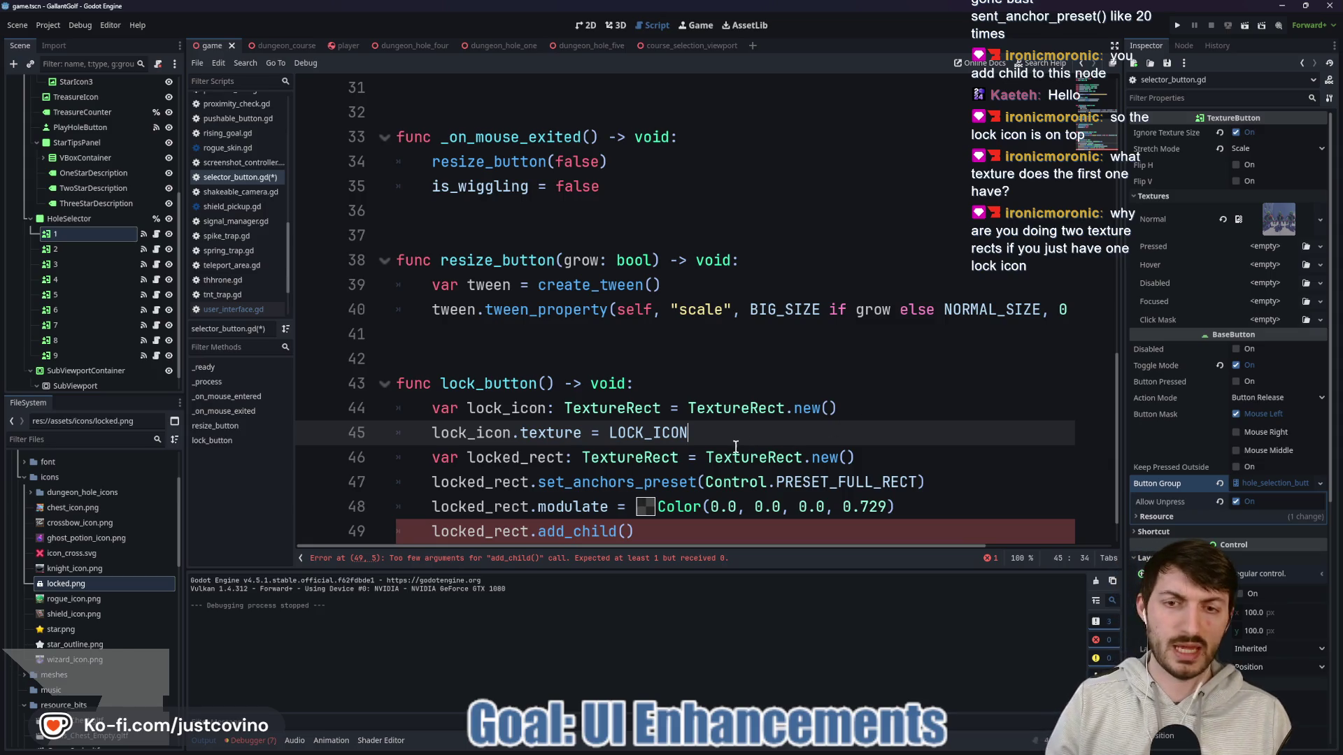
scroll(736, 446, "down", 1)
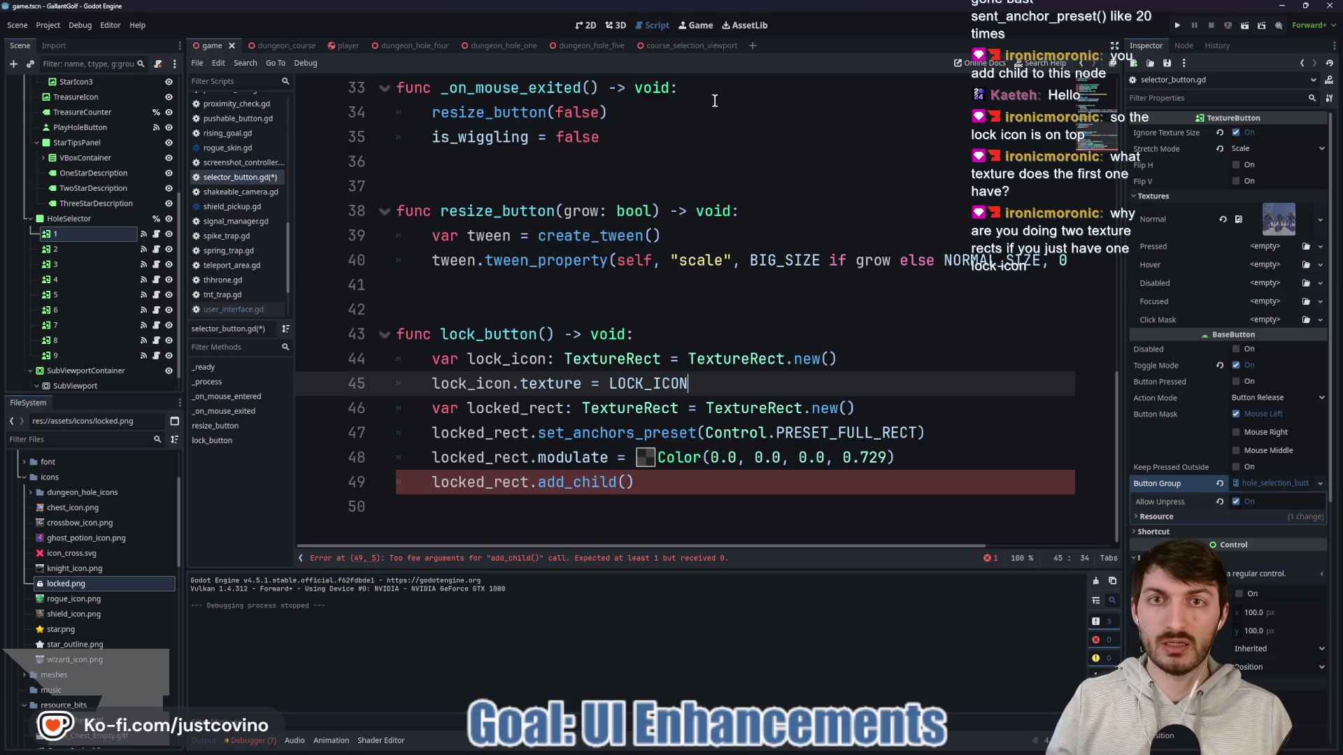
left_click(586, 25)
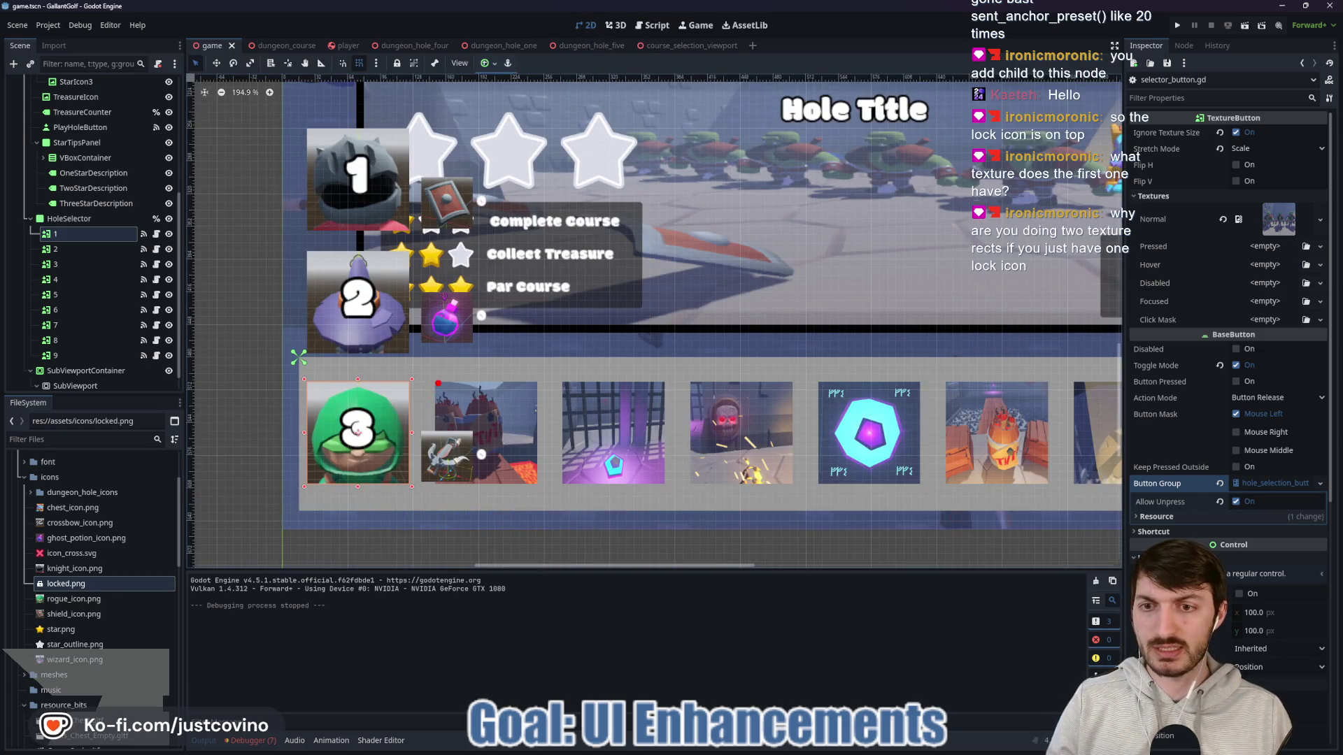
Step: Sketch red and yellow lock annotations over the second hole thumbnail, then clear them
mouse_move(456, 391)
left_mouse_down()
mouse_move(504, 399)
mouse_move(489, 448)
left_mouse_up()
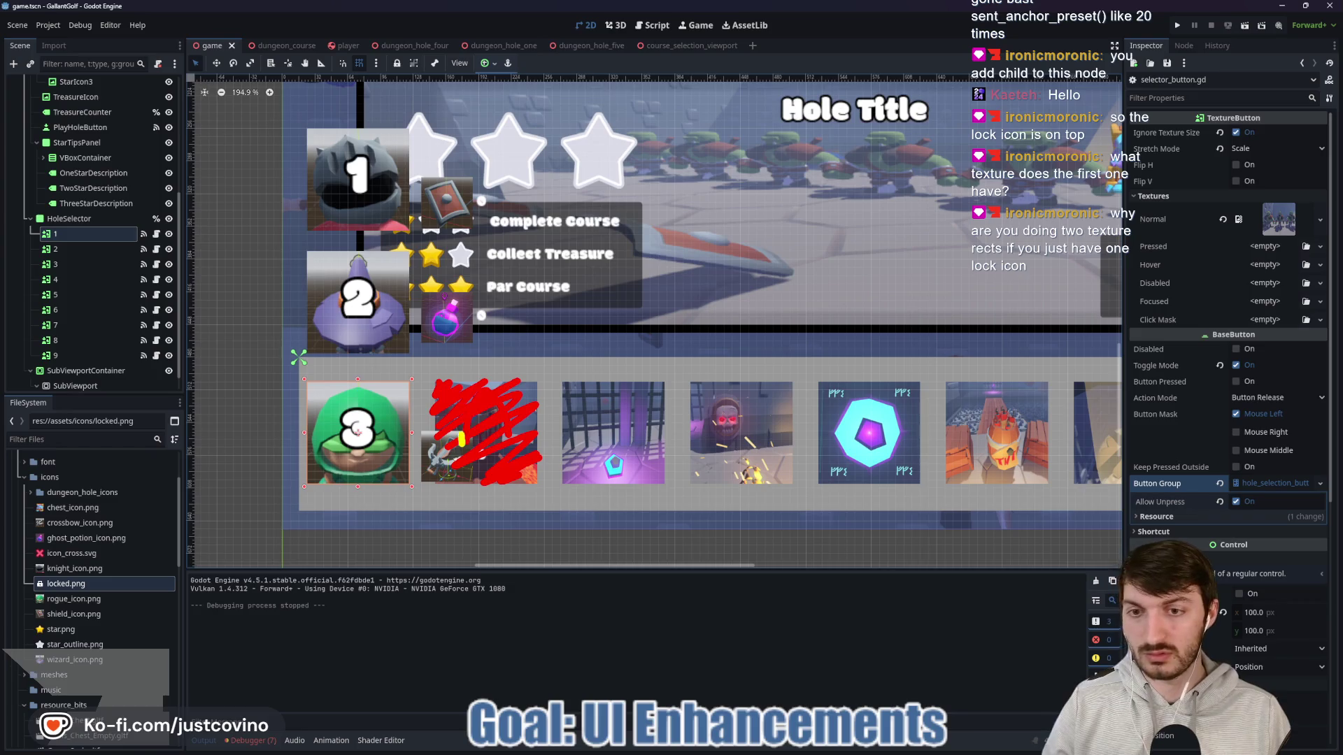
left_click_drag(461, 439, 512, 449)
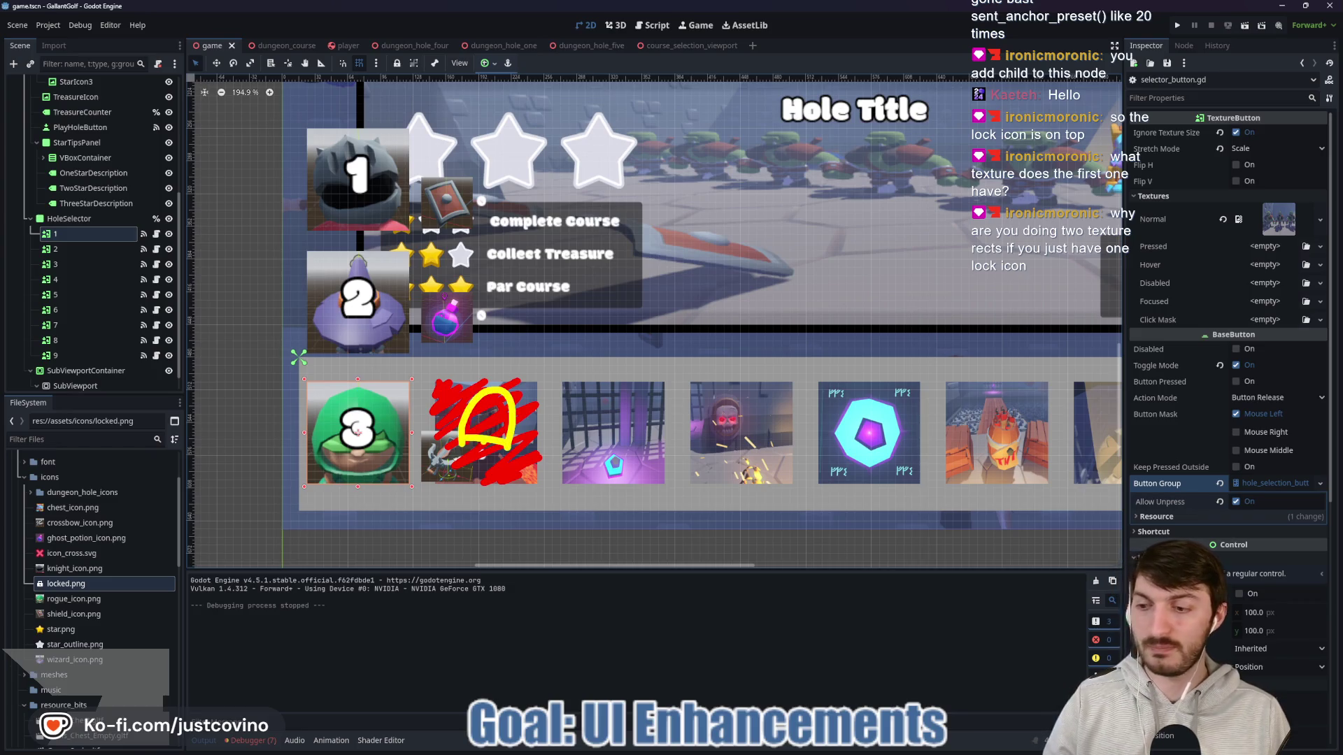
key("Escape")
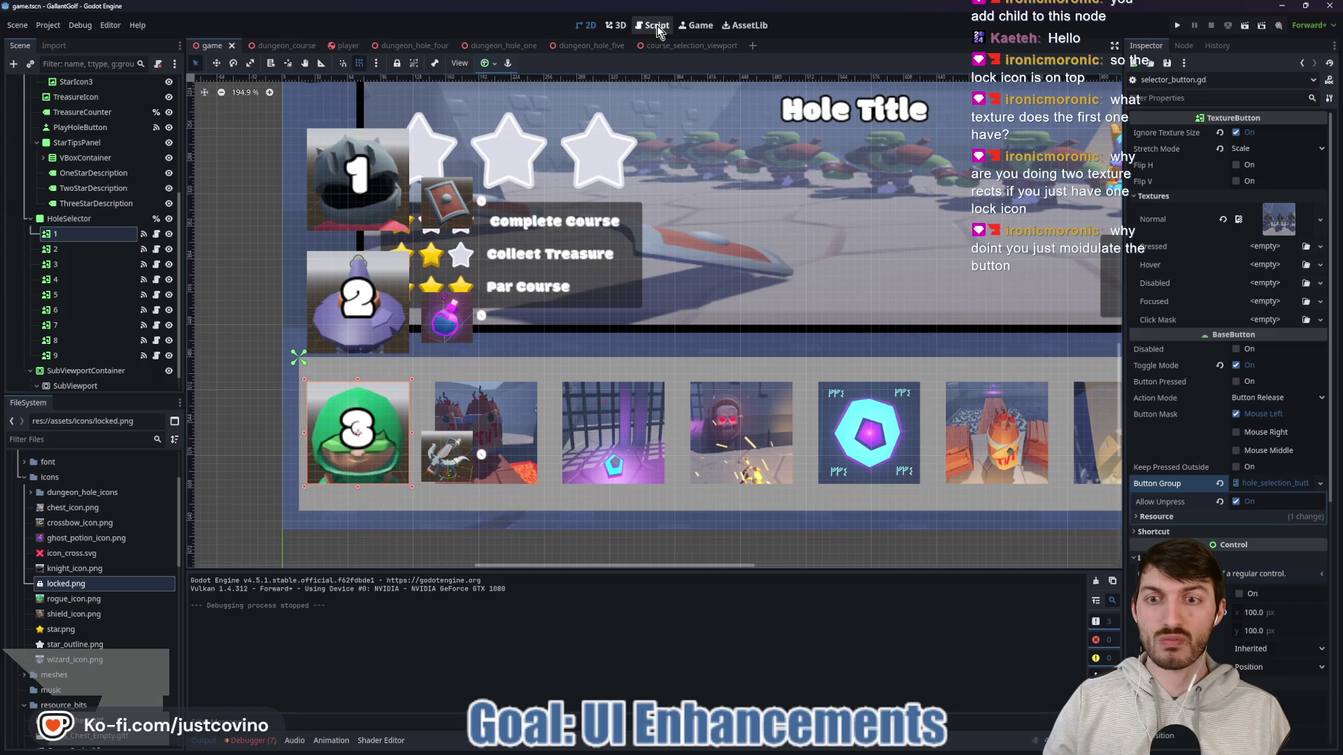
left_click(657, 30)
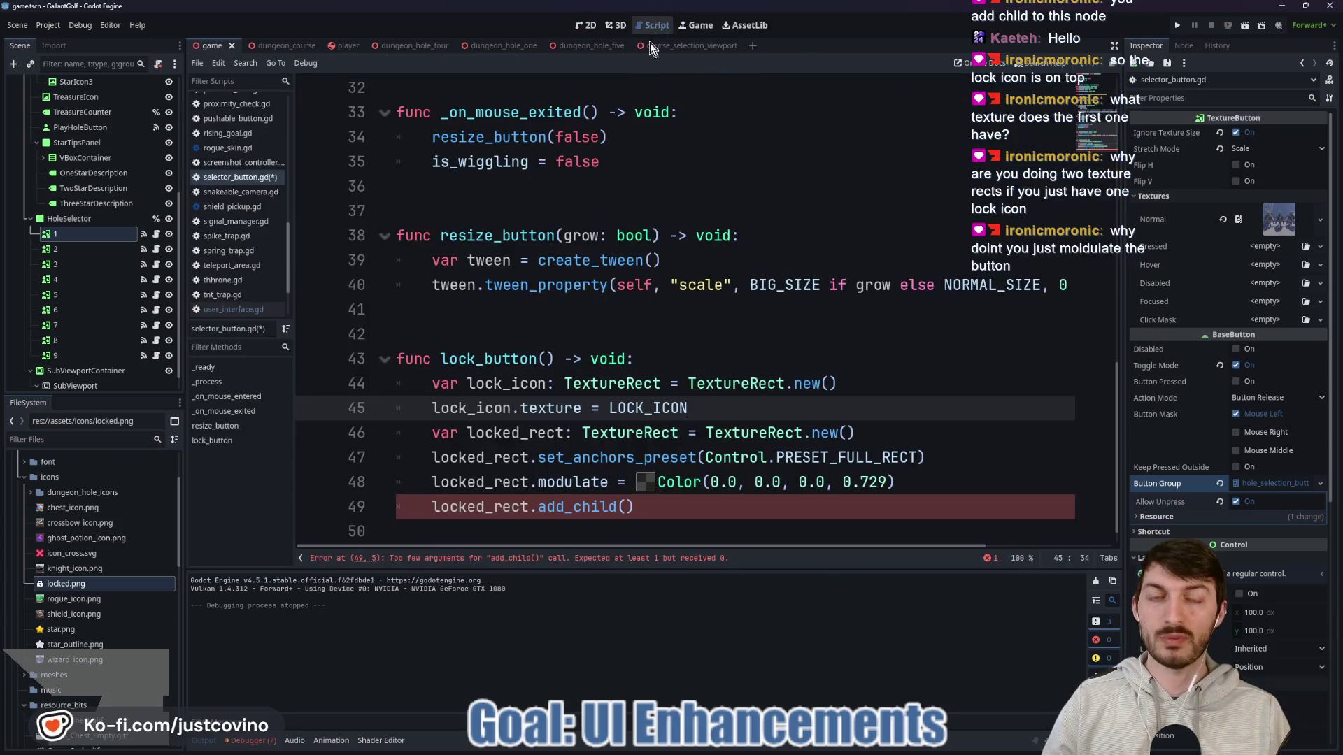
Step: Delete the old add_child call, the modulate colour line and both lock_icon lines
left_click(651, 509)
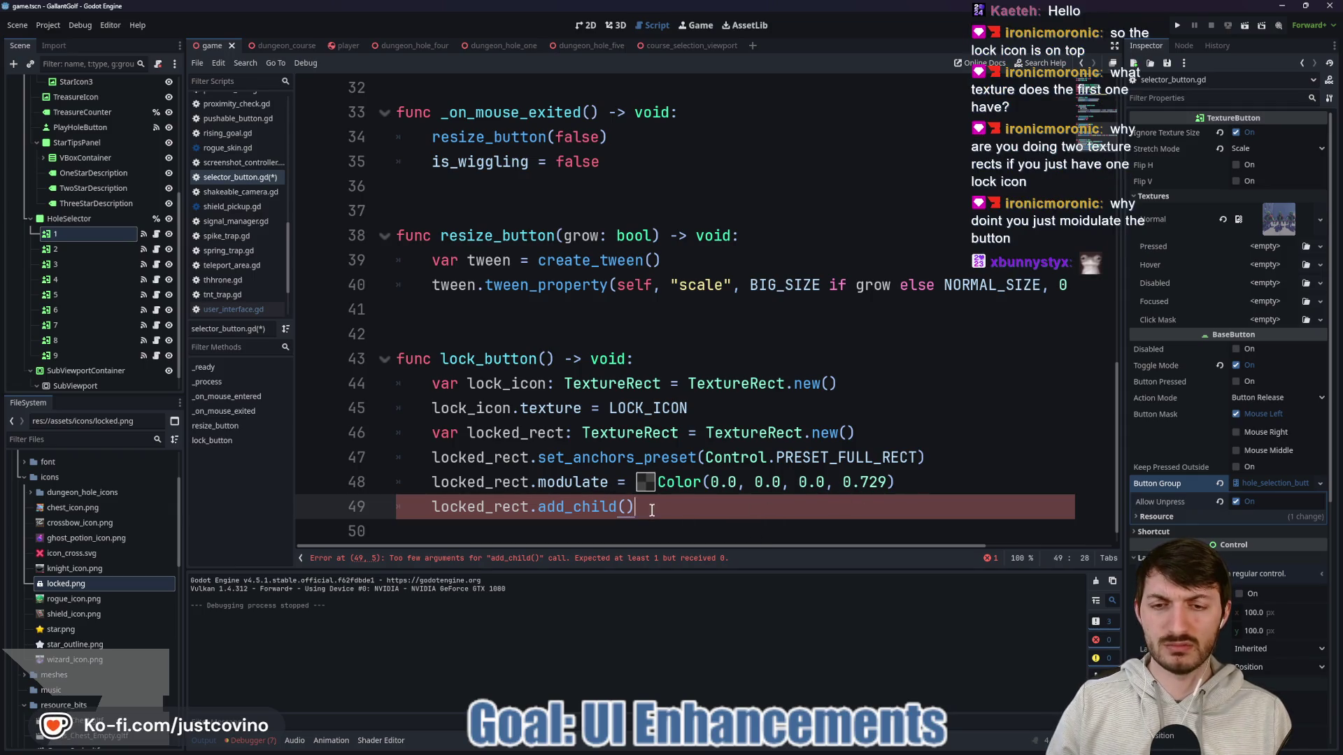
left_click_drag(652, 510, 418, 519)
key("BackSpace")
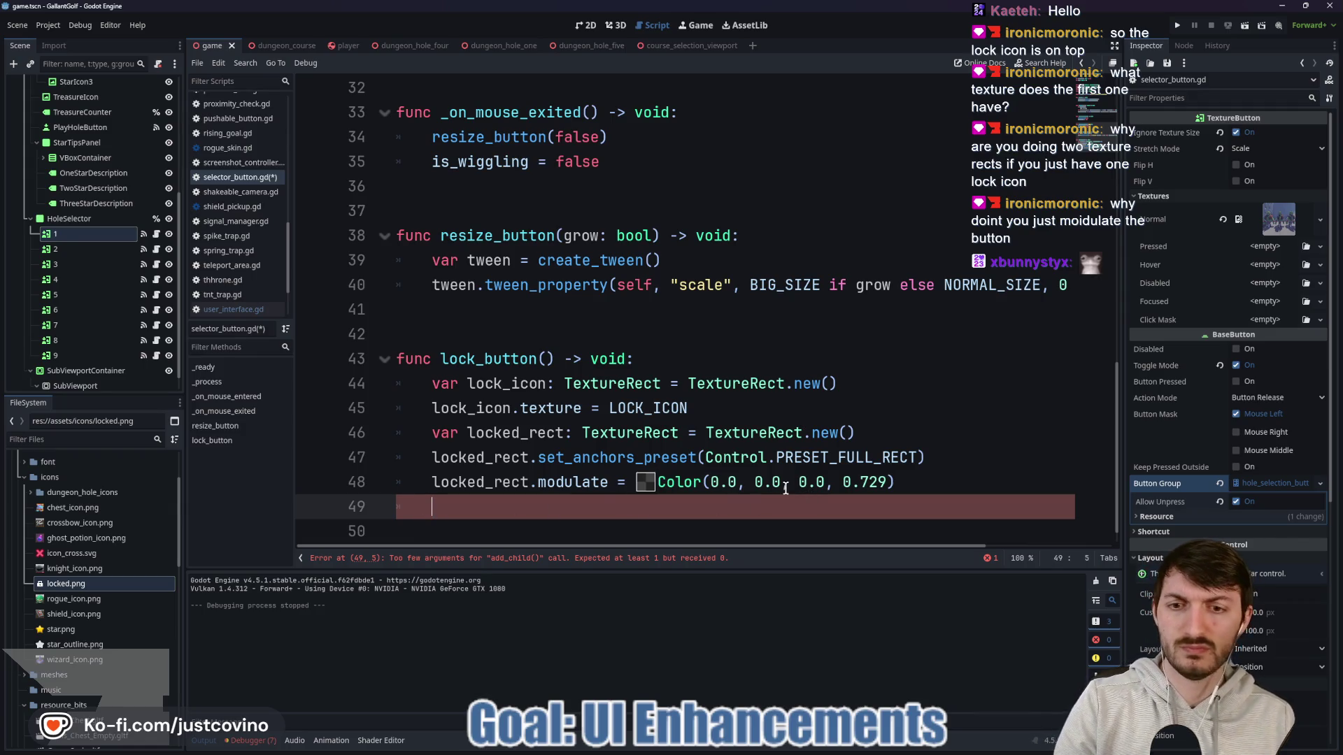
left_click_drag(913, 479, 432, 482)
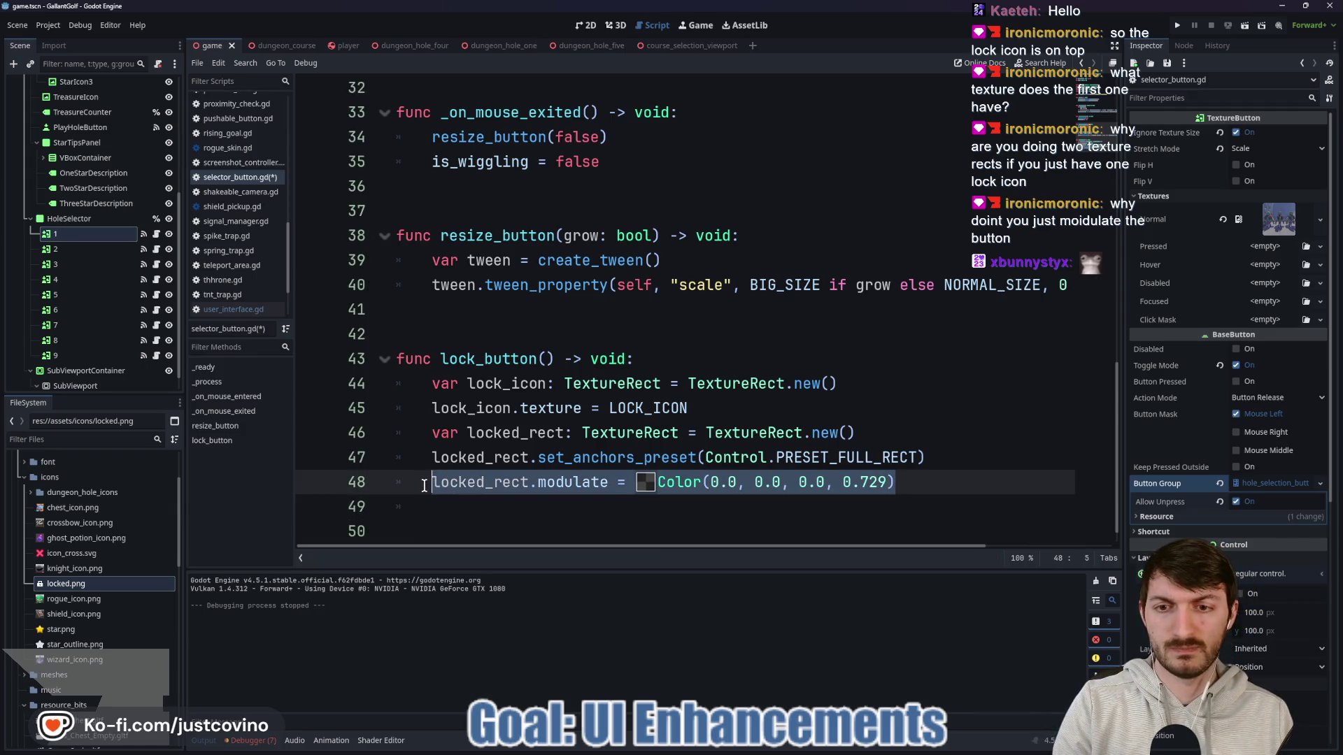
key("BackSpace")
left_click_drag(842, 383, 391, 381)
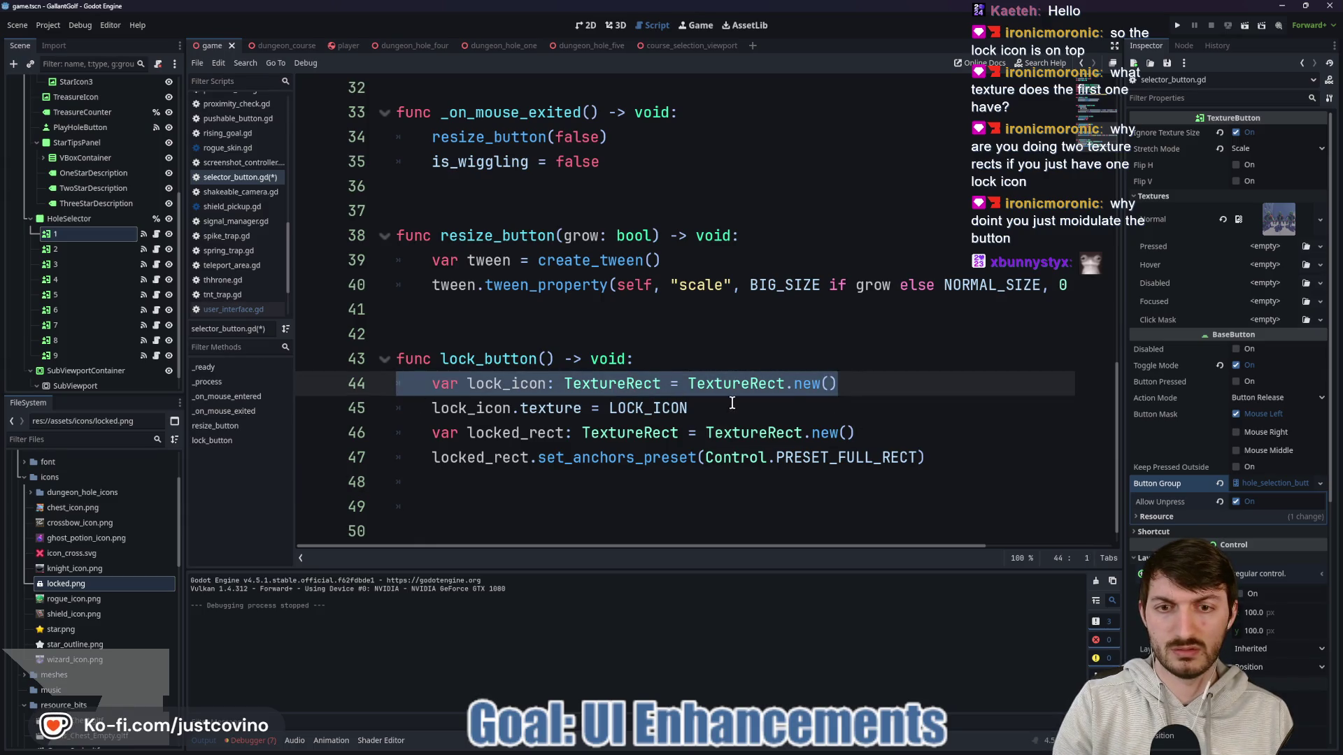
left_click_drag(732, 404, 391, 408)
key("BackSpace")
key("BackSpace")
key("BackSpace")
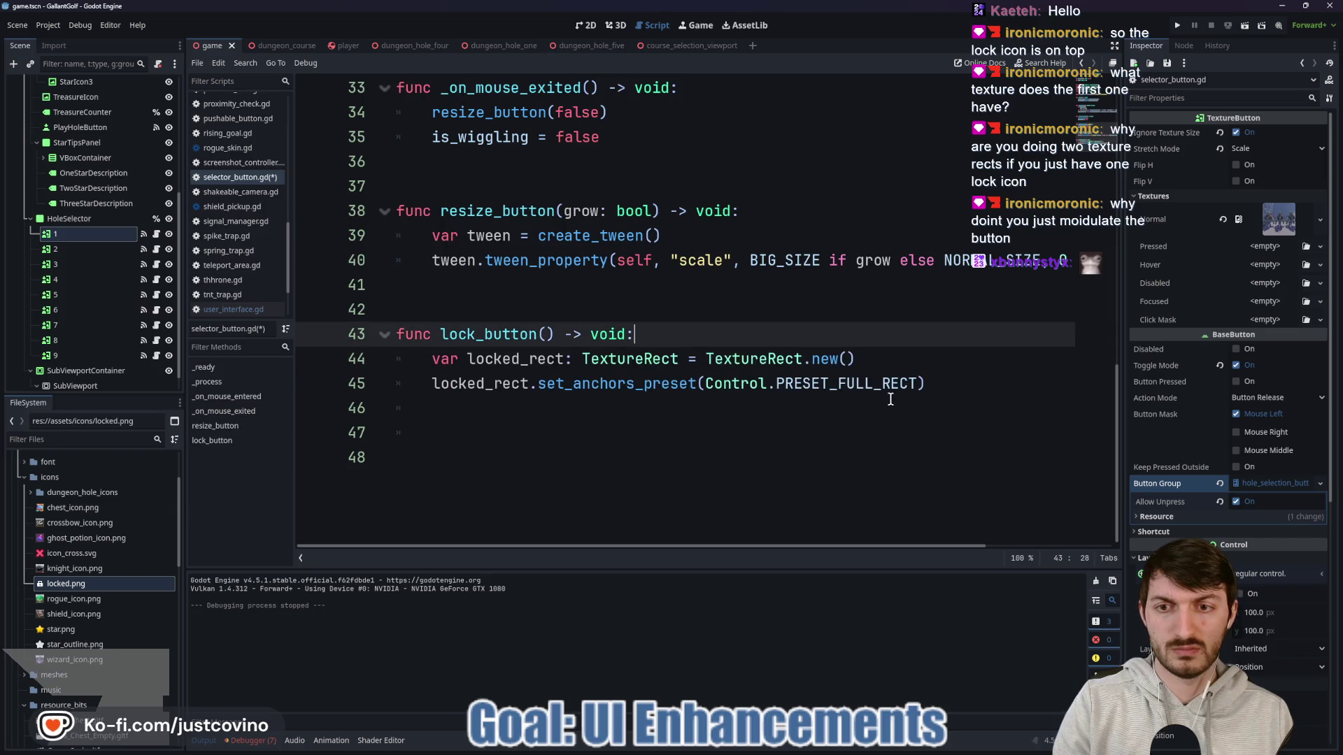
Step: Below the anchors preset line, add 'locked_rect.texture = LOCK_ICON' and save
left_click(944, 387)
key("Return")
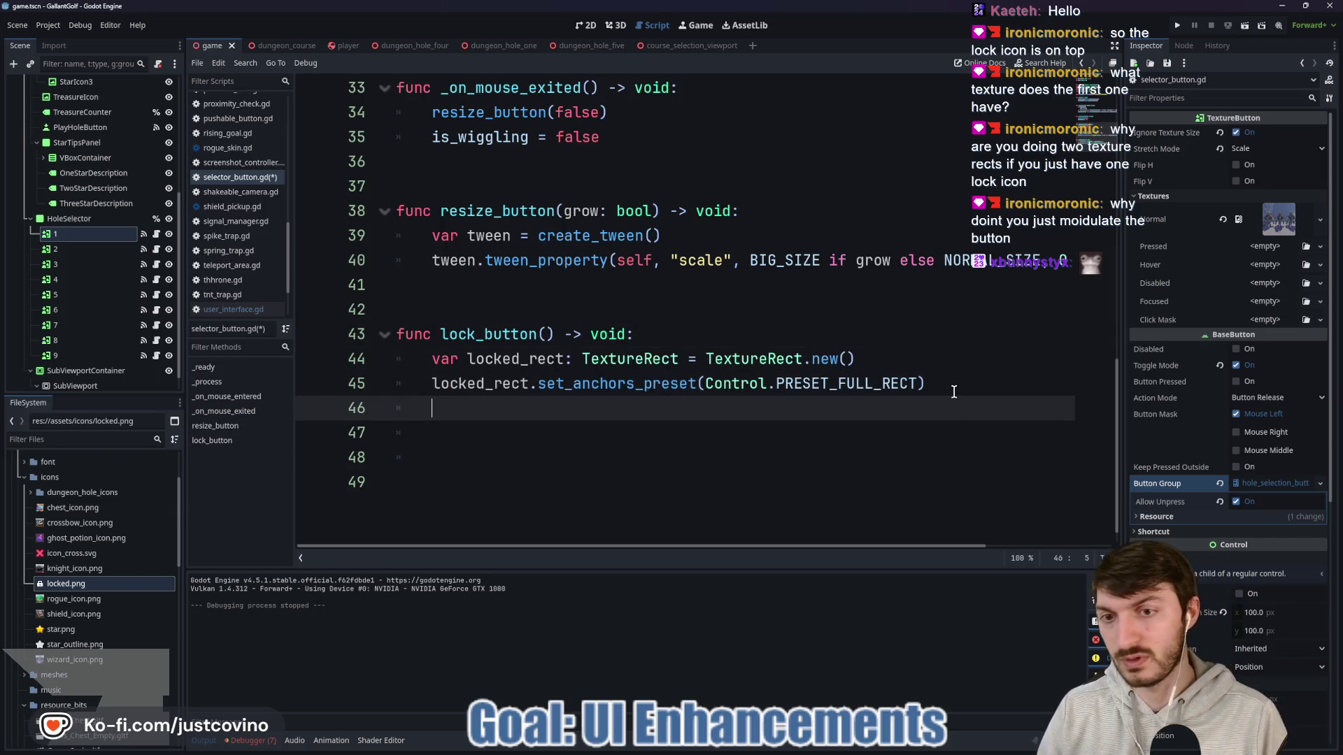
type("lo")
key("Return")
type(".")
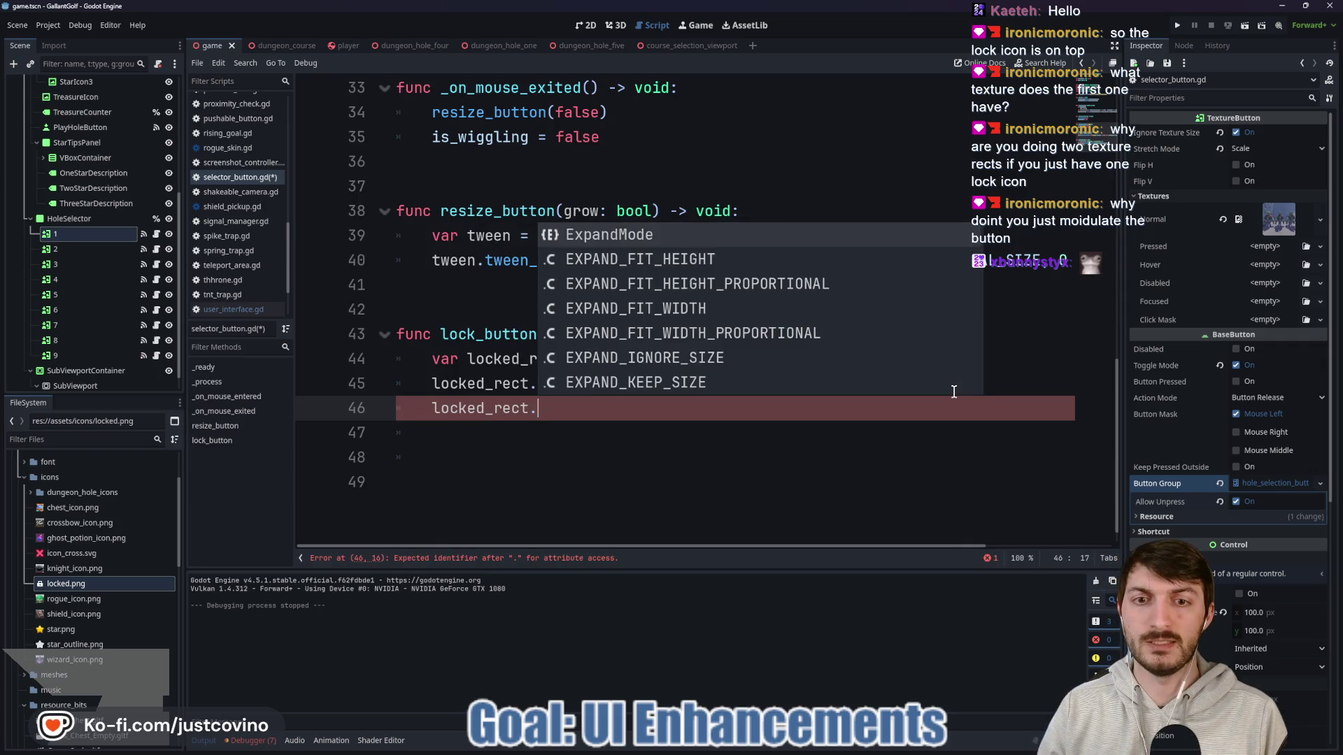
key("Down")
key("Down")
key("Down")
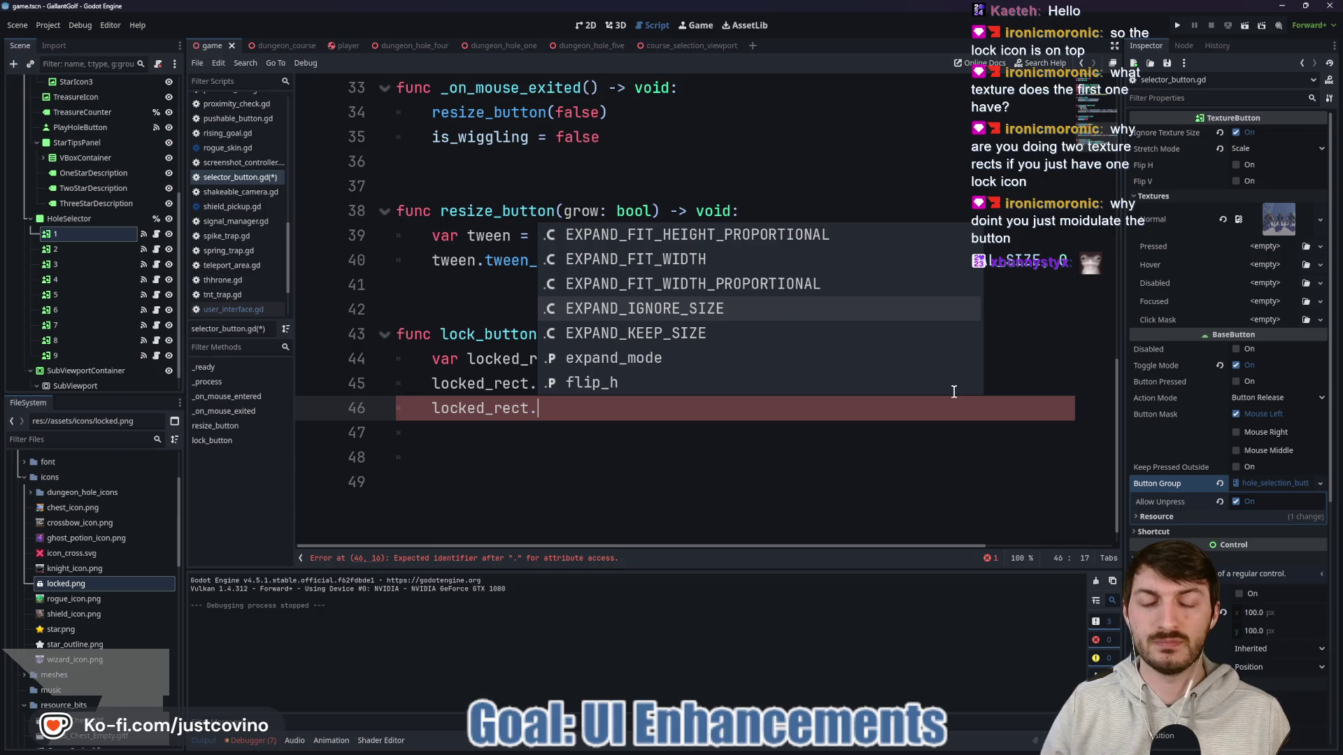
key("Return")
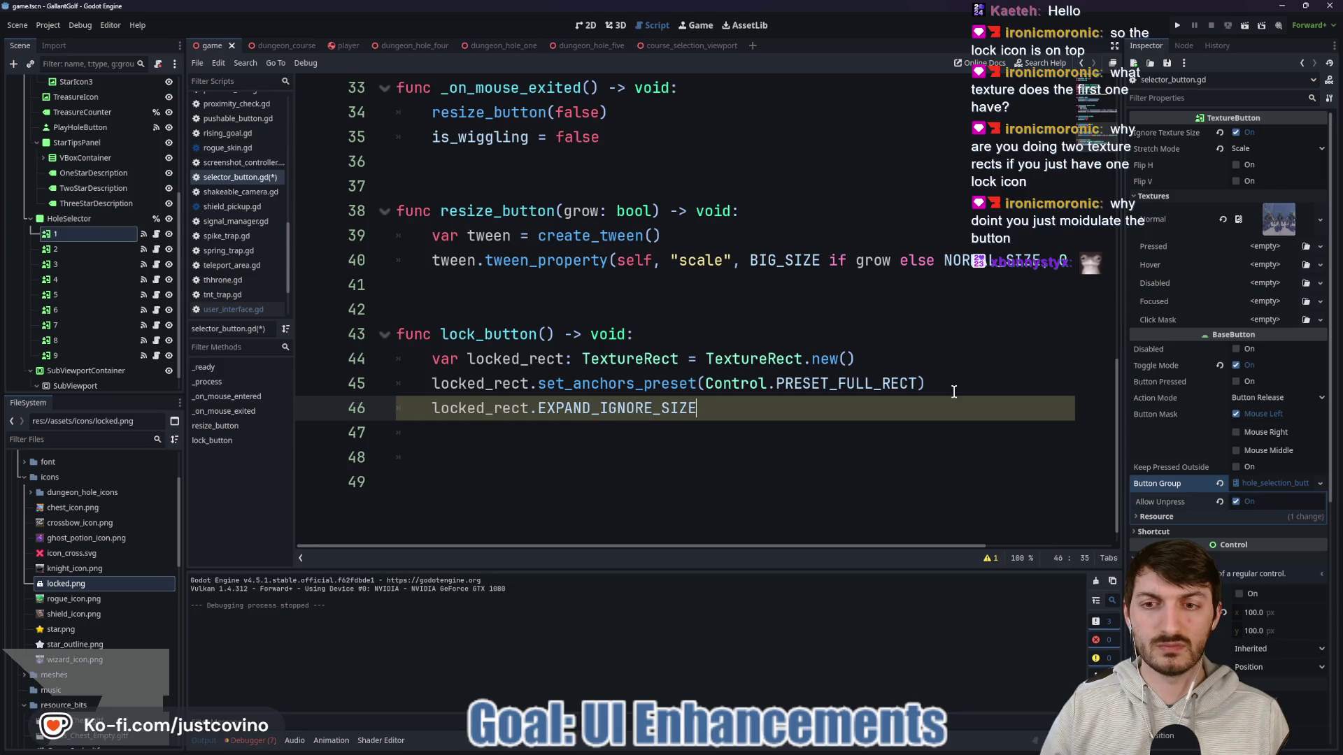
type(" = true")
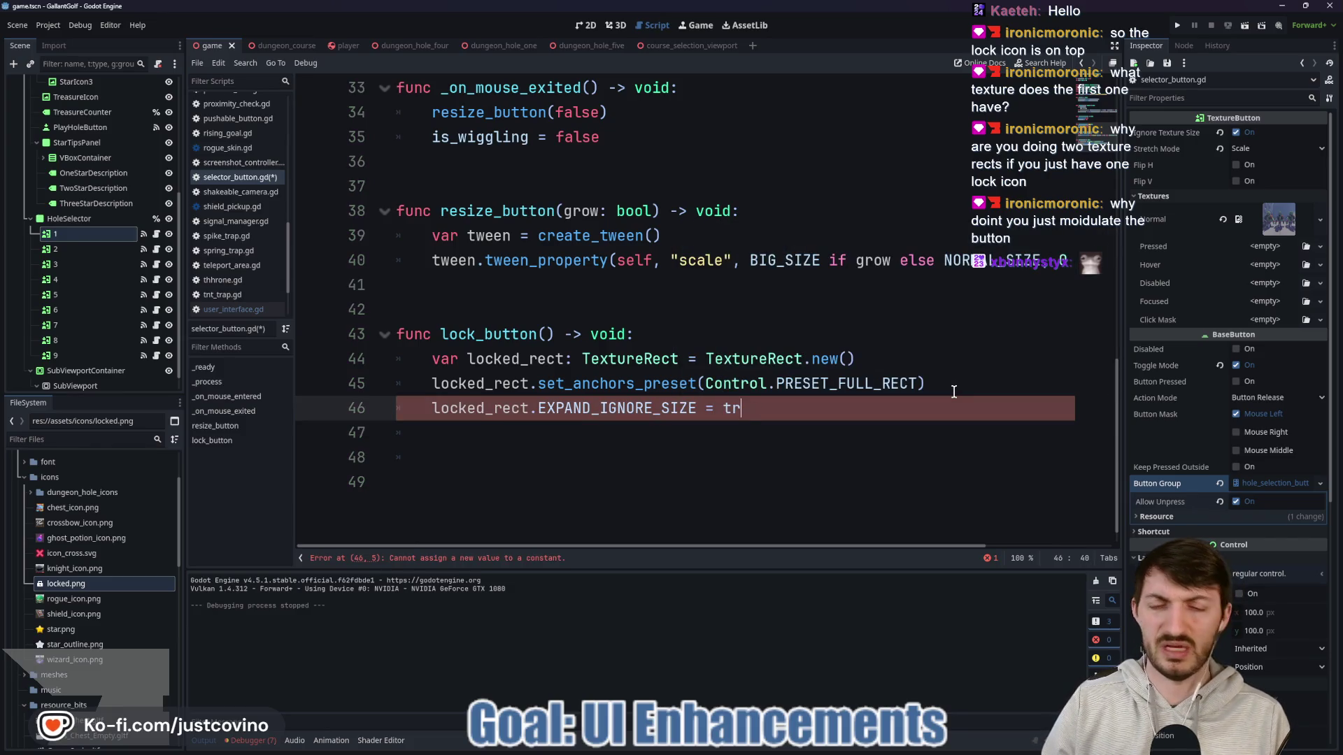
key("BackSpace")
key("BackSpace")
key("BackSpace")
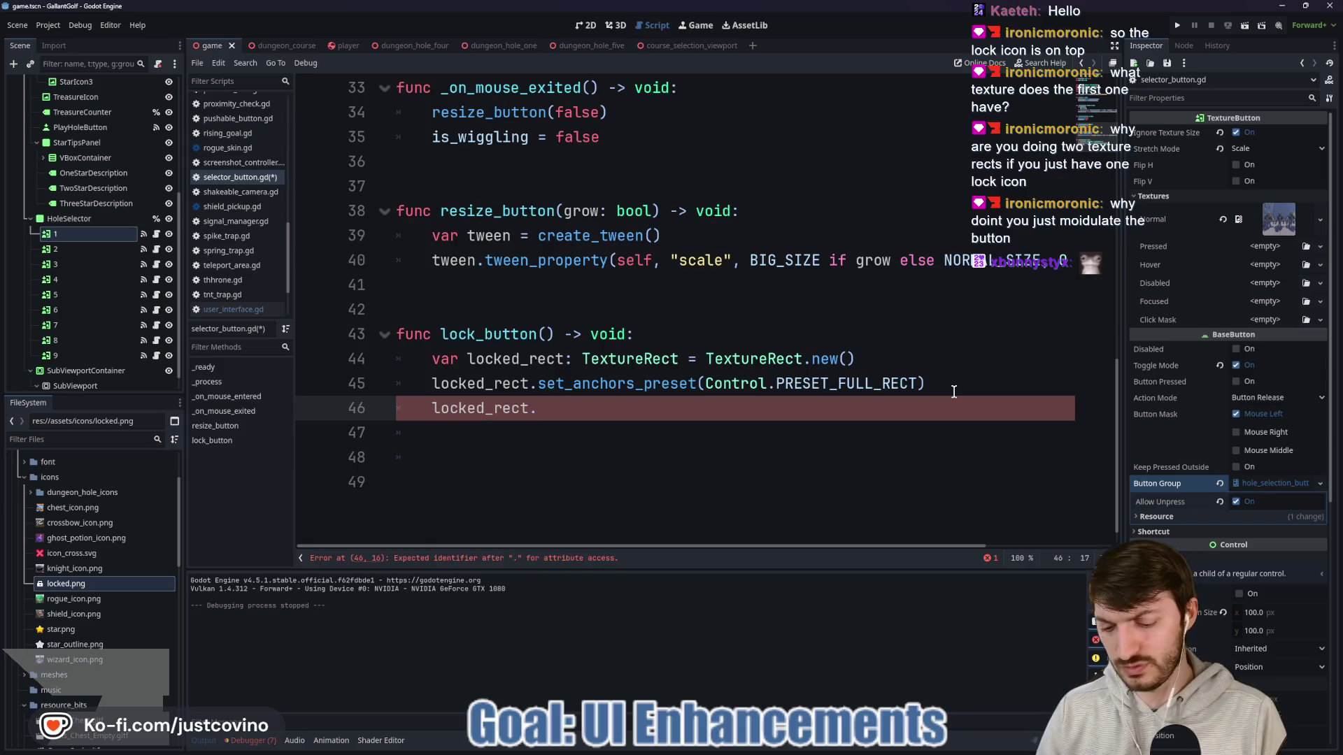
type("texture = LOC")
key("Return")
key("ctrl+s")
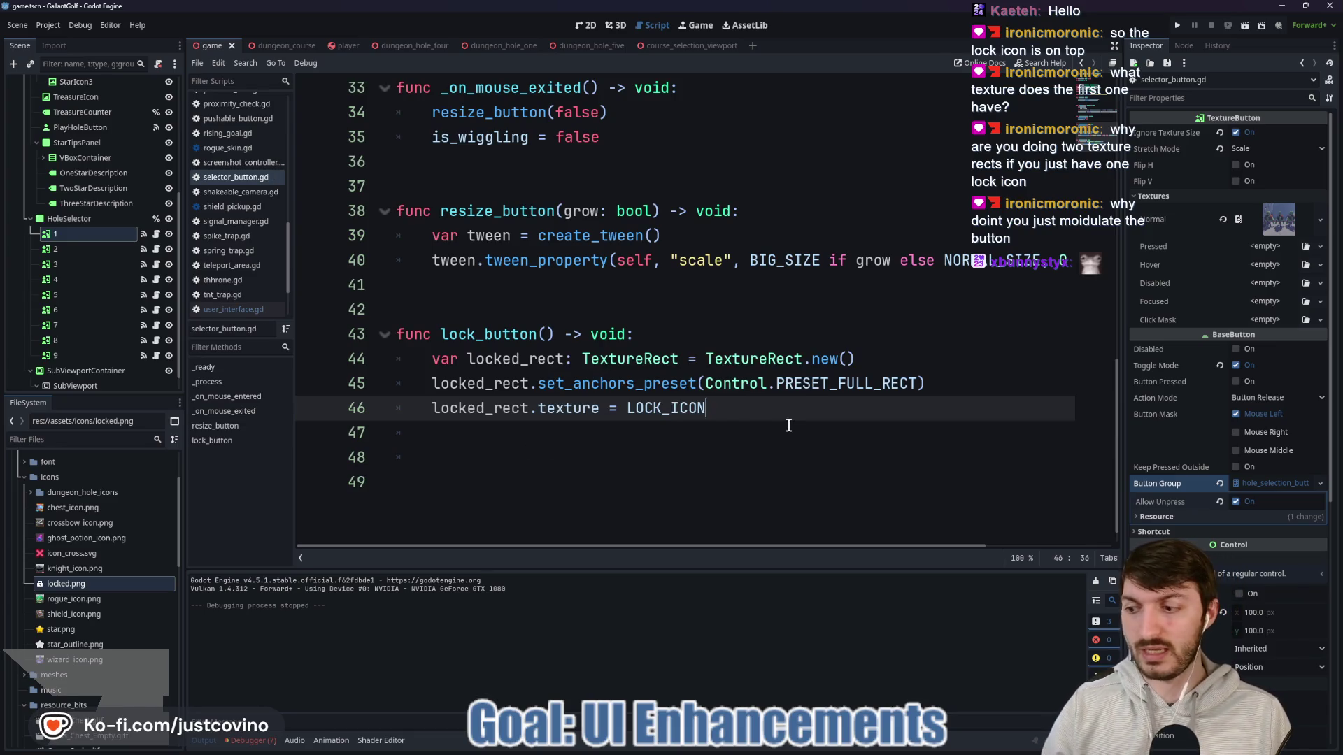
Step: Add 'add_child(locked_rect)' on the next line and save the script
key("Return")
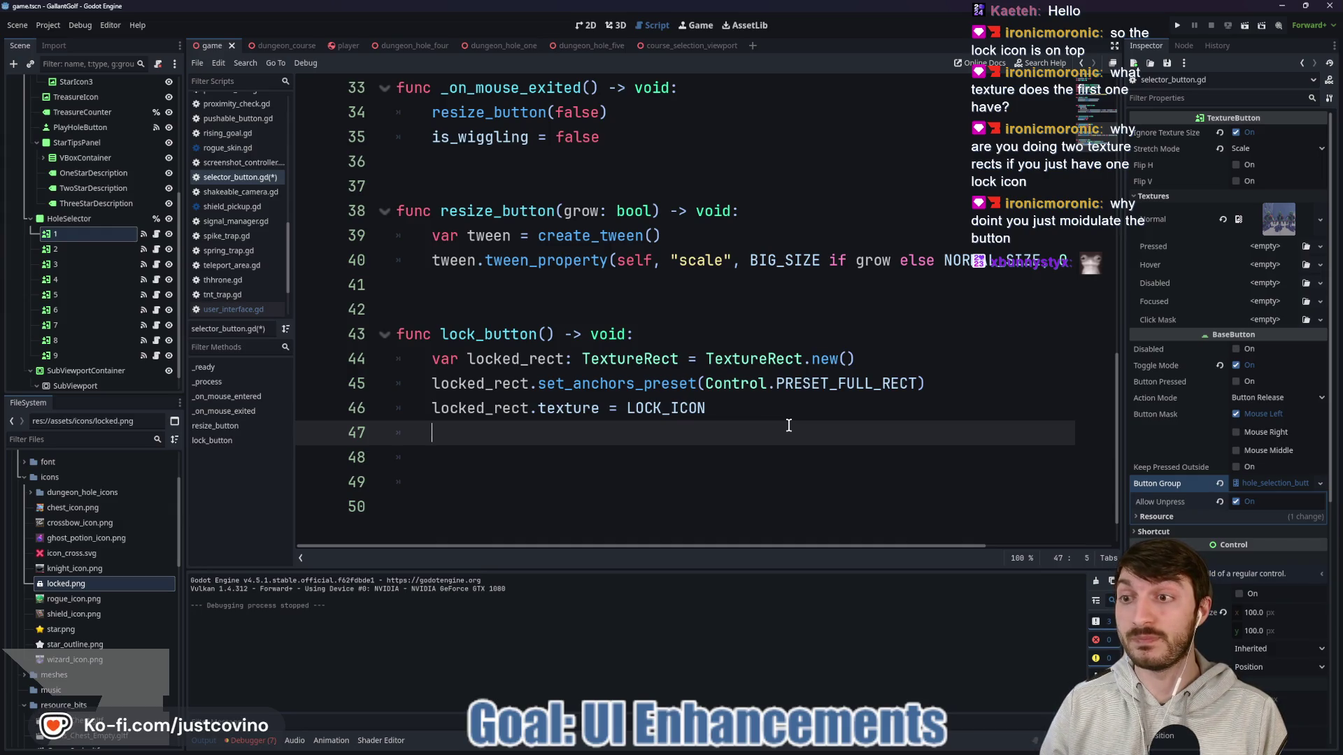
type("add_chi")
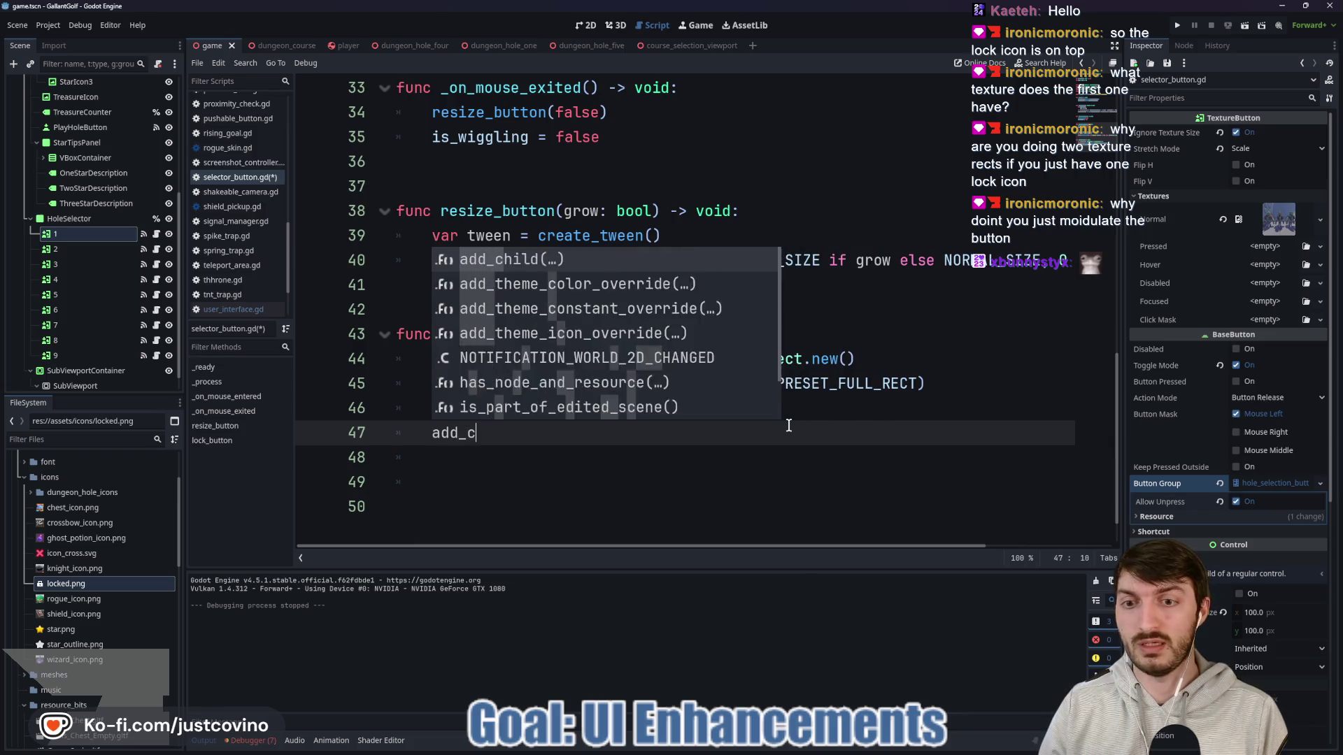
key("Return")
type("locked_rect)")
key("Return")
key("End")
key("ctrl+s")
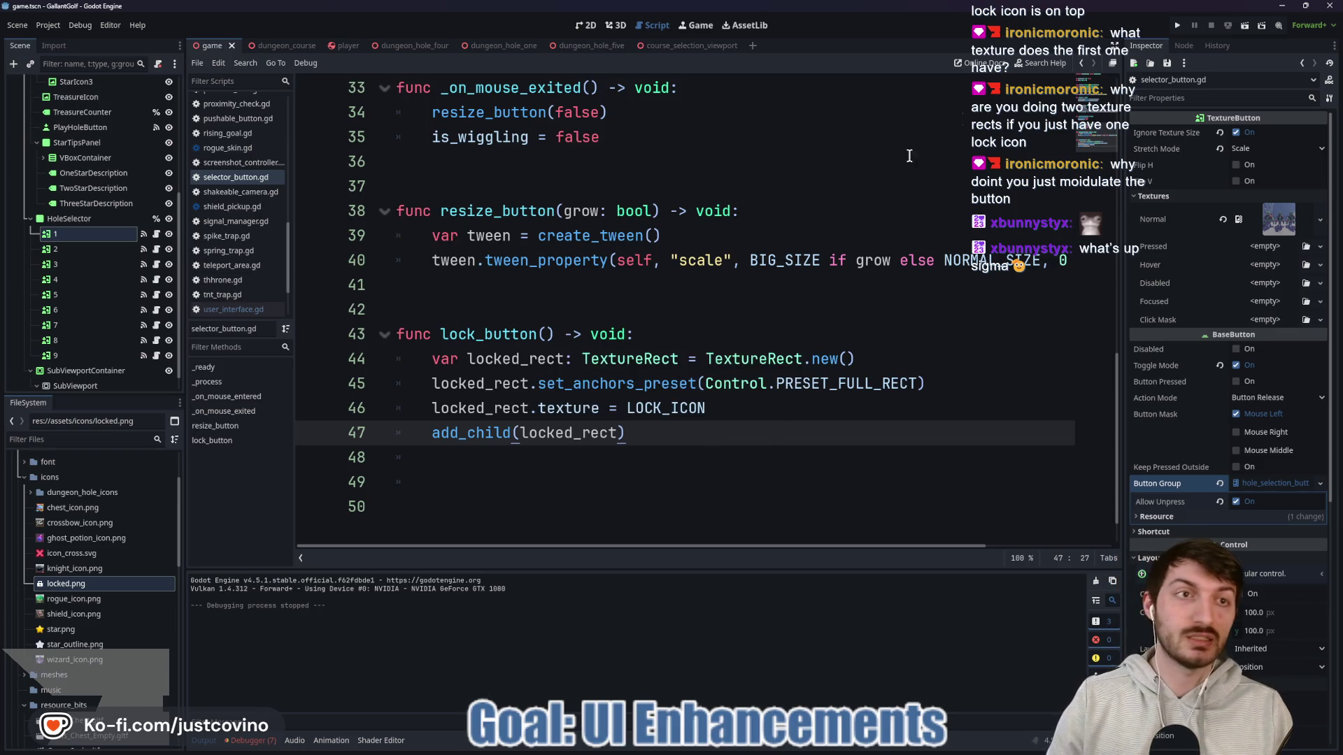
left_click(1178, 26)
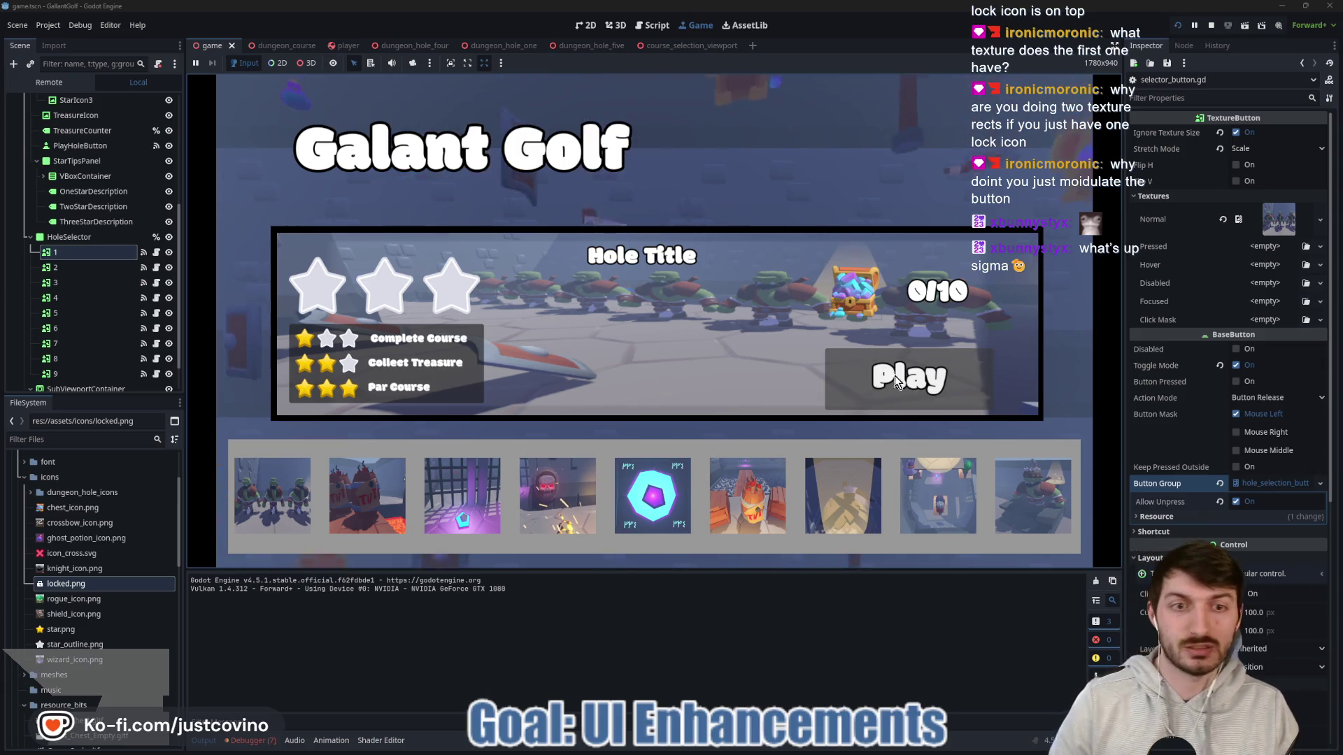
left_click(438, 480)
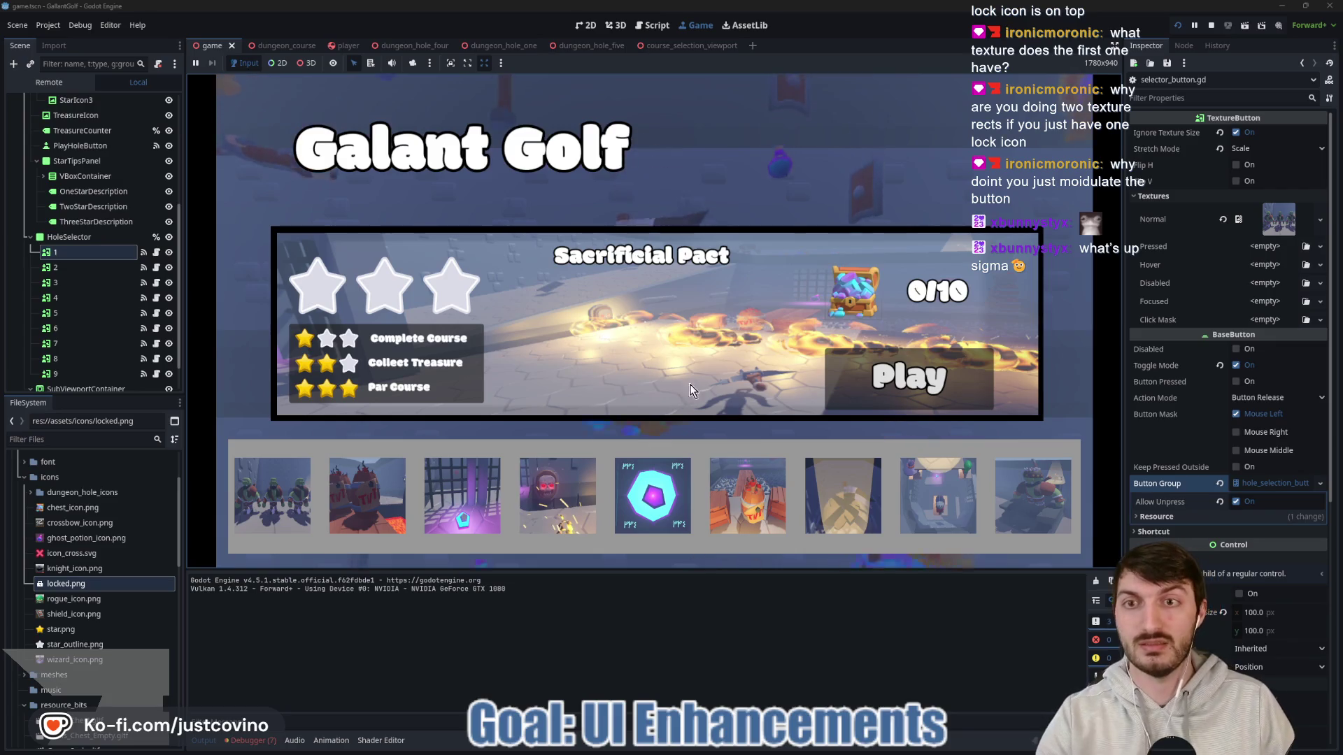
left_click(1212, 25)
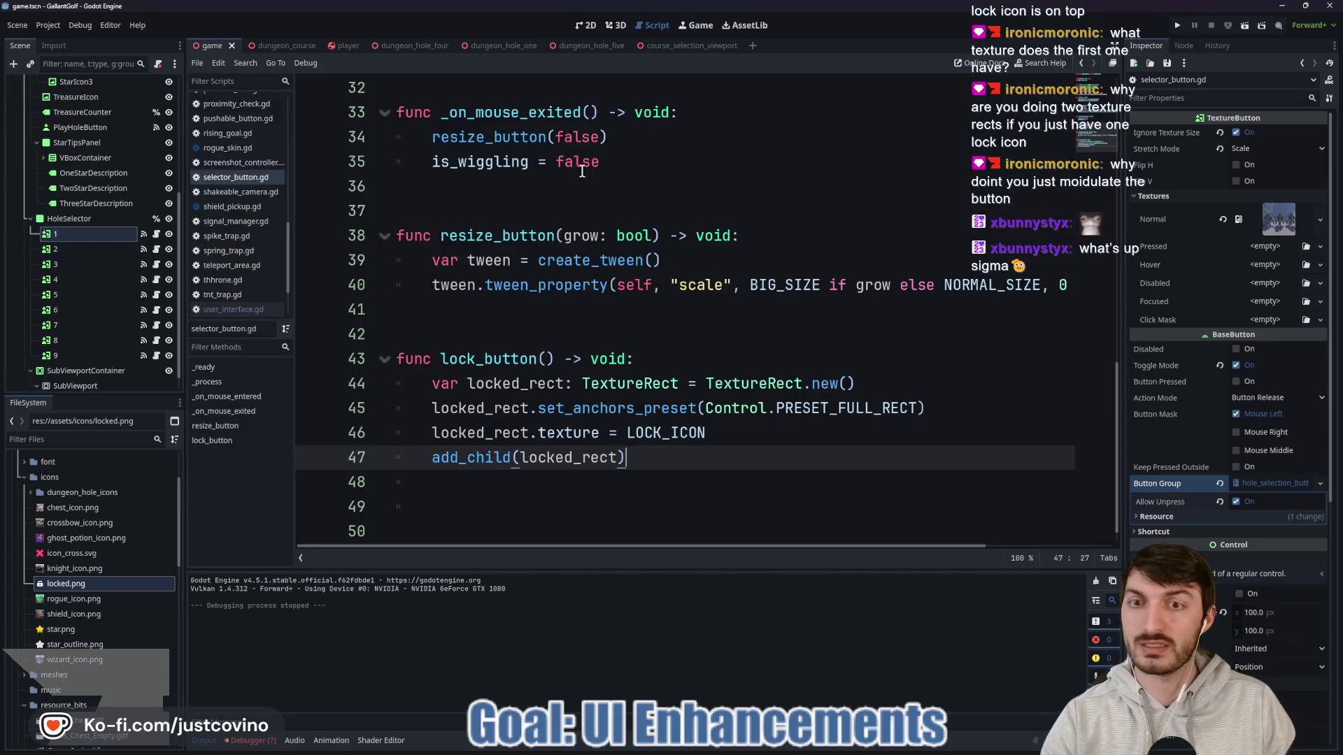
Step: Add a 'modulate = Color()' line after the add_child call in lock_button
left_click(708, 443)
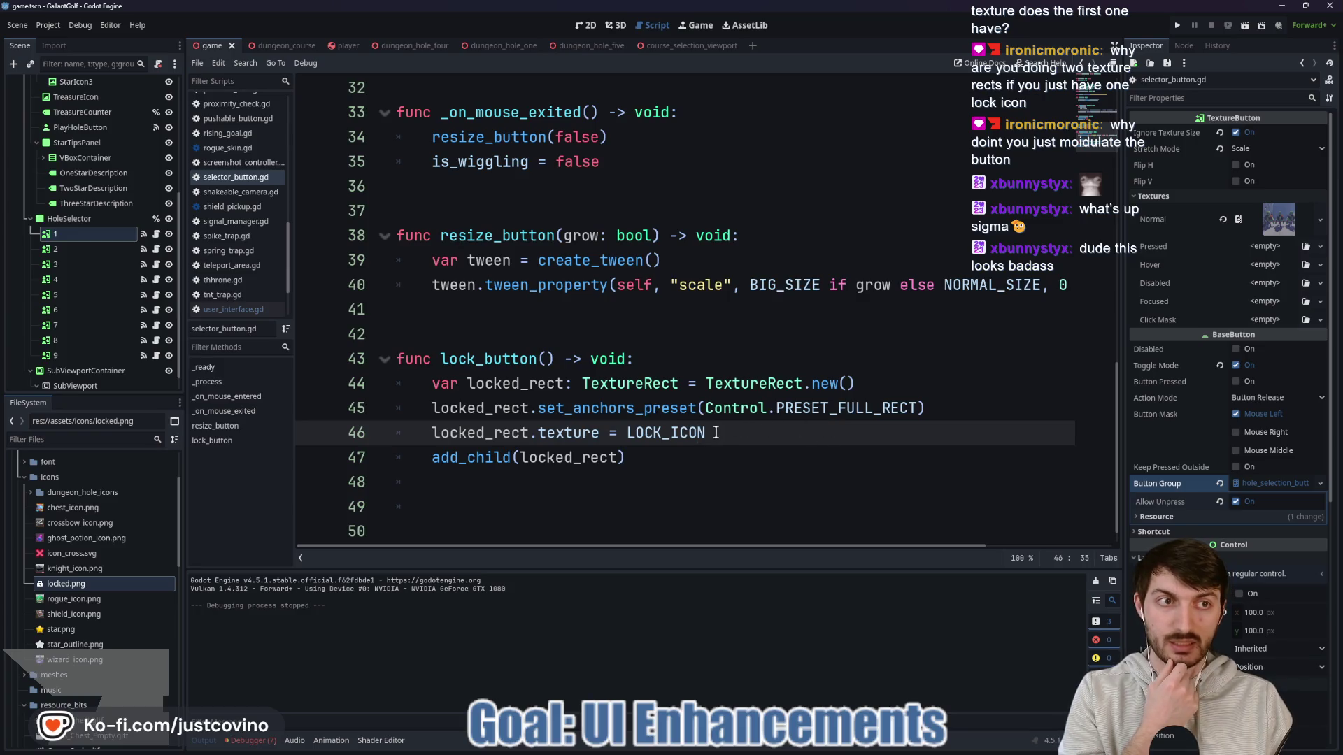
mouse_move(1174, 149)
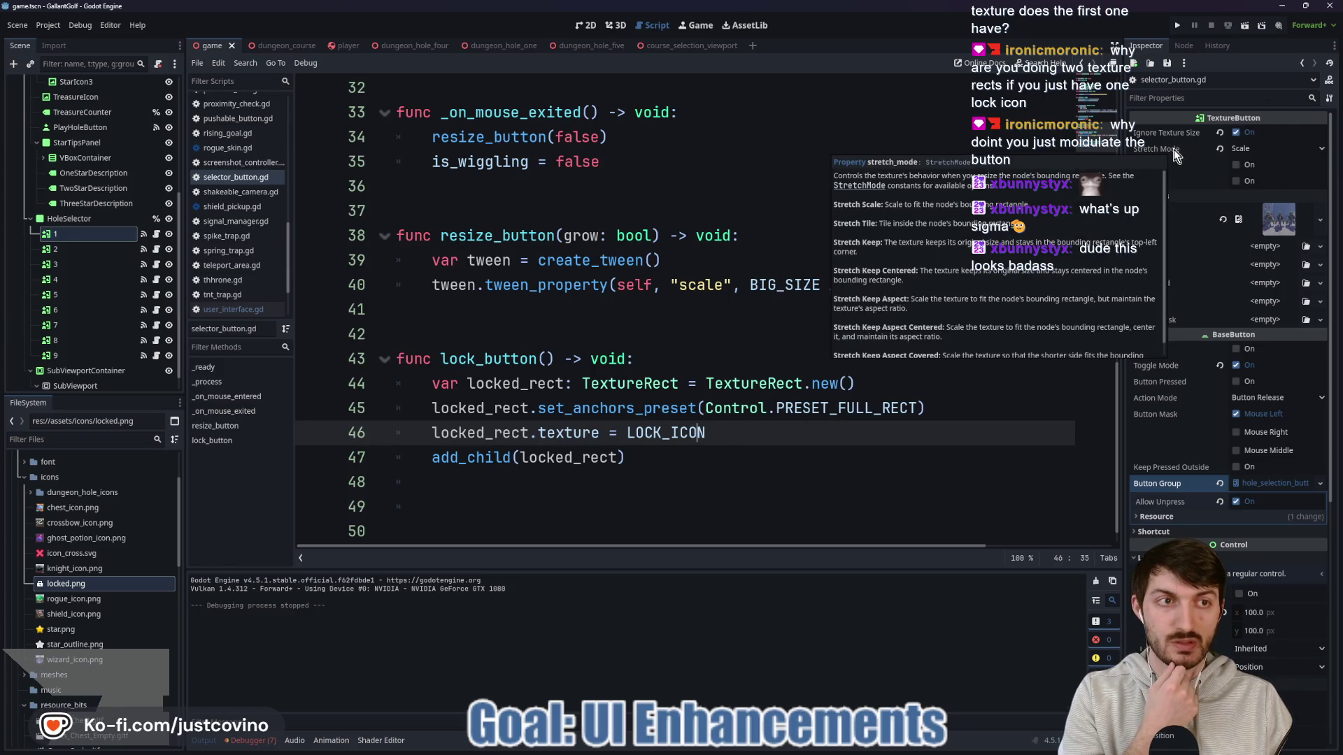
left_click(677, 465)
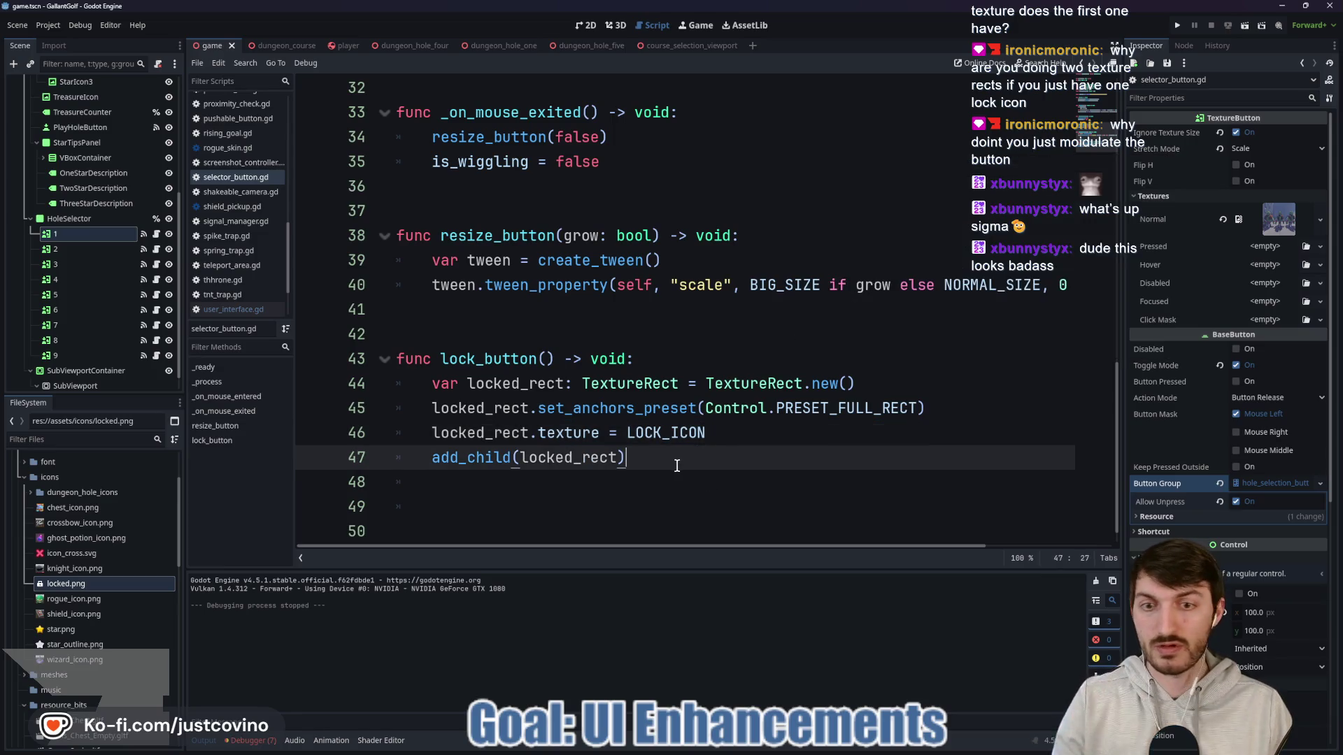
key("Return")
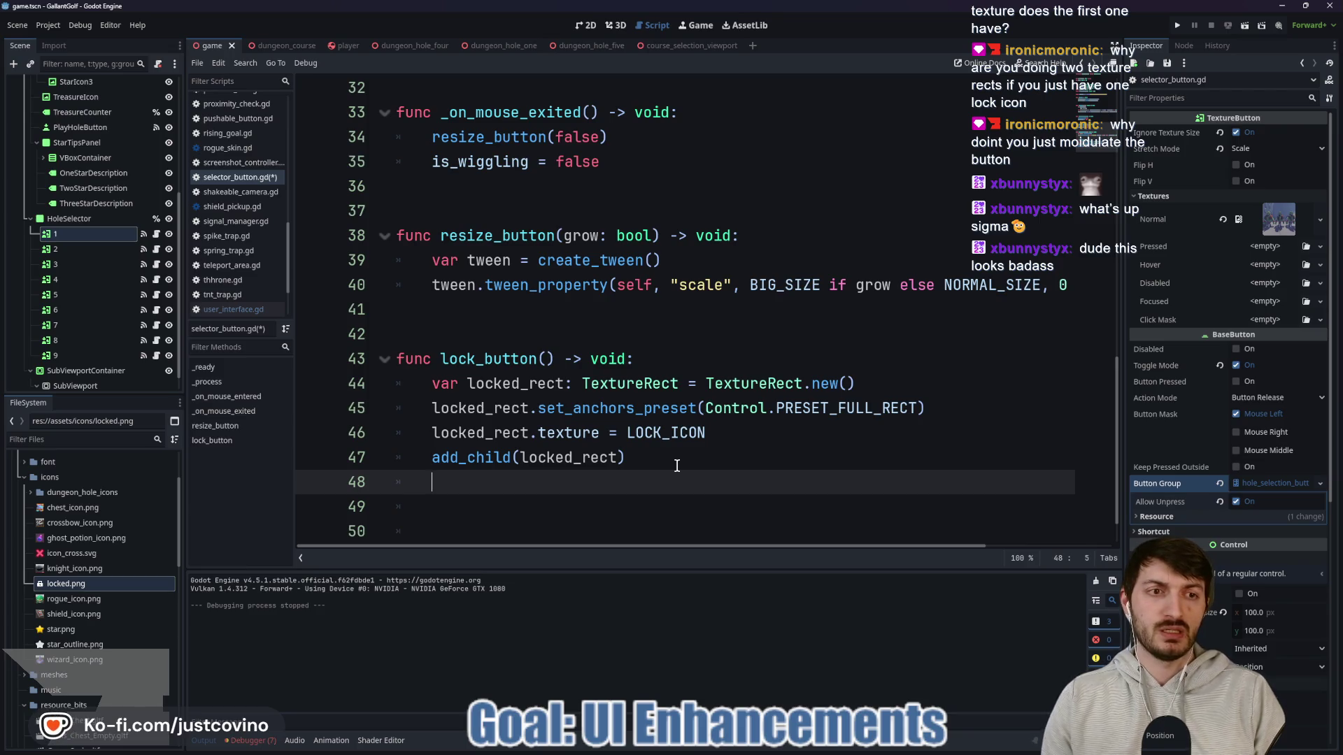
type("modul")
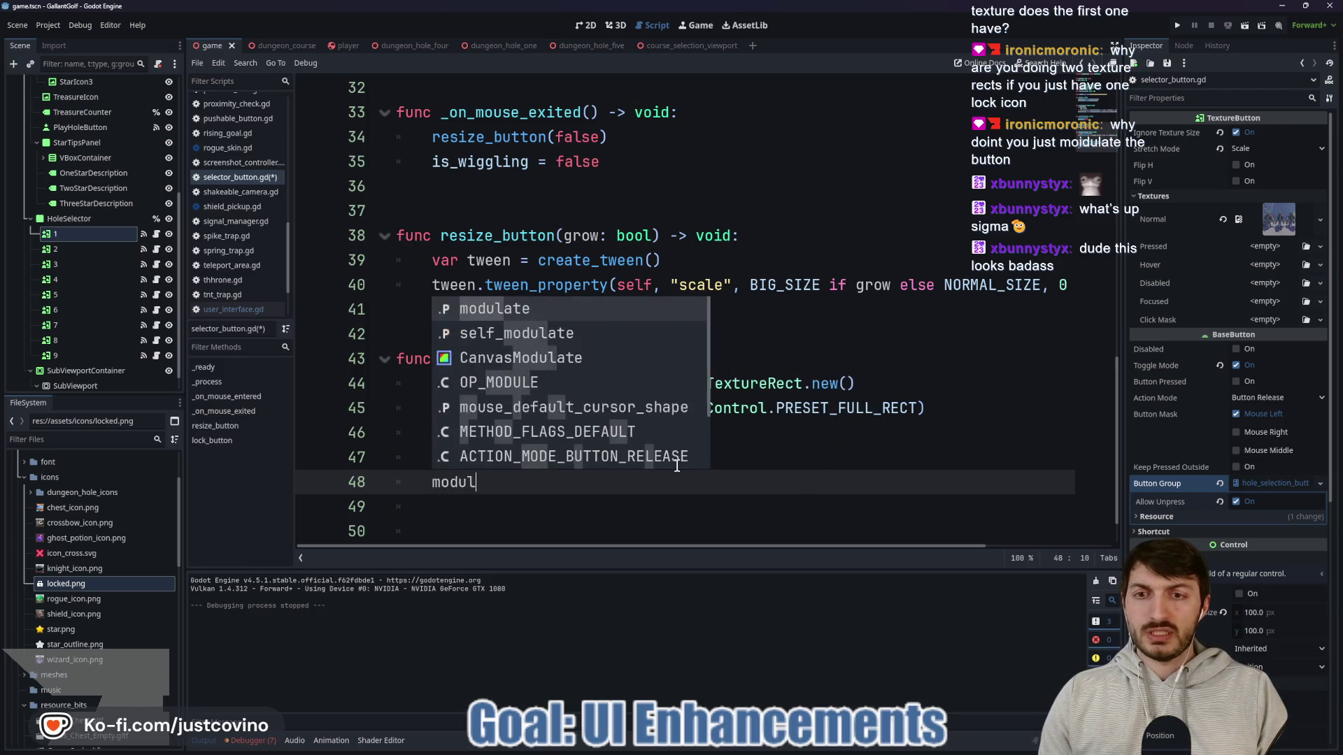
type("ate = Colo")
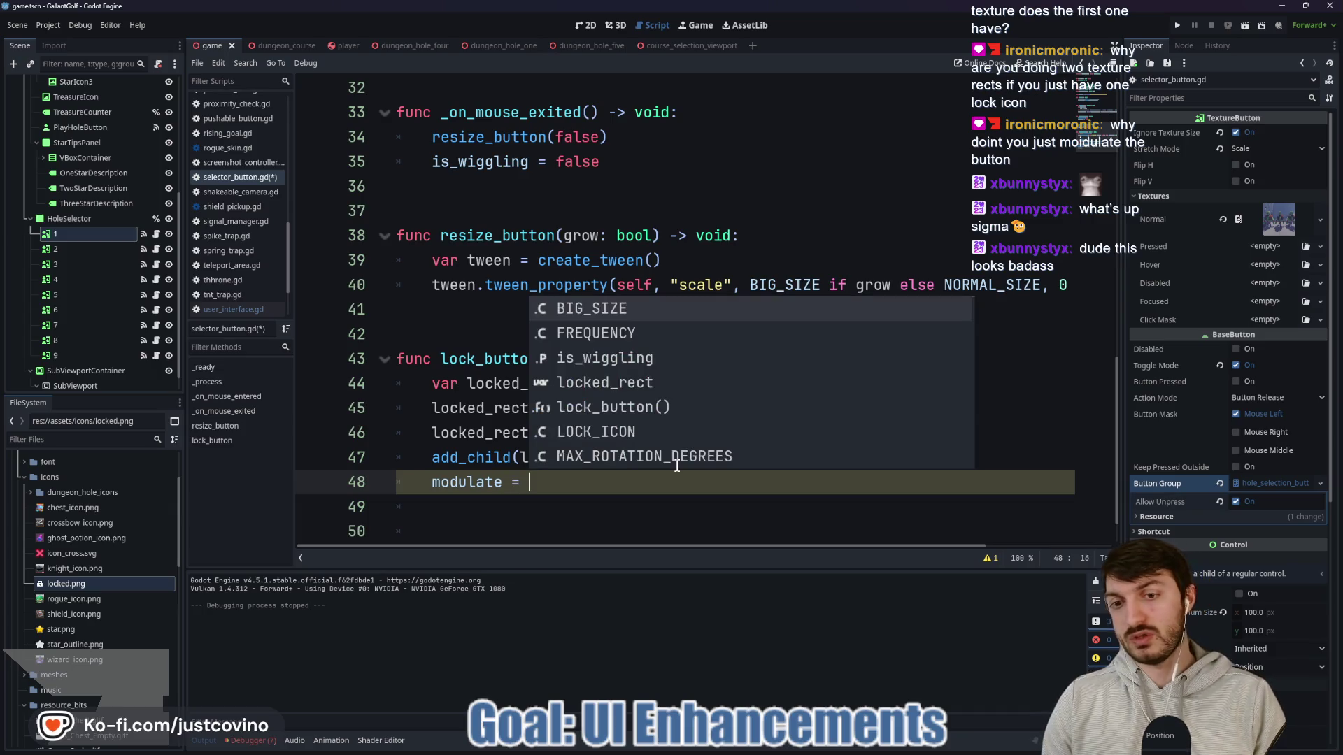
key("Return")
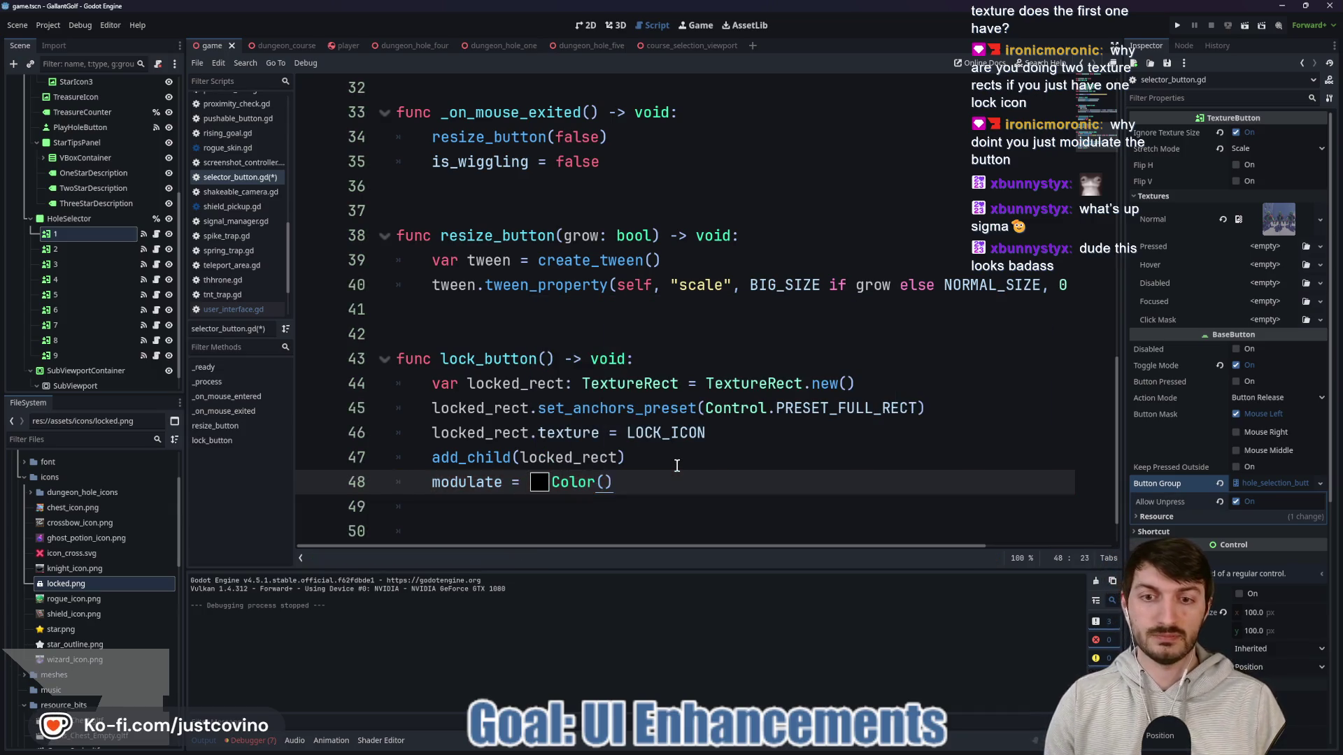
Step: Set the modulate colour to black with about 0.686 alpha and save
left_click(539, 481)
left_click_drag(640, 403, 613, 402)
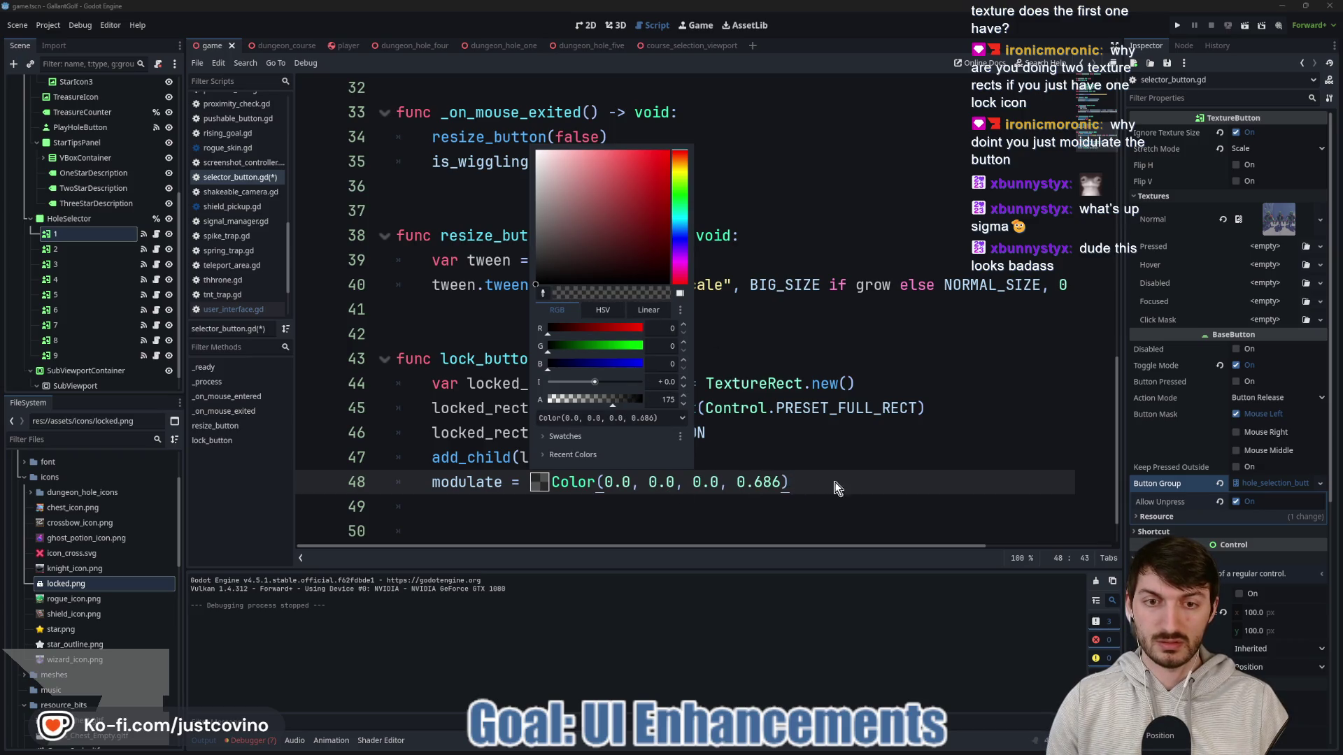
left_click(812, 483)
key("ctrl+s")
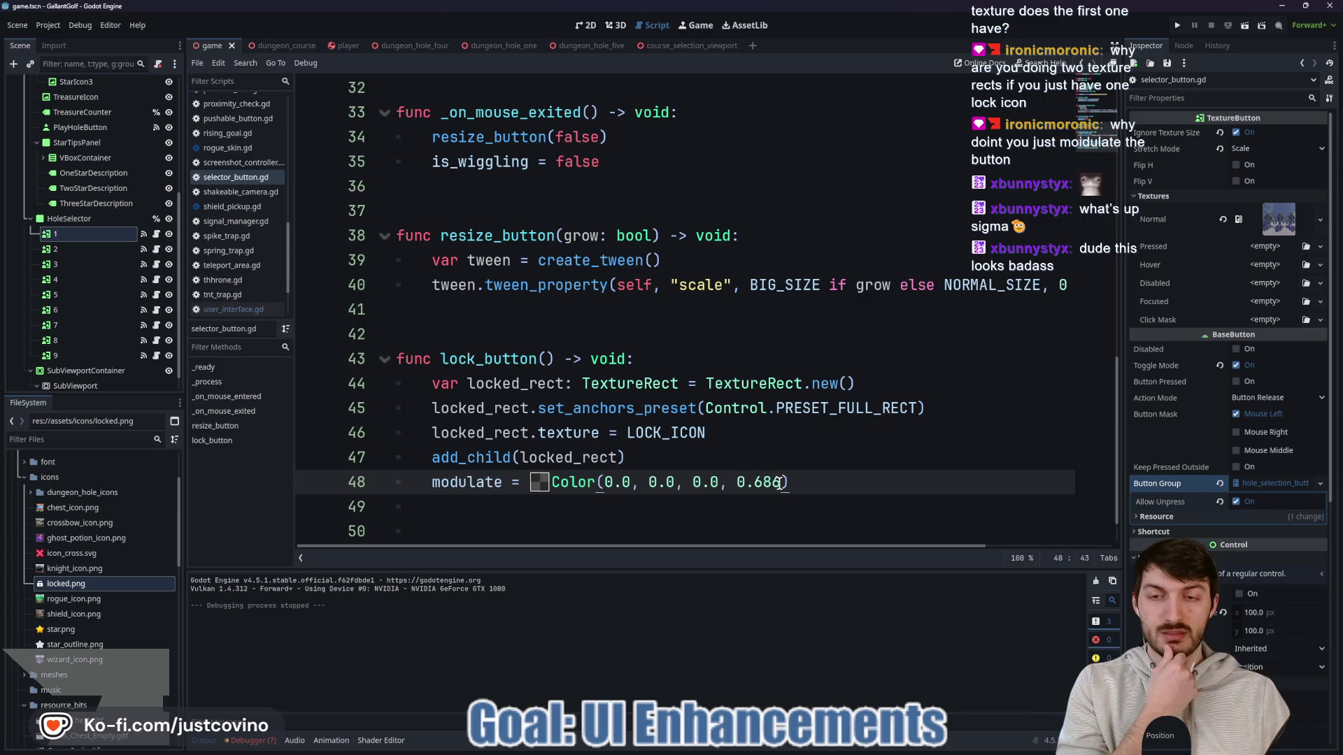
scroll(754, 434, "up", 8)
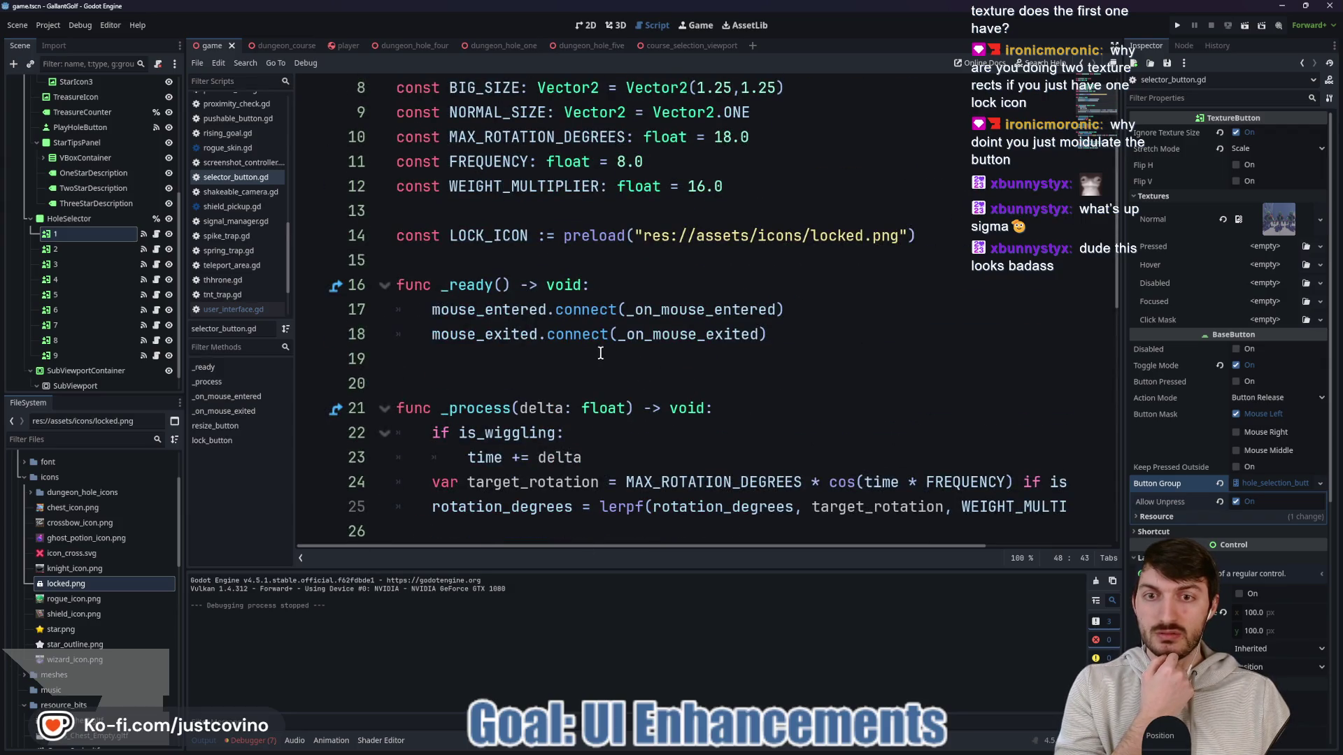
scroll(798, 336, "down", 9)
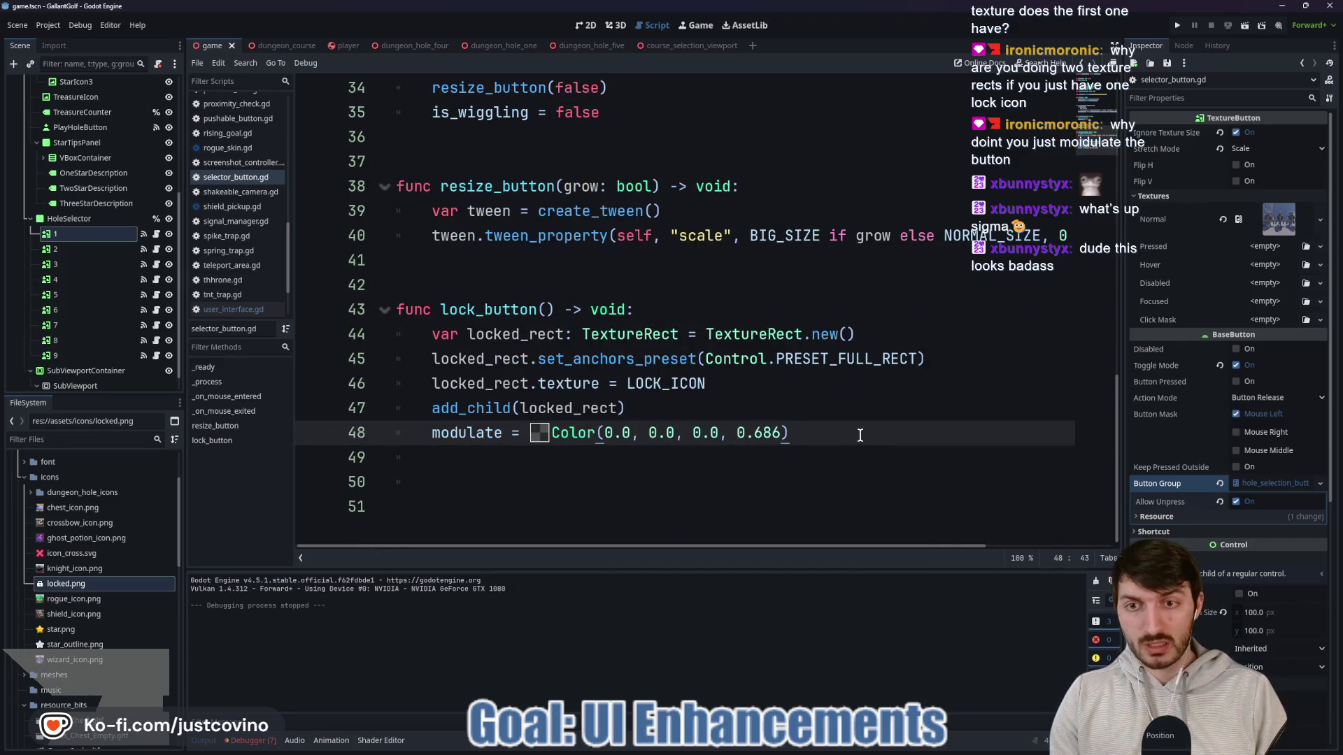
Step: Add 'disabled = true' to lock_button below the modulate line
key("Return")
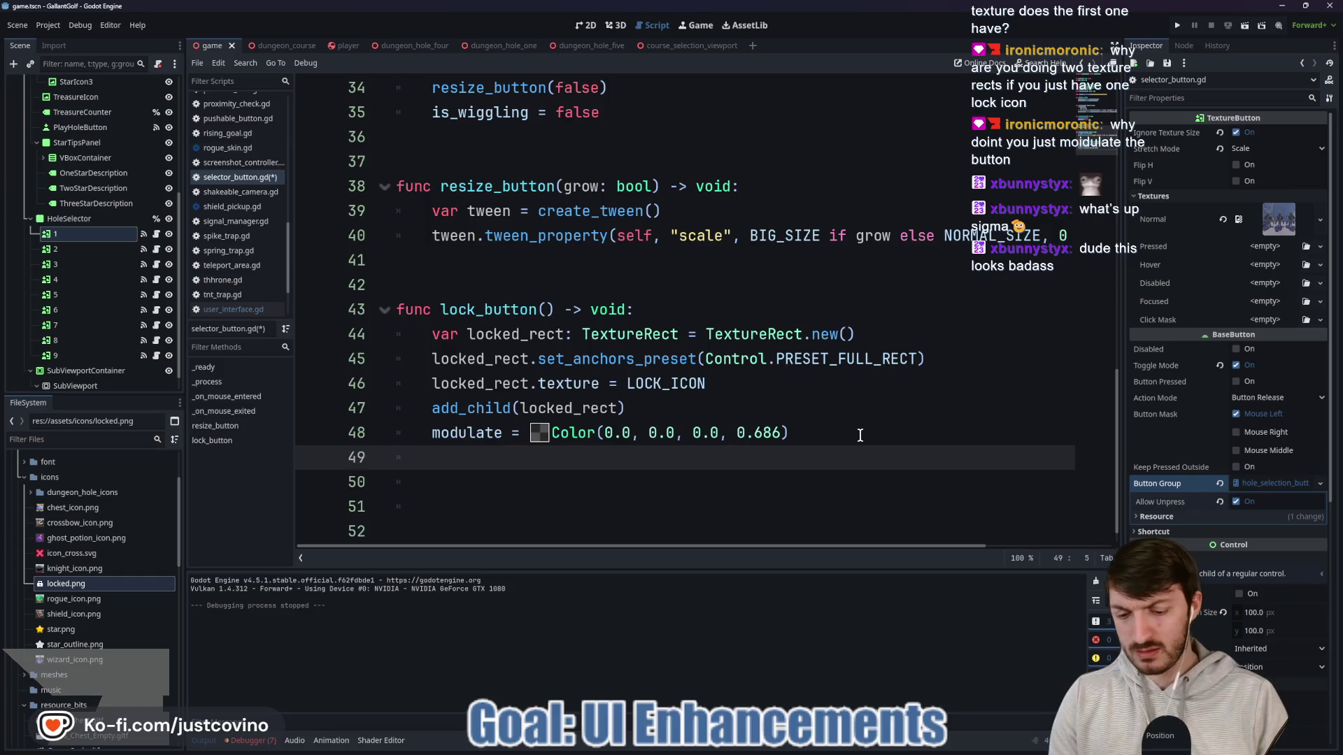
type("mouse")
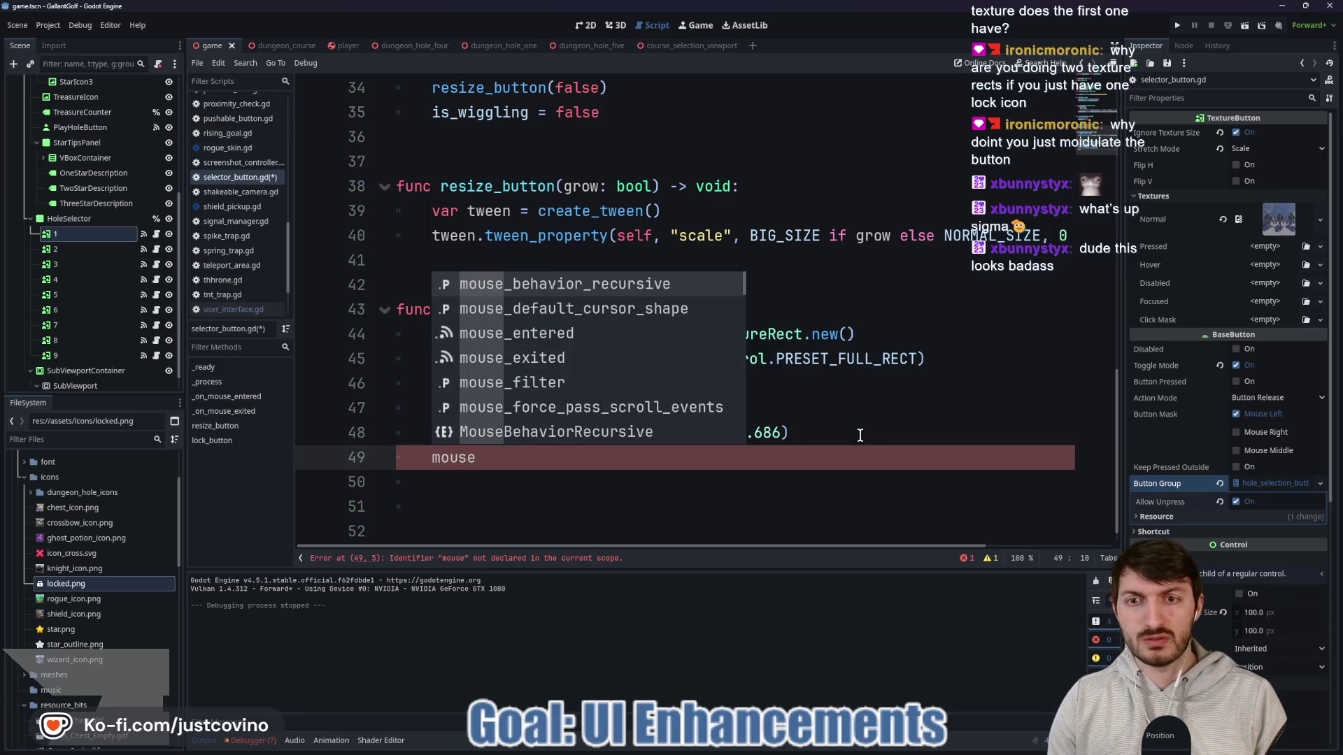
type("+")
key("BackSpace")
type("_mo")
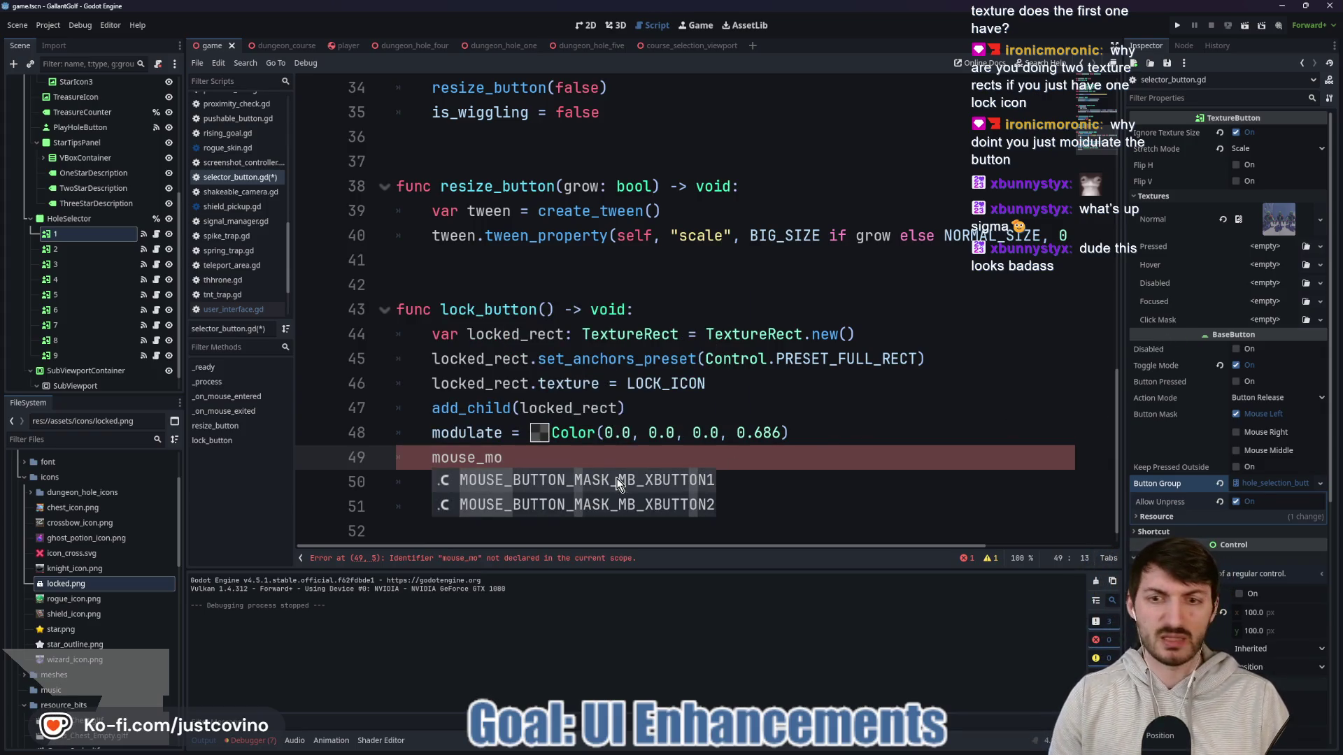
left_click(550, 461)
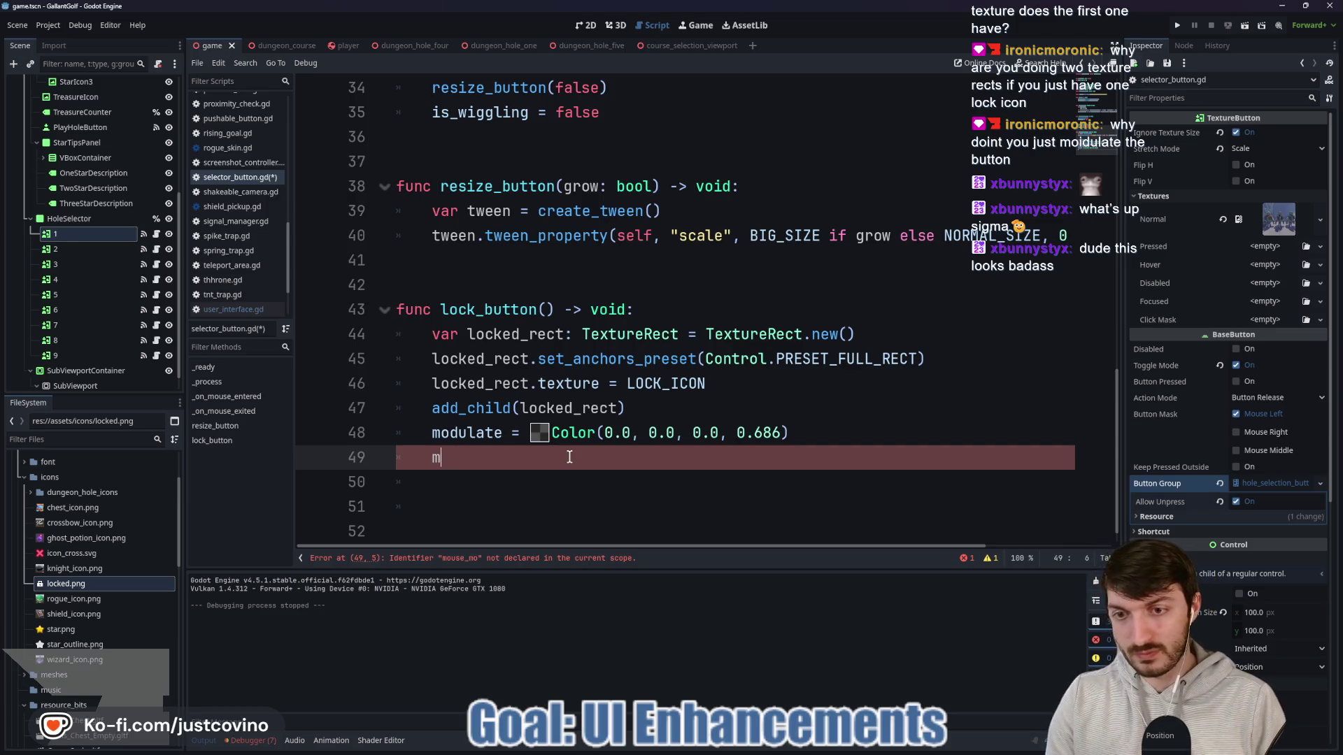
type("disabled = t")
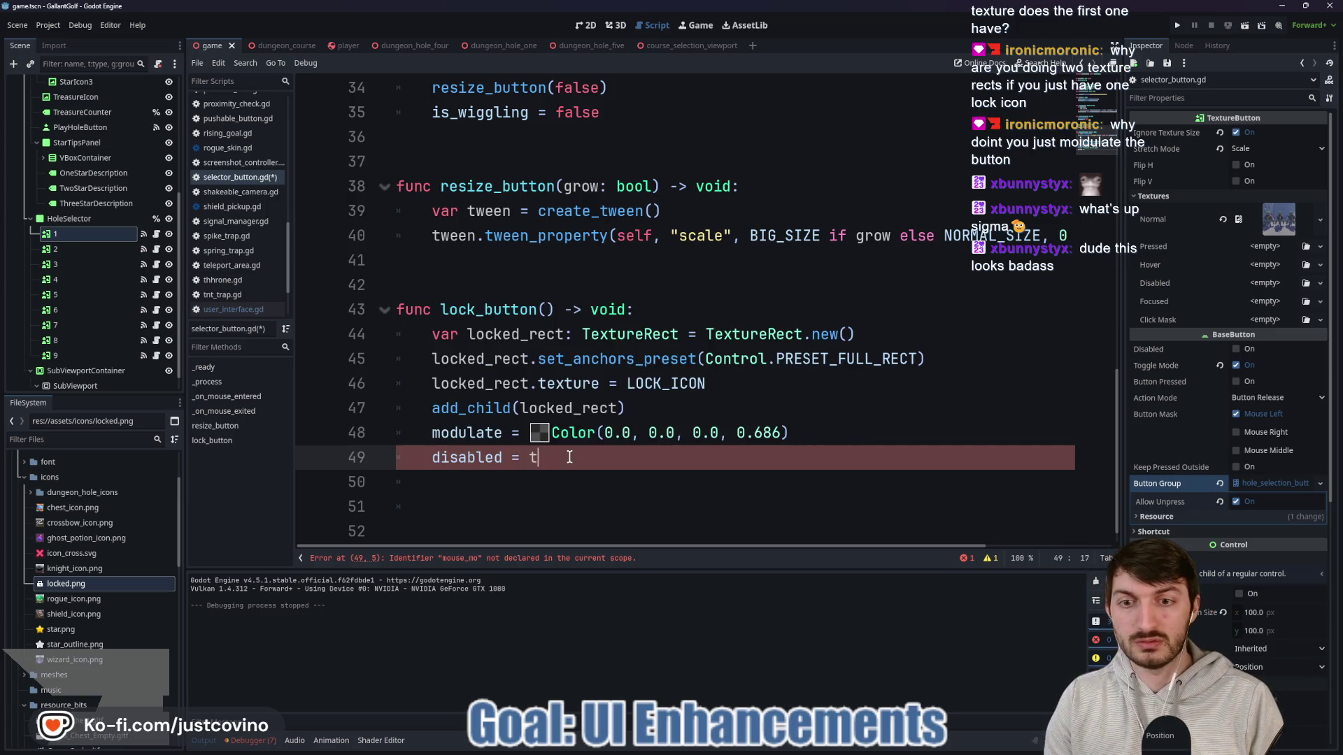
type("rue")
Step: Call lock_button() in _ready and run the game to check the locked holes
scroll(552, 345, "up", 5)
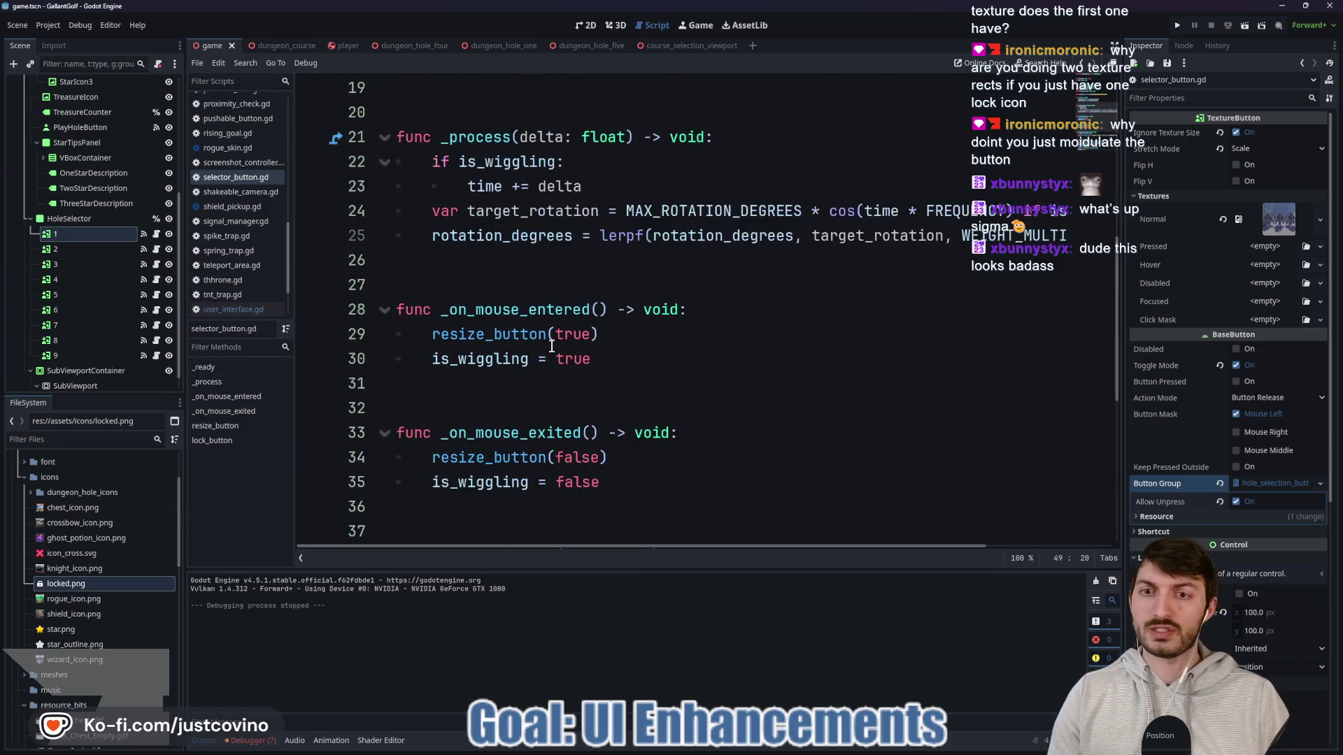
scroll(670, 357, "up", 3)
left_click(518, 312)
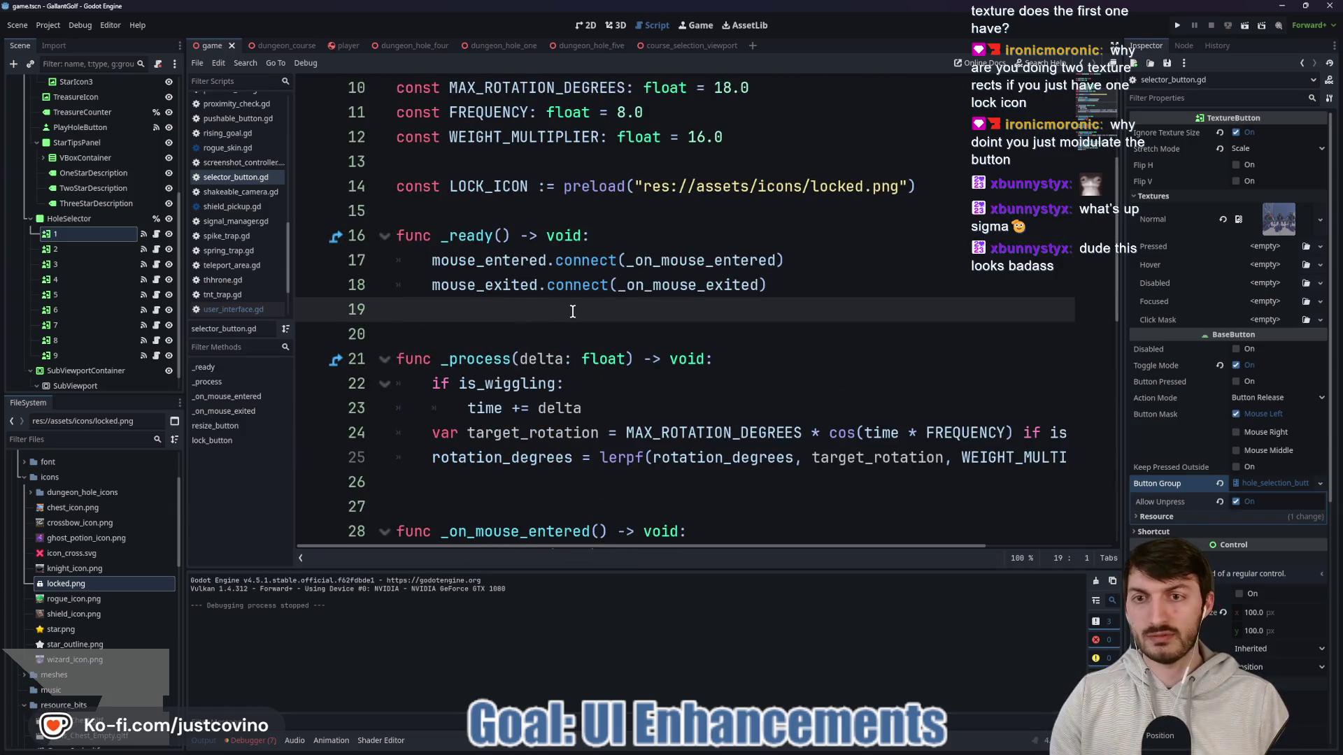
type("lo")
key("Return")
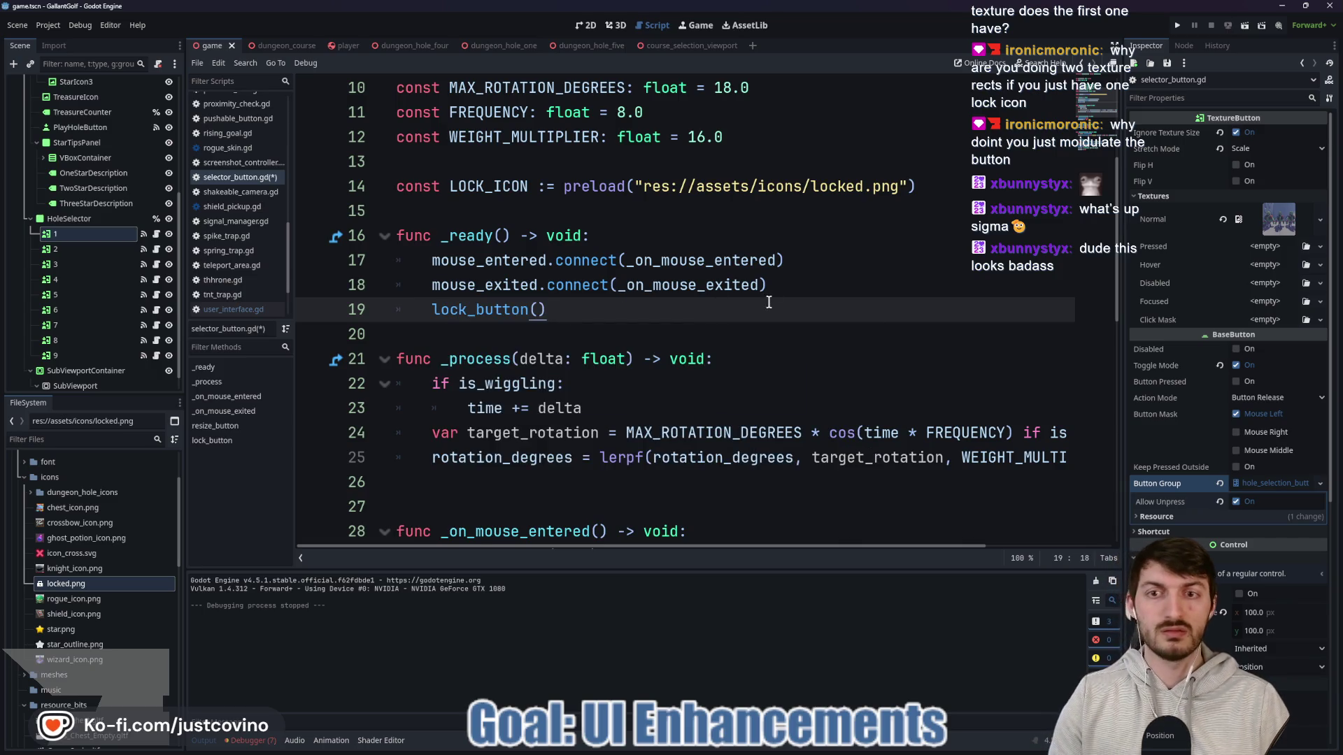
left_click(1177, 25)
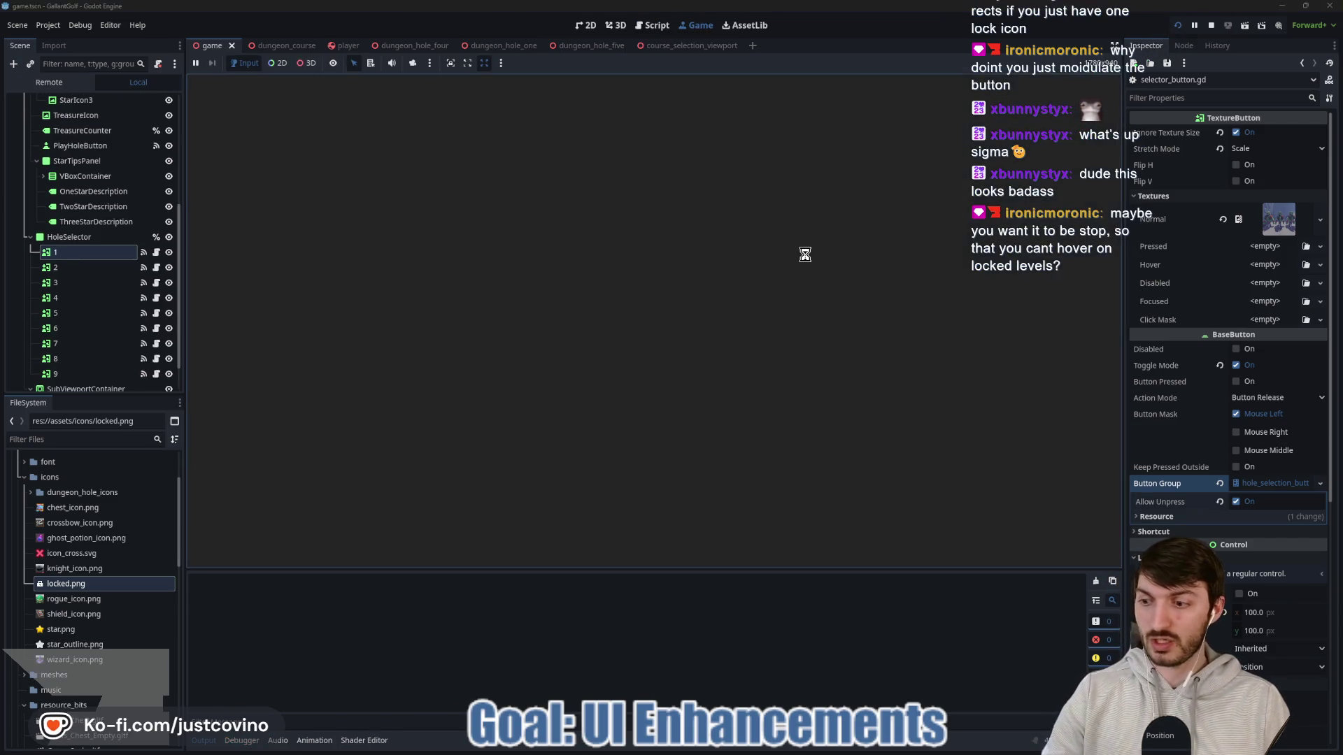
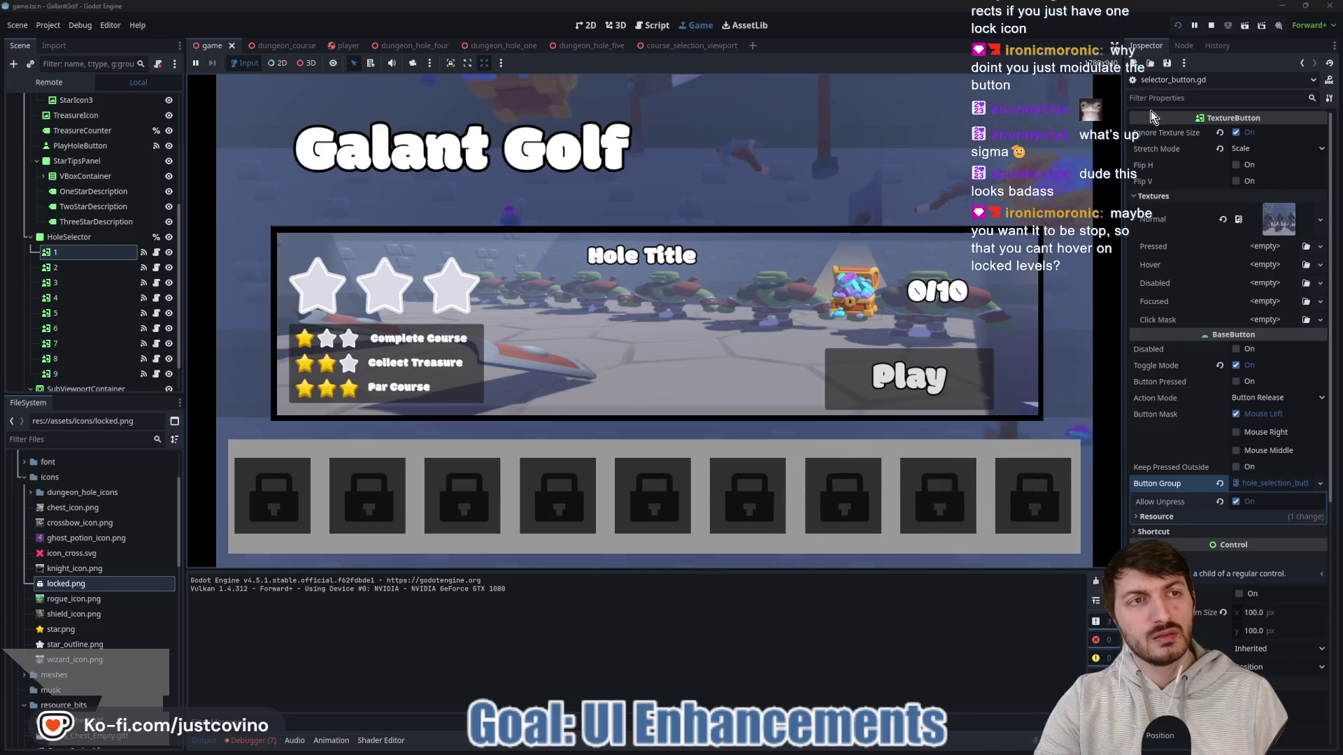
Step: Stop the game and lower lock_button's modulate colour alpha to 0.502 (128)
key("F8")
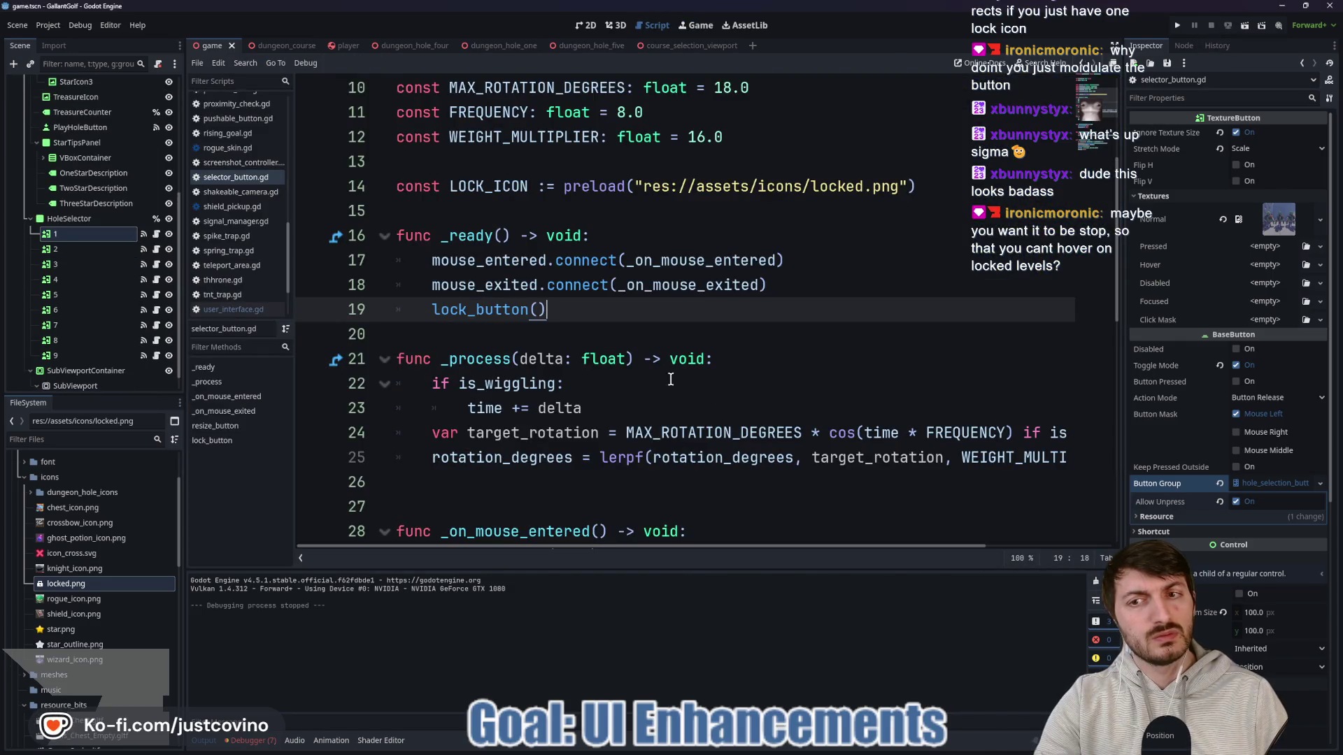
scroll(671, 379, "down", 8)
left_click(540, 409)
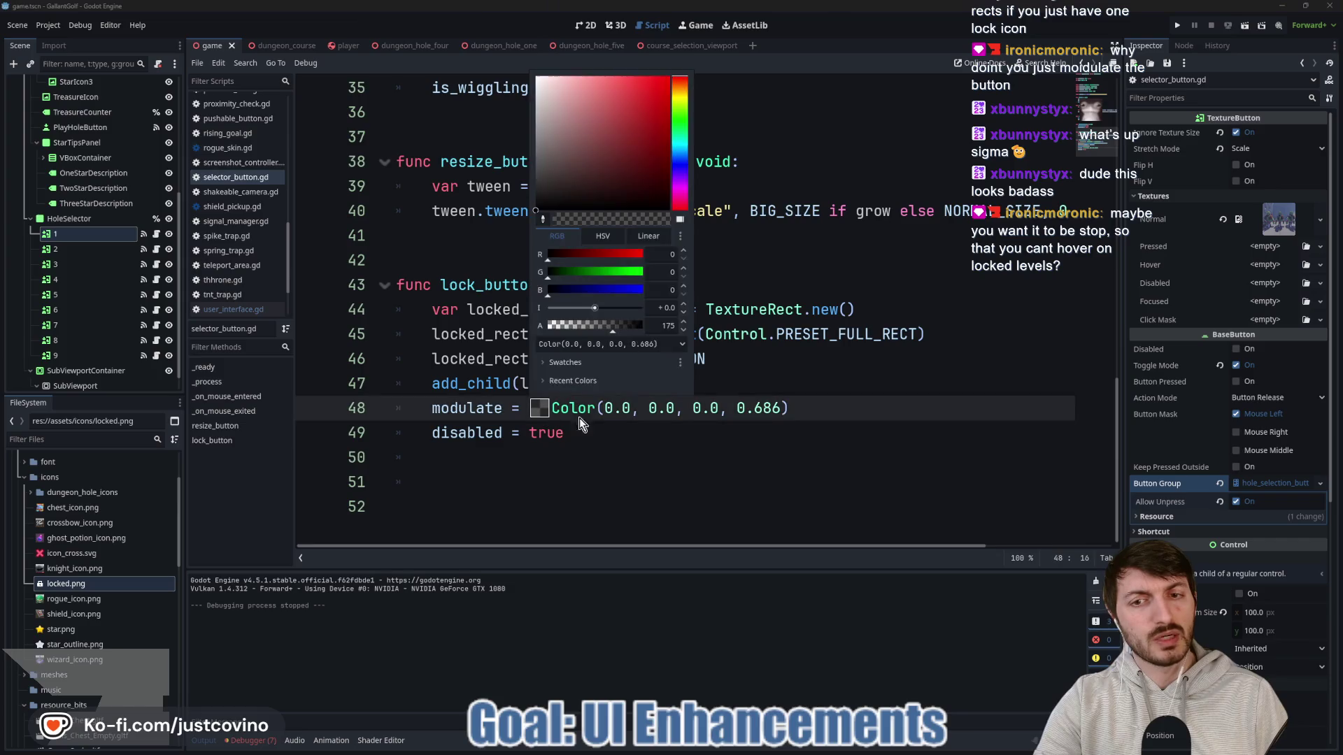
left_click_drag(607, 328, 595, 328)
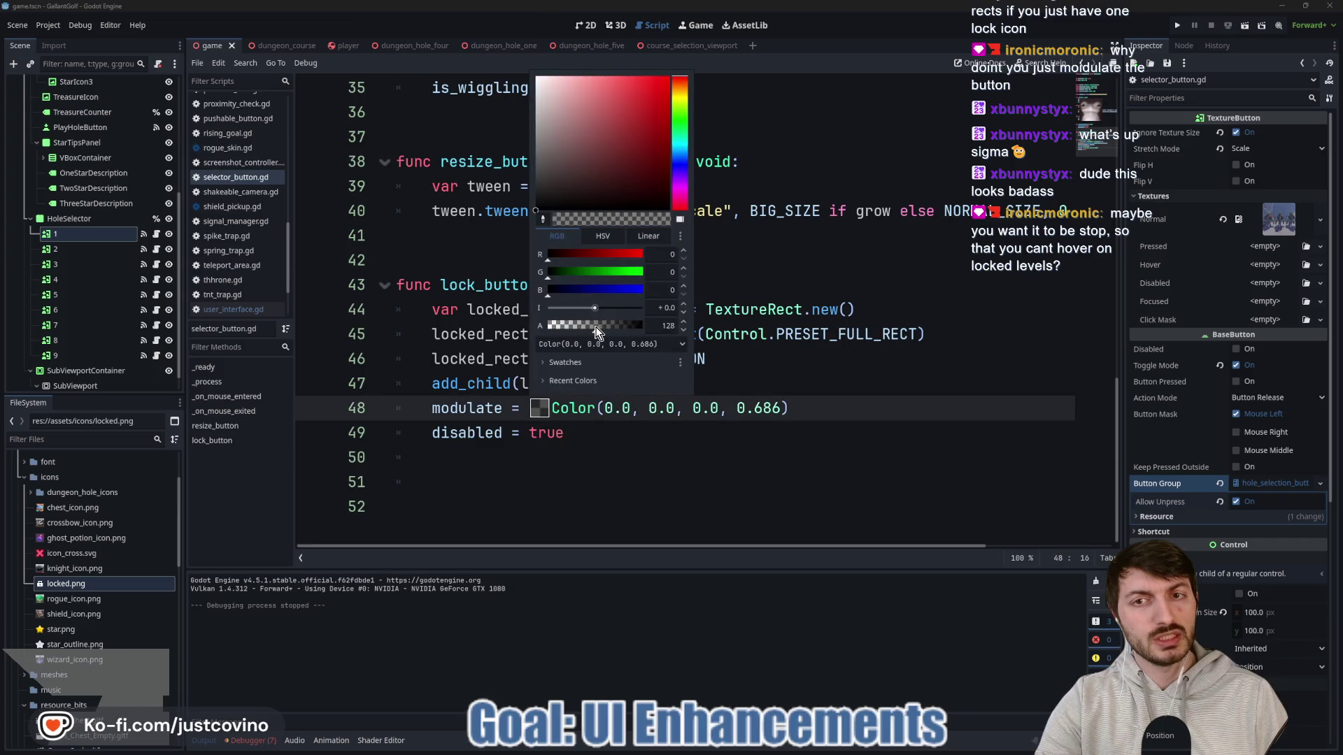
left_click(619, 421)
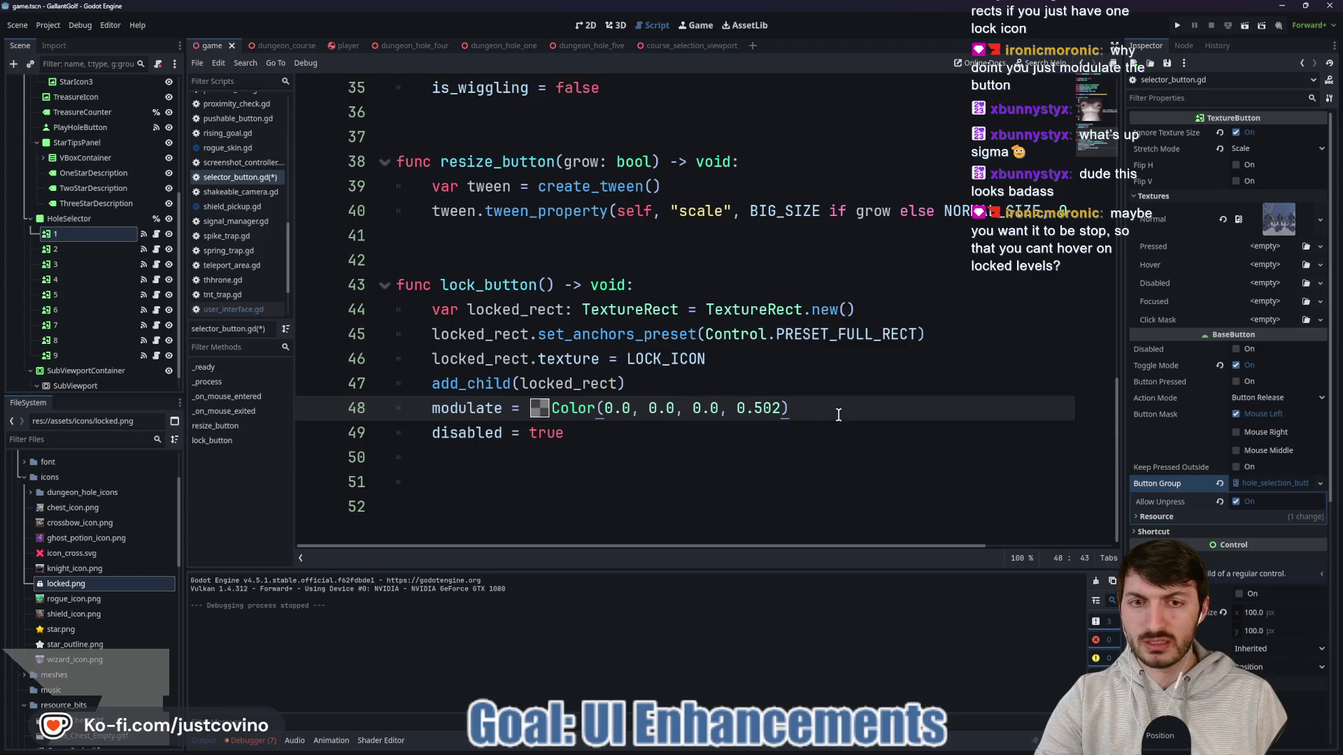
left_click(623, 434)
Step: Add a MOUSE_BEHAVIOR_DISABLED line after disabled = true in lock_button
key("Return")
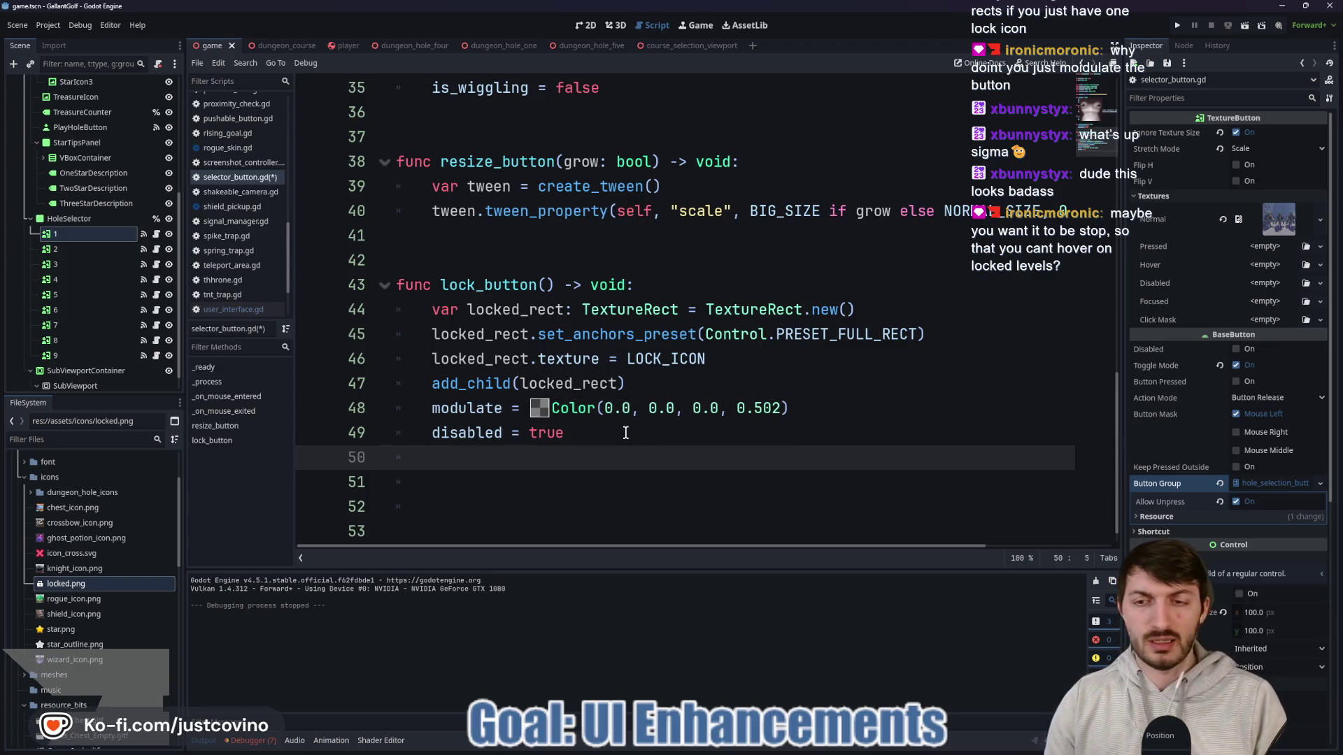
type("mouse")
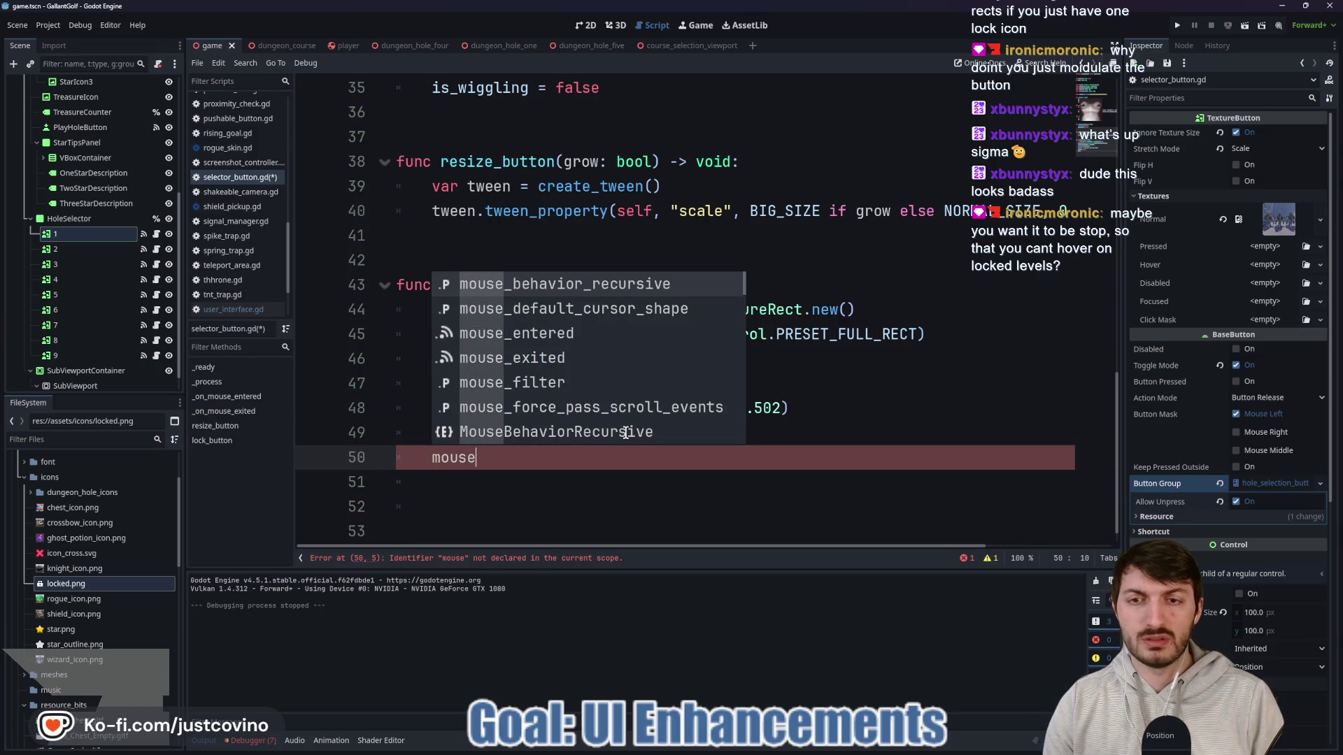
type("_beh")
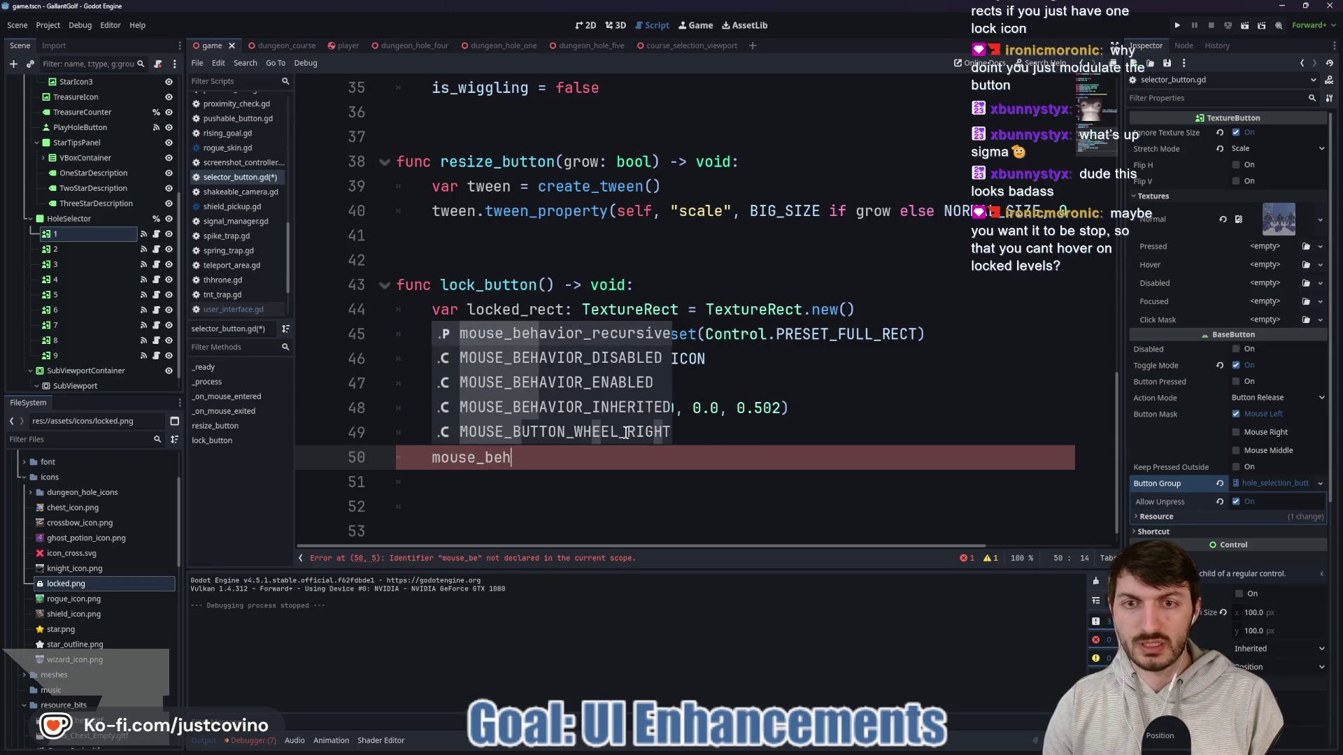
key("Down")
key("Return")
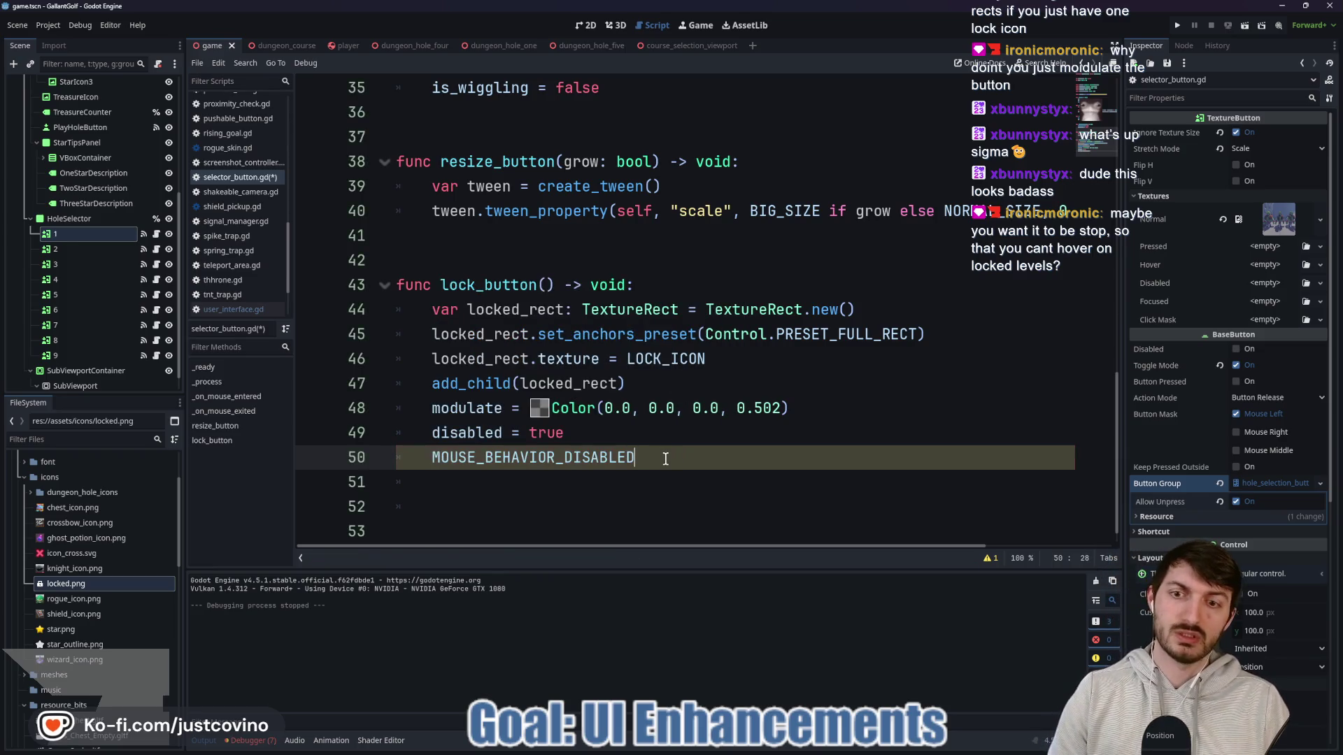
type(" = true")
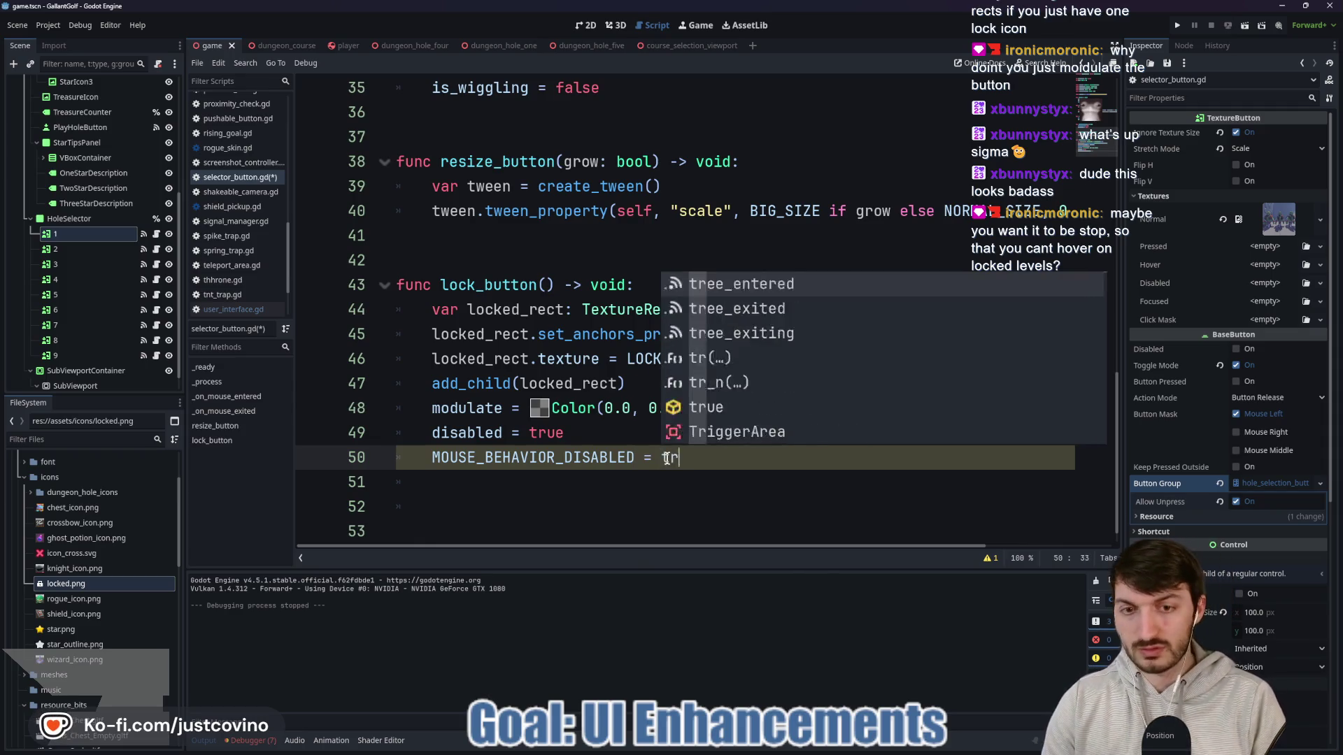
left_click_drag(741, 457, 644, 458)
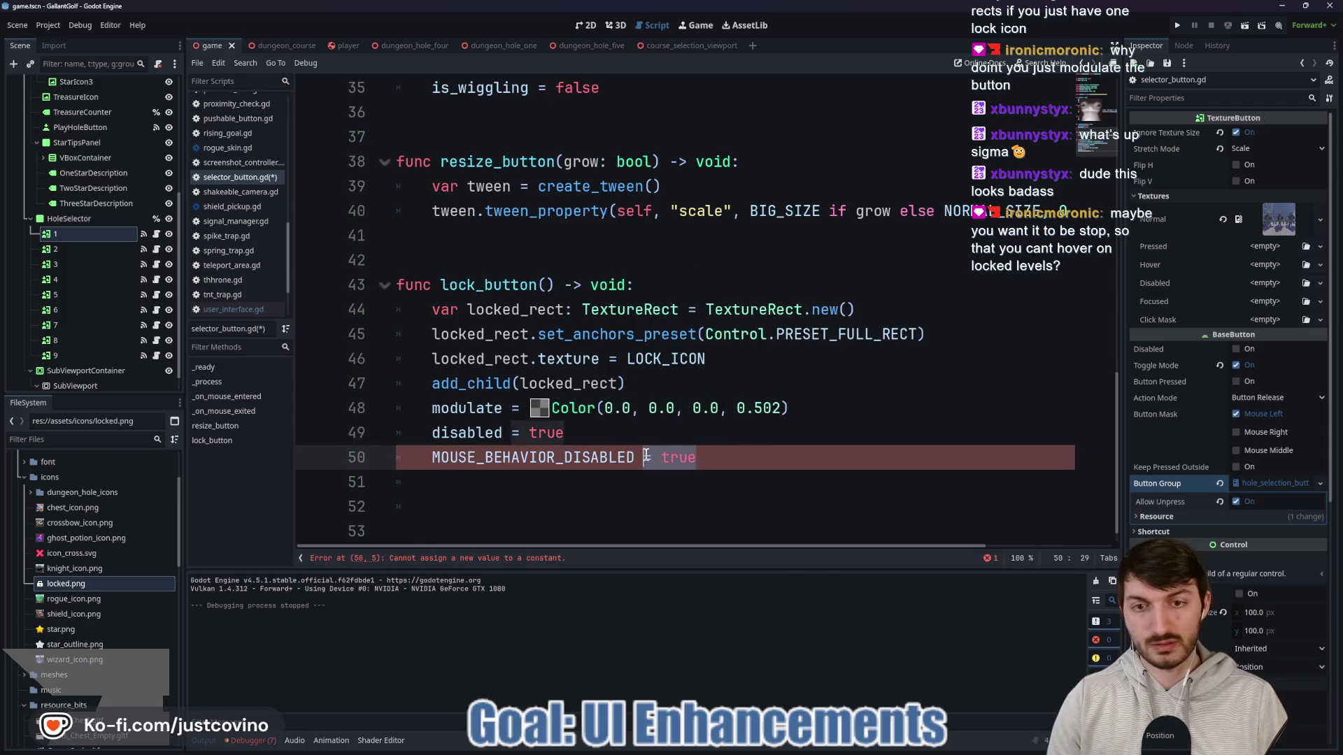
key("BackSpace")
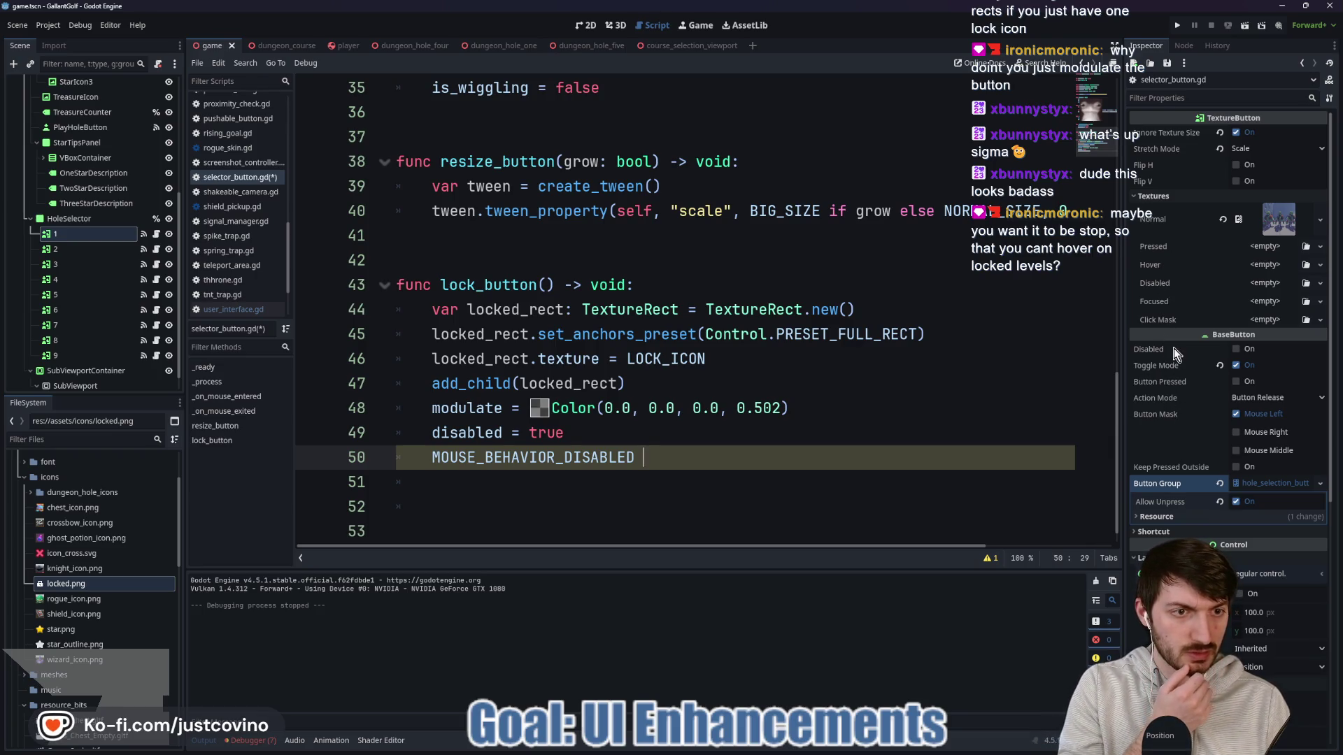
Step: Inspect the hole button's Mouse > Filter setting in the Inspector
mouse_move(1165, 354)
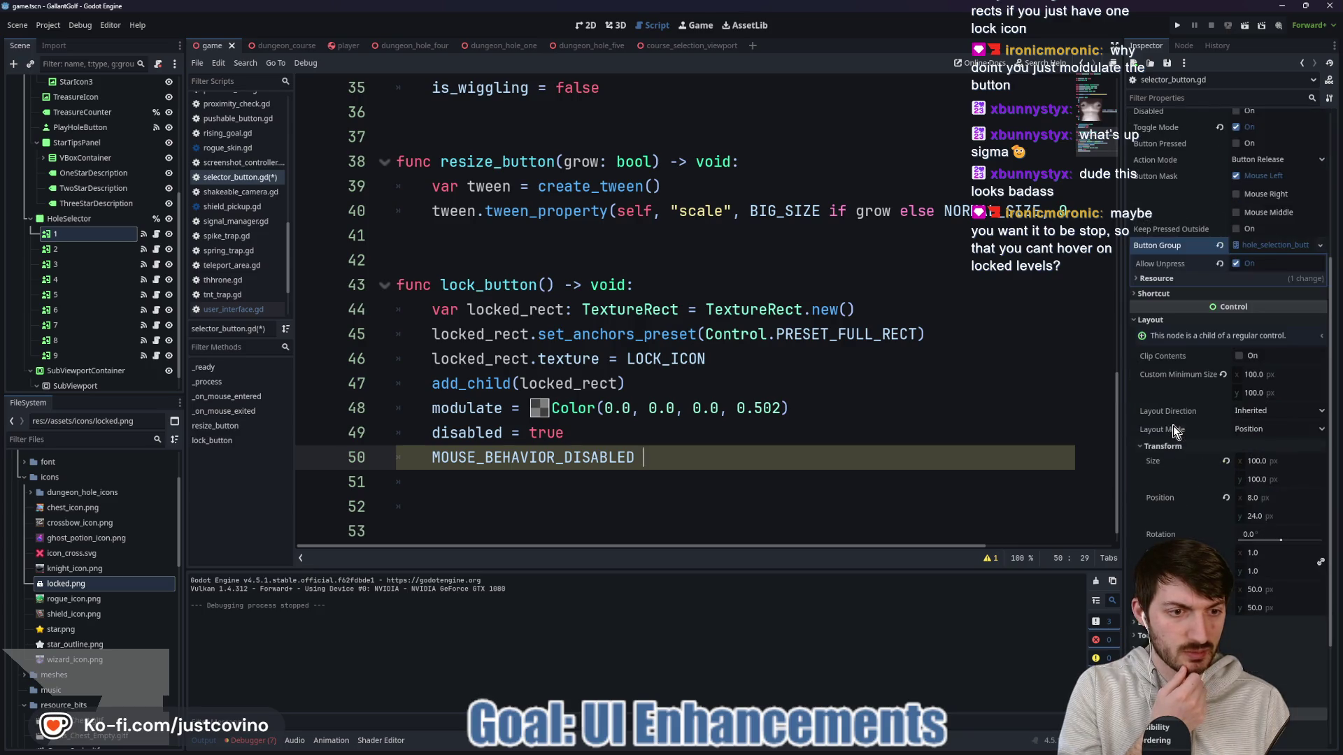
scroll(1173, 427, "down", 5)
left_click(1150, 501)
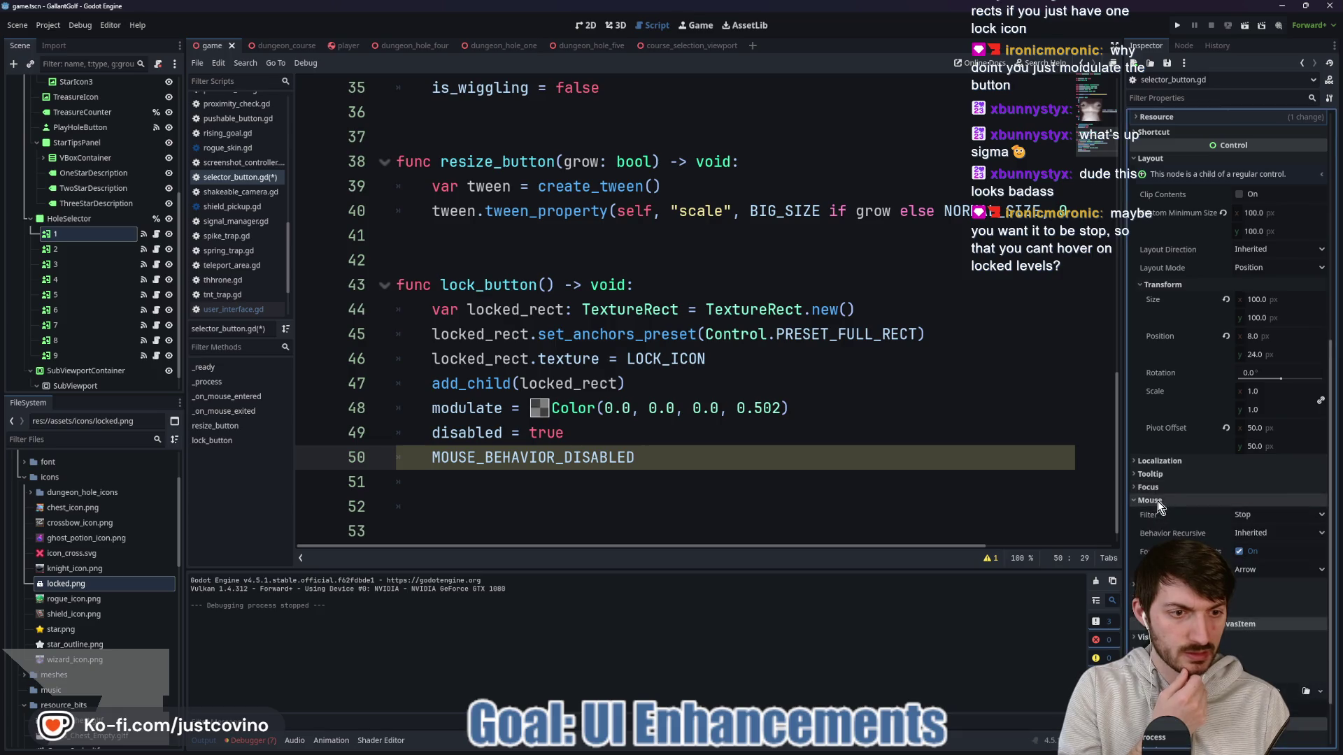
mouse_move(1154, 519)
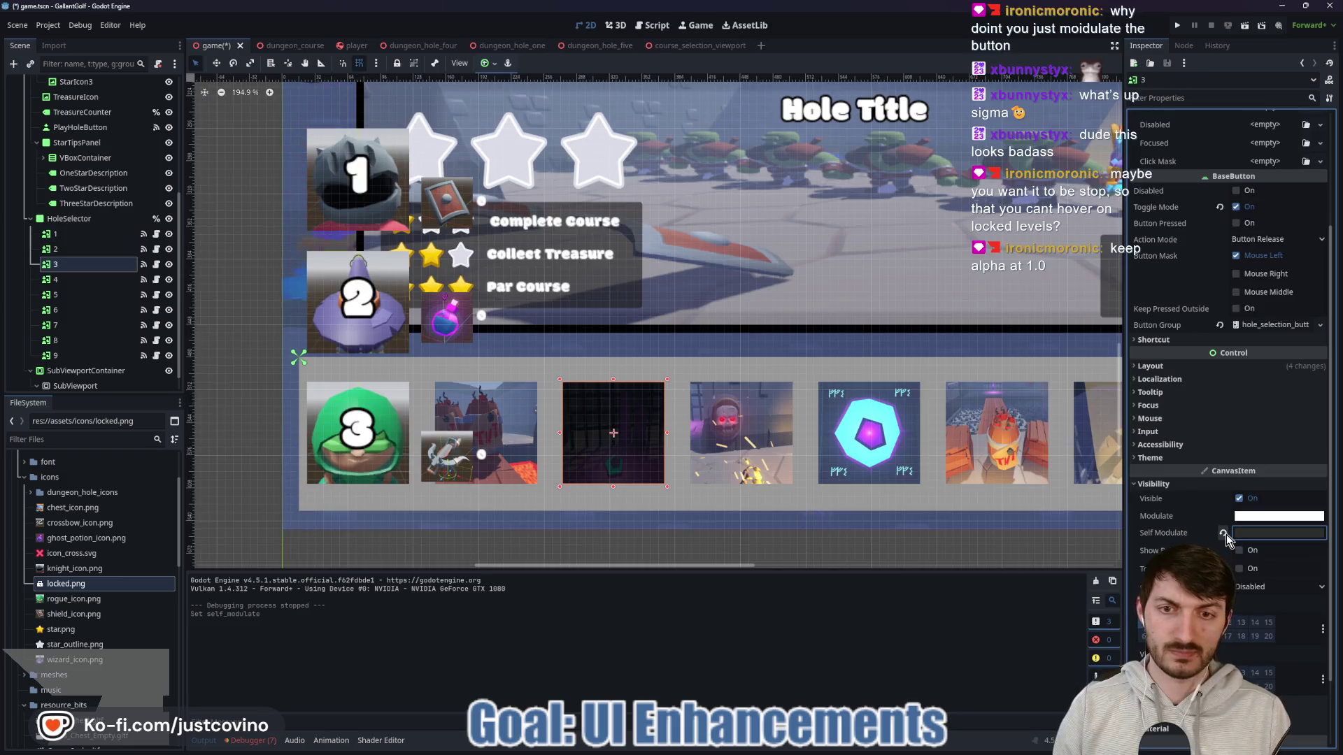
Step: Revert tile 3's Self Modulate, make lock_button's colour opaque dark grey, save, and run the game
left_click(1224, 533)
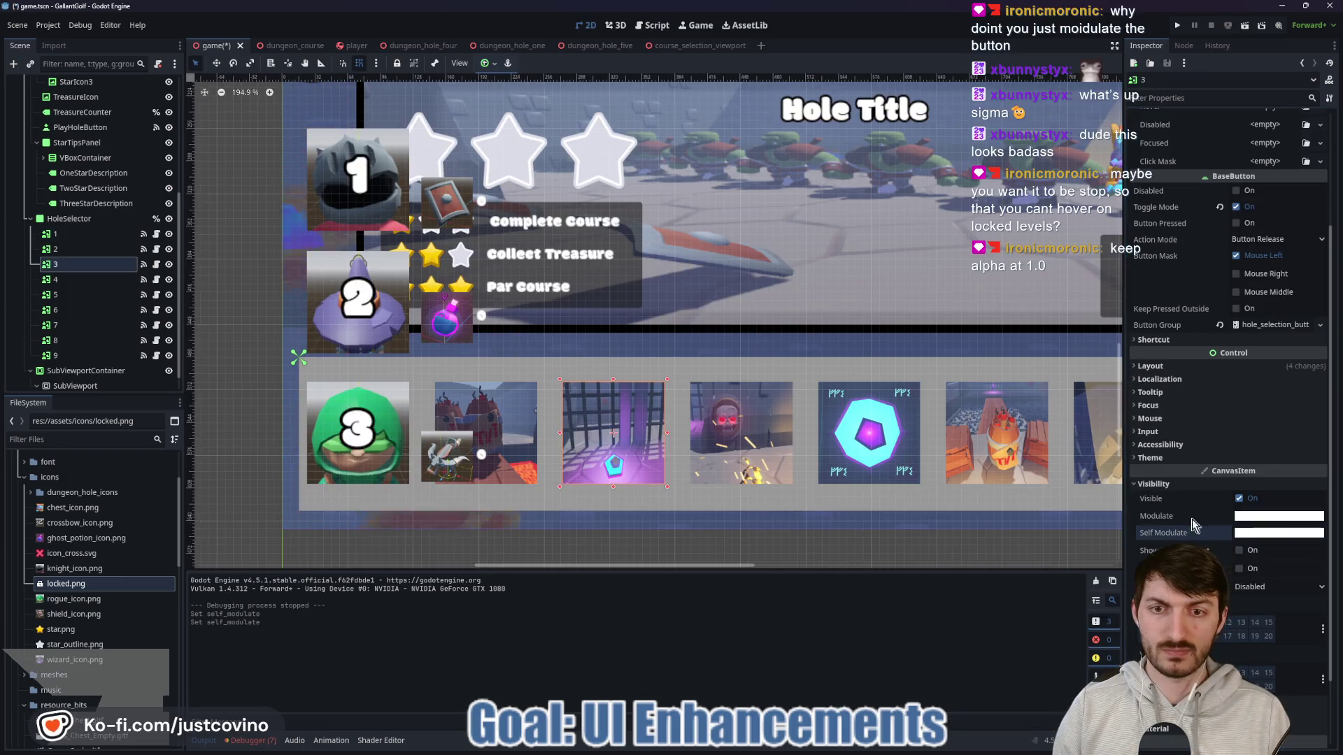
left_click(156, 264)
left_click(539, 408)
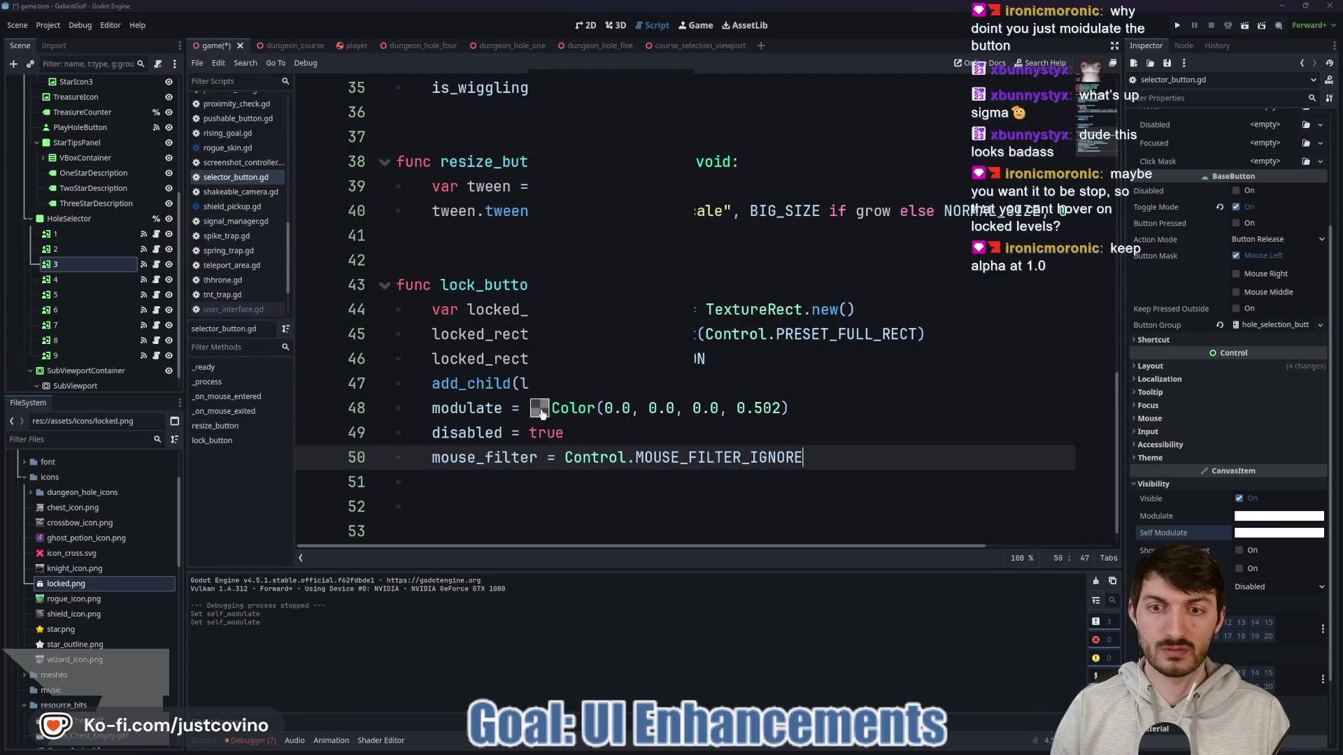
left_click(643, 325)
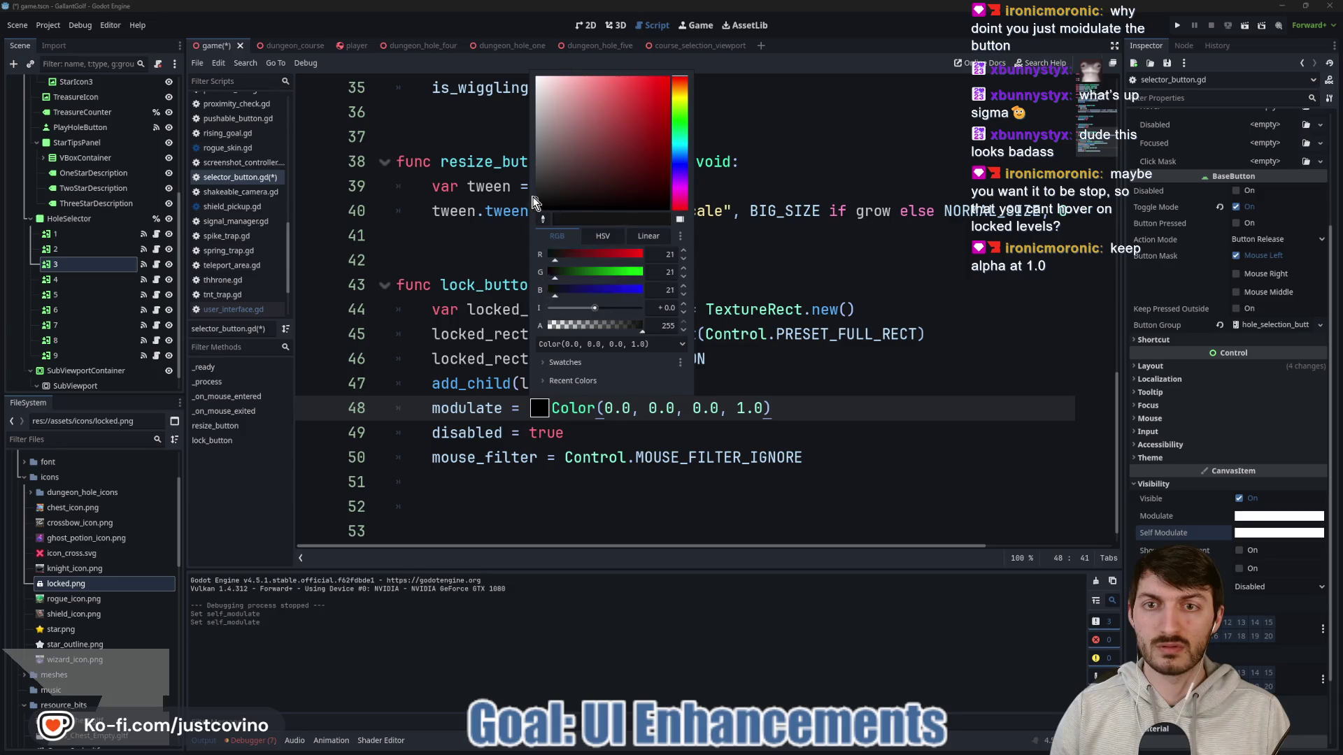
left_click(833, 411)
key("ctrl+s")
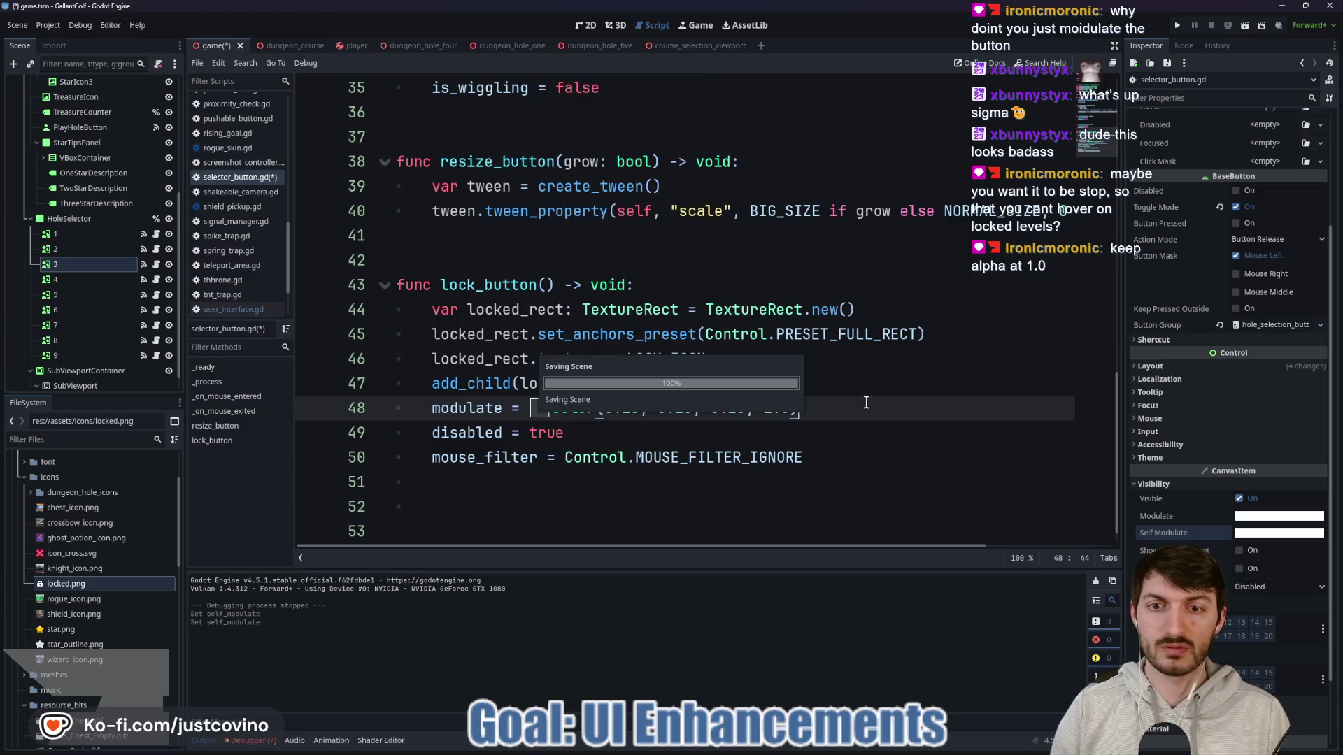
left_click(1175, 27)
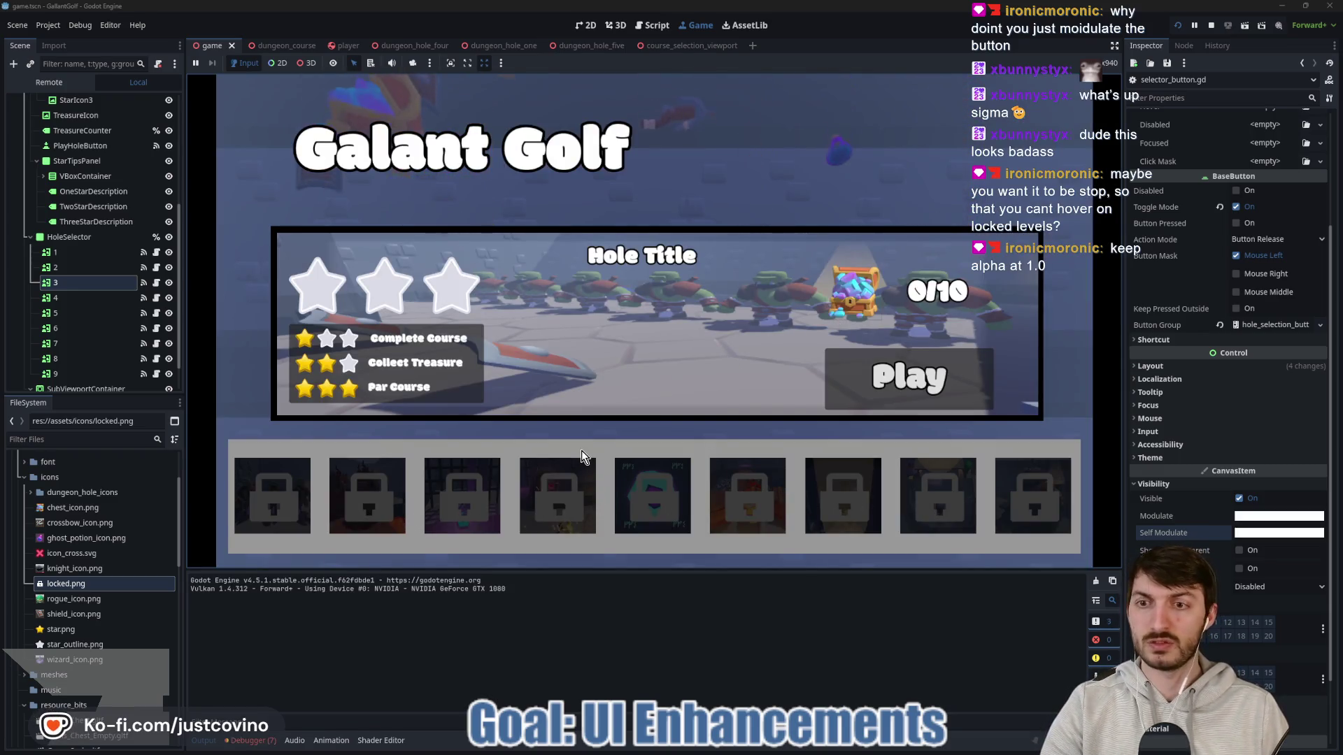
Step: Stop the game, declare unlock_button() -> void, and change lock_button's modulate to self_modulate
left_click(1212, 25)
left_click(624, 430)
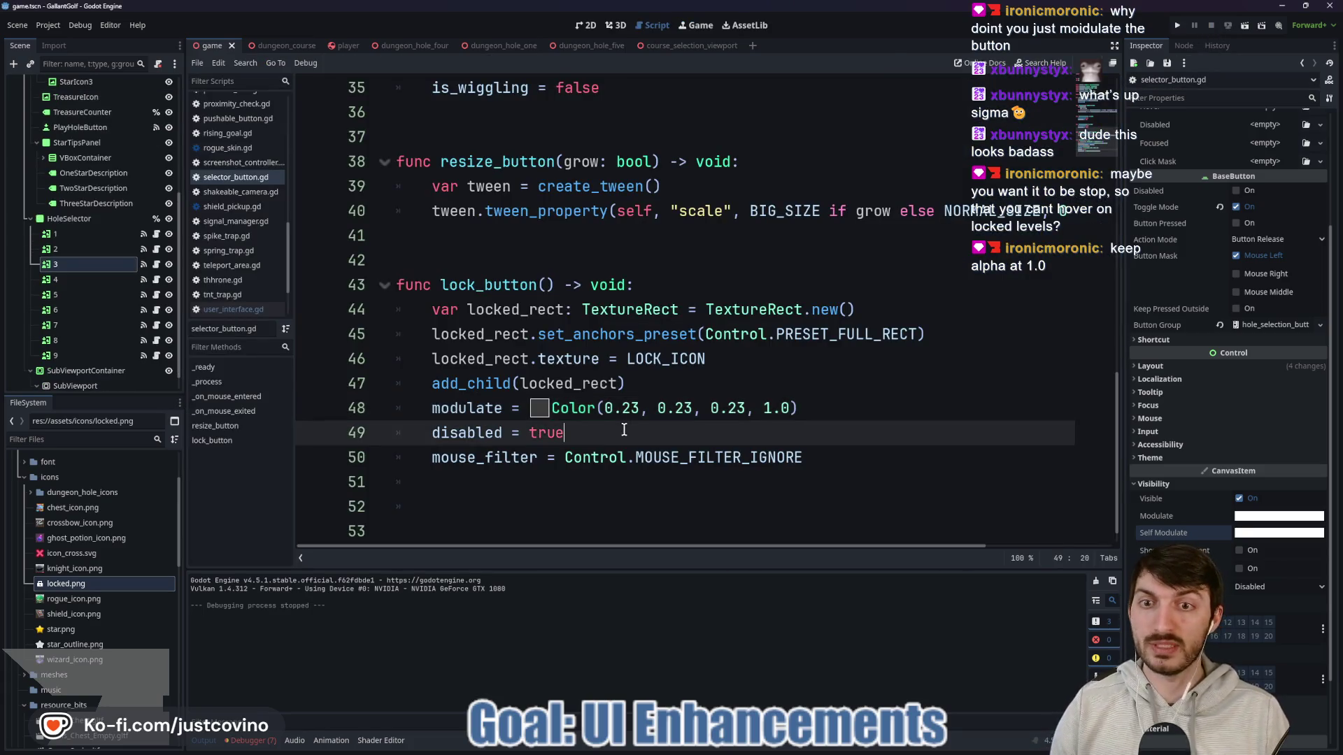
left_click(496, 492)
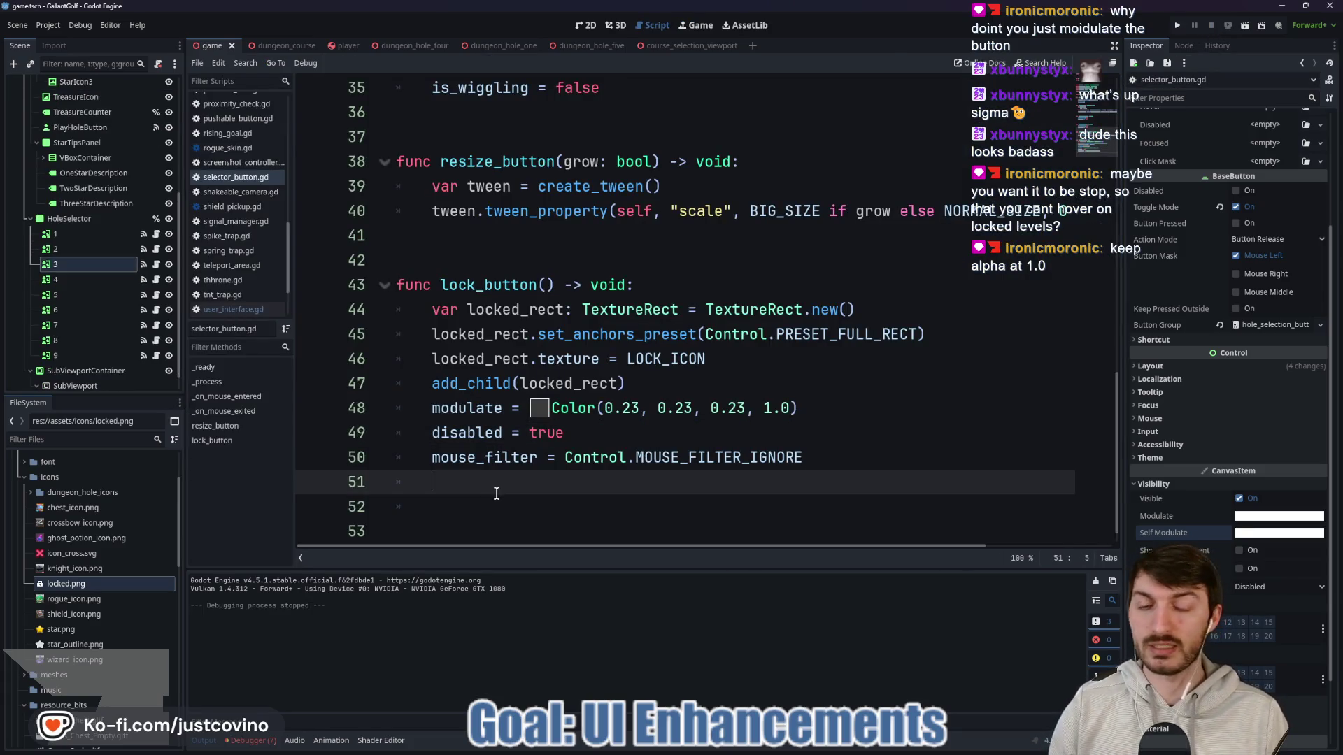
key("Return")
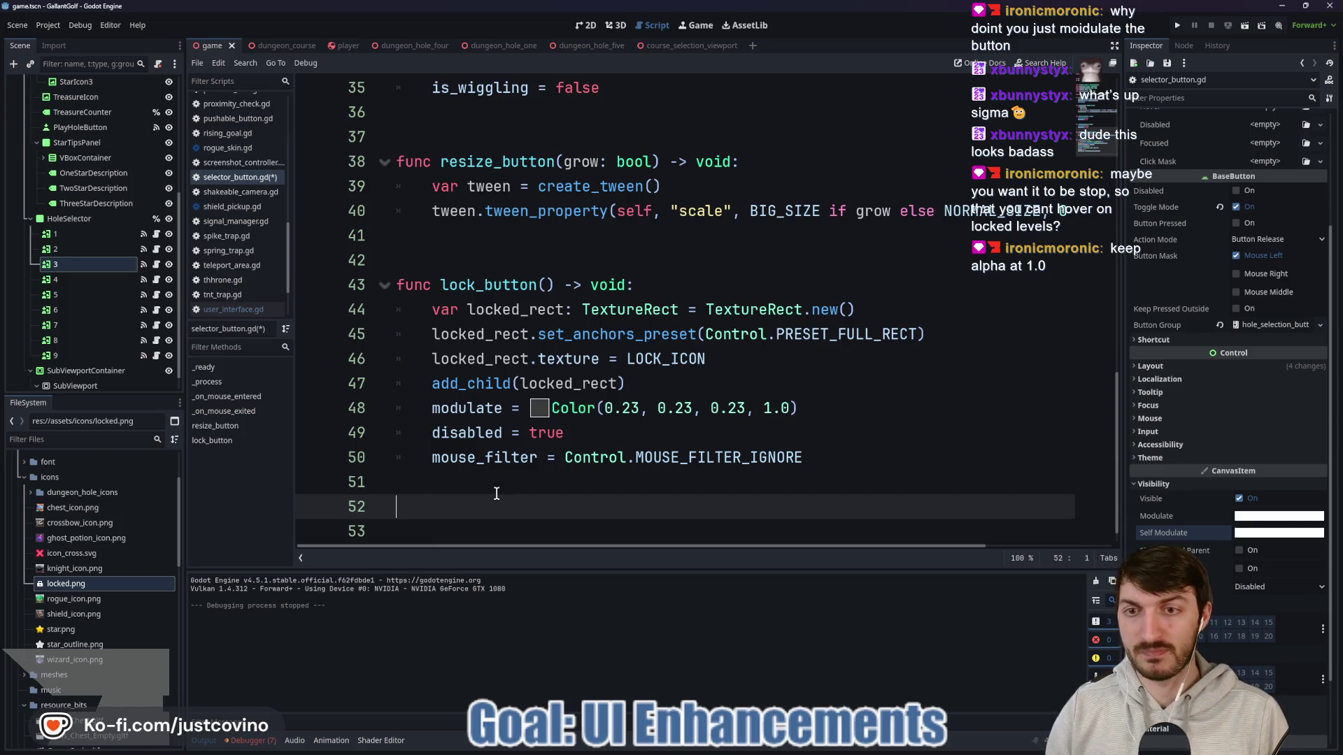
type("func unlock_button")
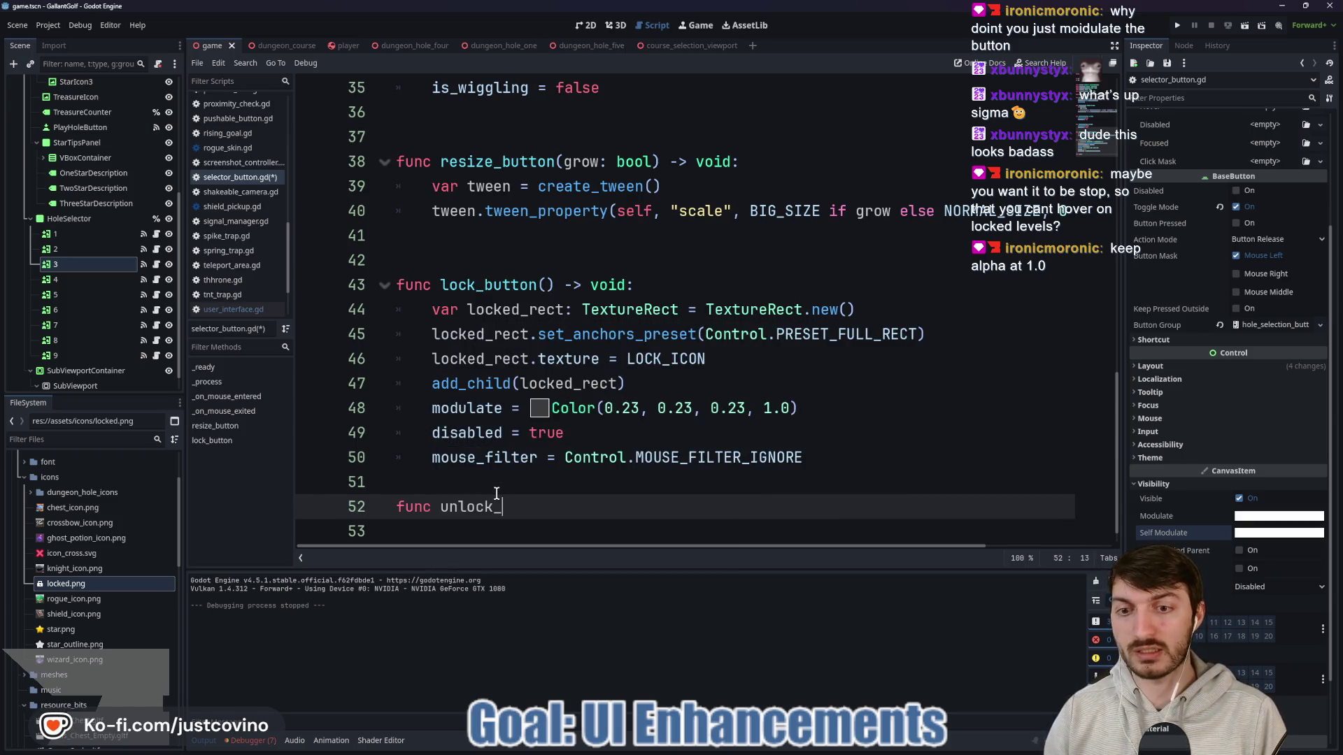
type(" -> void:")
key("Return")
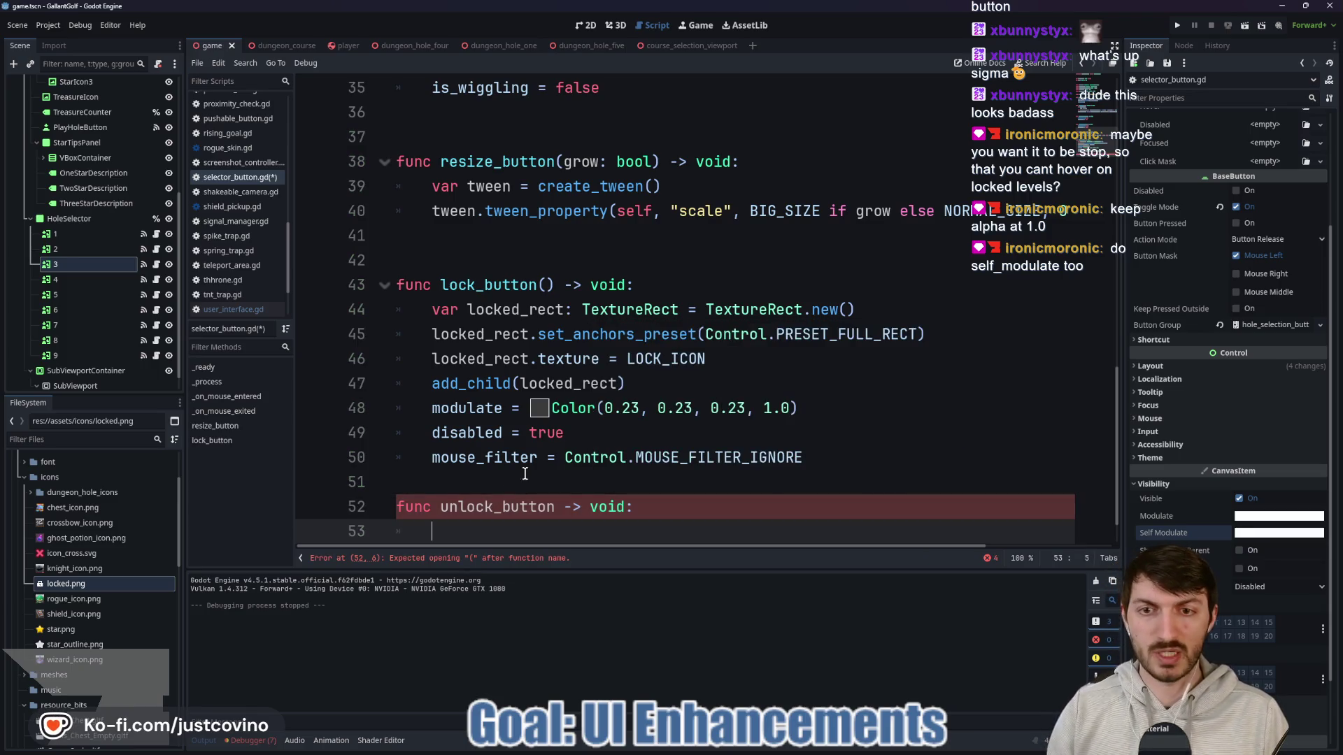
left_click(422, 409)
type("self_")
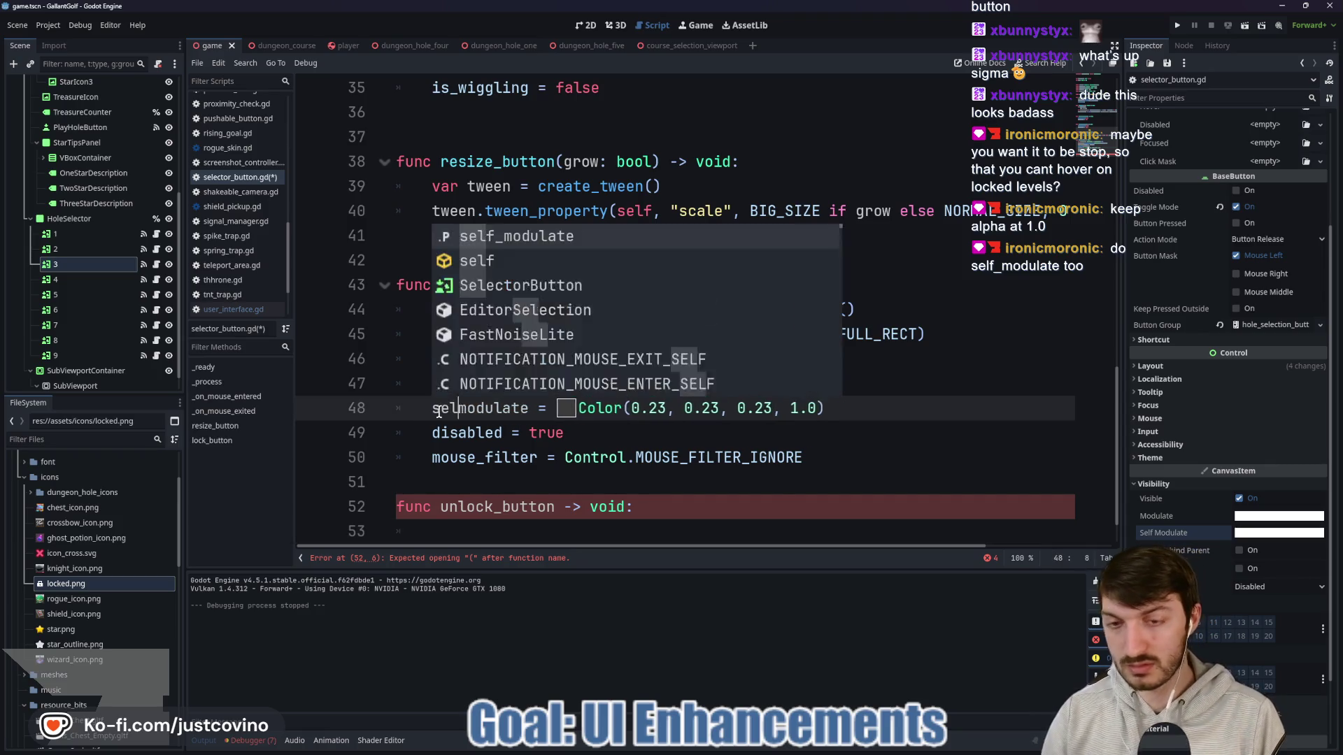
Step: In unlock_button, queue_free the lock icon child when get_child_count() >= 1
left_click(543, 525)
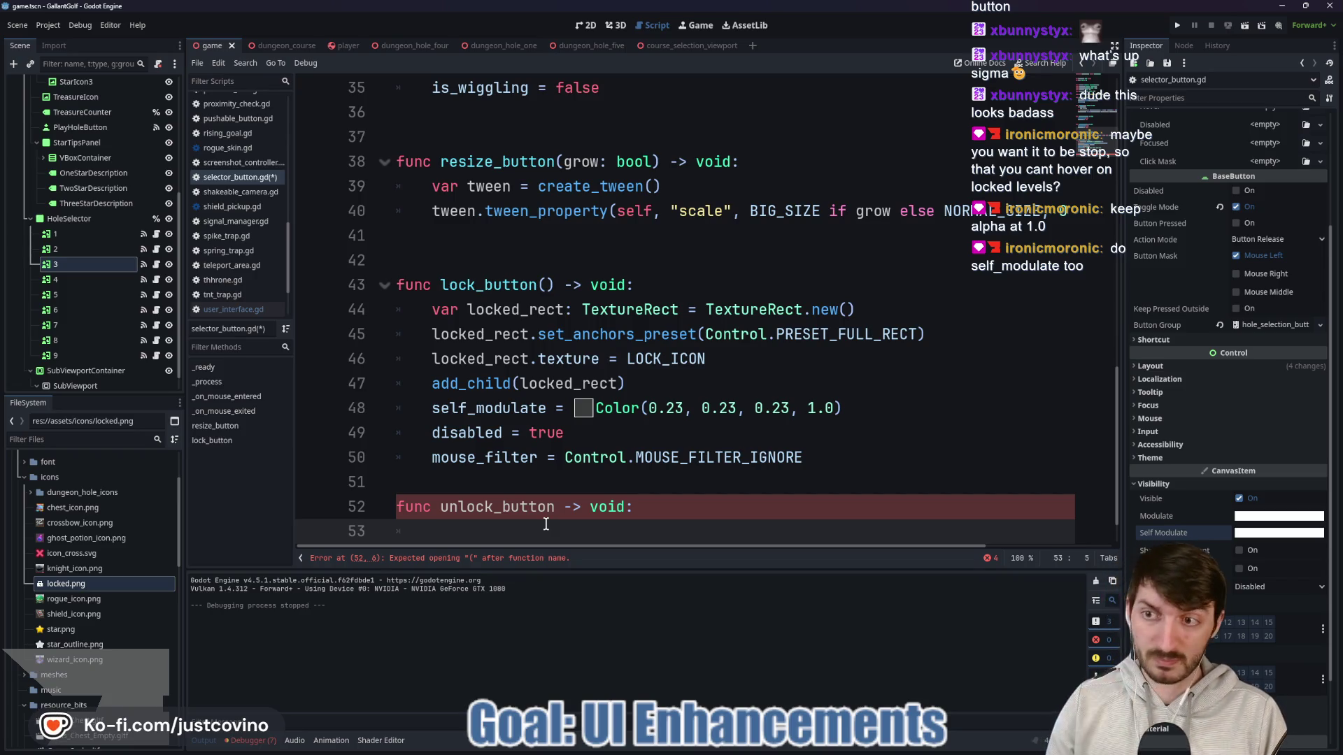
type("if has_ch")
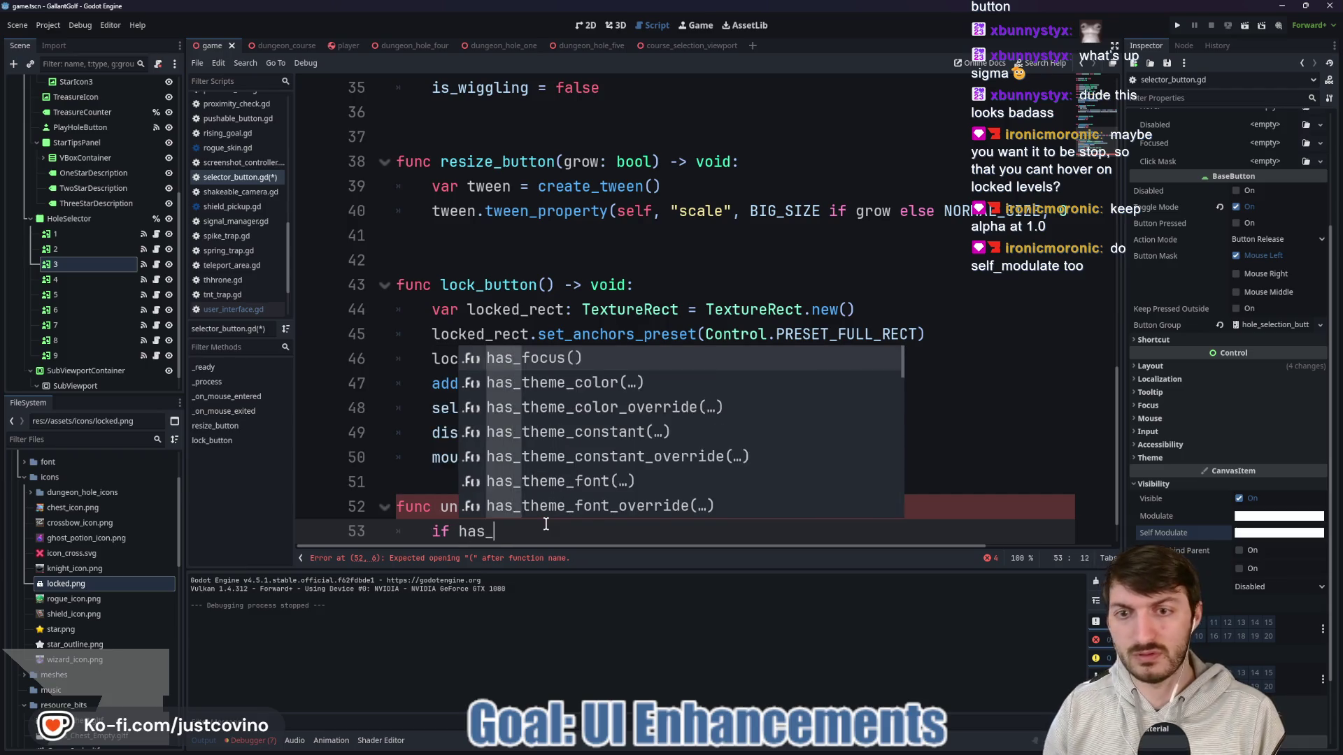
key("BackSpace")
key("BackSpace")
key("BackSpace")
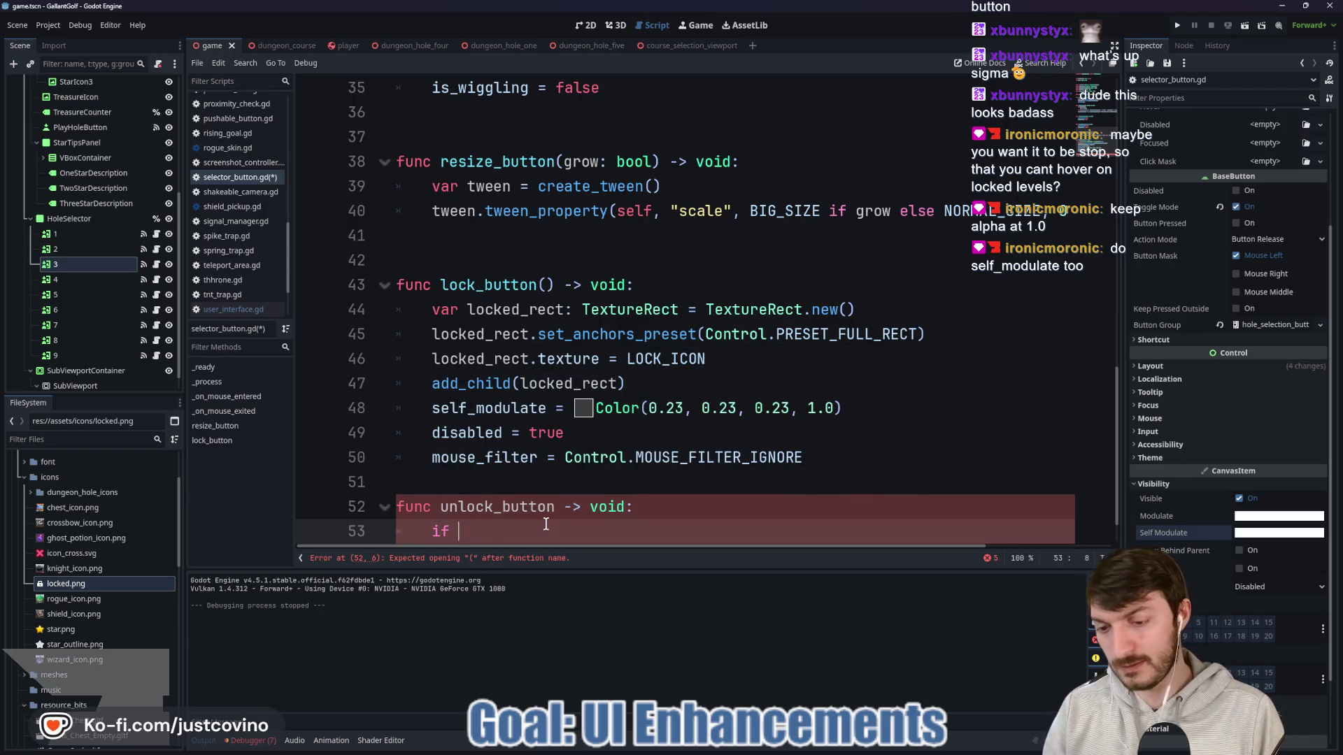
type("get_child")
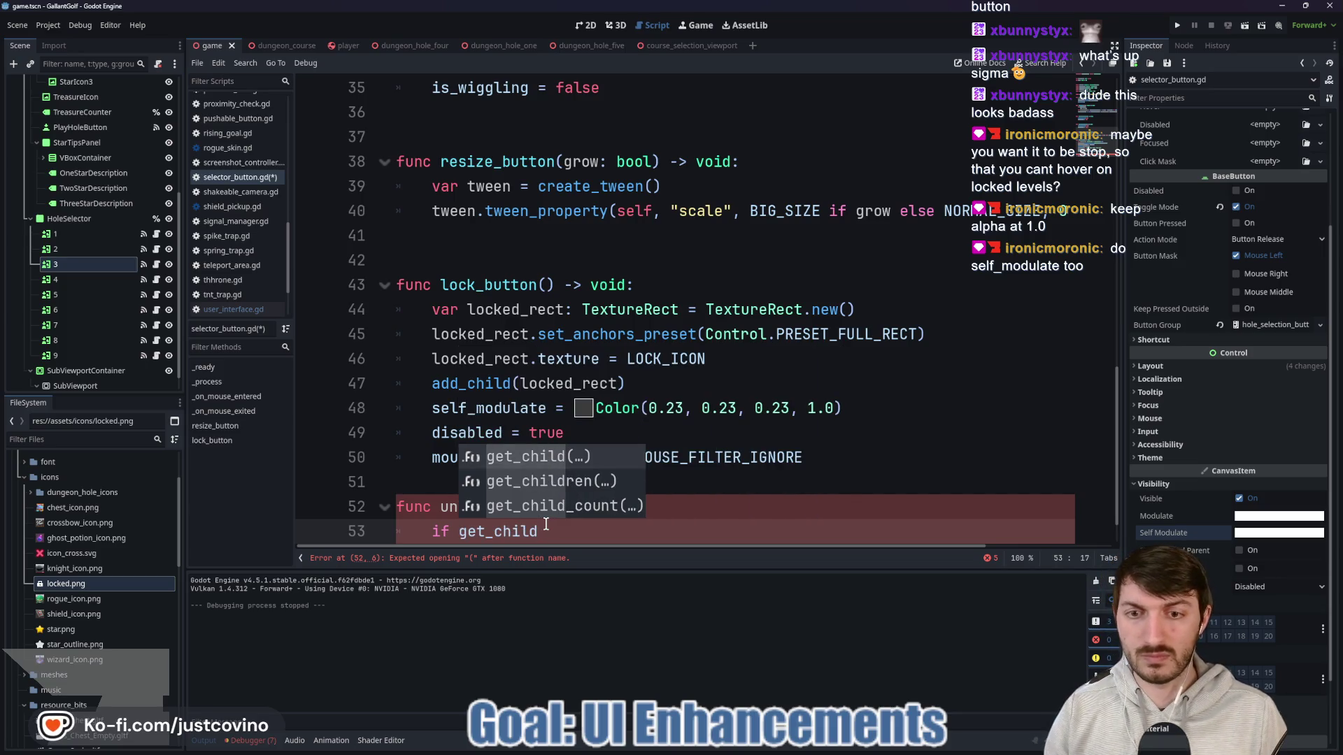
key("Down")
key("Down")
key("Return")
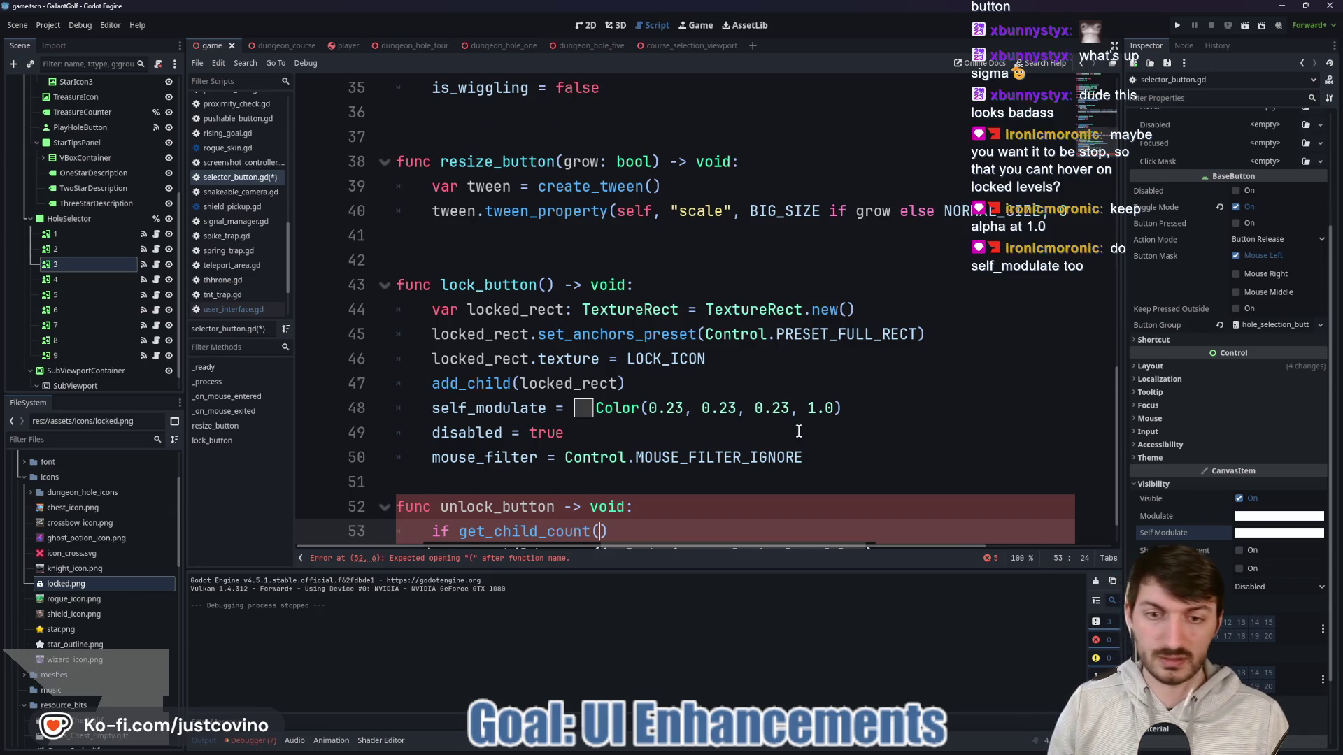
scroll(798, 432, "down", 1)
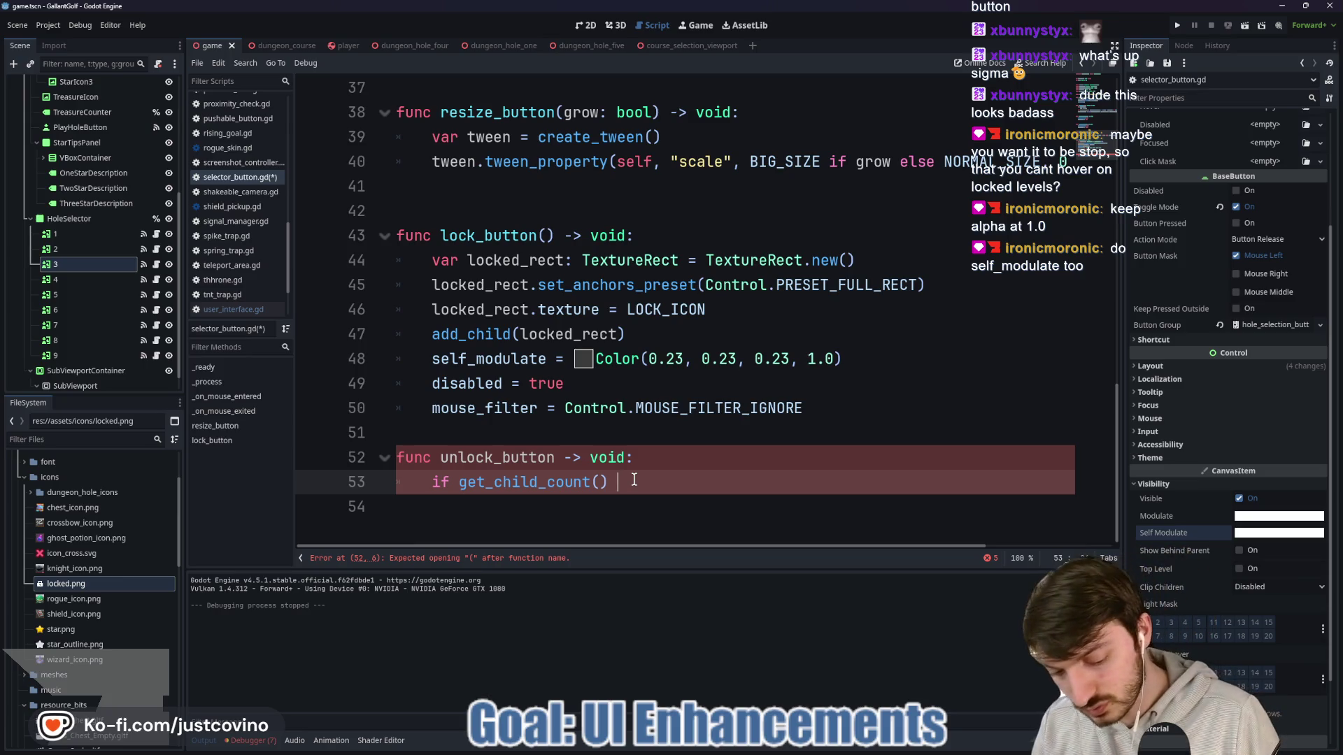
type(">= 1:")
key("Return")
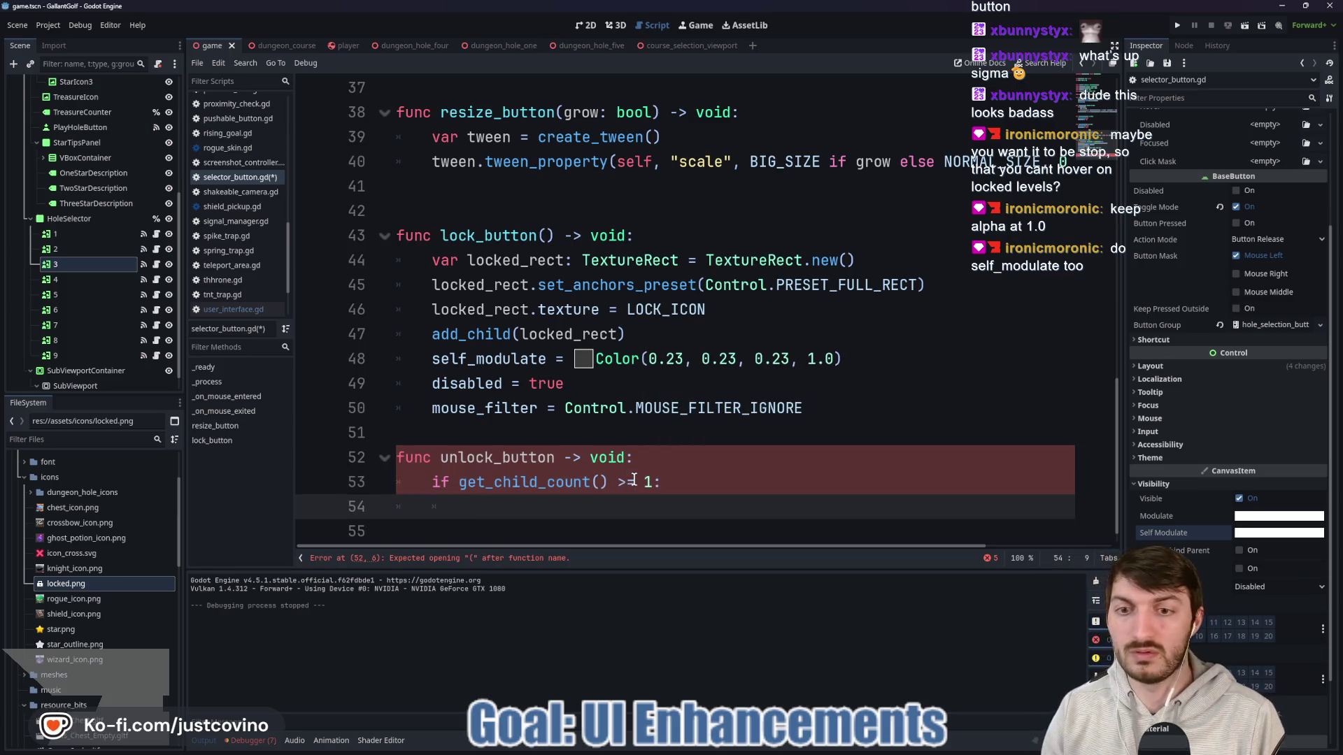
type("get")
key("BackSpace")
key("BackSpace")
key("BackSpace")
type("for chi")
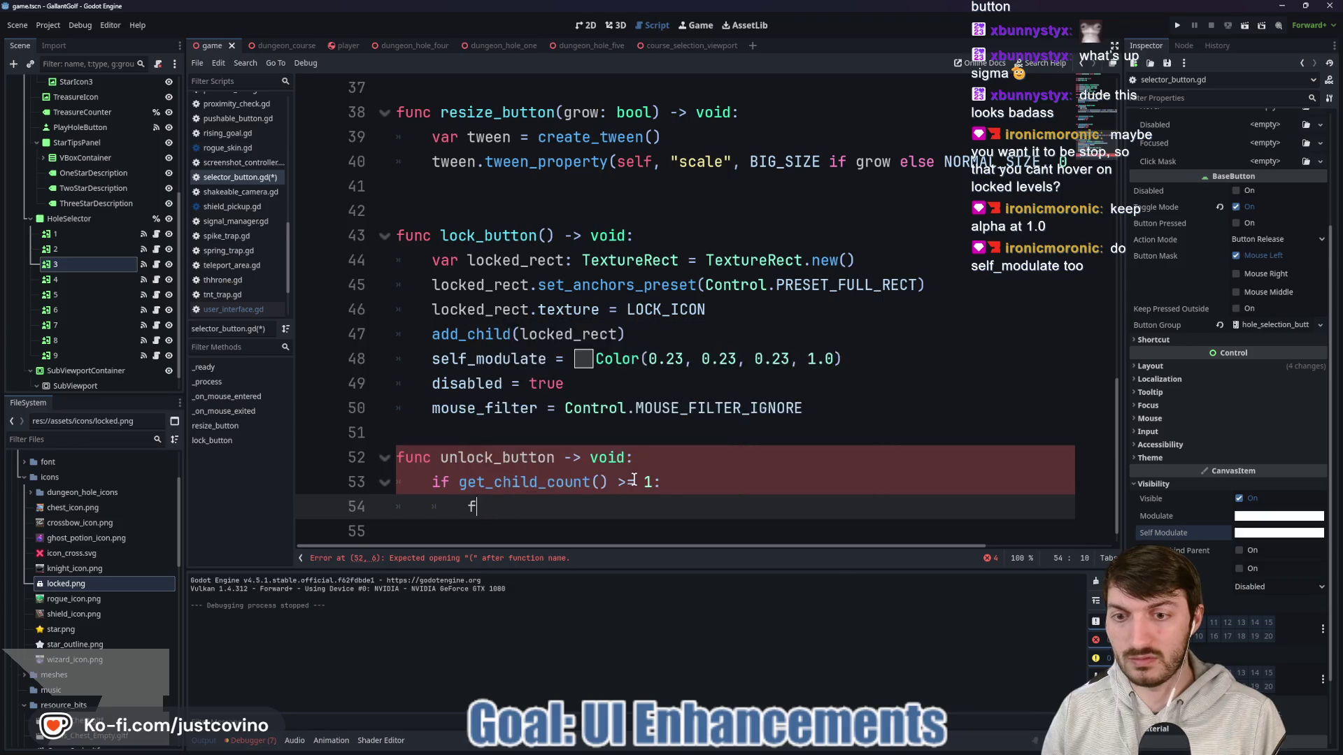
key("BackSpace")
key("BackSpace")
key("BackSpace")
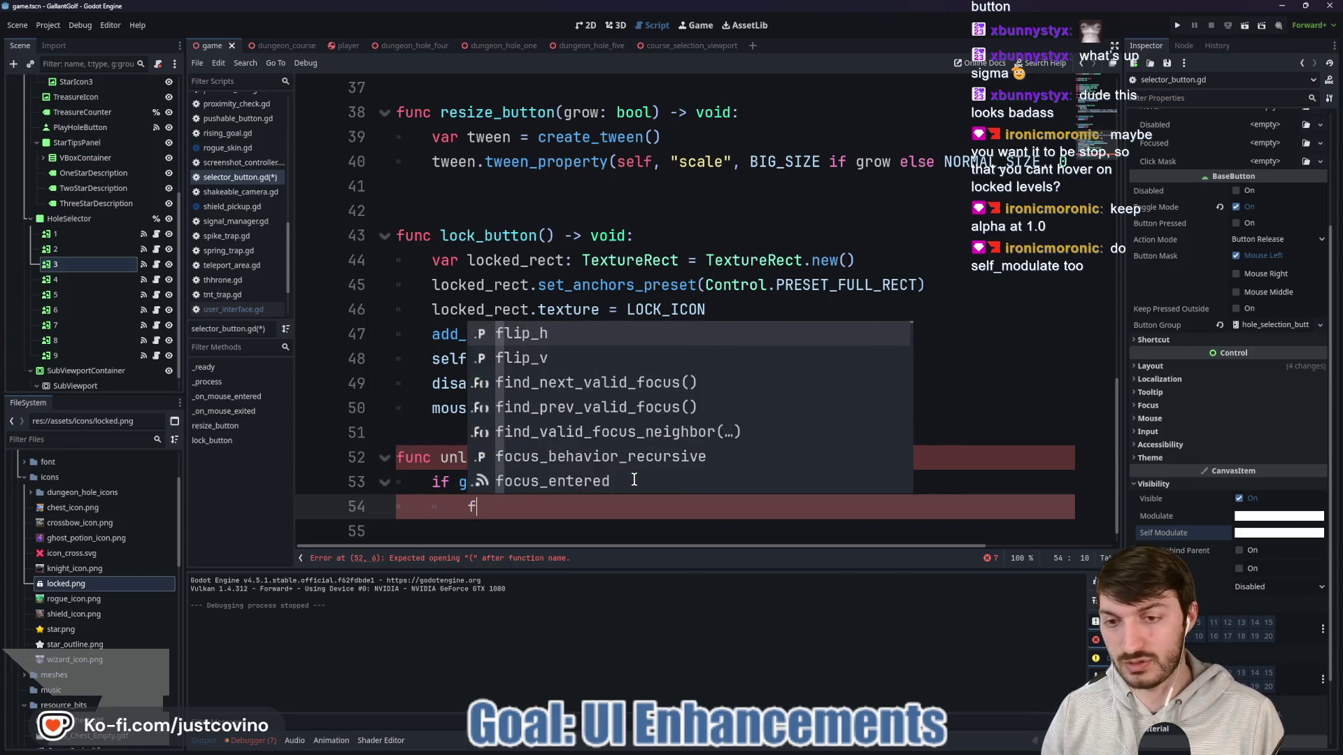
type("get_chil`")
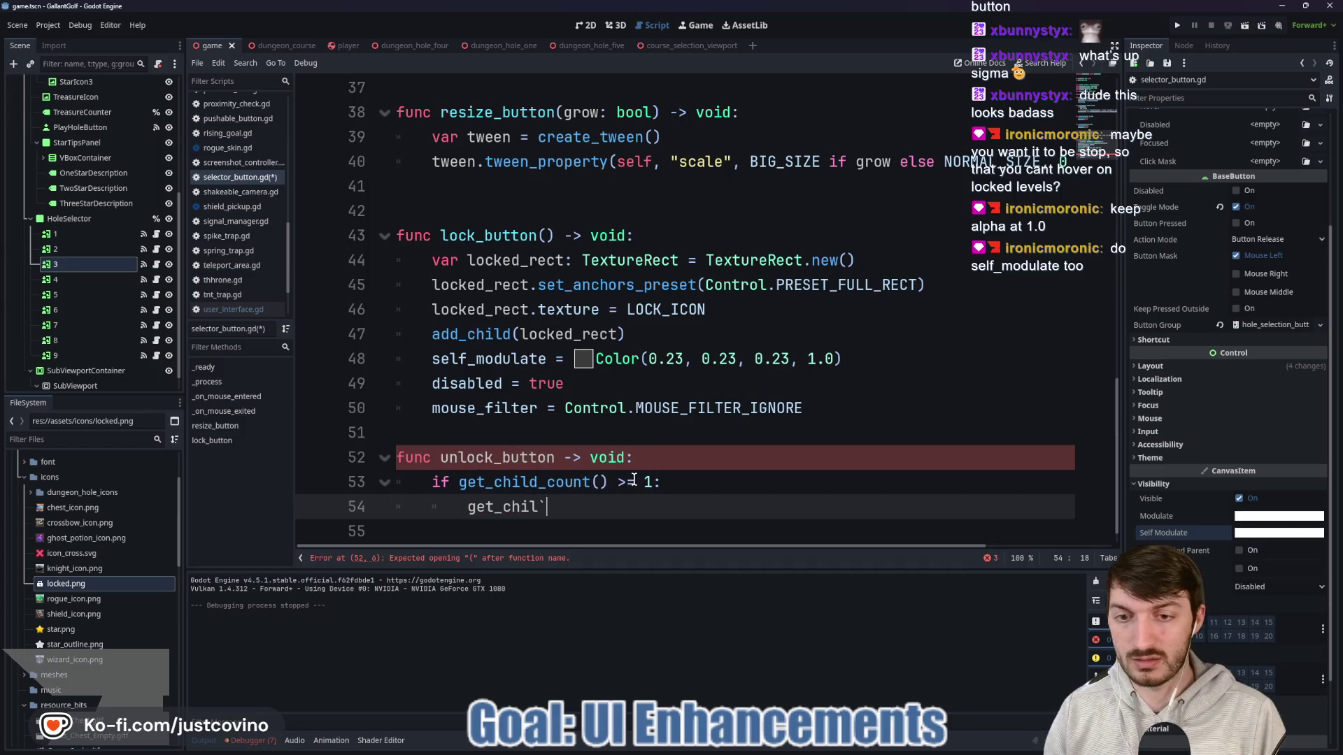
type("s")
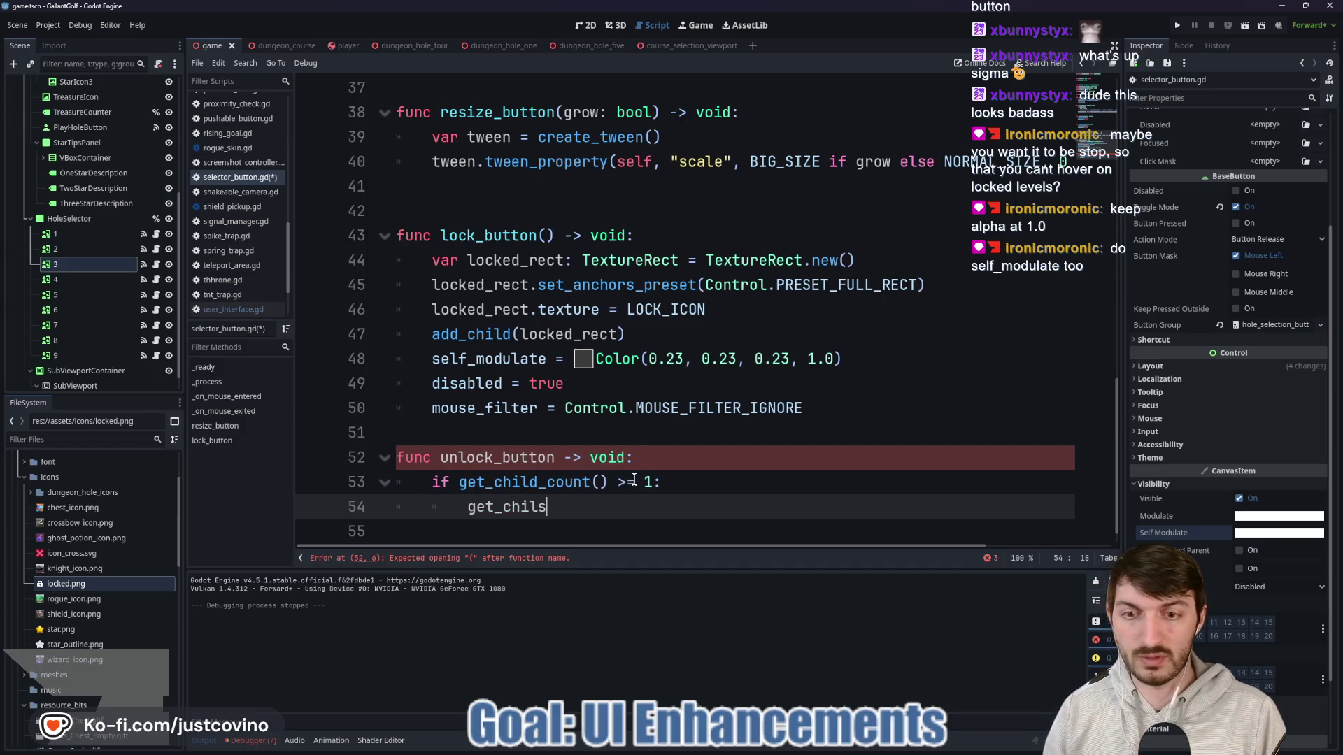
type("dd")
key("Return")
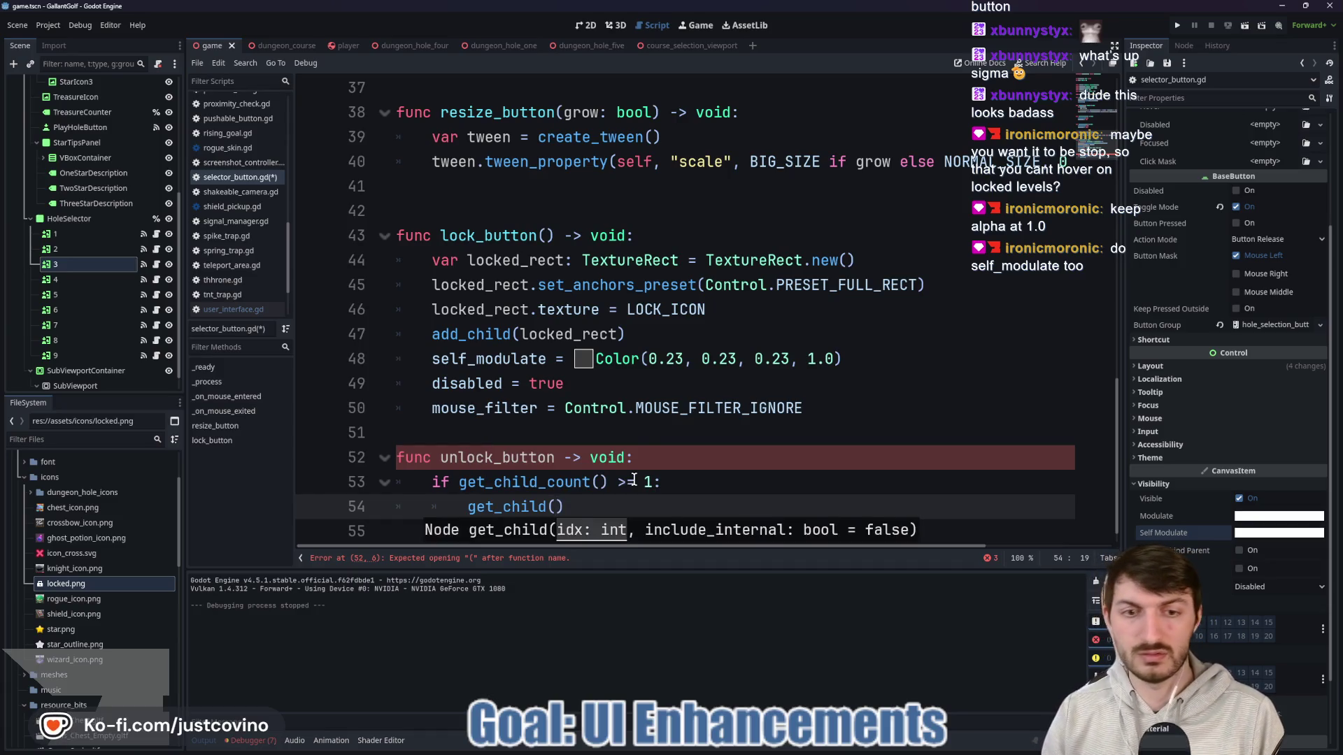
type(".queue")
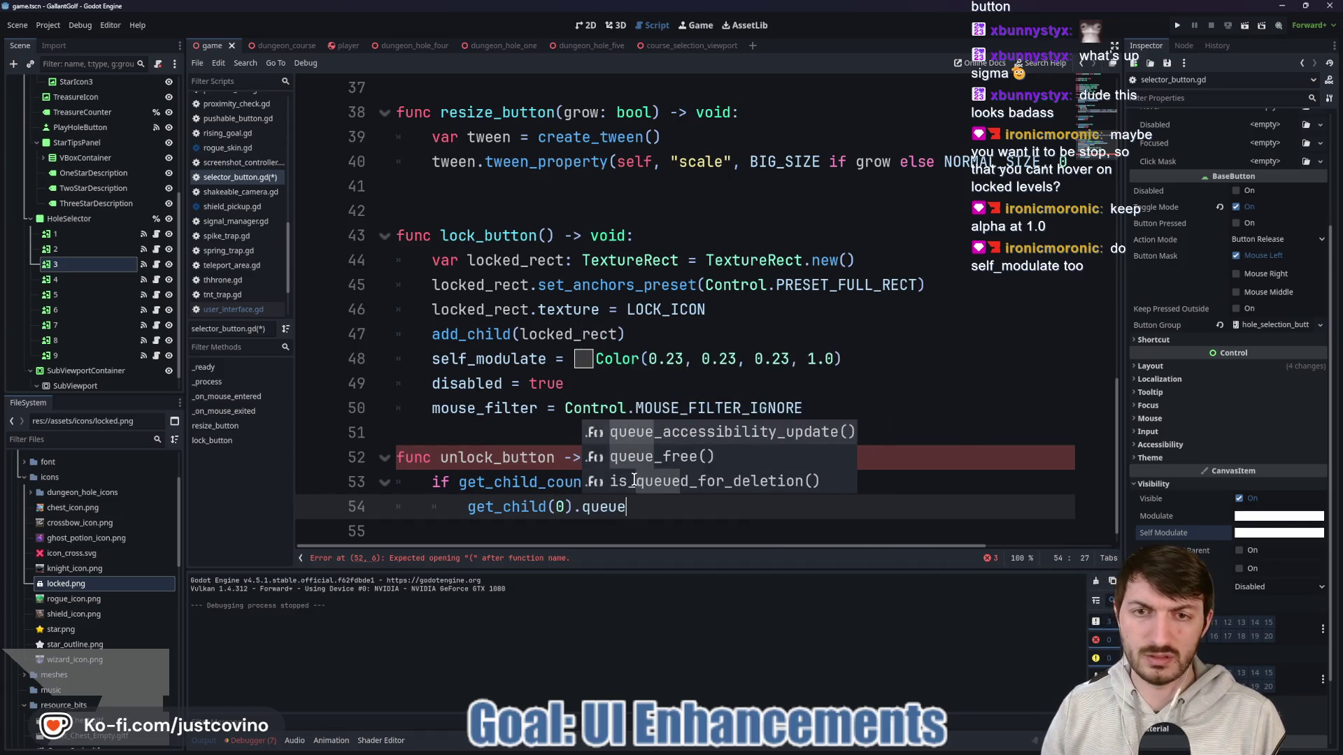
key("Down")
key("Return")
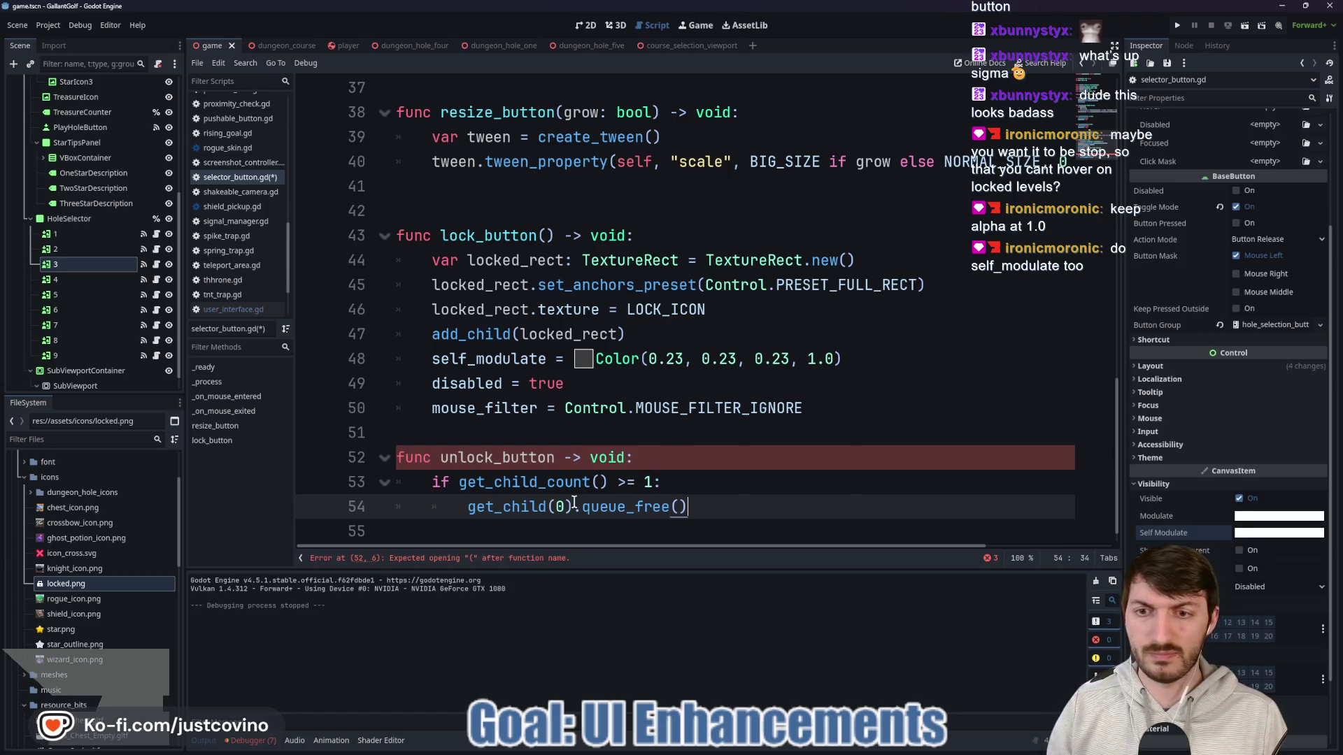
Step: Make unlock_button set disabled = false and mouse_filter = Control.MOUSE_FILTER_STOP
scroll(646, 496, "down", 1)
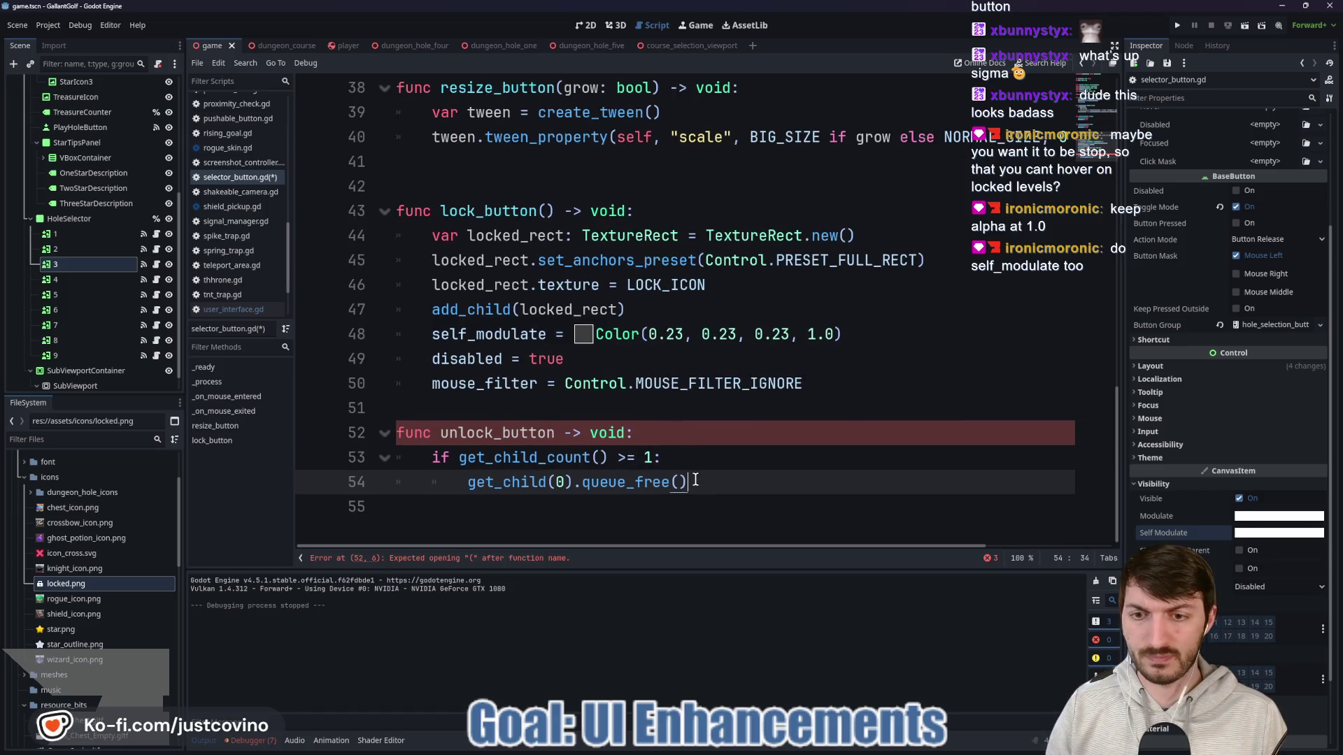
left_click(556, 432)
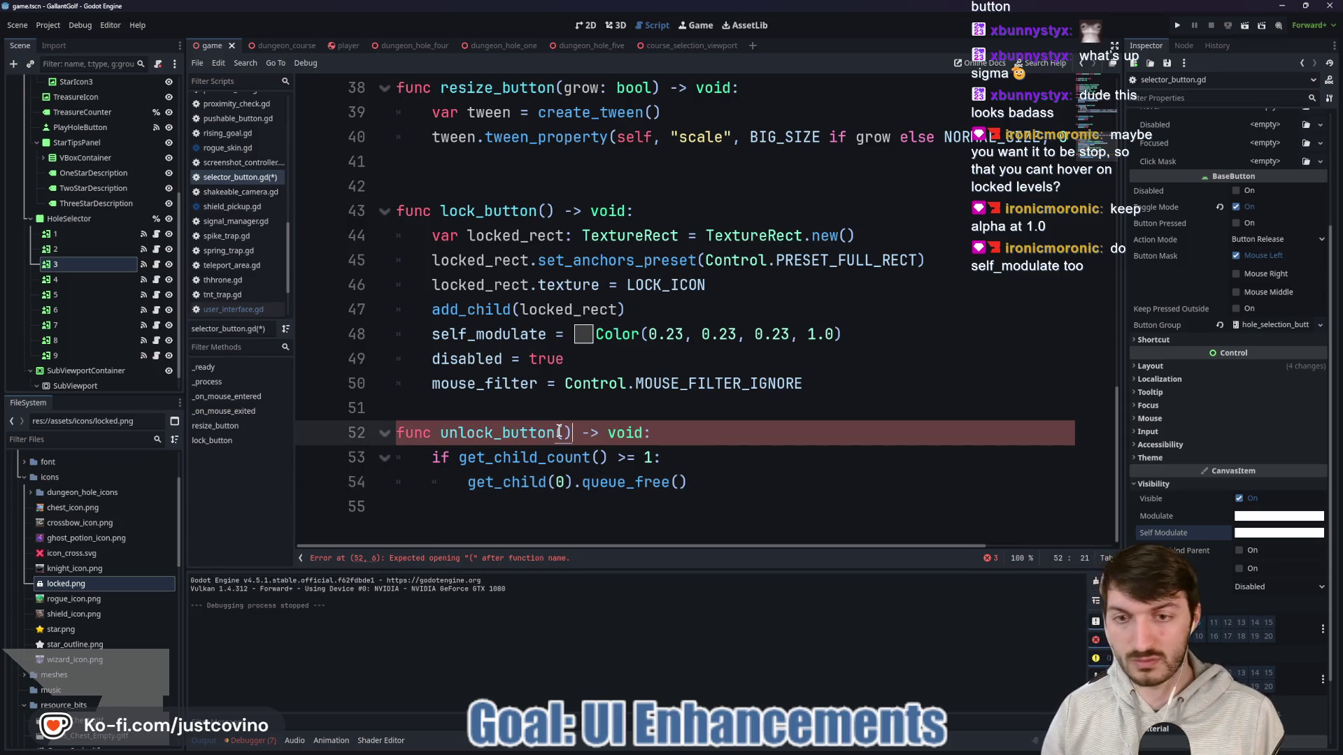
left_click(660, 507)
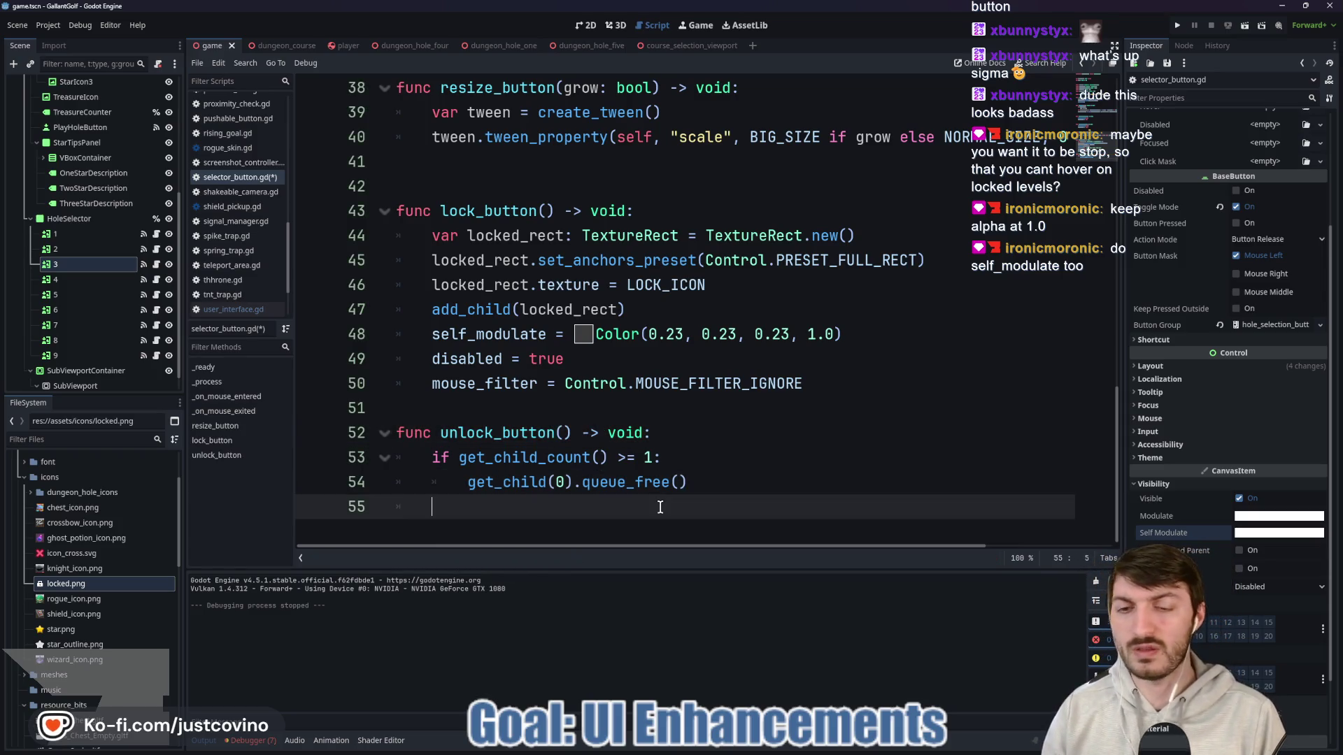
type("disabled = false")
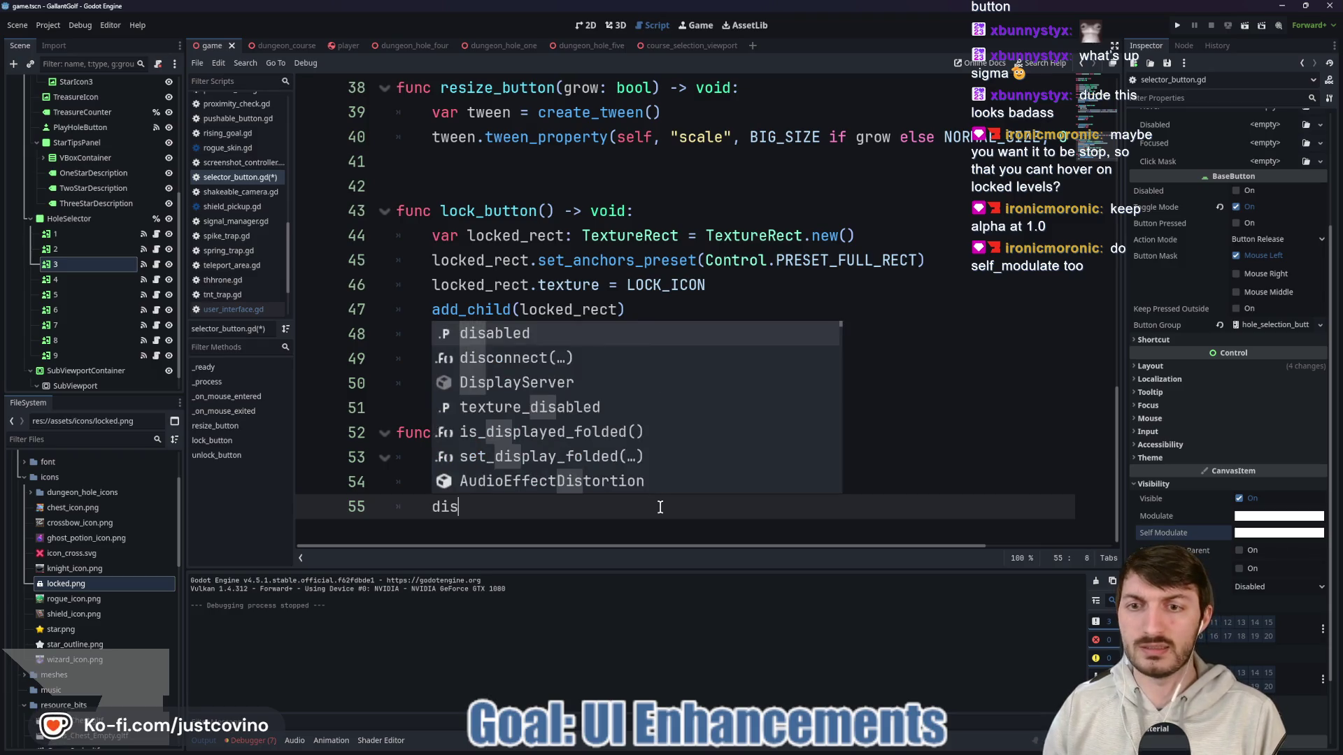
key("Return")
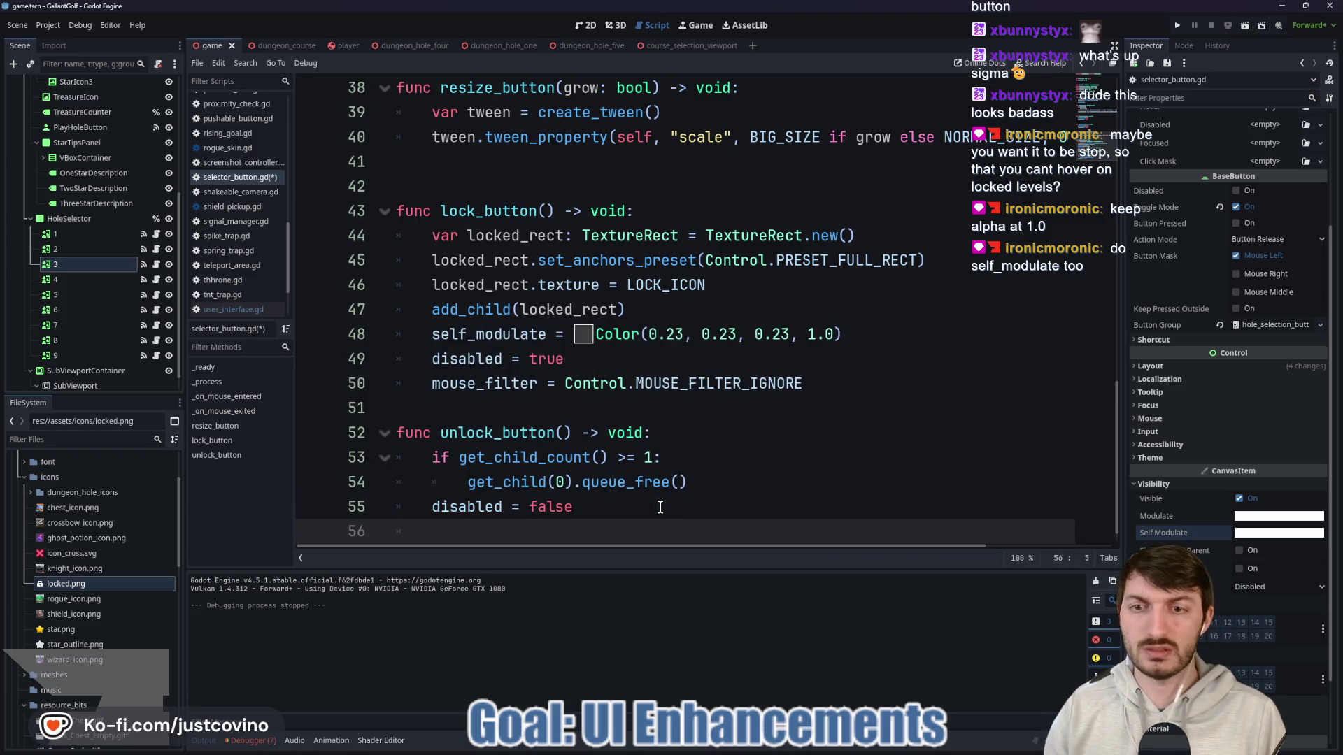
type("ou")
key("BackSpace")
type("mouse")
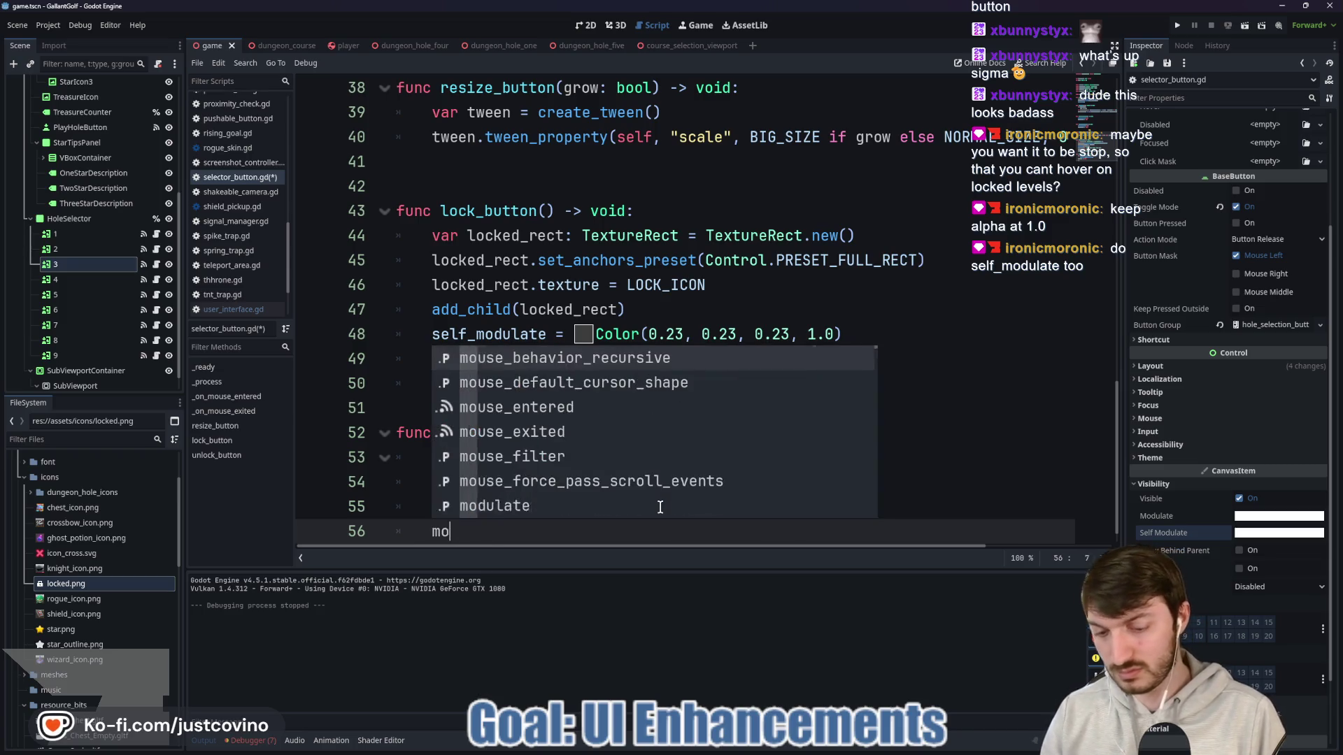
key("Down")
key("Down")
key("Down")
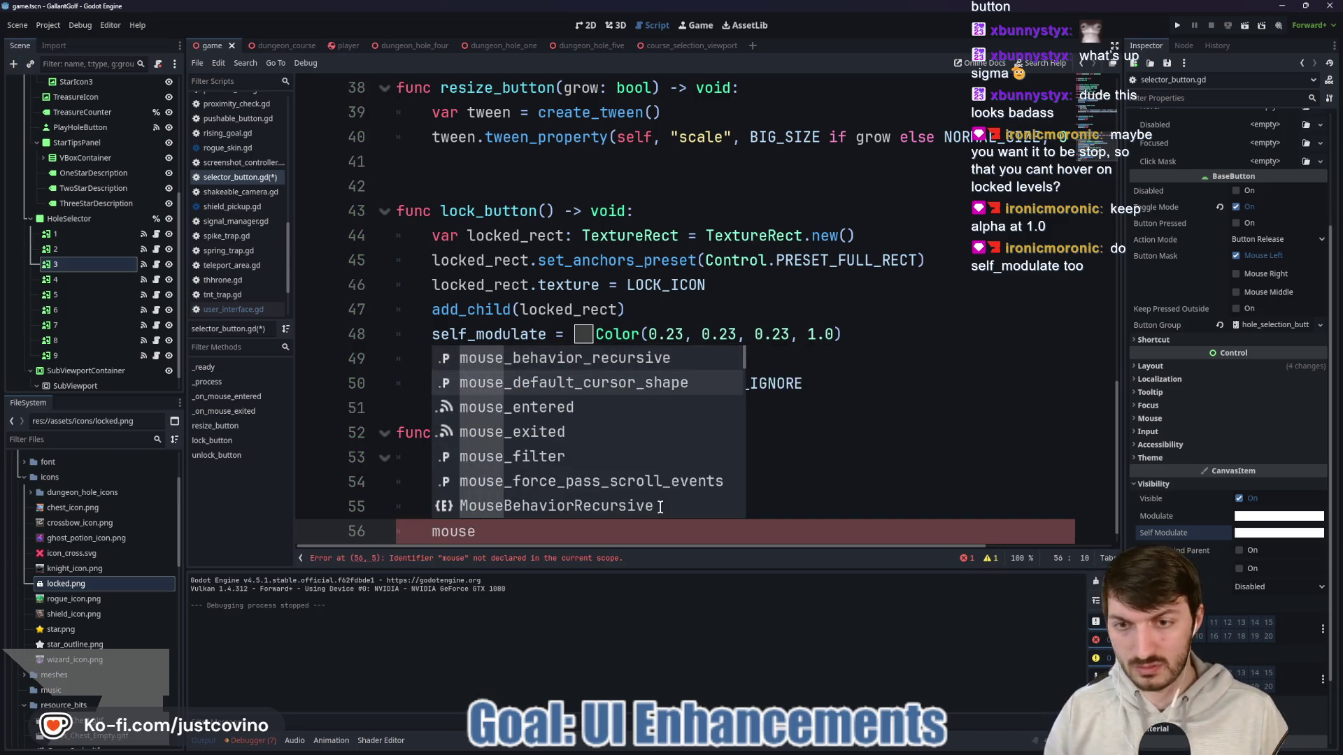
key("Return")
type("= Control")
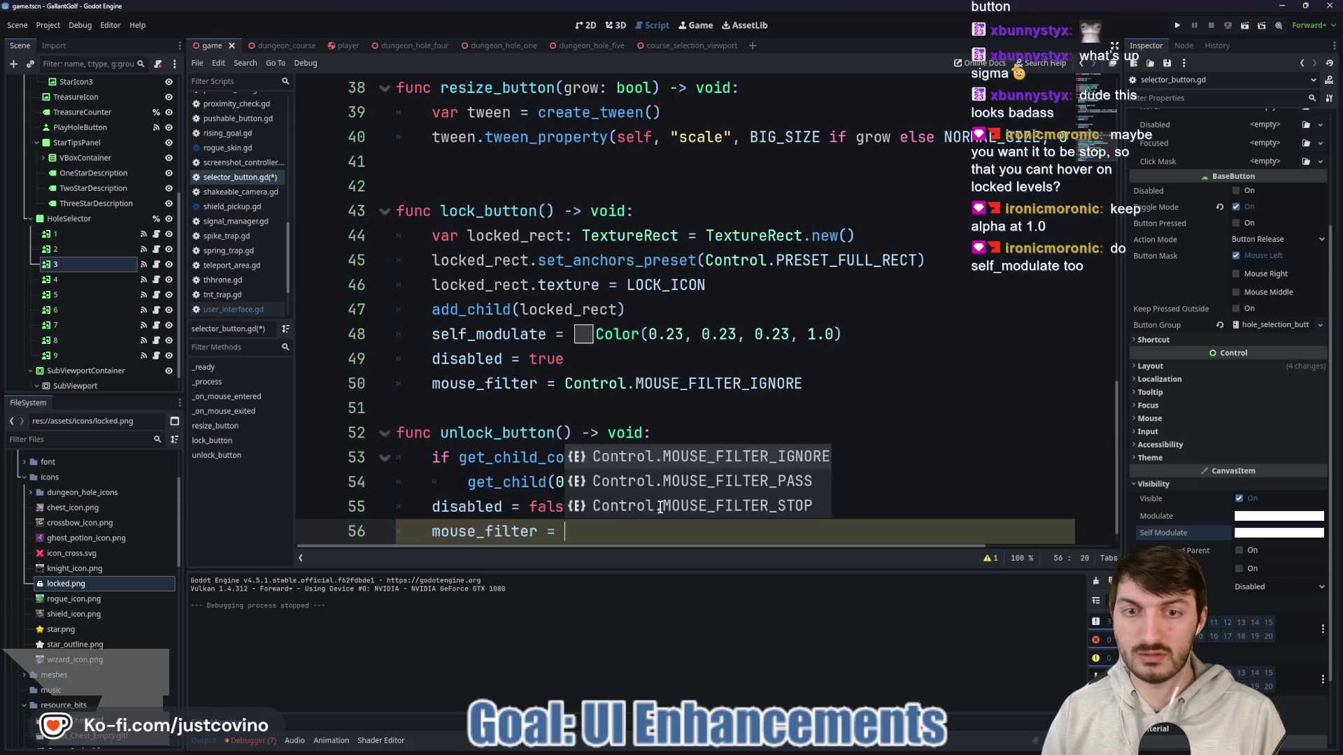
key("Down")
key("Down")
key("Return")
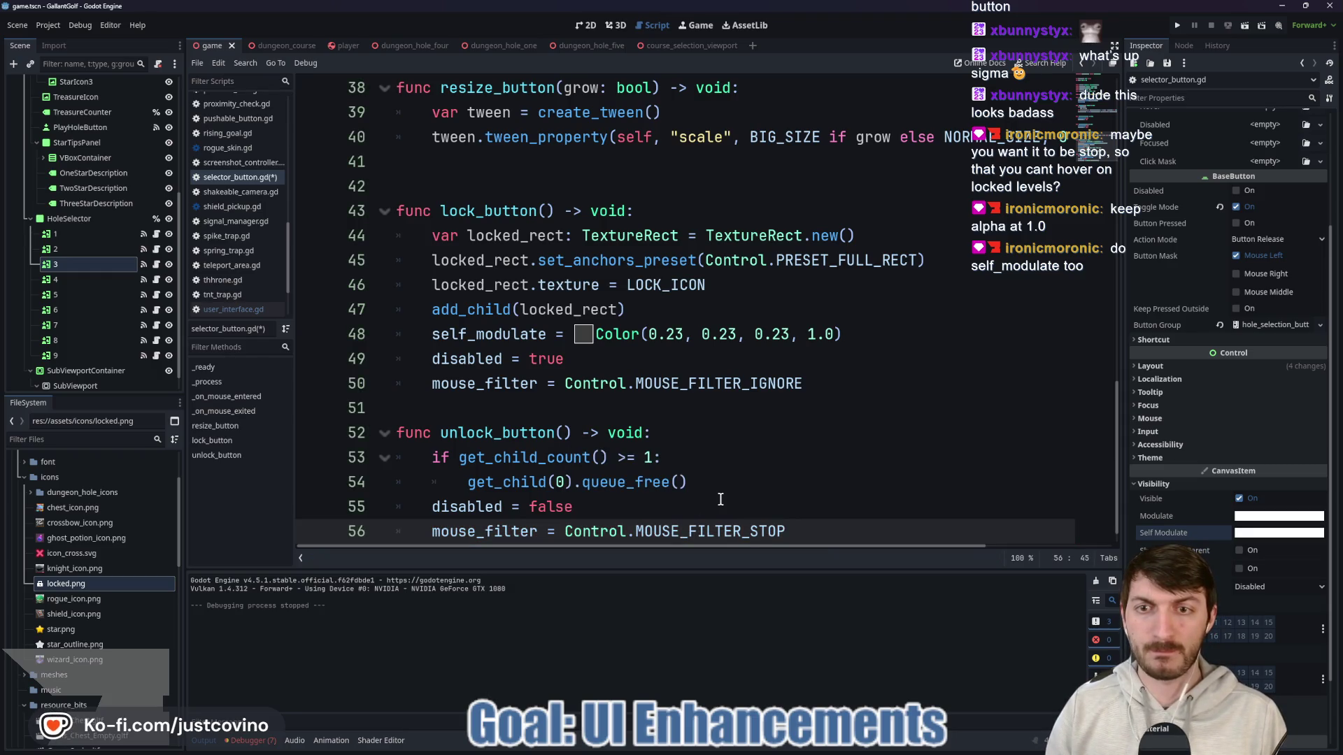
Step: Reset self_modulate to a white Color in unlock_button and save the script
key("Return")
type("self")
key("Return")
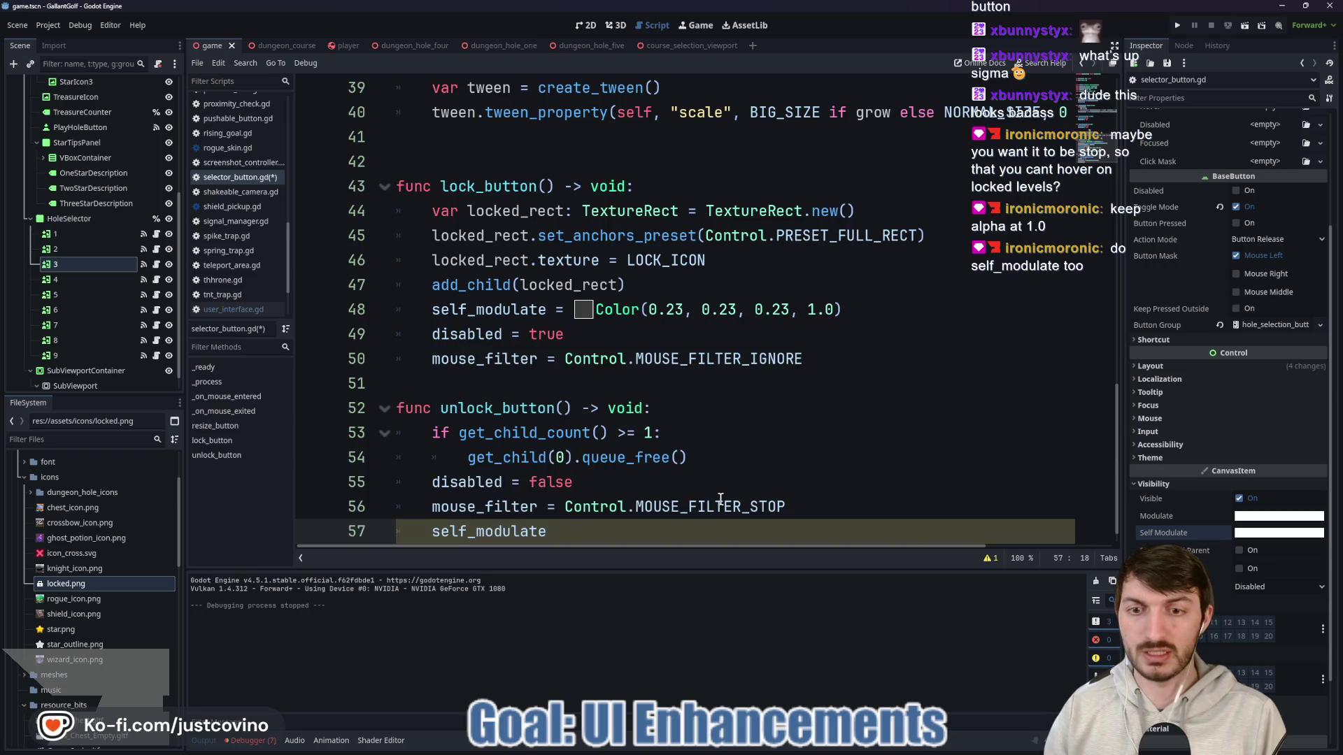
type(" = Color")
key("Escape")
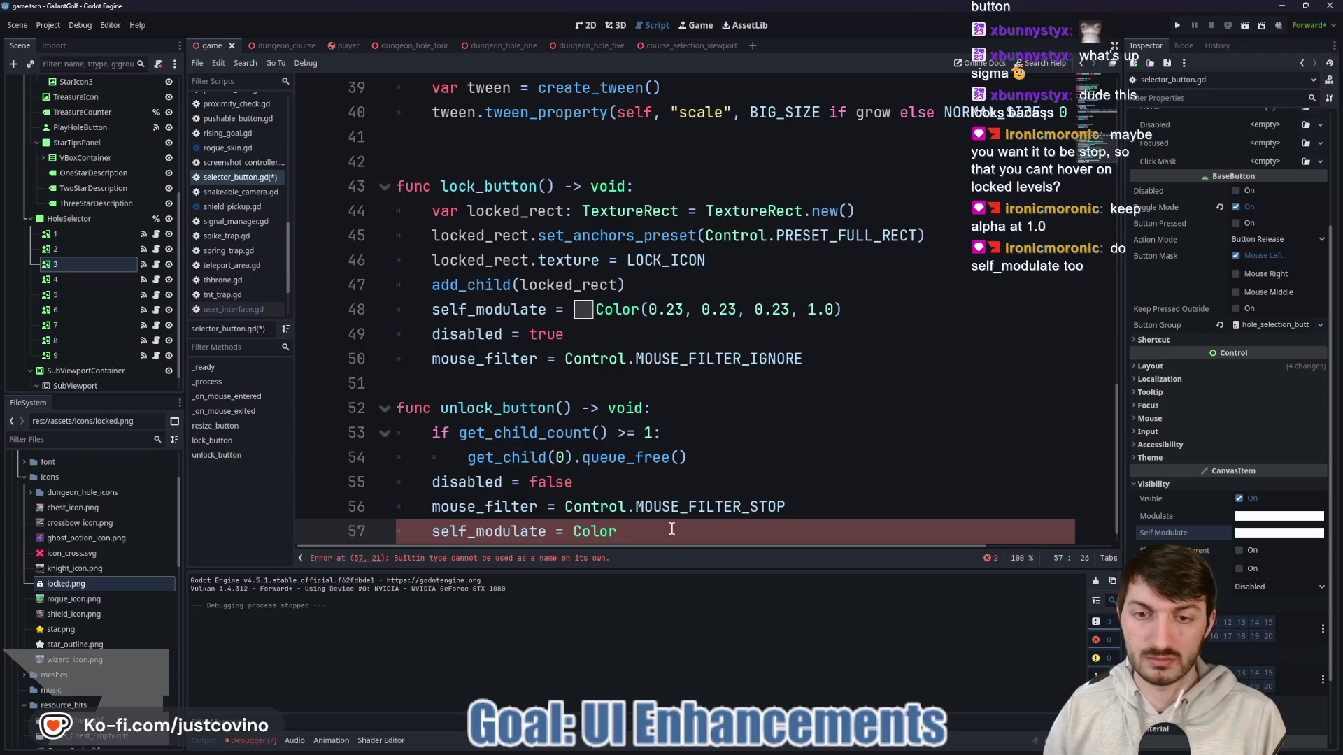
type("()")
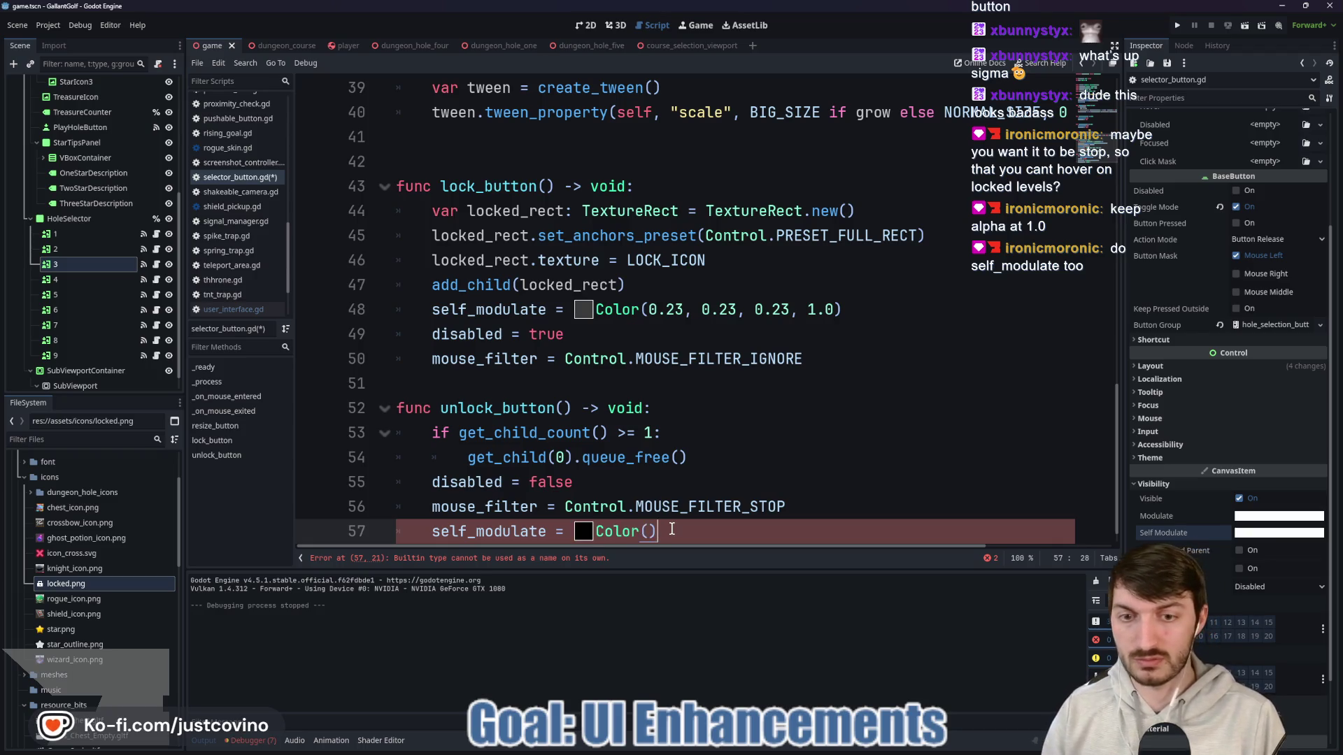
left_click(583, 531)
left_click(580, 201)
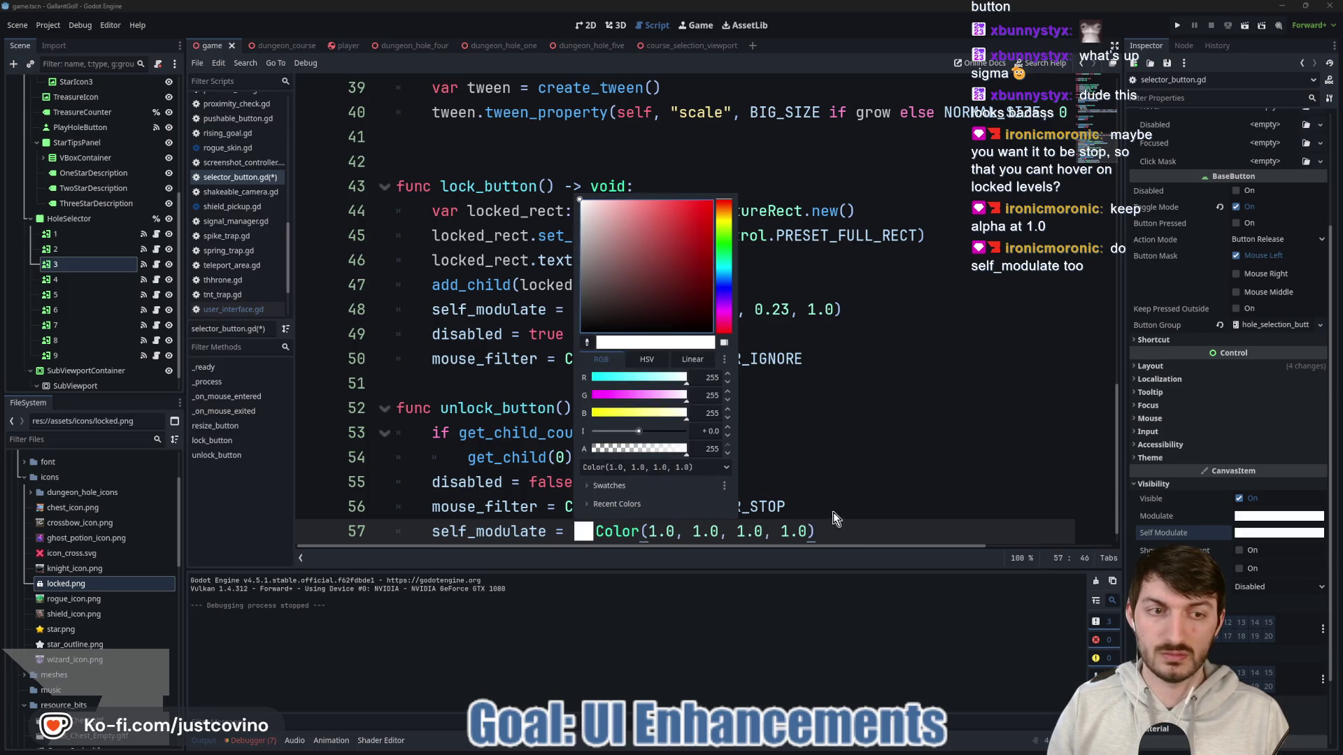
left_click(1240, 528)
left_click(1252, 533)
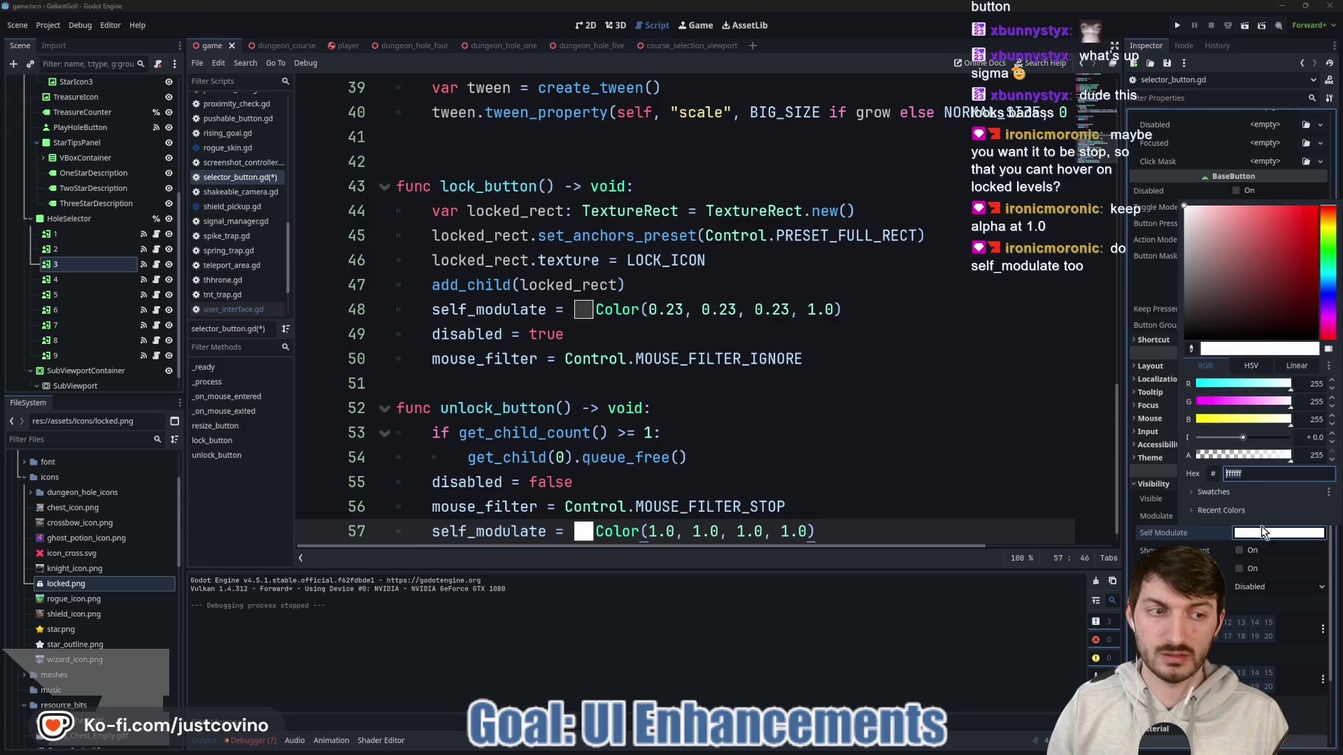
left_click(576, 530)
left_click(580, 531)
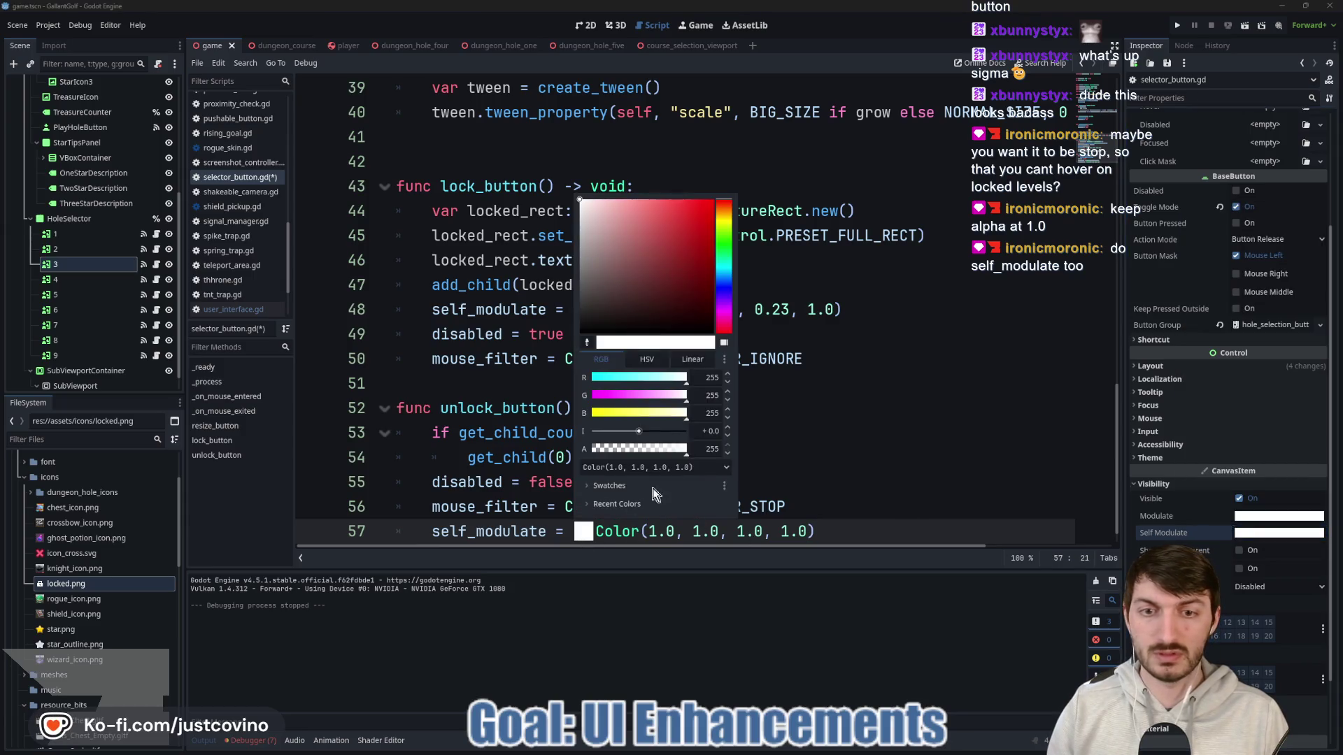
left_click(867, 532)
key("ctrl+s")
Step: Add extra spacing between lock_button and unlock_button and save selector_button.gd
left_click(476, 384)
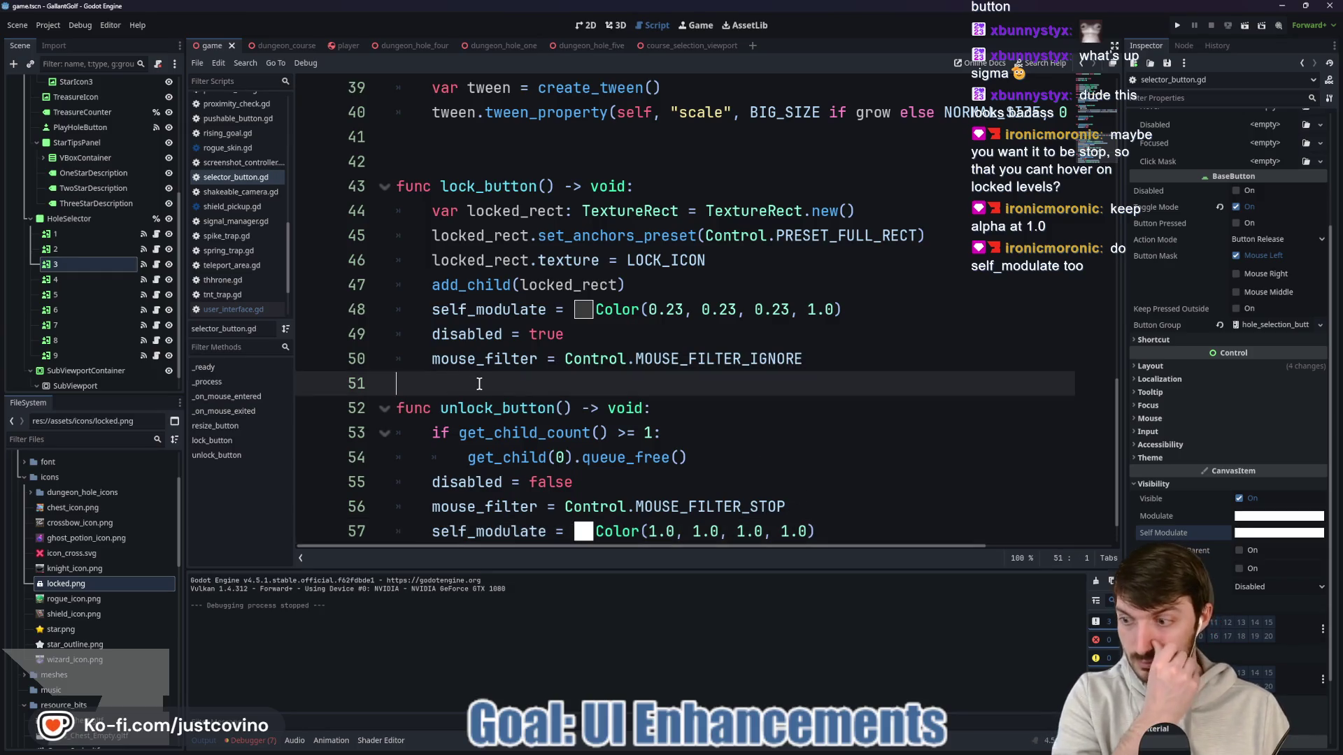
key("Return")
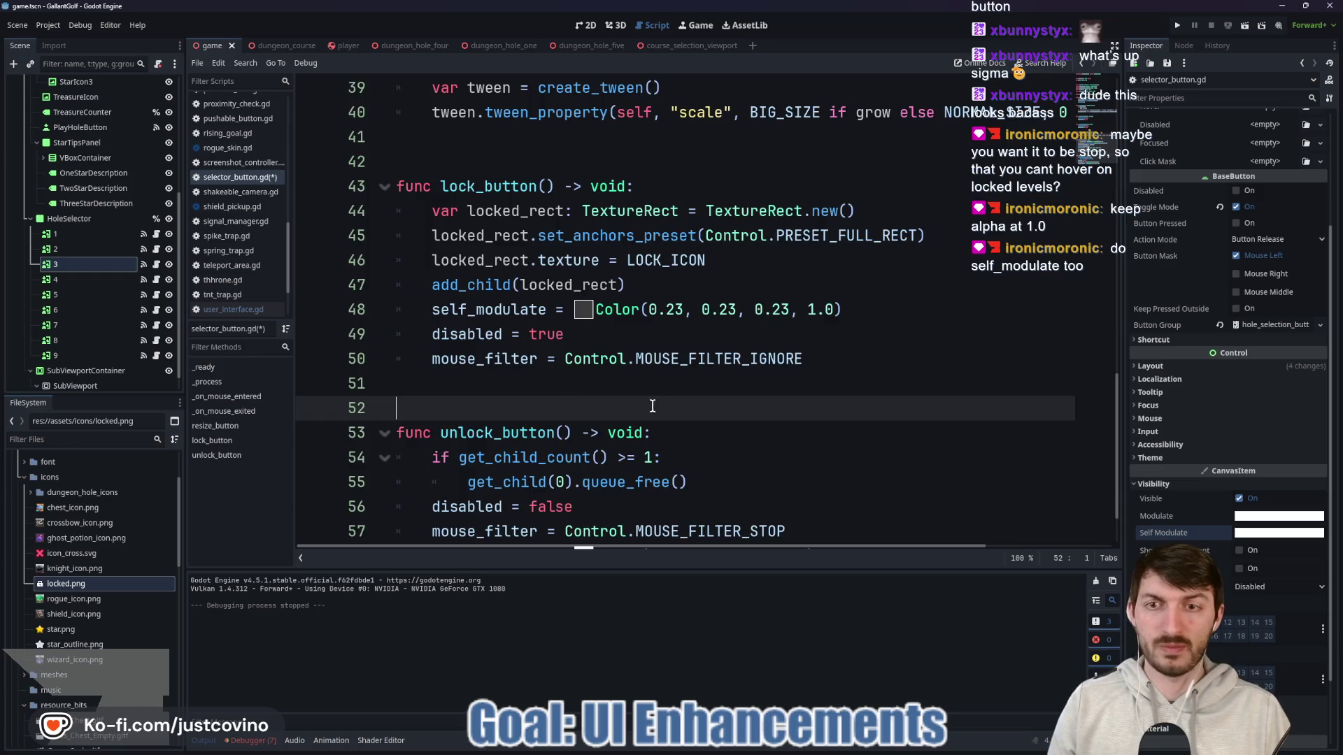
scroll(654, 379, "down", 1)
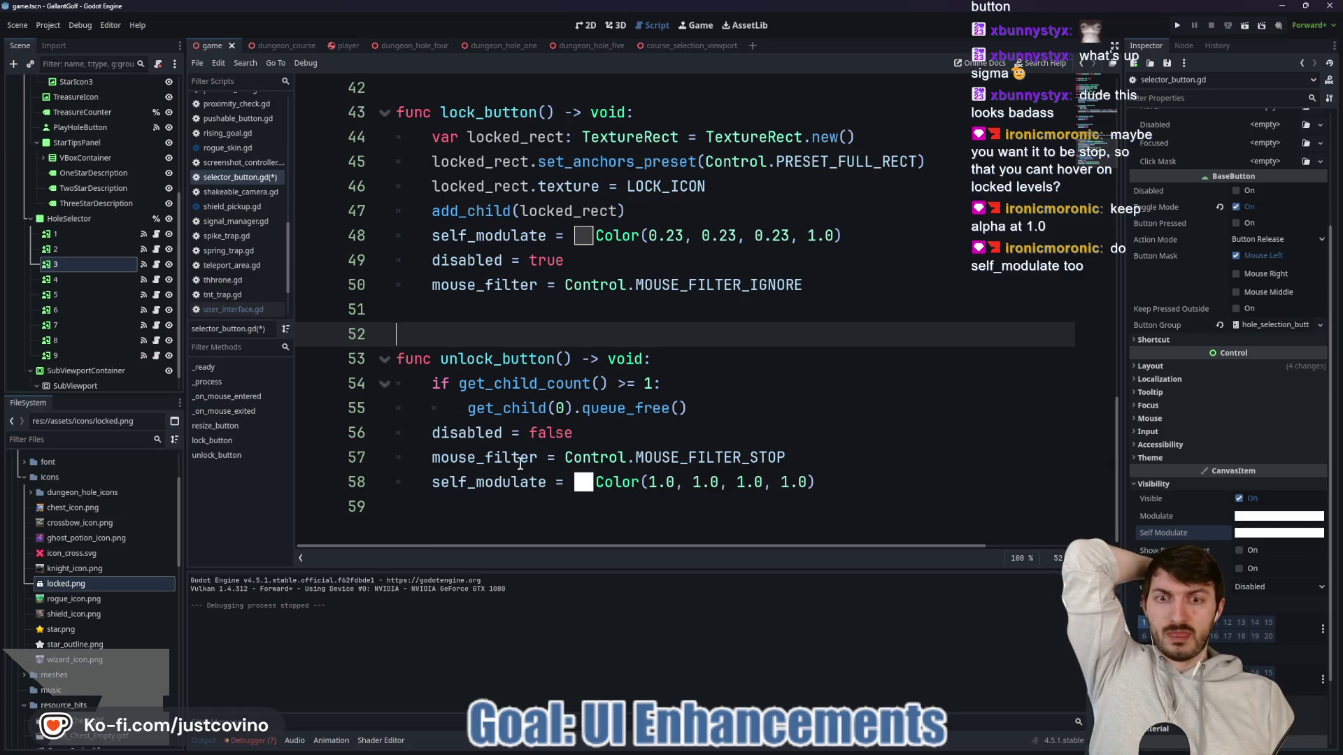
mouse_move(502, 467)
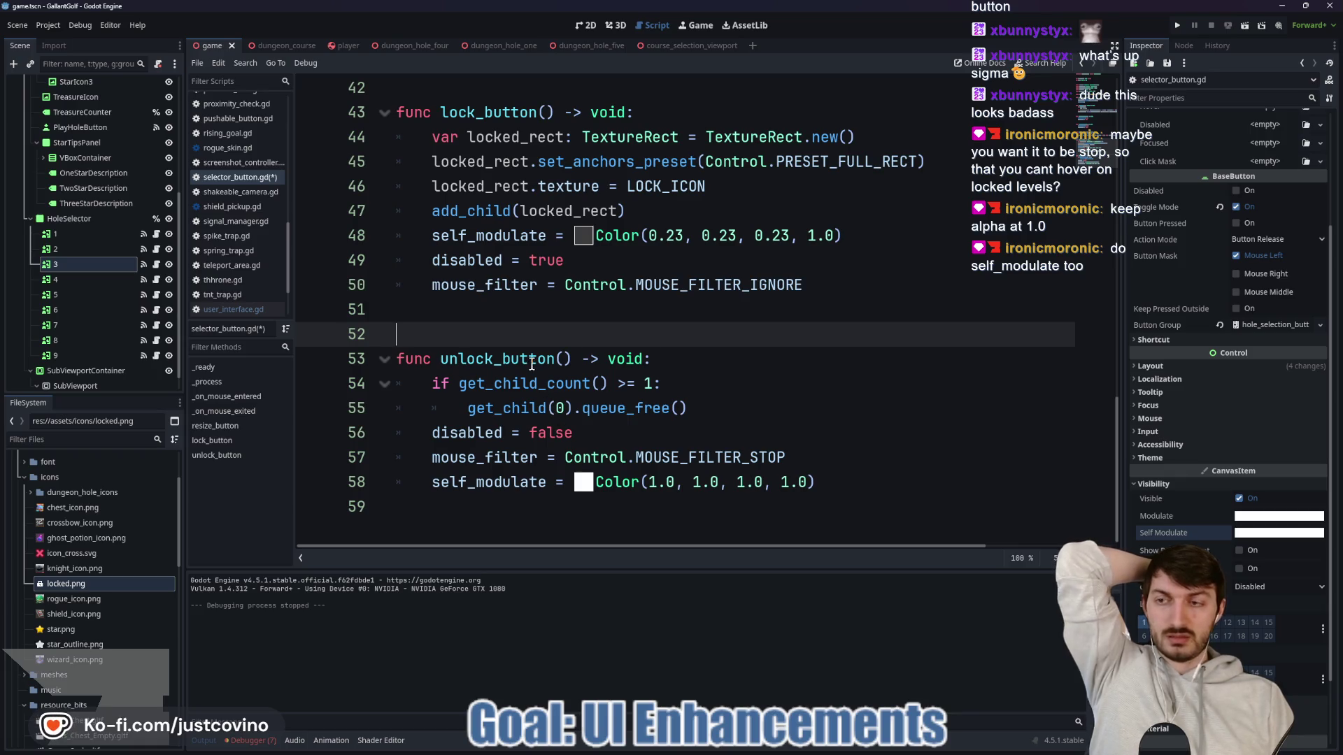
key("ctrl+s")
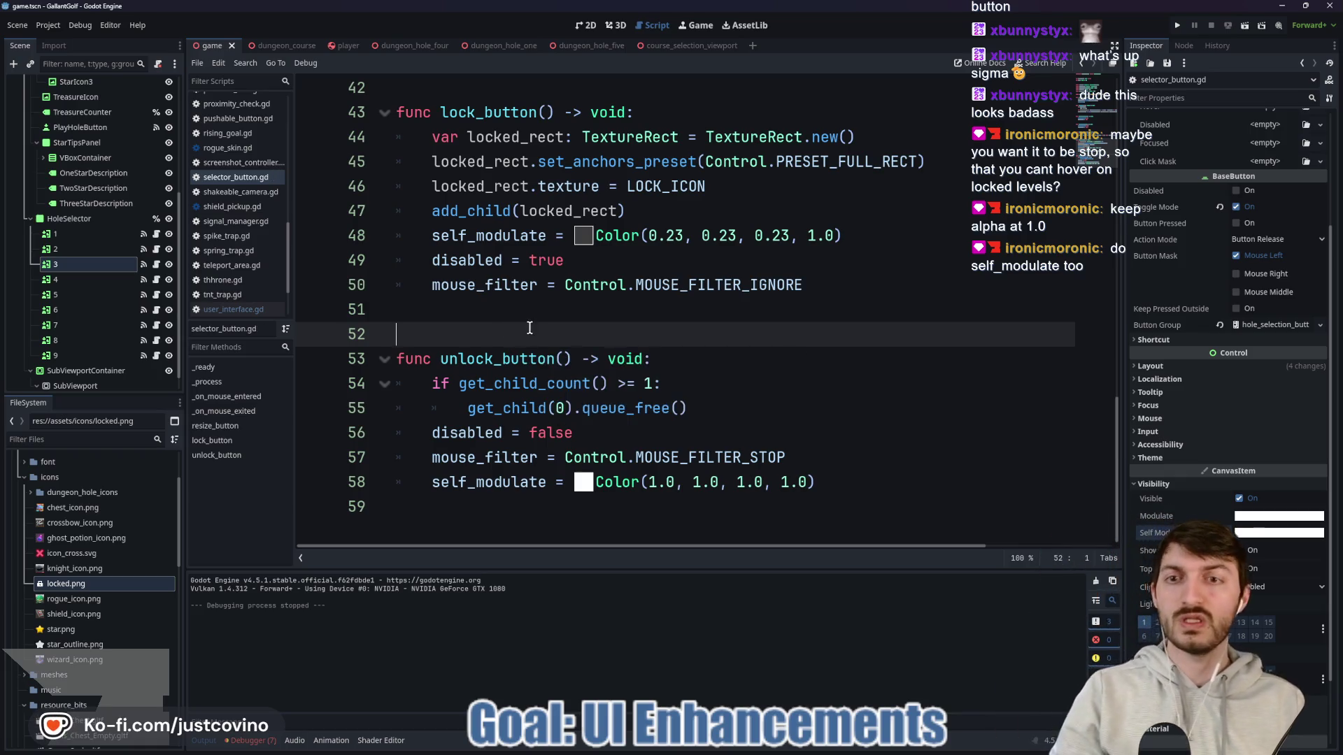
scroll(511, 315, "up", 6)
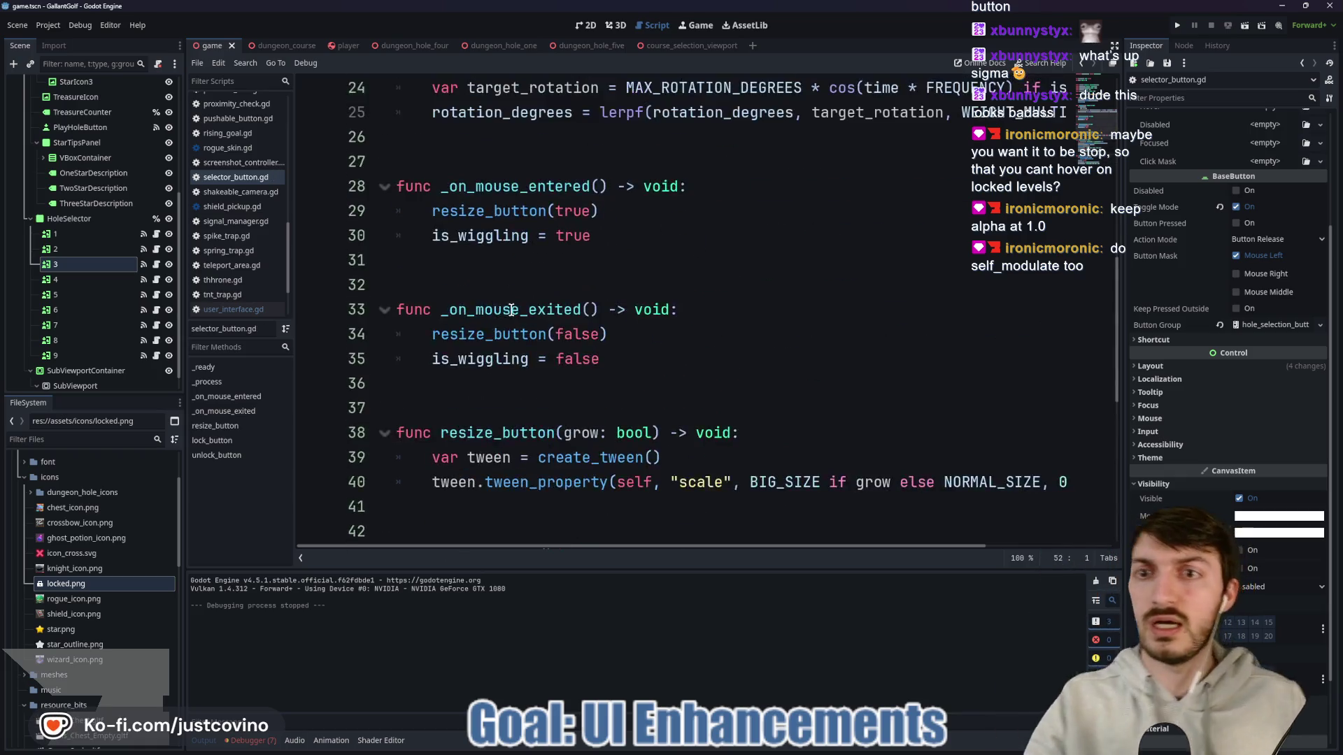
scroll(156, 119, "up", 5)
Step: In game.gd, add "unlocked": true to hole 1's entry in the holes dictionary
left_click(157, 117)
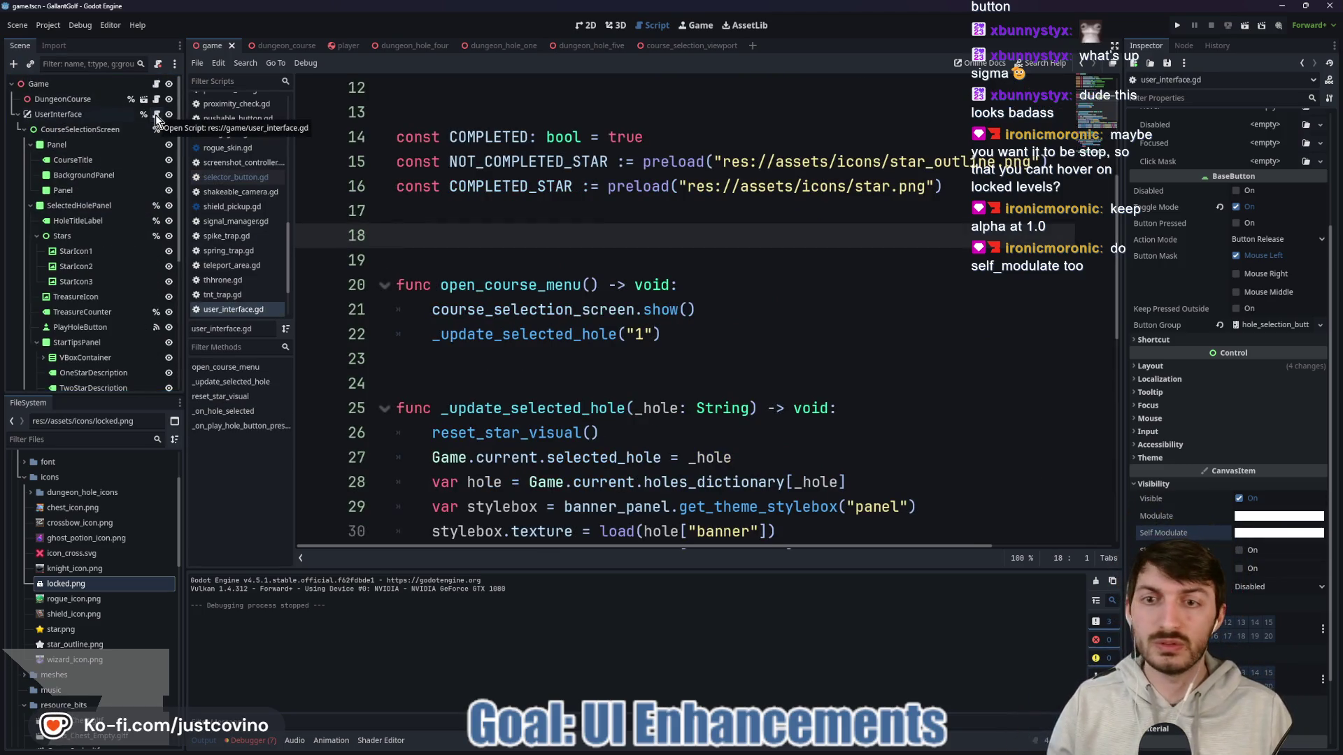
left_click(156, 83)
scroll(604, 242, "up", 10)
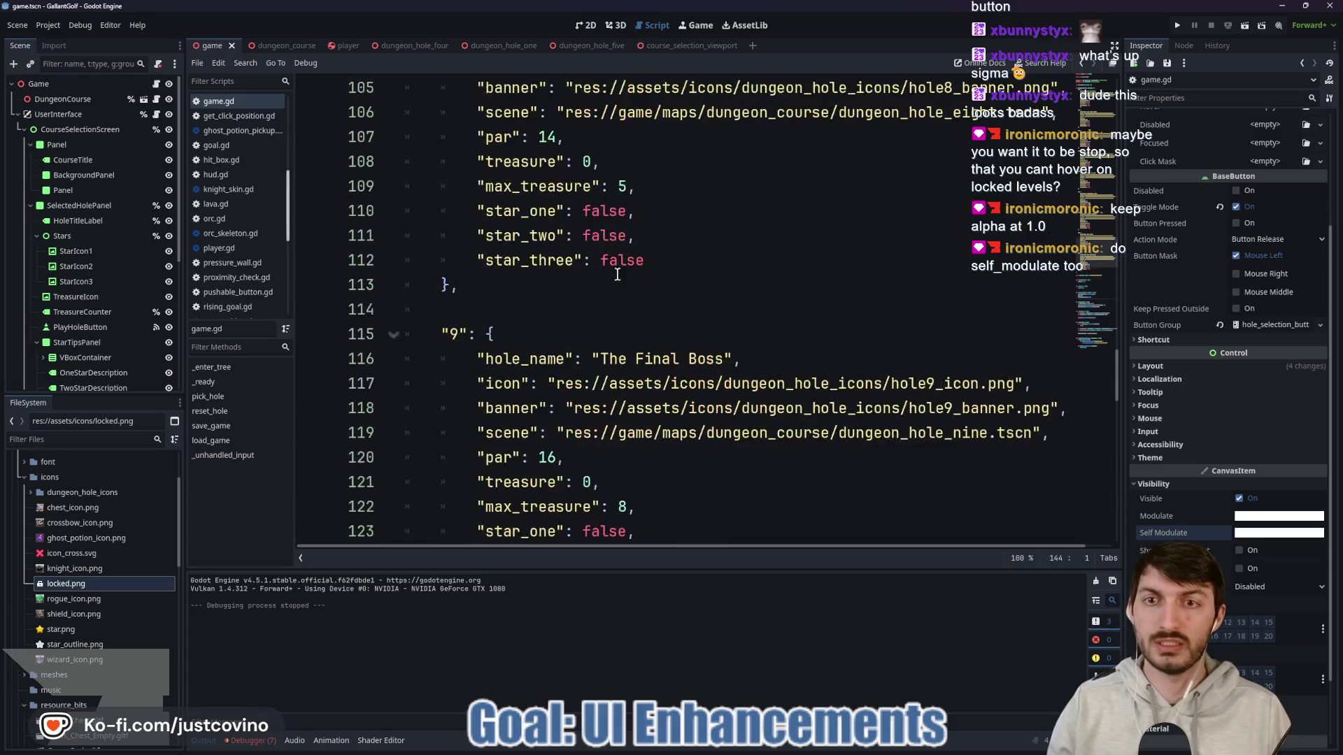
key("ctrl+j")
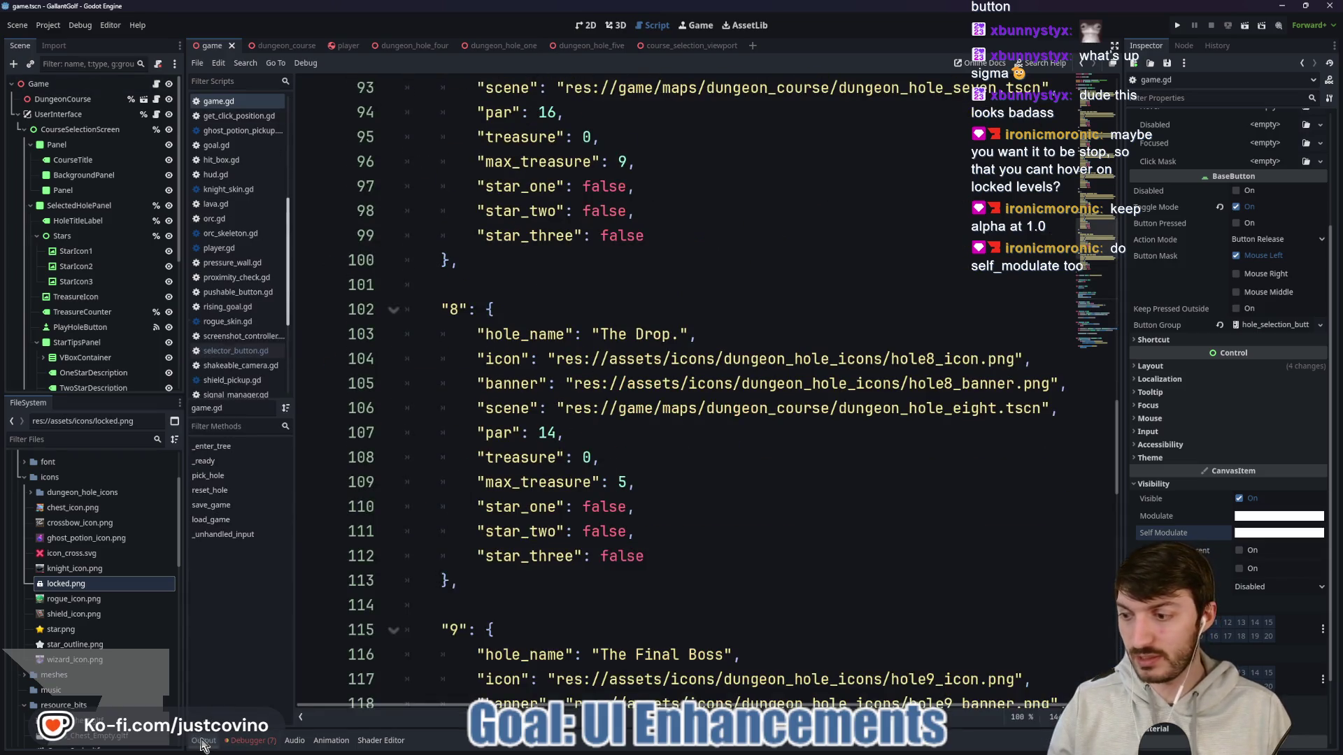
scroll(722, 468, "up", 8)
scroll(722, 469, "up", 20)
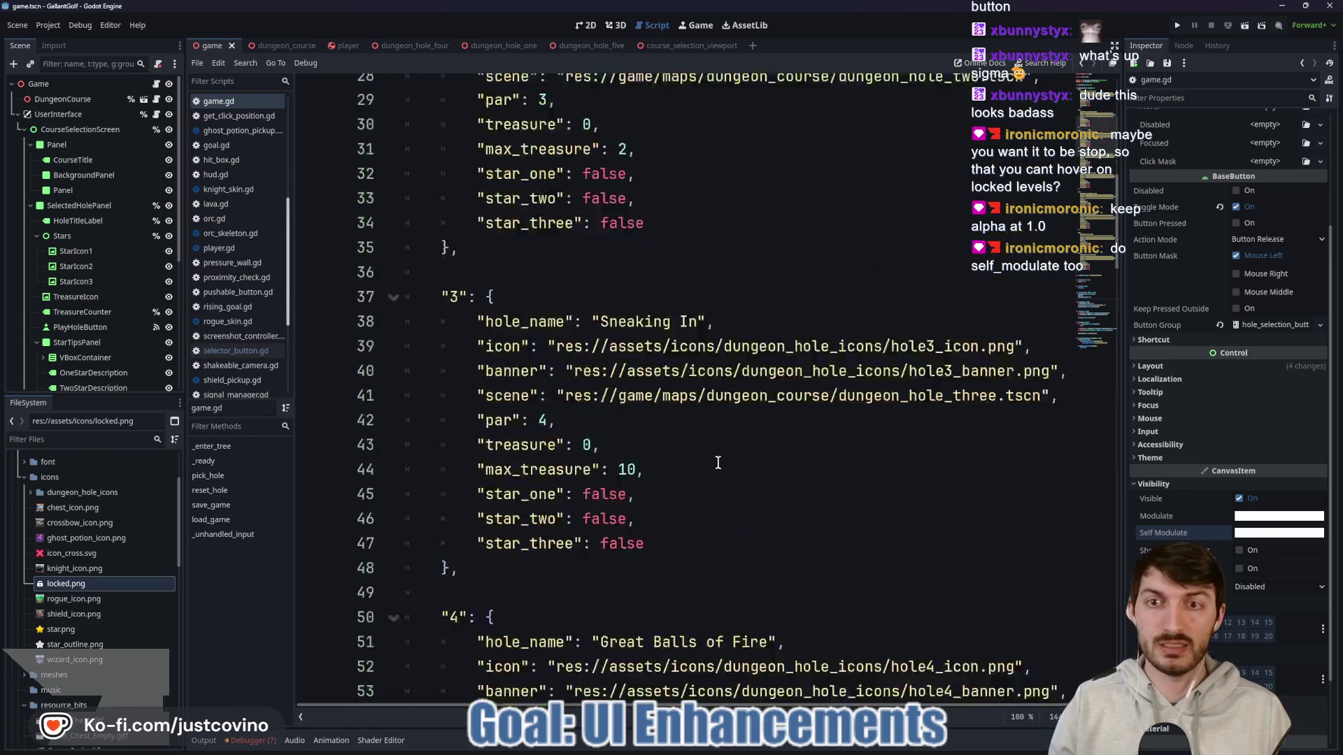
scroll(714, 461, "down", 4)
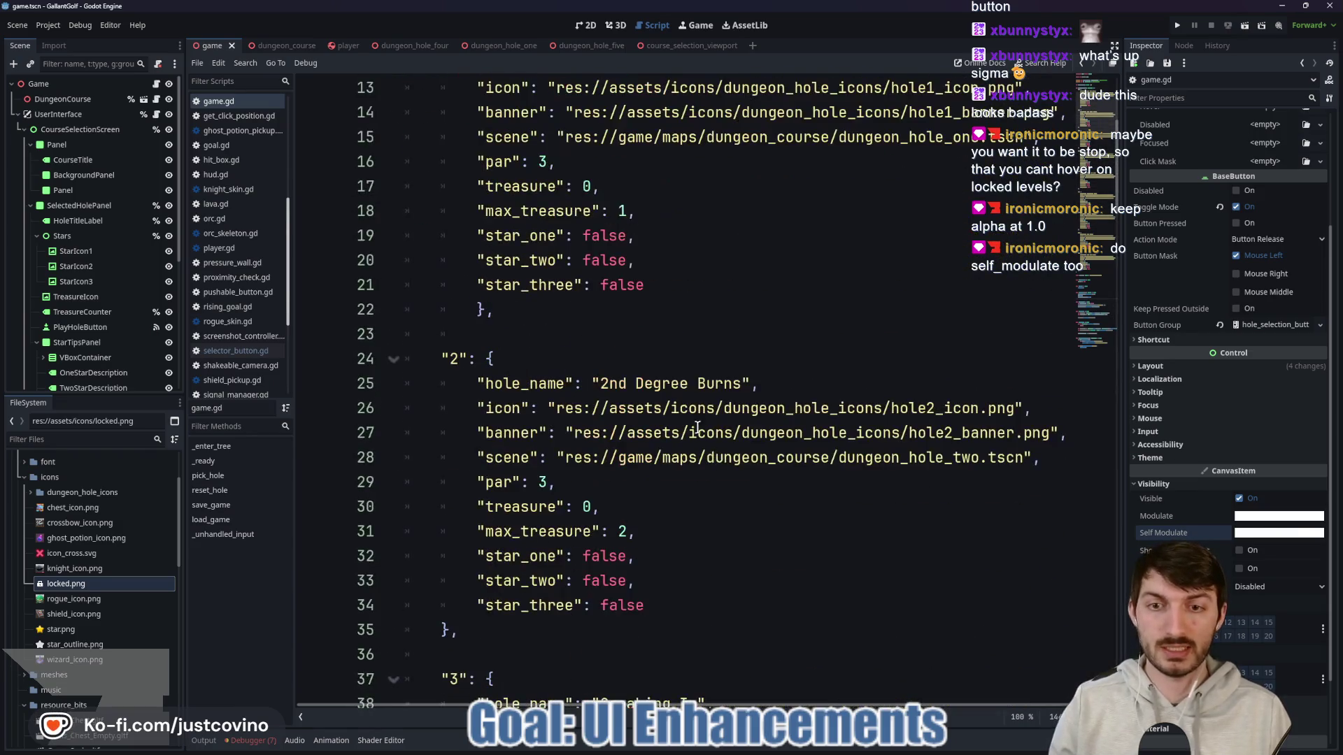
left_click(676, 285)
key("Return")
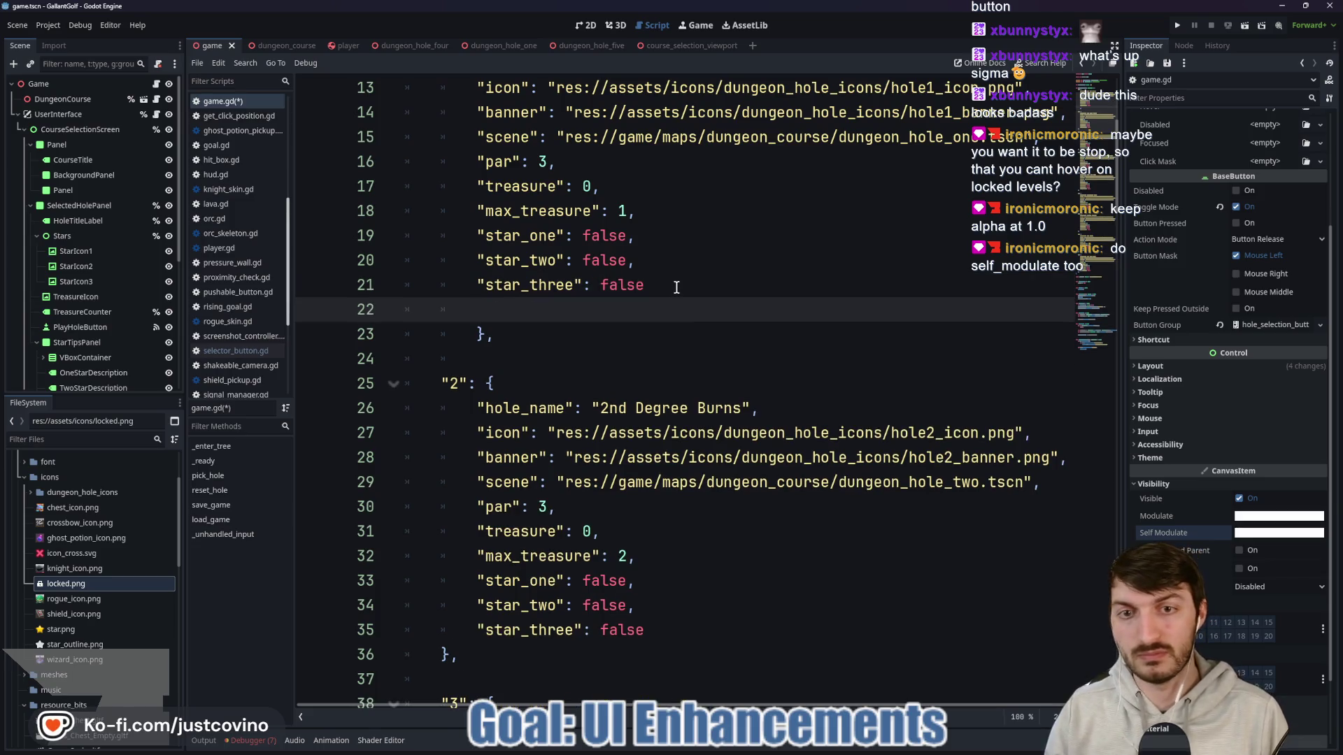
left_click(676, 285)
type(",")
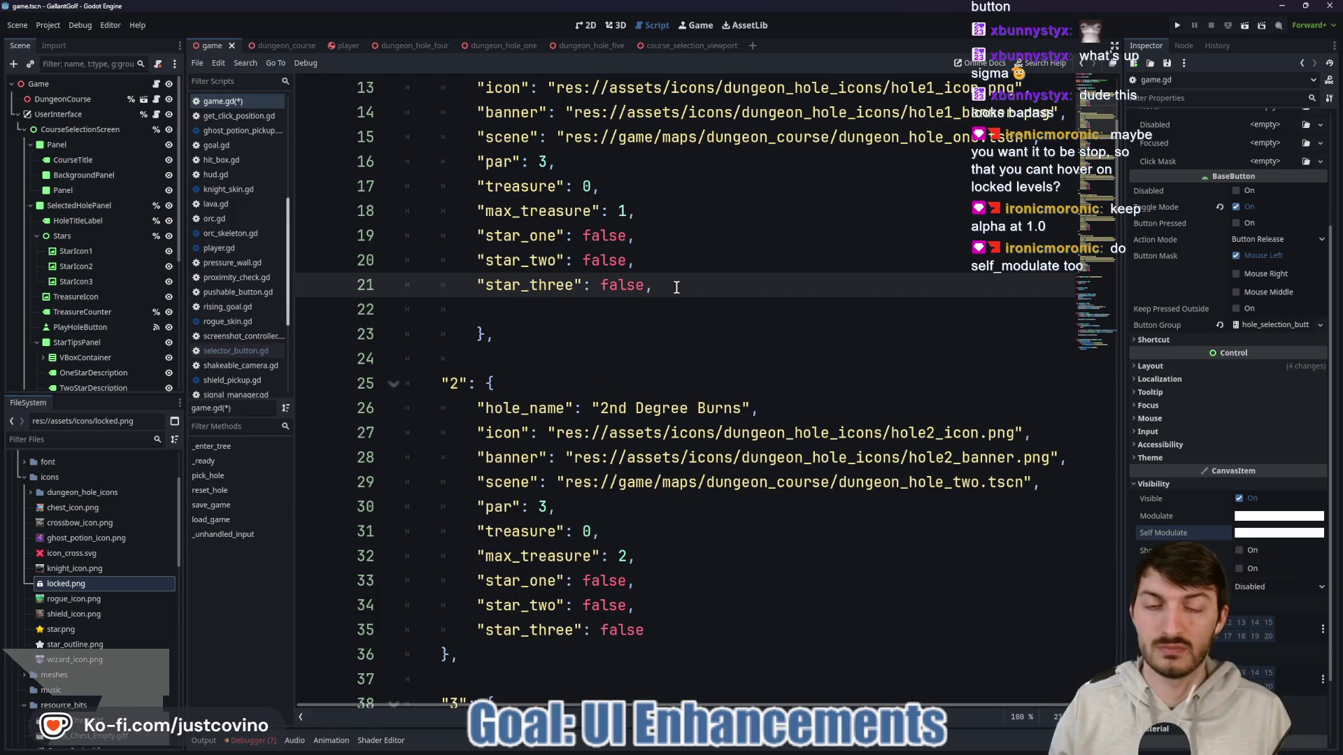
key("Down")
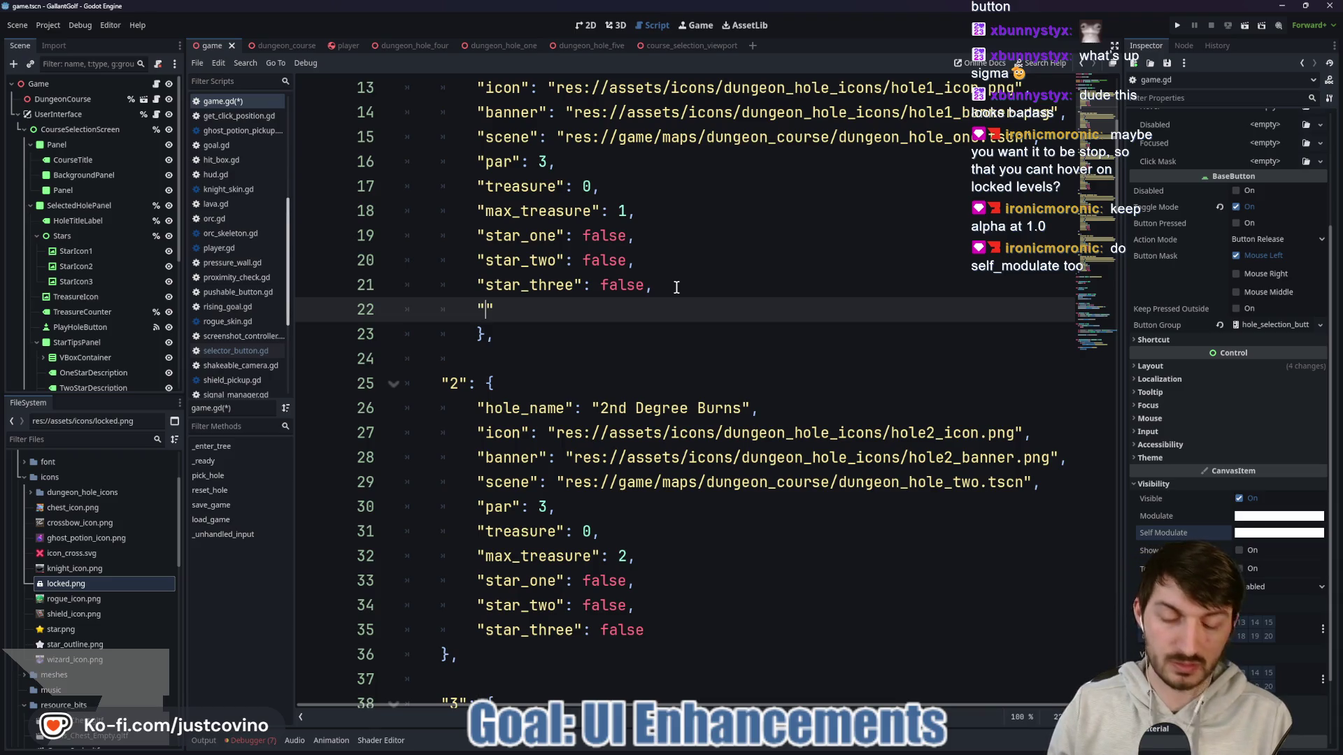
type("unlocke")
type("d\": ")
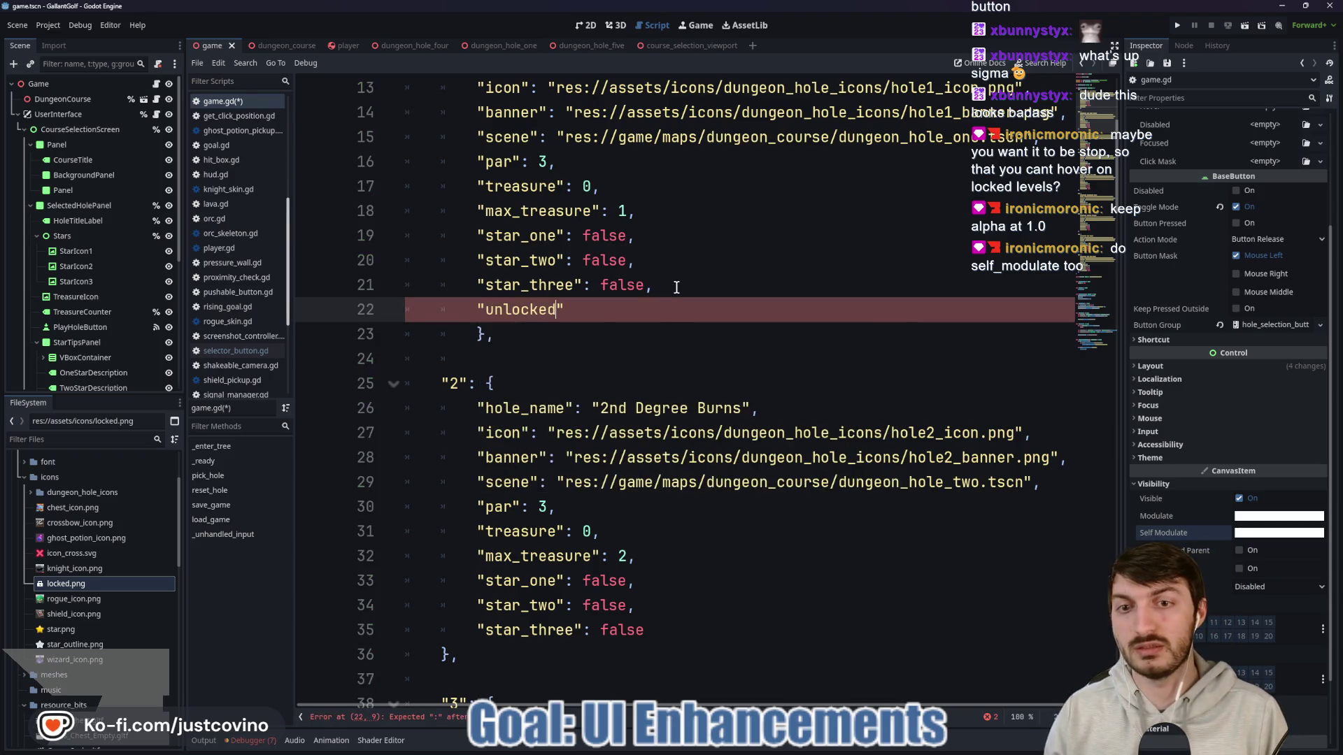
type("true")
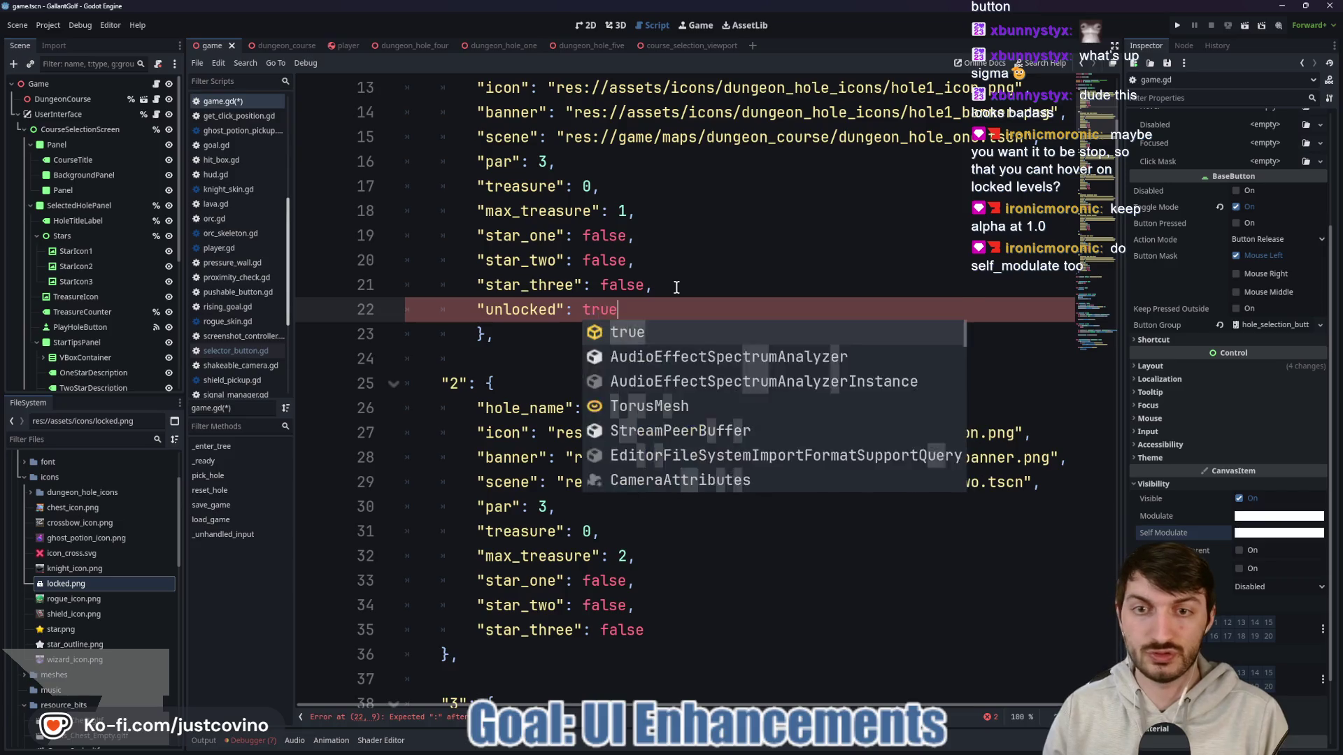
Step: Add "unlocked": false to holes 2 through 9 at once using multiple carets, then save
scroll(652, 437, "down", 3)
left_click(654, 408)
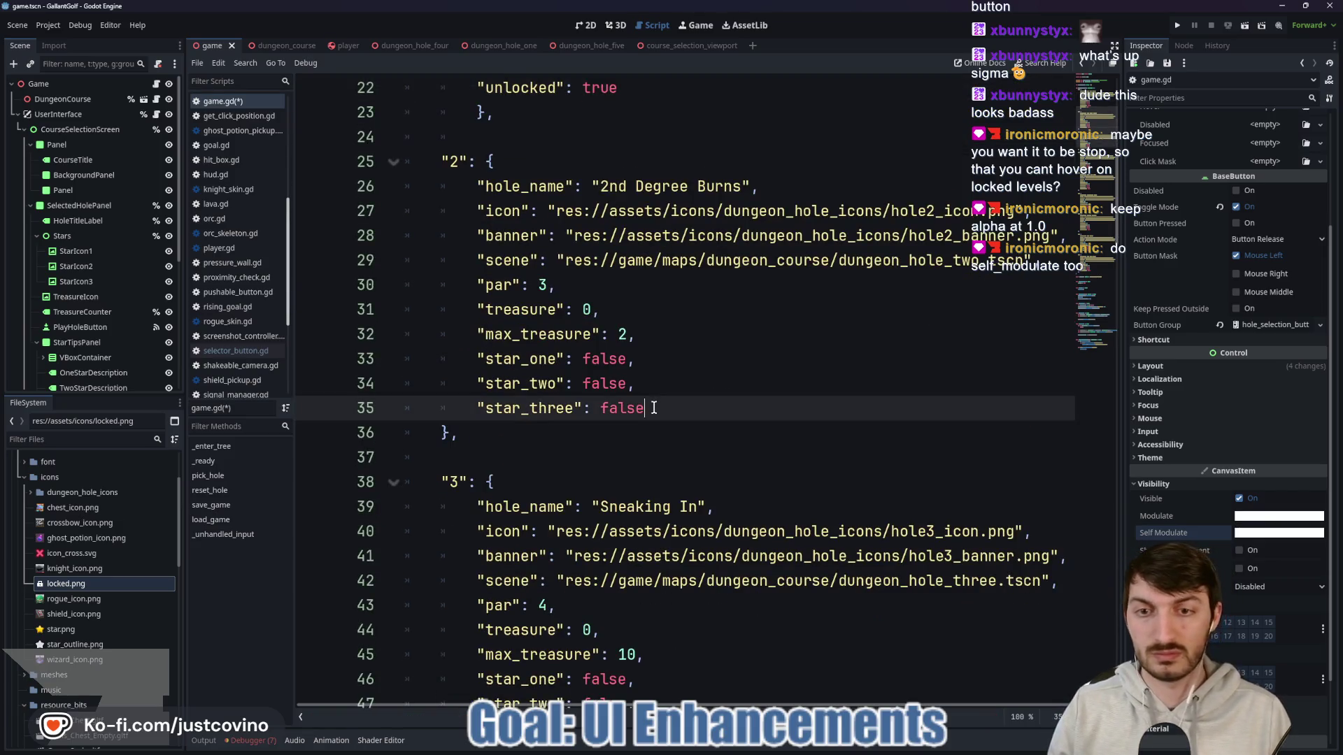
scroll(682, 430, "down", 3)
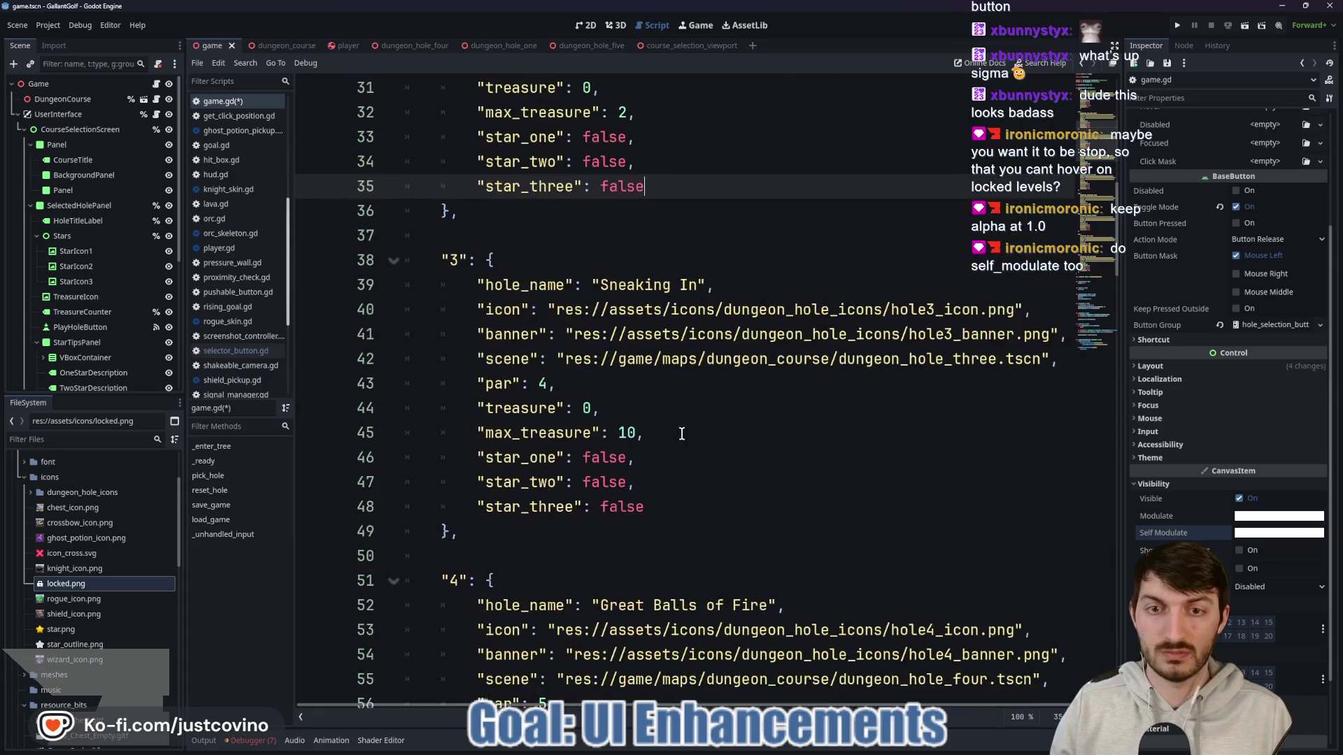
left_click(660, 500)
scroll(689, 489, "down", 1)
scroll(688, 489, "down", 3)
left_click(661, 526)
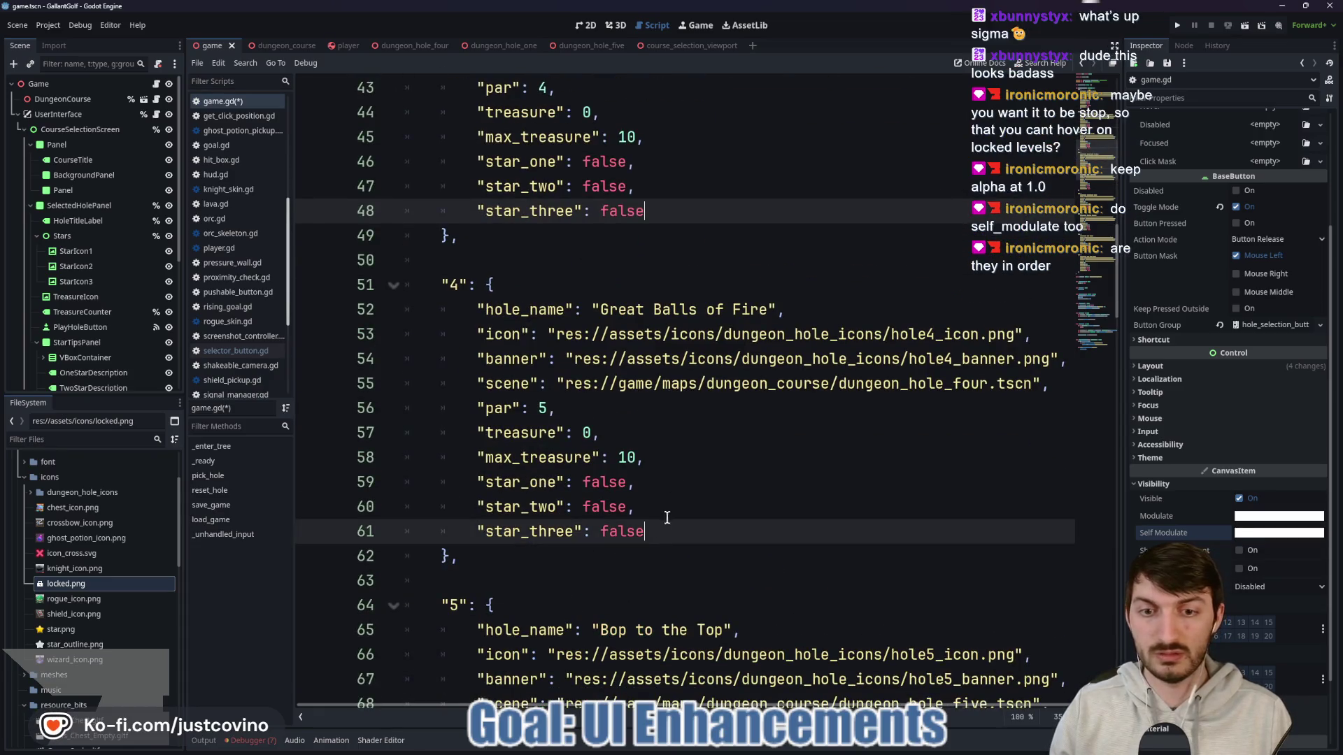
scroll(671, 490, "down", 4)
left_click(648, 555)
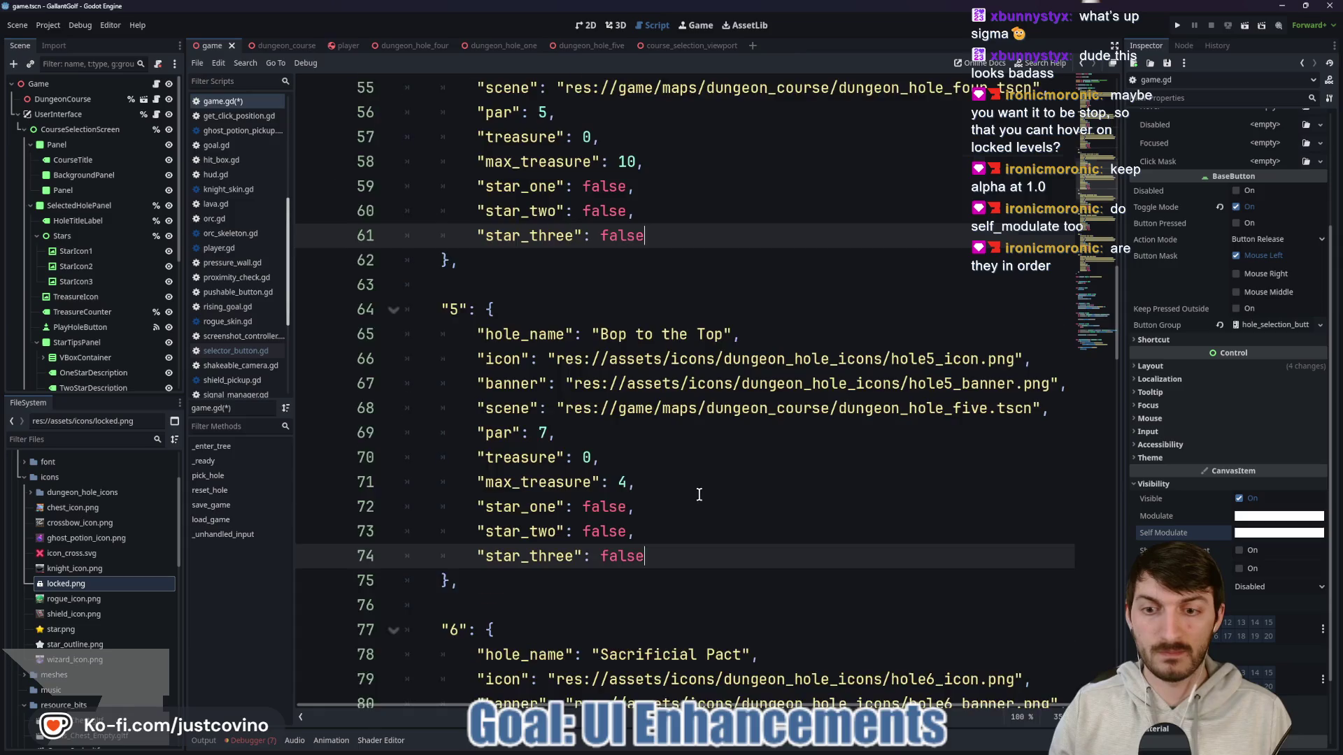
scroll(684, 483, "down", 5)
left_click(664, 504)
scroll(677, 481, "down", 5)
left_click(650, 458)
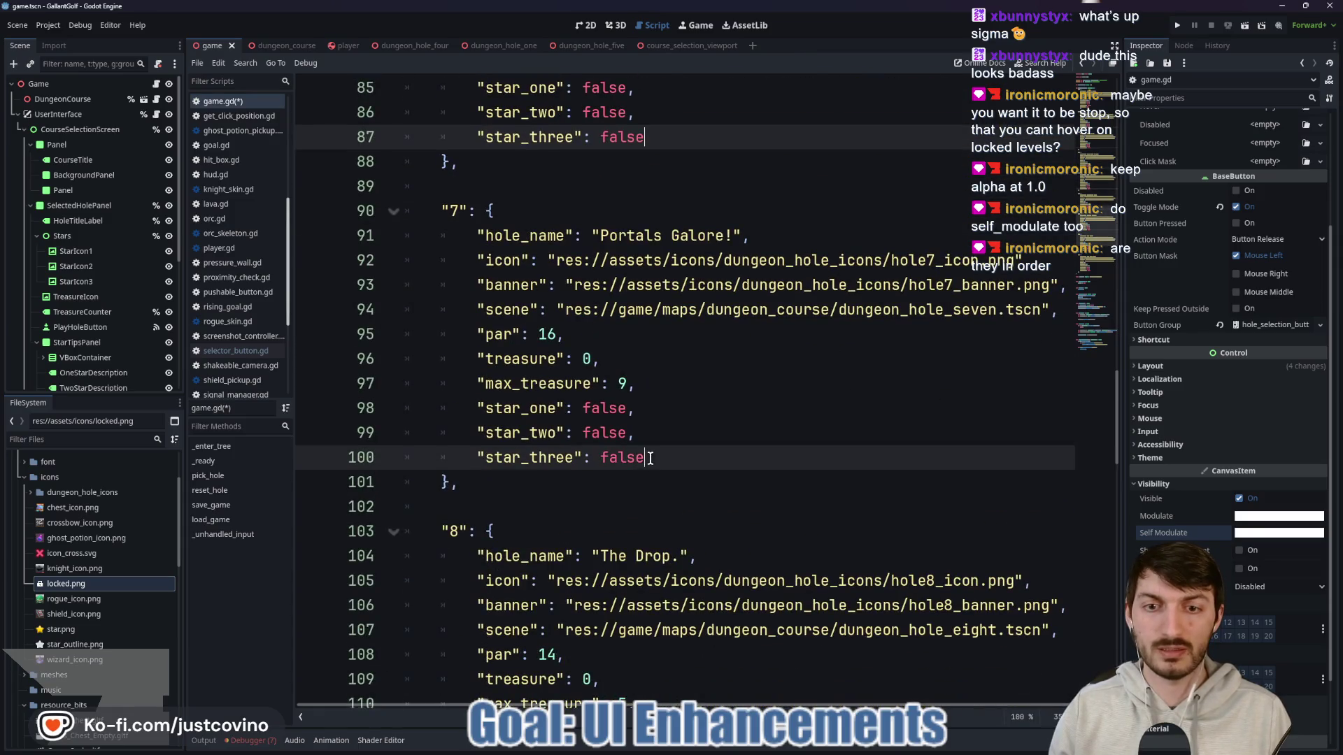
scroll(666, 466, "down", 4)
left_click(651, 483)
scroll(668, 471, "down", 2)
scroll(668, 471, "down", 3)
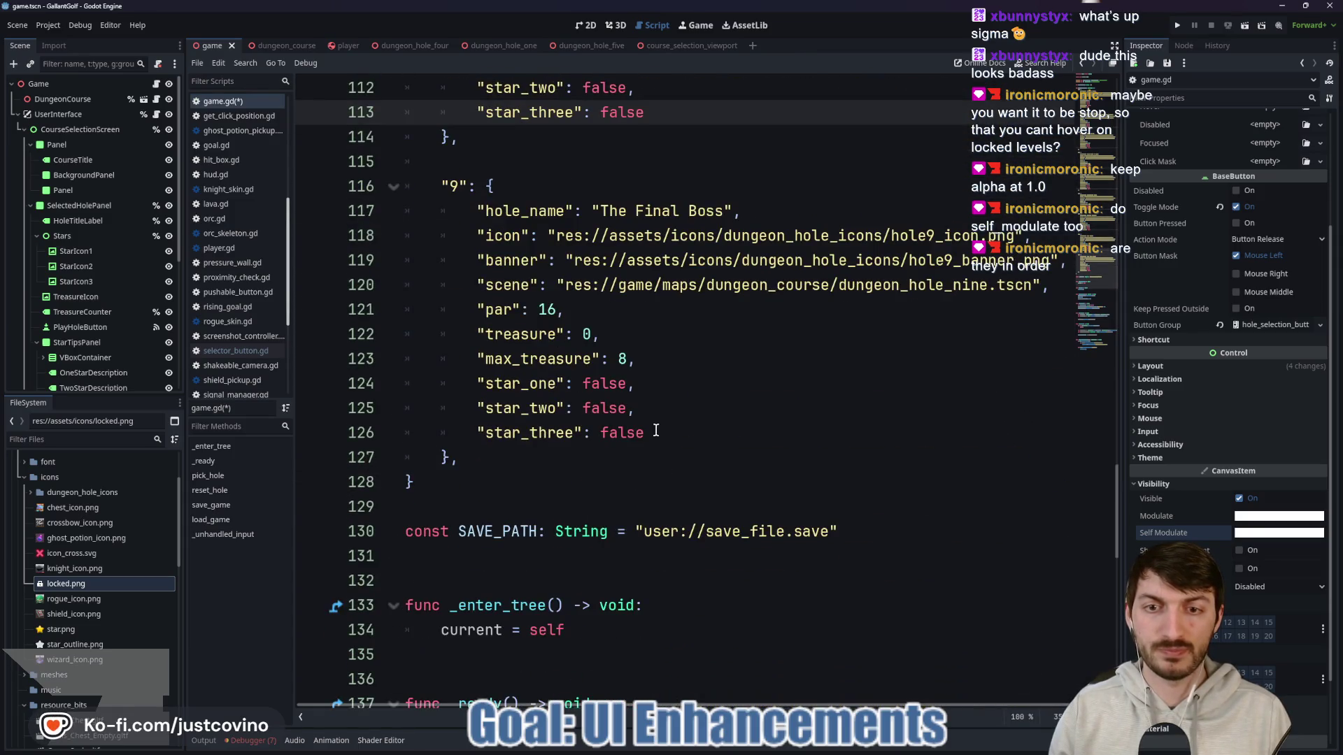
left_click(656, 434)
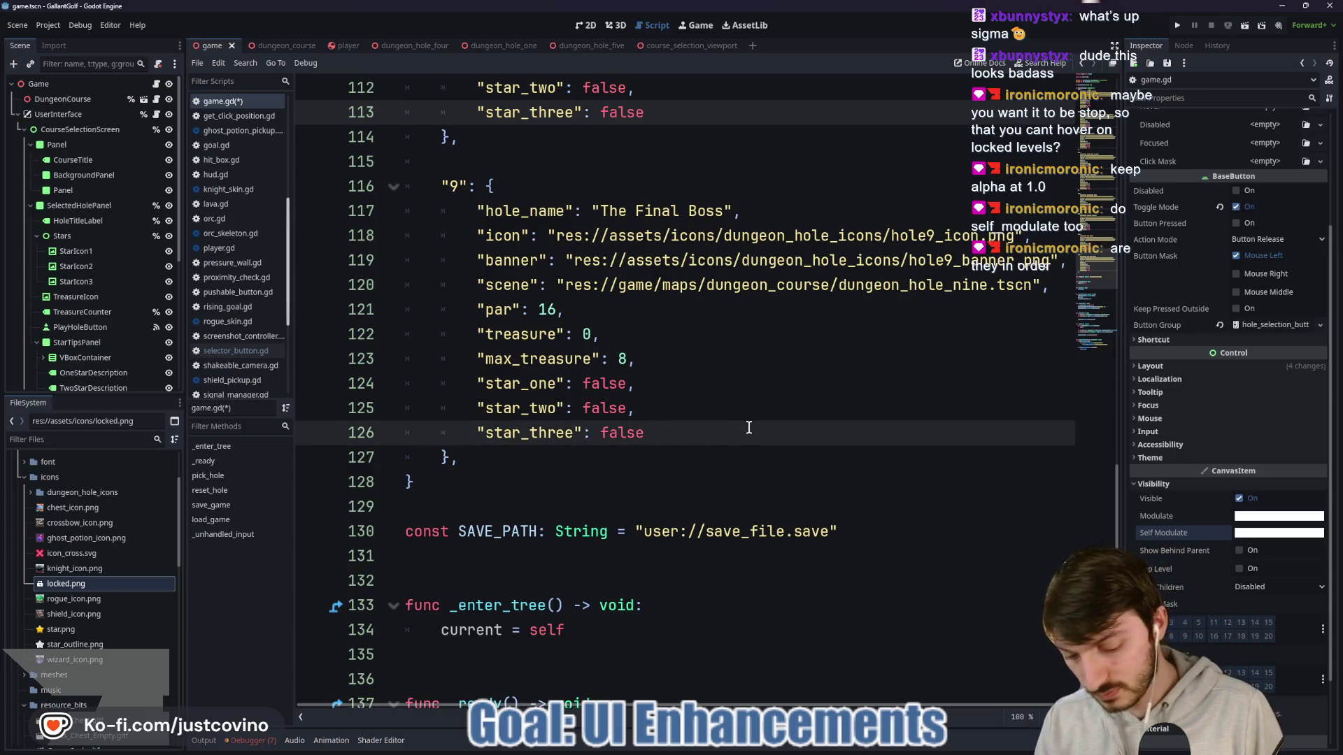
type(",")
key("Return")
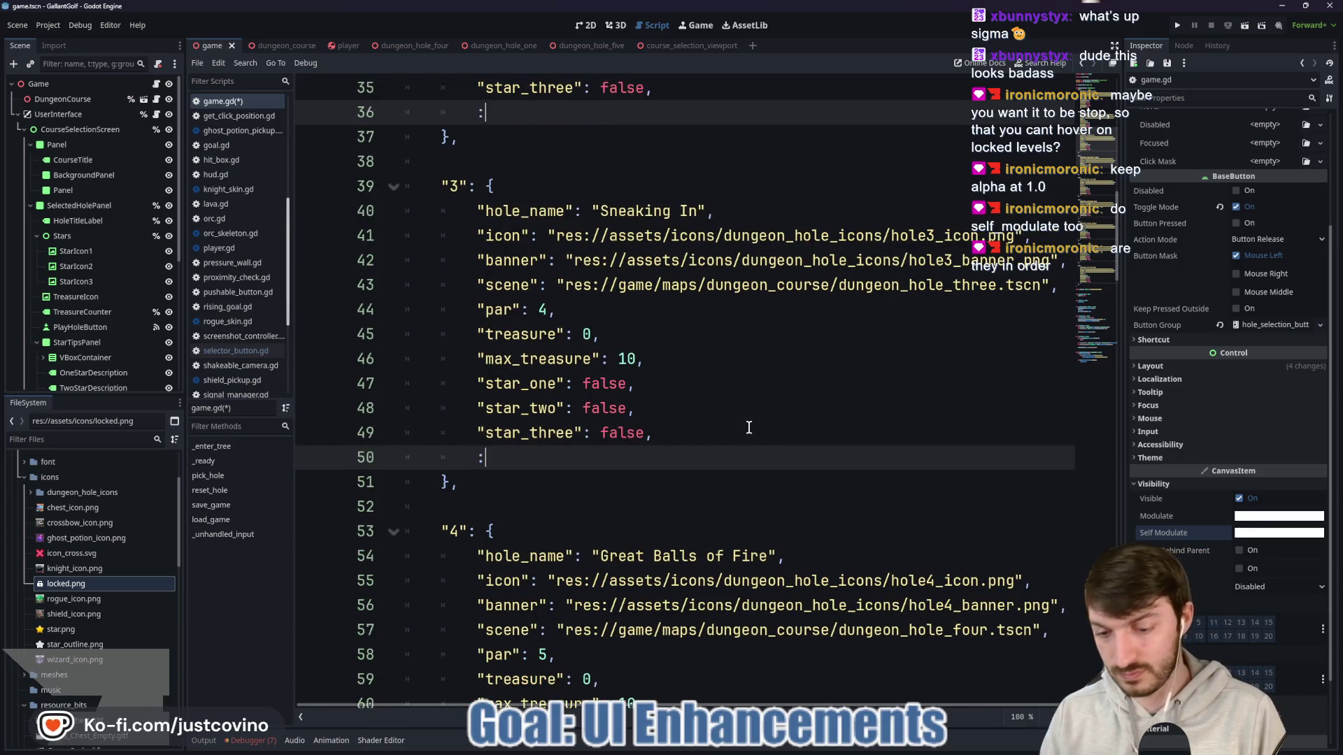
type("\"unlocked\"")
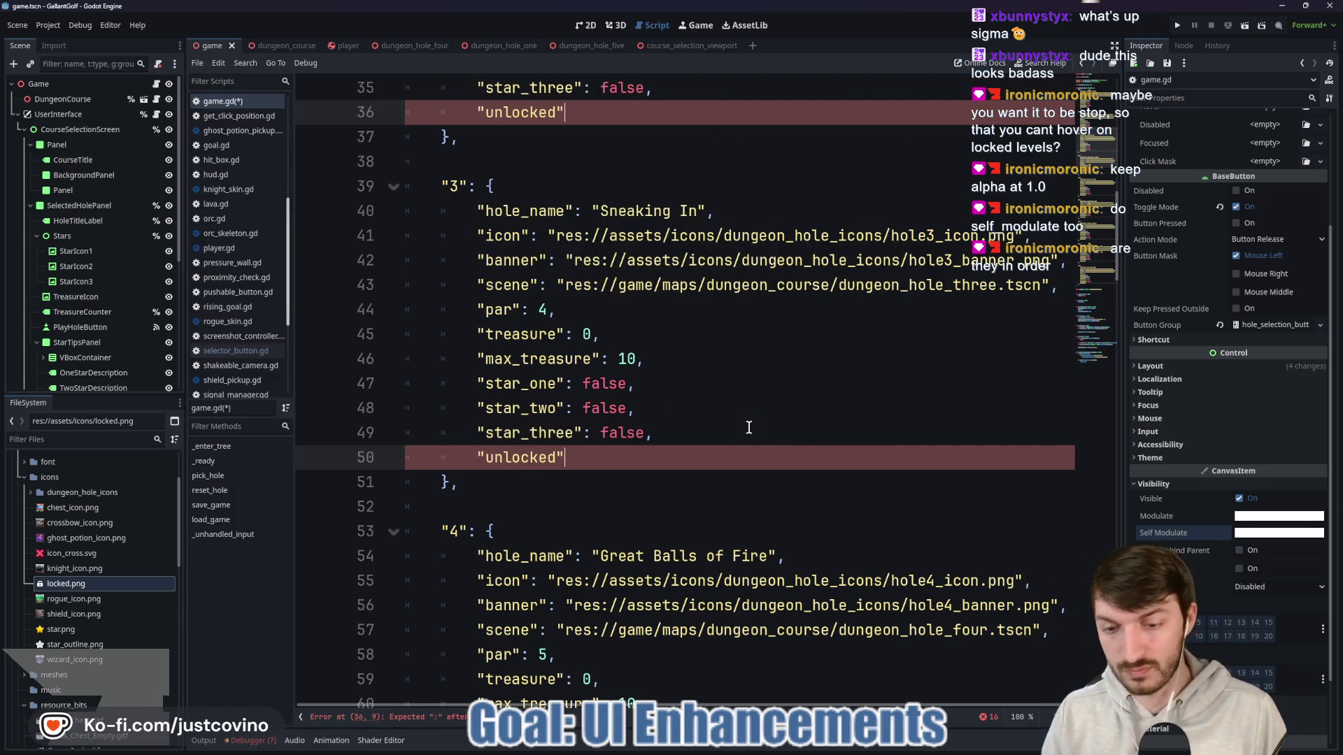
type(": false")
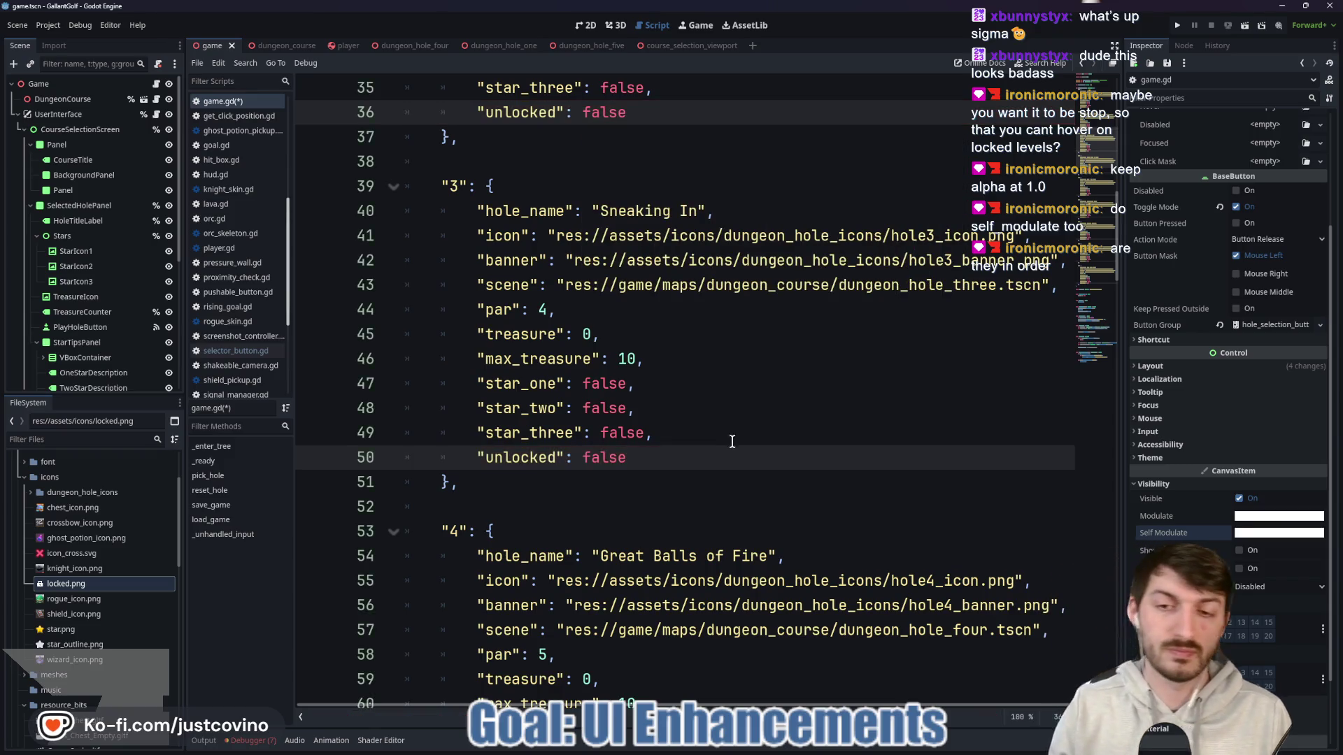
key("Escape")
key("ctrl+s")
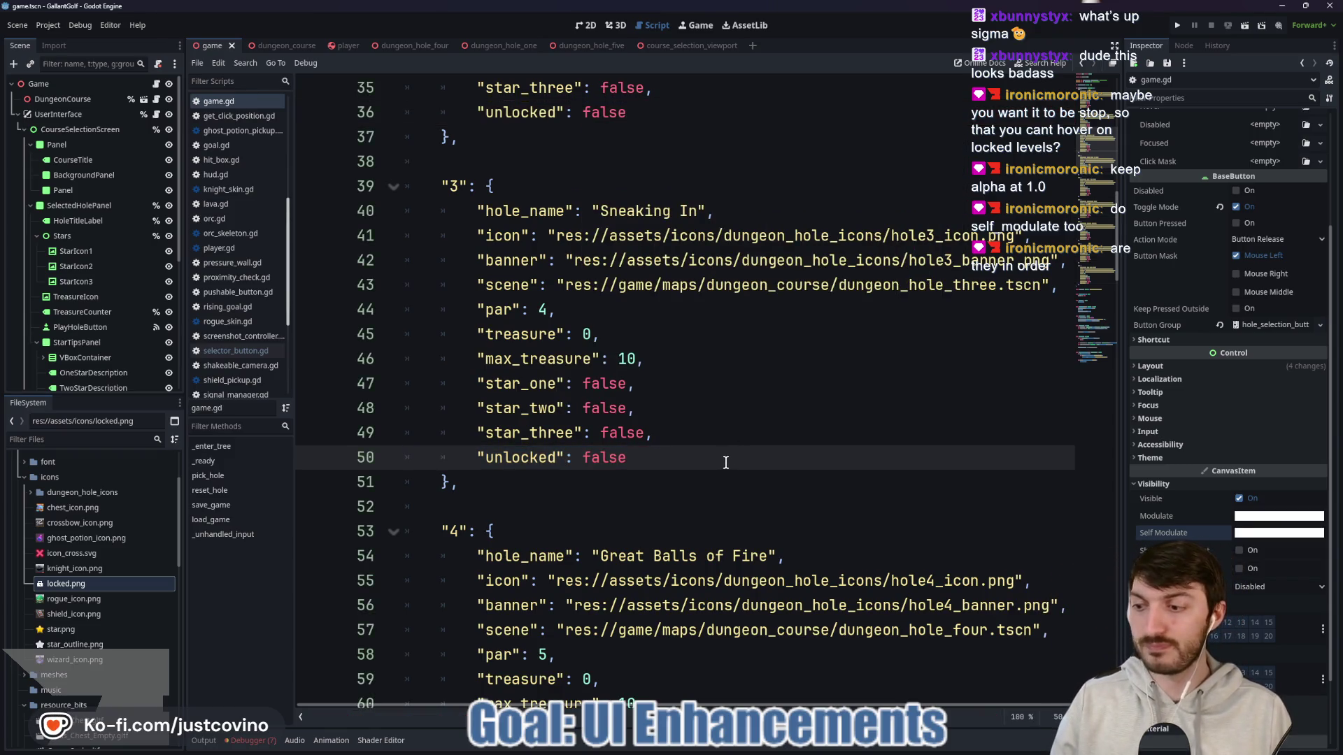
Step: Save the scene and return to the hole button's selector_button.gd script
scroll(726, 462, "up", 10)
key("ctrl+s")
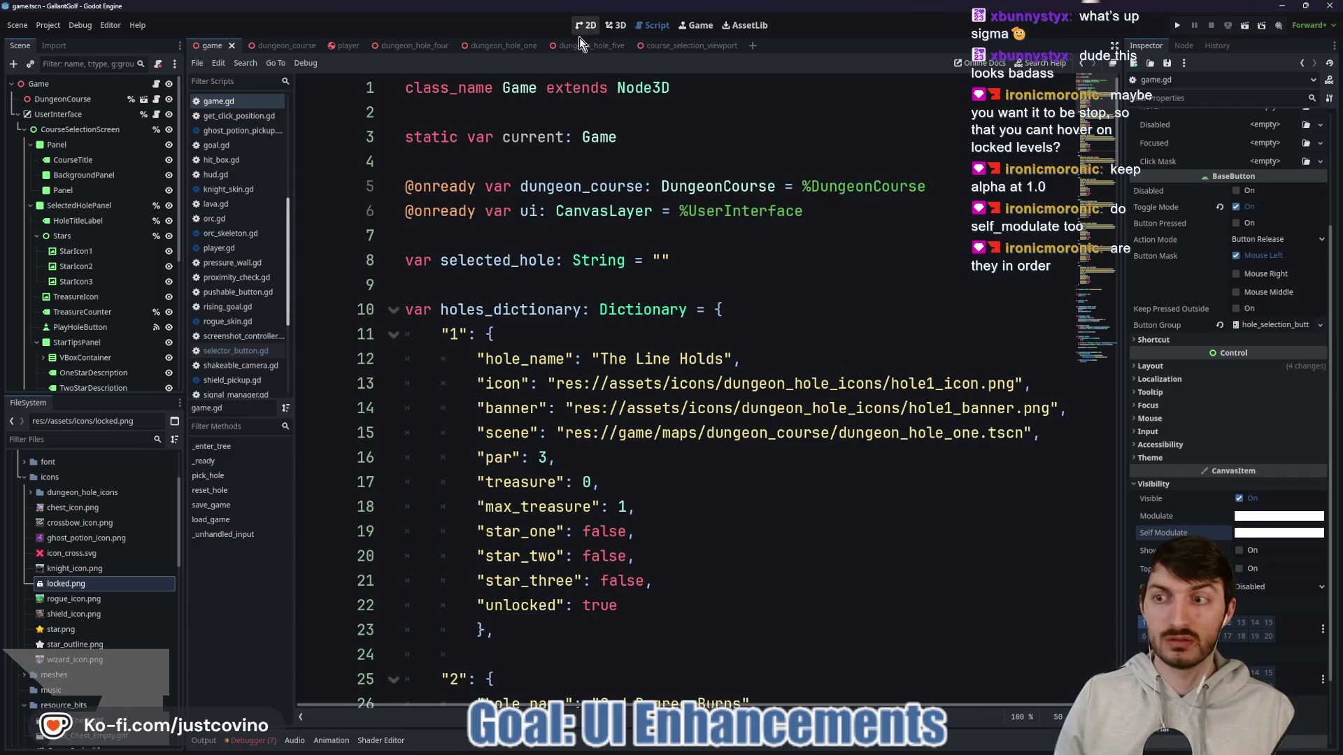
scroll(133, 311, "down", 5)
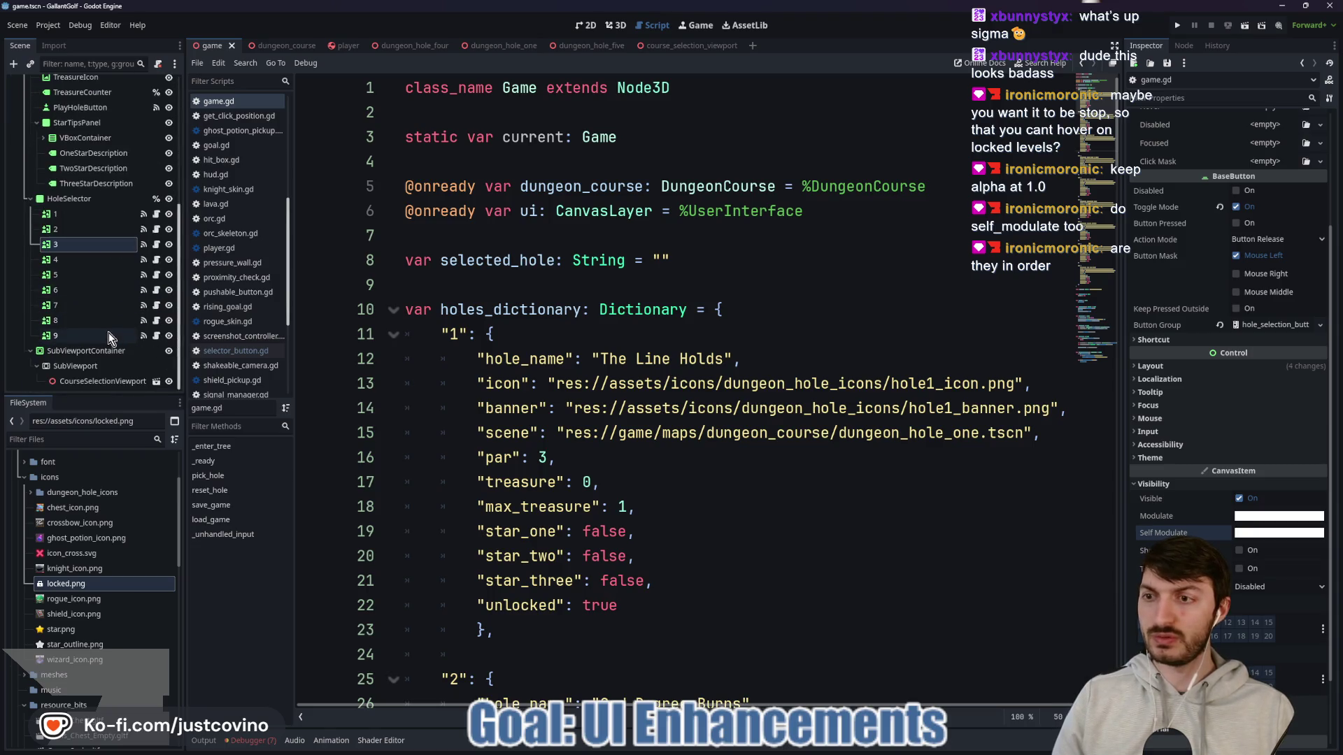
left_click(646, 339)
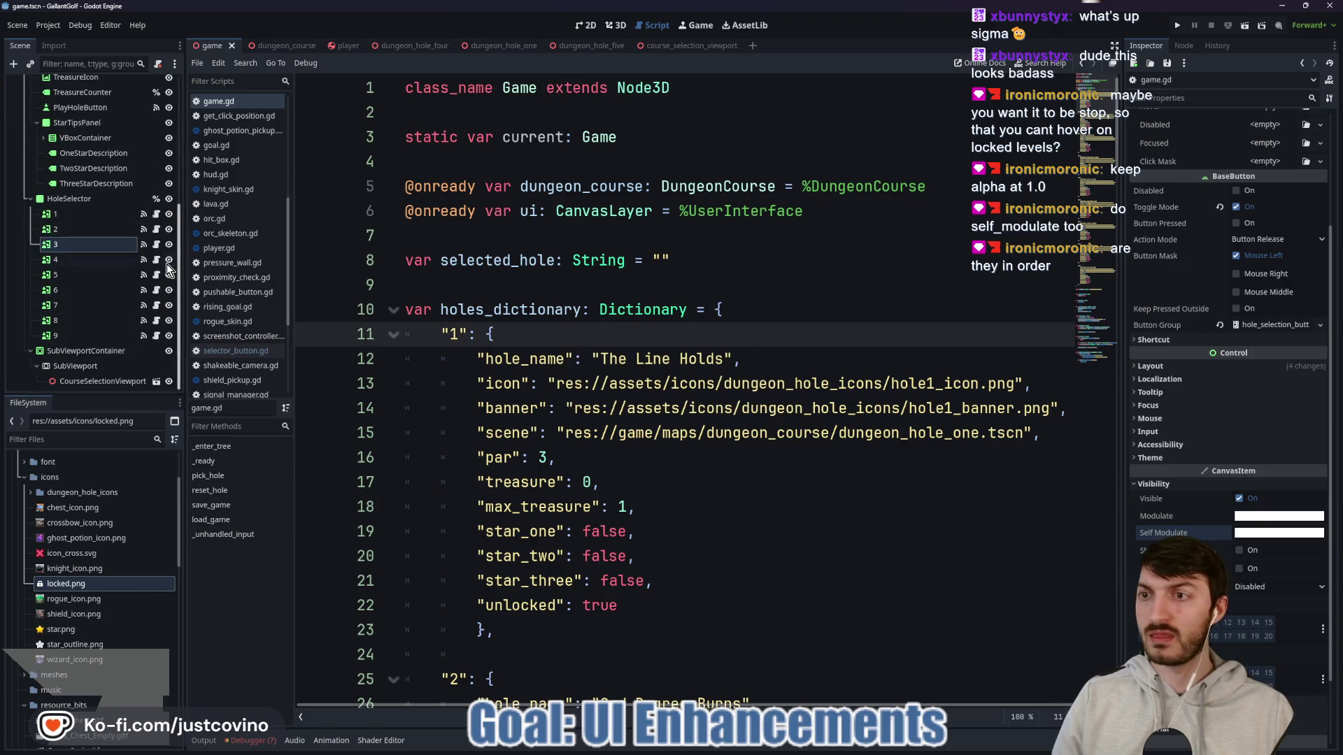
left_click(157, 214)
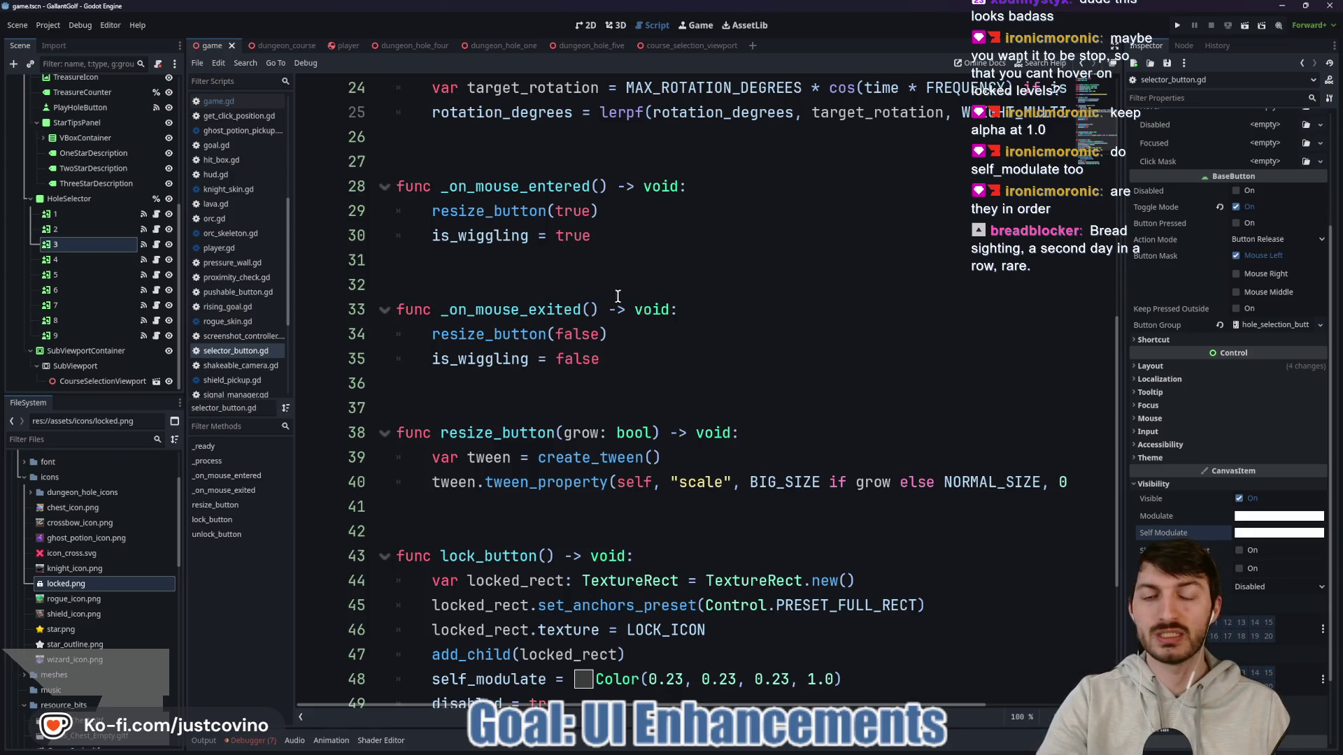
Step: Tidy blank lines around LOCK_ICON and _ready, and inspect the hole button nodes 5 and 1
scroll(545, 279, "up", 4)
left_click(581, 281)
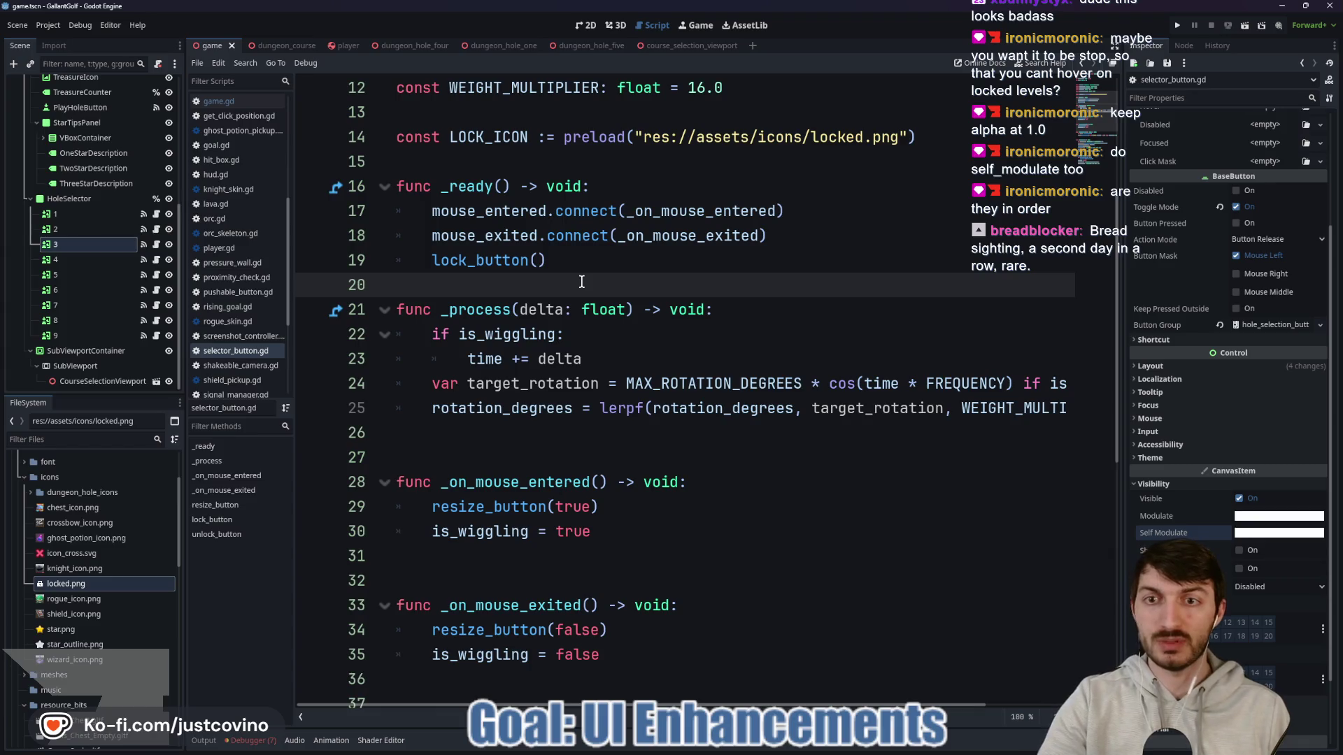
key("Return")
key("Up")
key("Up")
left_click_drag(578, 260, 429, 260)
left_click(484, 157)
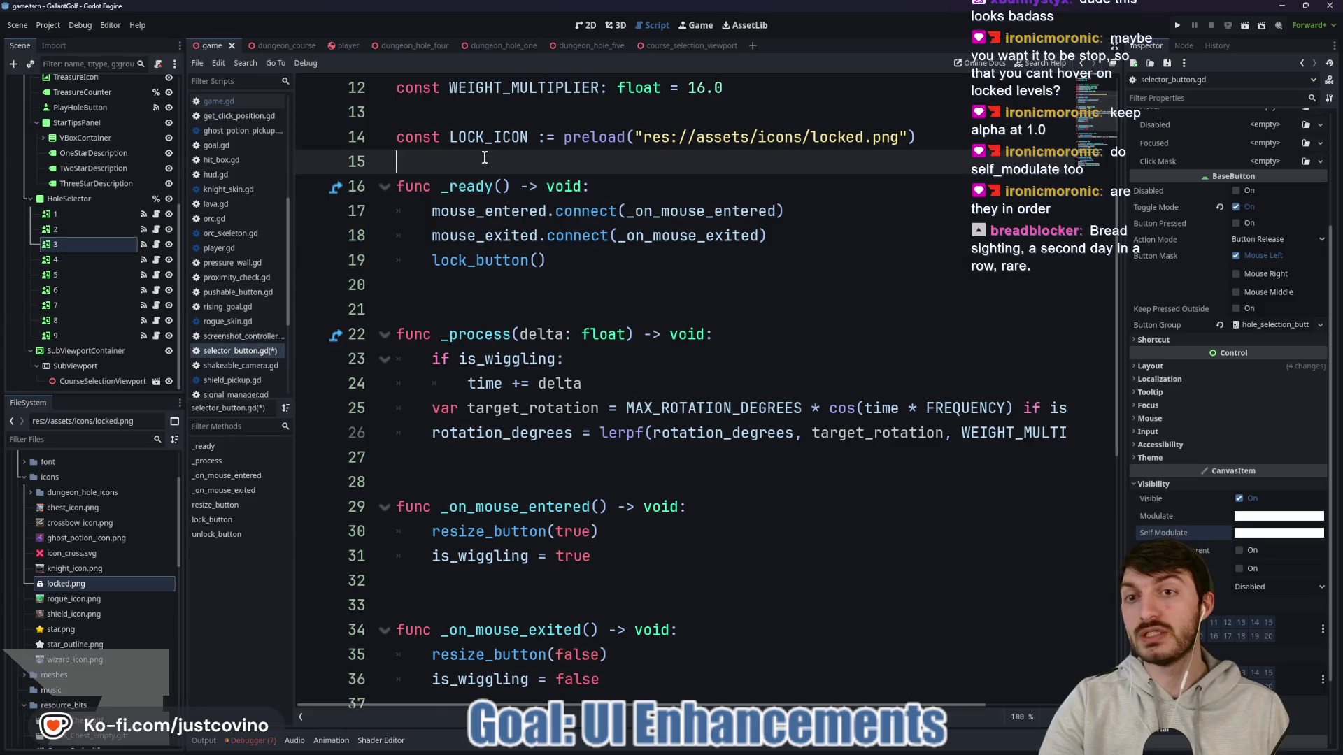
key("Return")
scroll(560, 235, "up", 4)
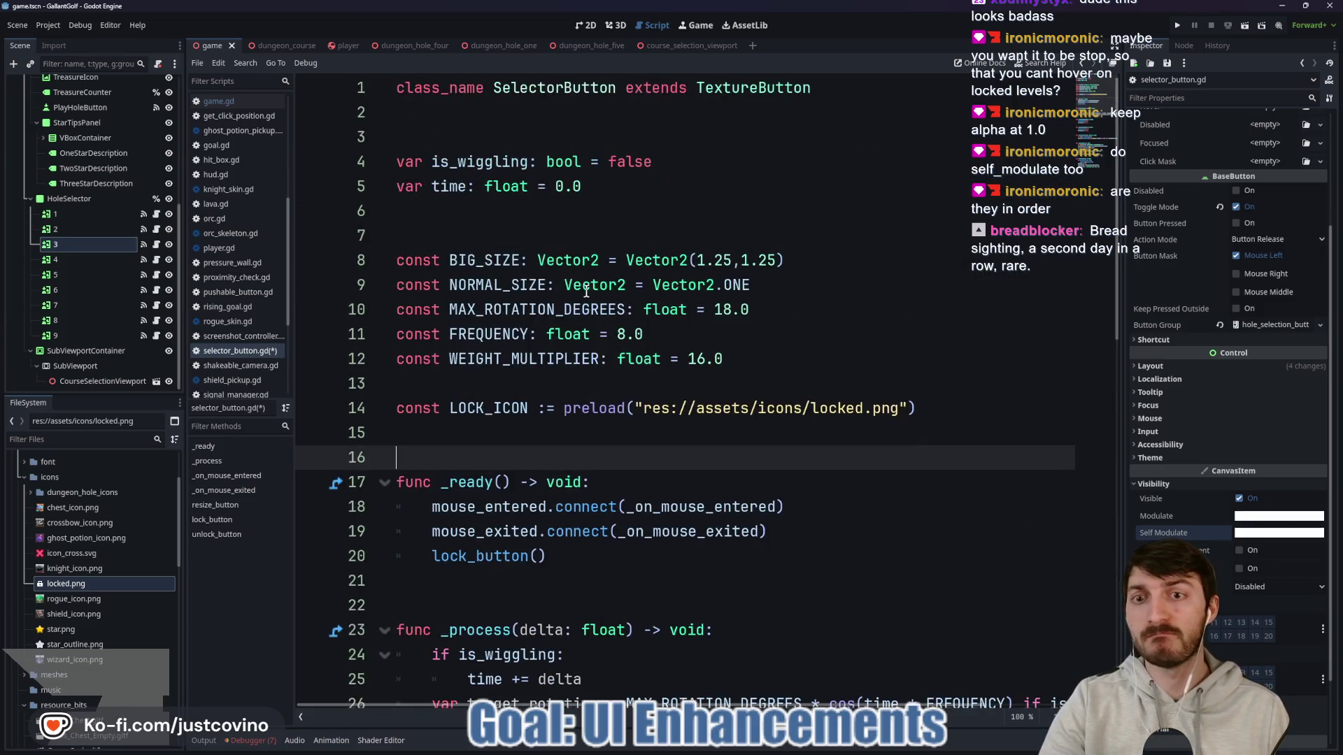
left_click(455, 130)
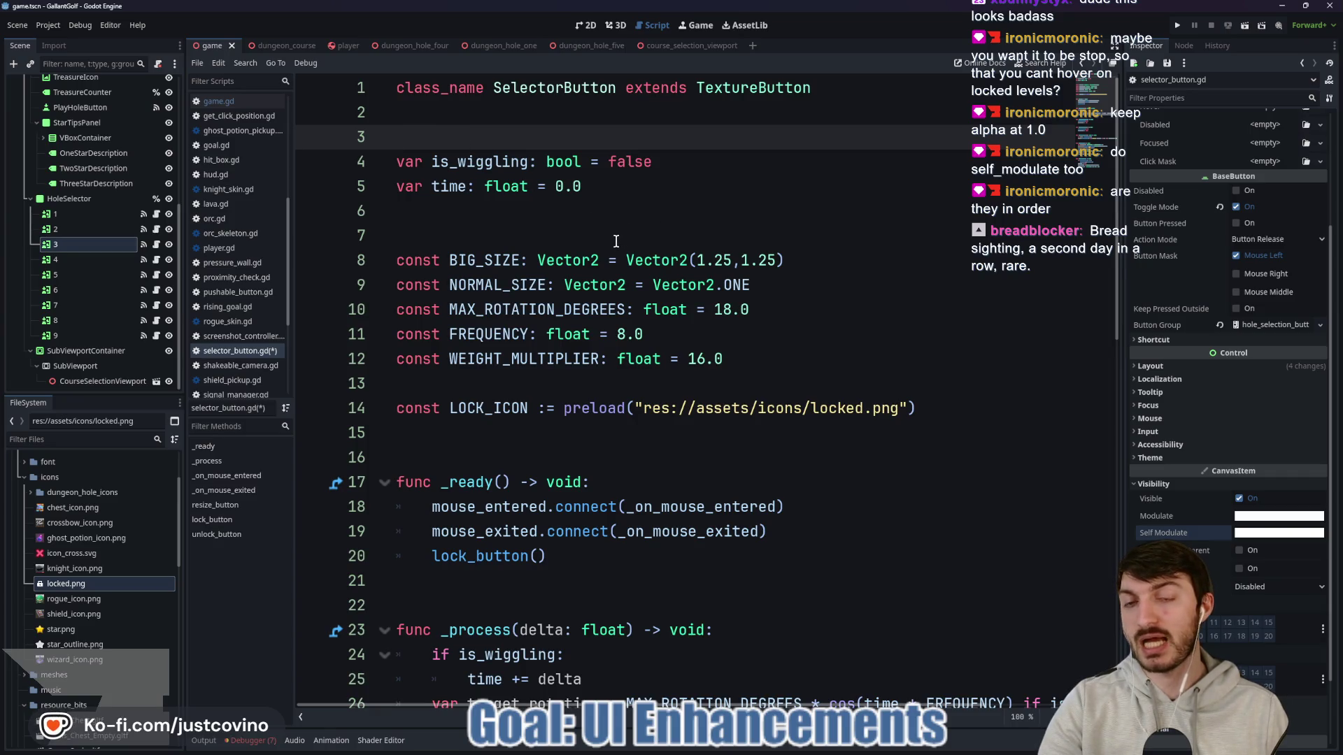
left_click(56, 228)
left_click(56, 256)
left_click(56, 279)
left_click(56, 214)
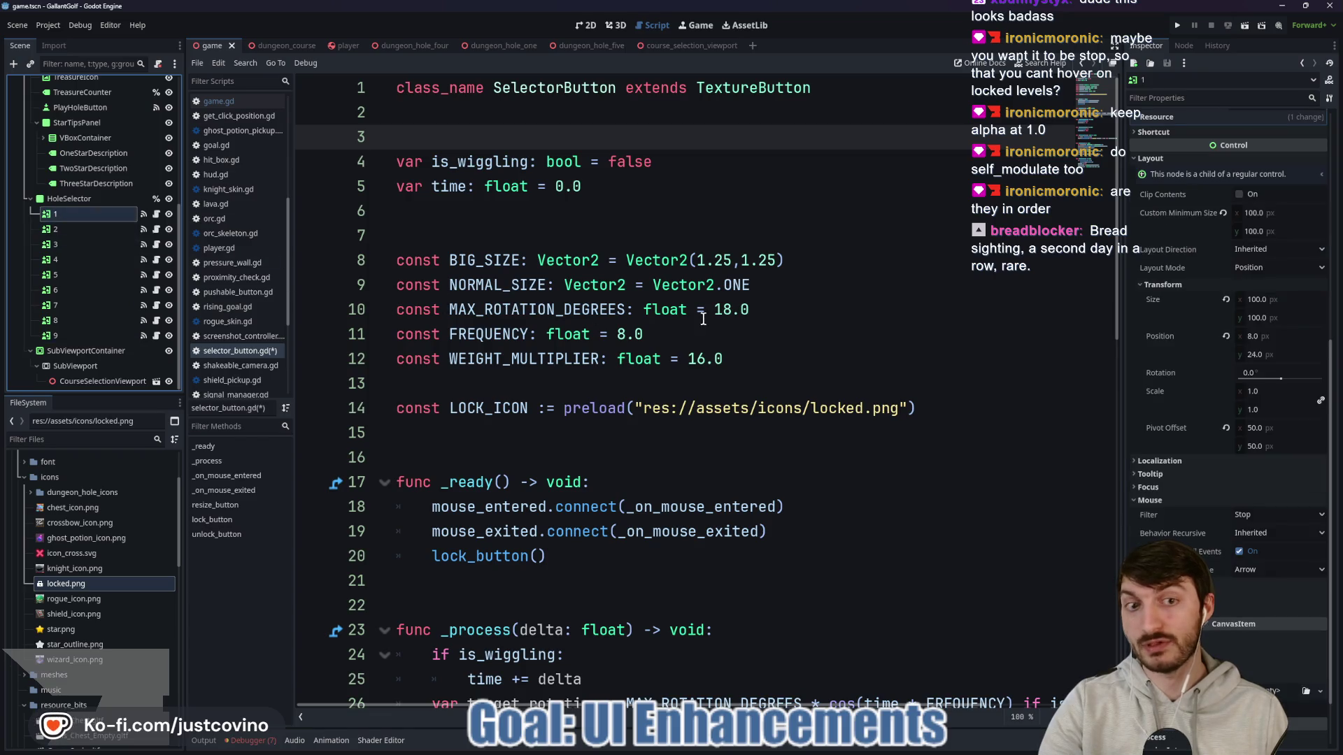
scroll(692, 487, "down", 2)
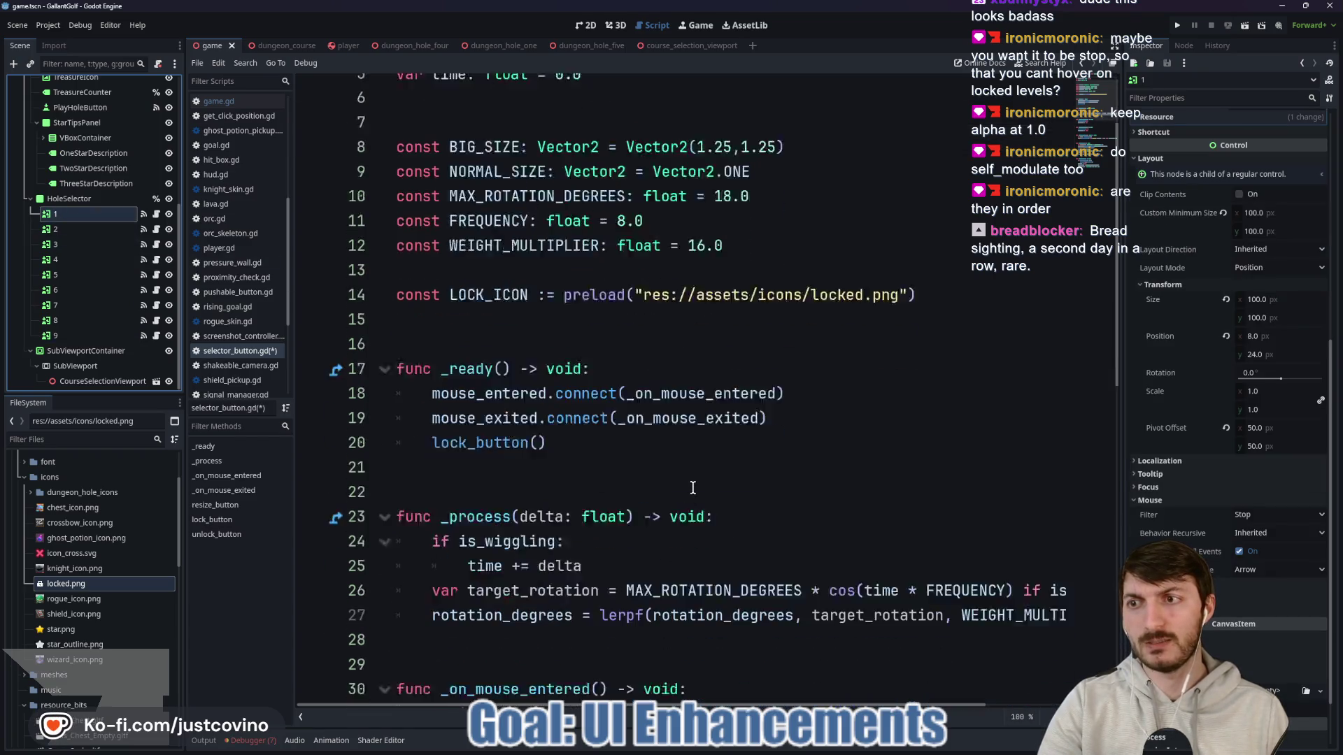
Step: Insert if Game.current.holes_dictionary[name]["unlocked"] == true: before lock_button() in _ready
left_click(608, 406)
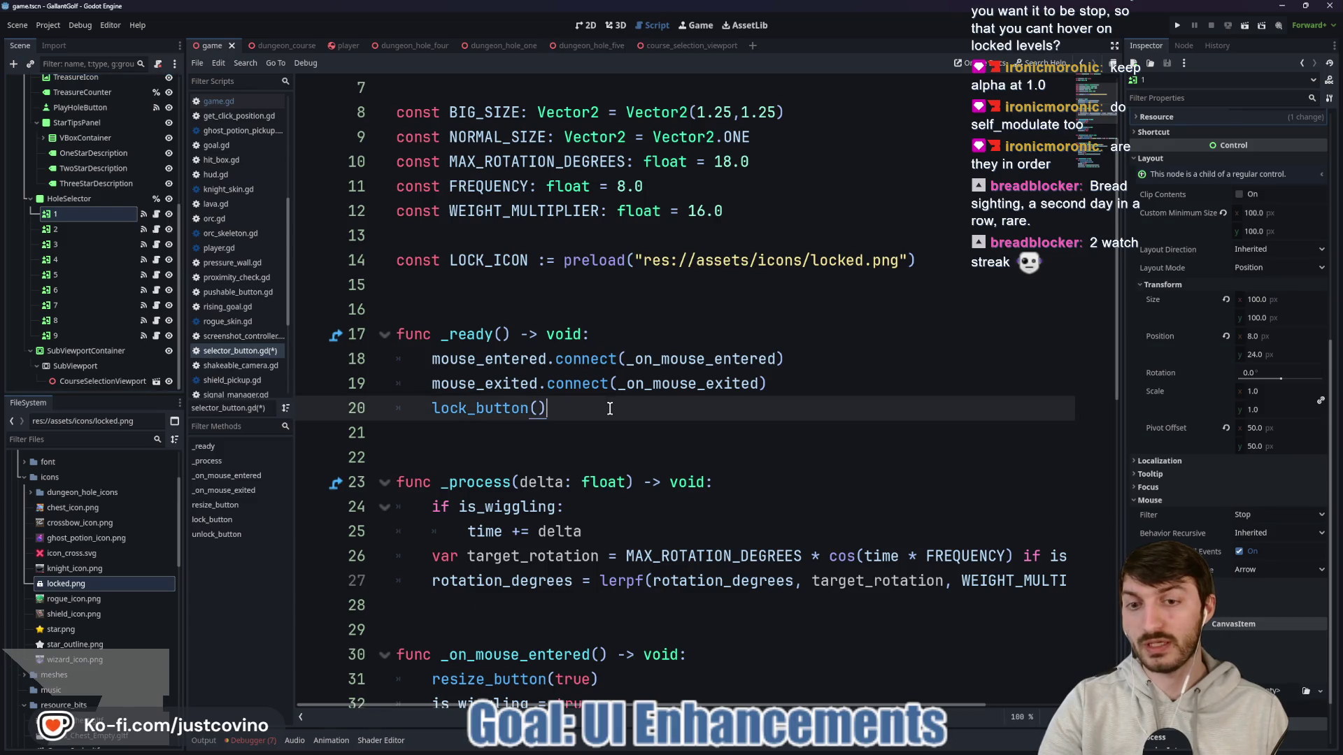
left_click(805, 384)
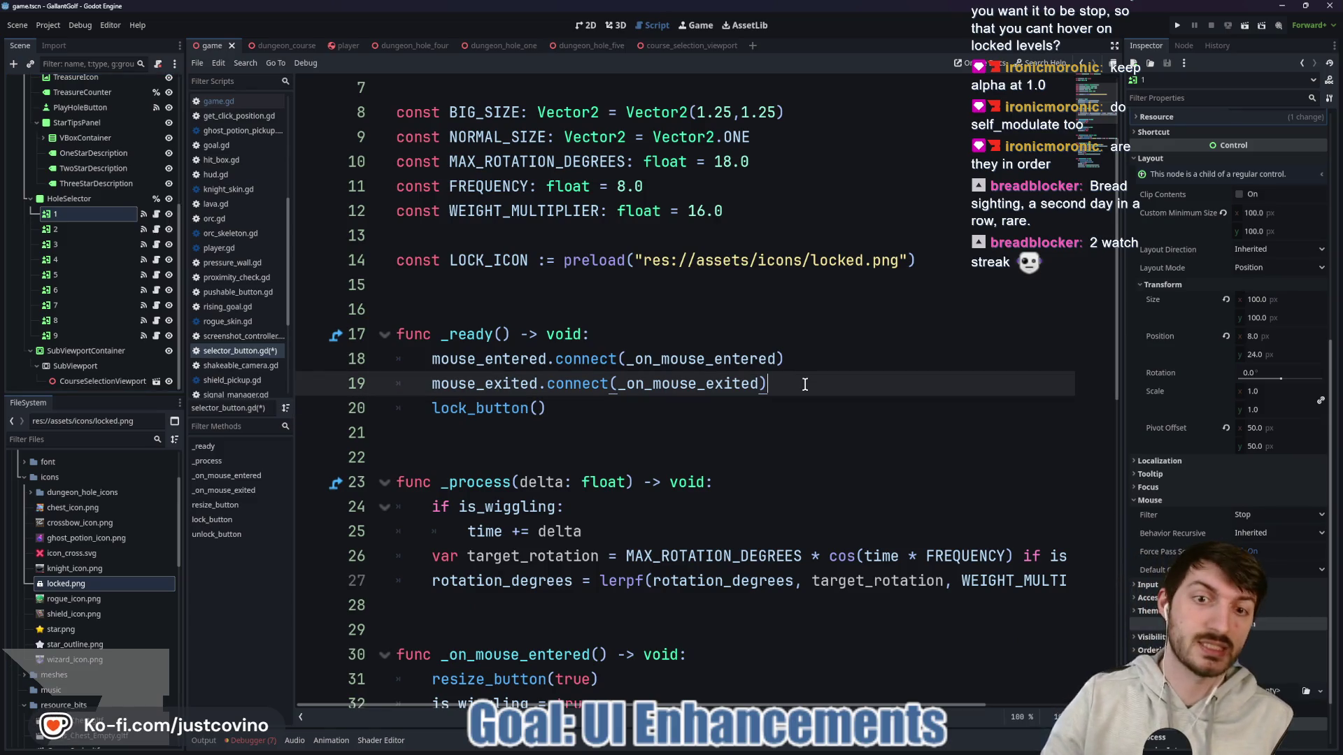
key("Return")
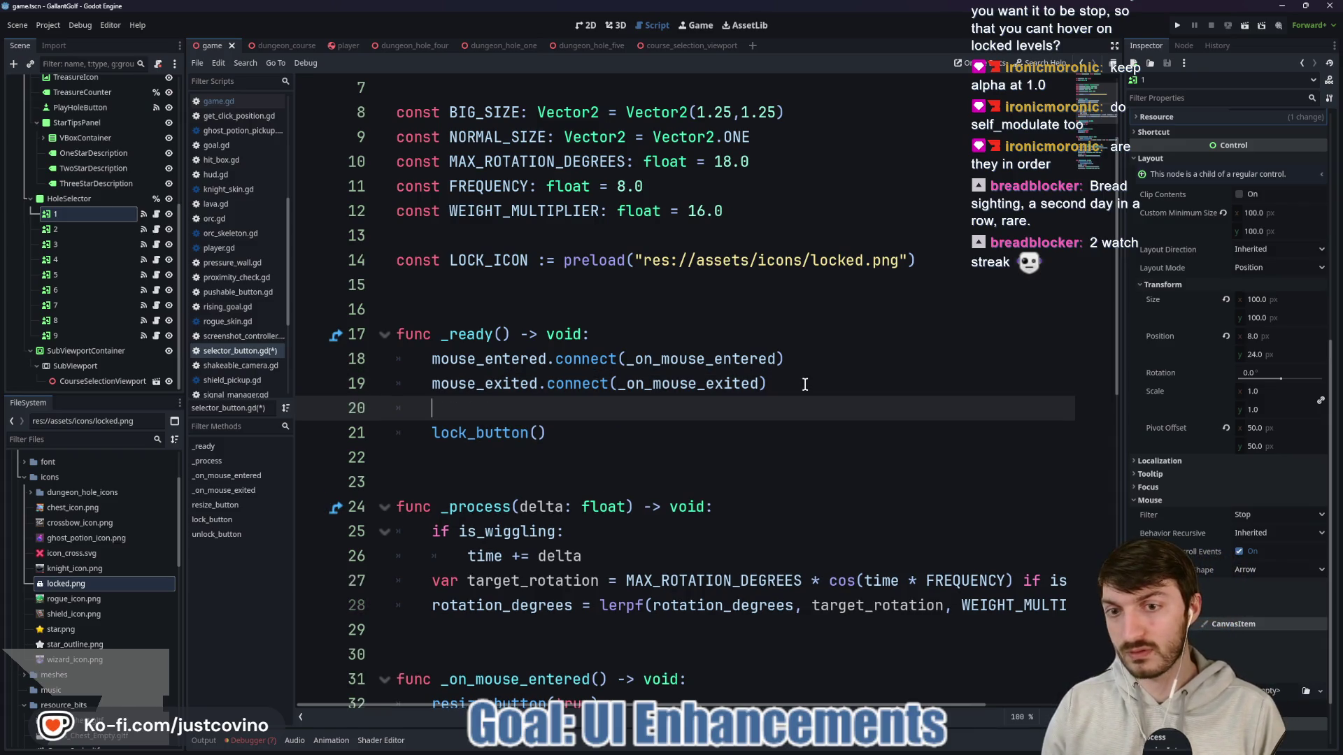
type("if name")
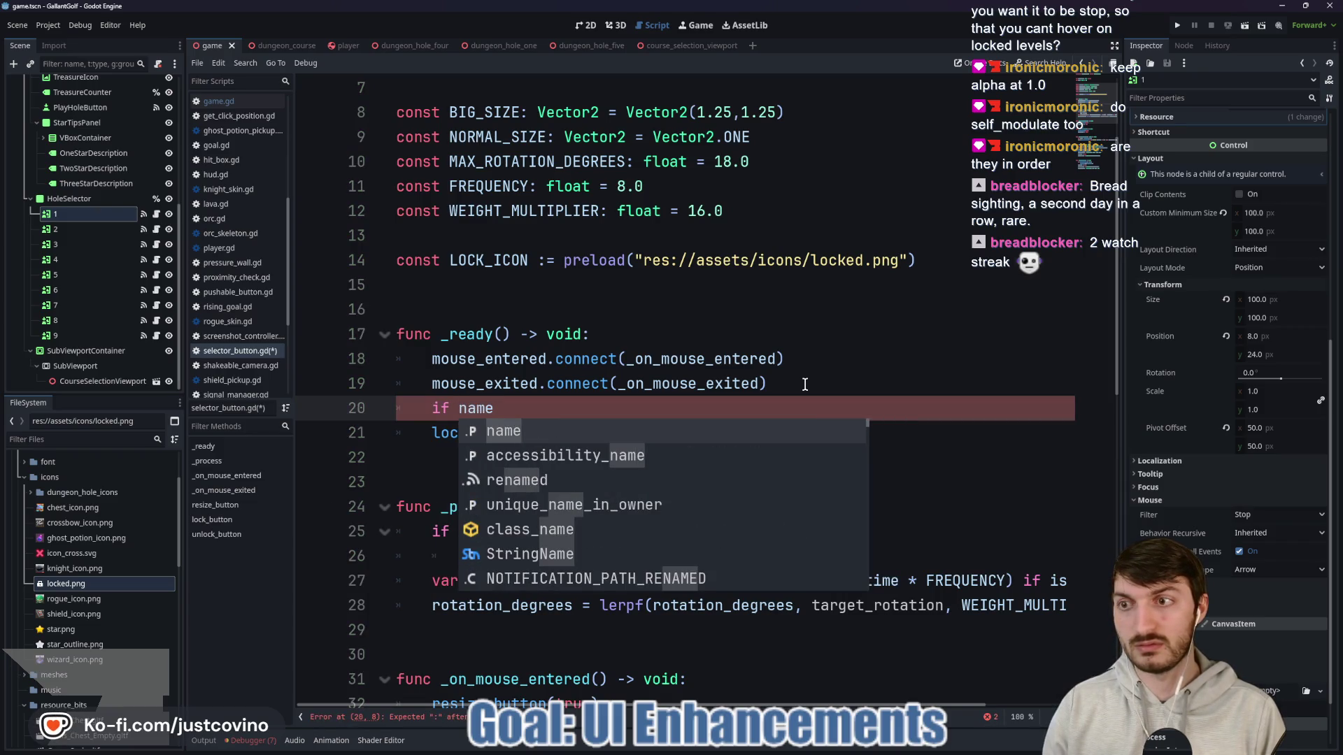
key("BackSpace")
key("BackSpace")
key("BackSpace")
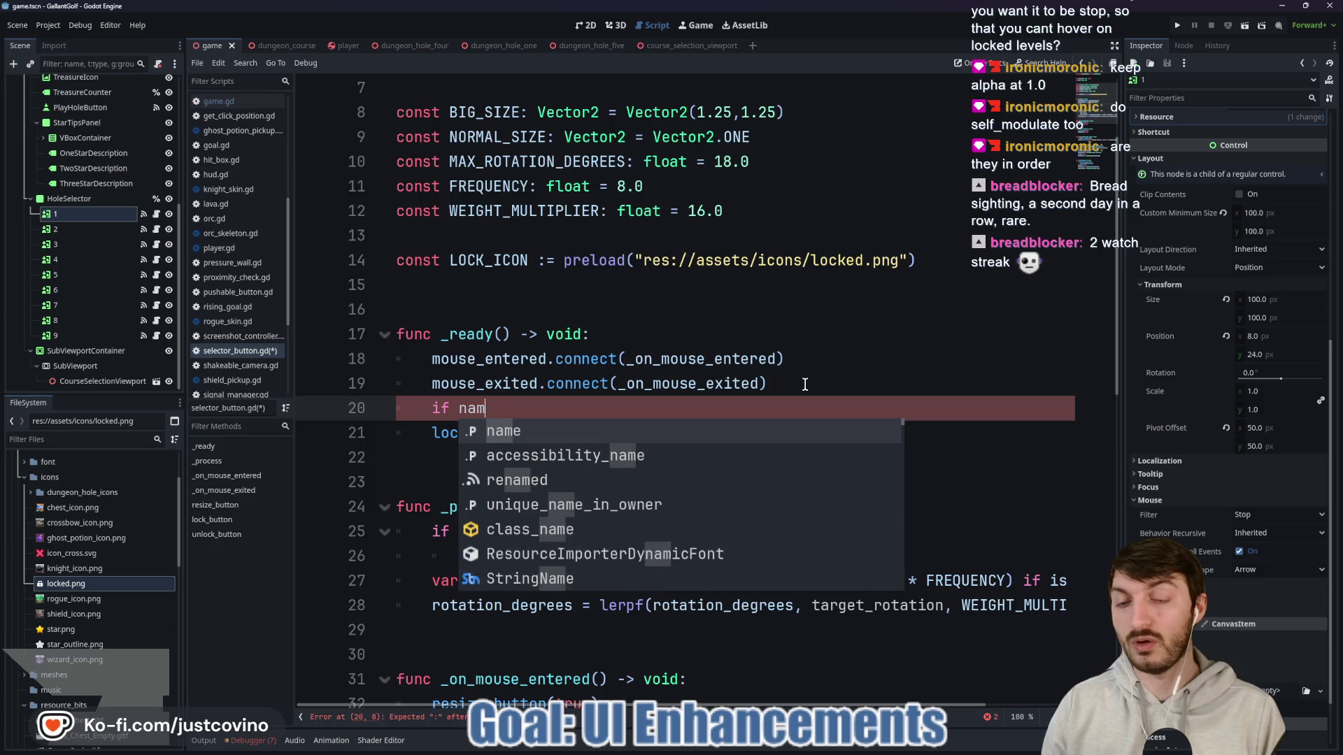
type("Game.current.")
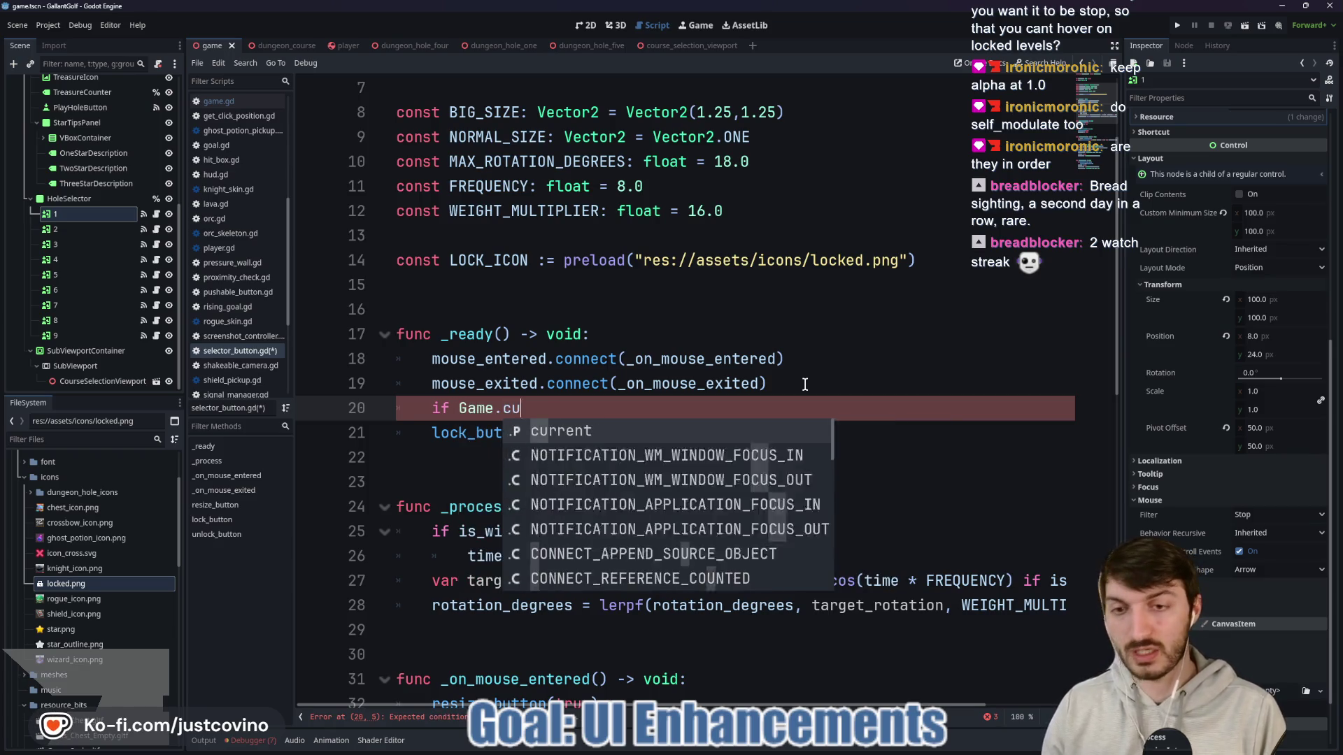
key("BackSpace")
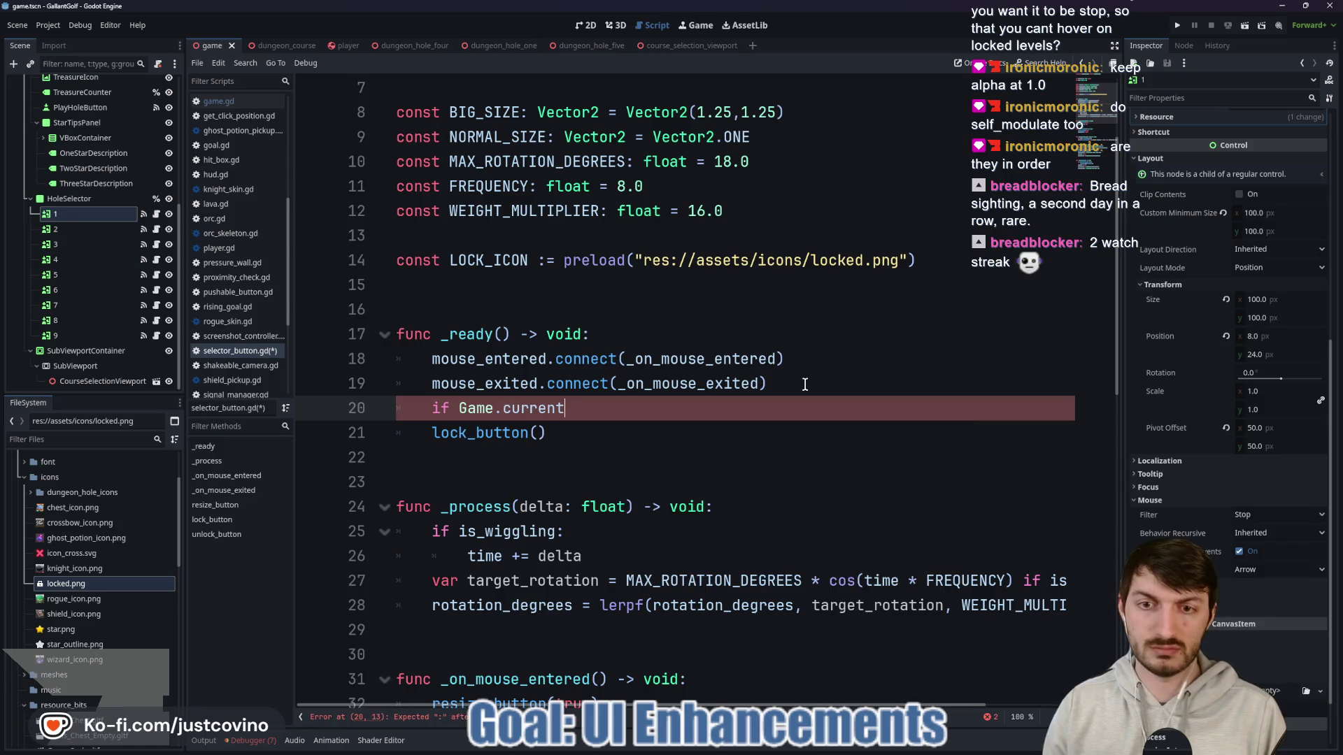
type(".")
key("Down")
key("Down")
key("Return")
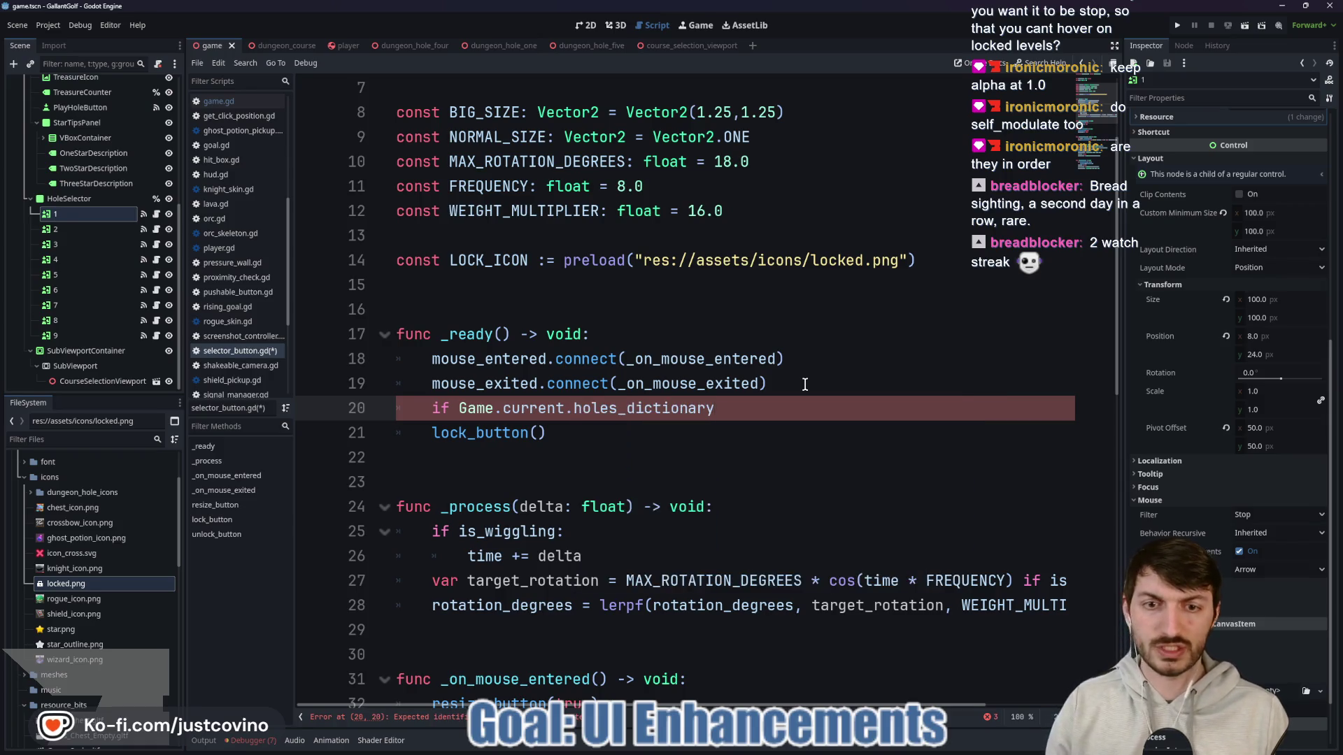
type("[n")
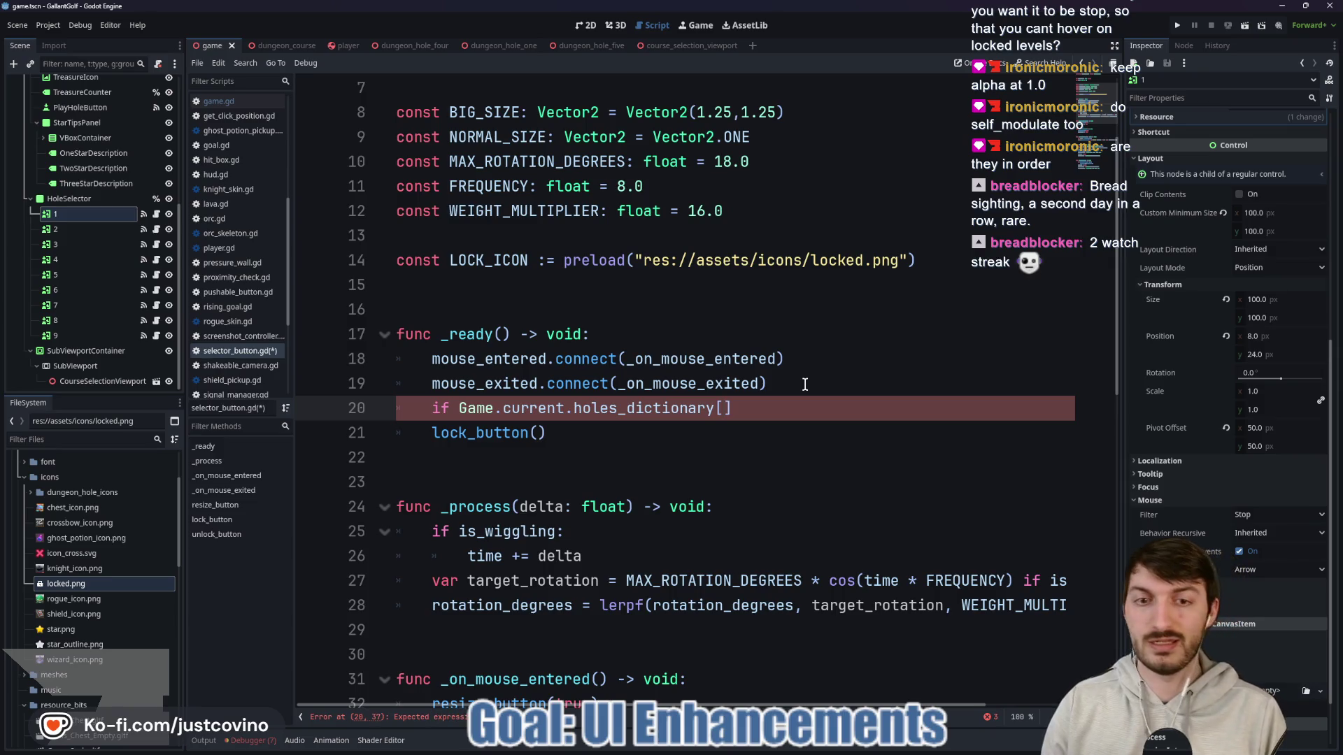
type("ame")
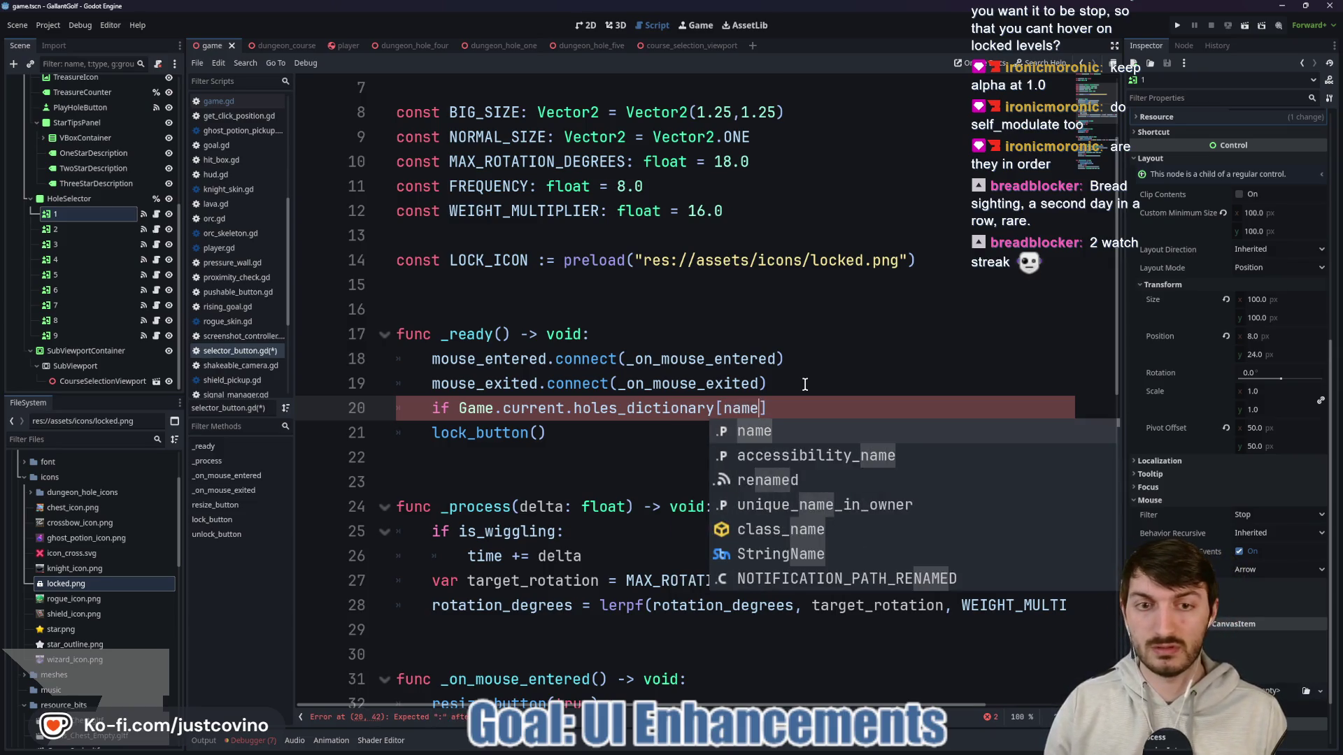
type("]")
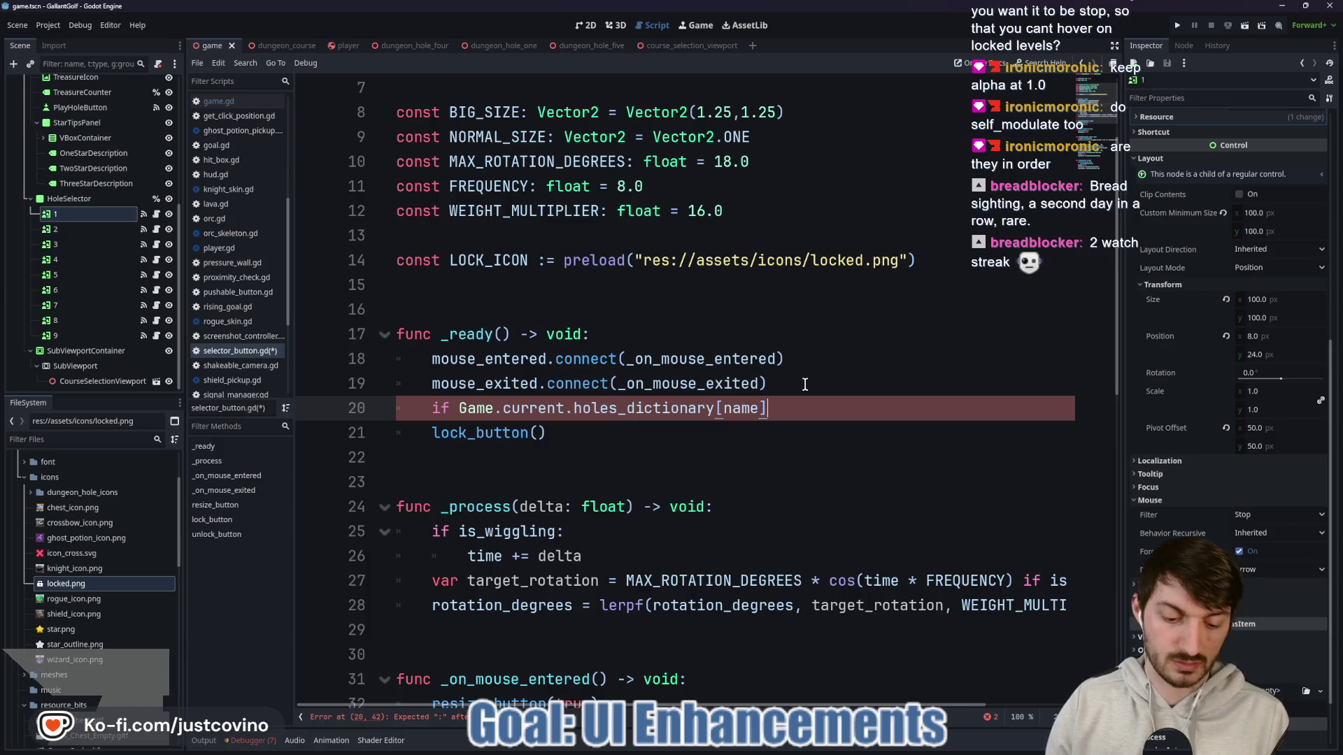
type("[\"unlocked\"] ")
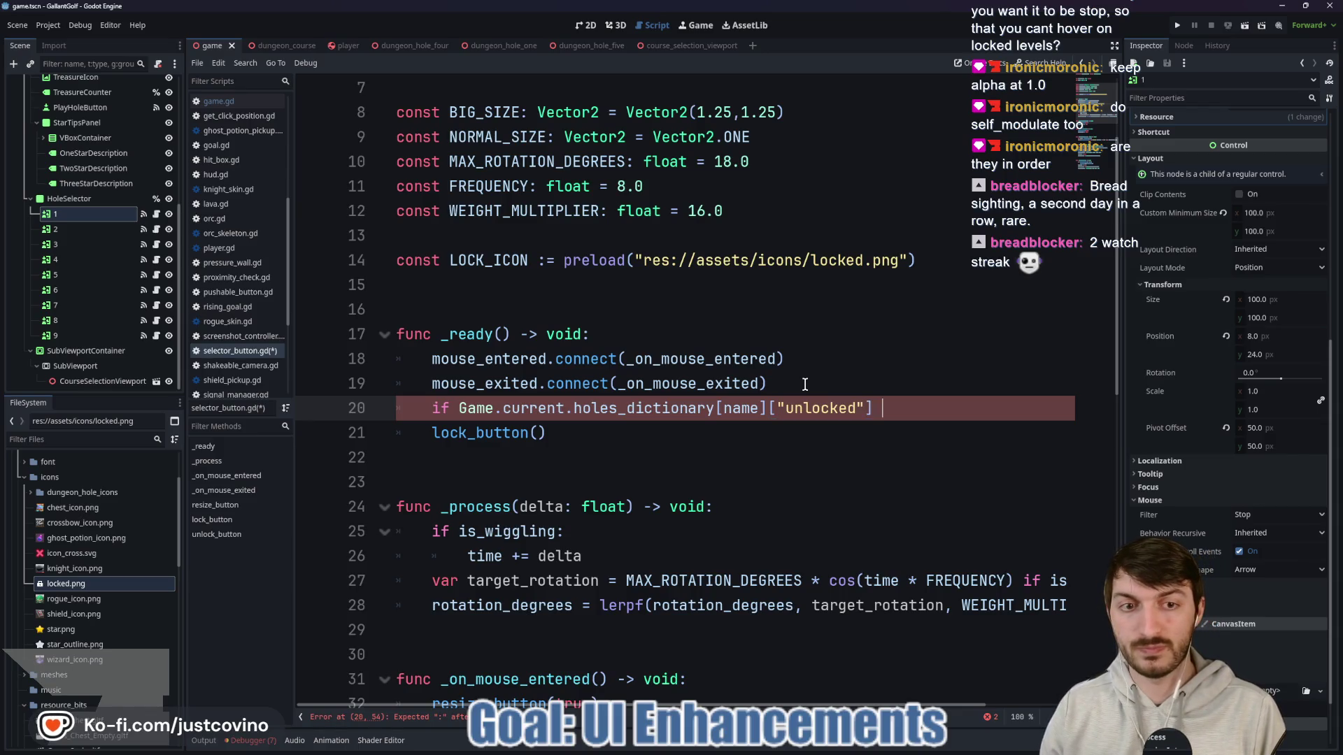
type("== true:")
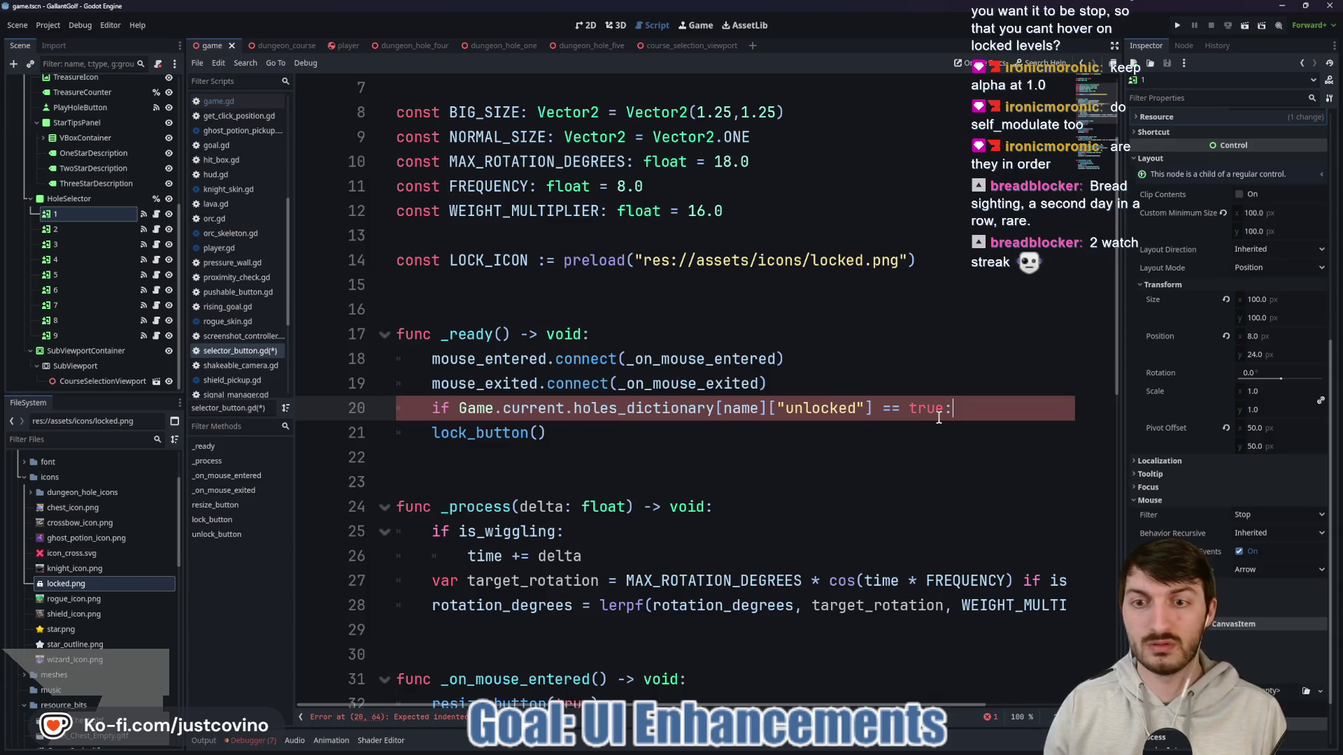
Step: Call unlock_button() under the if, indent lock_button() under an else: branch, and save the script
key("Return")
type("unlo")
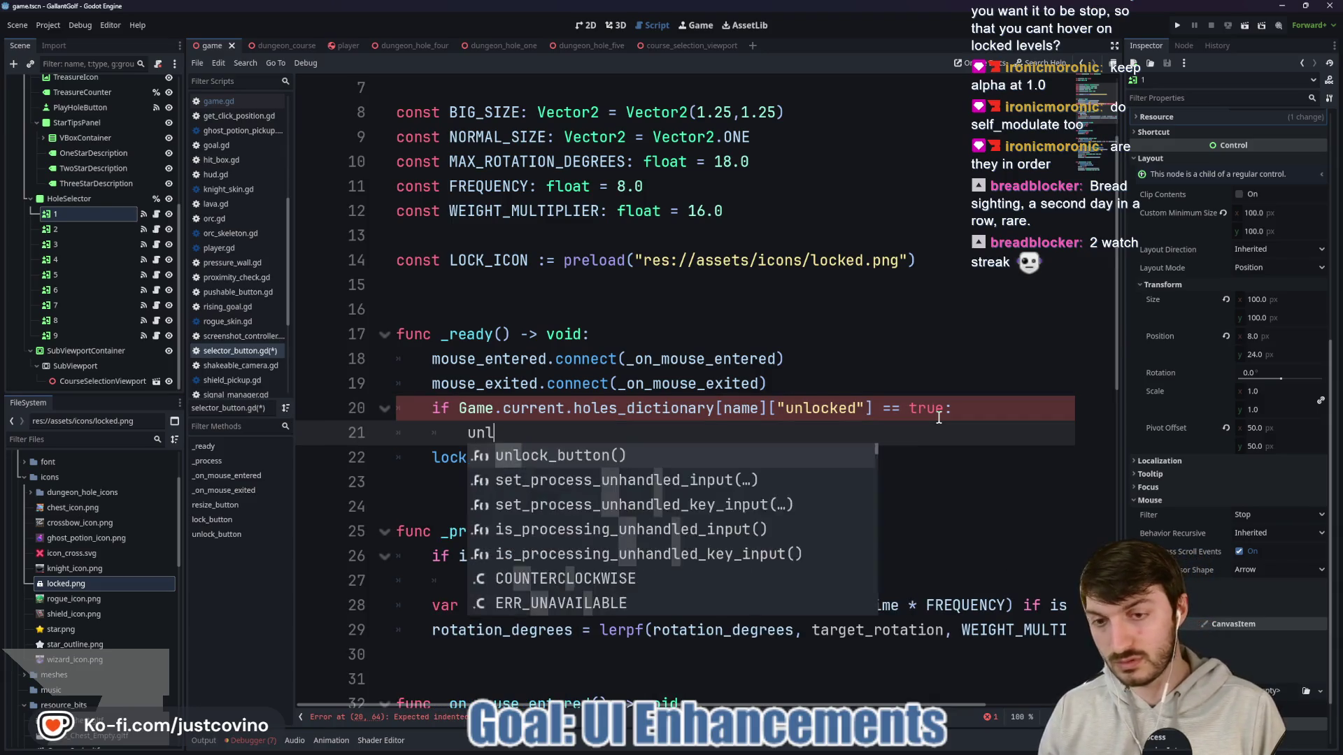
key("Return")
left_click(433, 458)
left_click(640, 438)
key("Return")
key("BackSpace")
type("else\"")
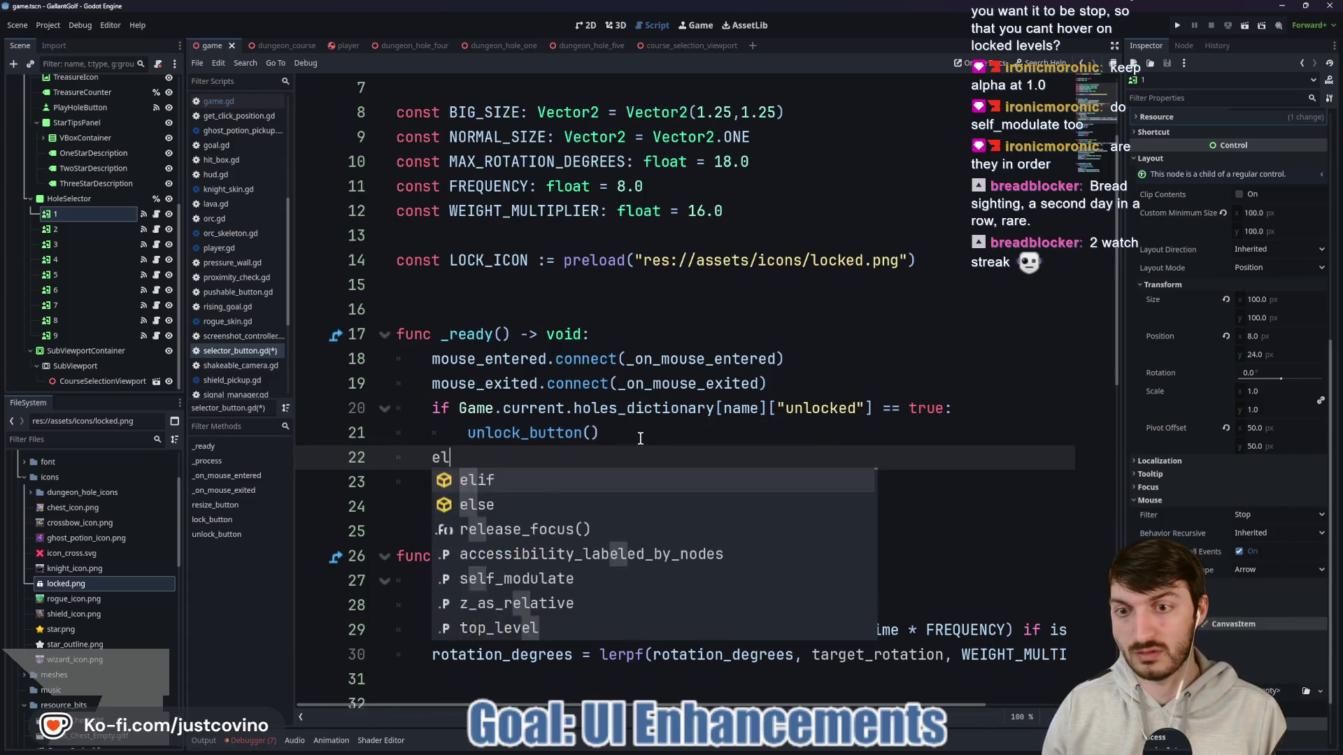
key("BackSpace")
type(":")
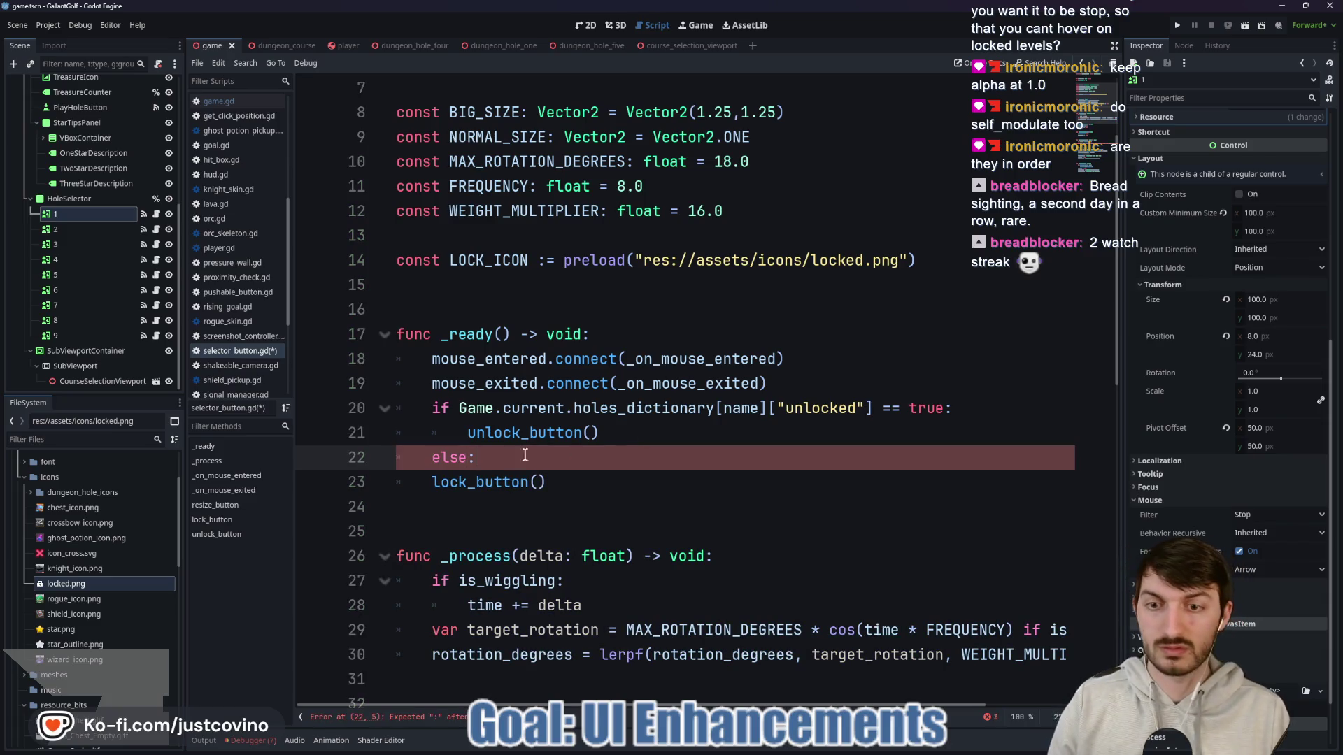
key("Down")
key("Home")
key("Tab")
key("Down")
key("ctrl+s")
left_click(1176, 28)
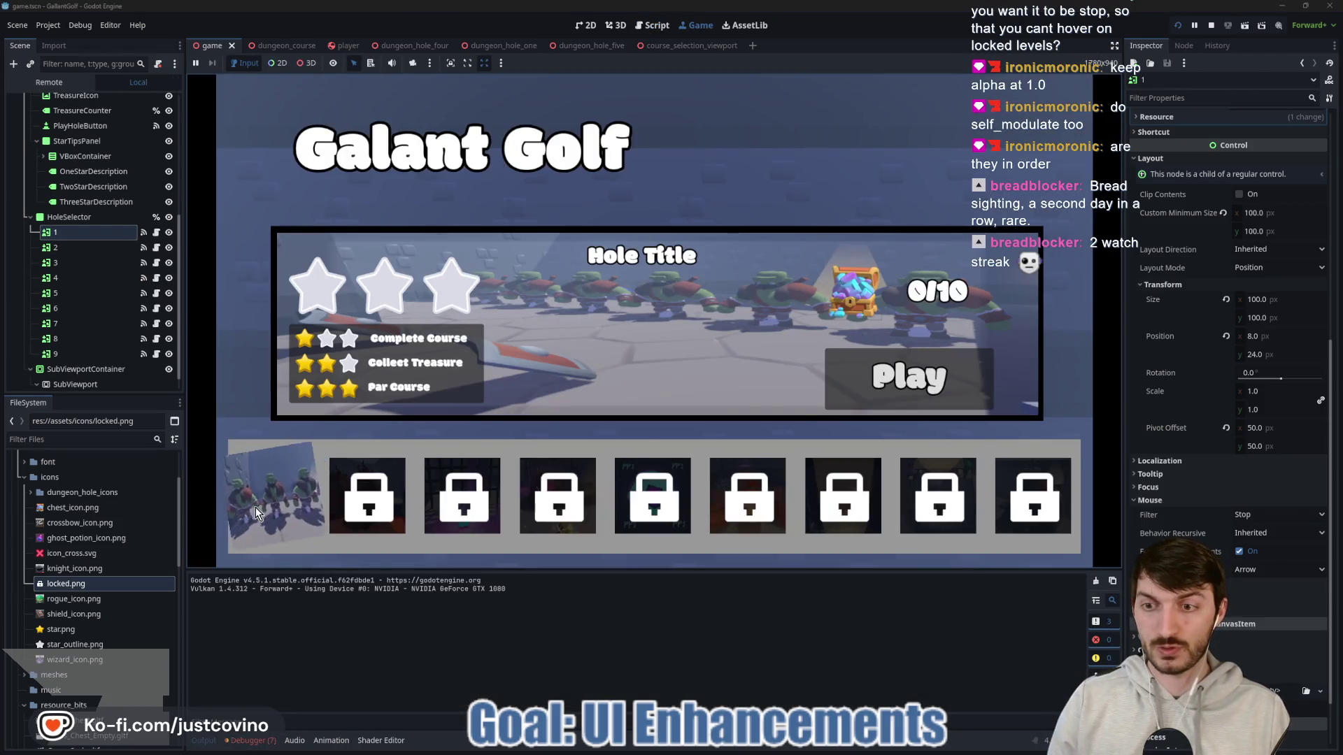
left_click(254, 508)
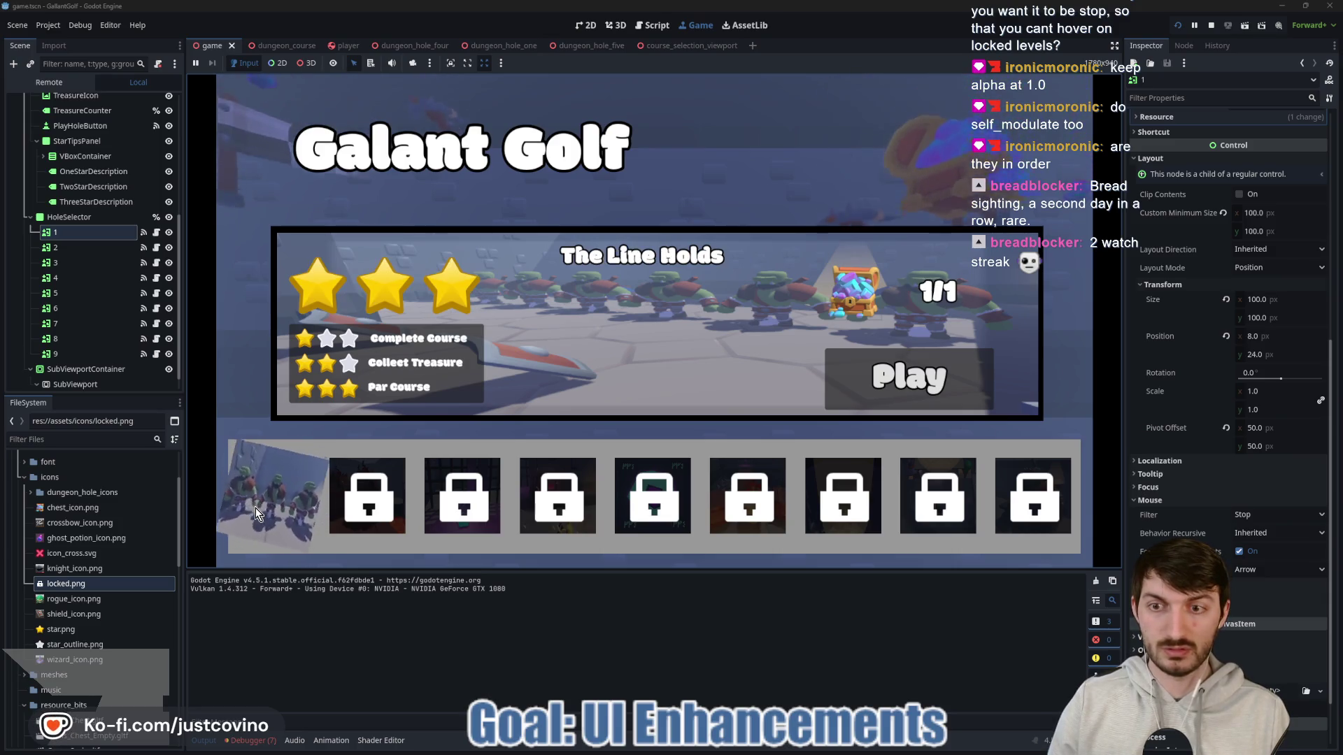
left_click(1212, 26)
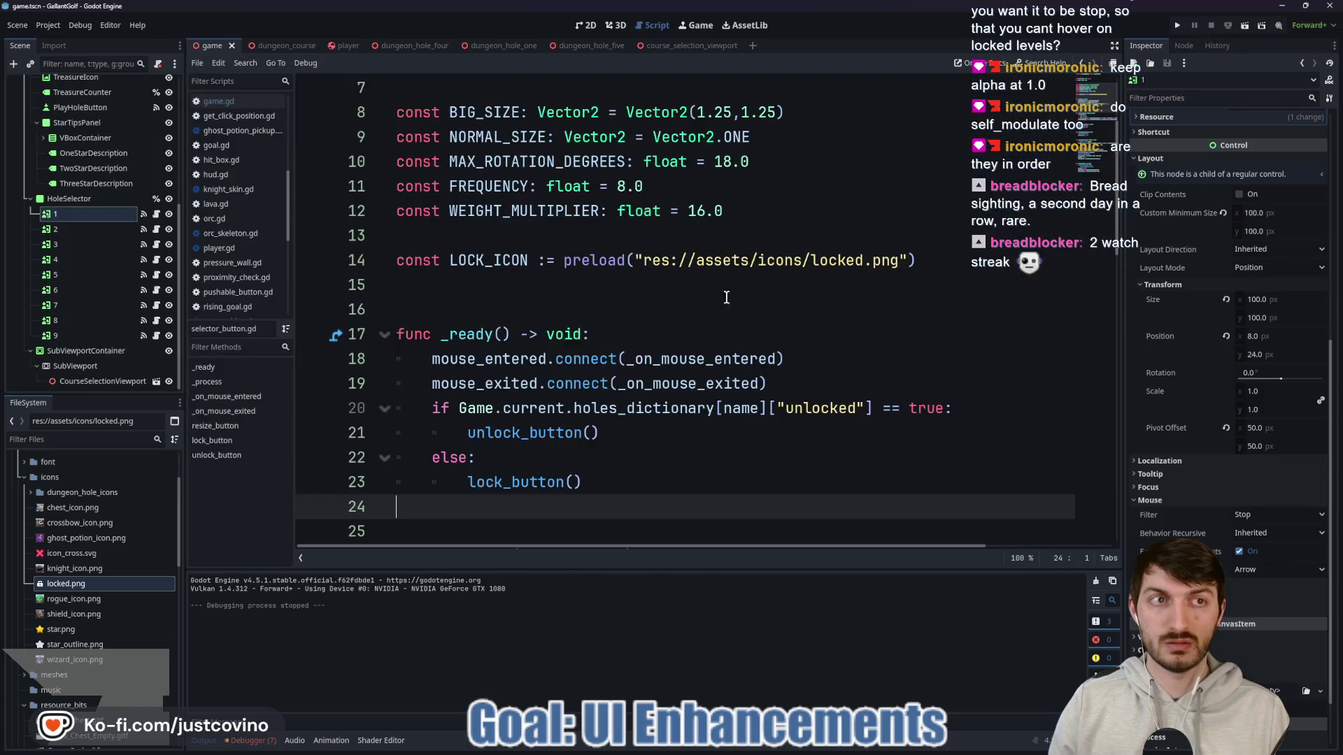
left_click(677, 452)
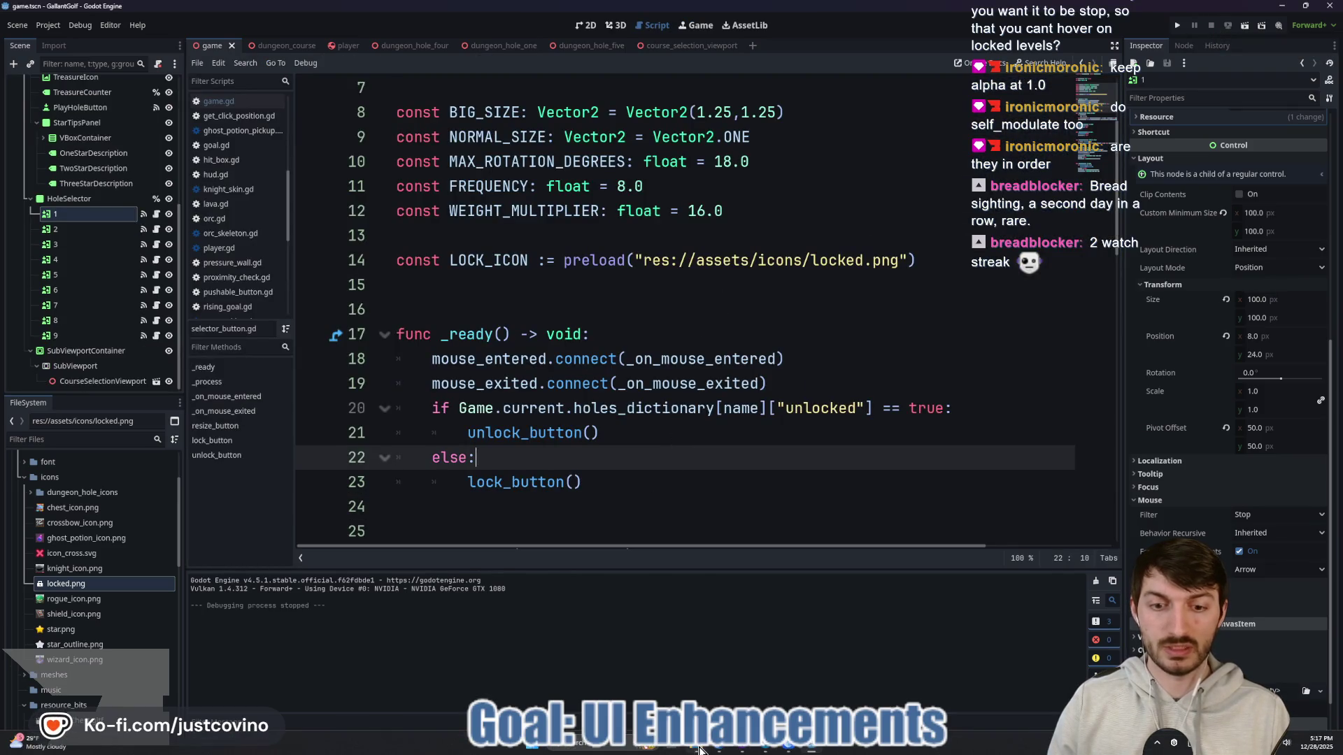
left_click(700, 745)
left_click(804, 228)
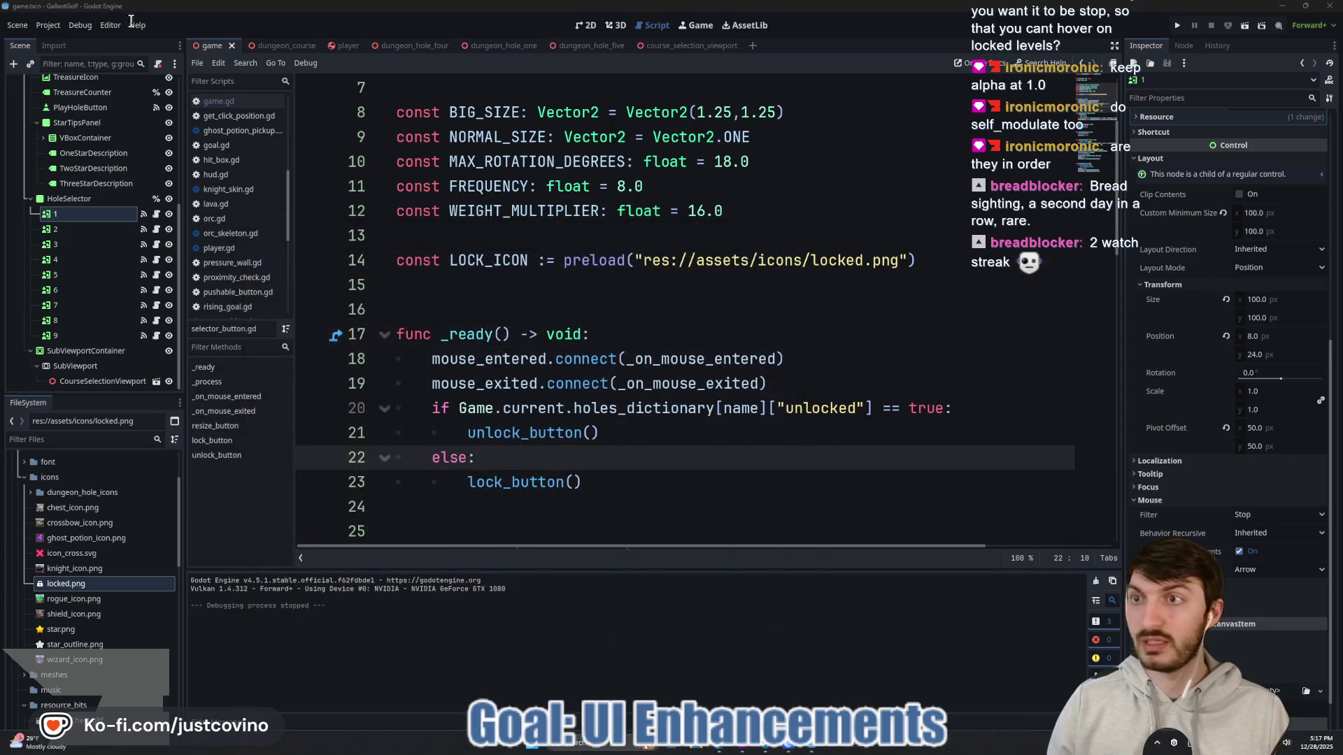
left_click(48, 25)
left_click(82, 65)
Step: Delete save_file from the GallantGolf user data folder via Project > Open User Data Folder
key("Escape")
left_click(49, 25)
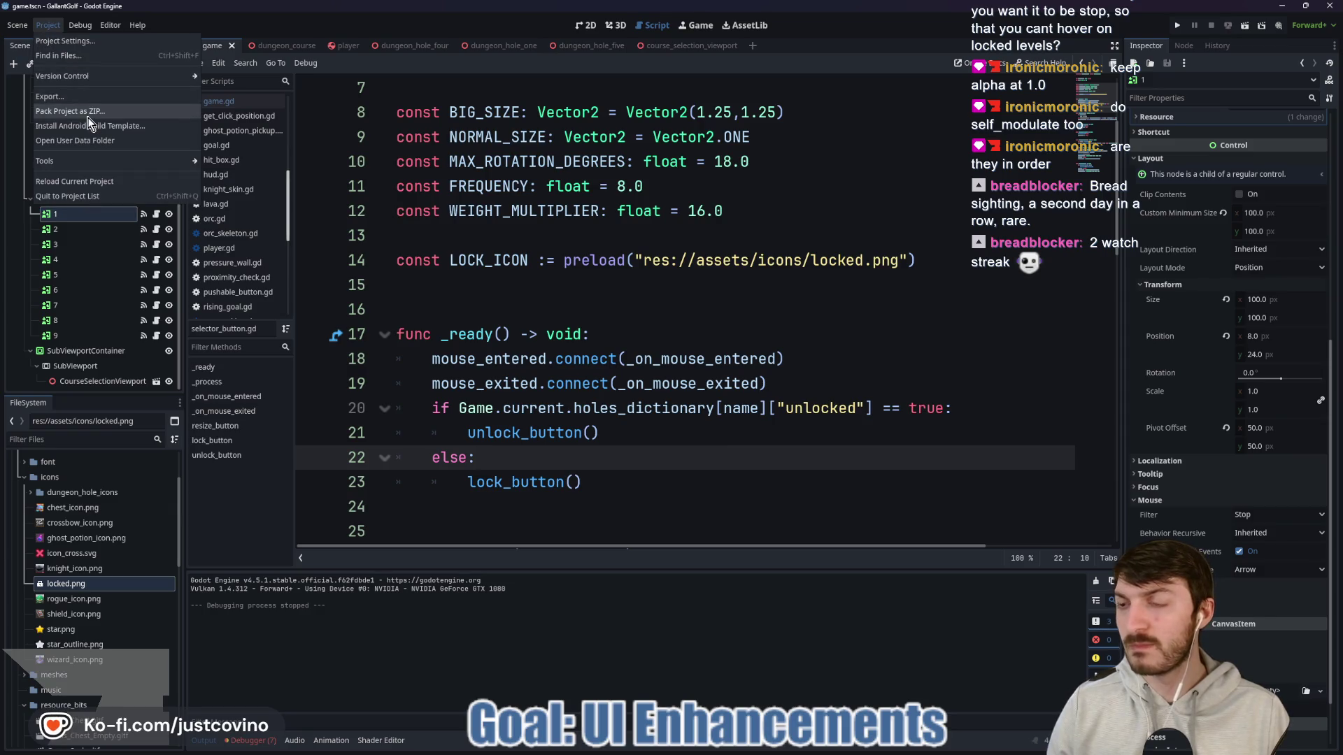
left_click(90, 141)
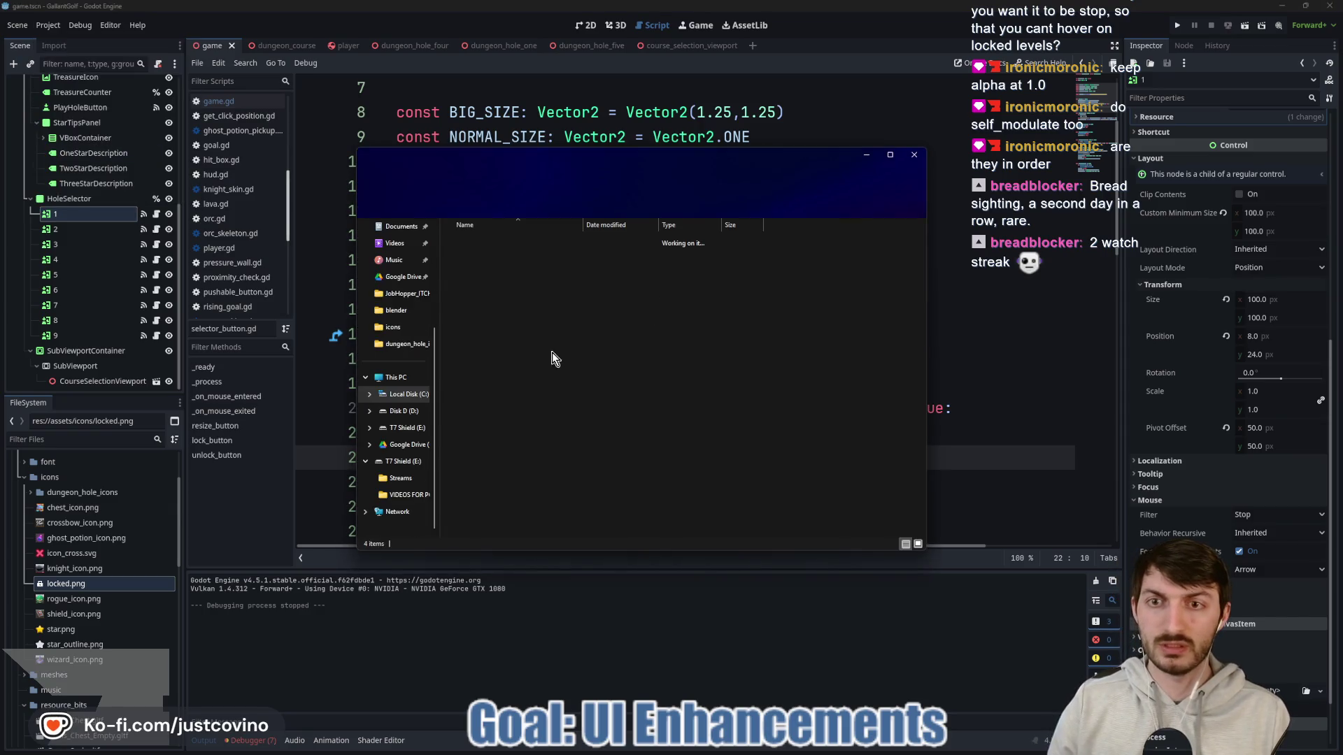
left_click(488, 285)
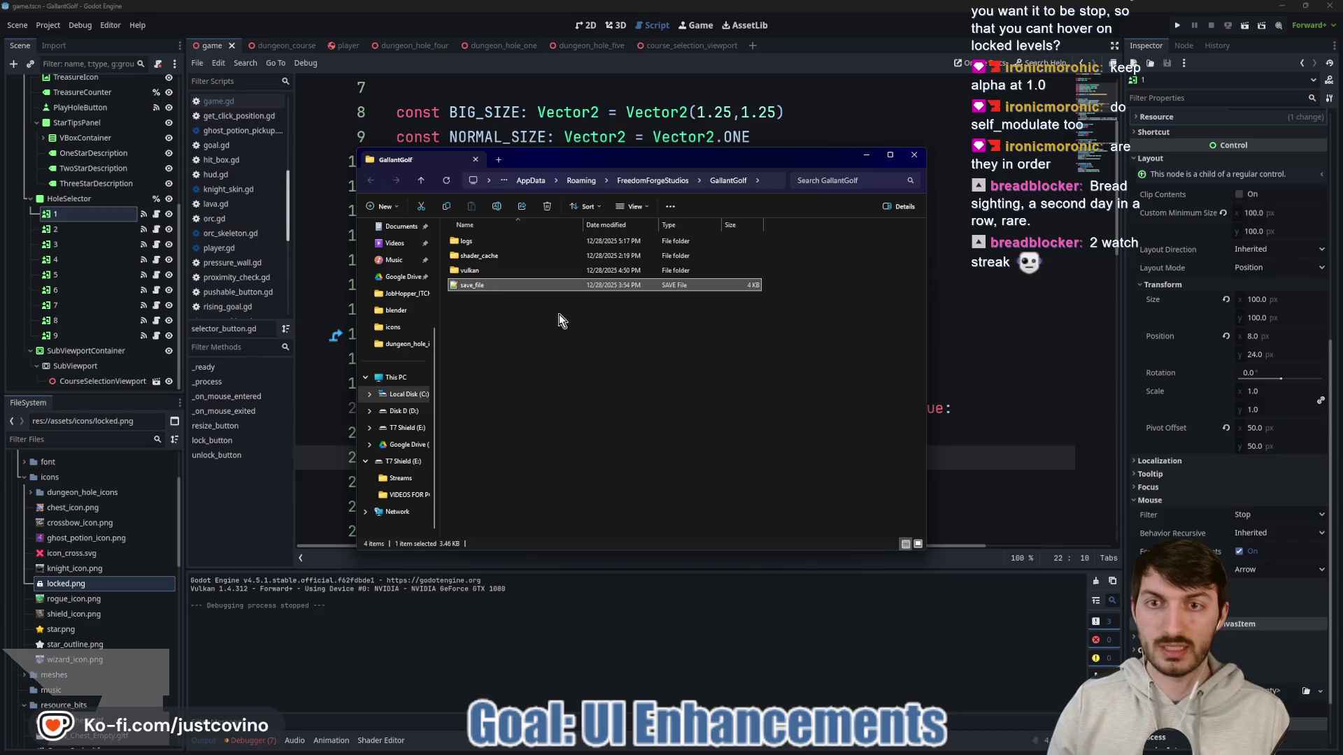
key("Delete")
left_click(1031, 344)
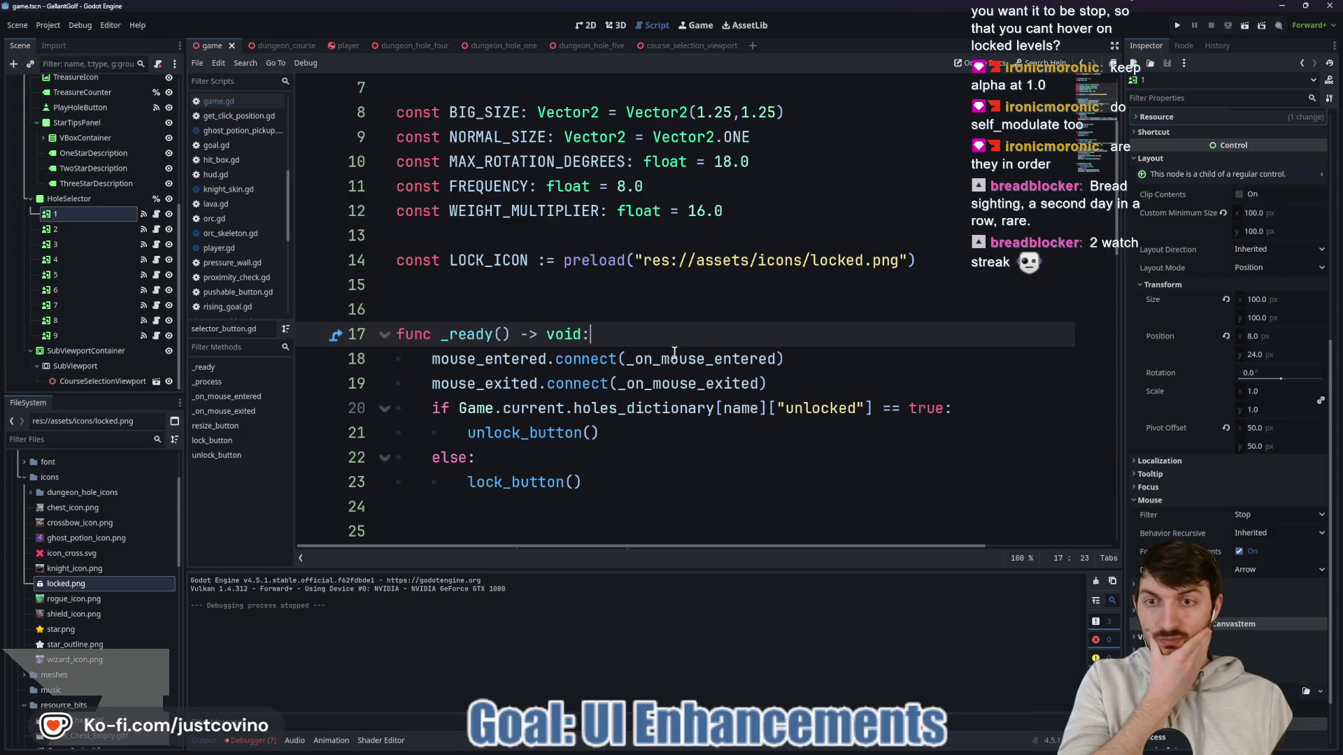
Step: Take the unlocked if/else block out of _ready
scroll(699, 445, "down", 2)
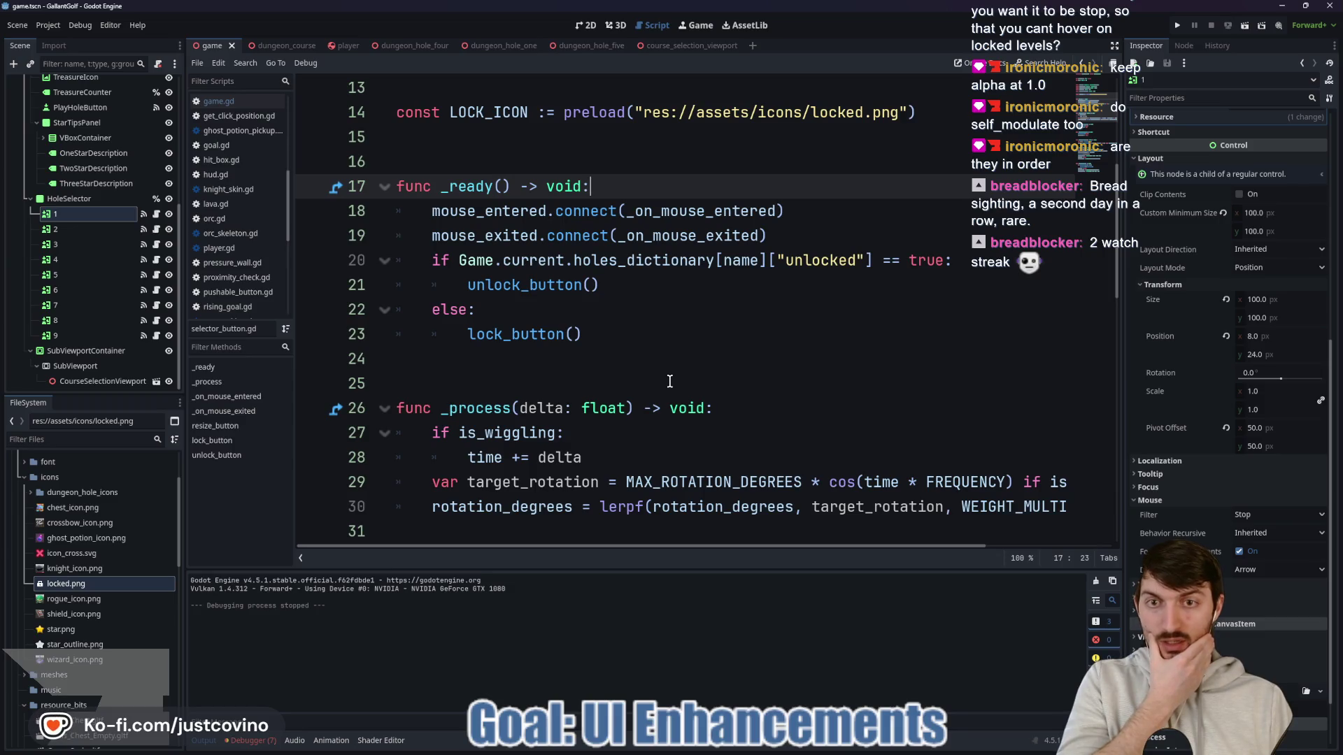
scroll(668, 379, "down", 1)
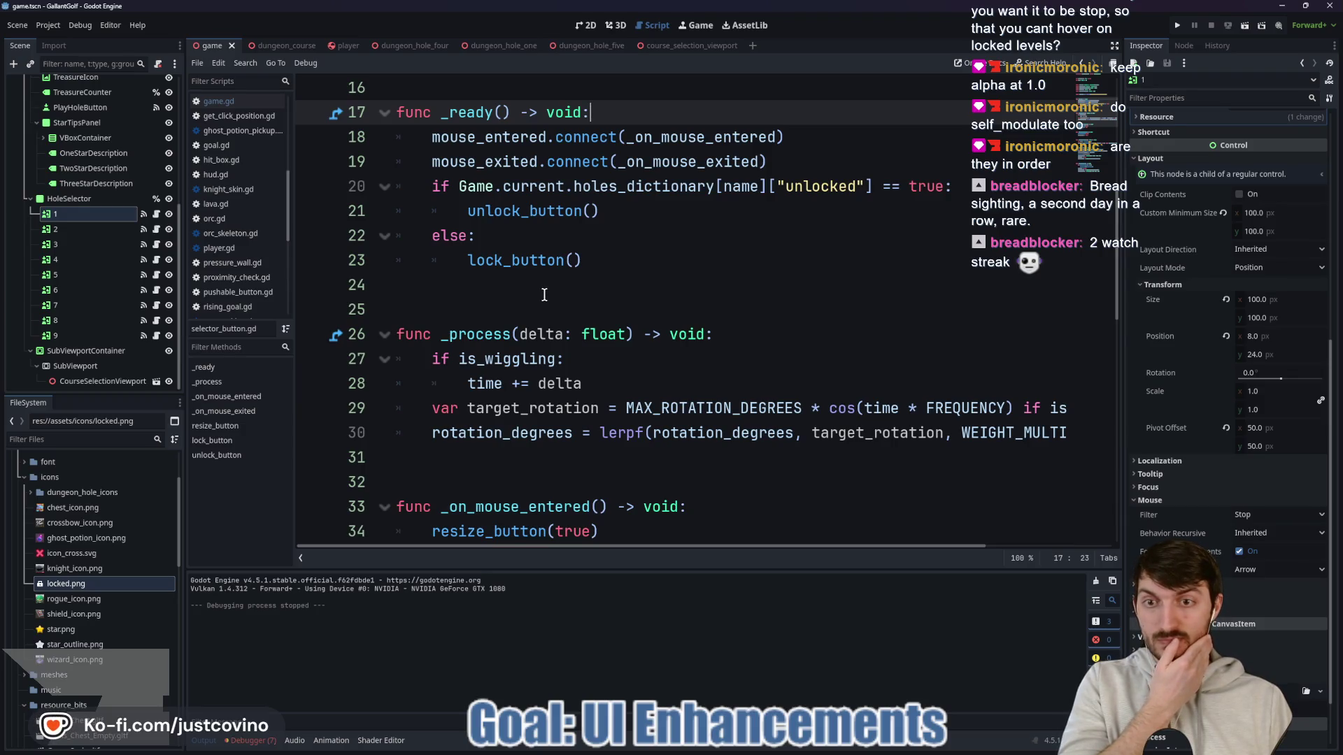
scroll(544, 295, "down", 5)
scroll(562, 306, "up", 6)
left_click_drag(625, 335, 371, 269)
key("ctrl+c")
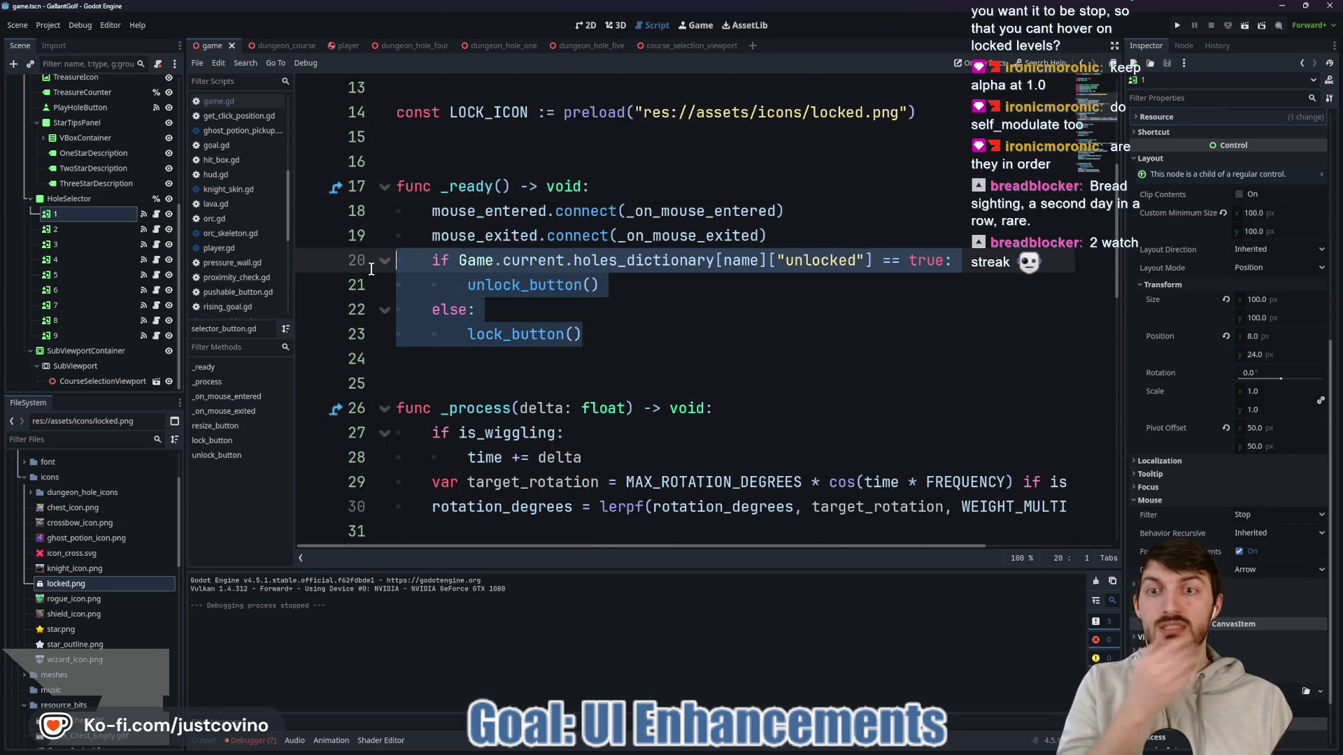
key("BackSpace")
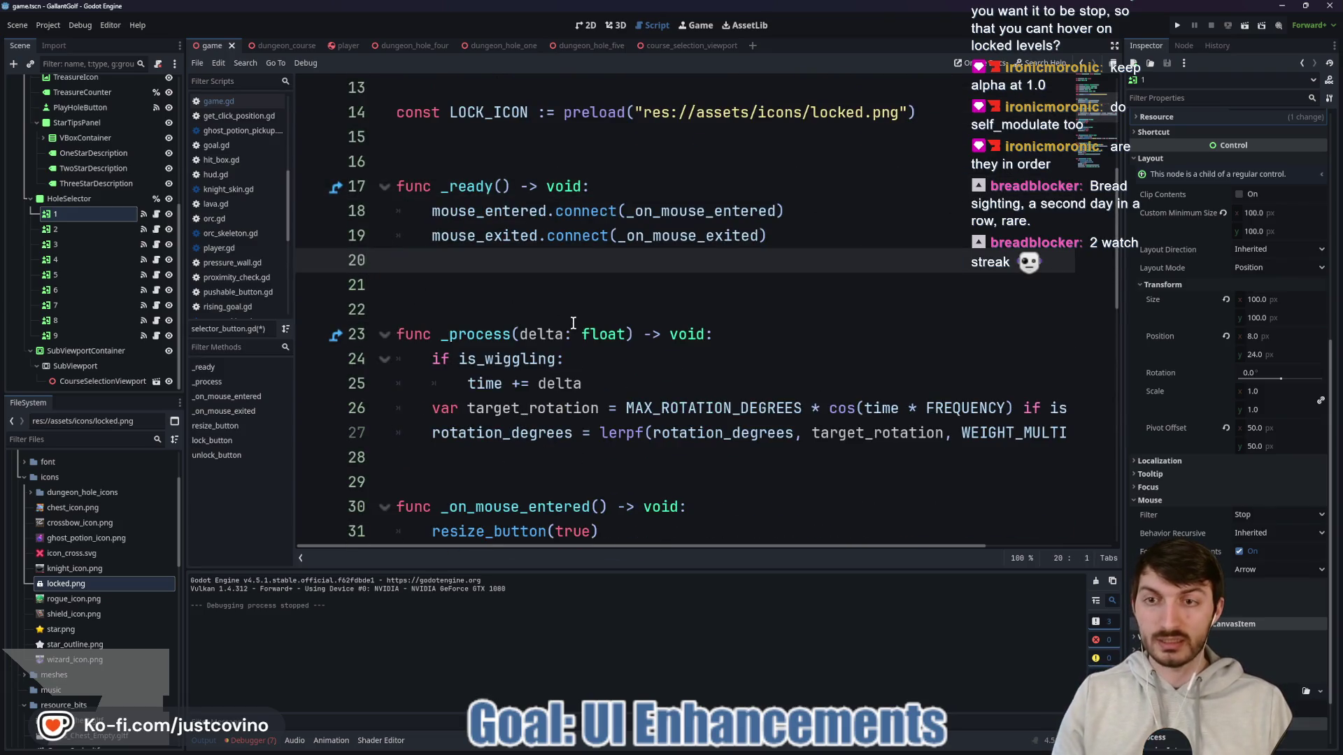
Step: Add func check_unlock() -> void: below resize_button holding the pasted if/else block, with tidy spacing
scroll(572, 323, "down", 9)
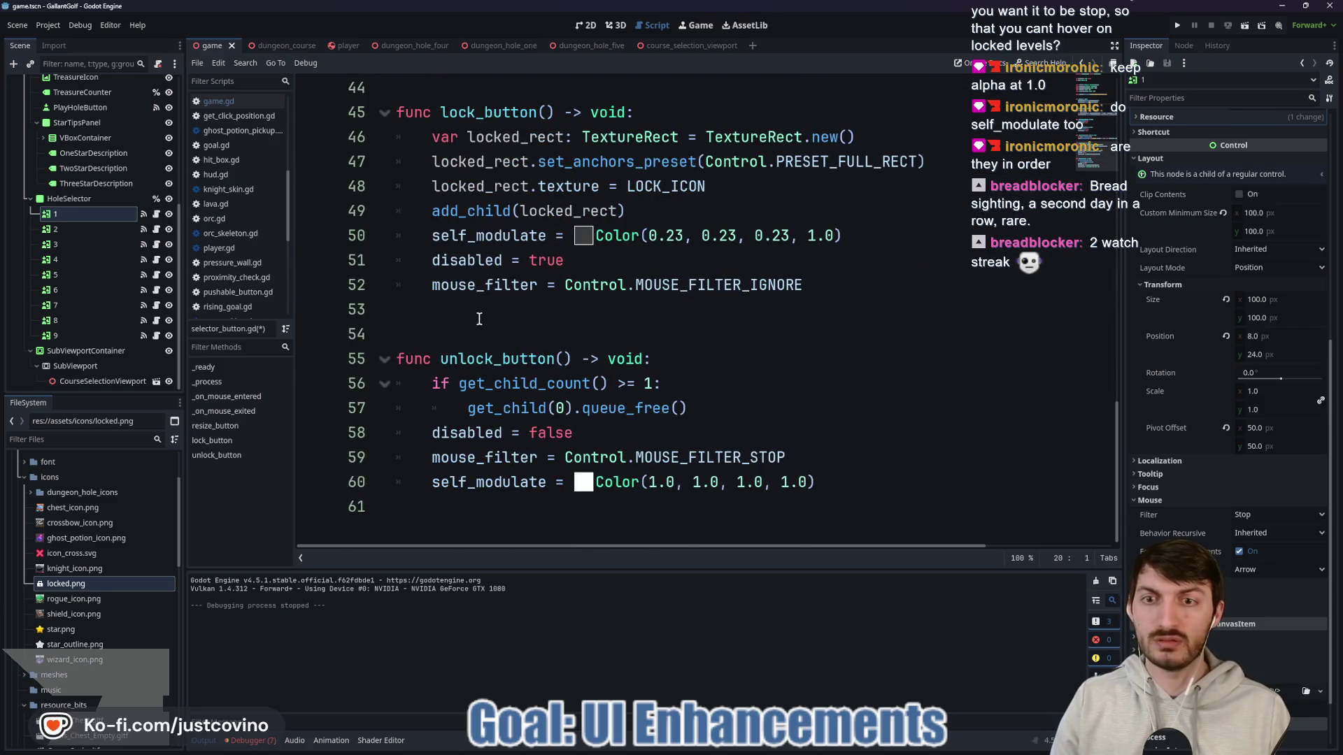
scroll(503, 400, "up", 3)
left_click(445, 295)
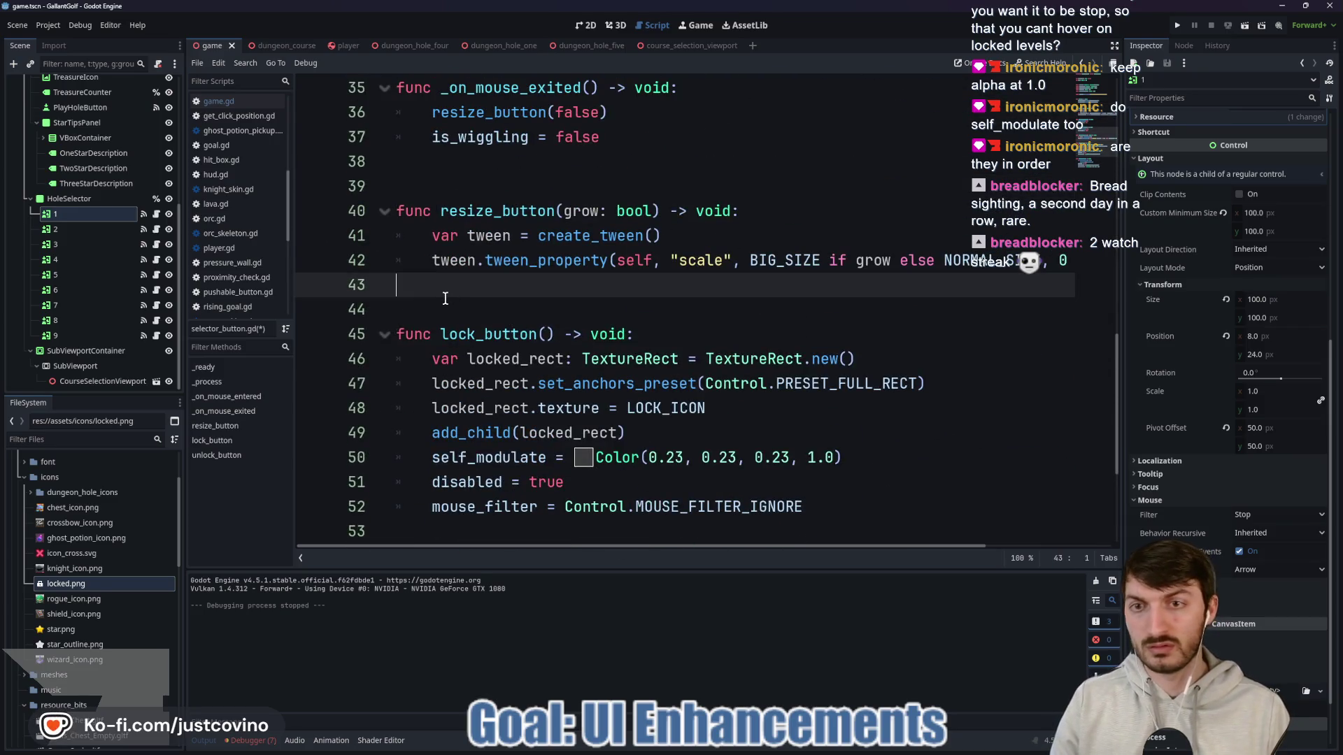
key("Return")
key("Return")
key("Return")
key("Up")
key("Up")
type("func check_un")
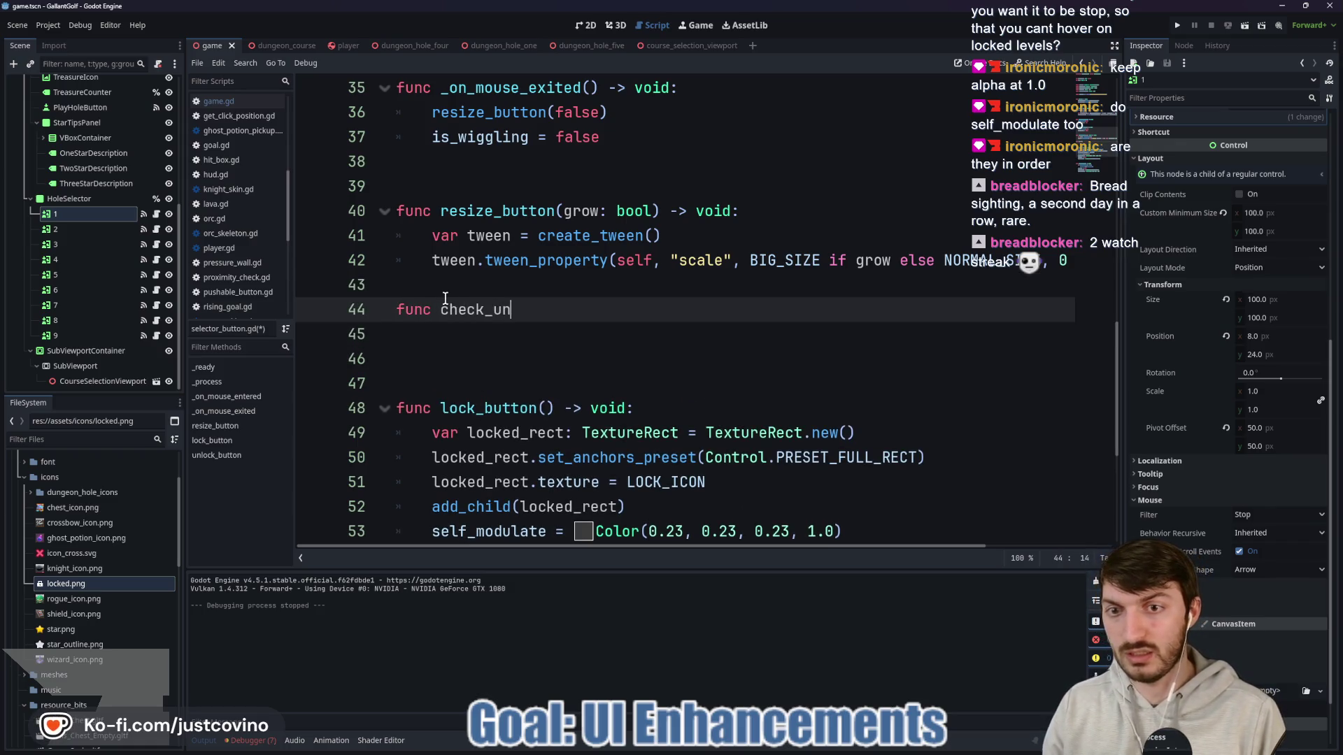
type("lock() -> void:")
key("Return")
key("ctrl+v")
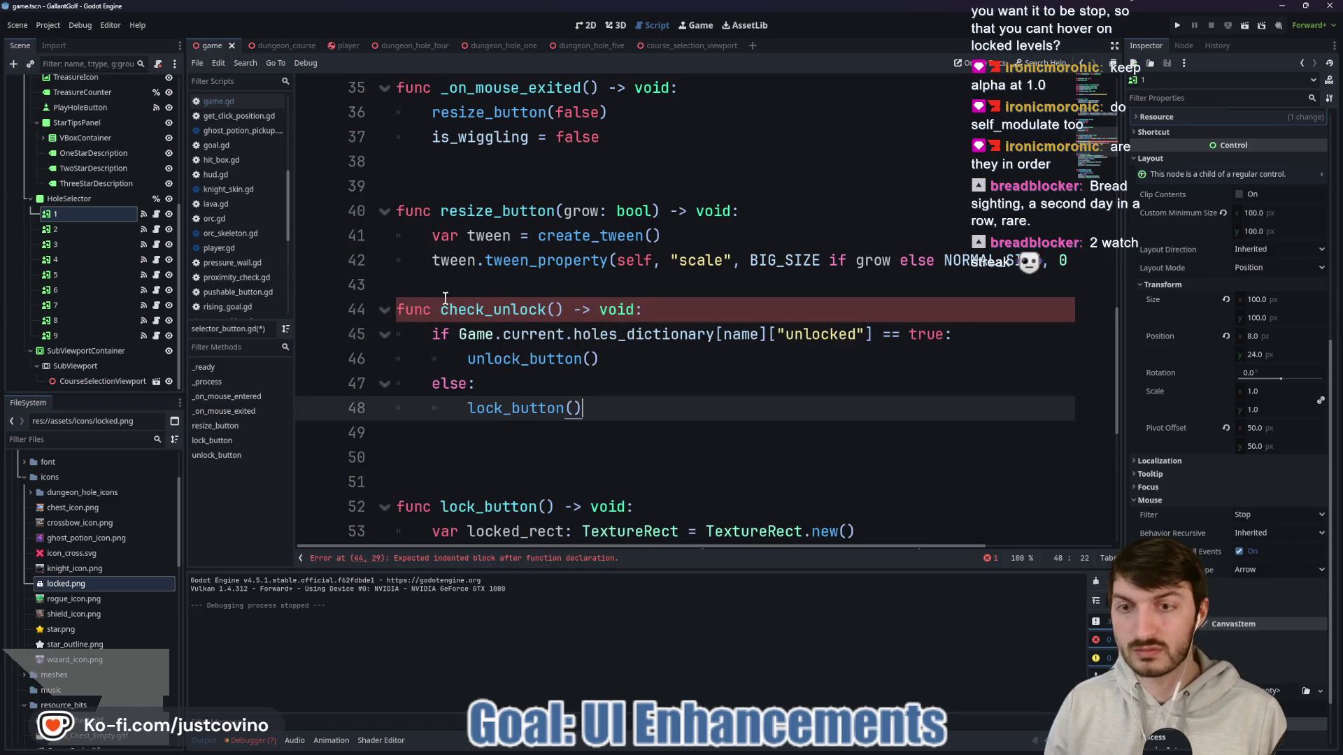
left_click(637, 422)
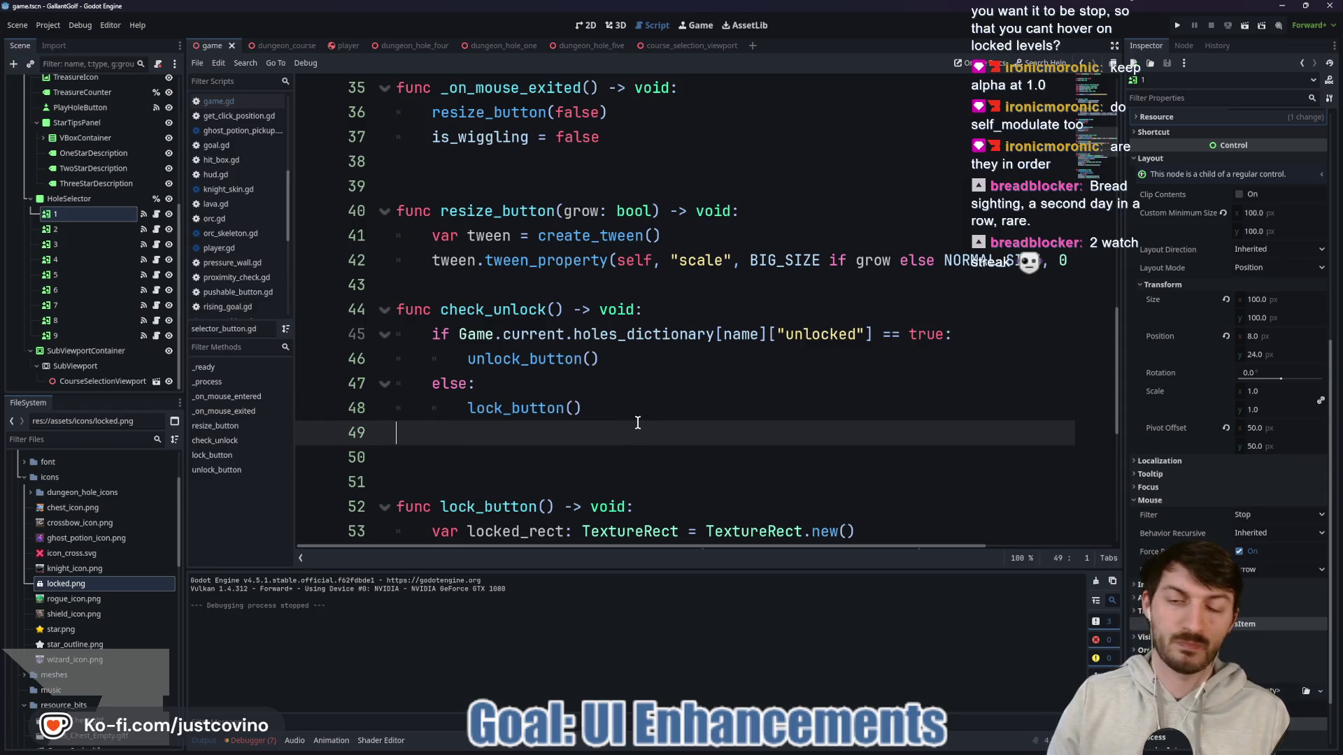
left_click(474, 280)
key("Return")
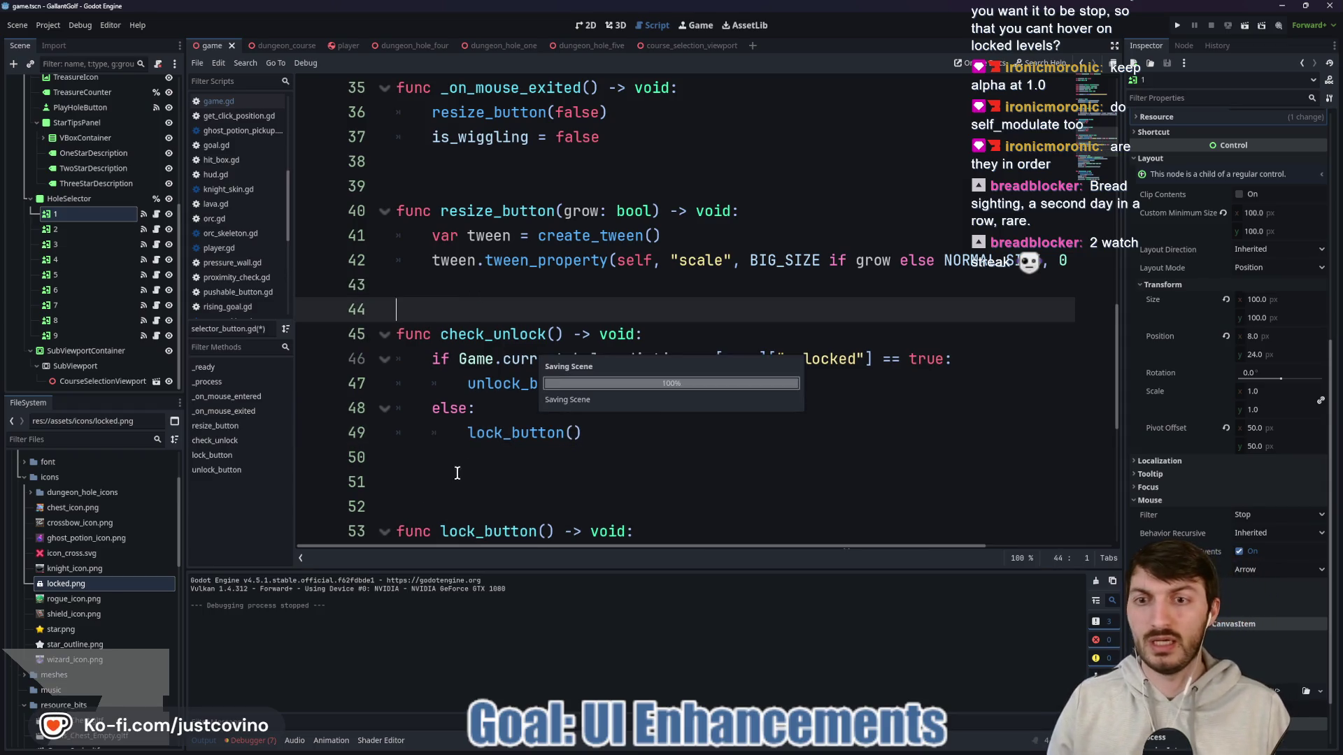
left_click(453, 498)
key("BackSpace")
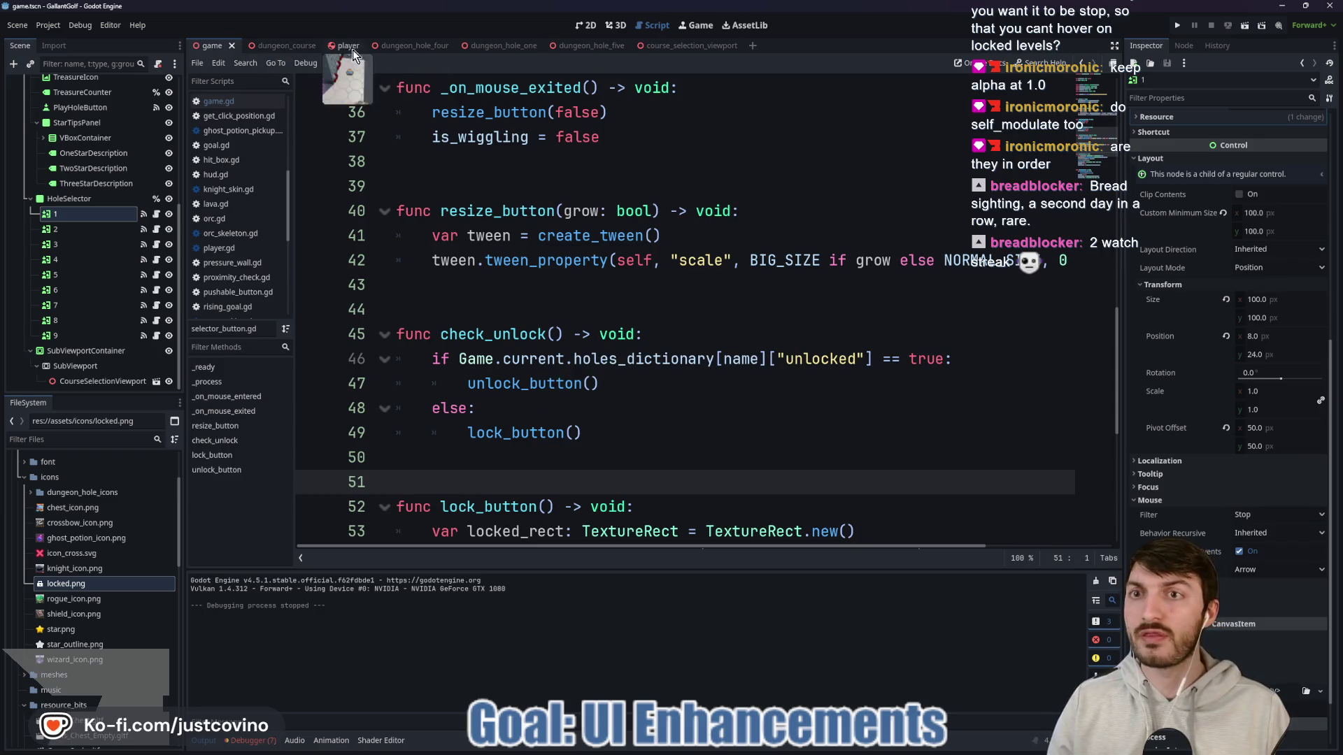
left_click(408, 45)
Step: Open the dungeon_course script and jump to the _on_player_scored handler
left_click(263, 43)
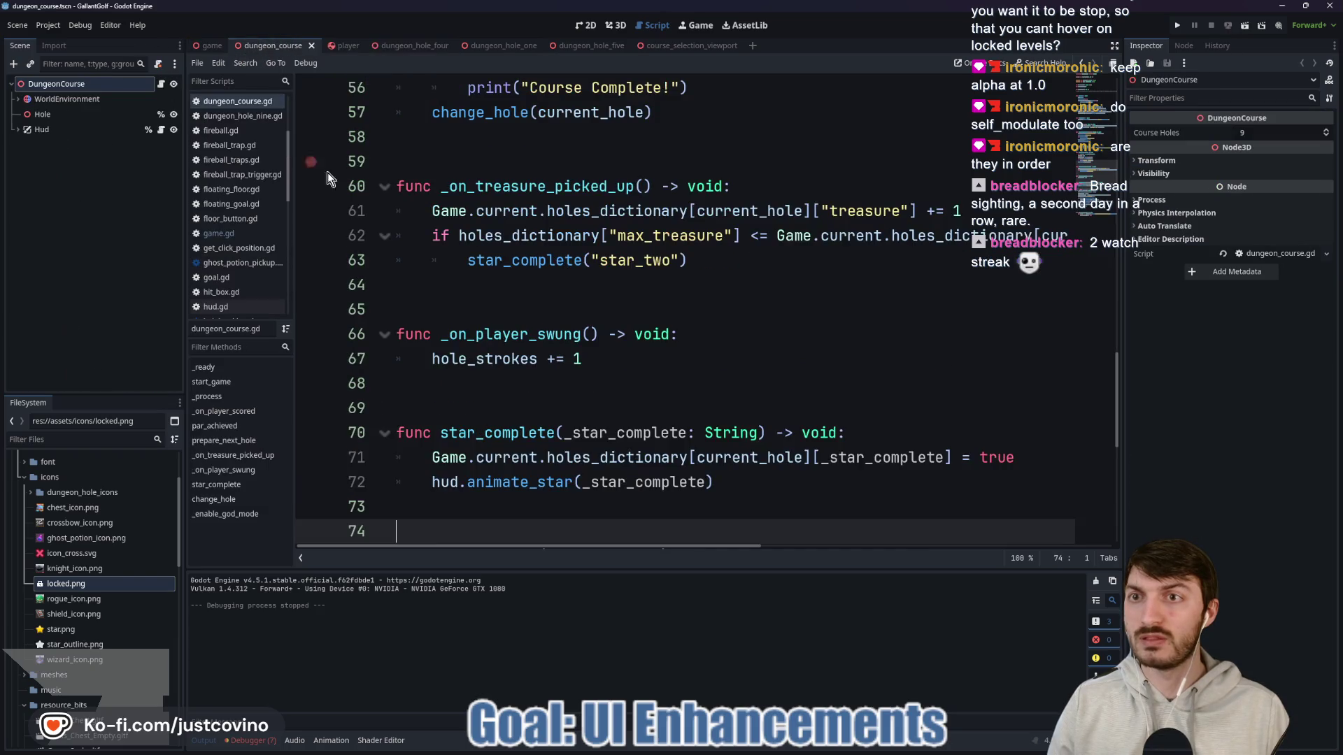
scroll(696, 308, "up", 5)
scroll(685, 334, "up", 2)
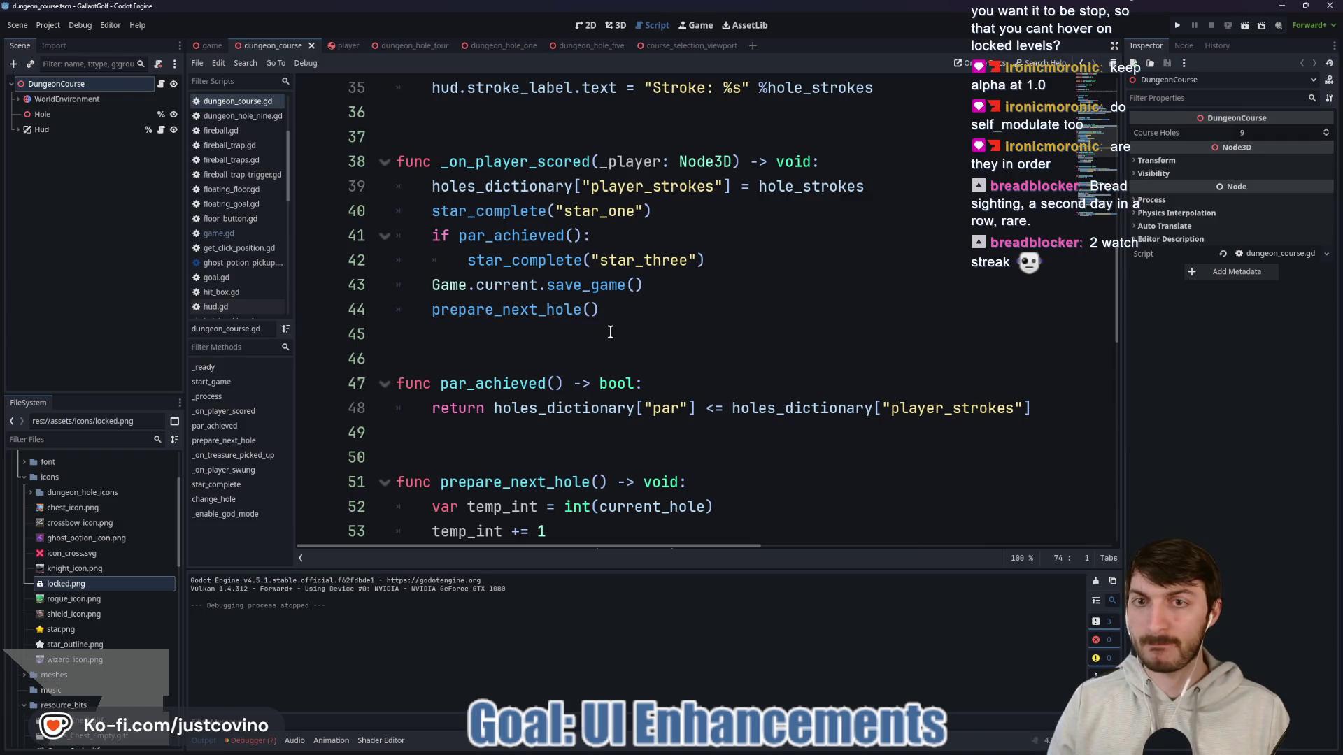
scroll(610, 333, "up", 2)
scroll(611, 332, "up", 1)
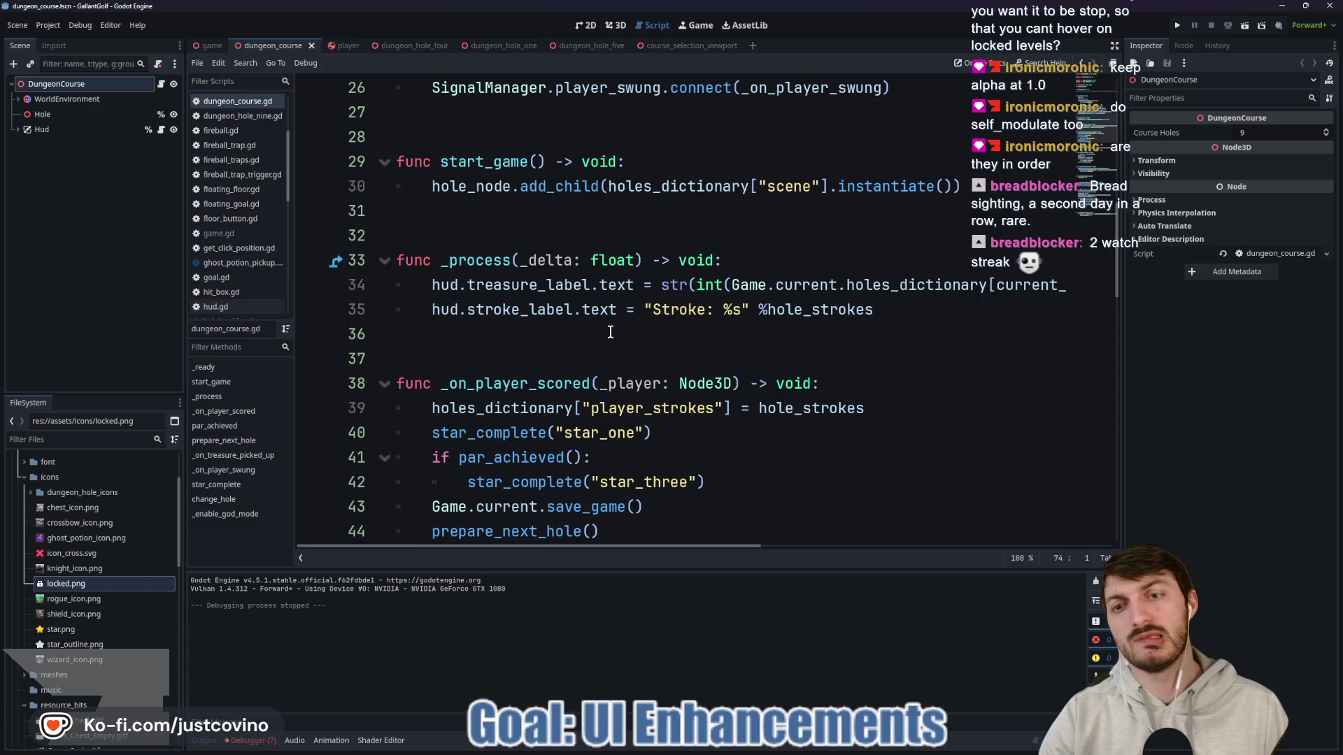
scroll(610, 332, "up", 2)
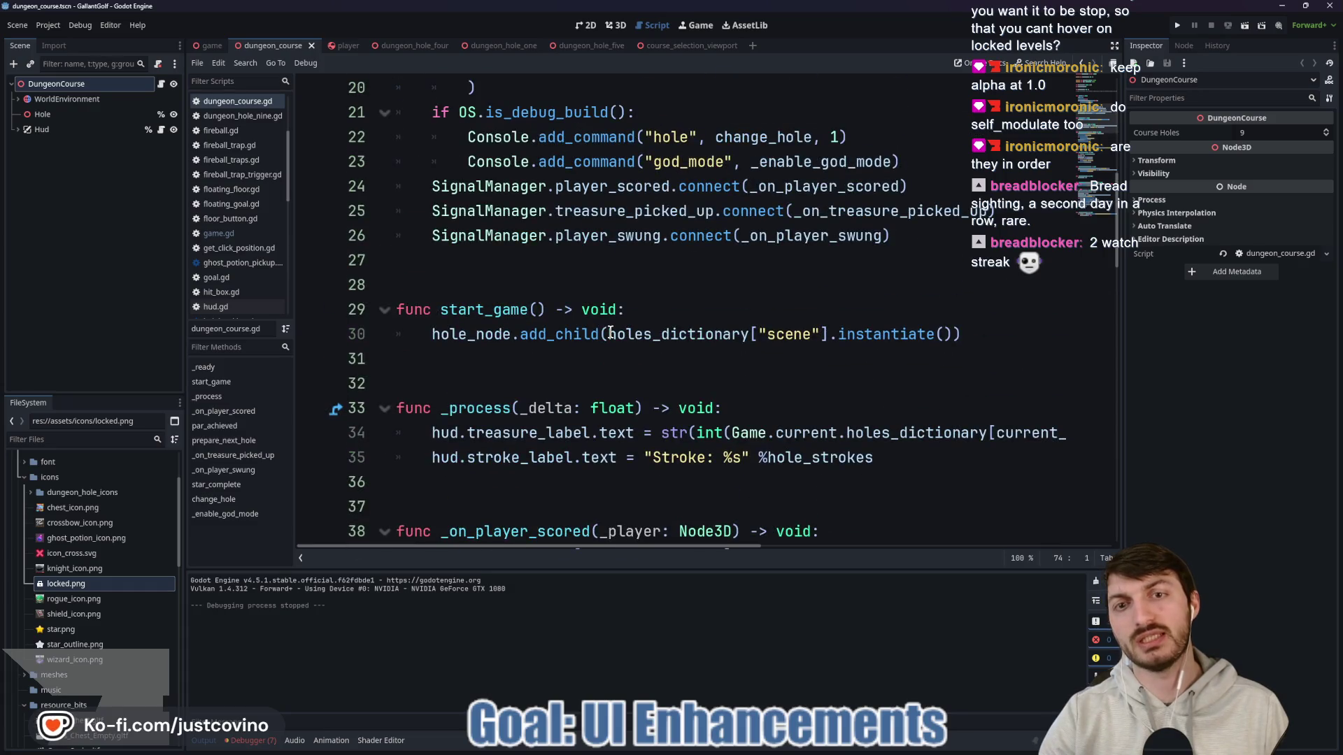
mouse_move(609, 331)
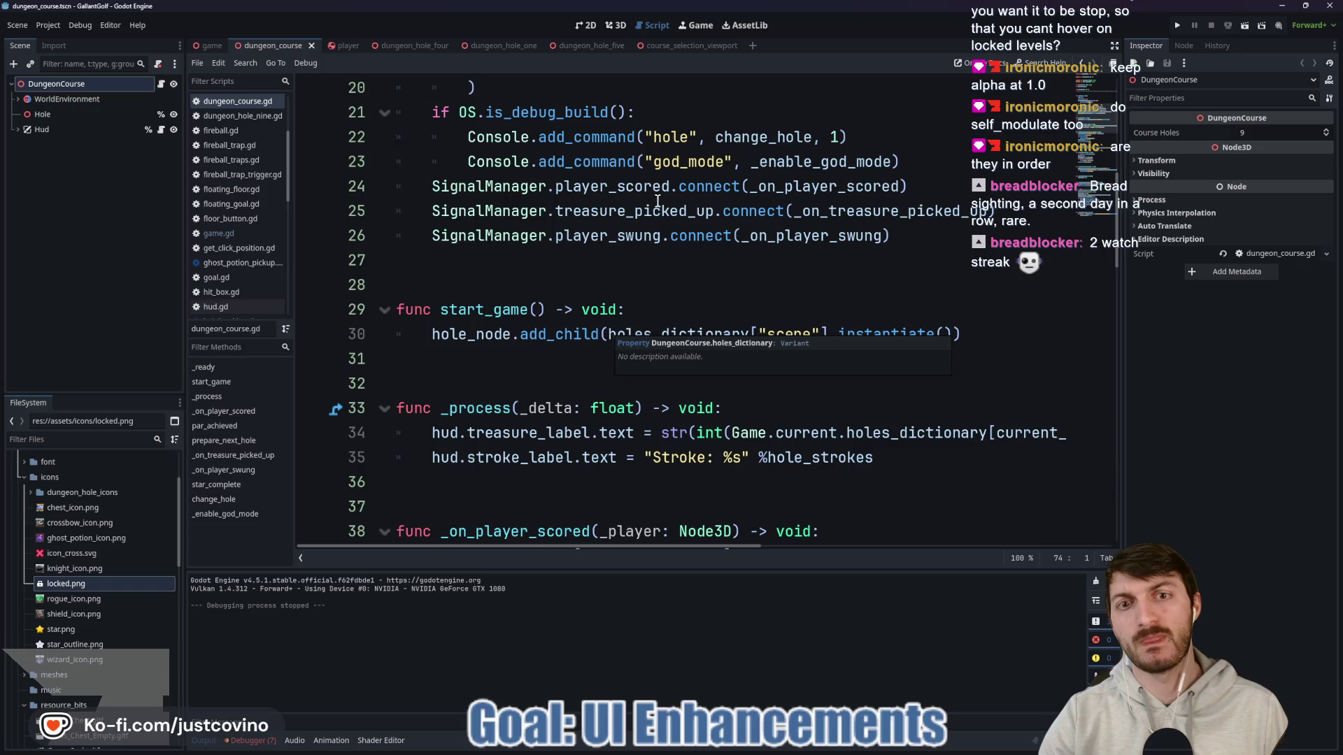
double_click(630, 195)
double_click(826, 186)
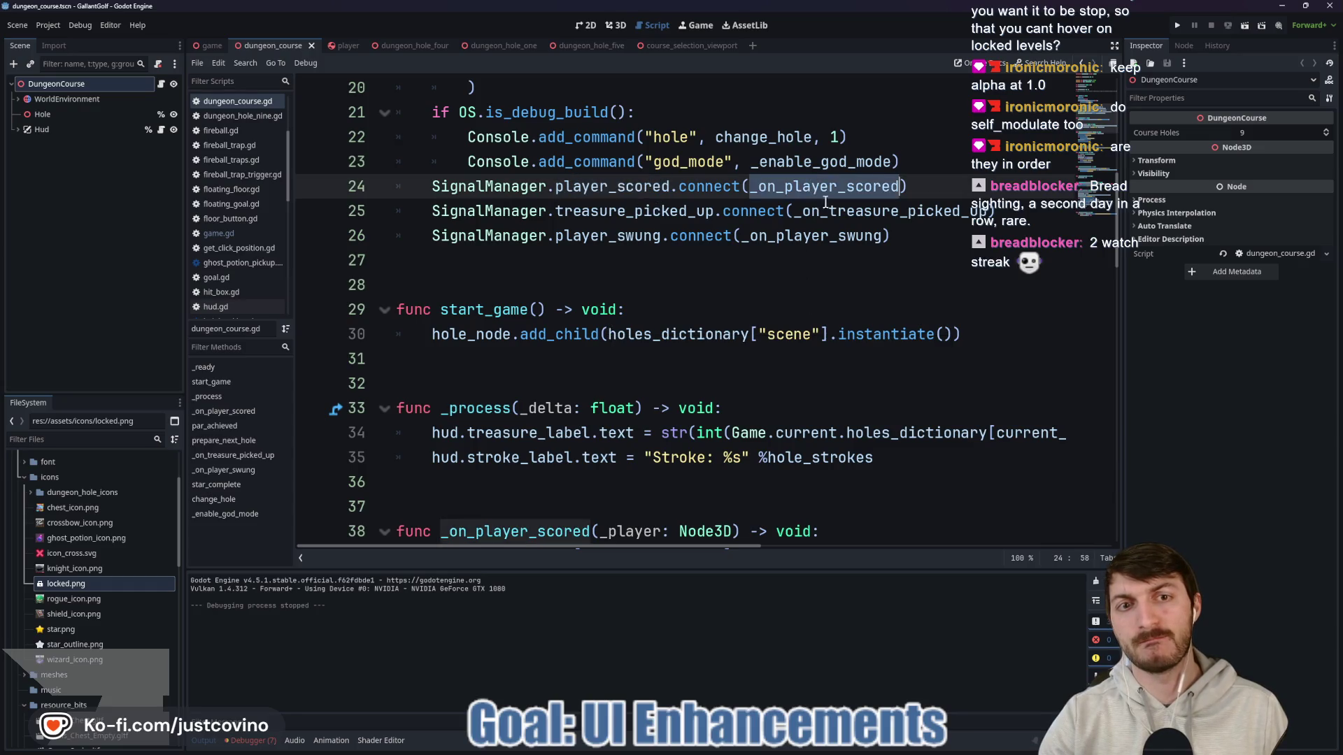
Step: Highlight uses of holes_dictionary and jump to the prepare_next_hole definition
scroll(784, 334, "down", 5)
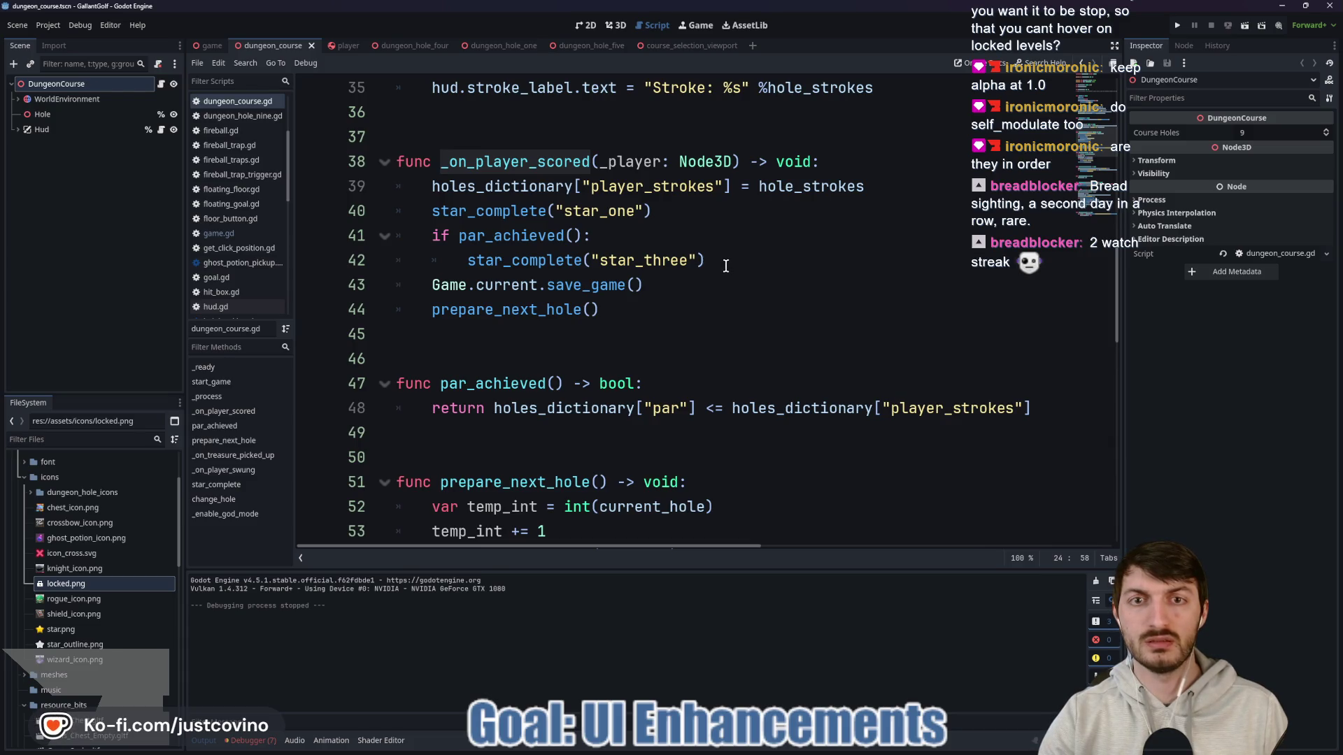
double_click(531, 186)
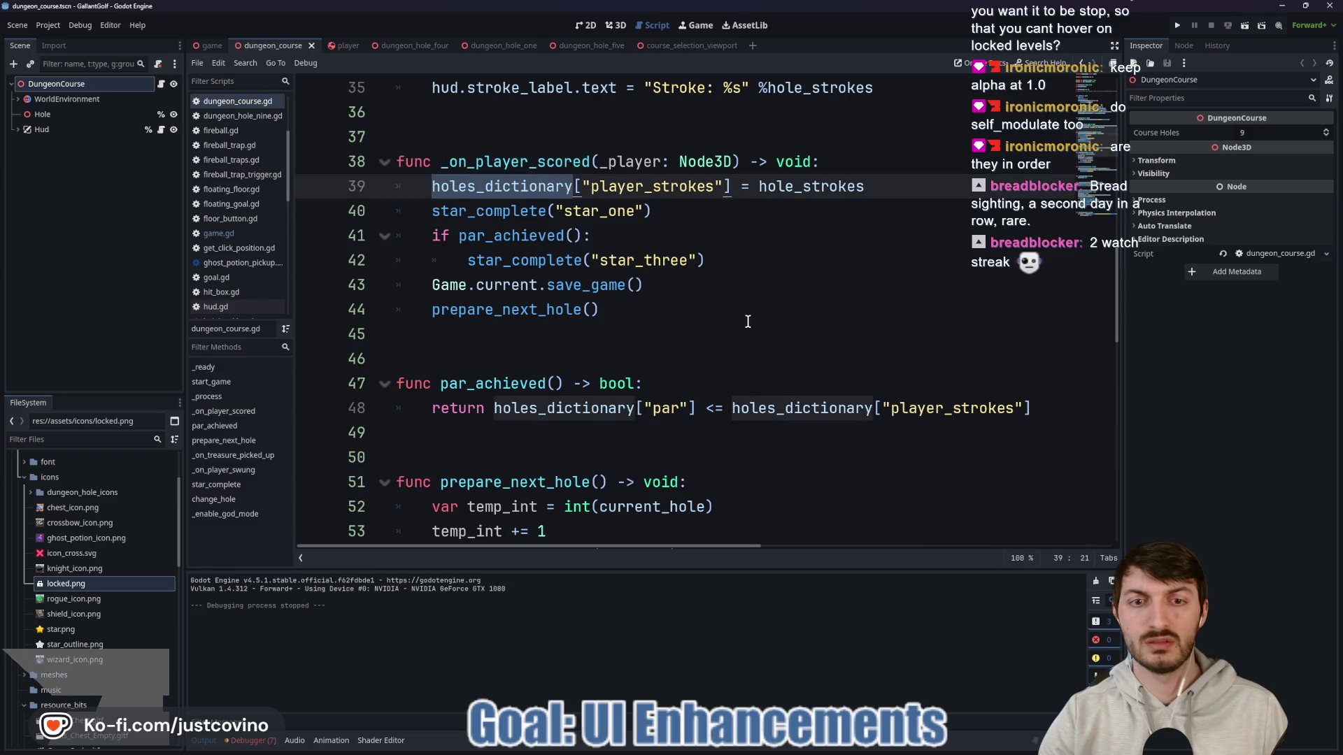
scroll(743, 321, "down", 1)
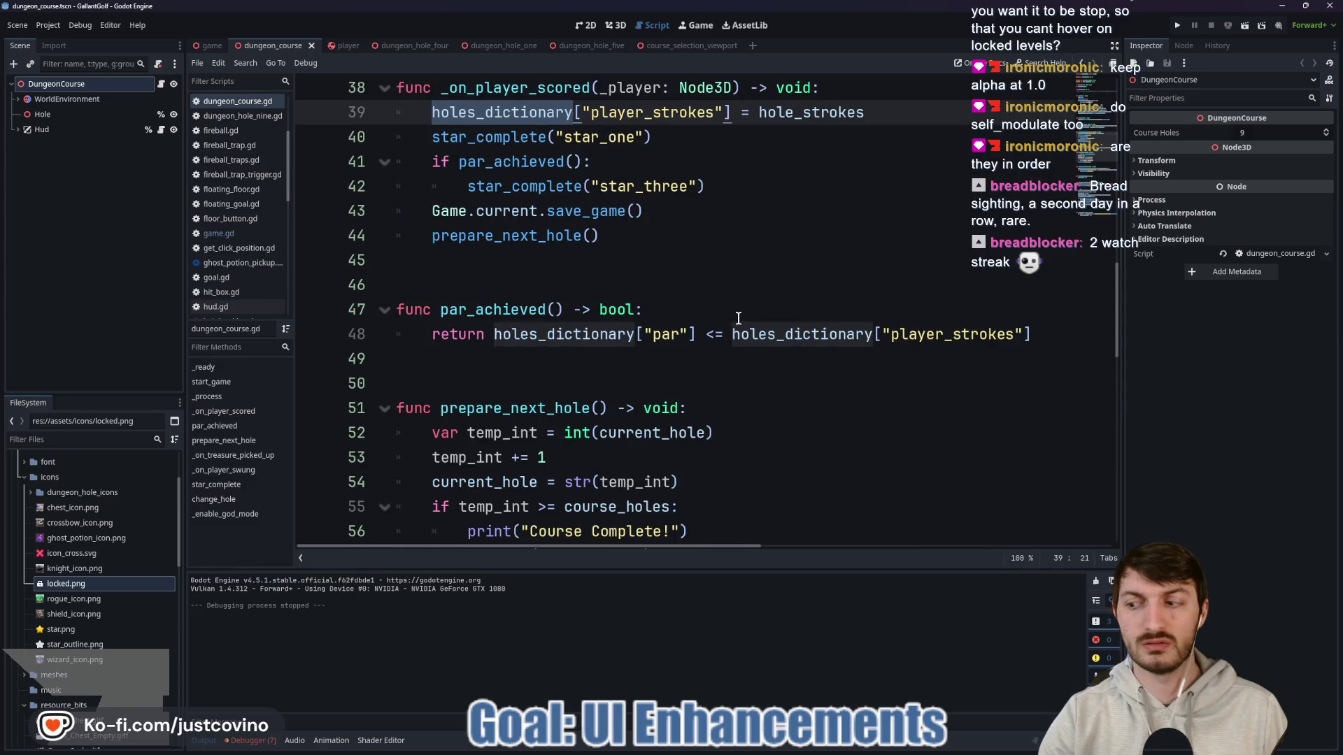
scroll(733, 317, "down", 3)
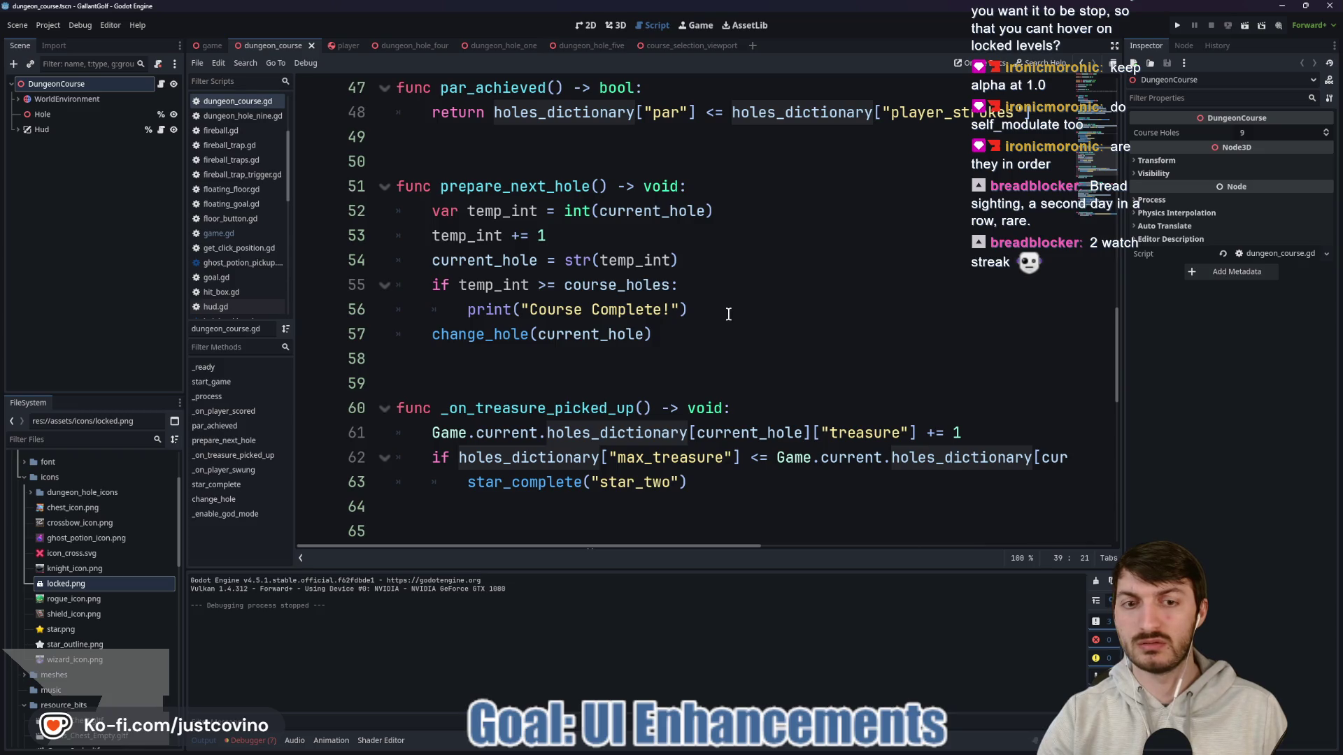
scroll(728, 314, "up", 3)
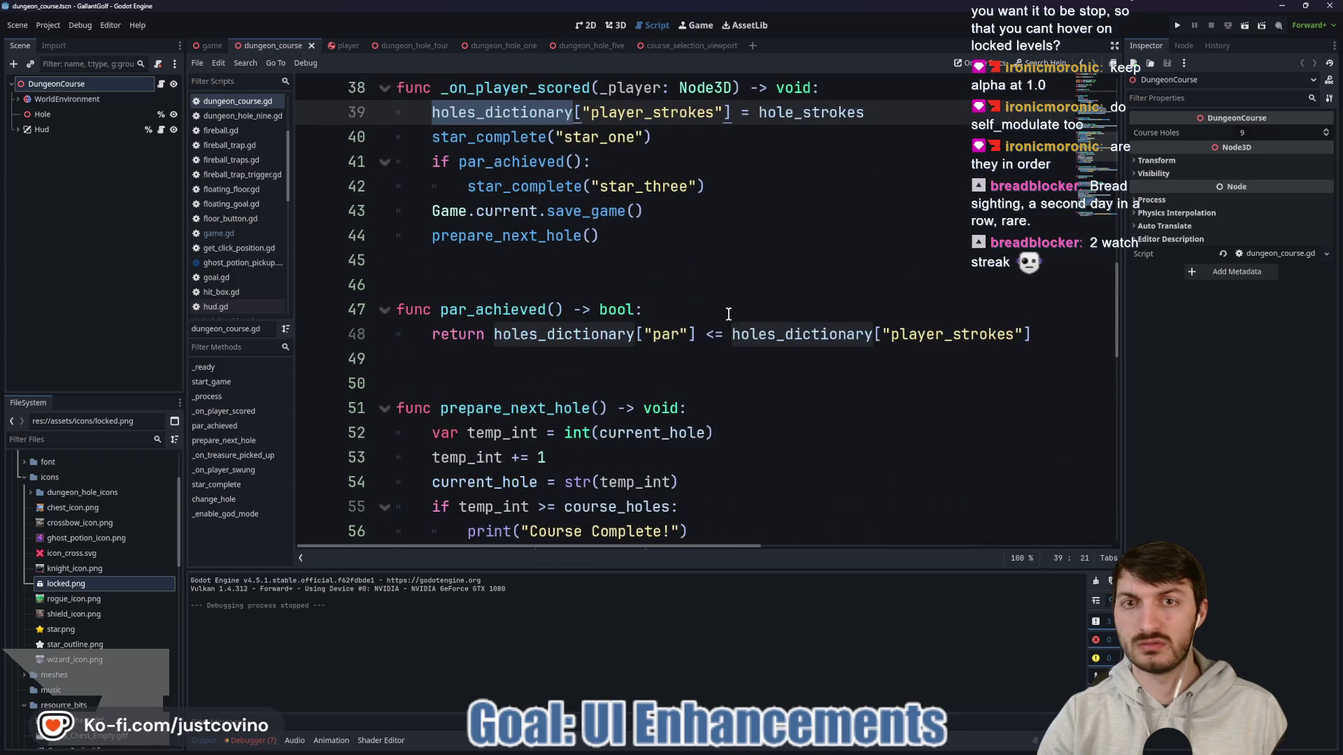
scroll(729, 314, "up", 2)
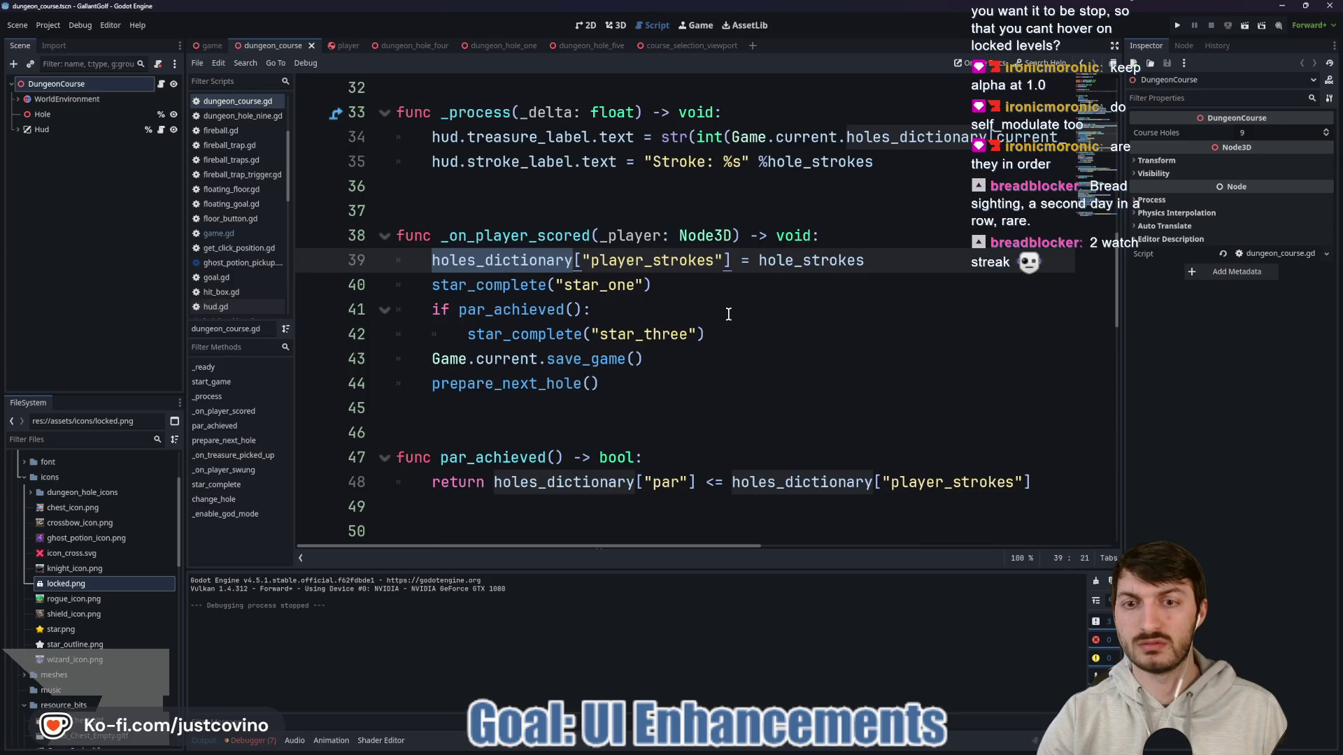
double_click(521, 384)
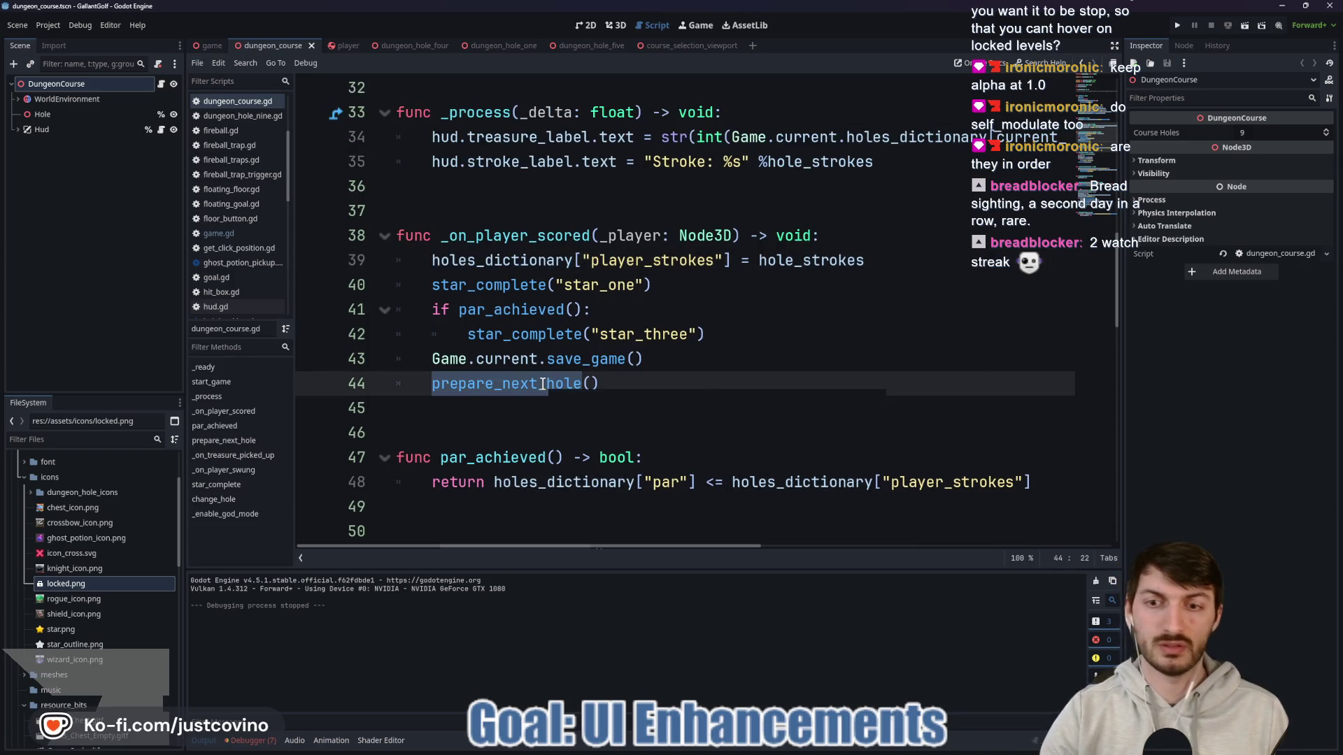
left_click(509, 389, "ctrl")
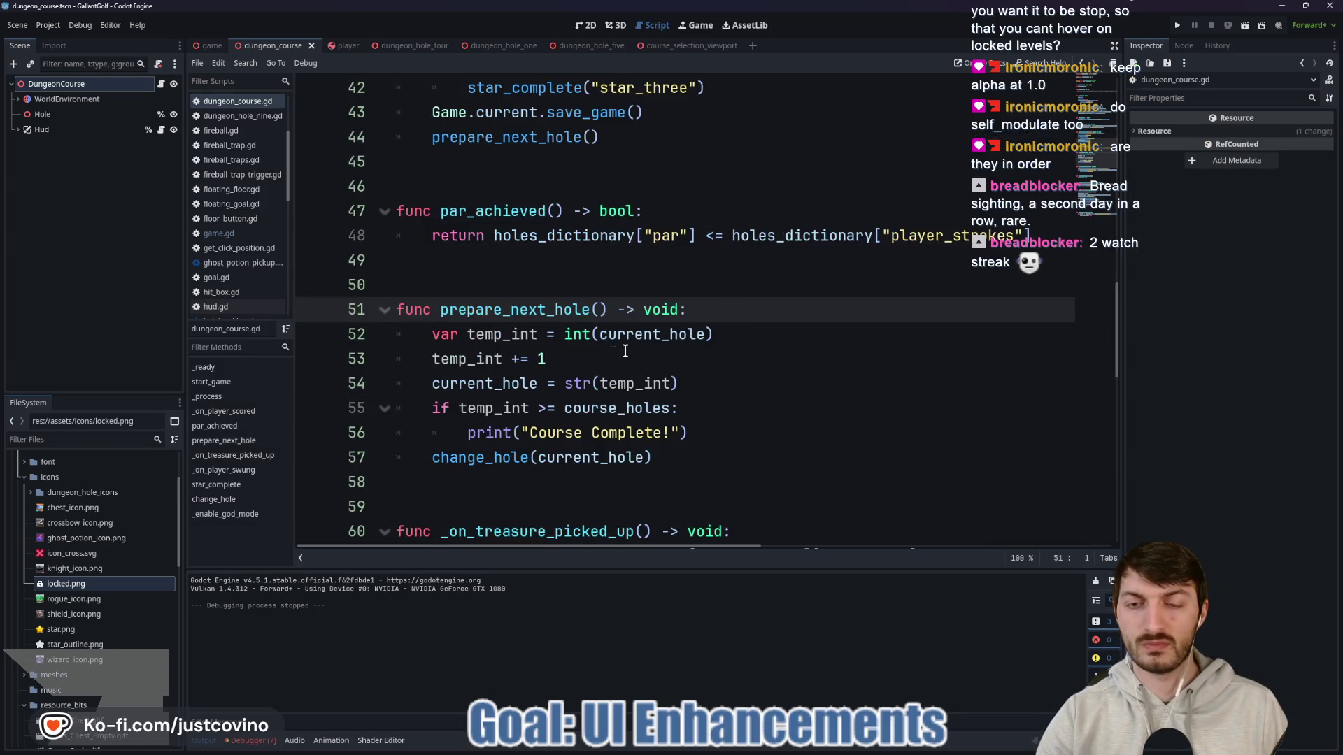
Step: After the current_hole increment, add Game.current.holes_dictionary[current_hole]["unlocked"] = true and save
left_click(716, 386)
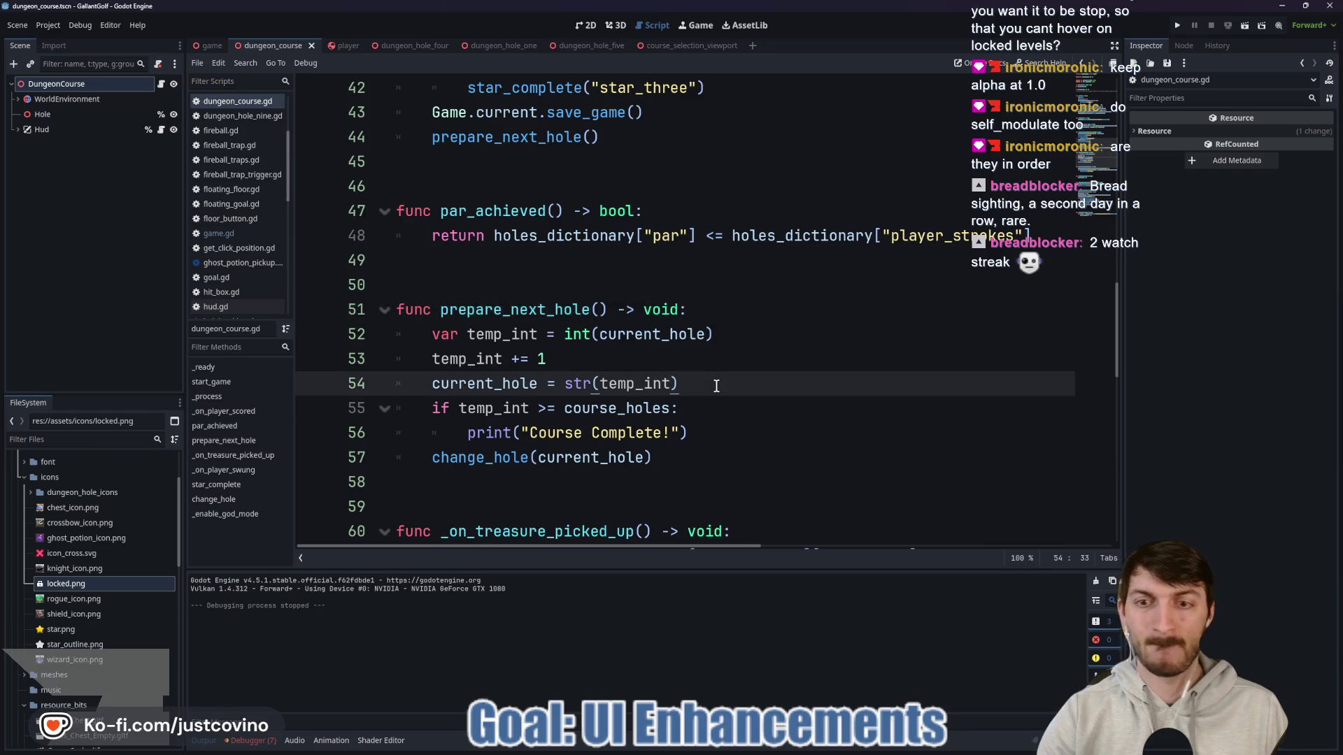
key("Return")
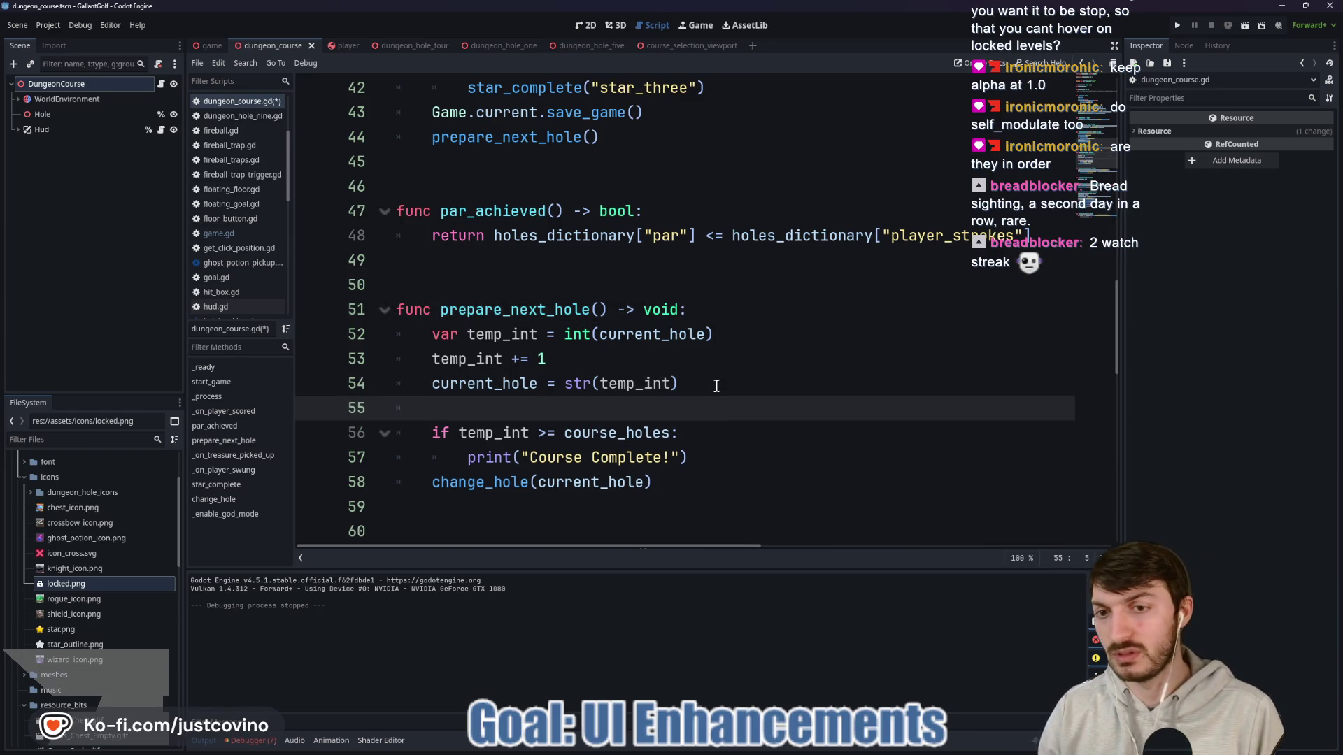
type("Game.current")
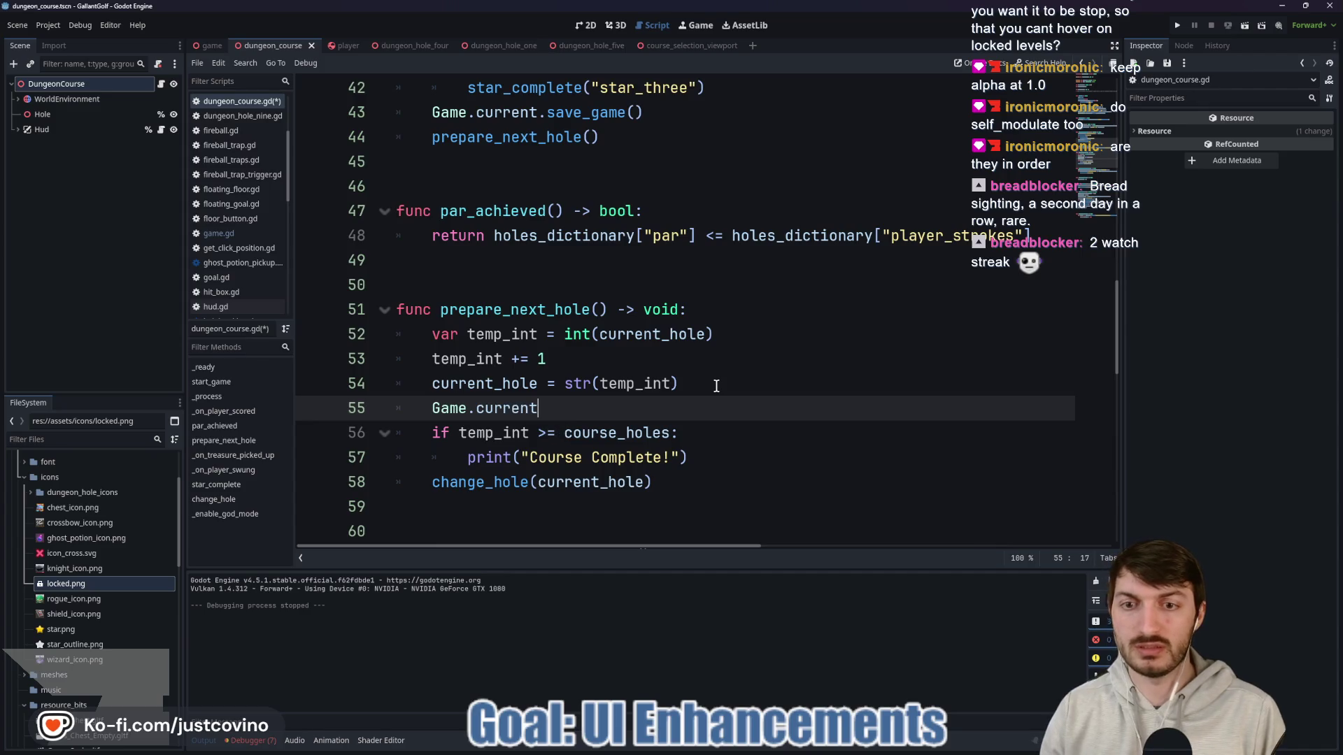
type(".ho")
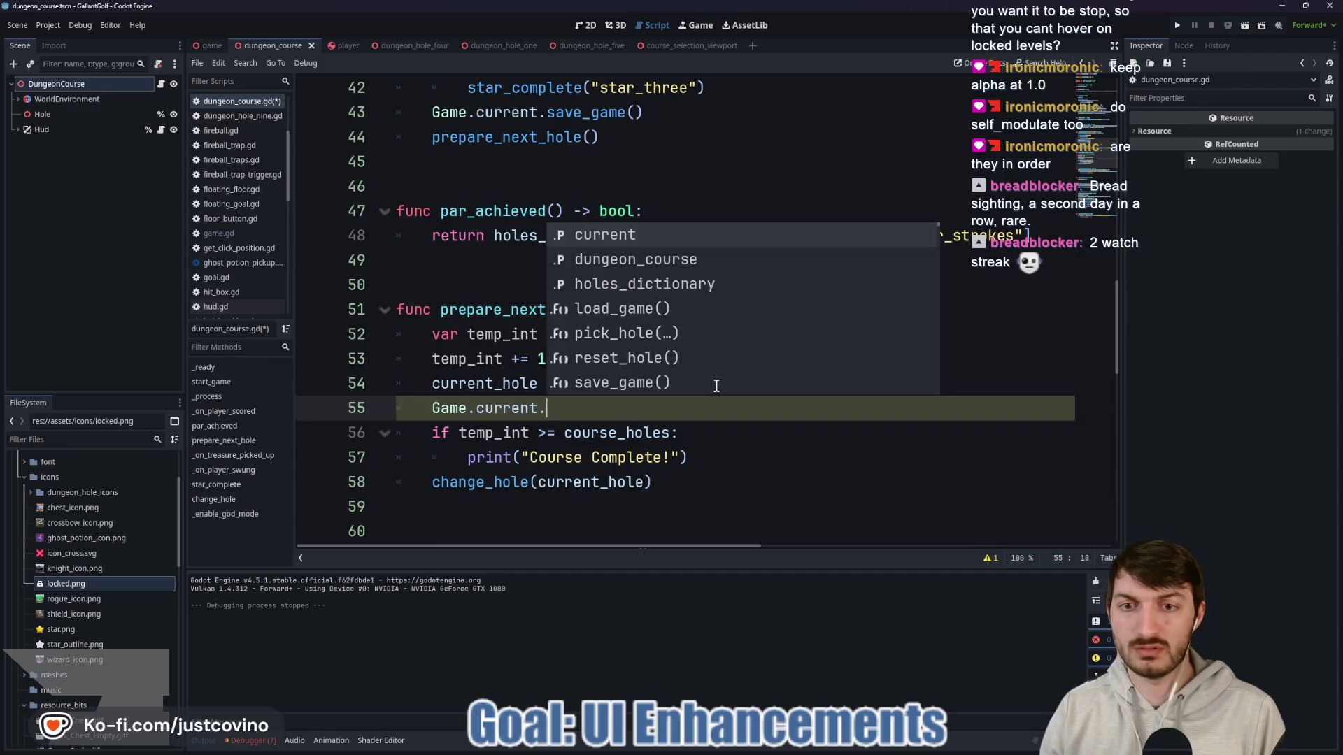
key("Return")
type("urrent")
key("Return")
key("End")
type("[\"unl")
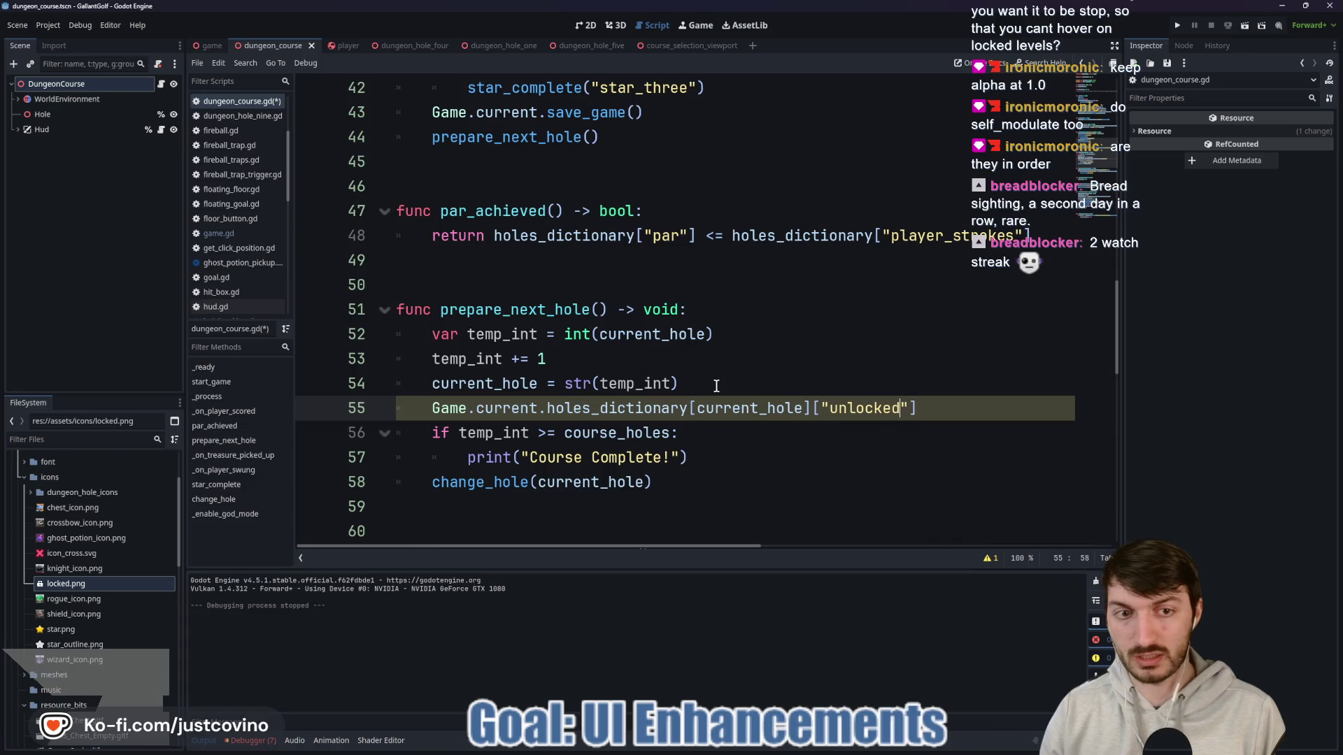
key("Down")
key("Down")
key("Home")
left_click(947, 409)
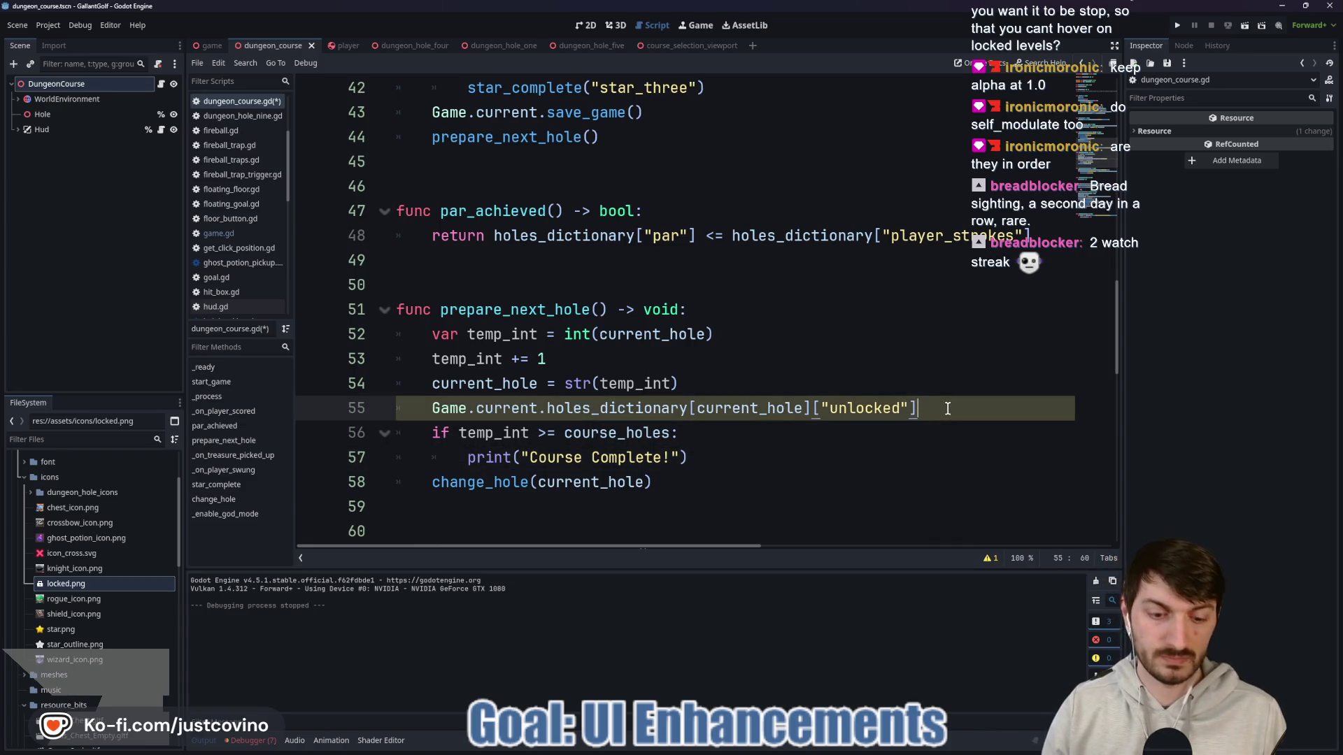
type(" = true")
key("ctrl+s")
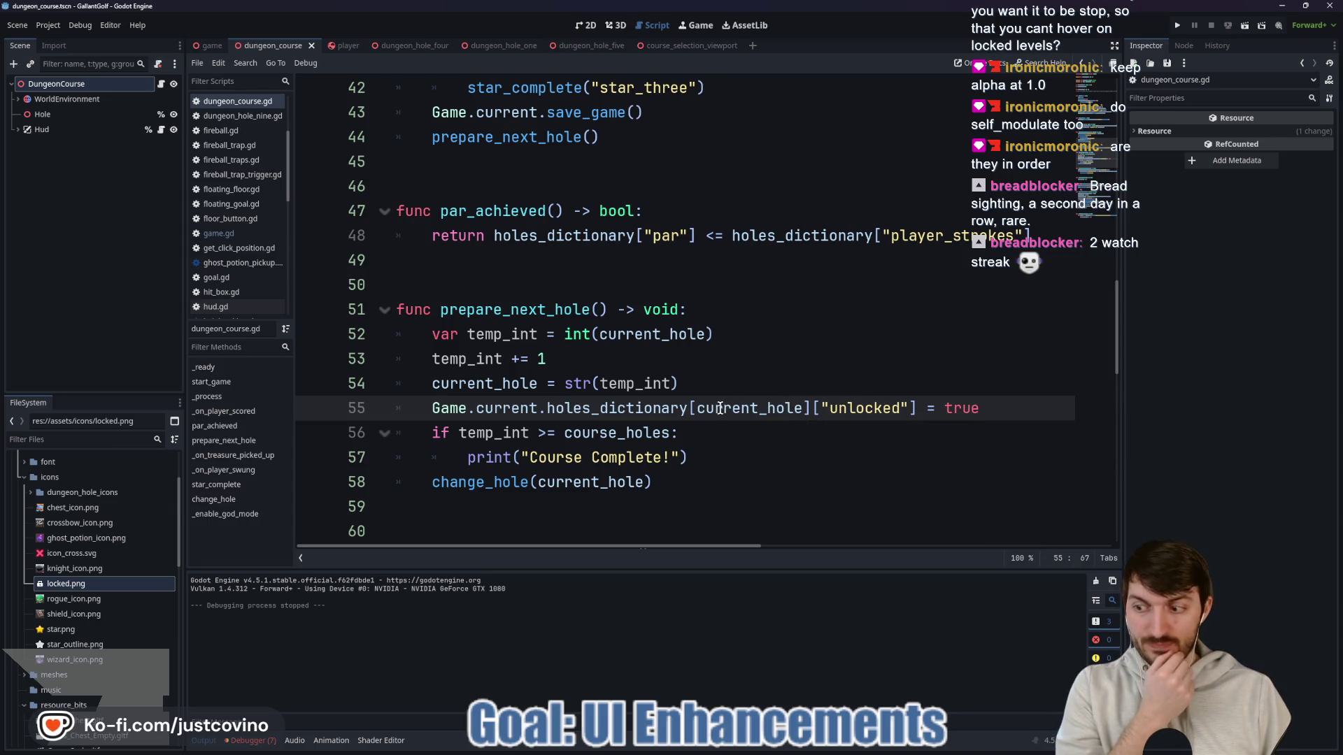
mouse_move(211, 48)
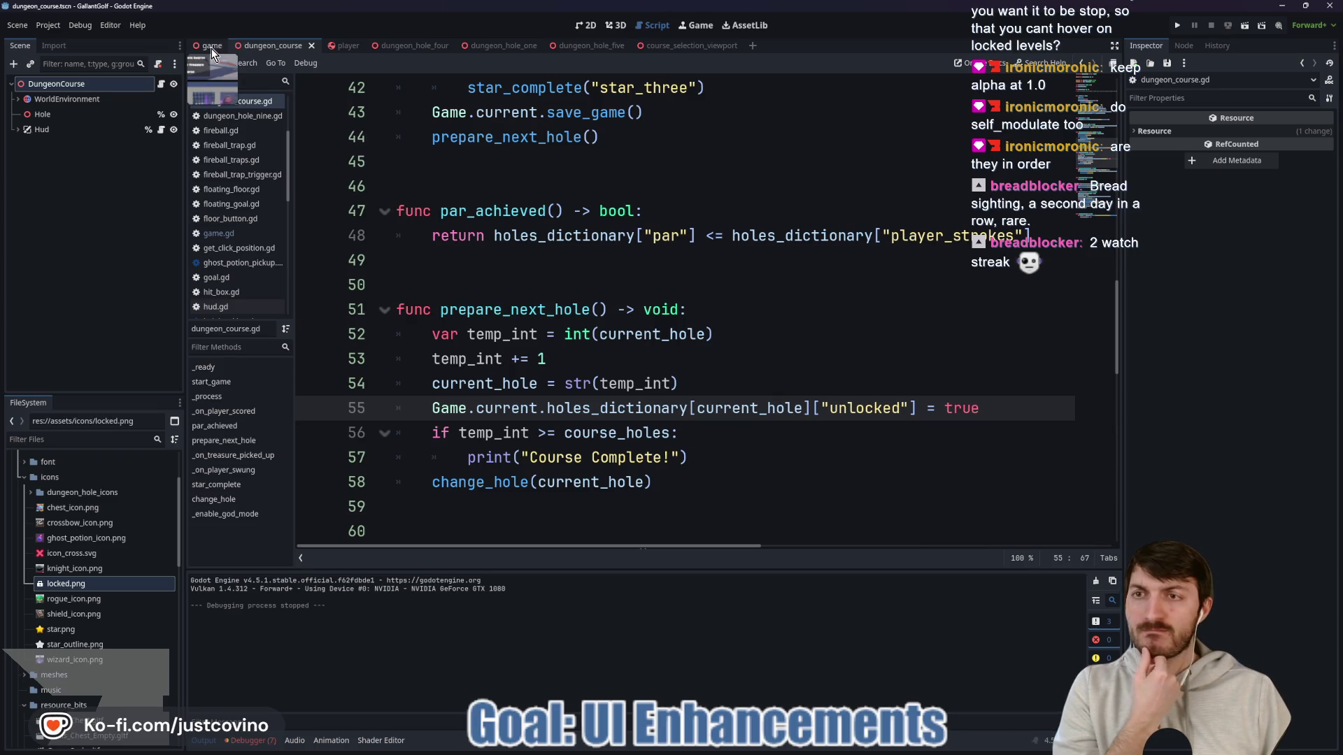
scroll(536, 266, "down", 6)
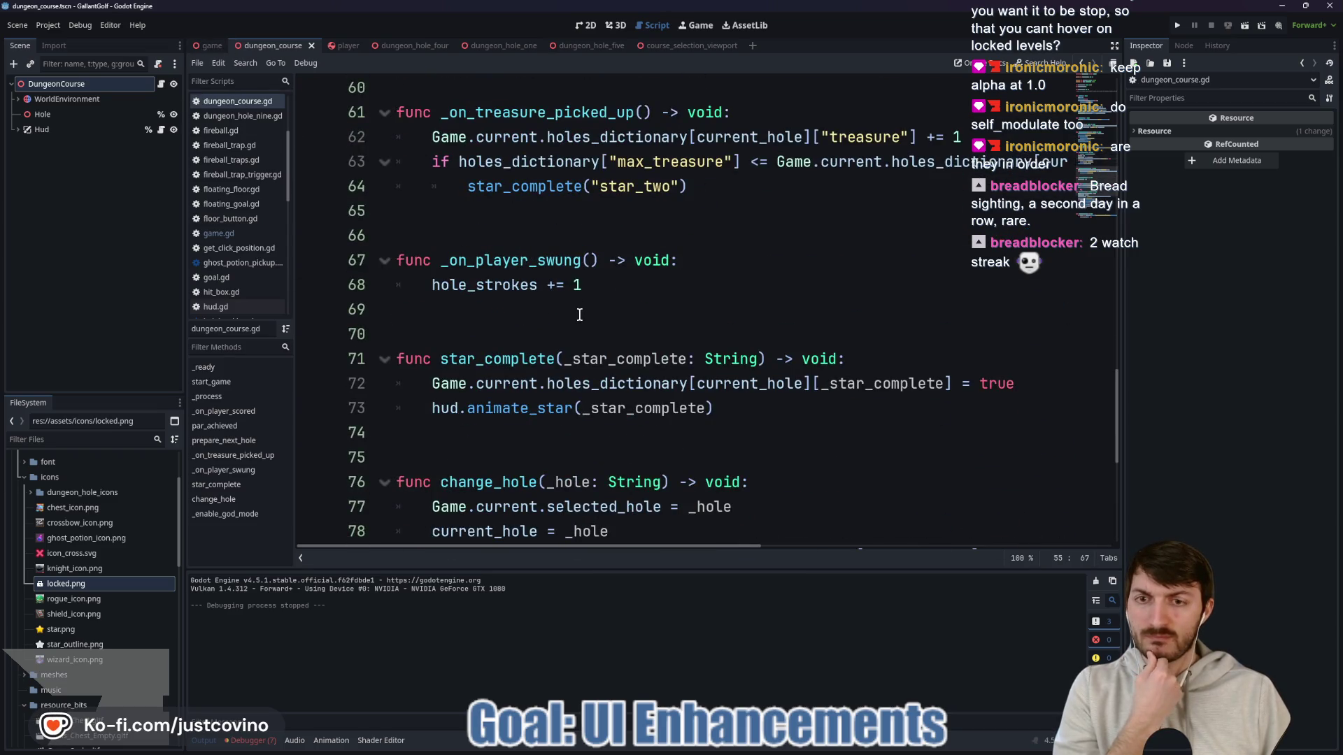
scroll(579, 314, "down", 5)
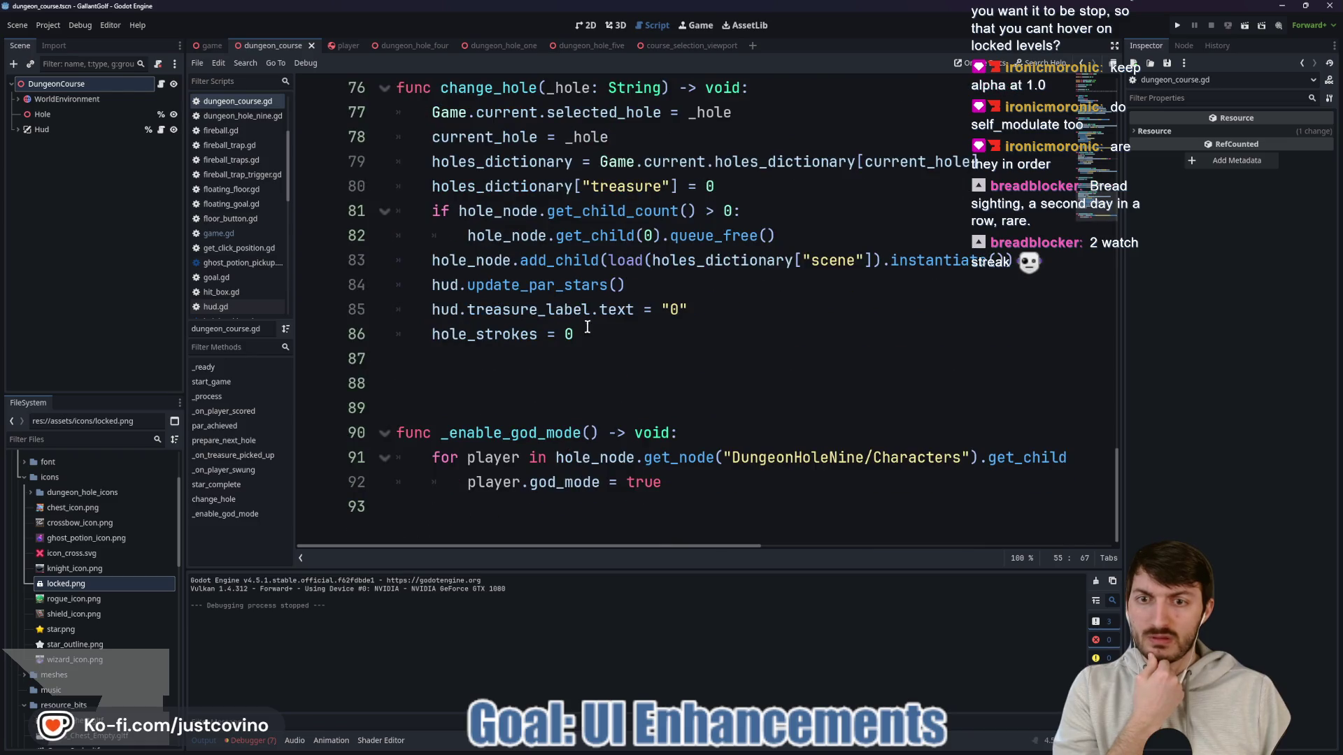
scroll(587, 327, "up", 4)
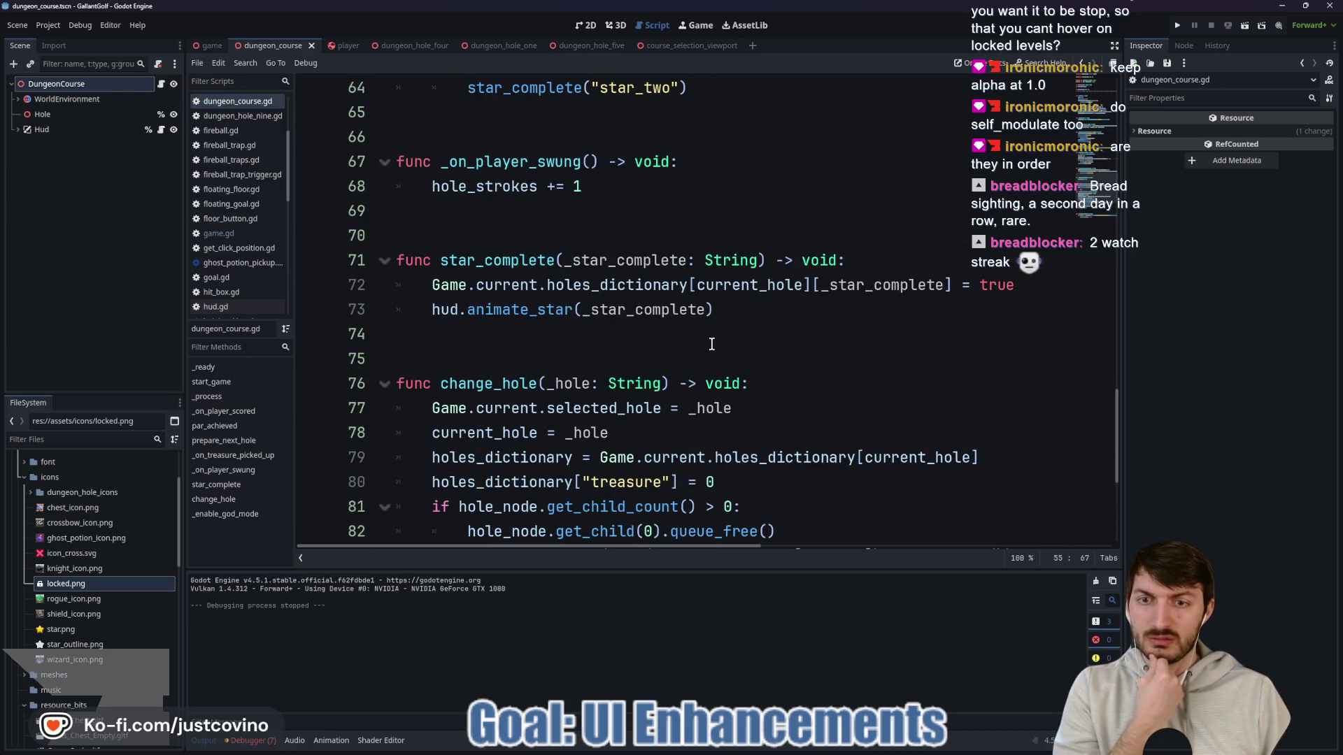
scroll(710, 345, "up", 4)
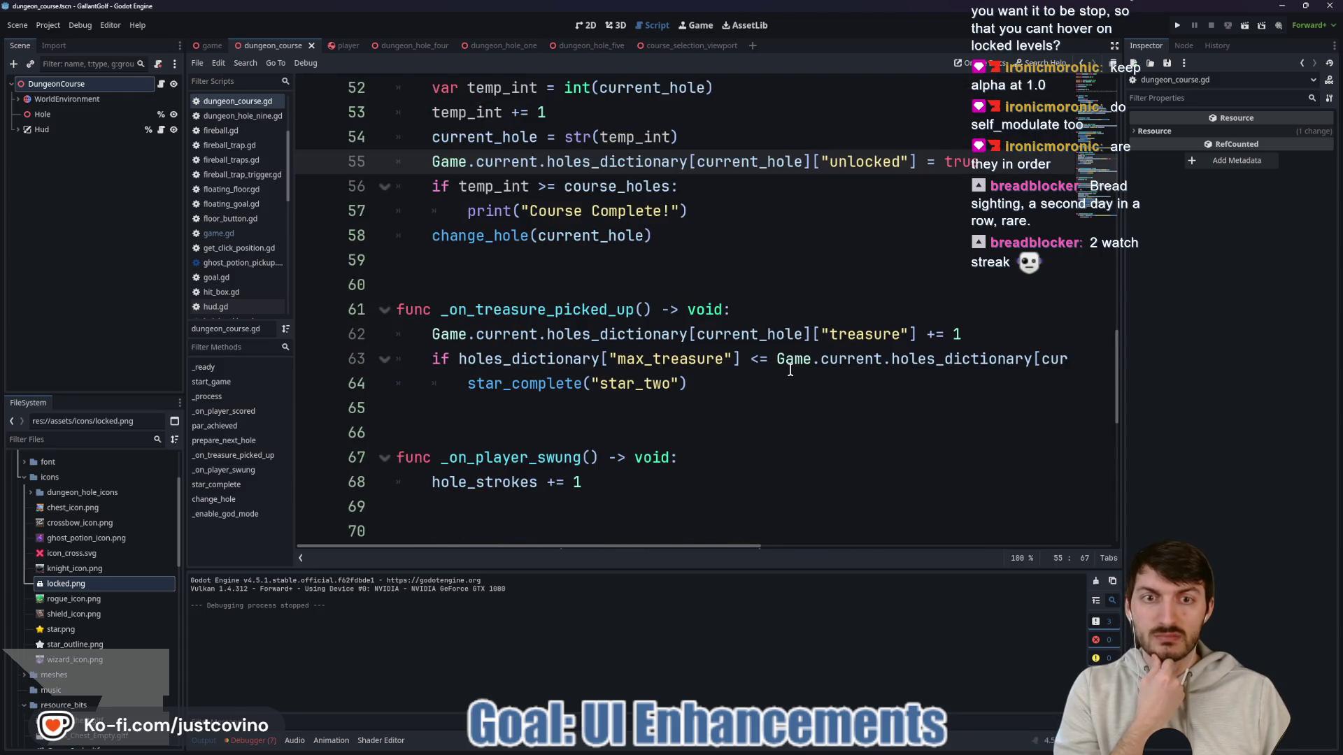
scroll(791, 371, "up", 1)
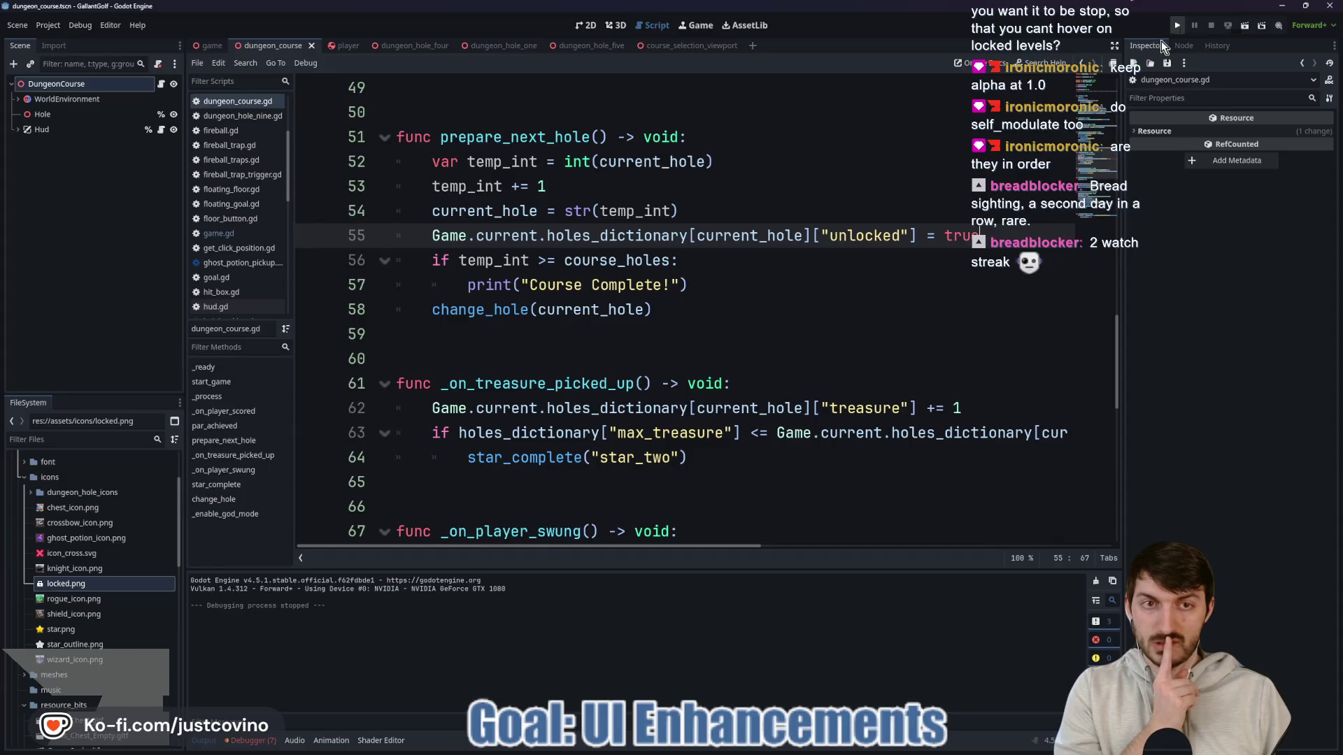
left_click(208, 48)
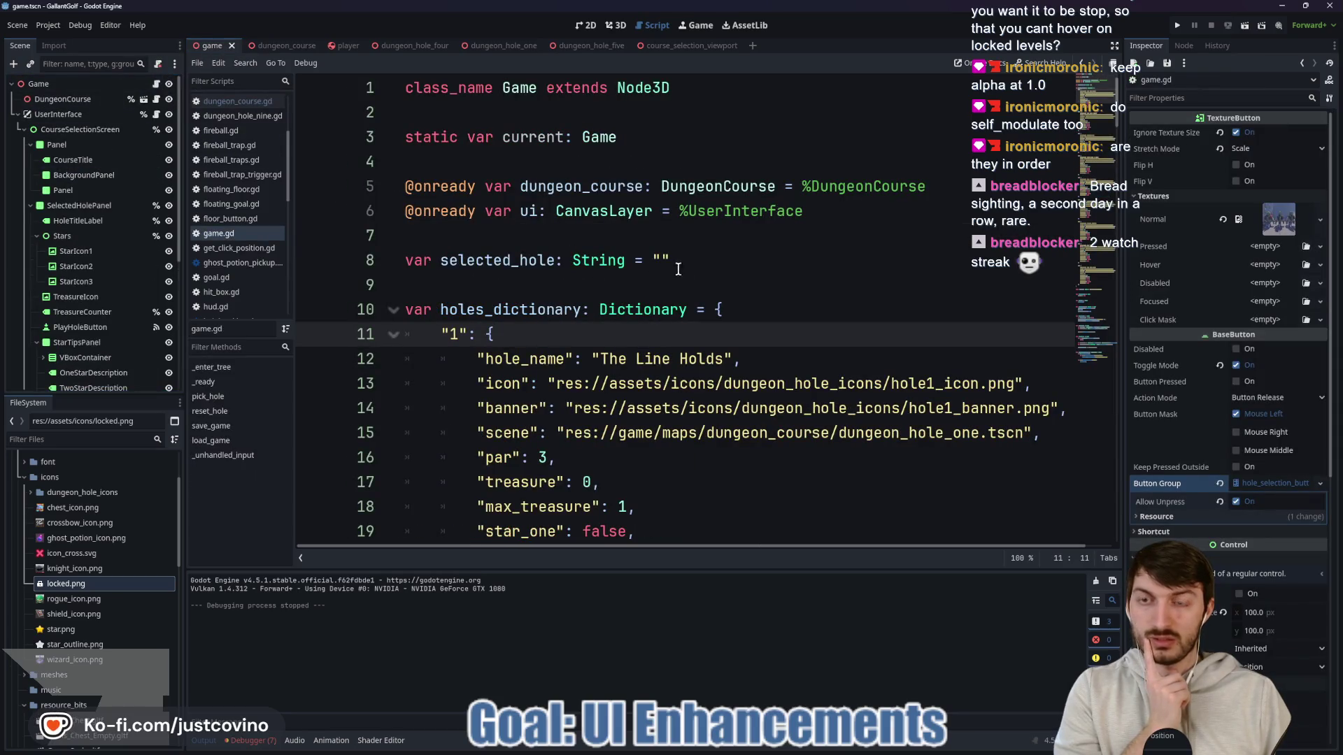
scroll(687, 280, "down", 20)
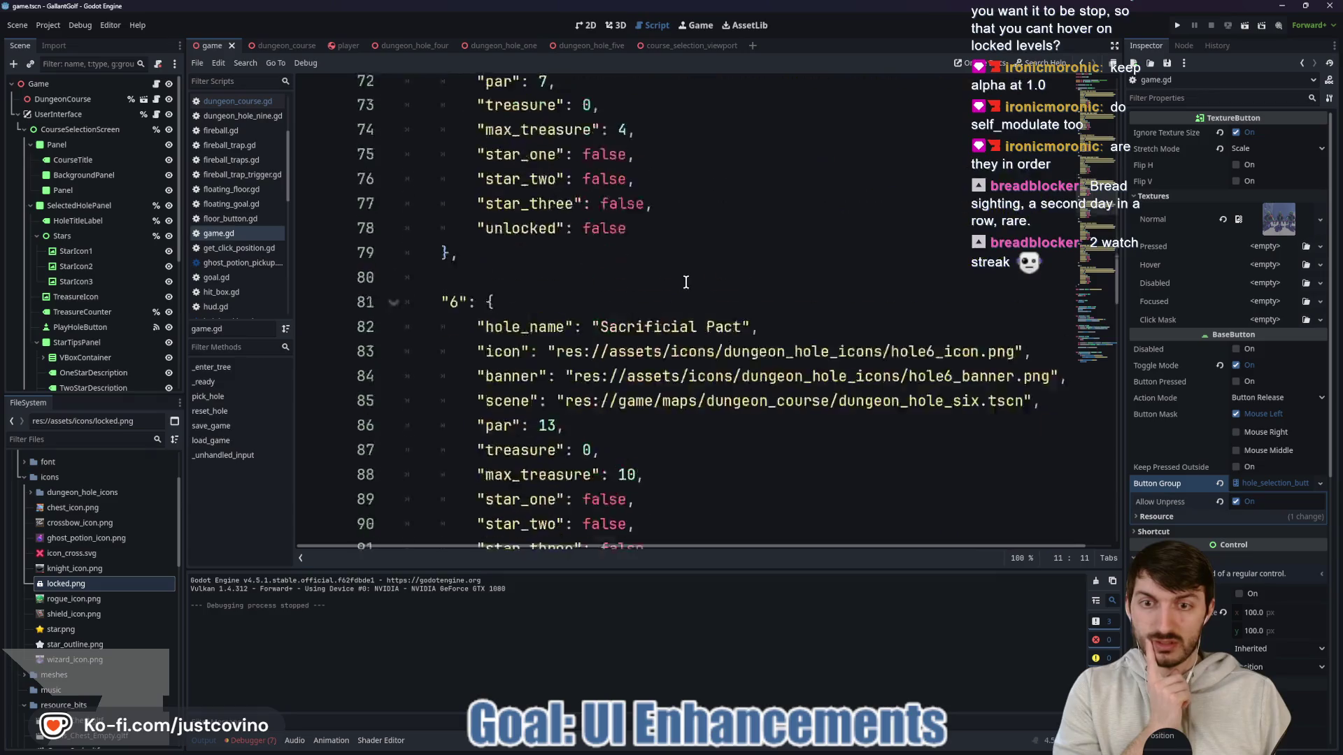
scroll(686, 280, "down", 13)
scroll(685, 282, "up", 4)
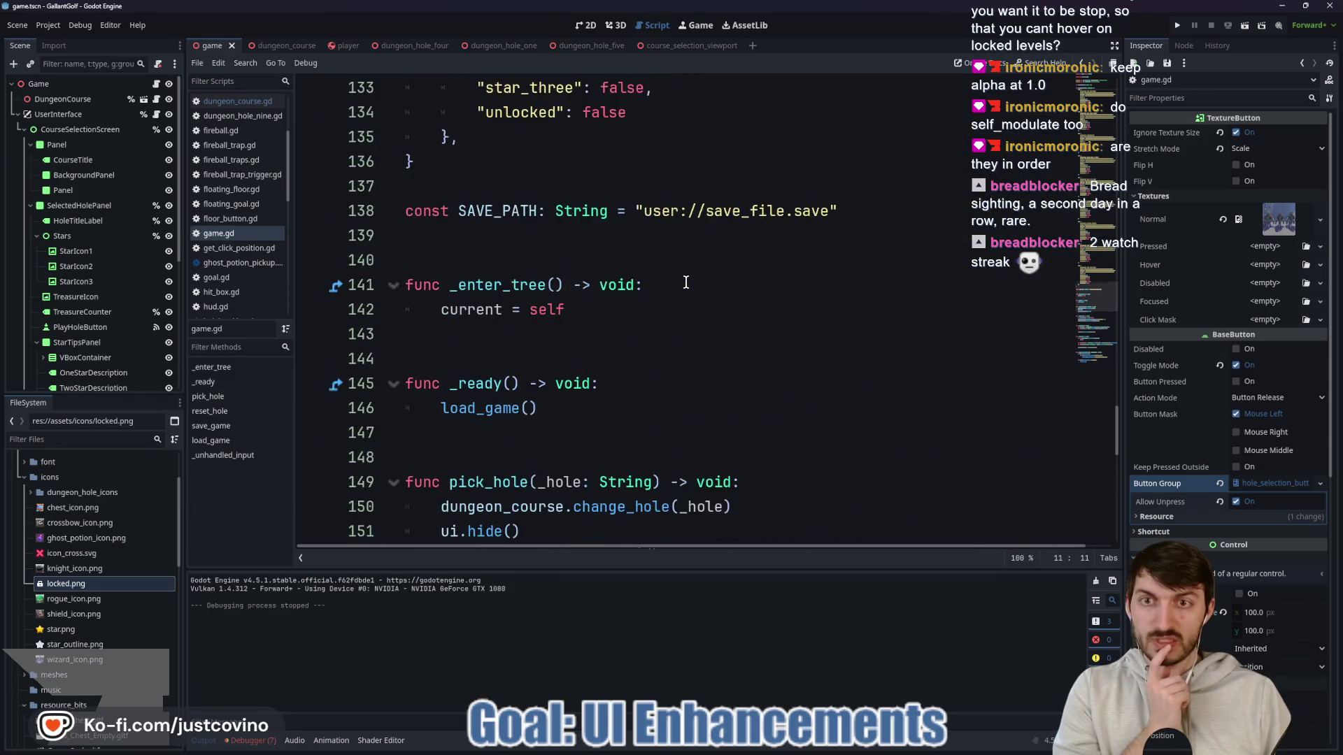
scroll(686, 283, "down", 4)
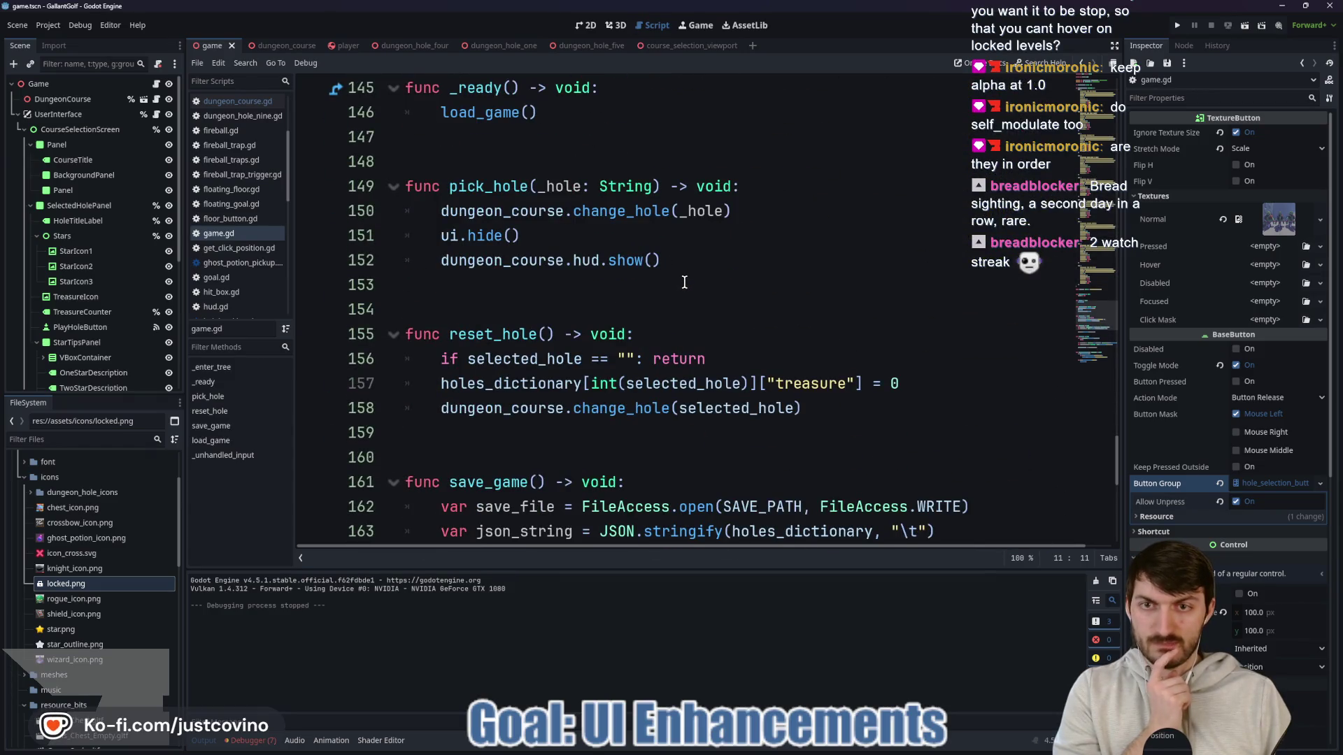
scroll(684, 281, "down", 3)
scroll(683, 281, "down", 3)
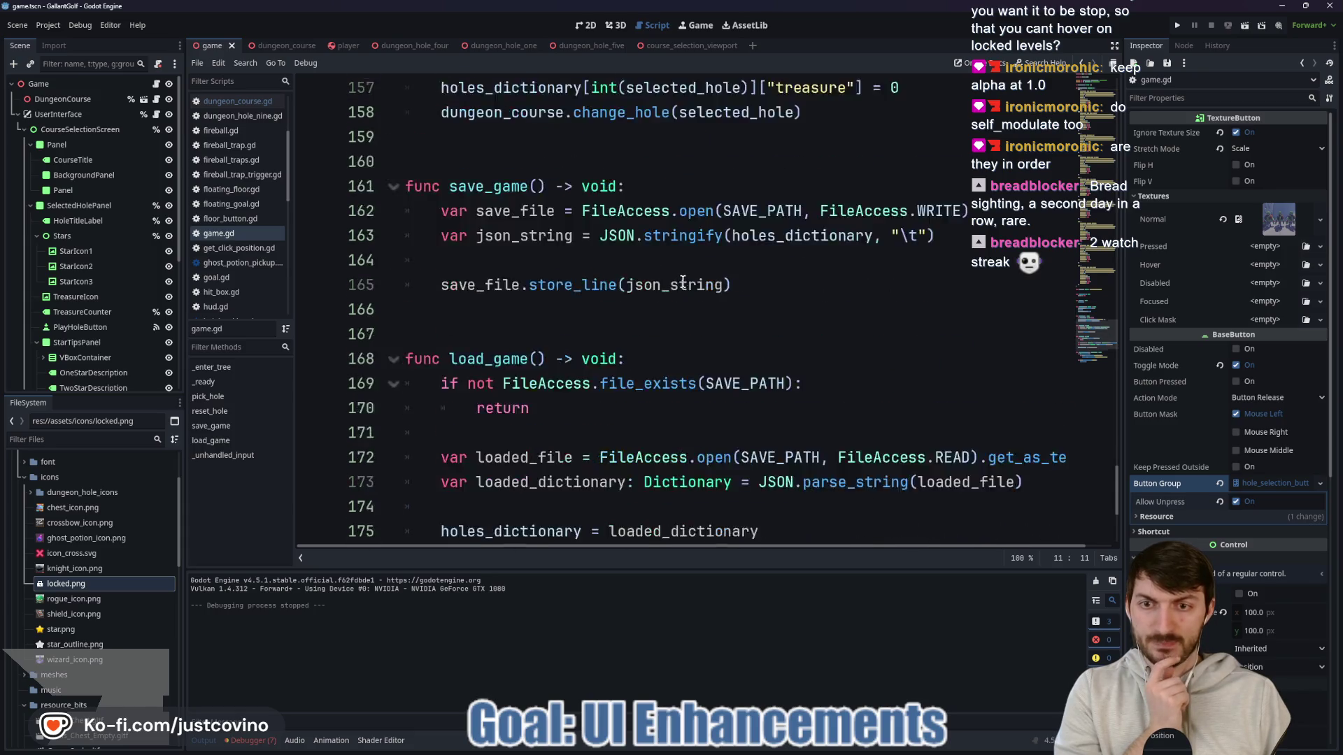
scroll(683, 281, "down", 2)
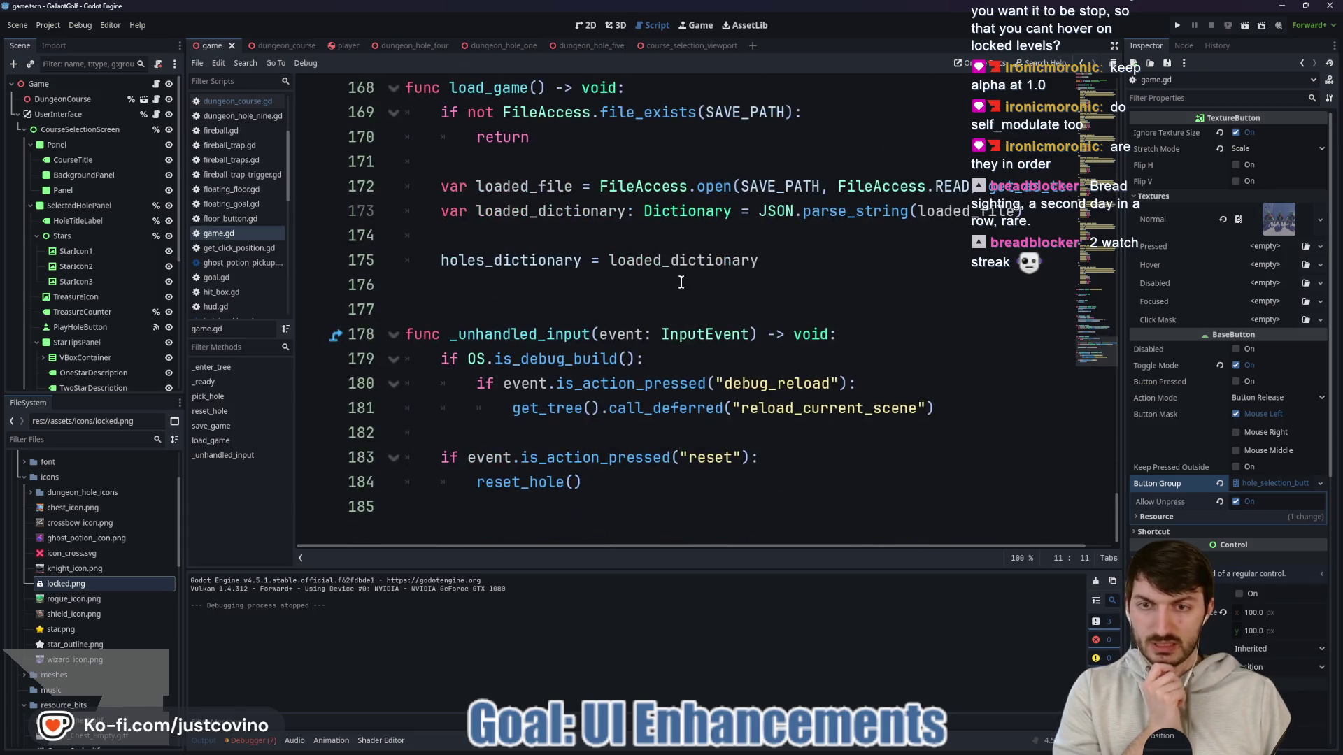
scroll(684, 281, "up", 5)
left_click(270, 46)
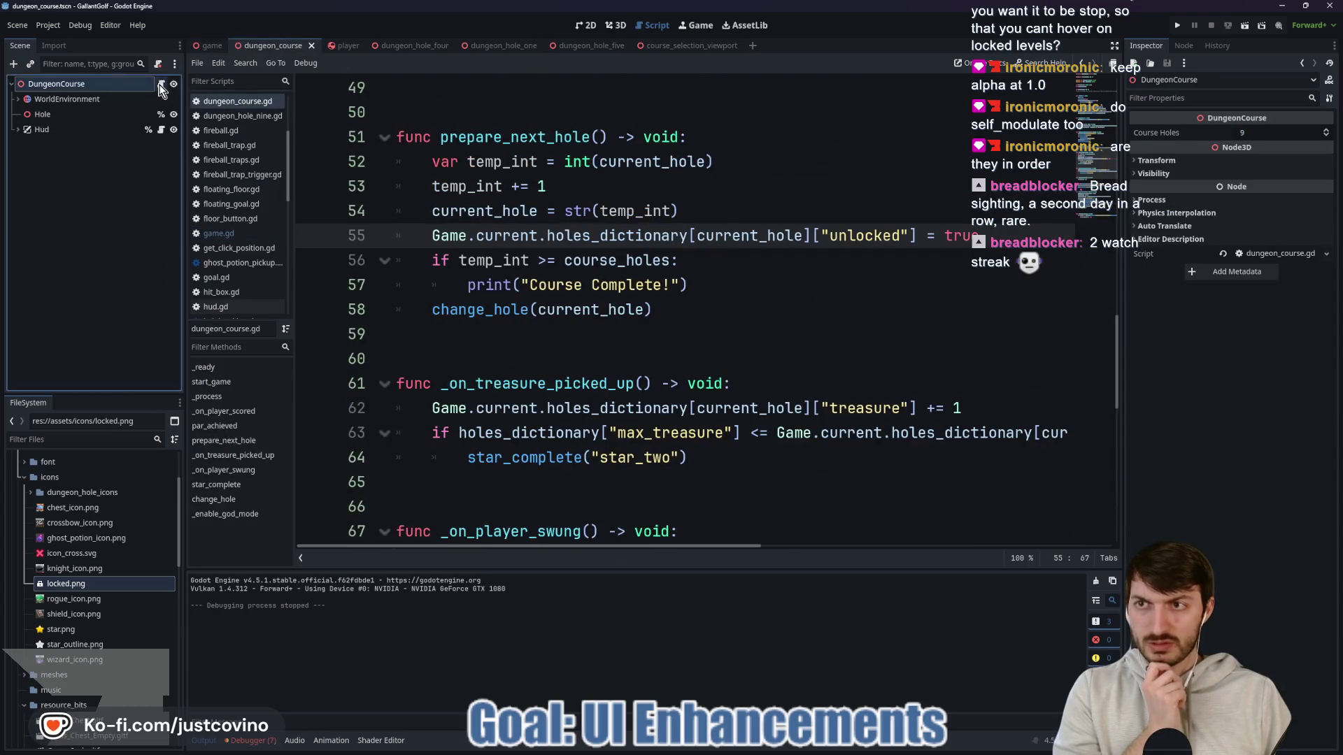
scroll(663, 252, "up", 5)
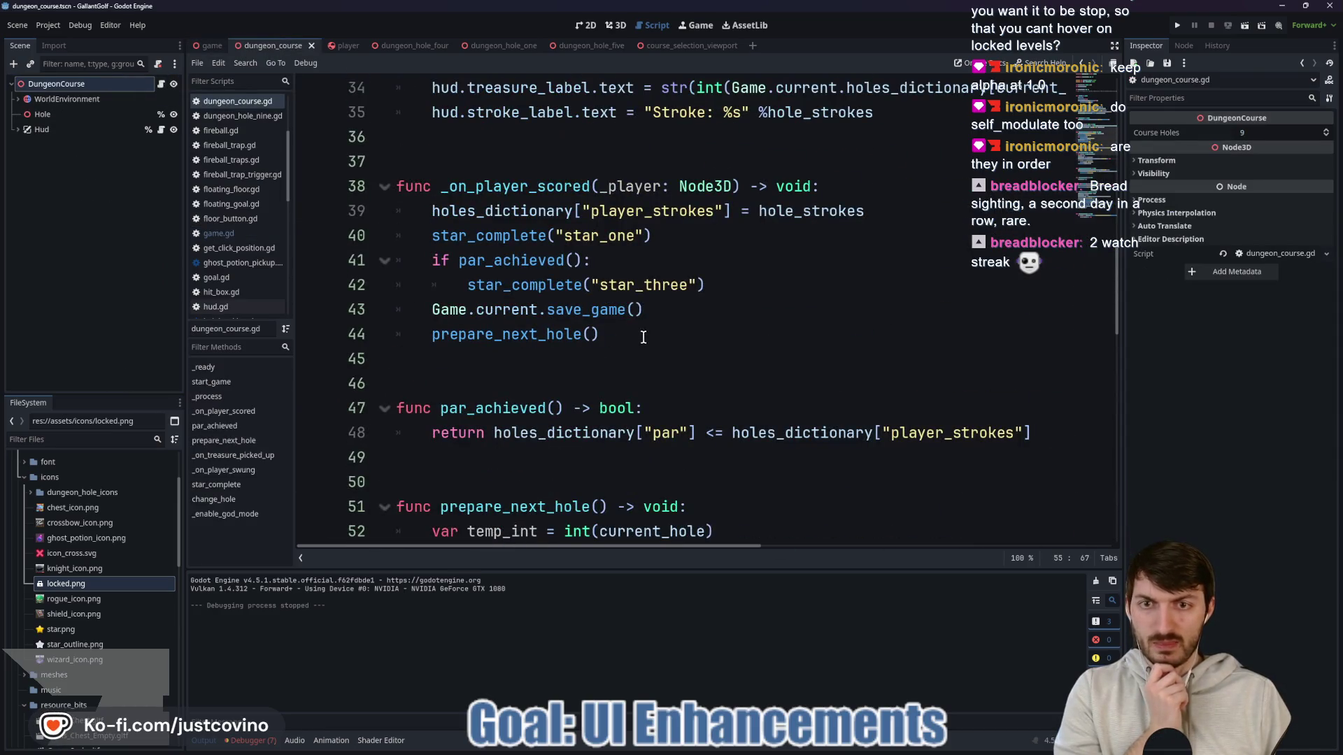
scroll(643, 337, "up", 3)
scroll(560, 339, "down", 1)
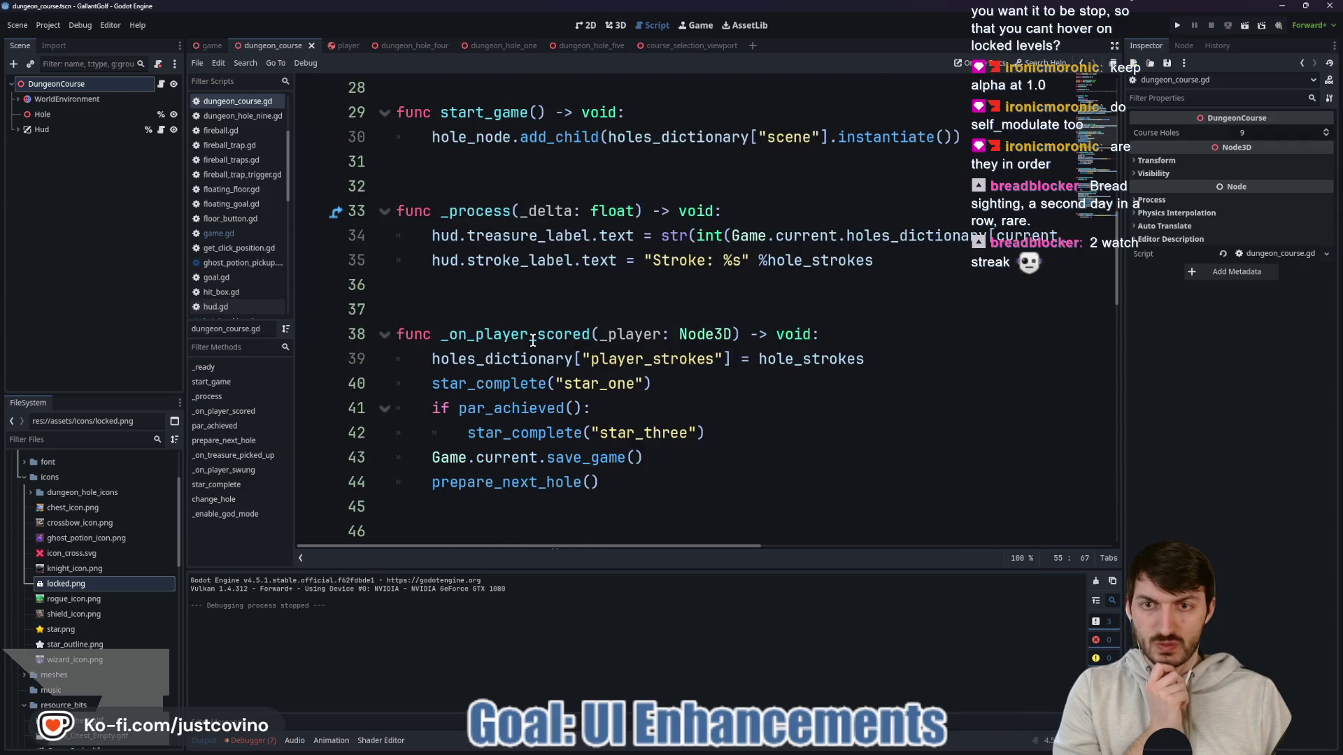
scroll(533, 341, "down", 4)
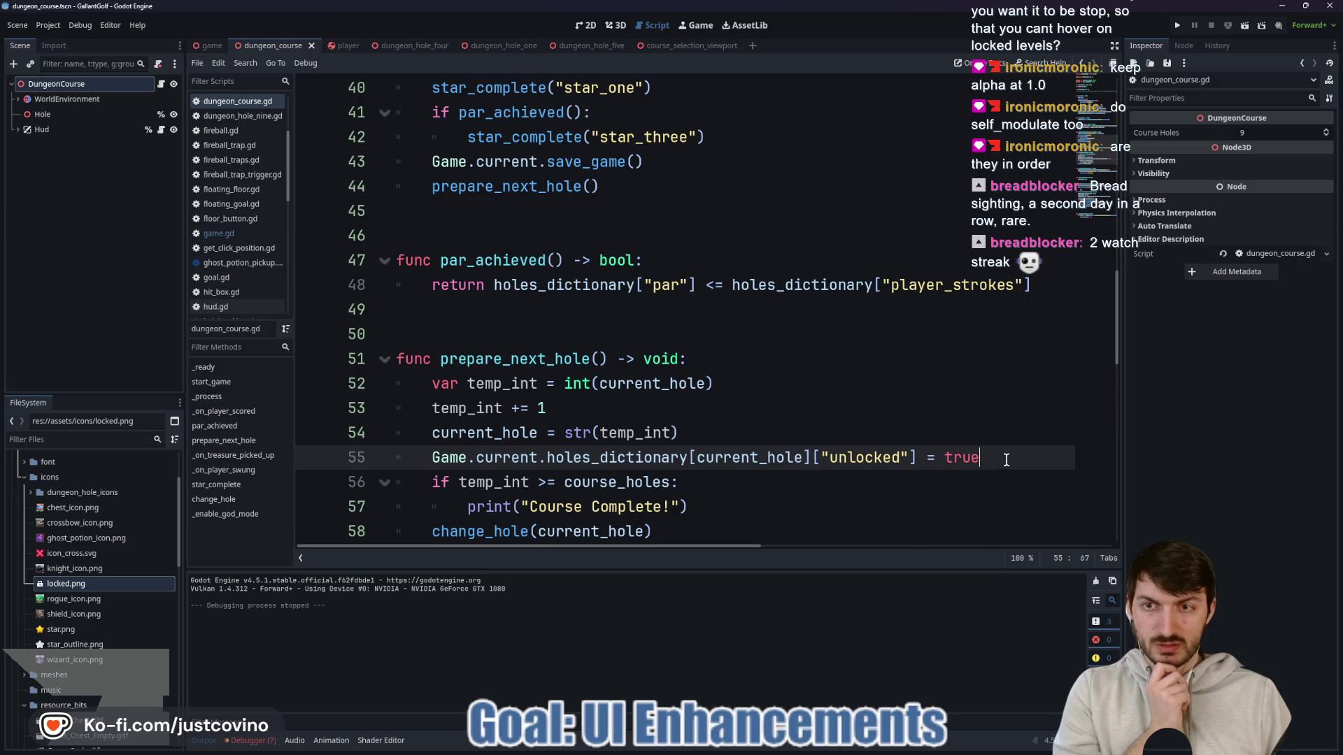
scroll(848, 429, "down", 3)
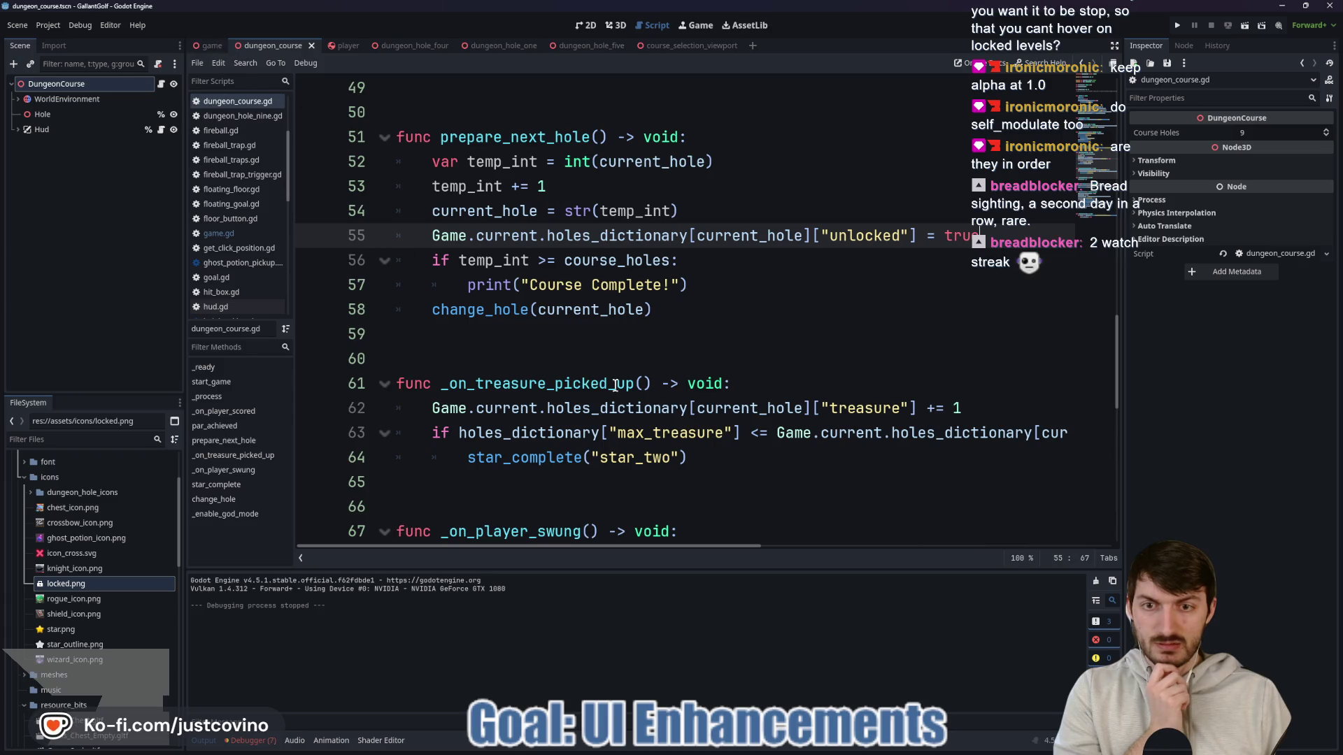
scroll(749, 361, "up", 1)
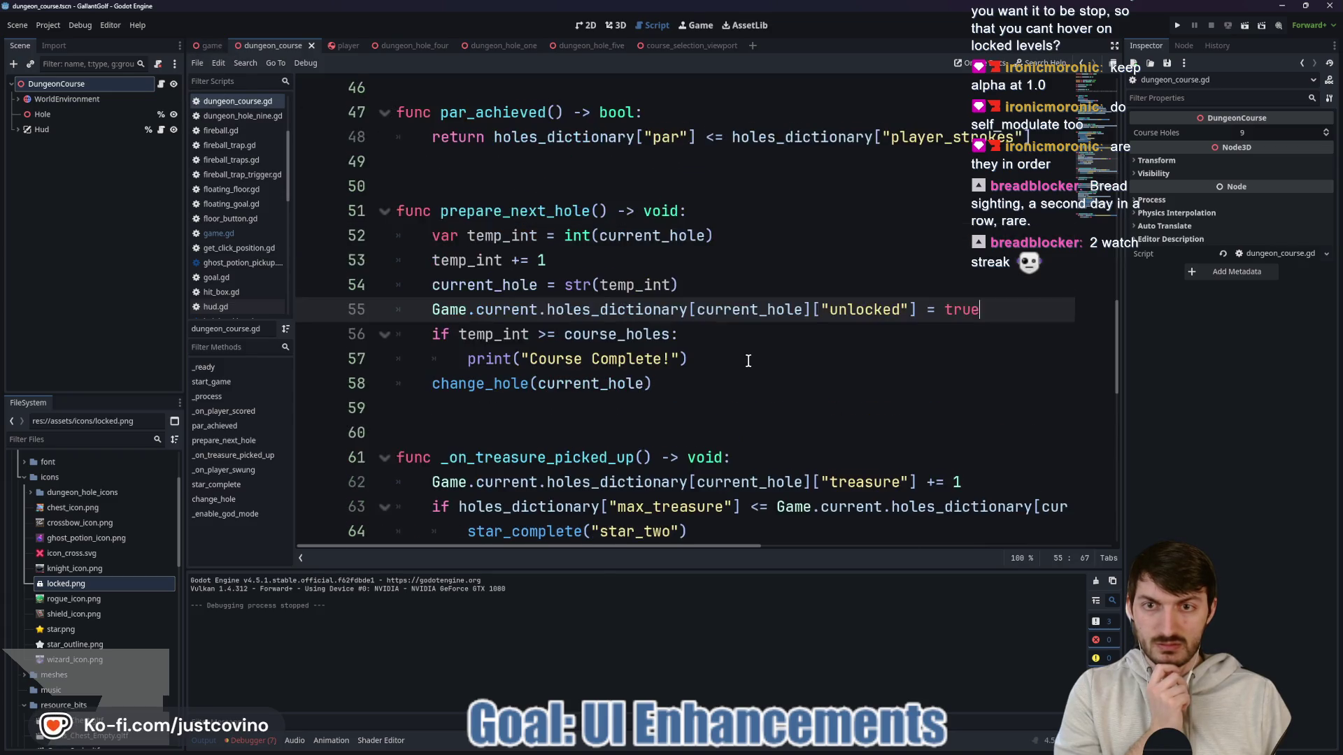
scroll(731, 356, "up", 6)
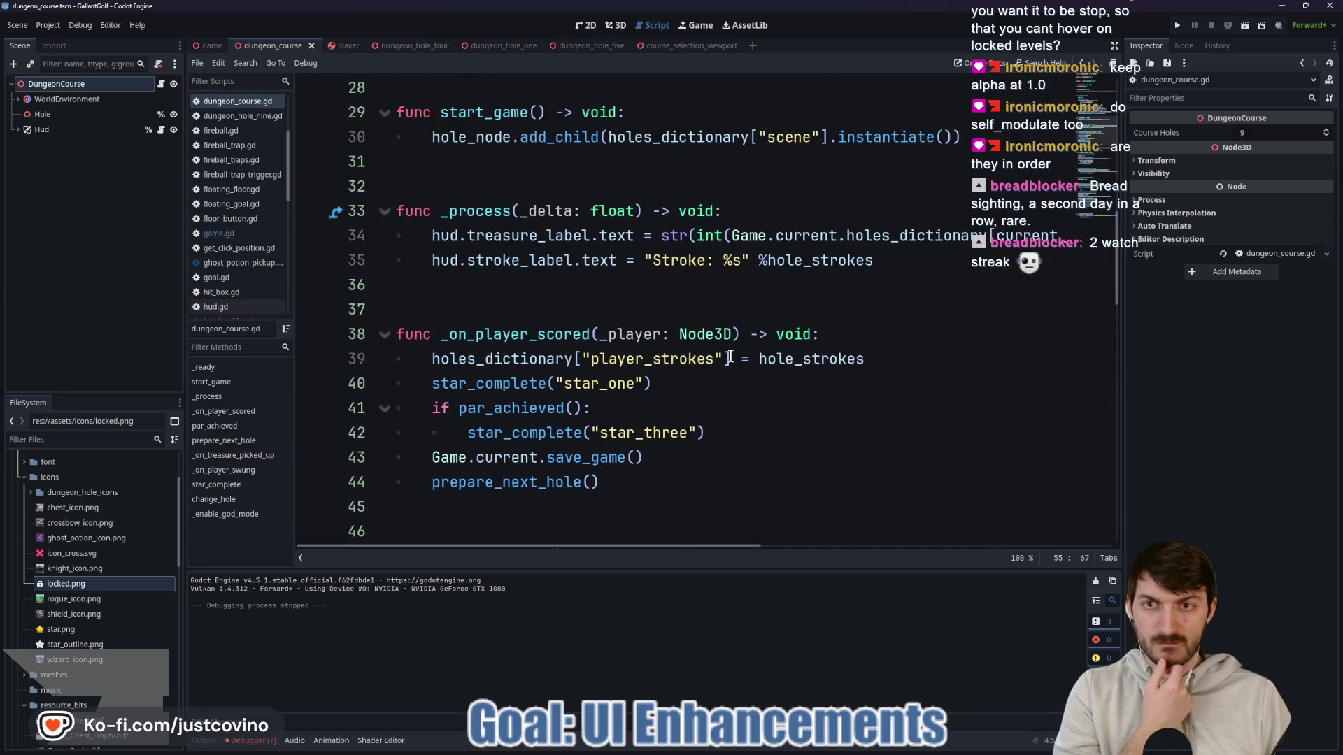
scroll(729, 354, "up", 5)
scroll(729, 355, "down", 11)
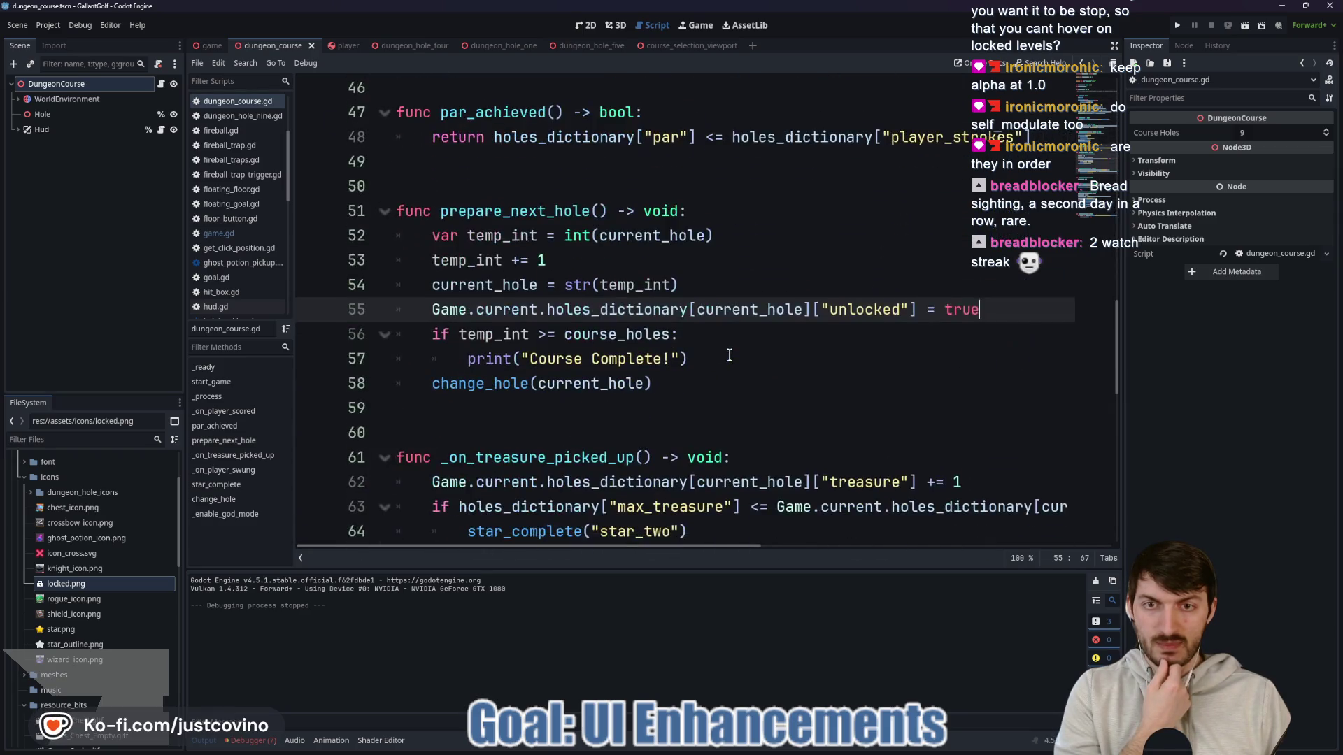
left_click_drag(983, 310, 393, 310)
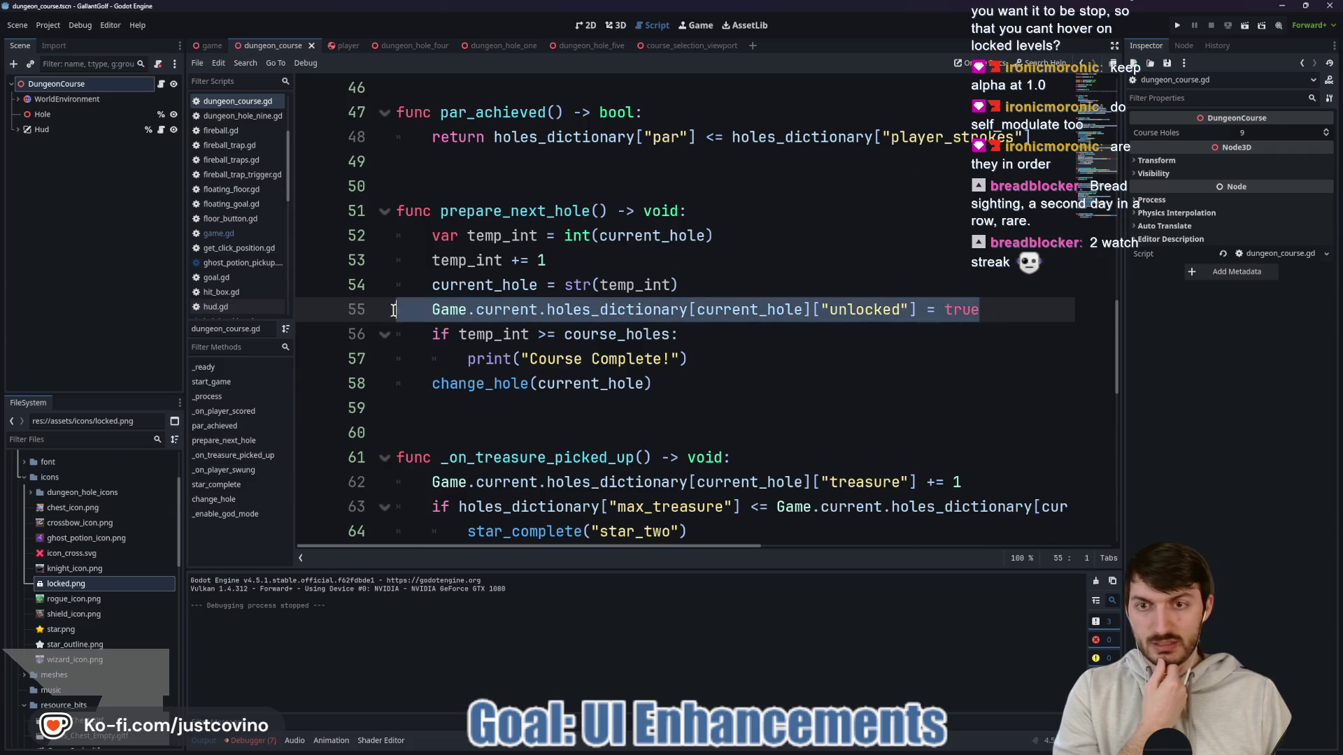
scroll(629, 322, "up", 3)
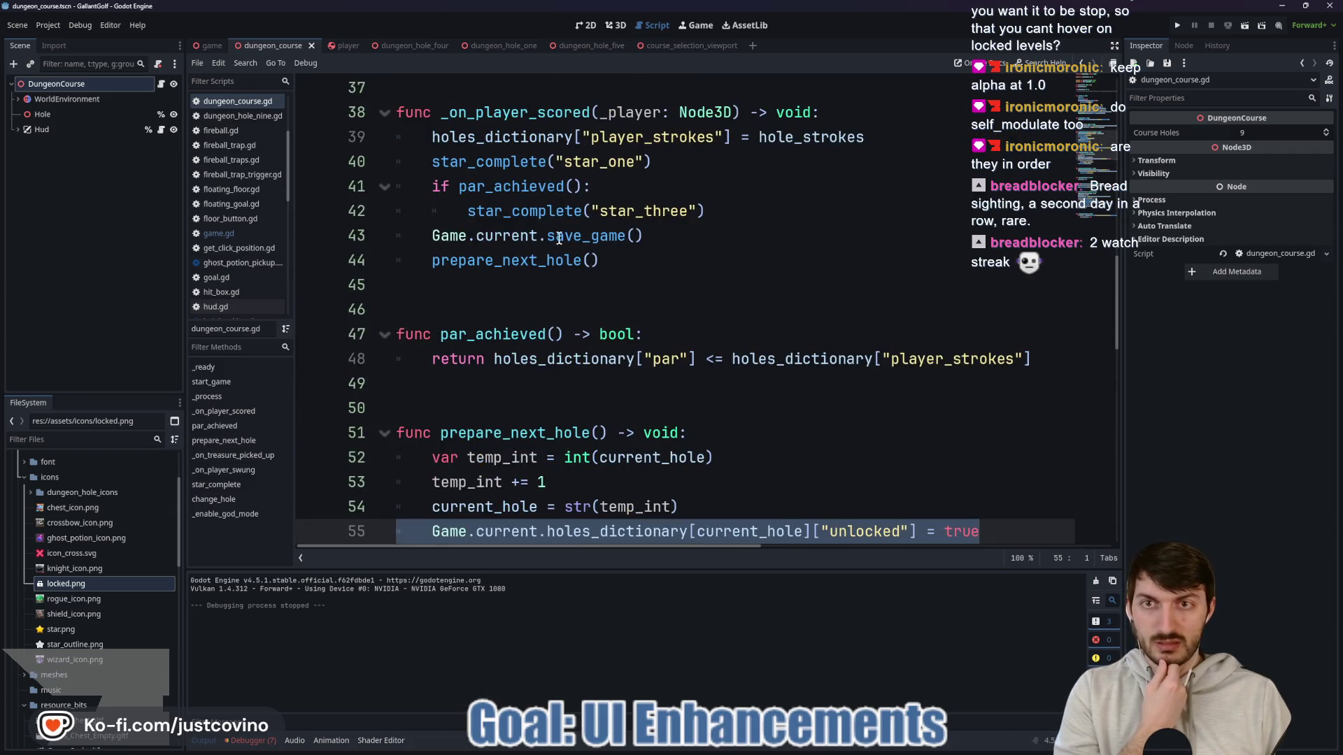
scroll(552, 241, "up", 1)
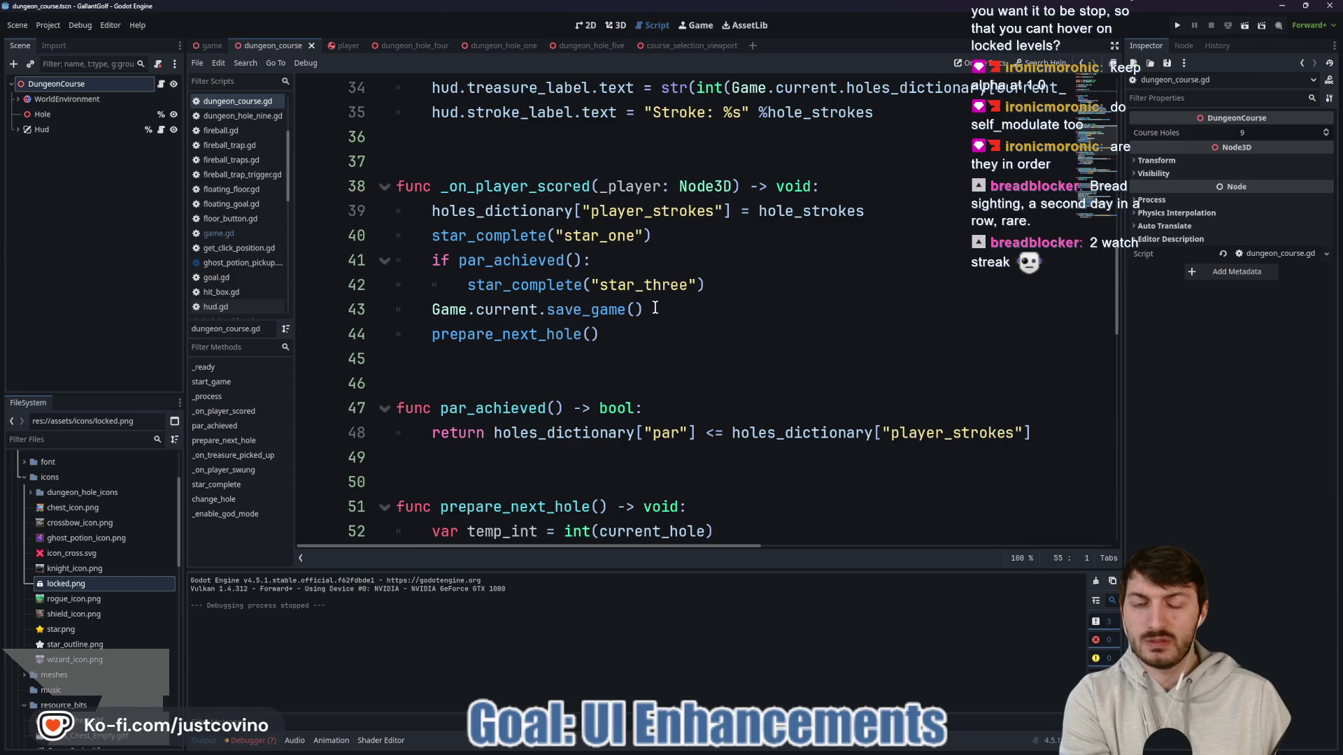
scroll(683, 343, "up", 5)
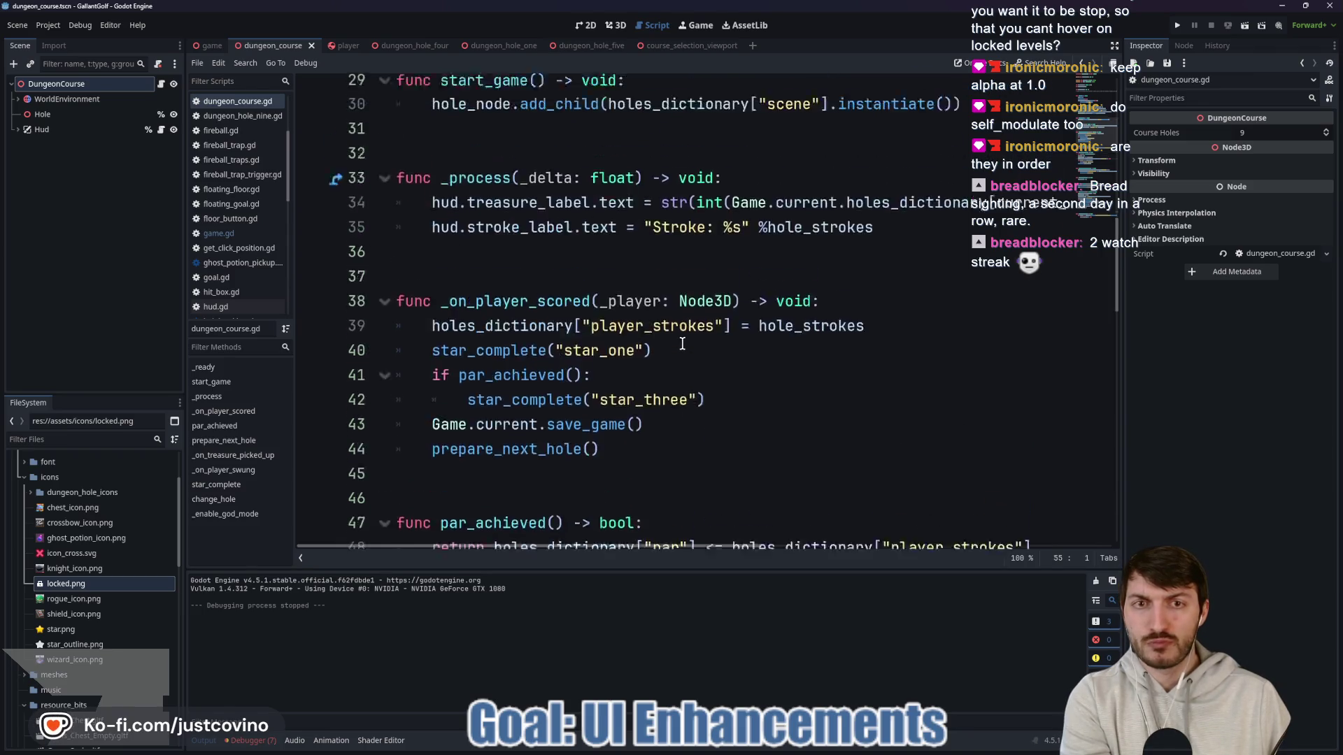
scroll(683, 343, "up", 1)
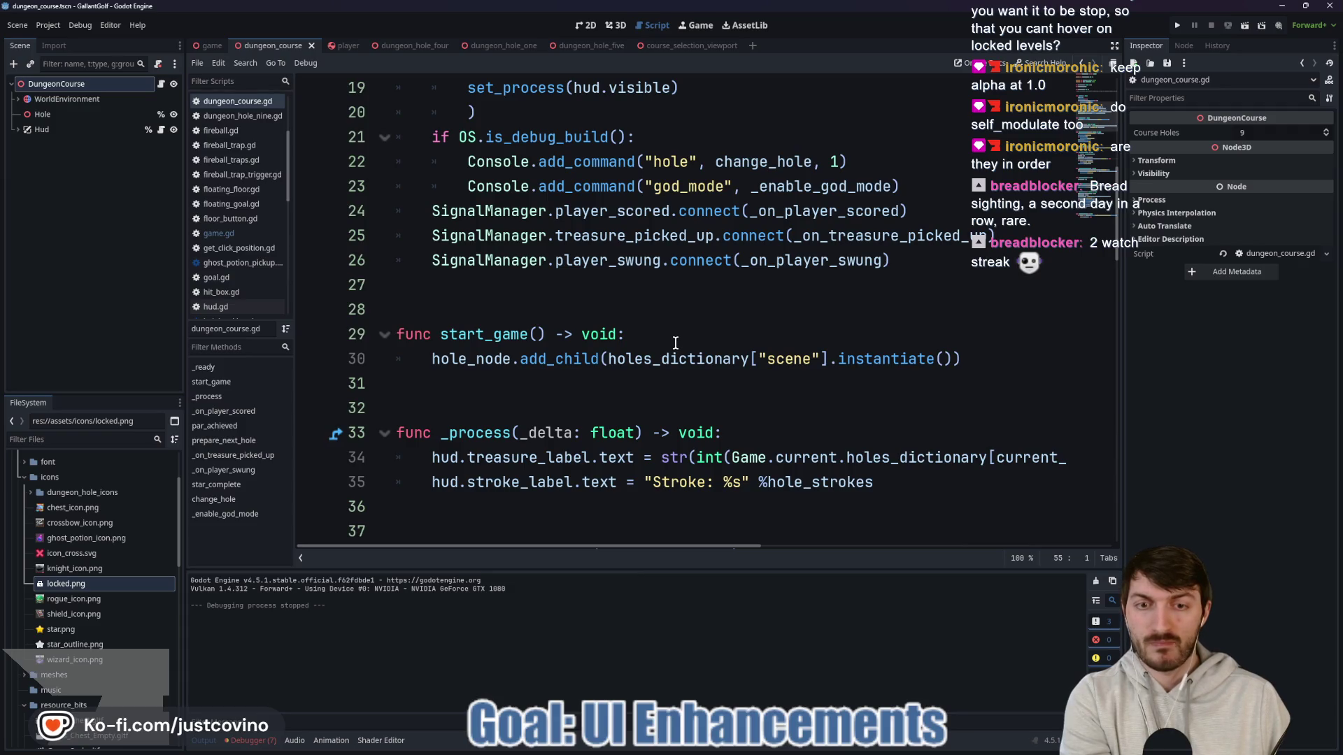
scroll(675, 343, "up", 1)
scroll(675, 342, "up", 2)
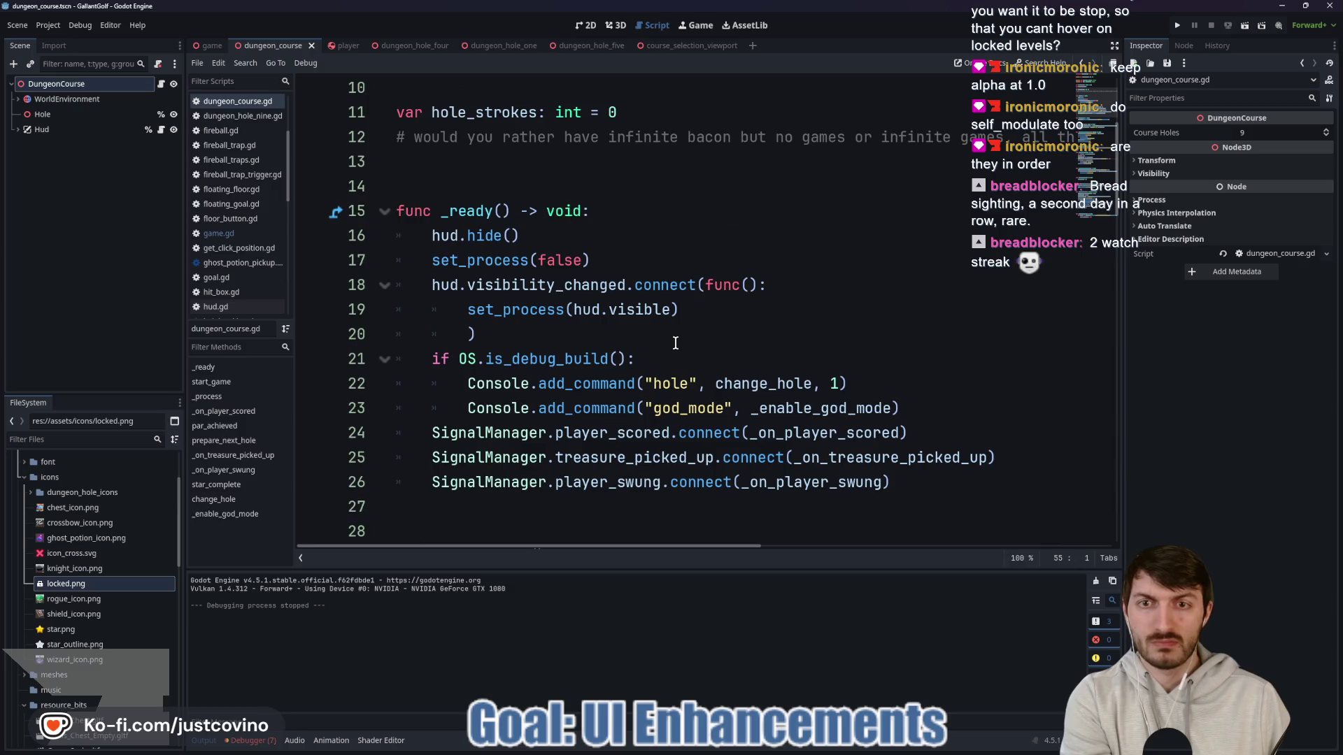
scroll(676, 342, "up", 1)
scroll(671, 341, "up", 1)
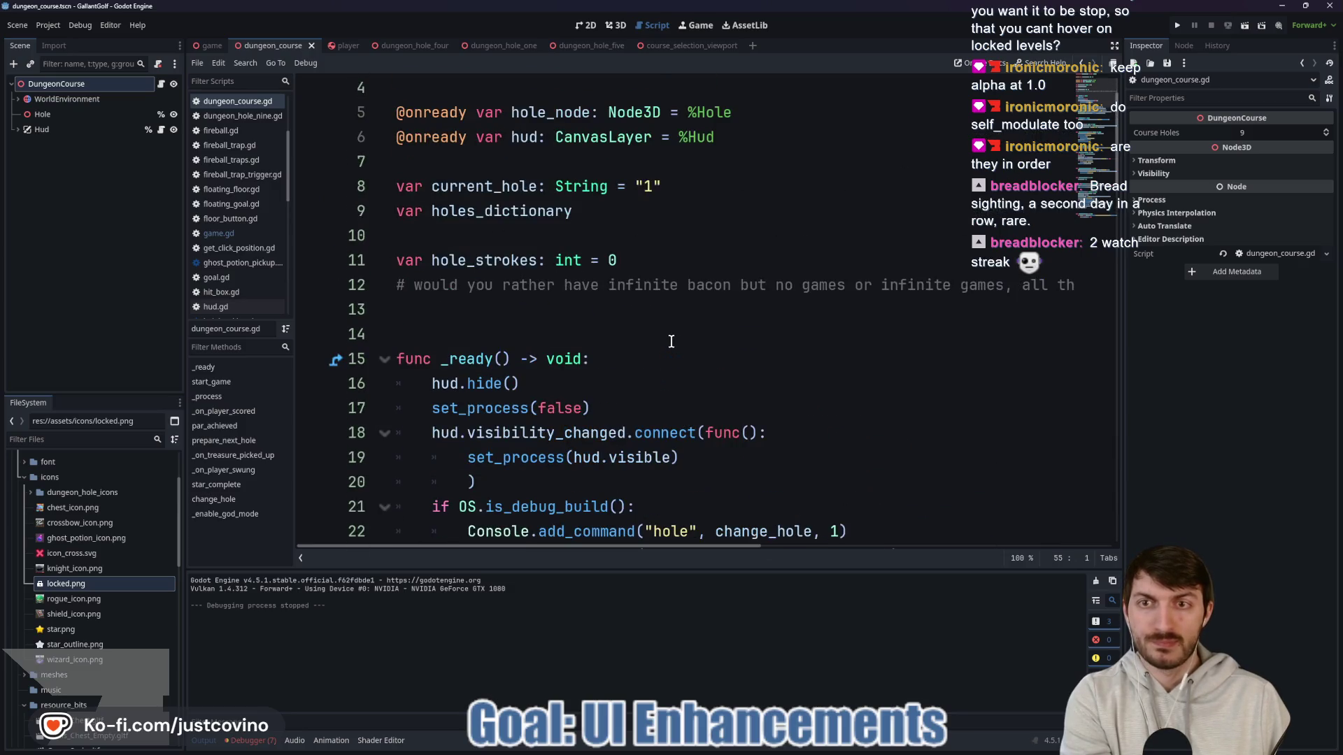
scroll(673, 342, "down", 13)
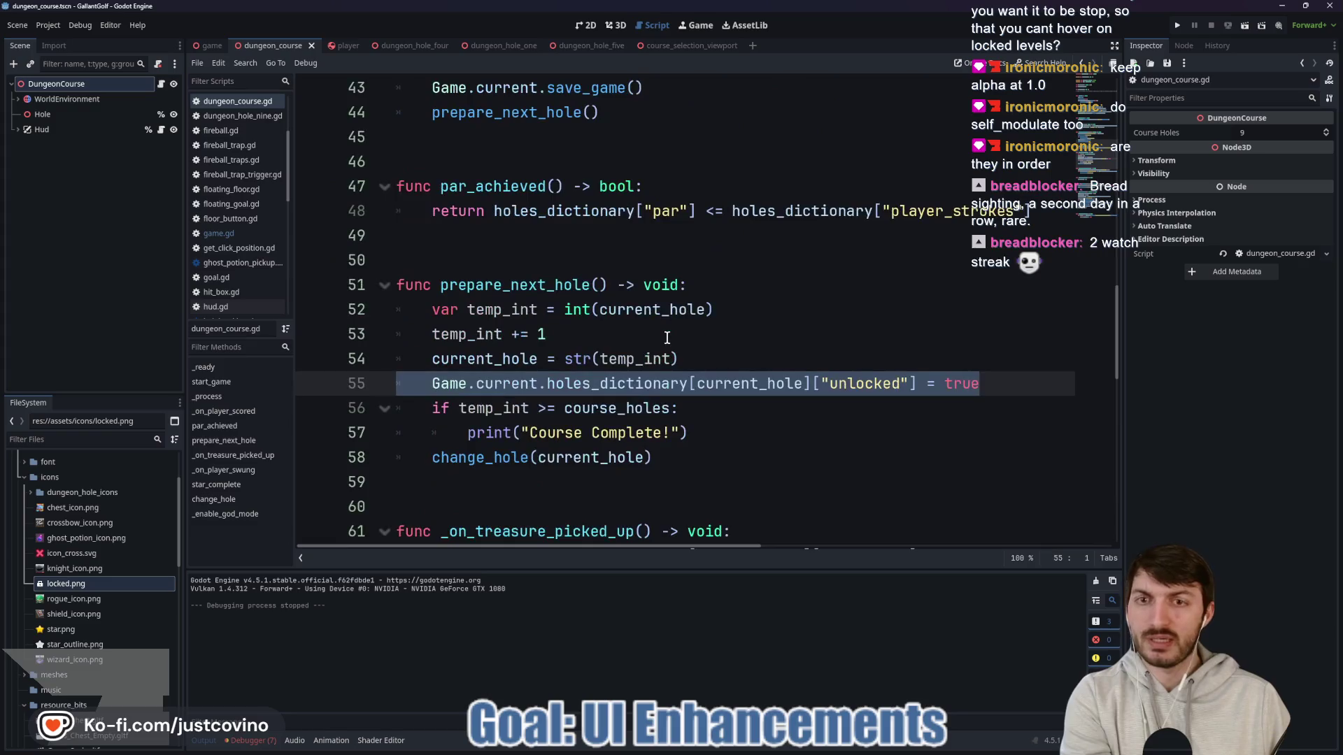
left_click(1007, 384)
left_click_drag(996, 375, 422, 381)
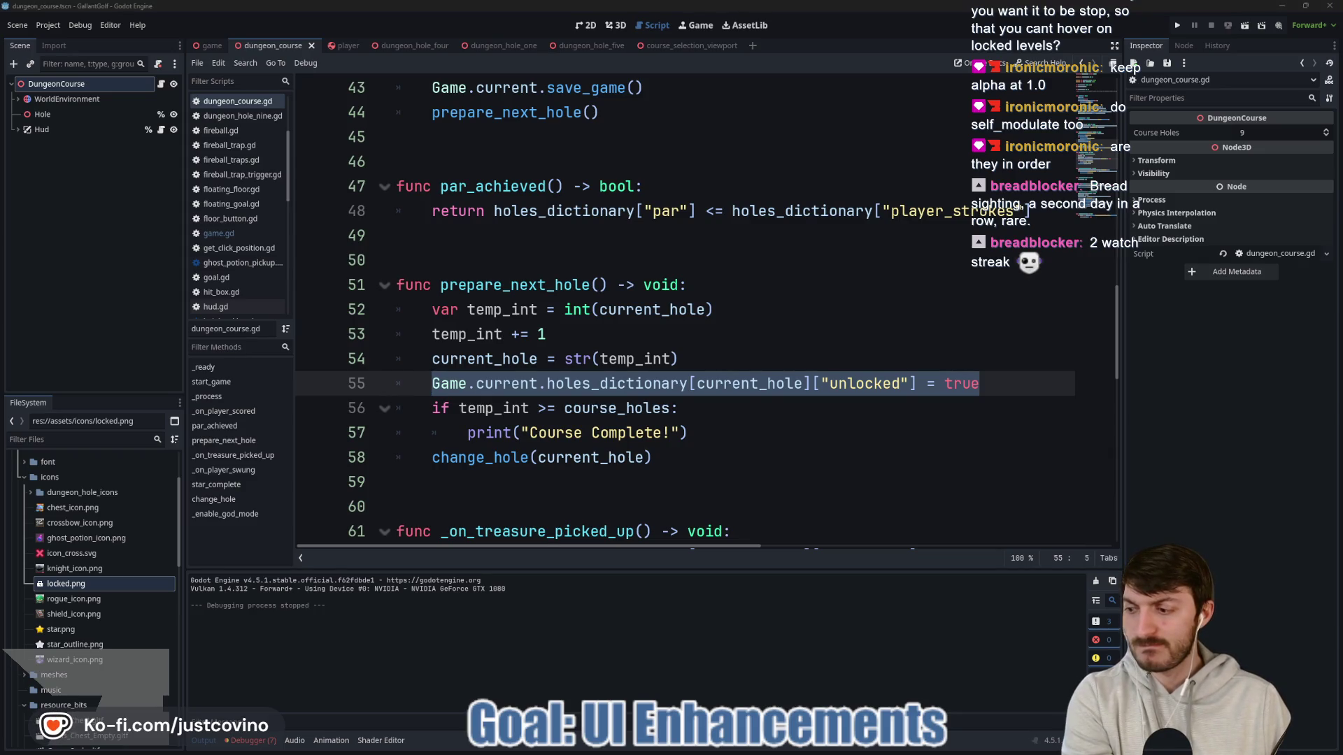
left_click(781, 425)
left_click_drag(979, 383, 383, 368)
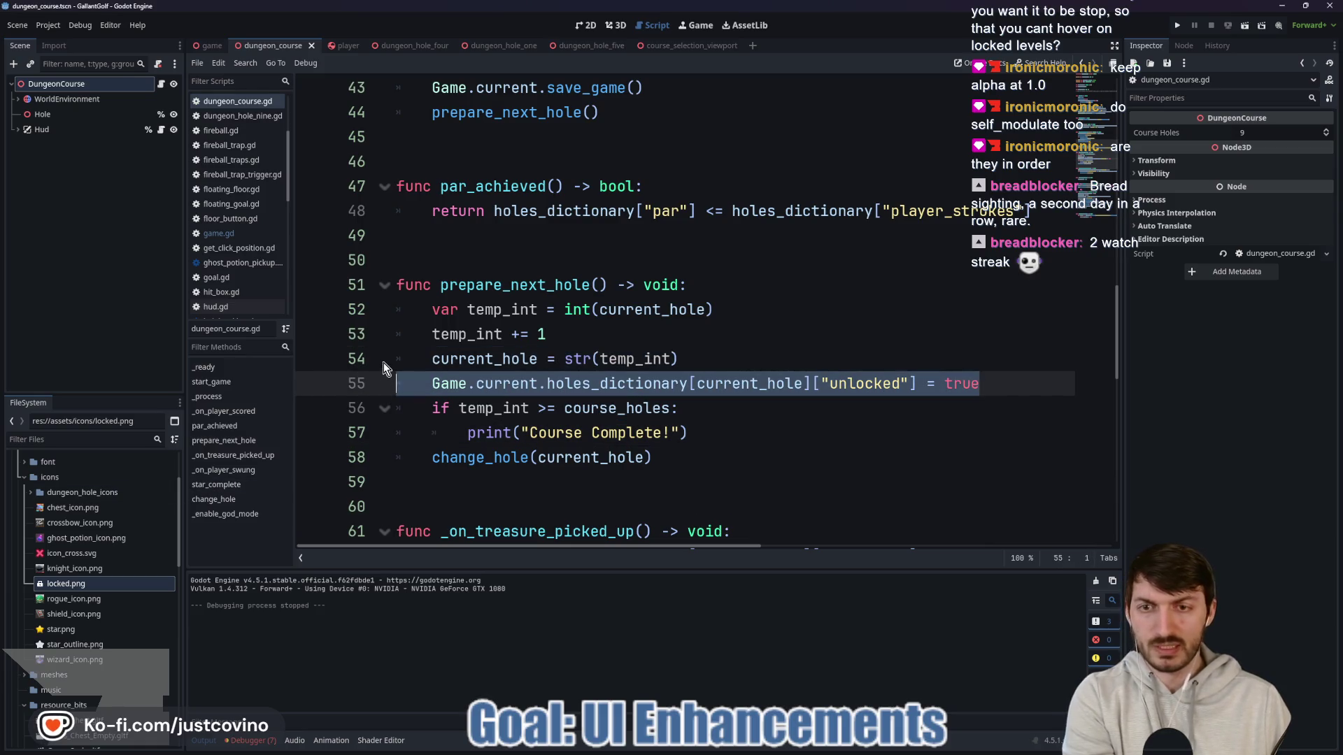
Step: Delete the hole-unlocking line from prepare_next_hole and bring up game.gd
key("BackSpace")
key("BackSpace")
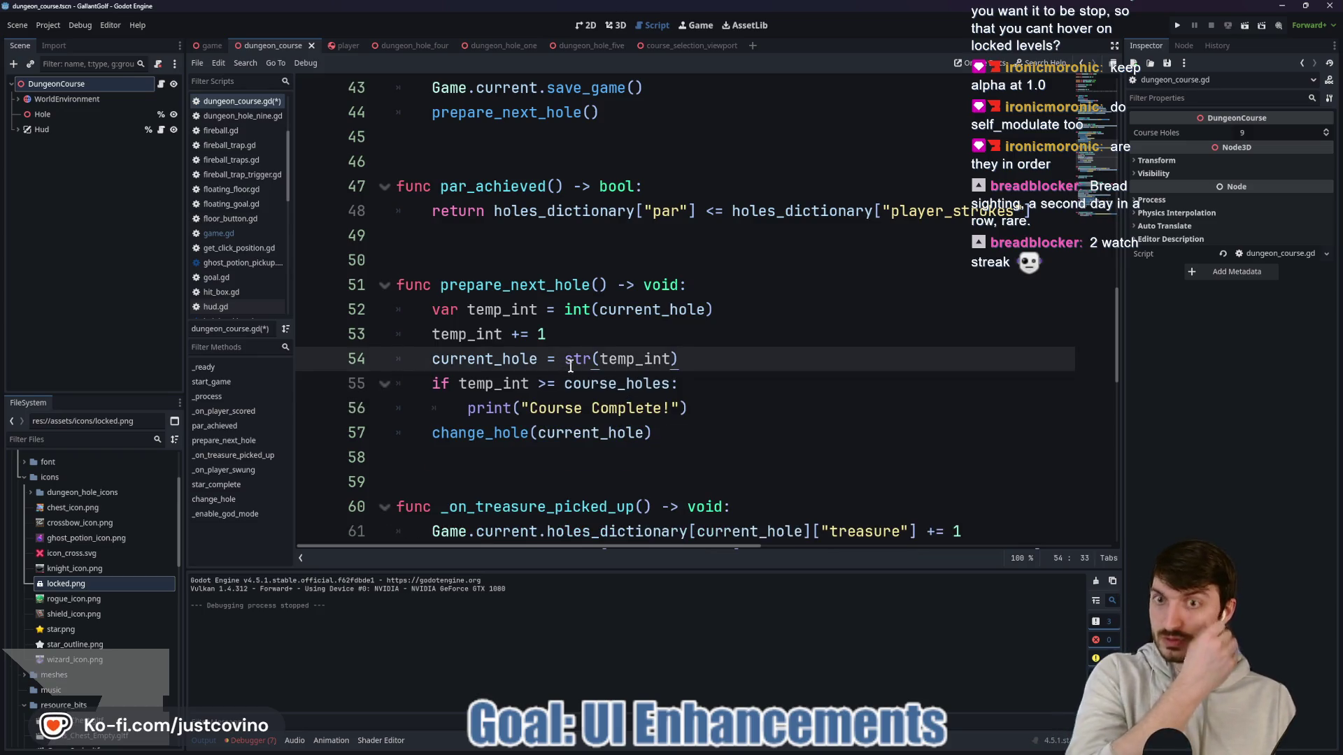
left_click(210, 45)
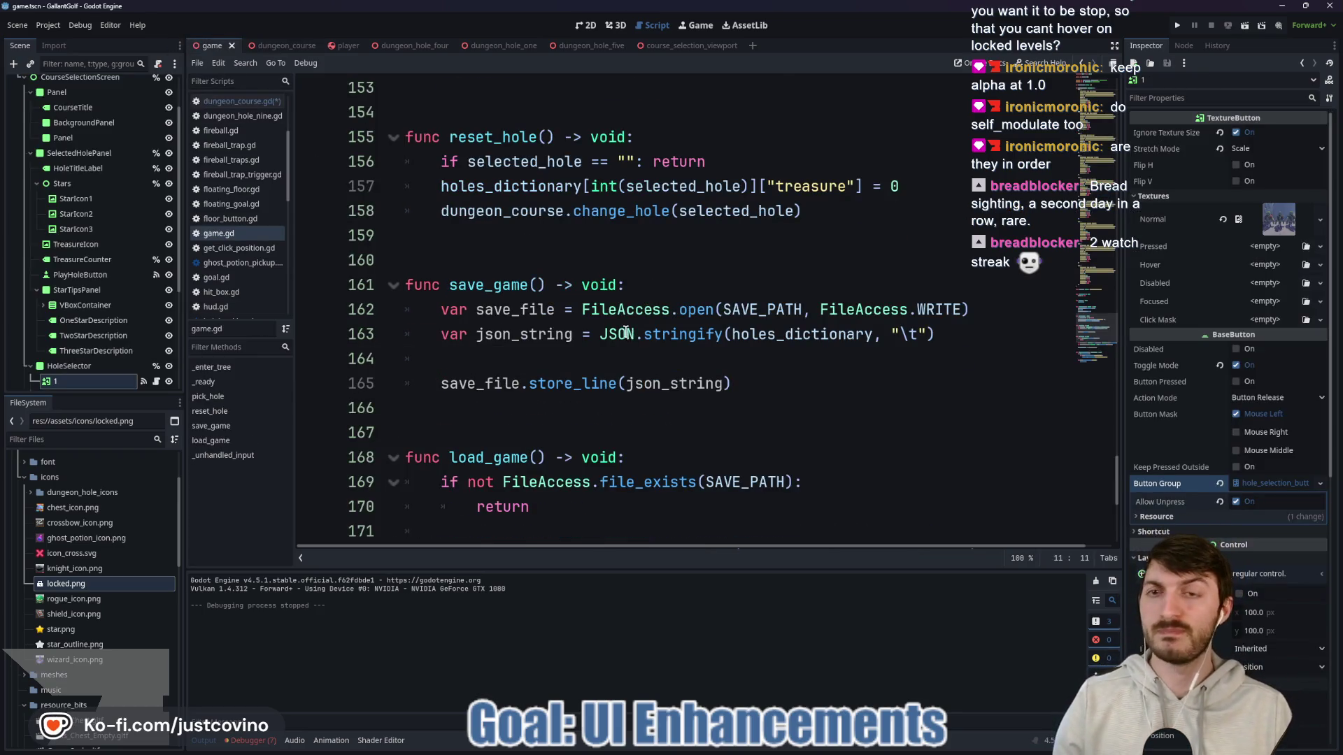
scroll(626, 333, "up", 6)
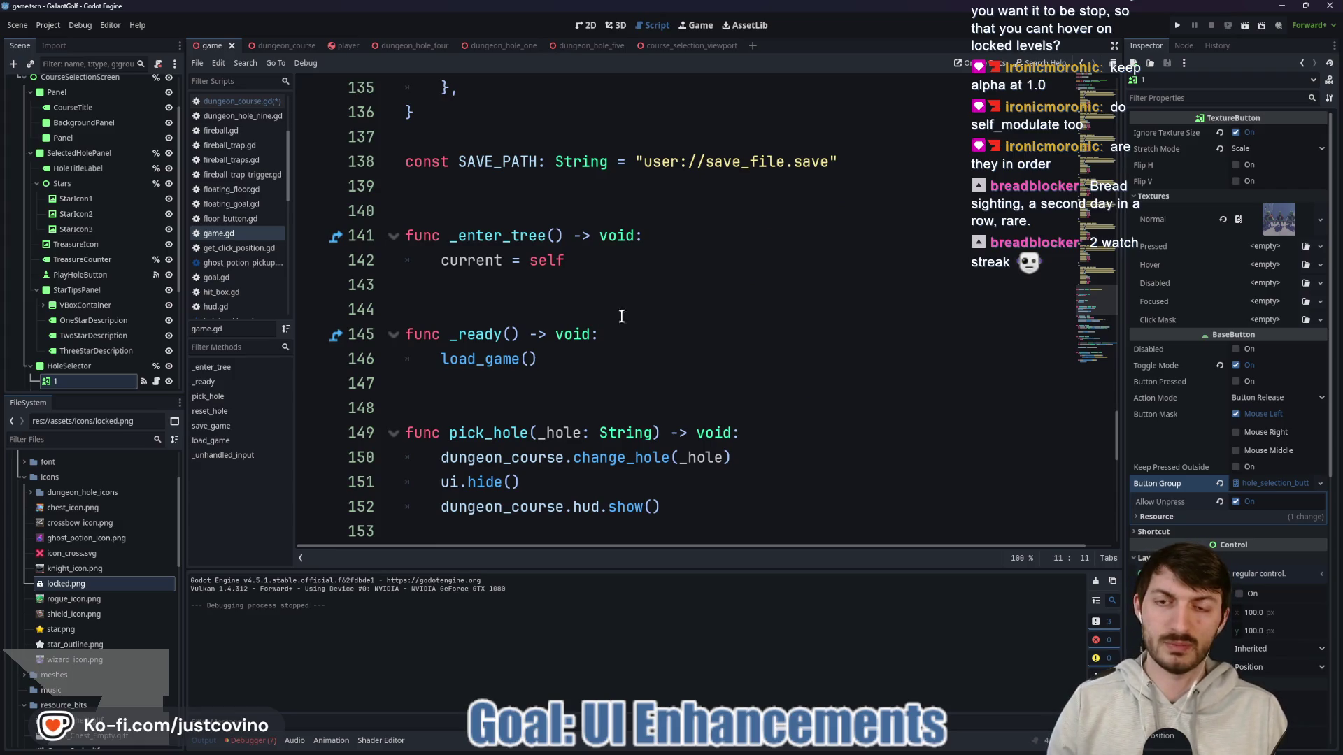
Step: Start _ready with SignalManager.player_scored.connect(_on_player_scored), before load_game()
left_click(641, 342)
key("Return")
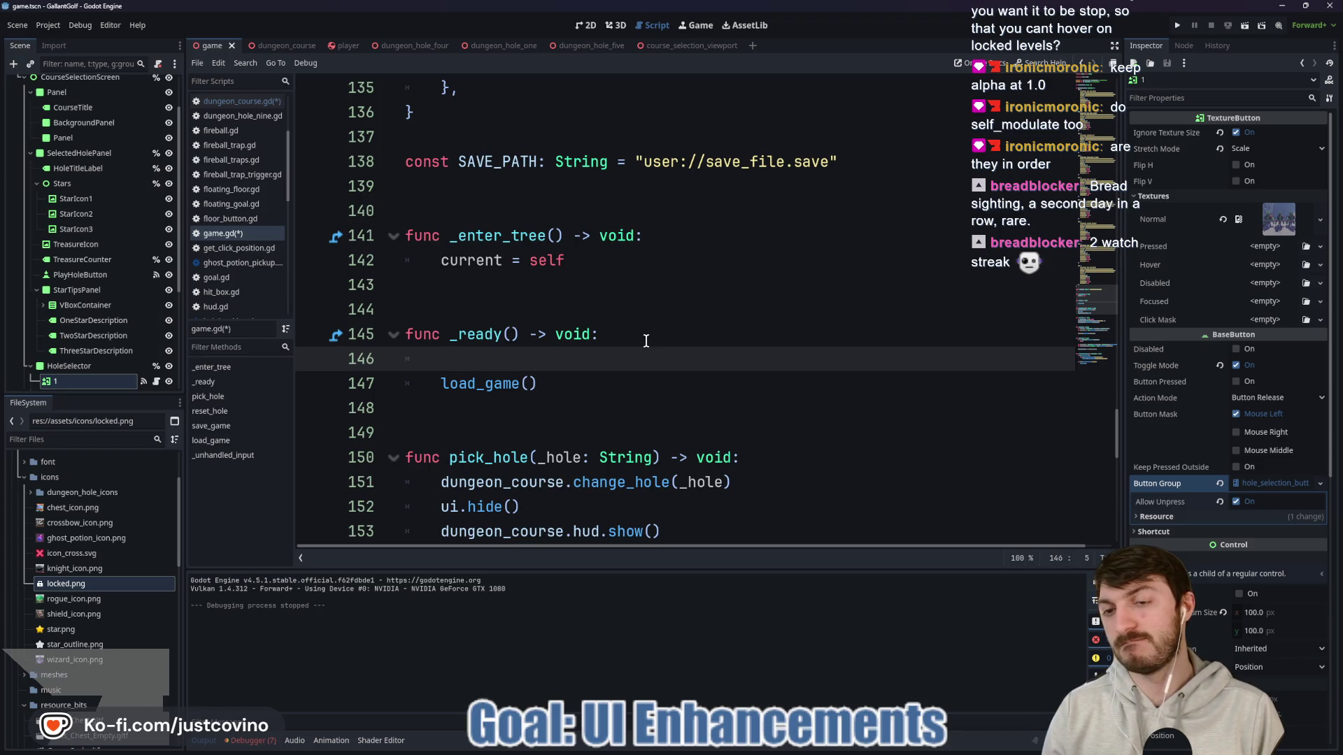
key("ctrl+z")
key("Return")
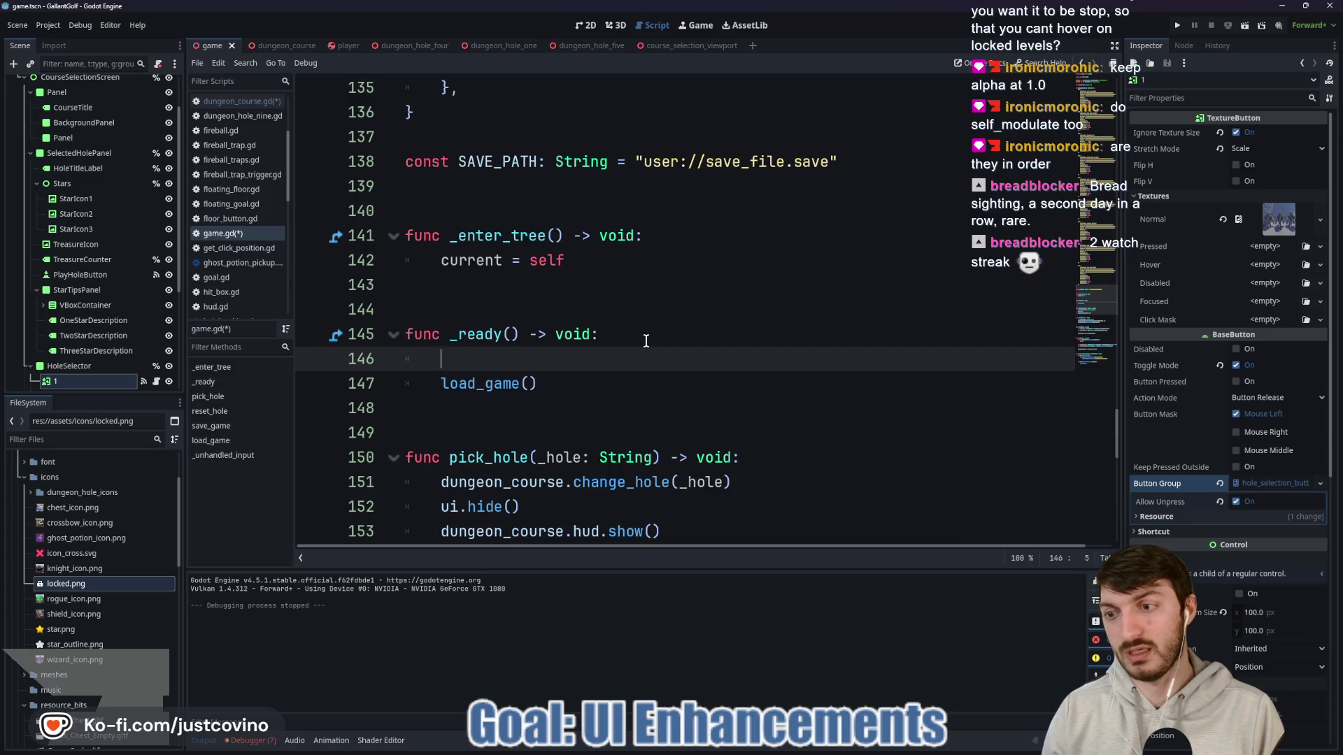
type("SignalManager")
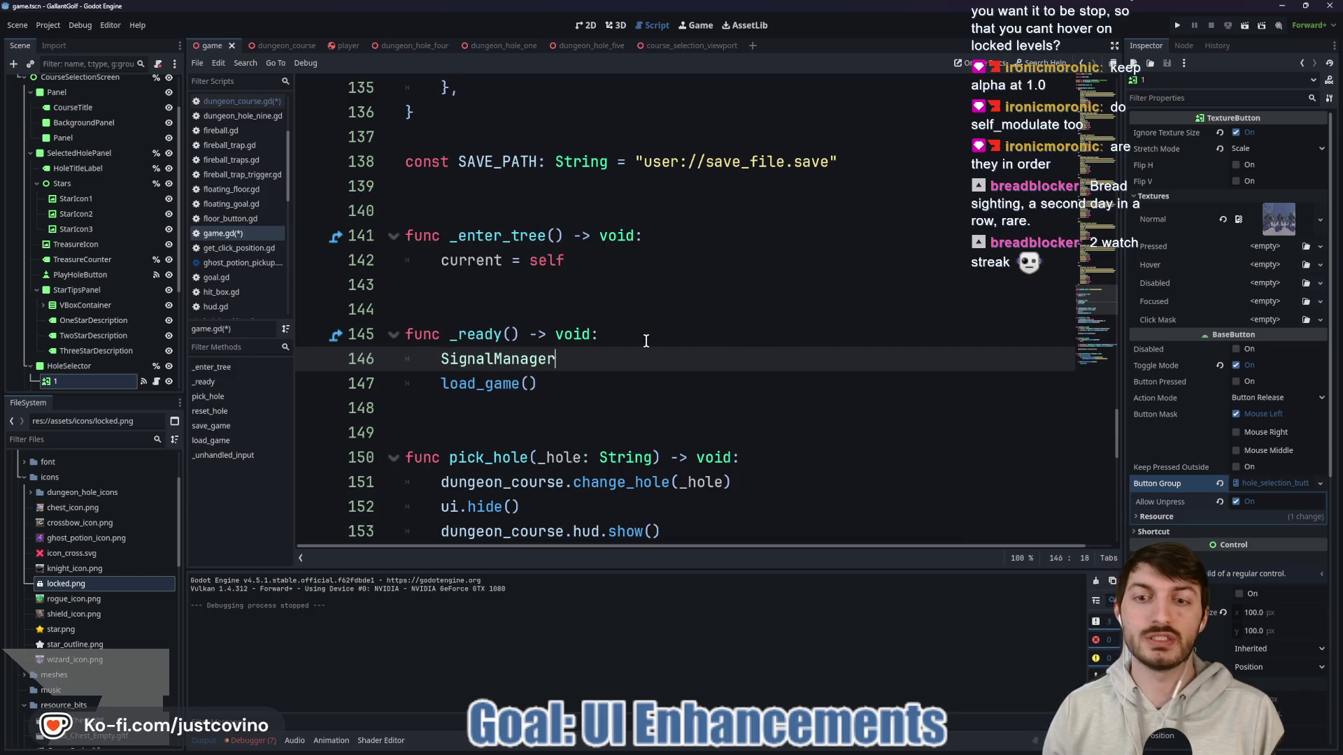
type(".pla")
key("Return")
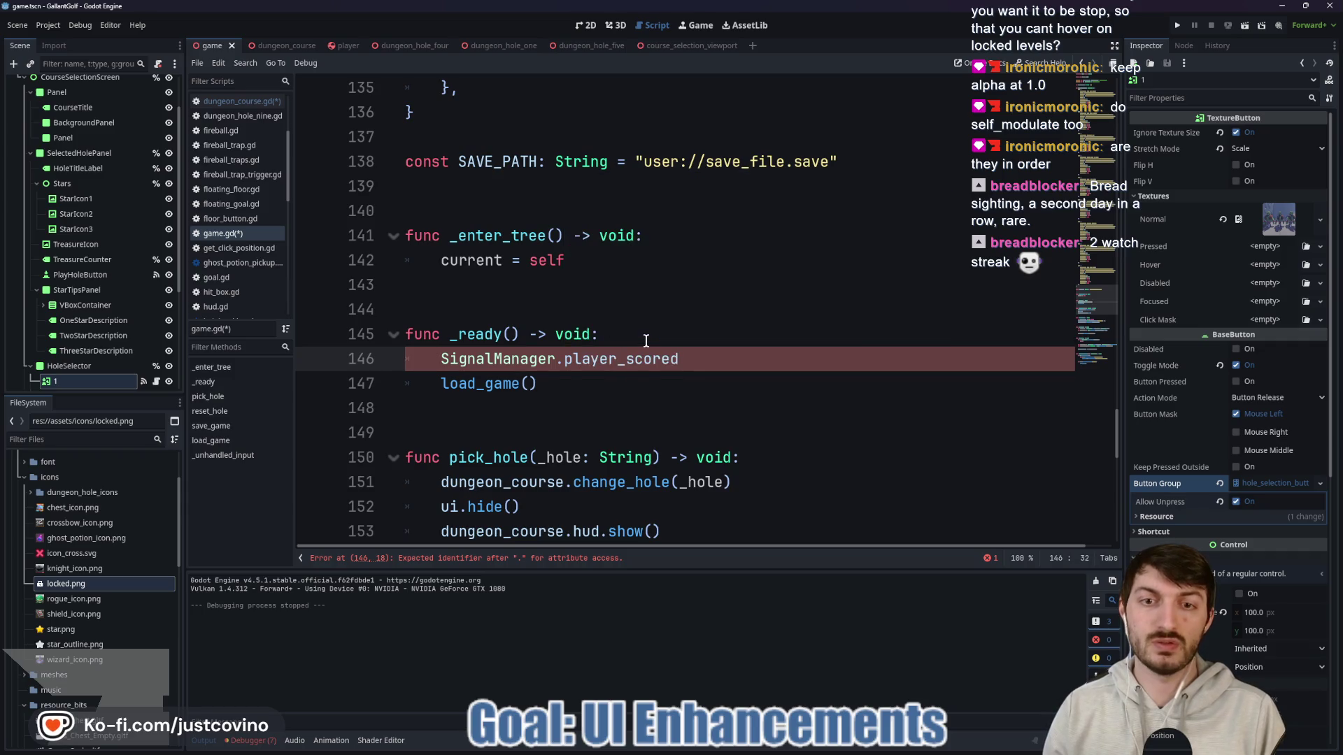
type(".c")
key("Return")
type("_")
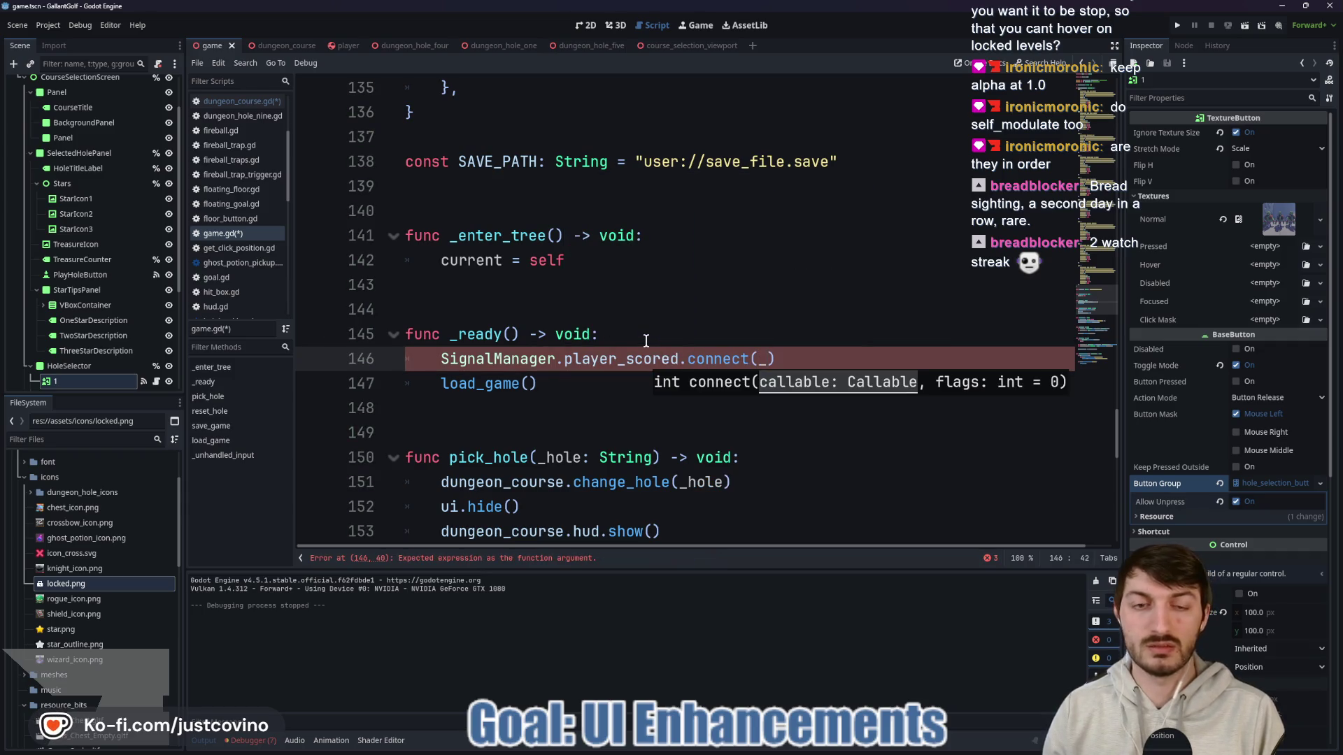
type("on_player_scored")
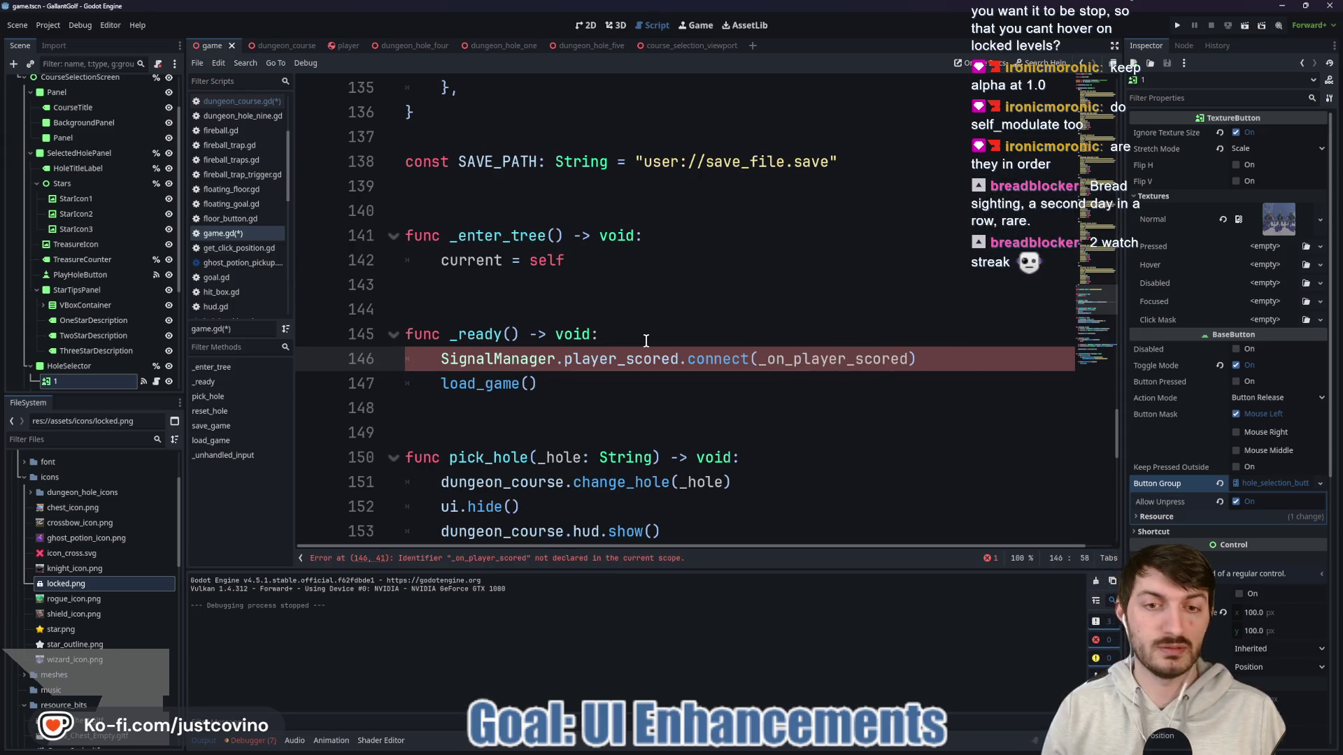
scroll(587, 335, "down", 7)
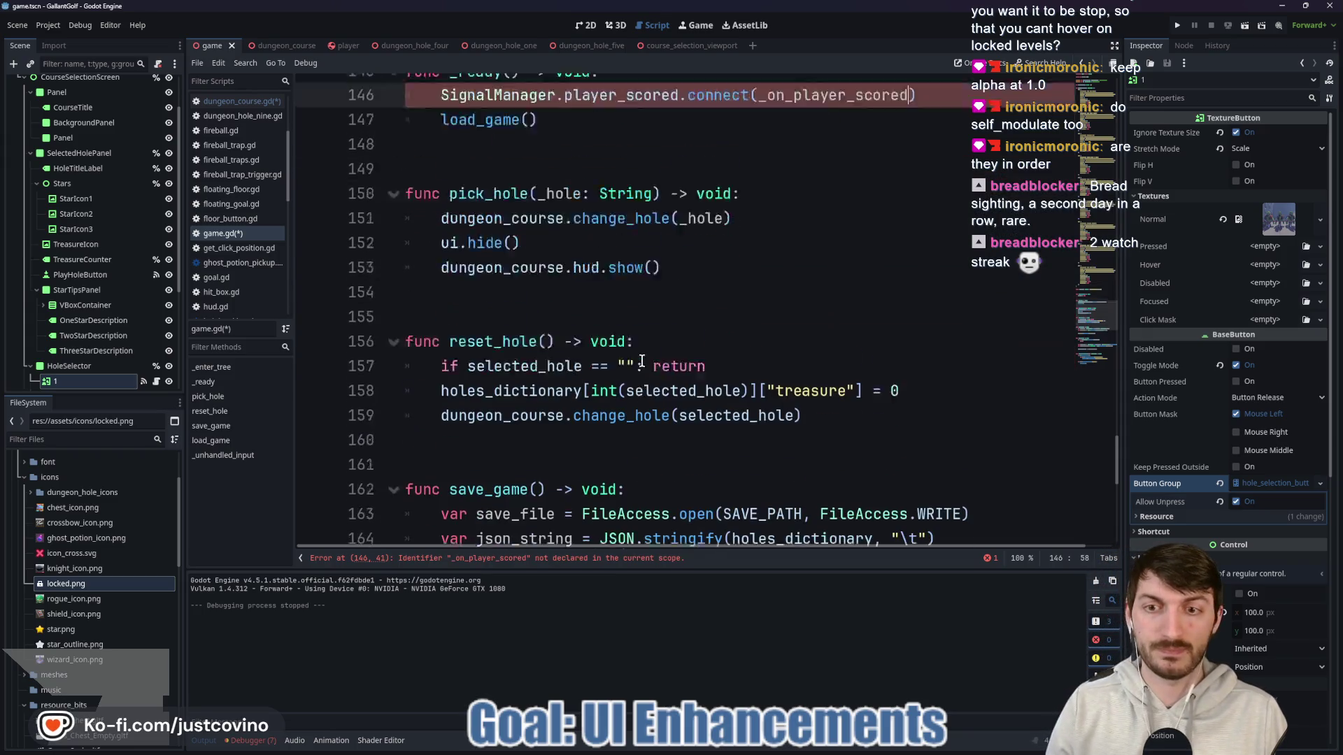
Step: Below load_game, define func _on_player_scored() -> void: whose body calls save_game()
scroll(488, 329, "down", 2)
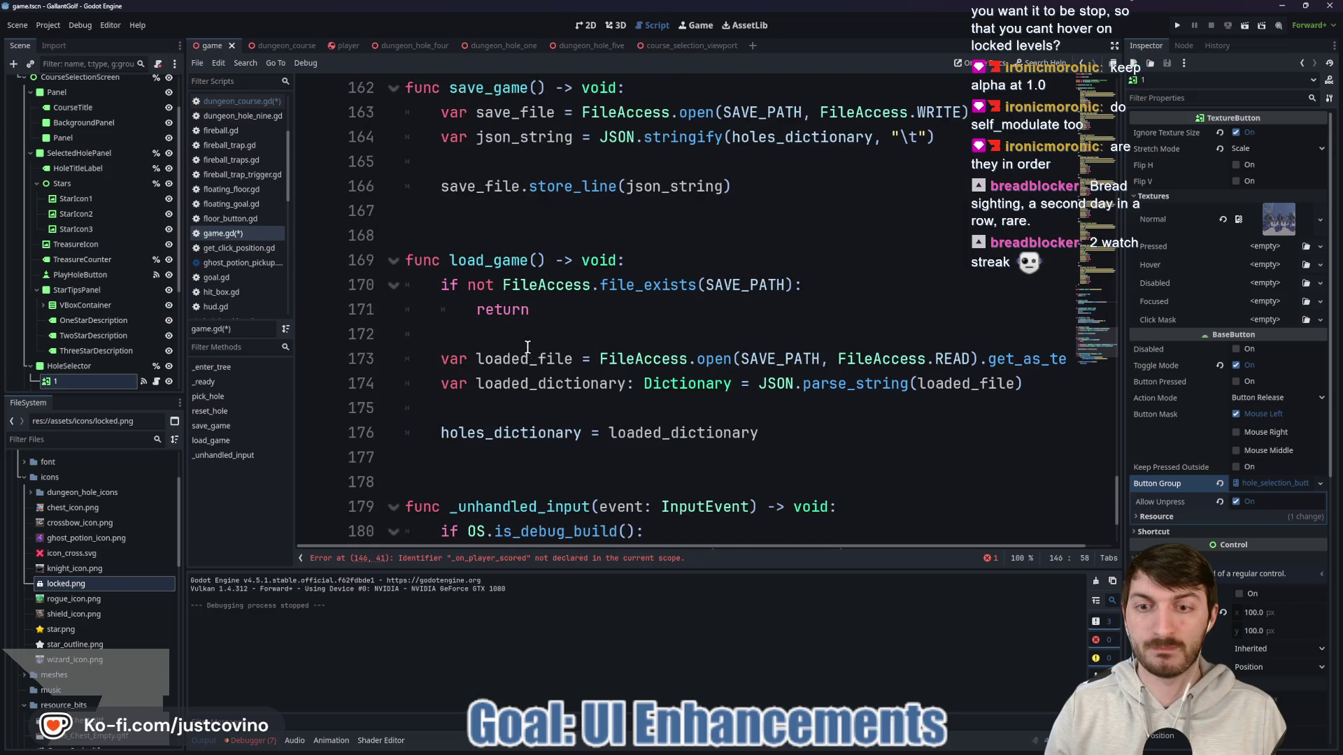
scroll(528, 348, "down", 2)
left_click(487, 306)
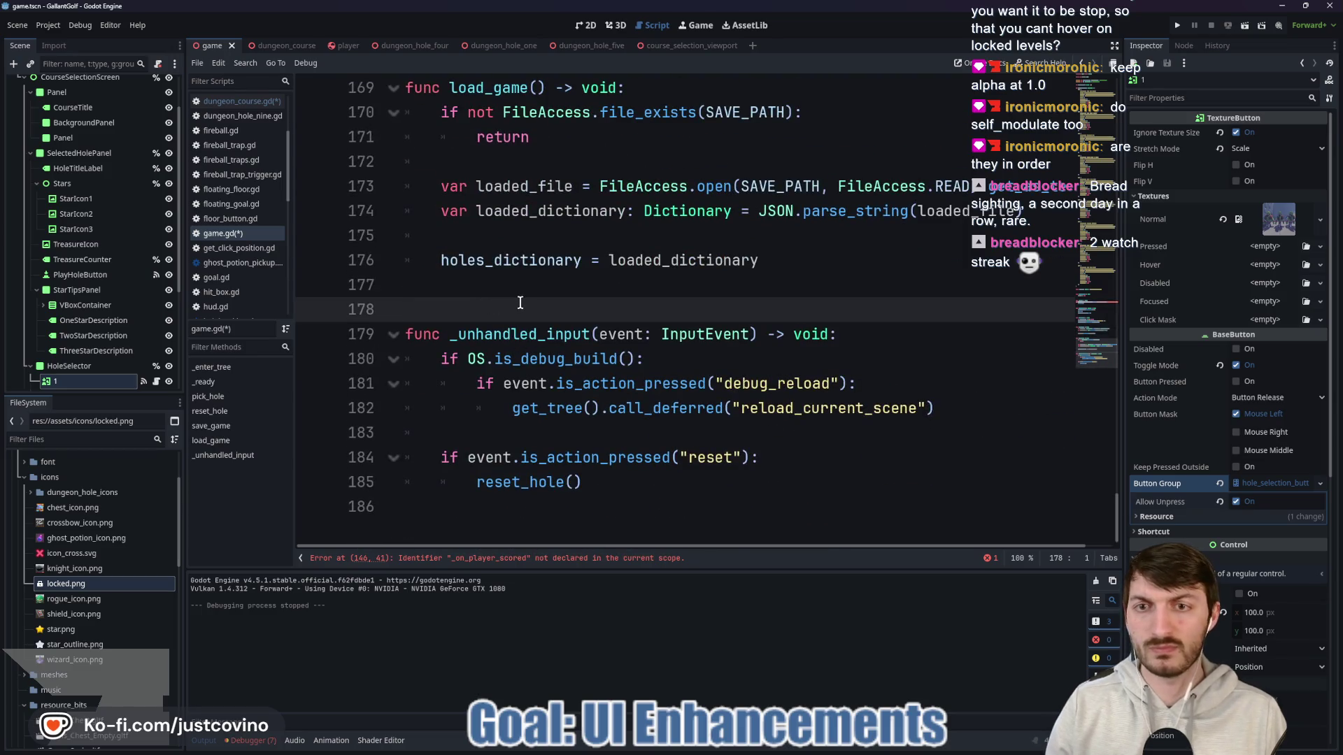
key("Return")
key("Return")
key("Return")
key("Up")
key("Up")
key("Up")
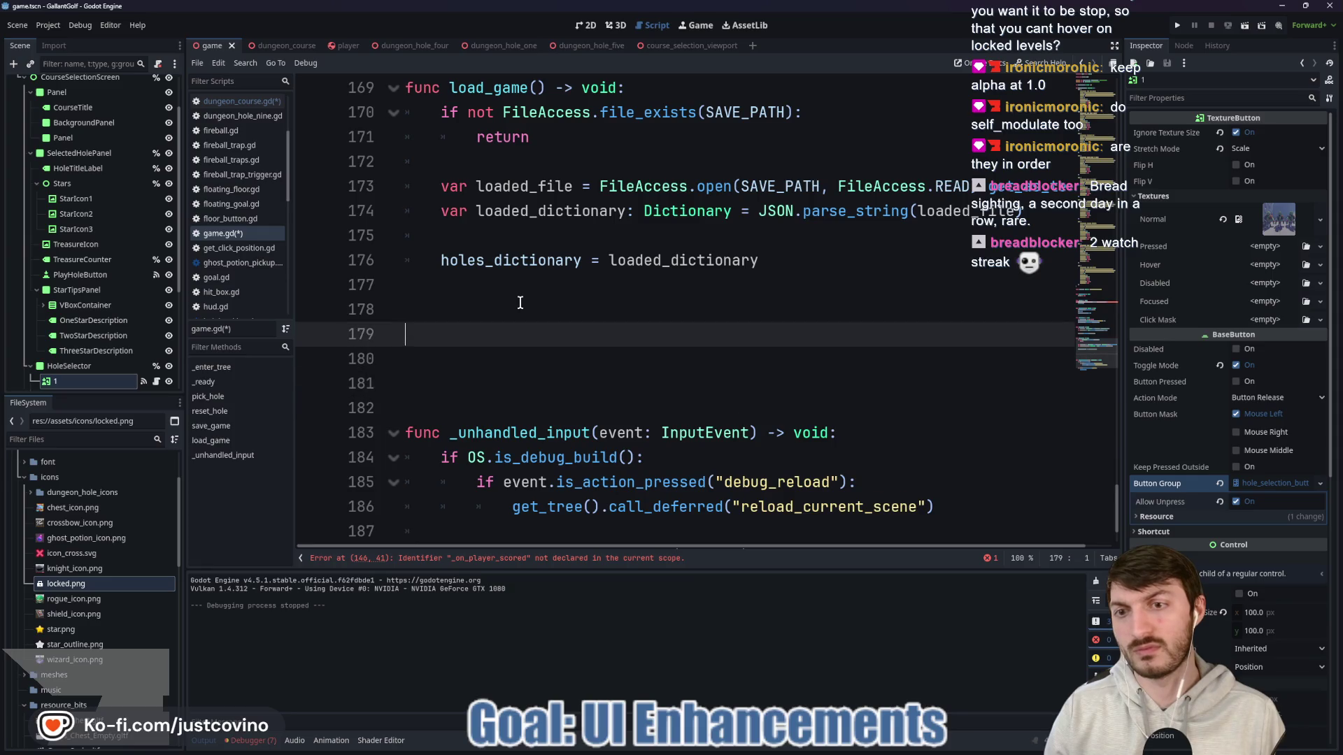
type("func _on_")
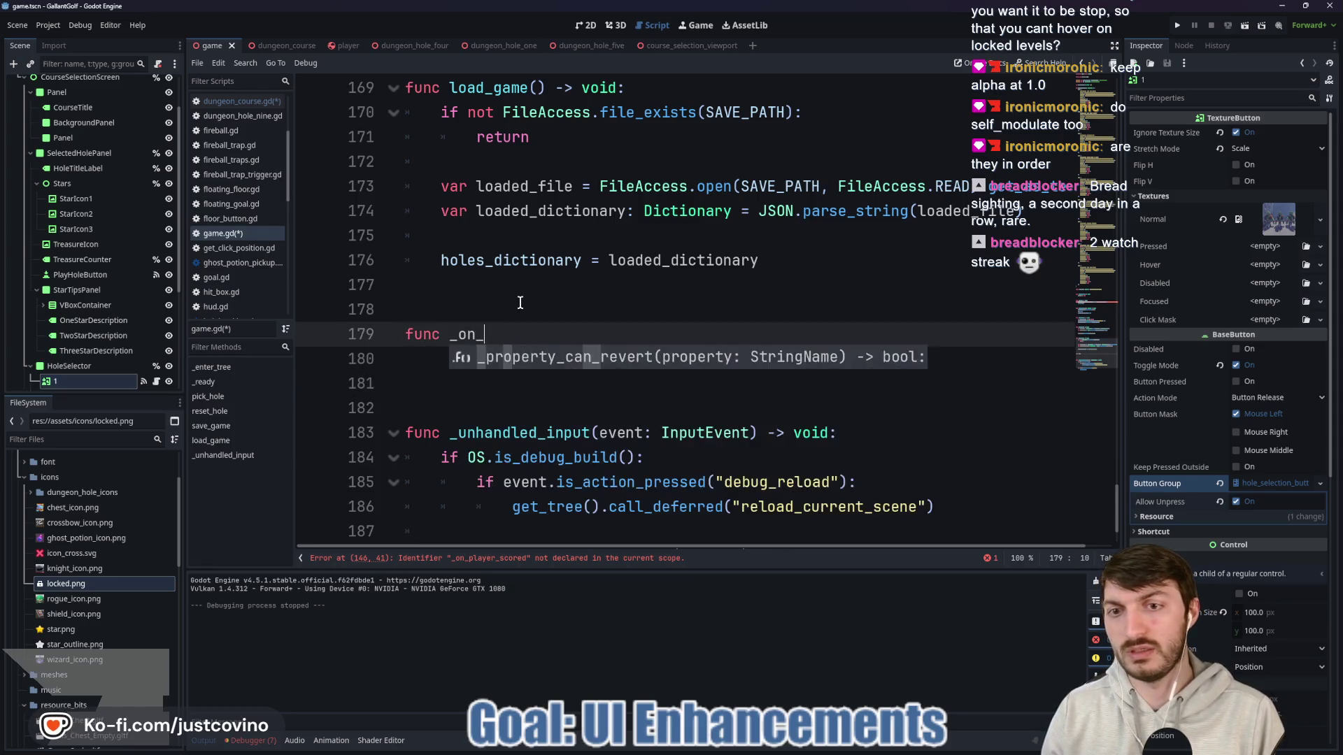
type("player_scored")
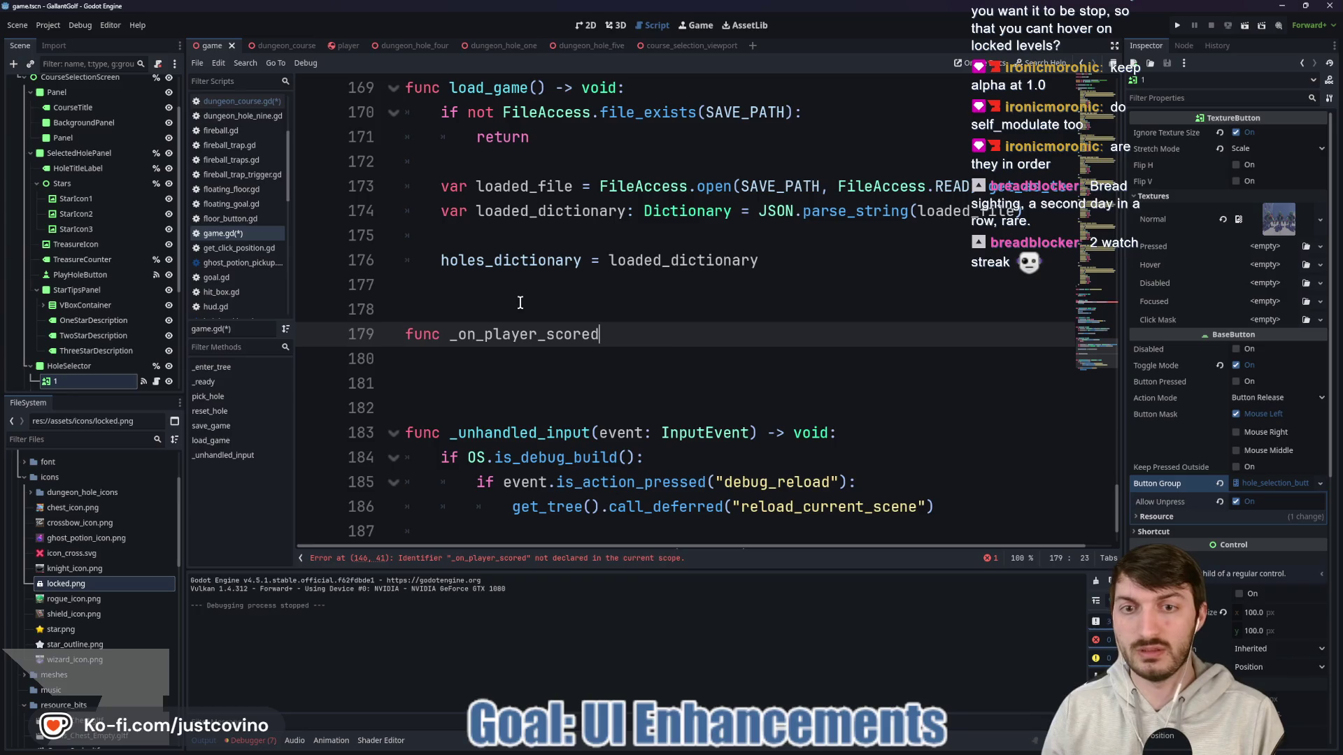
type("() -> void:")
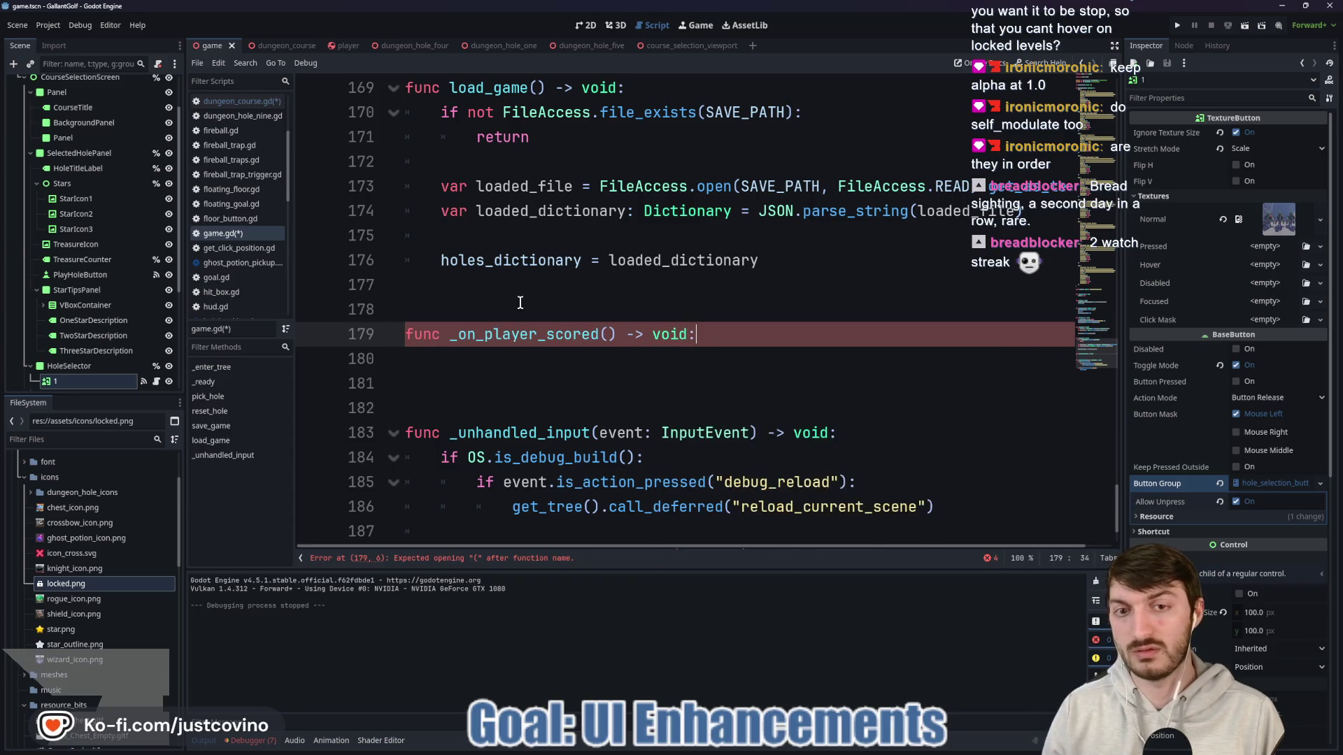
key("Return")
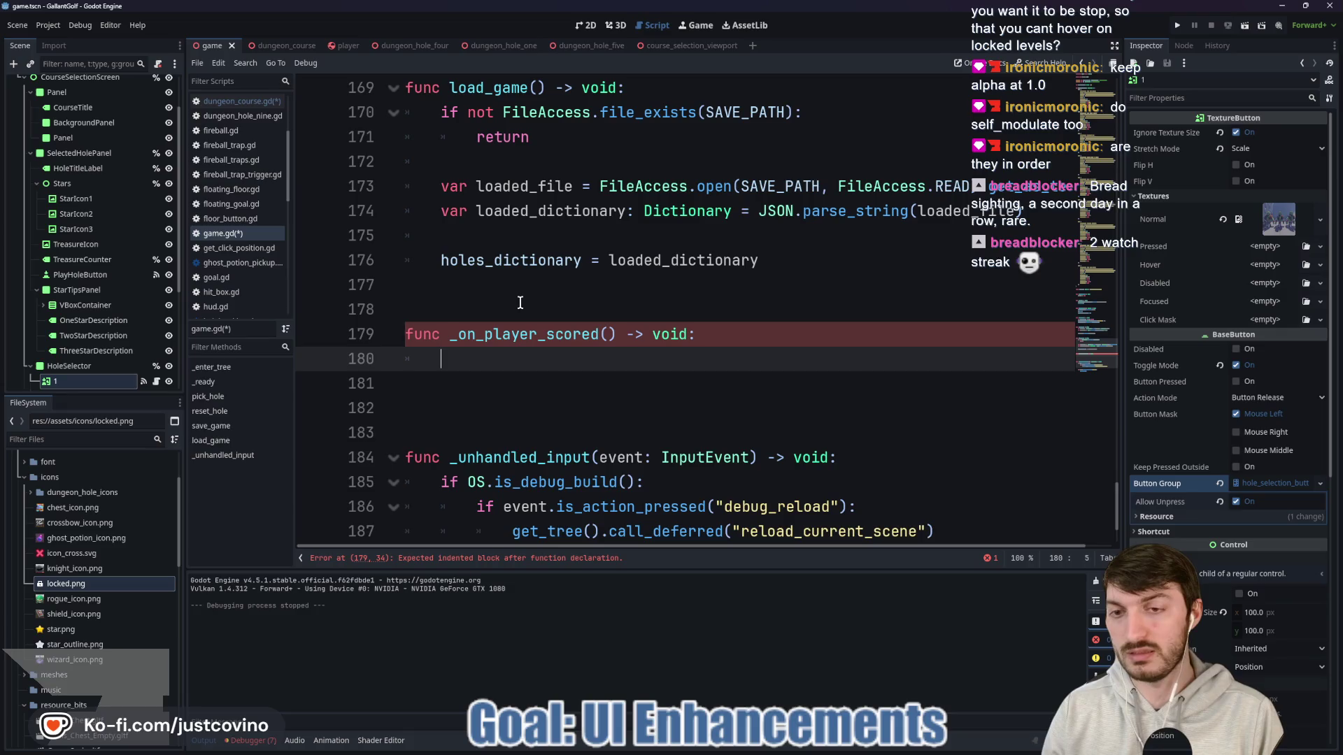
type("sa")
key("Return")
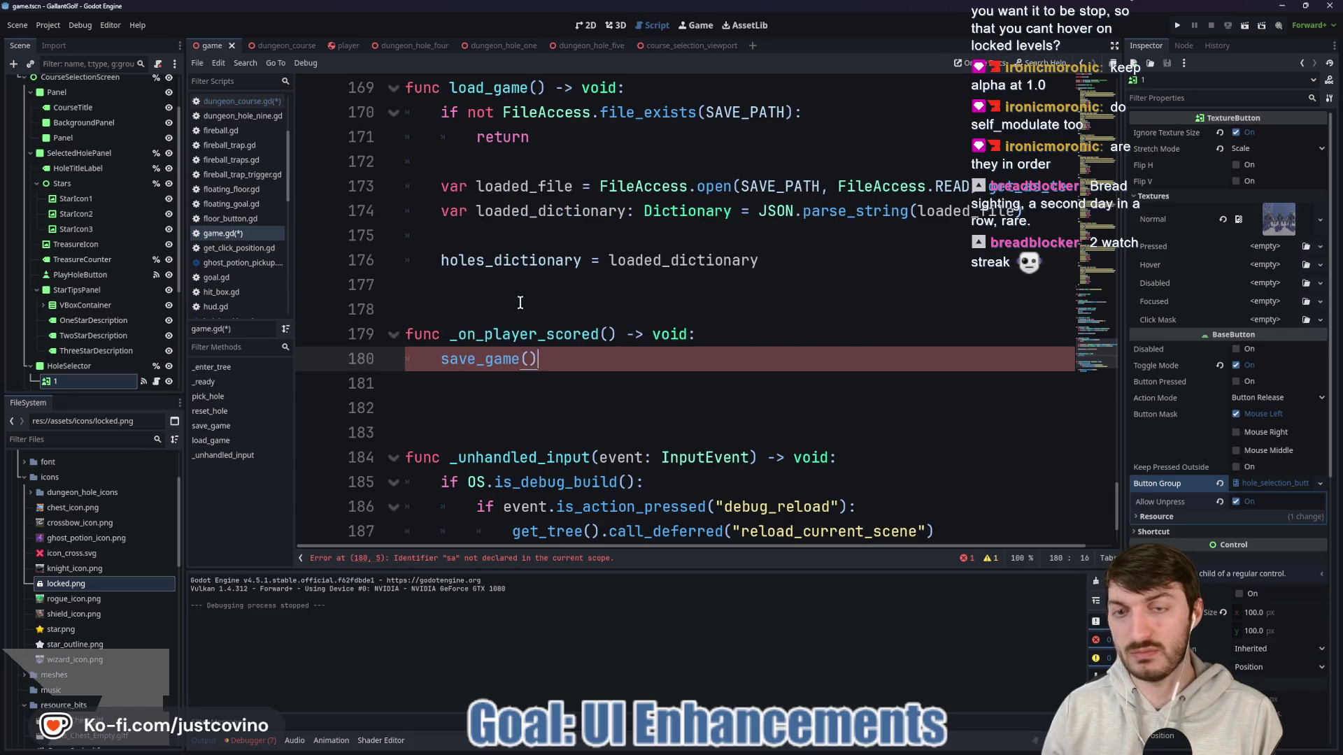
left_click(284, 48)
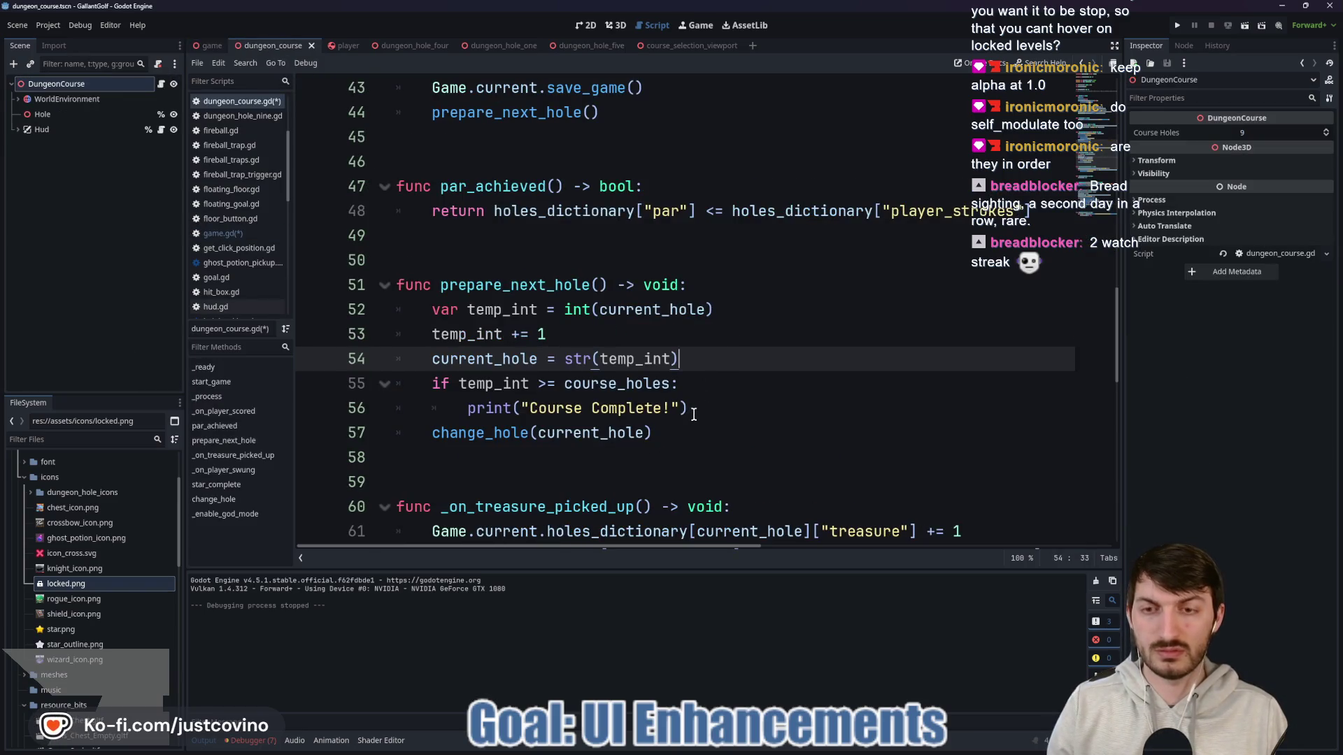
Step: Delete line 43 Game.current.save_game() from dungeon_course's _on_player_scored and save the scripts
scroll(645, 365, "up", 2)
left_click_drag(654, 239, 357, 241)
key("BackSpace")
key("BackSpace")
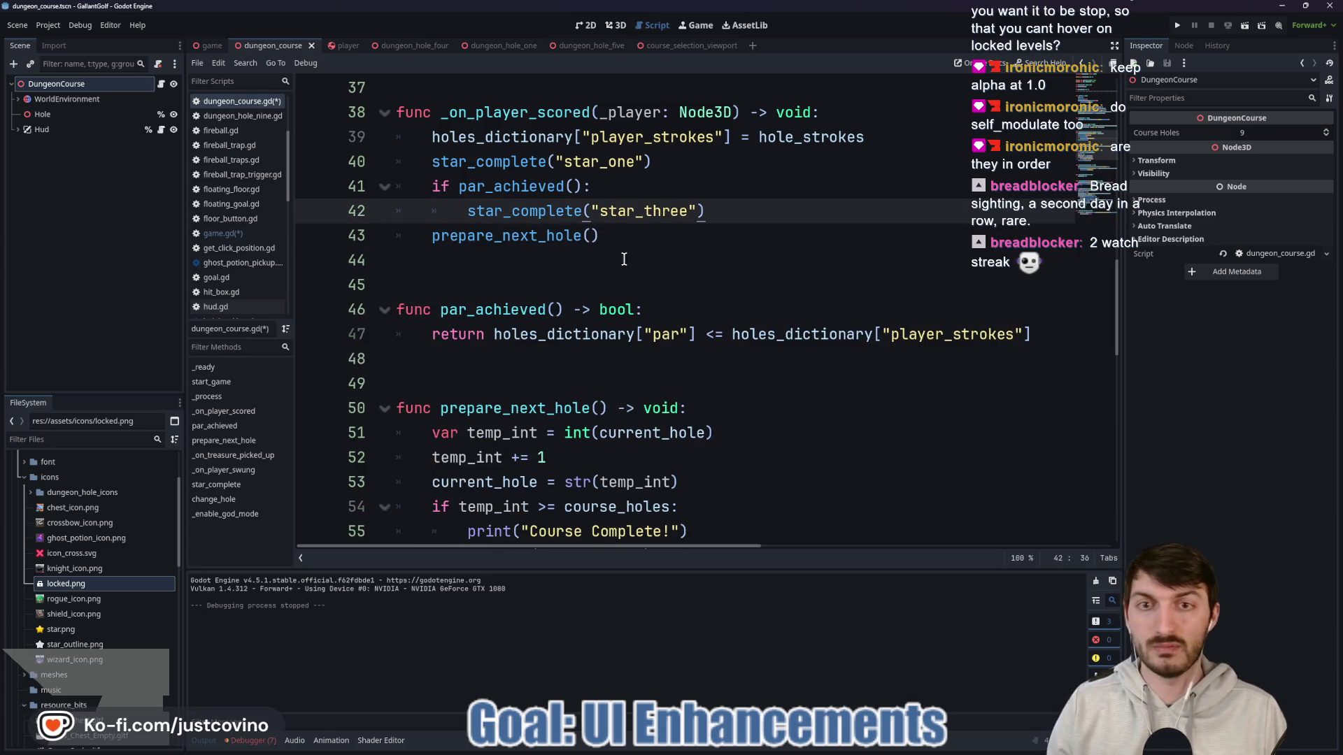
left_click(652, 245)
key("ctrl+s")
scroll(664, 265, "down", 2)
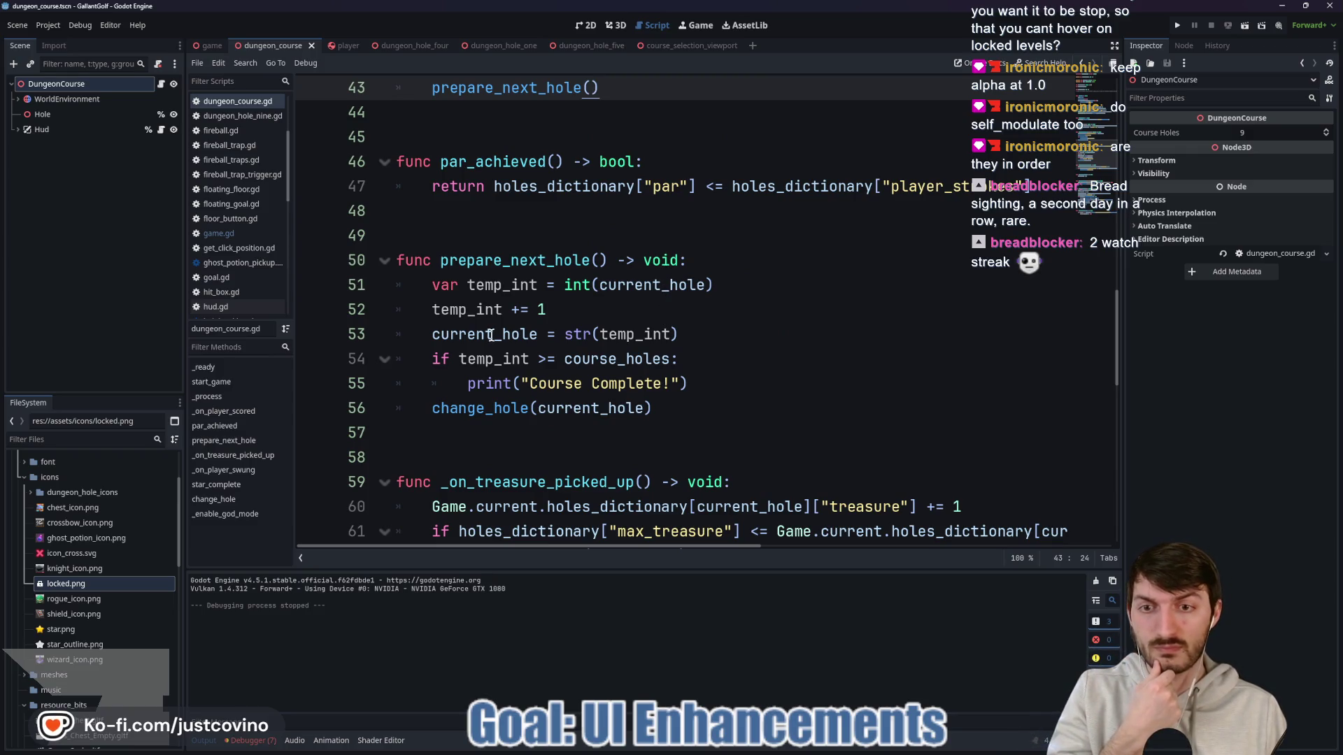
scroll(719, 334, "up", 5)
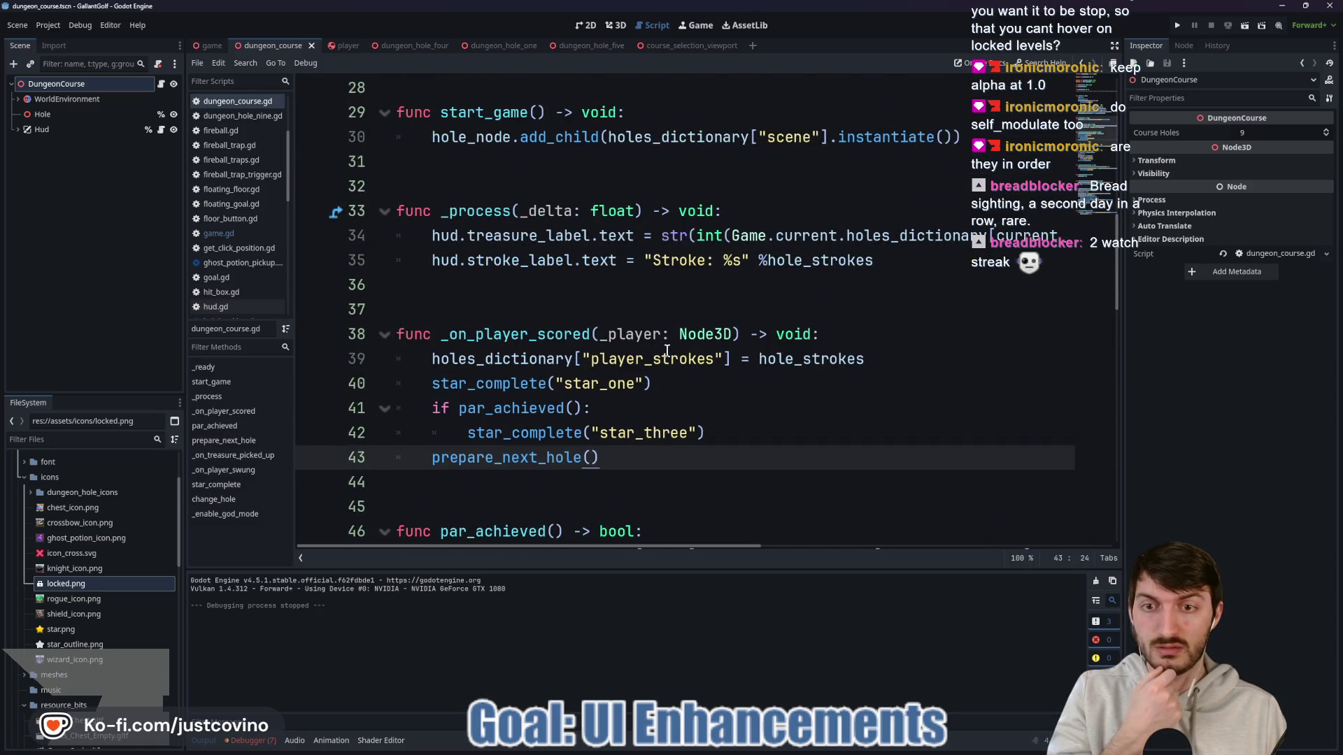
scroll(670, 355, "down", 4)
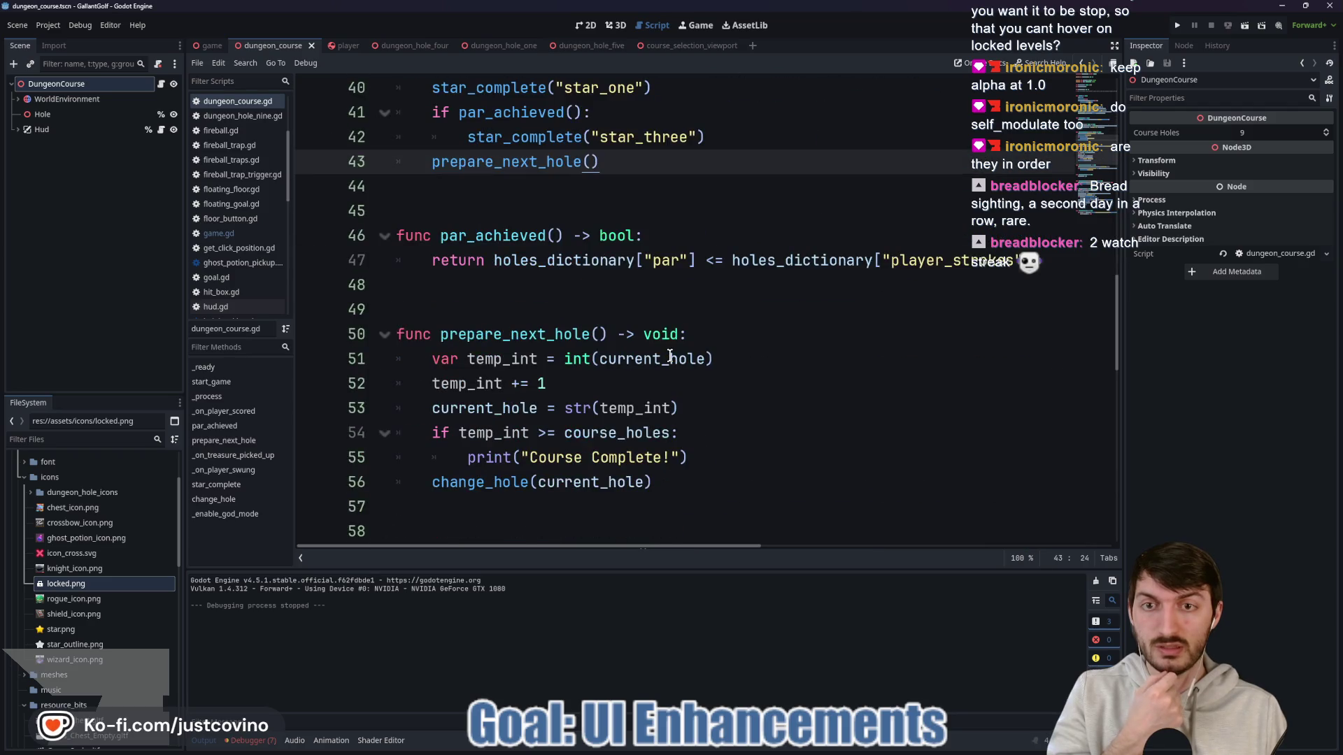
left_click(207, 46)
Step: Scroll through game.gd's save_game, load_game and reset_hole code, then bring up the dungeon_course scene
scroll(584, 357, "up", 19)
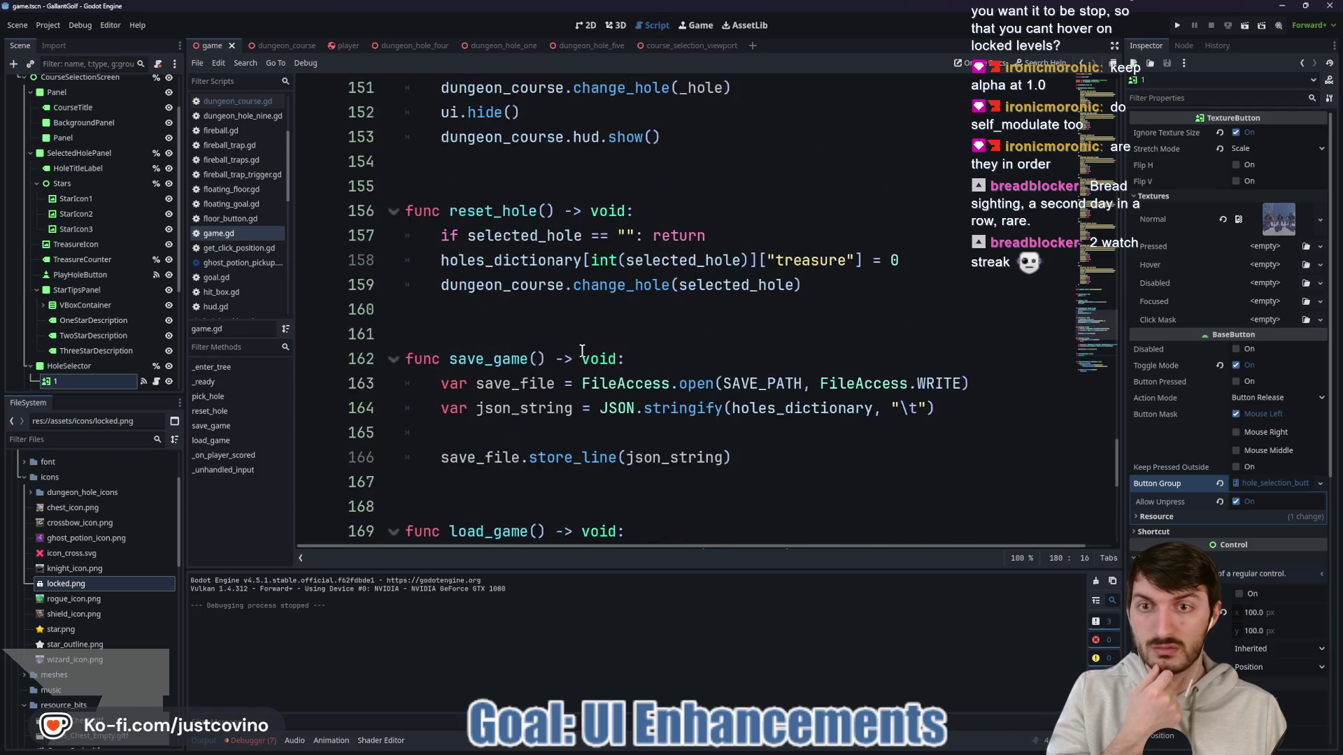
scroll(582, 350, "down", 7)
scroll(581, 350, "up", 20)
scroll(581, 350, "up", 20)
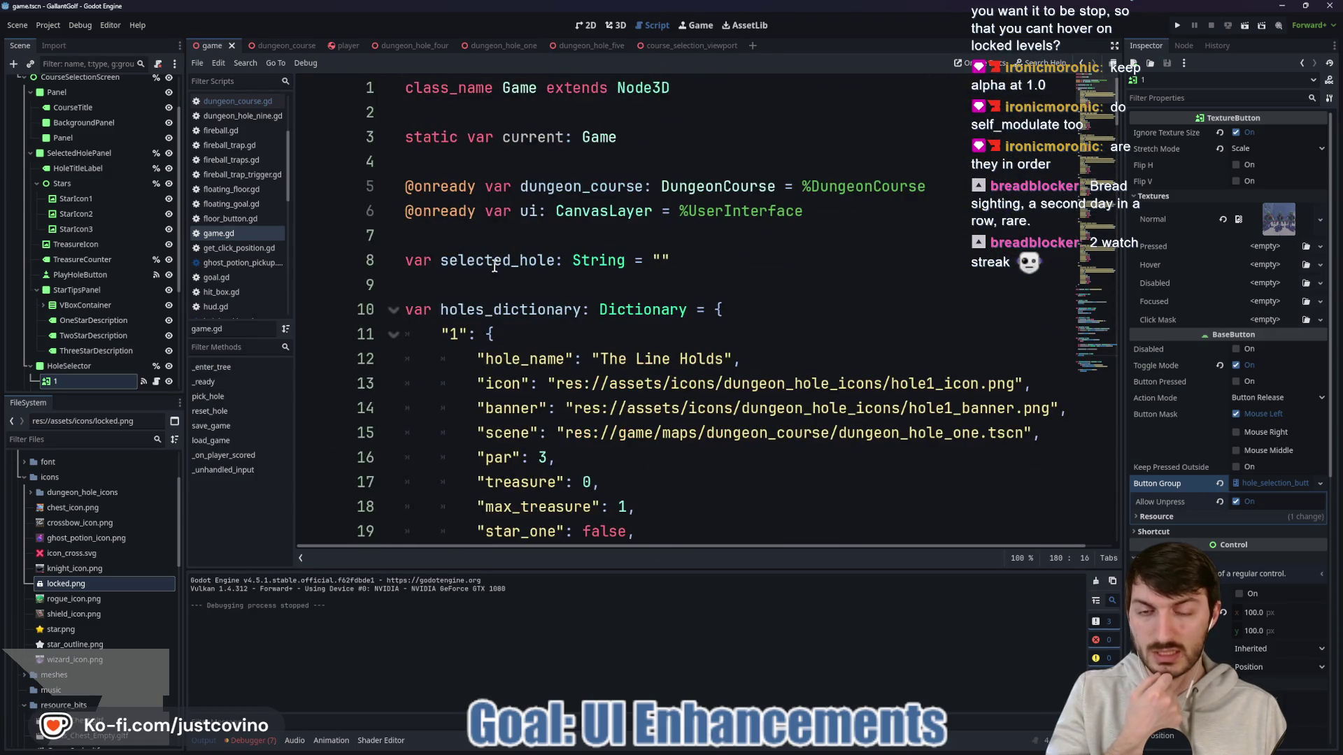
scroll(494, 266, "down", 20)
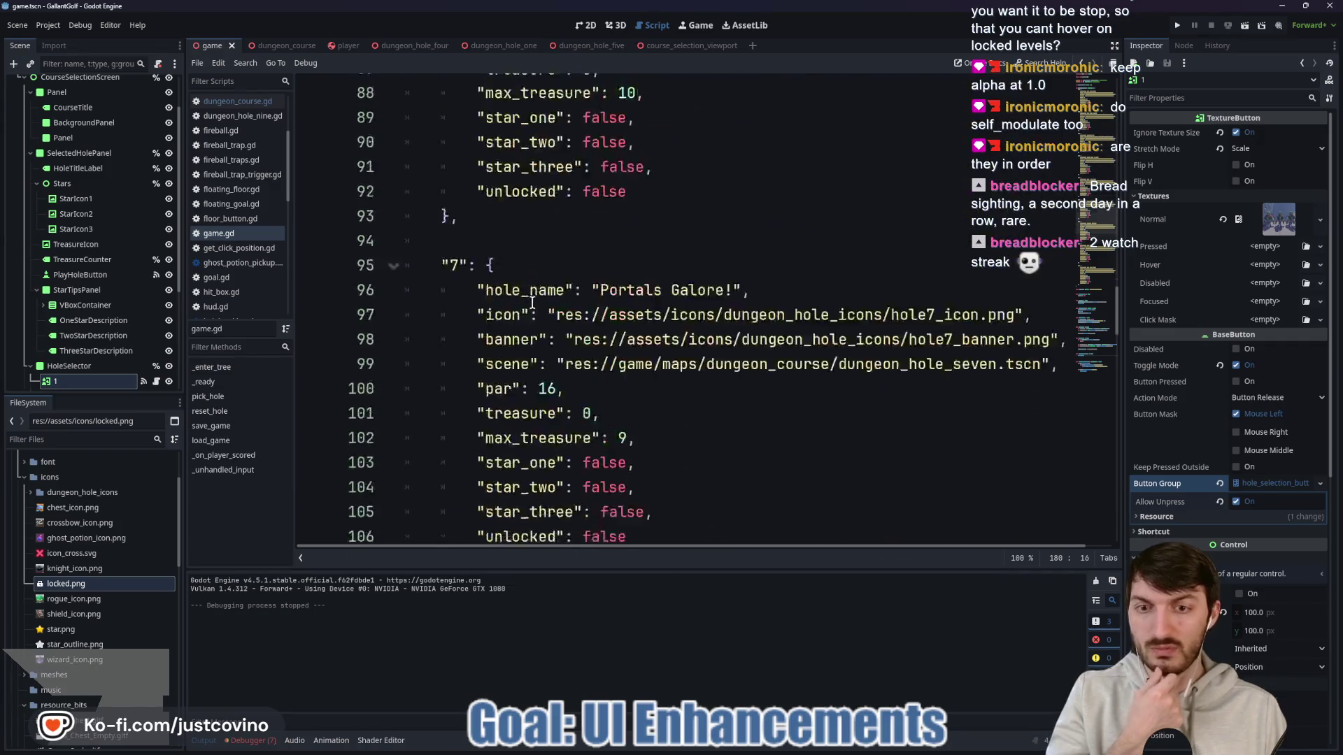
scroll(531, 303, "down", 18)
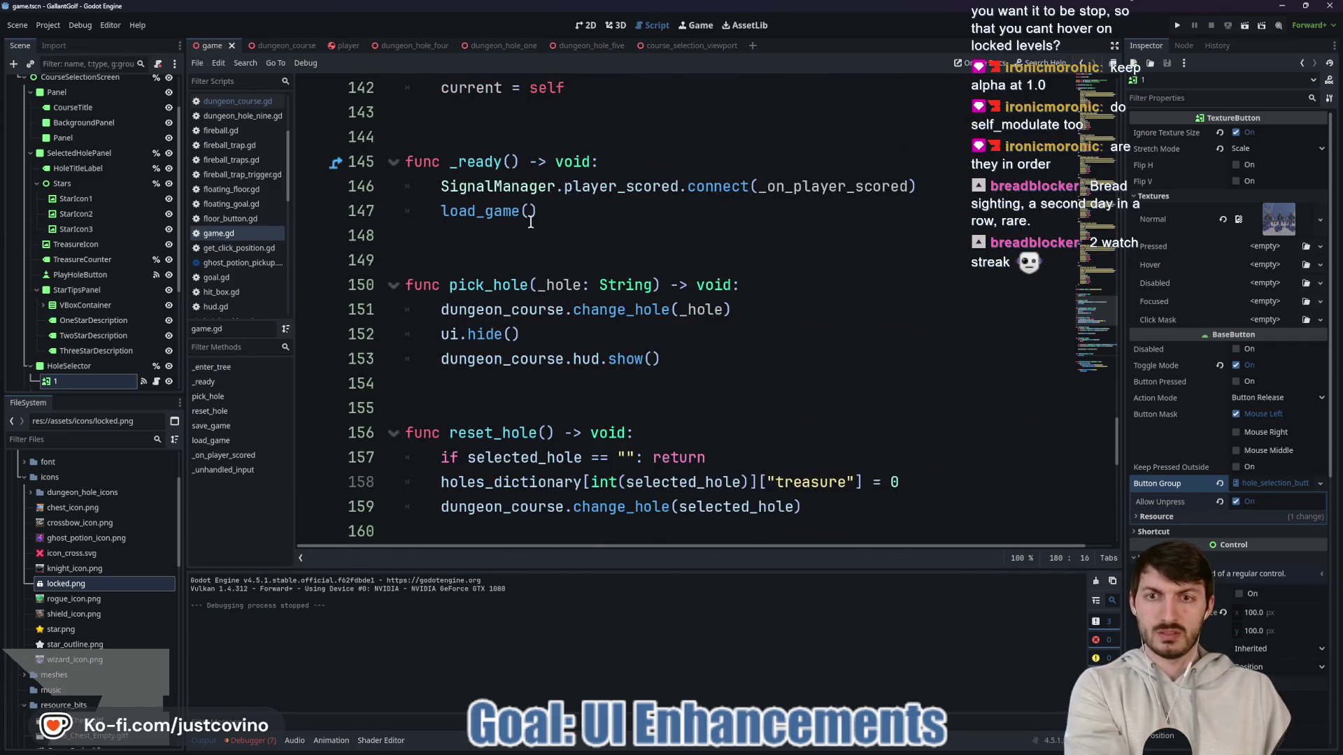
scroll(530, 221, "down", 3)
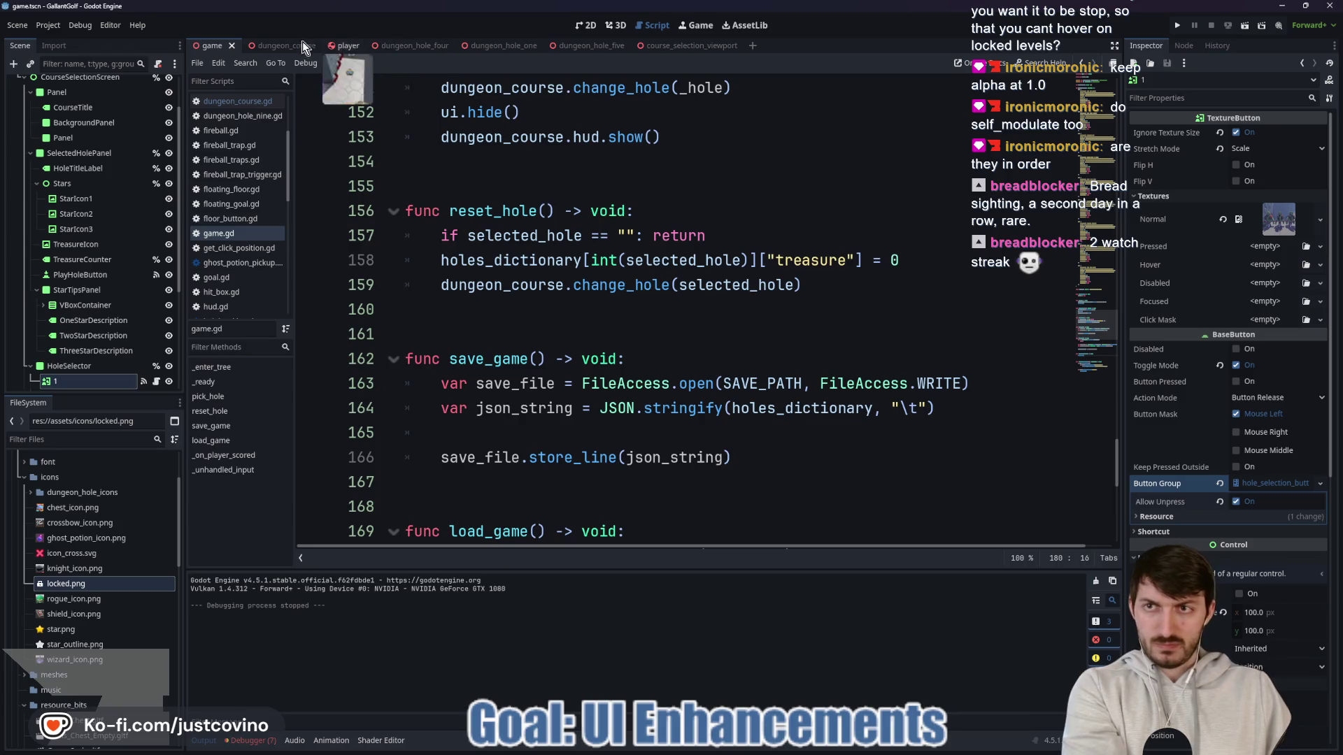
left_click(300, 44)
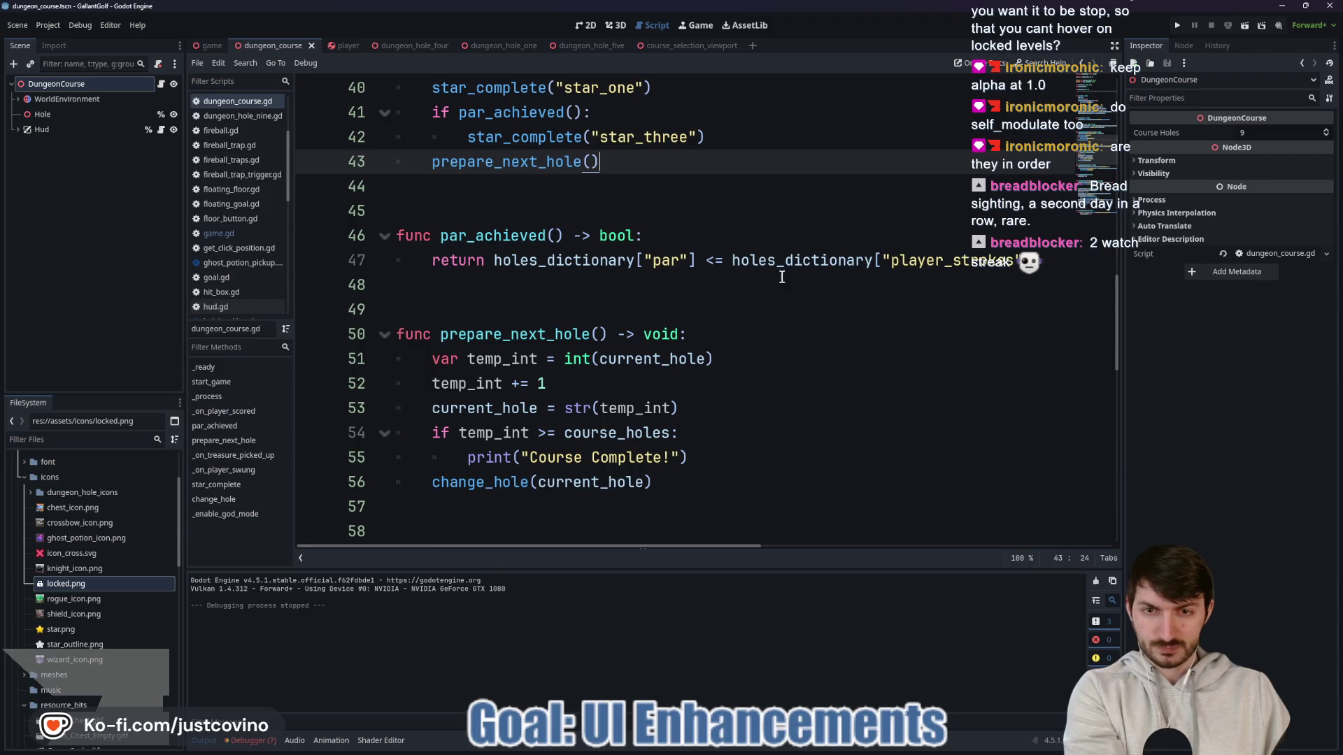
Step: Jump to change_hole's definition in dungeon_course.gd, then return to its call in prepare_next_hole
scroll(630, 358, "down", 1)
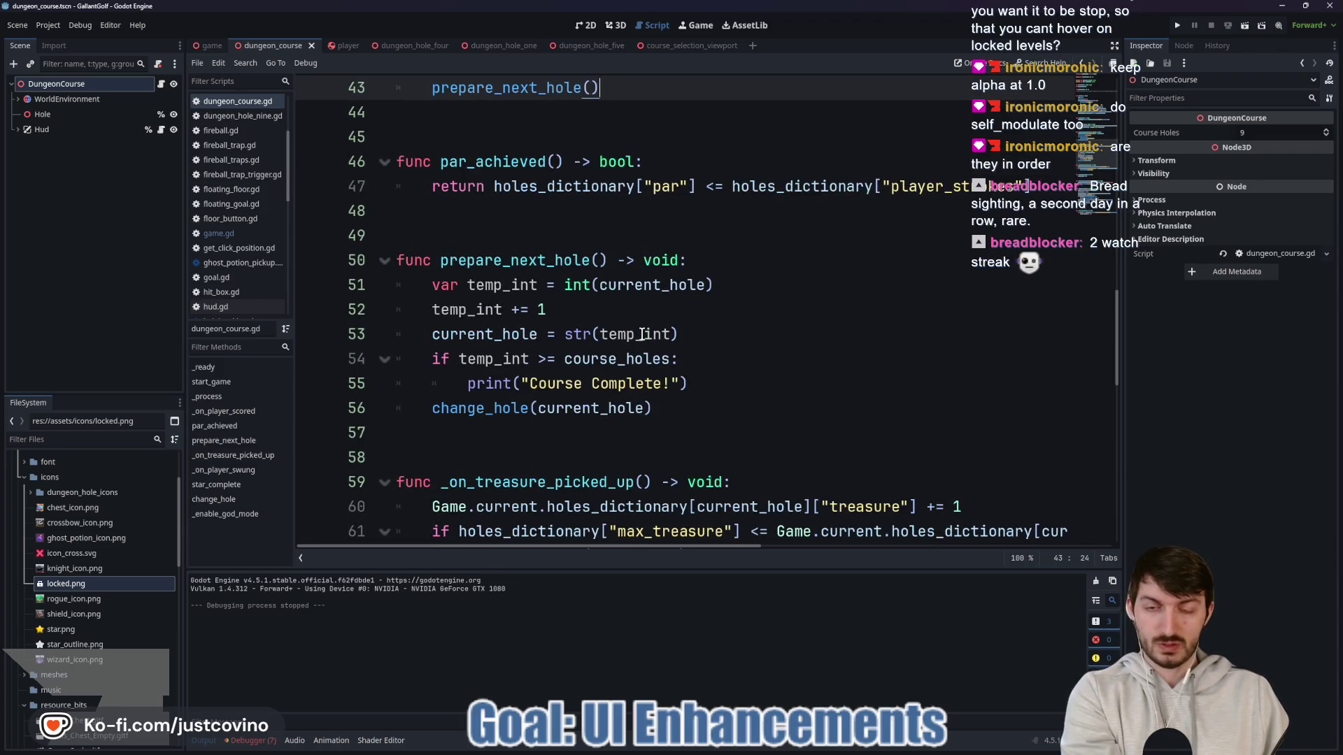
scroll(641, 334, "down", 2)
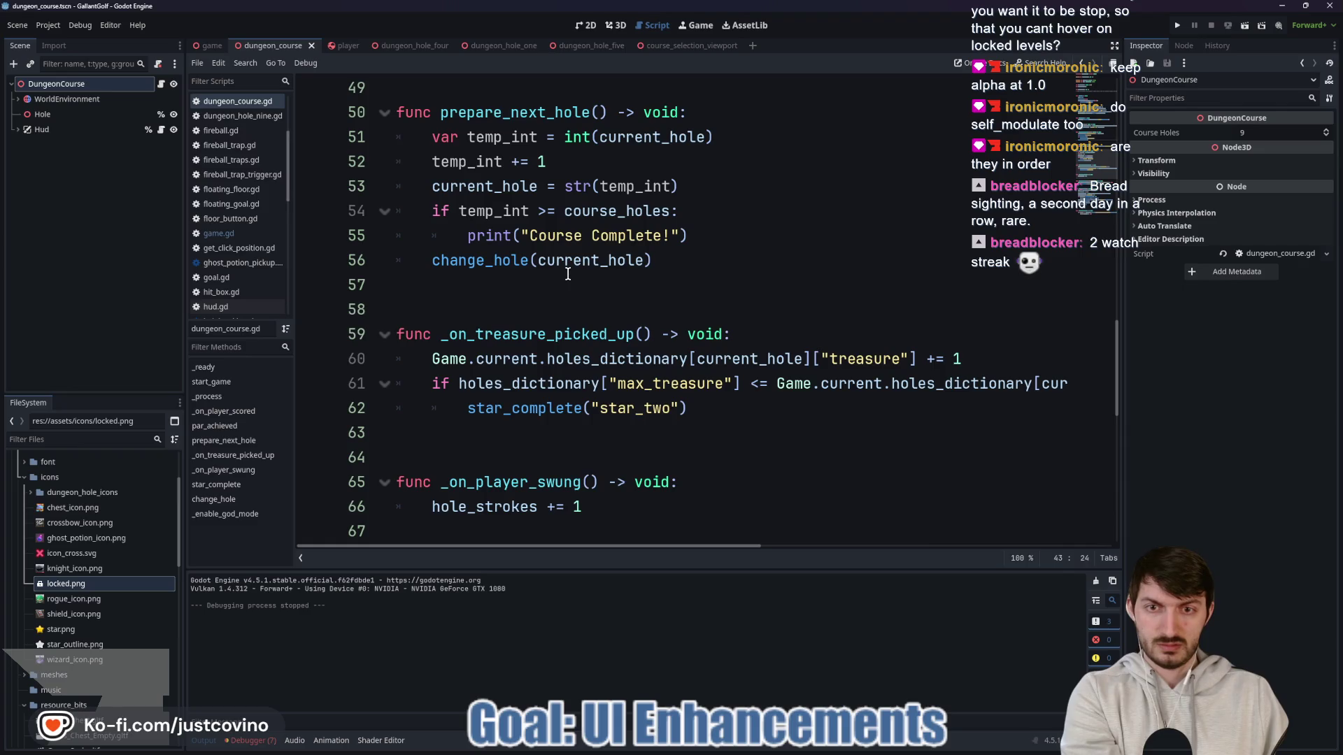
scroll(565, 278, "down", 2)
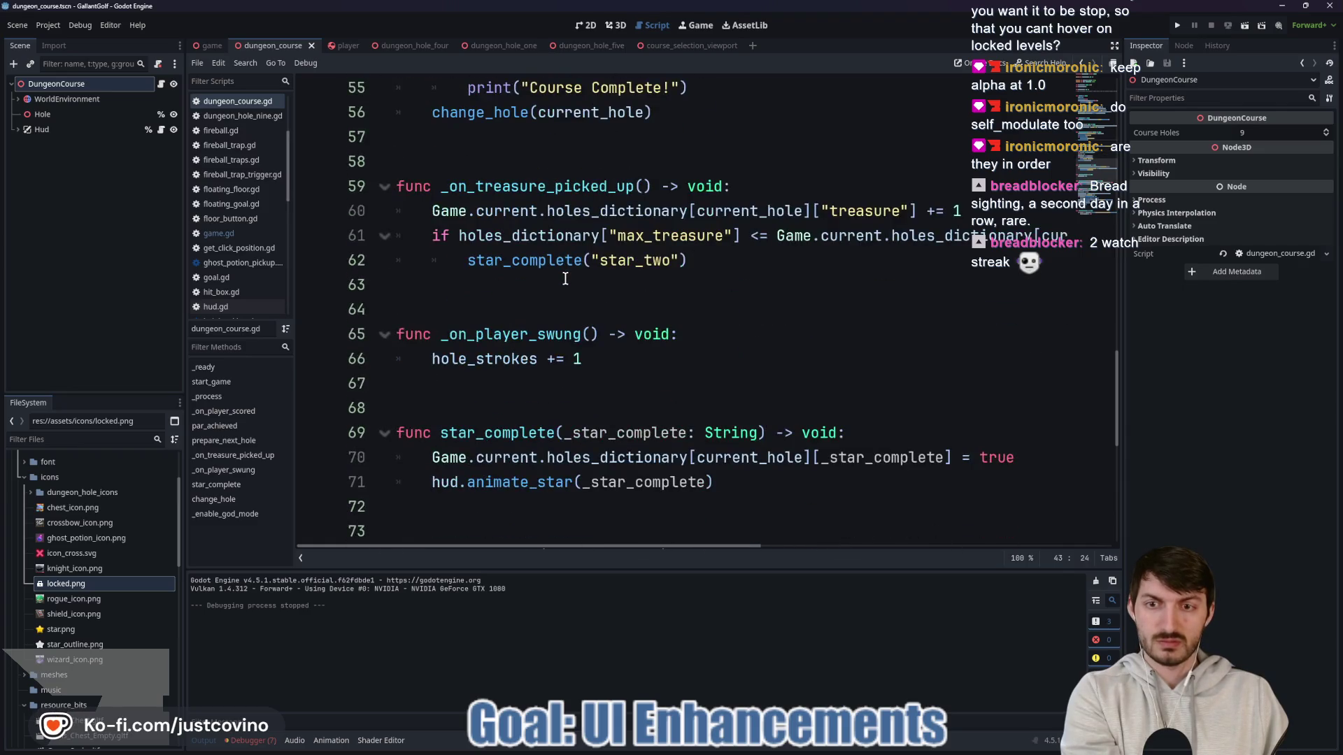
scroll(565, 282, "up", 4)
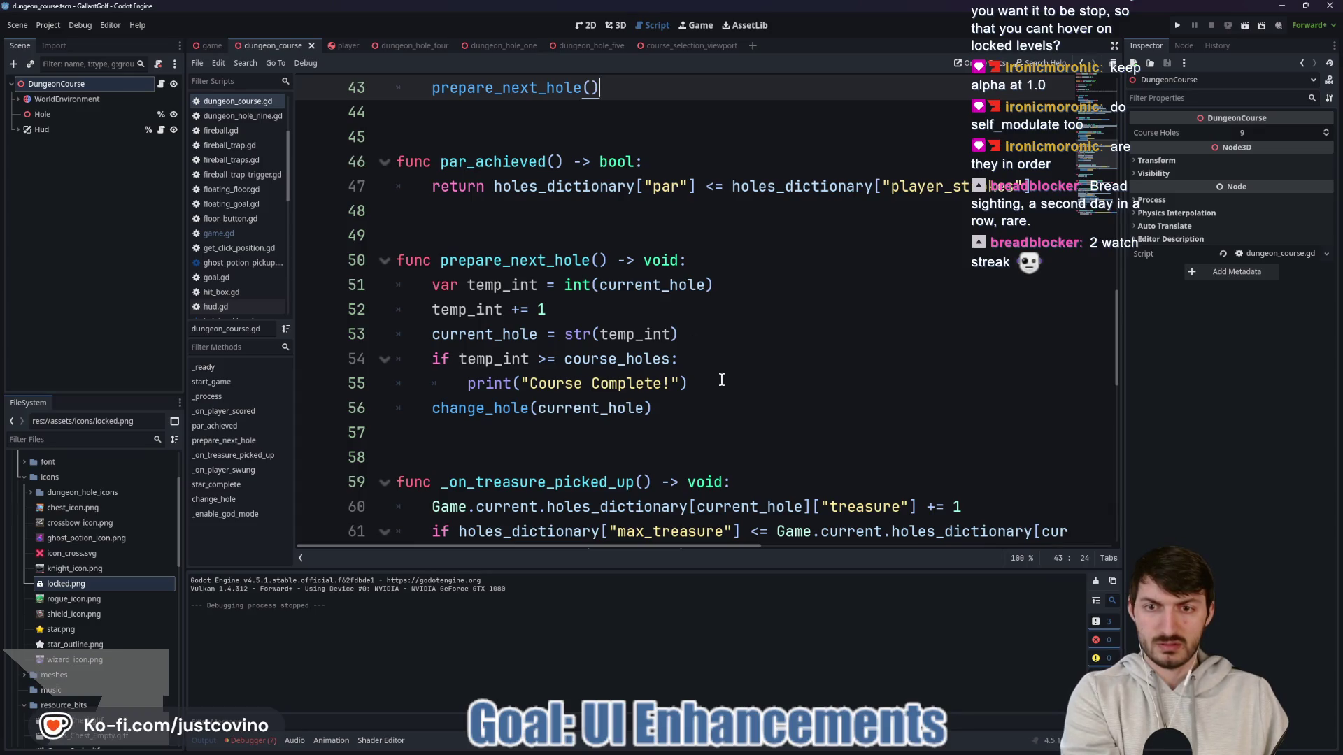
left_click(488, 412, "ctrl")
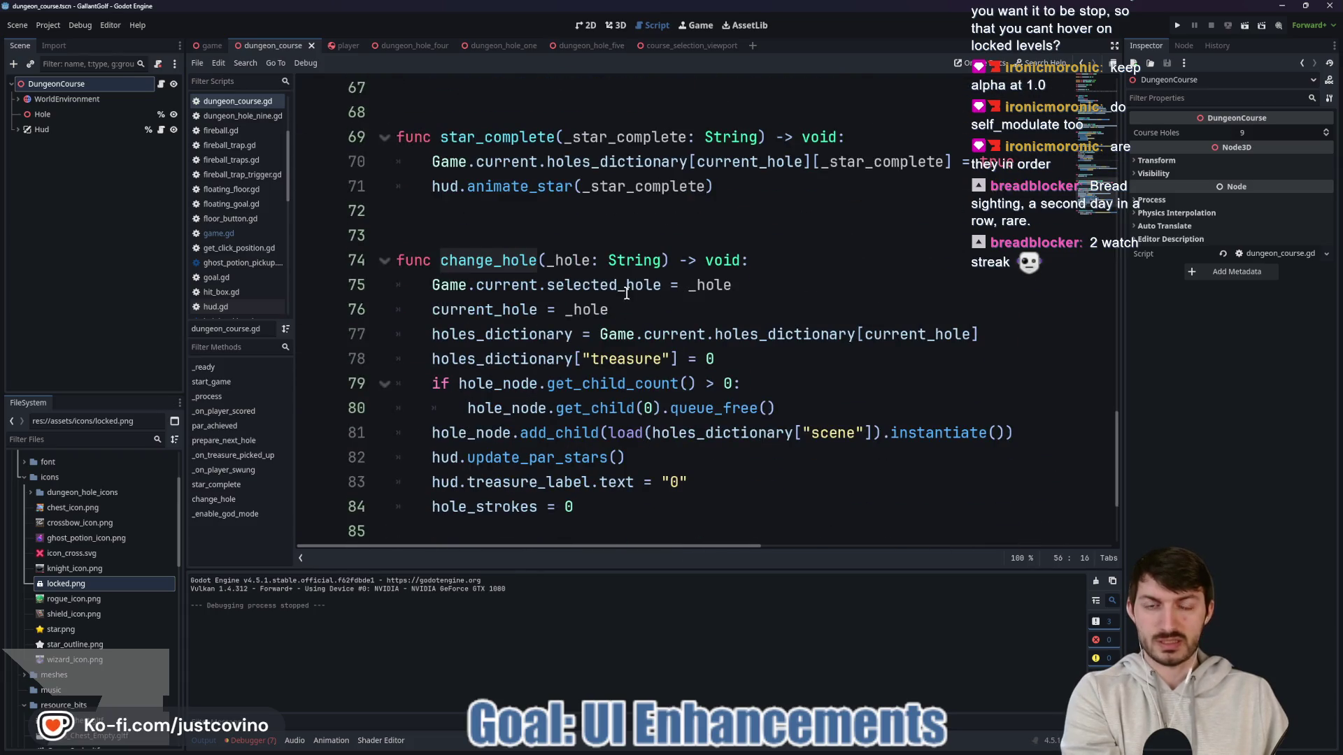
key("alt+Left")
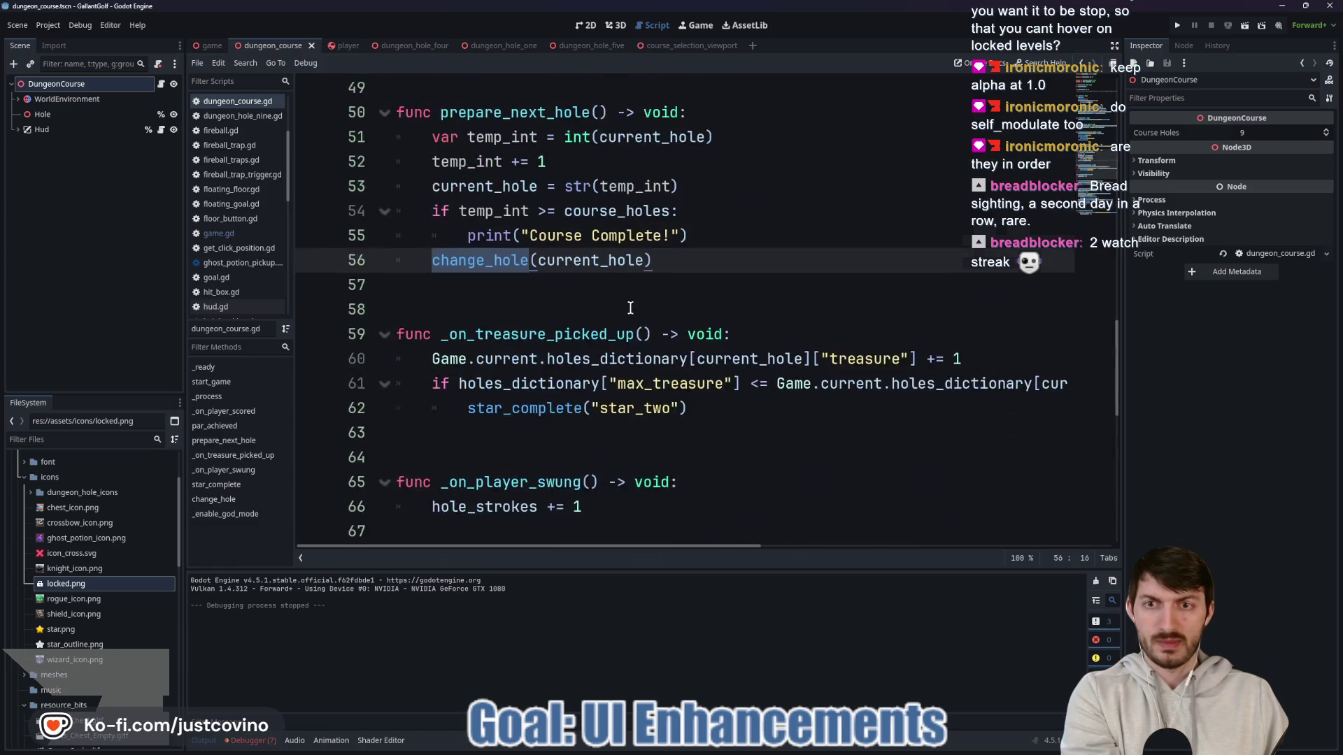
Step: Review the code around the call, then switch back to the game scene's game.gd script
scroll(632, 308, "up", 1)
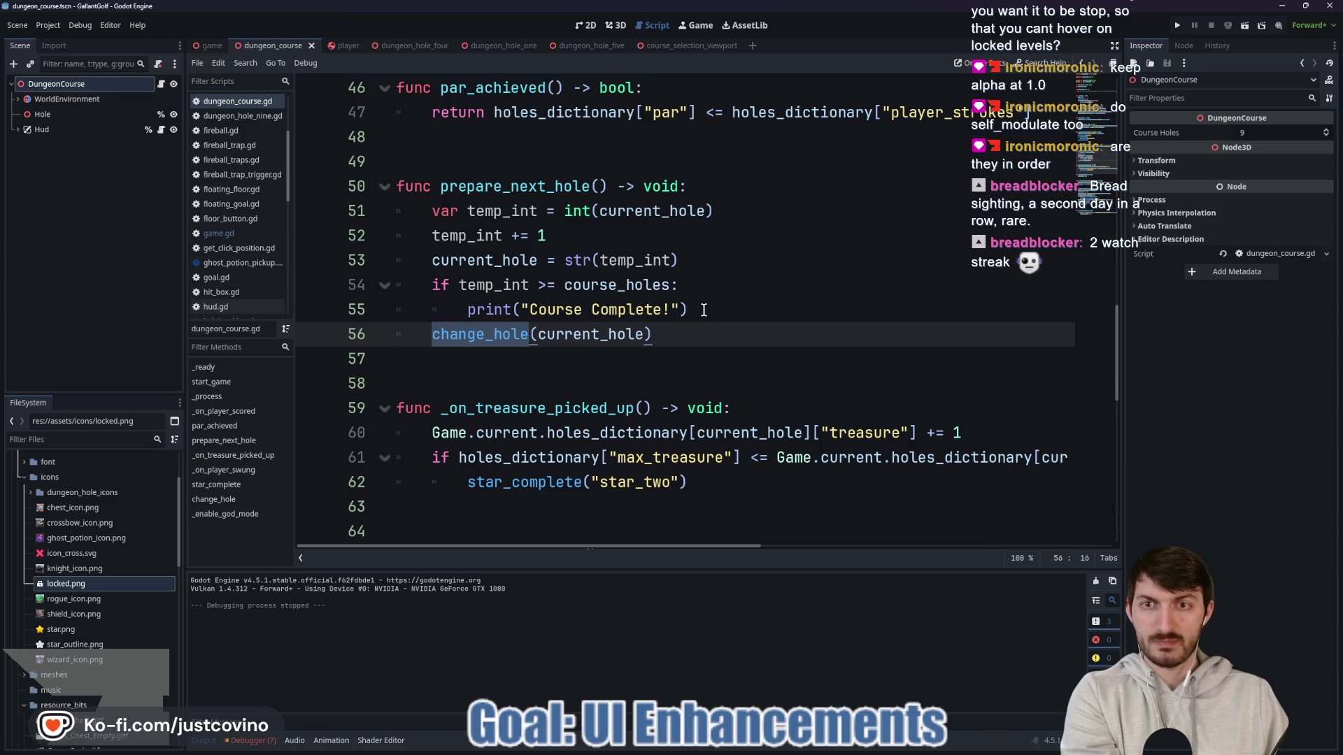
scroll(700, 311, "down", 7)
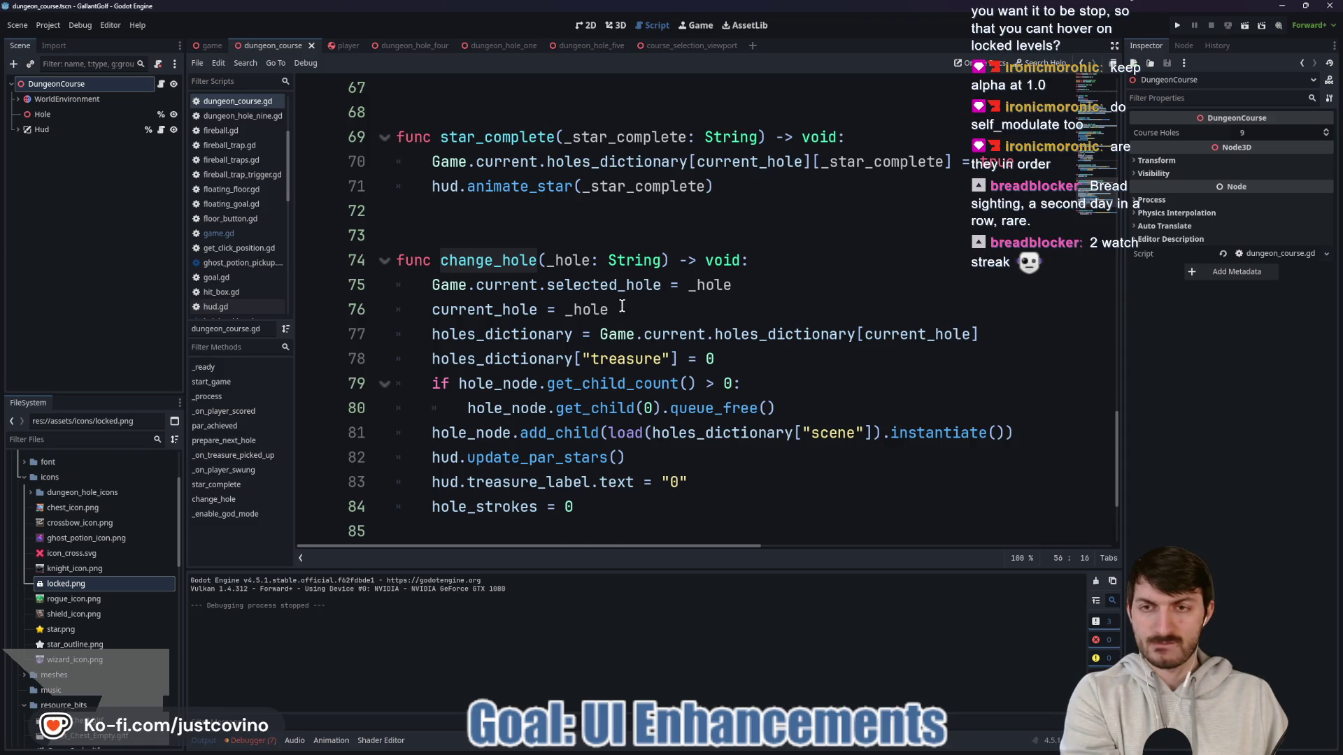
scroll(486, 202, "up", 2)
left_click(211, 47)
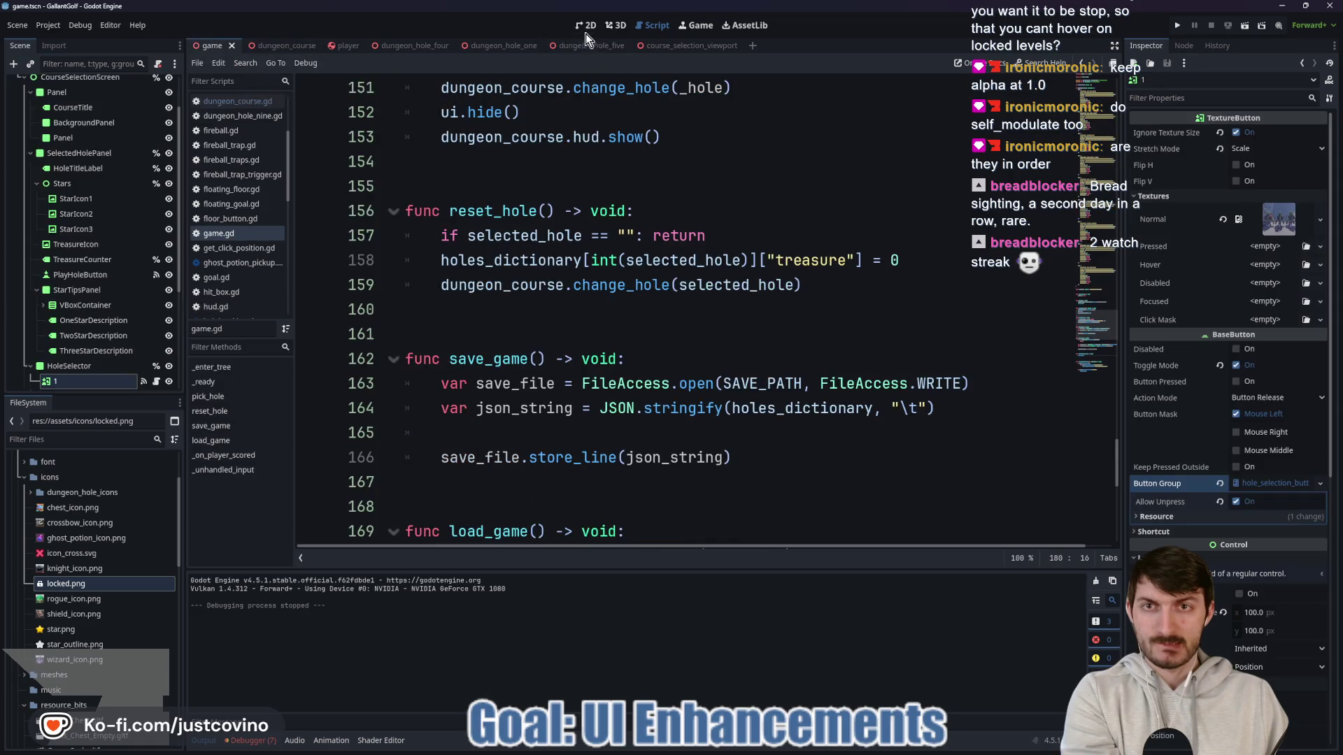
Step: Review game.gd's hole data and highlight the selected_hole variable on line 8
scroll(700, 285, "up", 4)
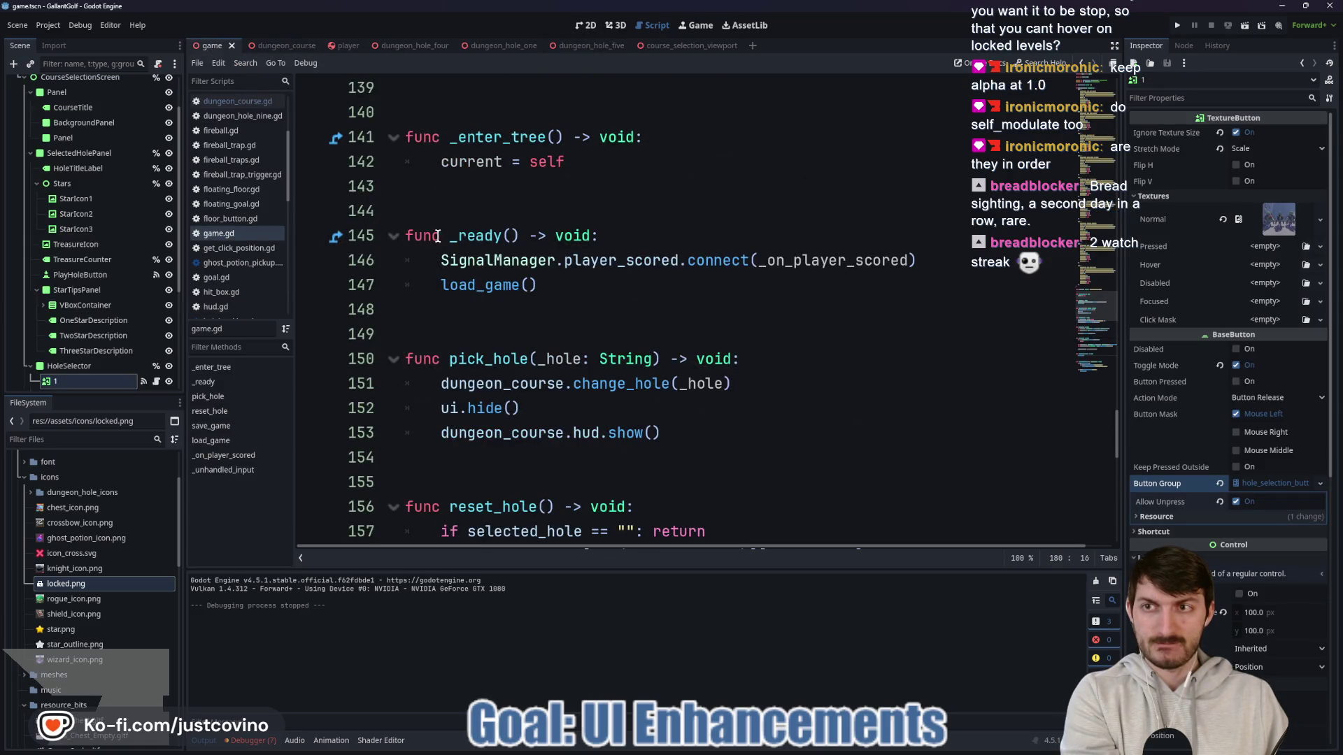
scroll(85, 189, "up", 2)
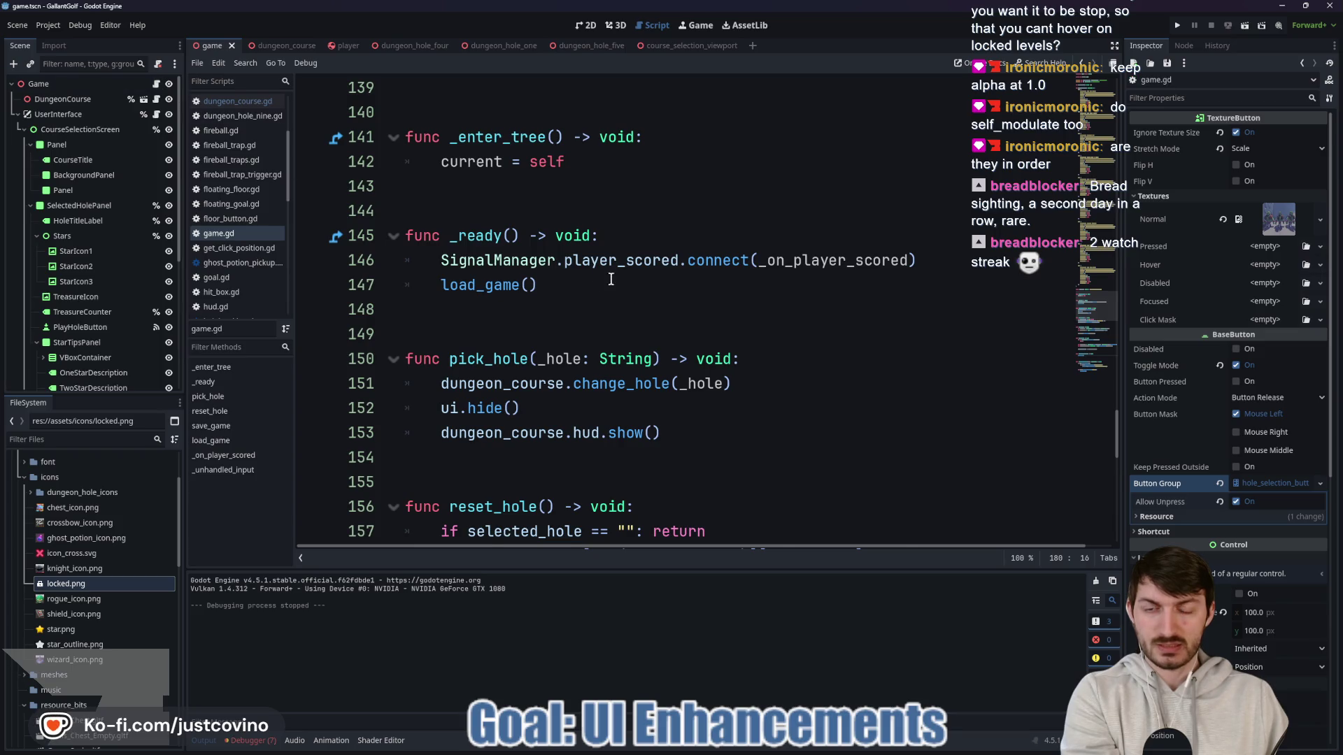
scroll(611, 279, "down", 7)
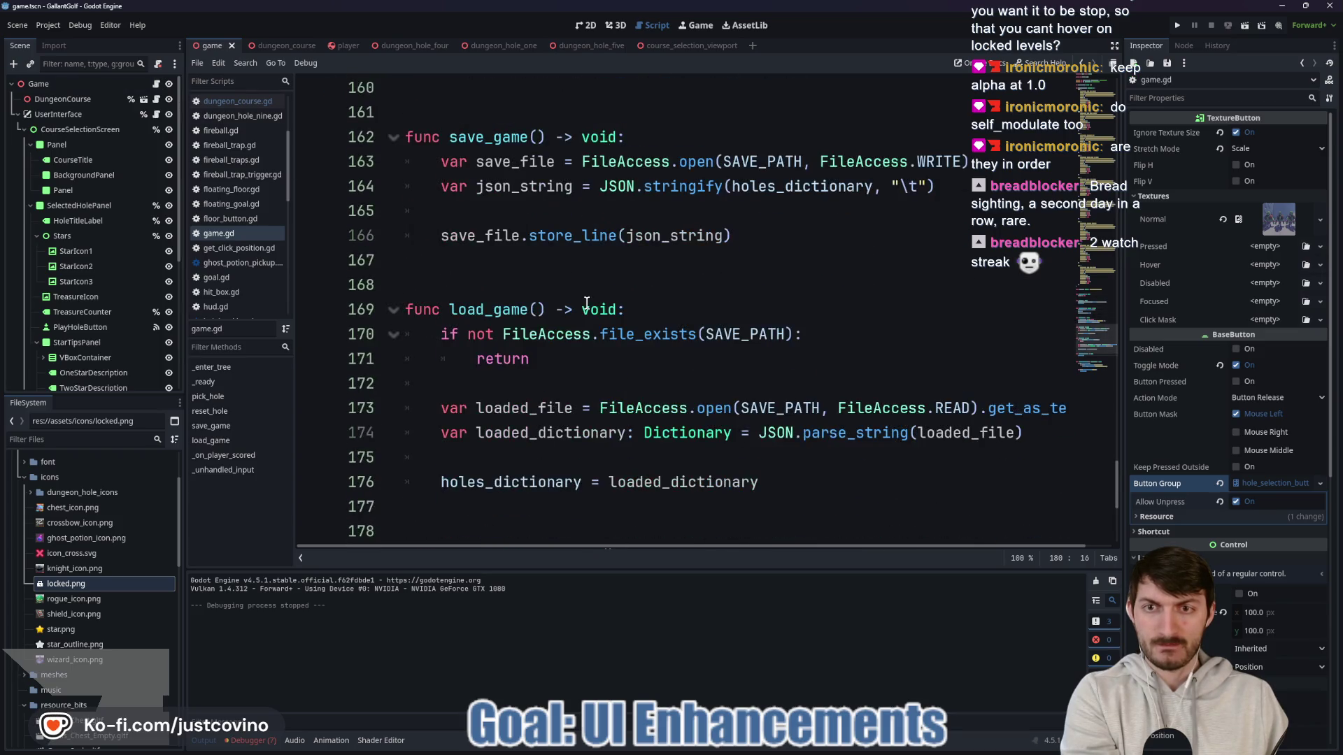
scroll(586, 302, "down", 5)
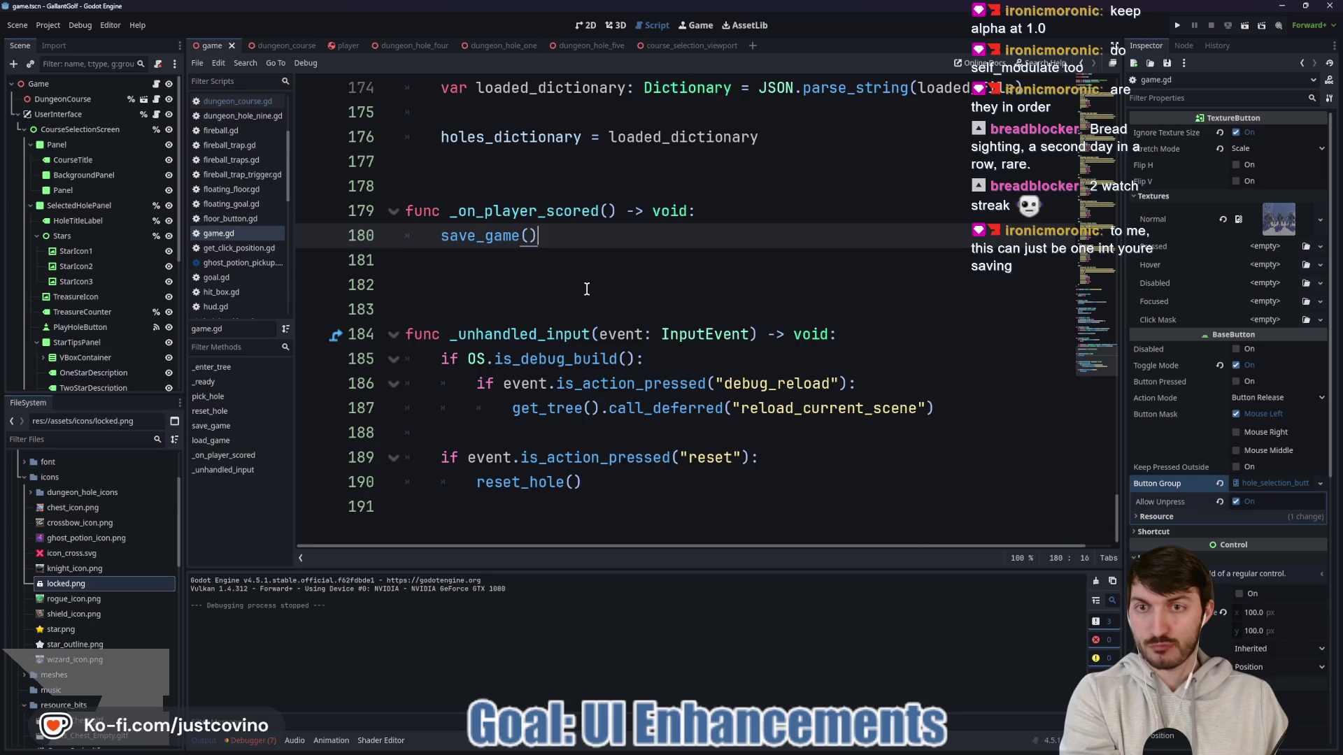
scroll(587, 321, "up", 1)
scroll(591, 329, "up", 9)
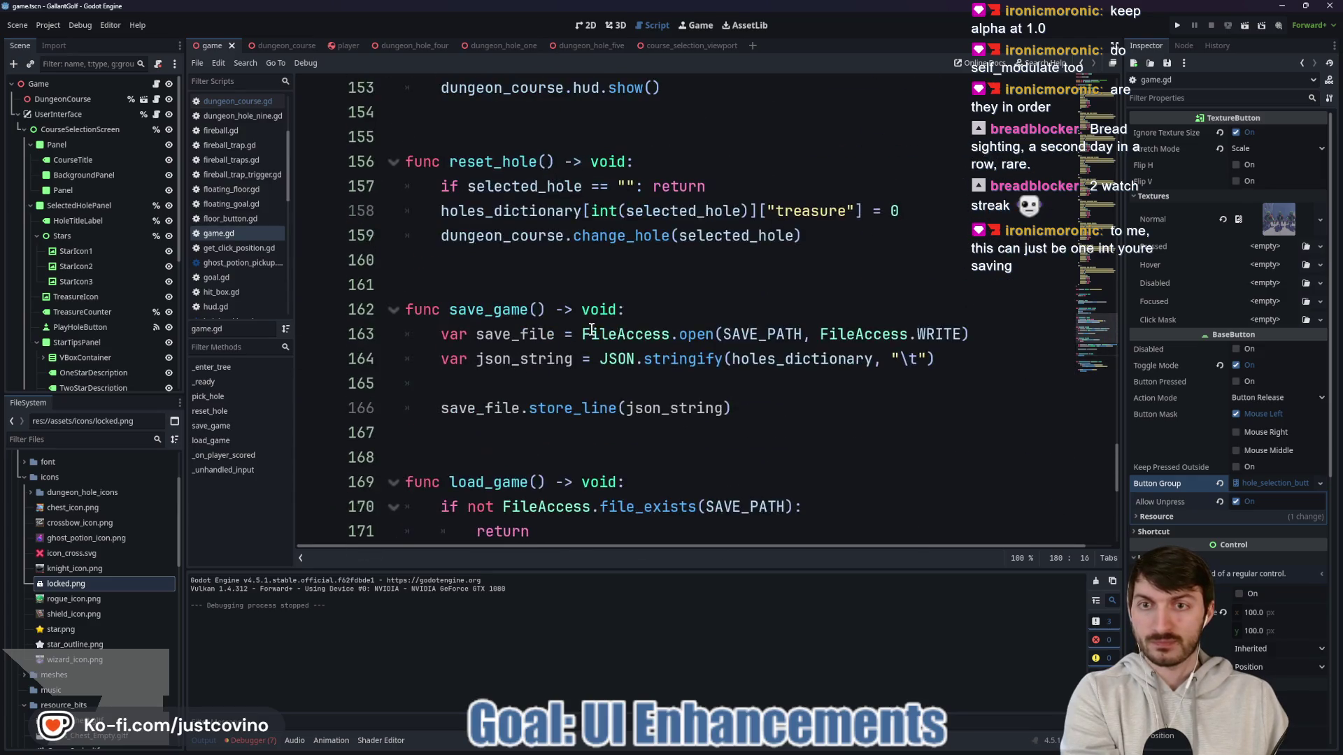
scroll(591, 329, "up", 4)
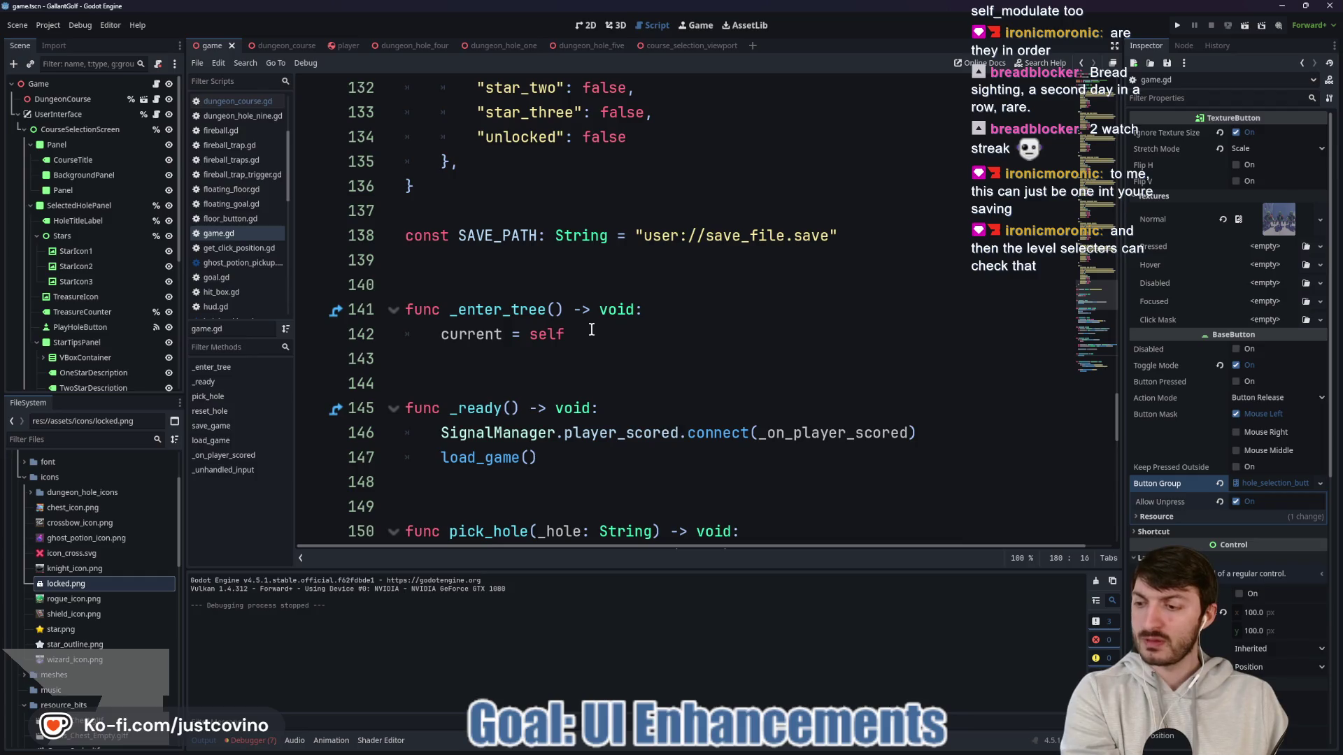
scroll(591, 329, "up", 10)
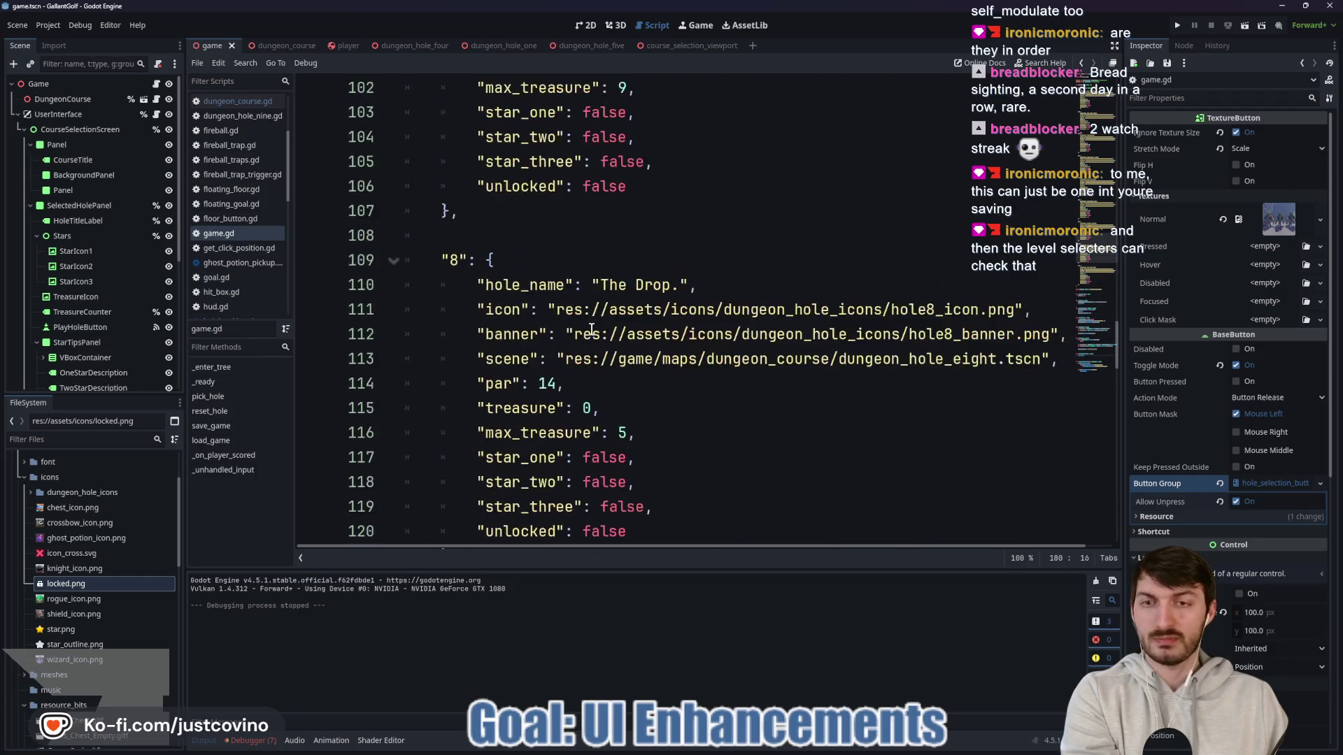
scroll(591, 329, "up", 17)
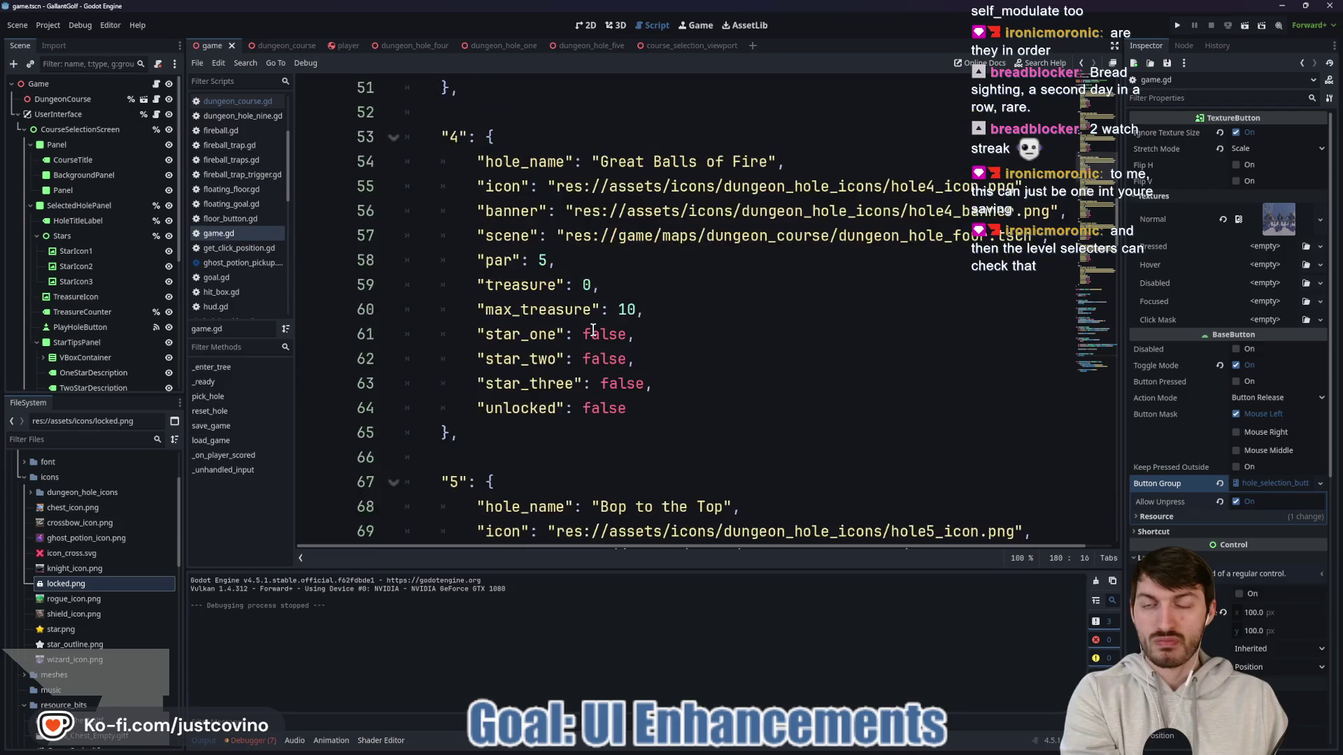
scroll(594, 329, "up", 16)
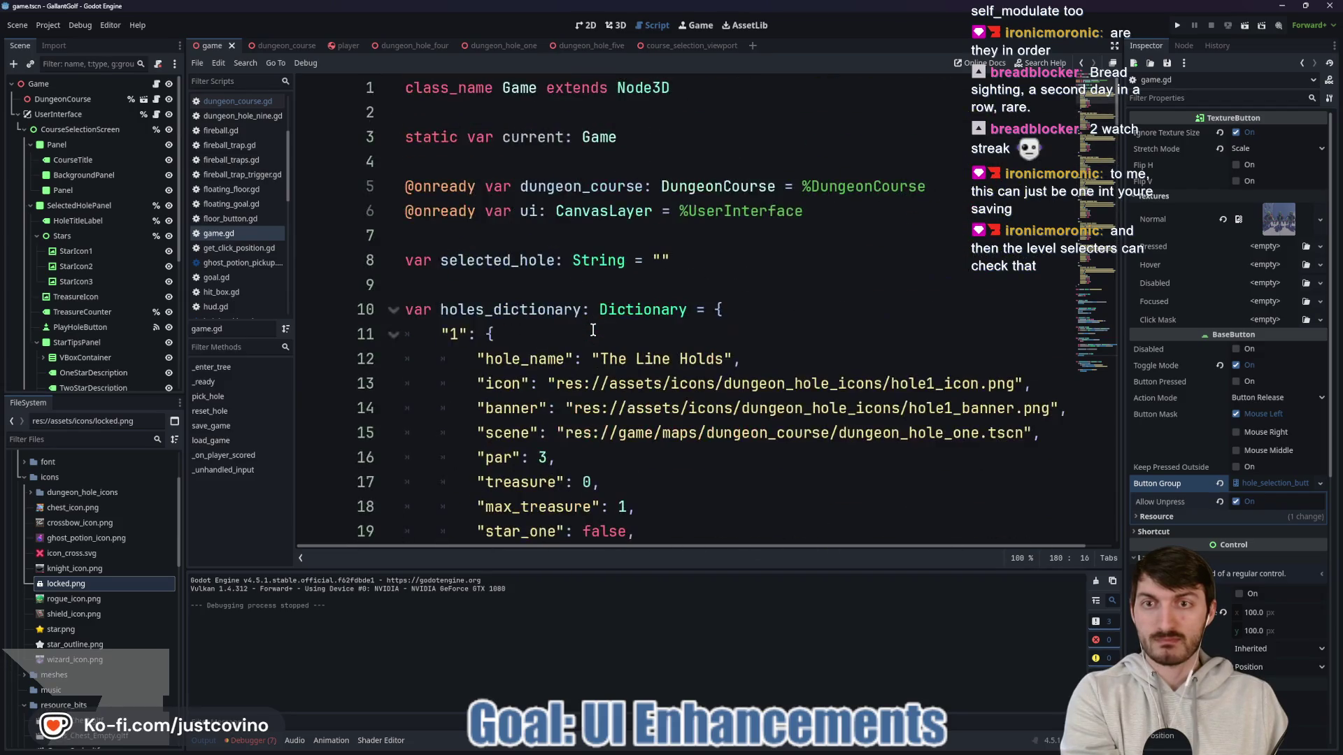
double_click(504, 261)
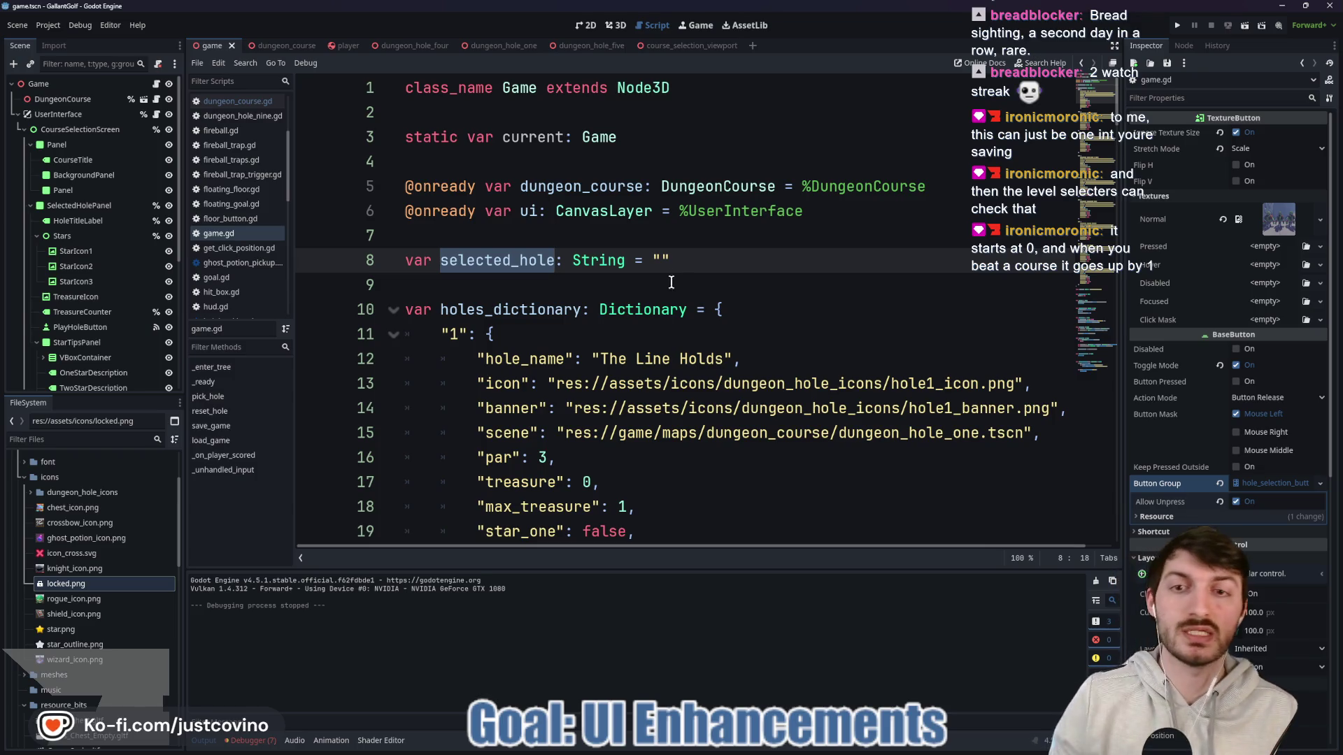
Step: Switch to the dungeon_course scene and its dungeon_course.gd script
scroll(615, 329, "down", 20)
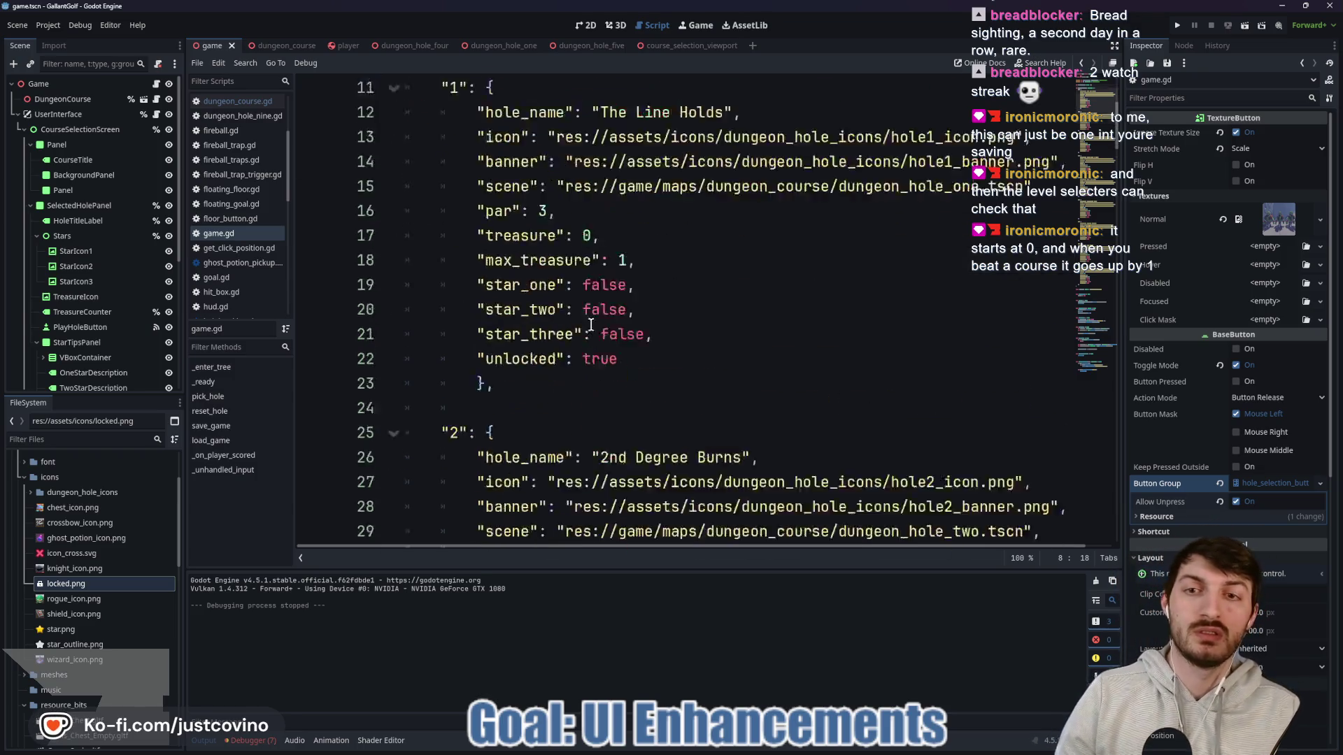
scroll(591, 354, "down", 20)
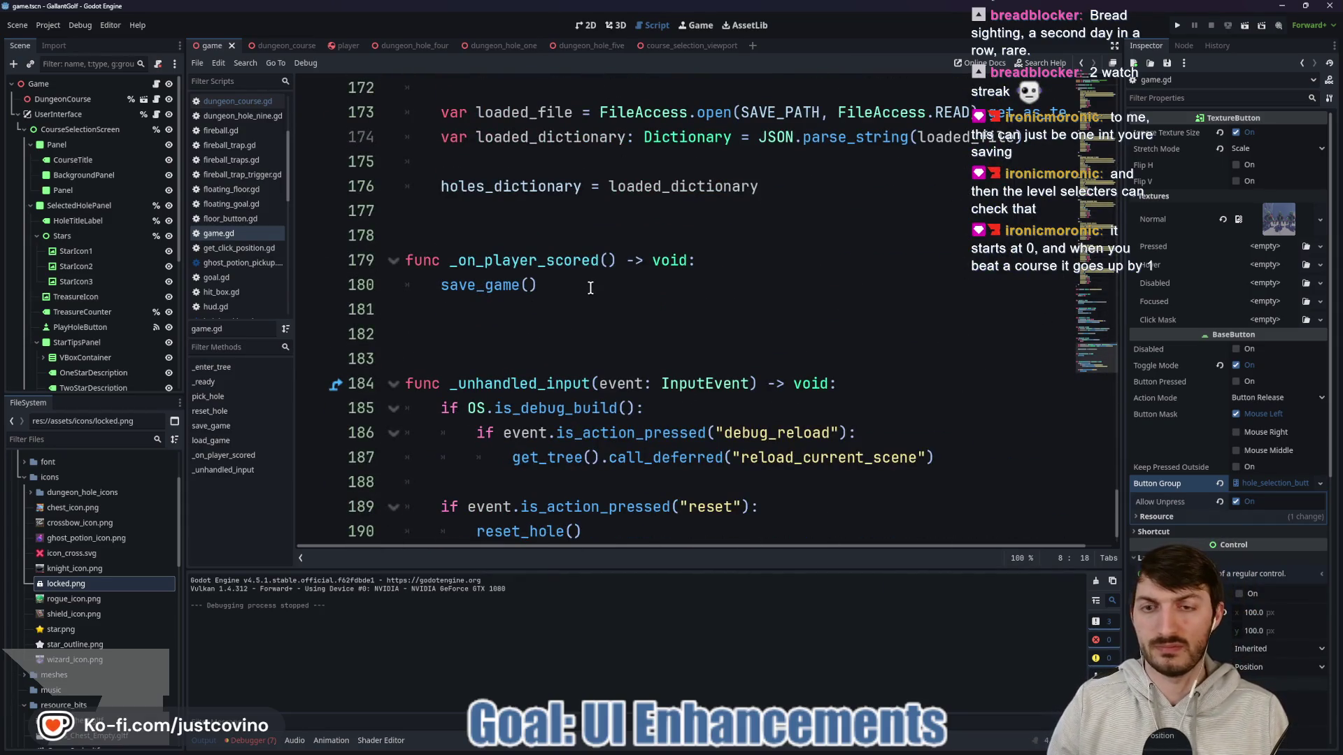
left_click(297, 48)
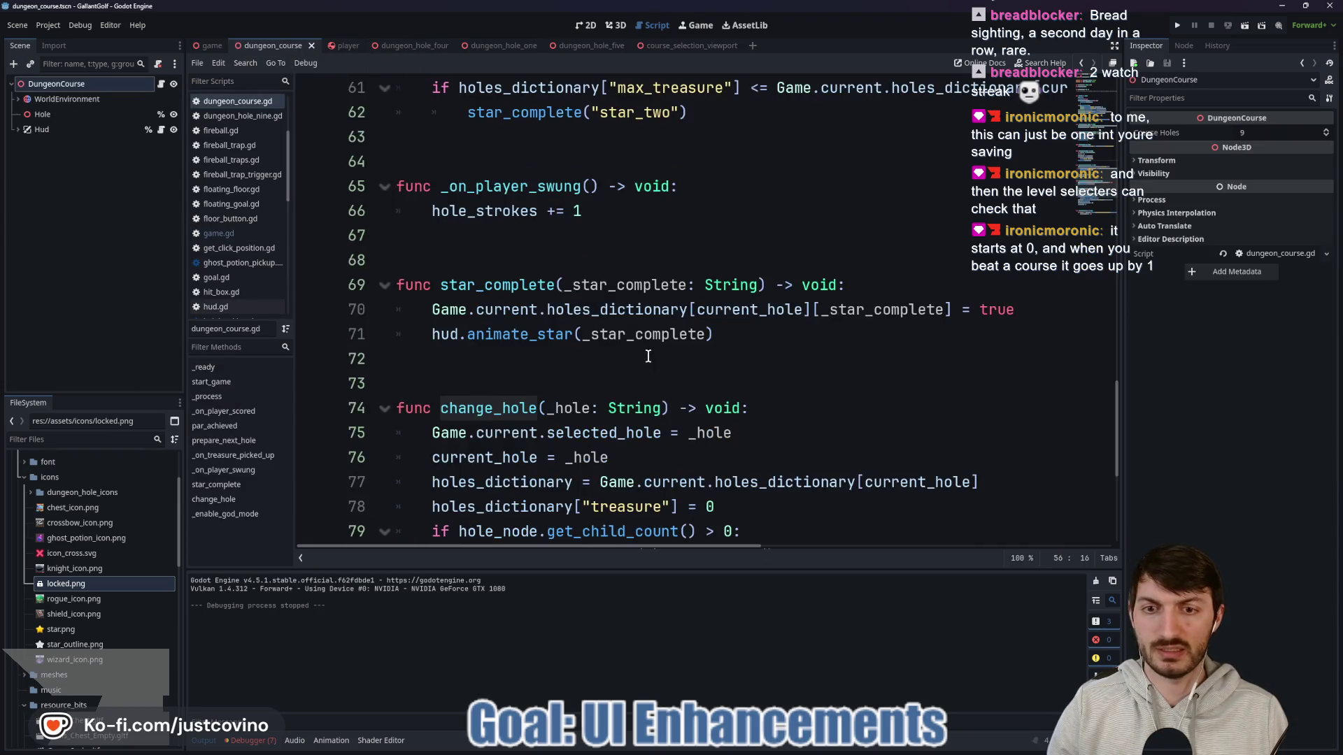
scroll(648, 357, "down", 3)
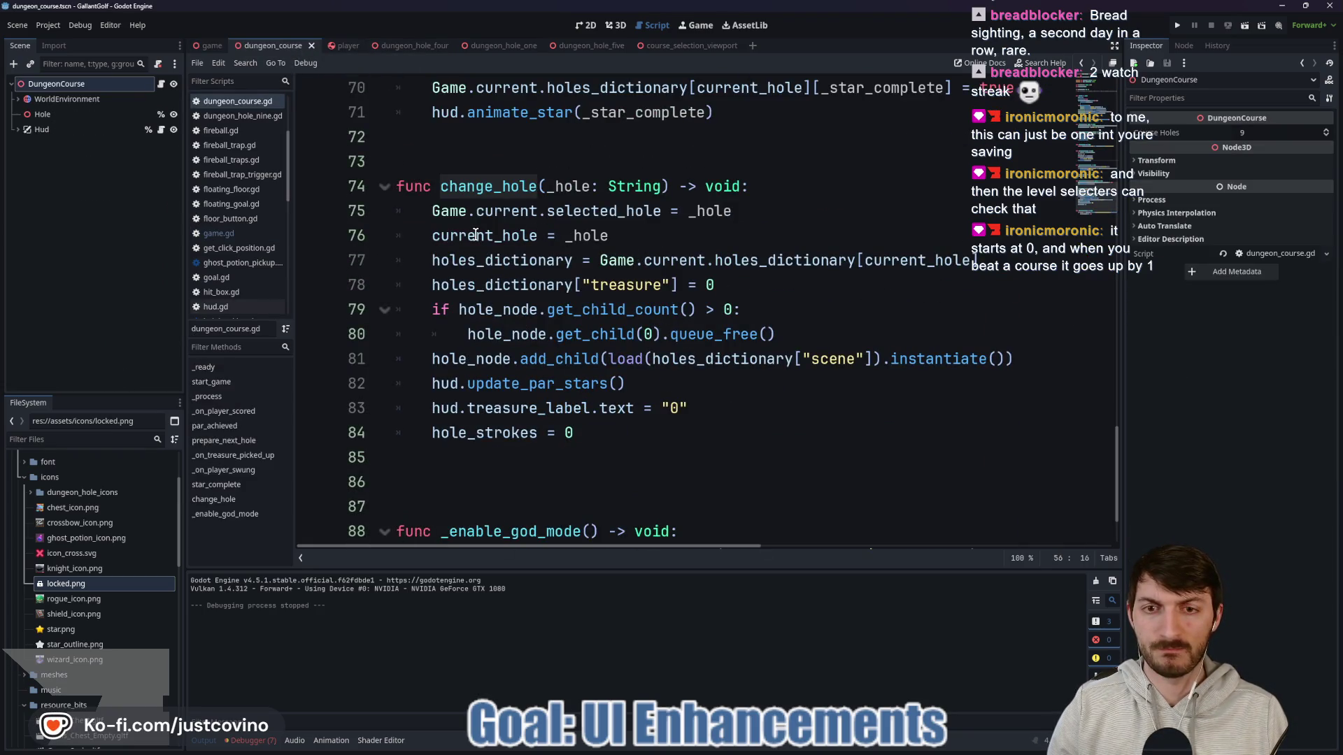
left_click(735, 209)
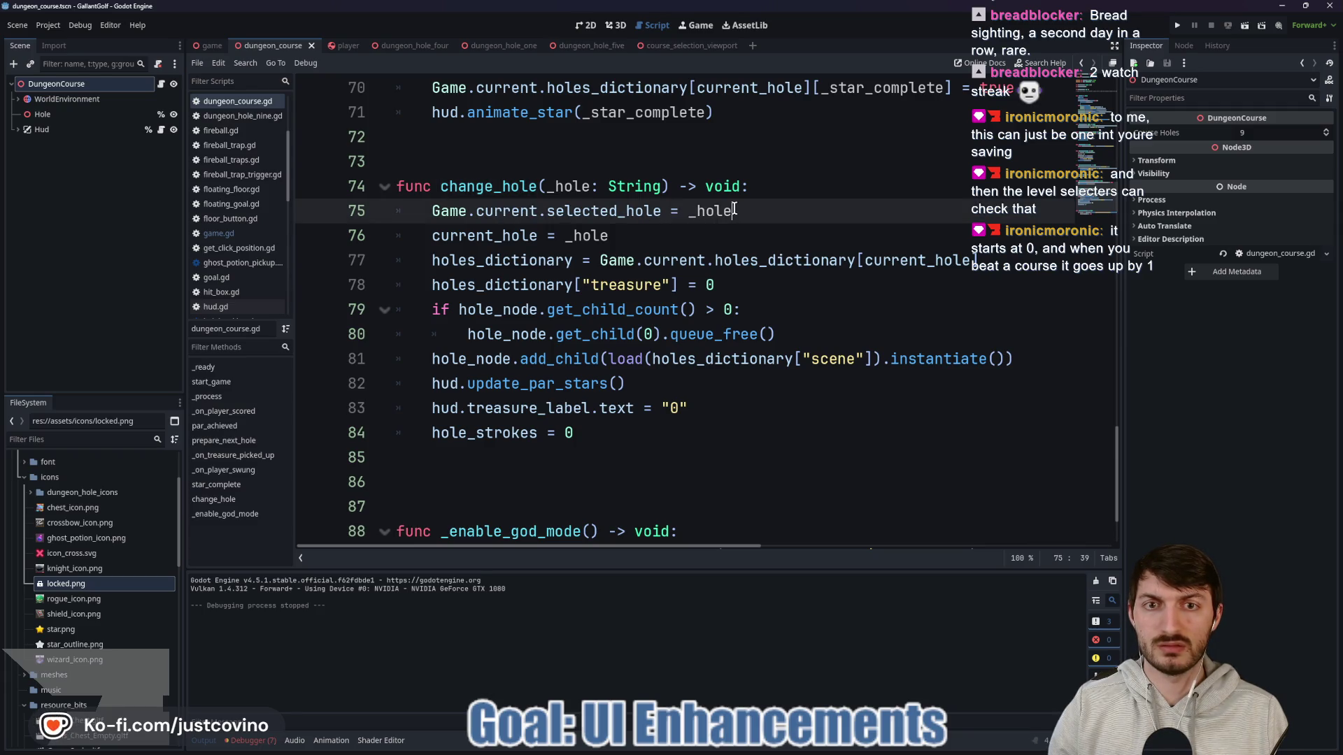
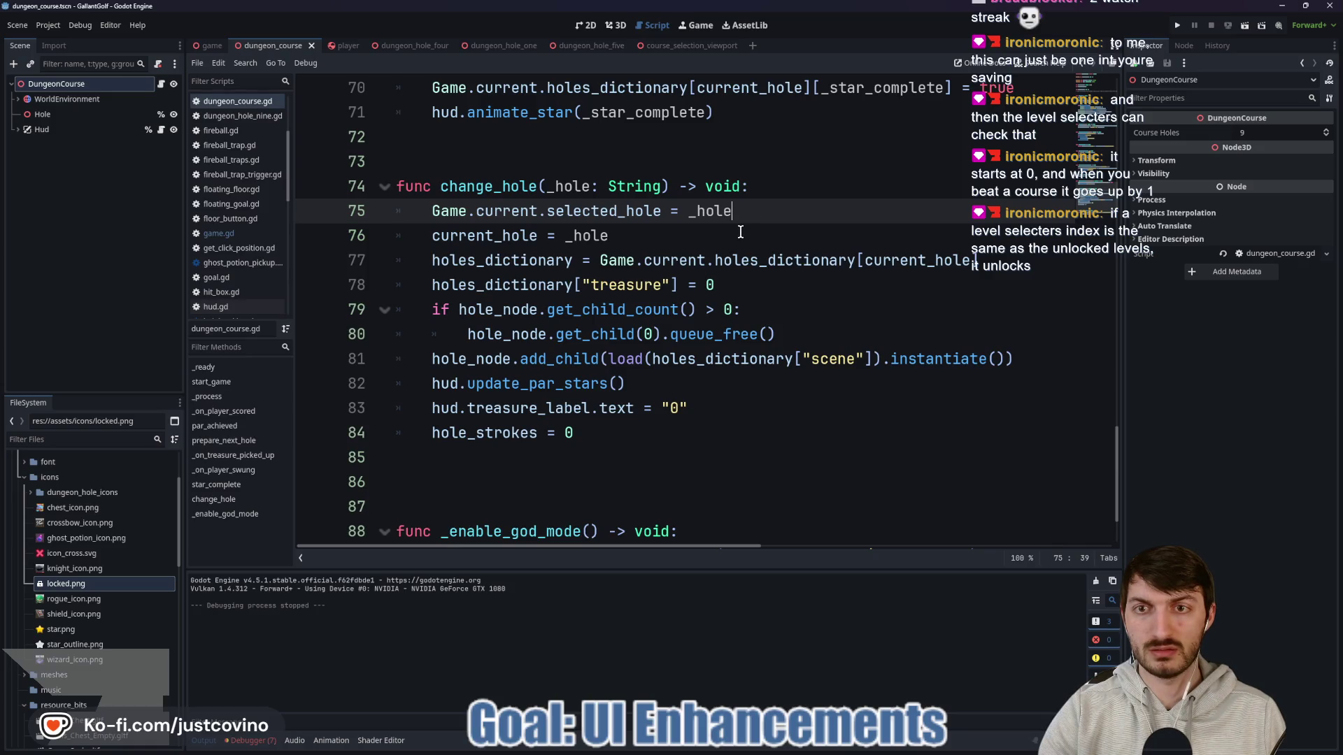
Step: Compare the game and dungeon_course scripts, then select game.gd's _on_player_scored function
left_click(209, 46)
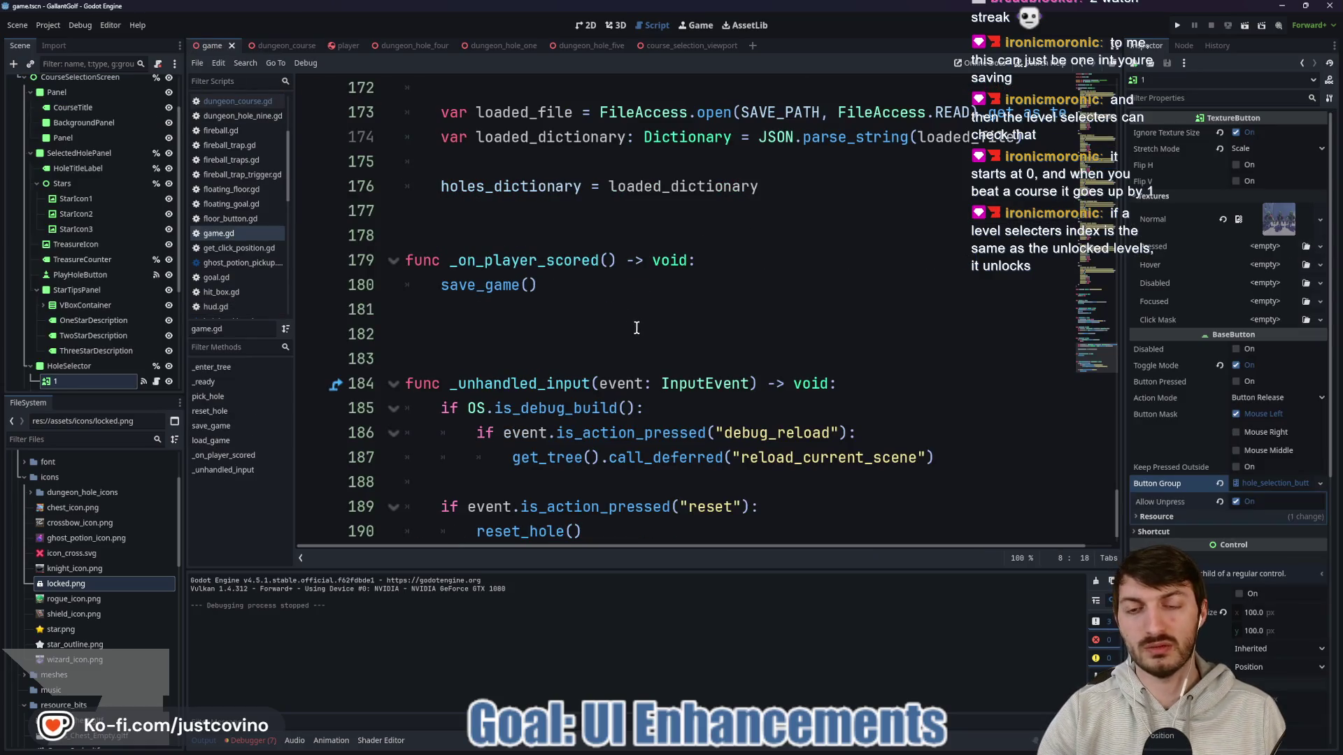
left_click(273, 45)
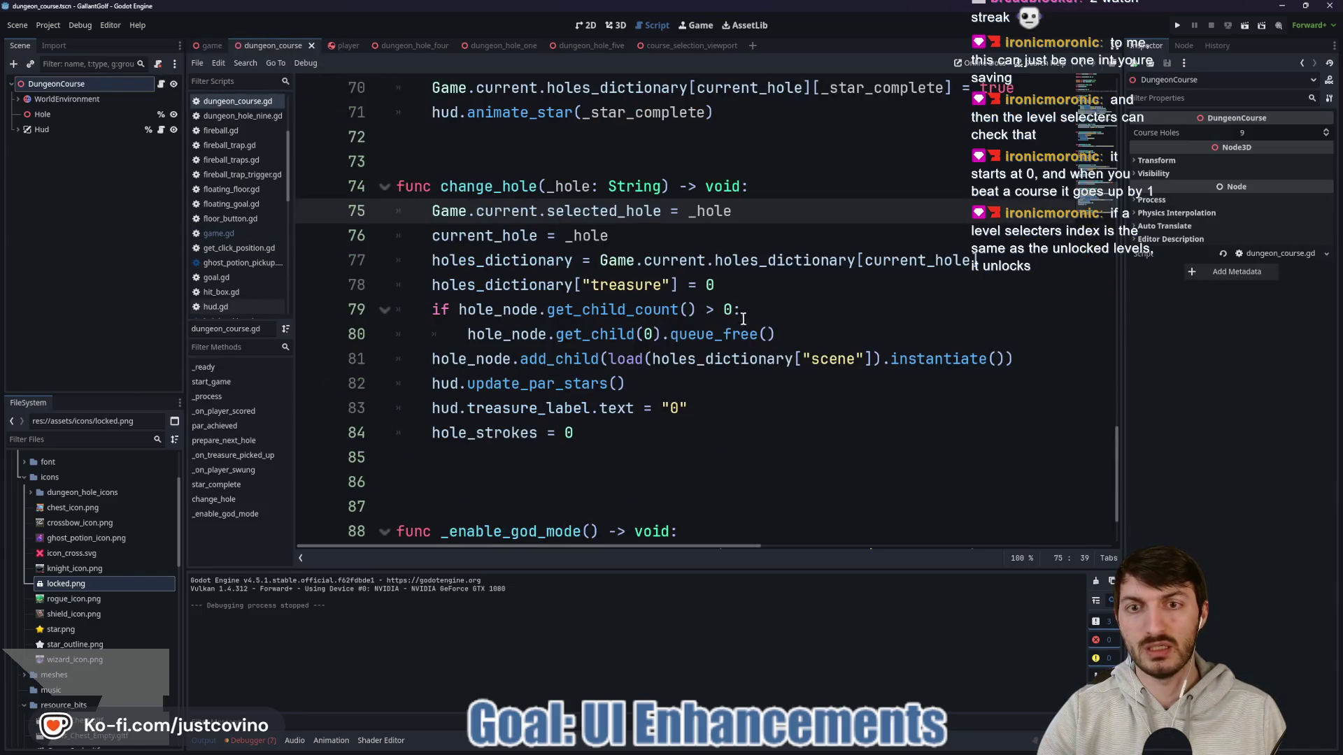
left_click_drag(731, 210, 411, 217)
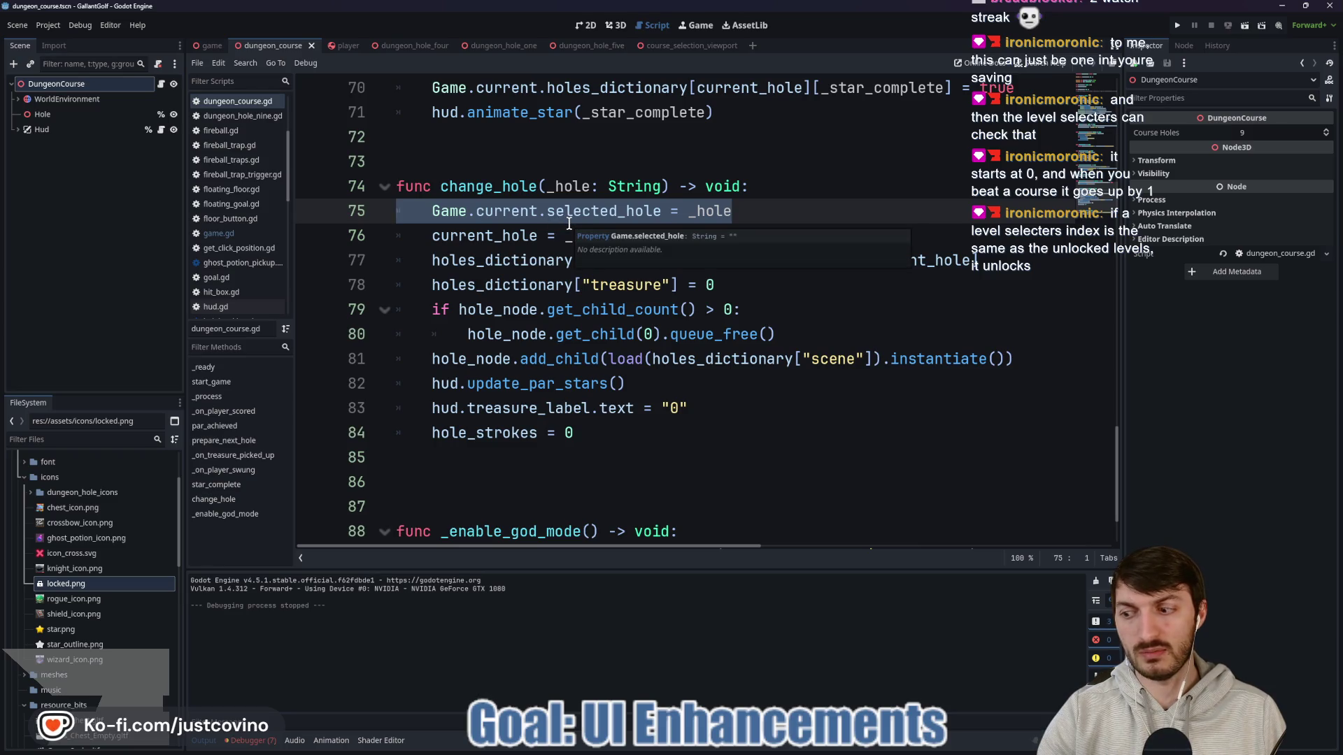
left_click(207, 44)
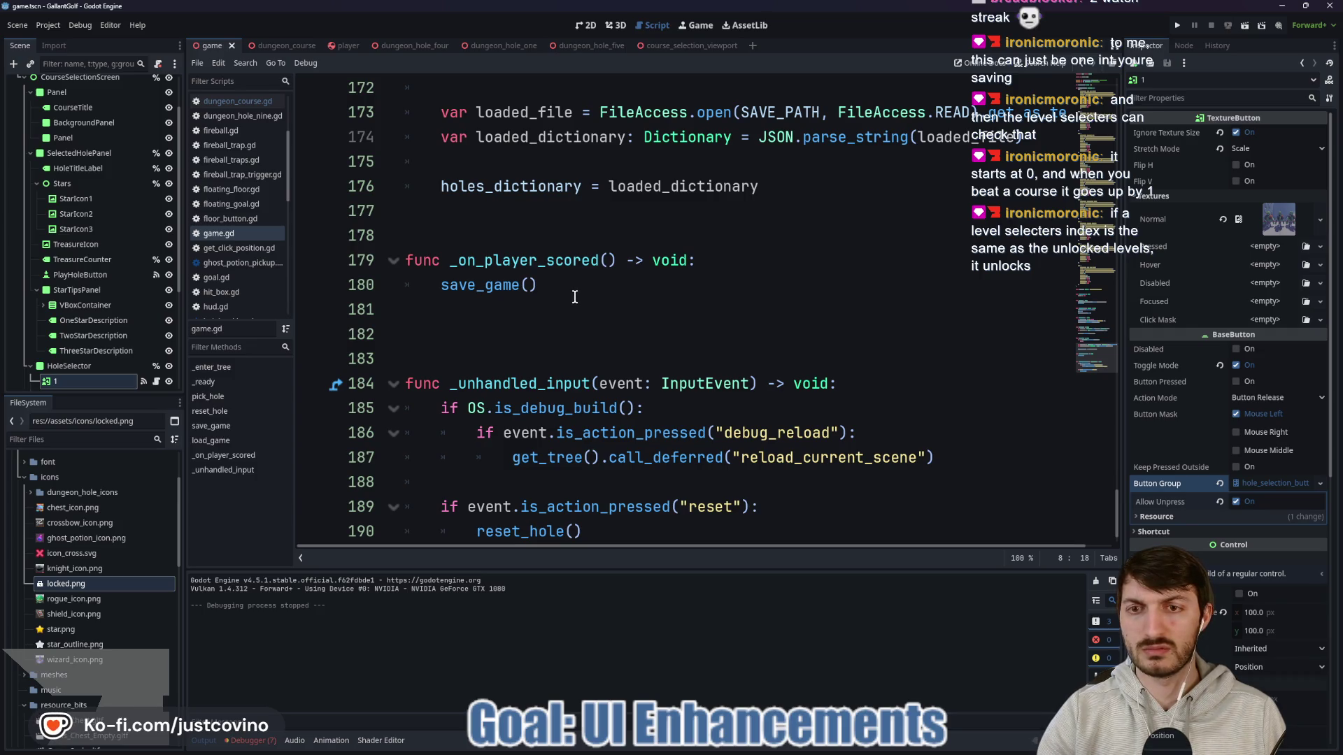
mouse_move(573, 296)
left_mouse_down()
mouse_move(420, 261)
mouse_move(450, 260)
left_mouse_up()
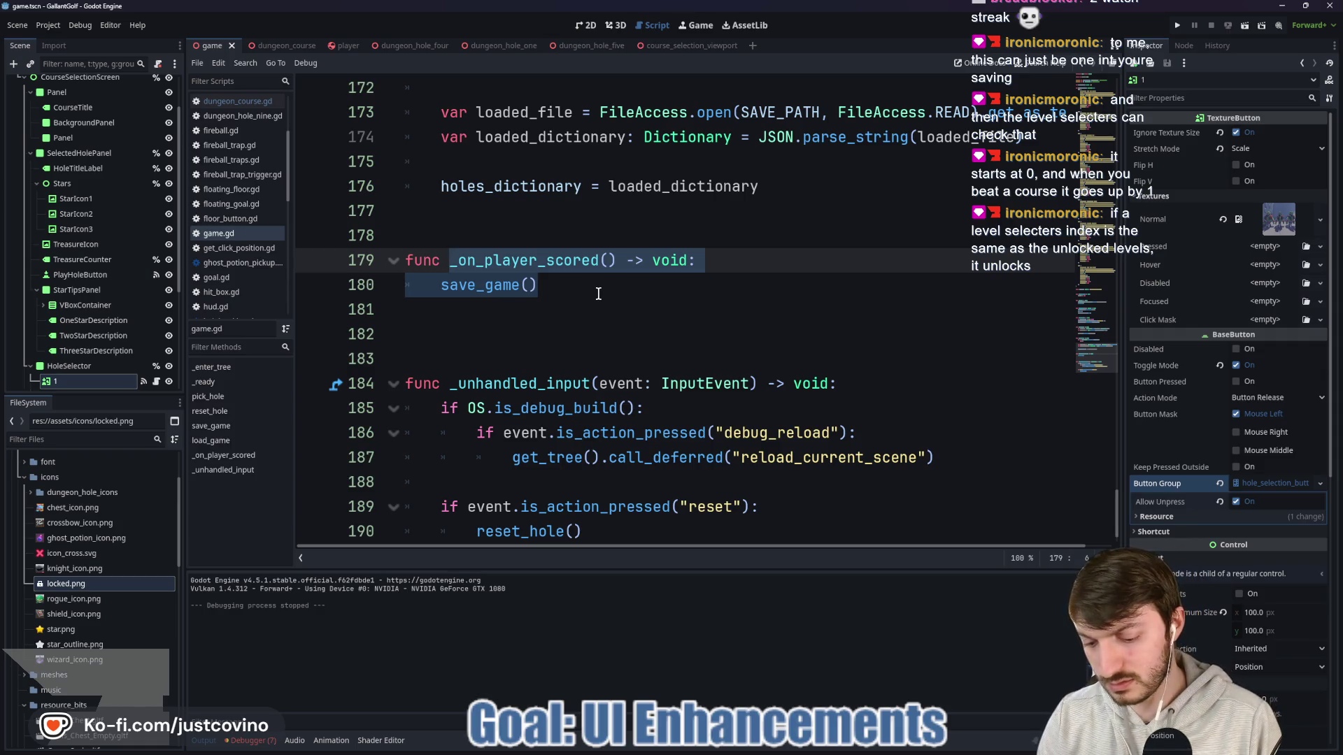
Step: Replace the function with unlock_holes(_hole: String) and begin an indented hole_sel body line
type("unlock_holes() -> void:")
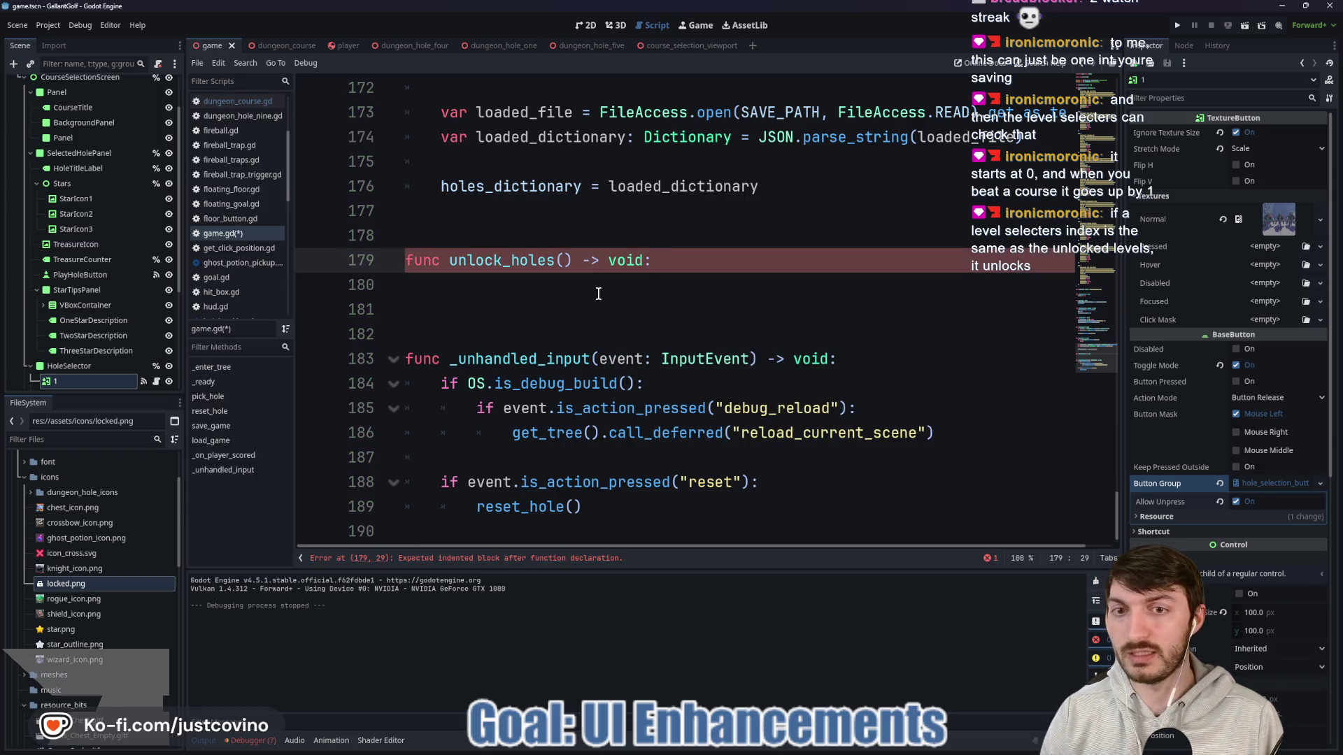
key("Left")
key("Left")
key("Left")
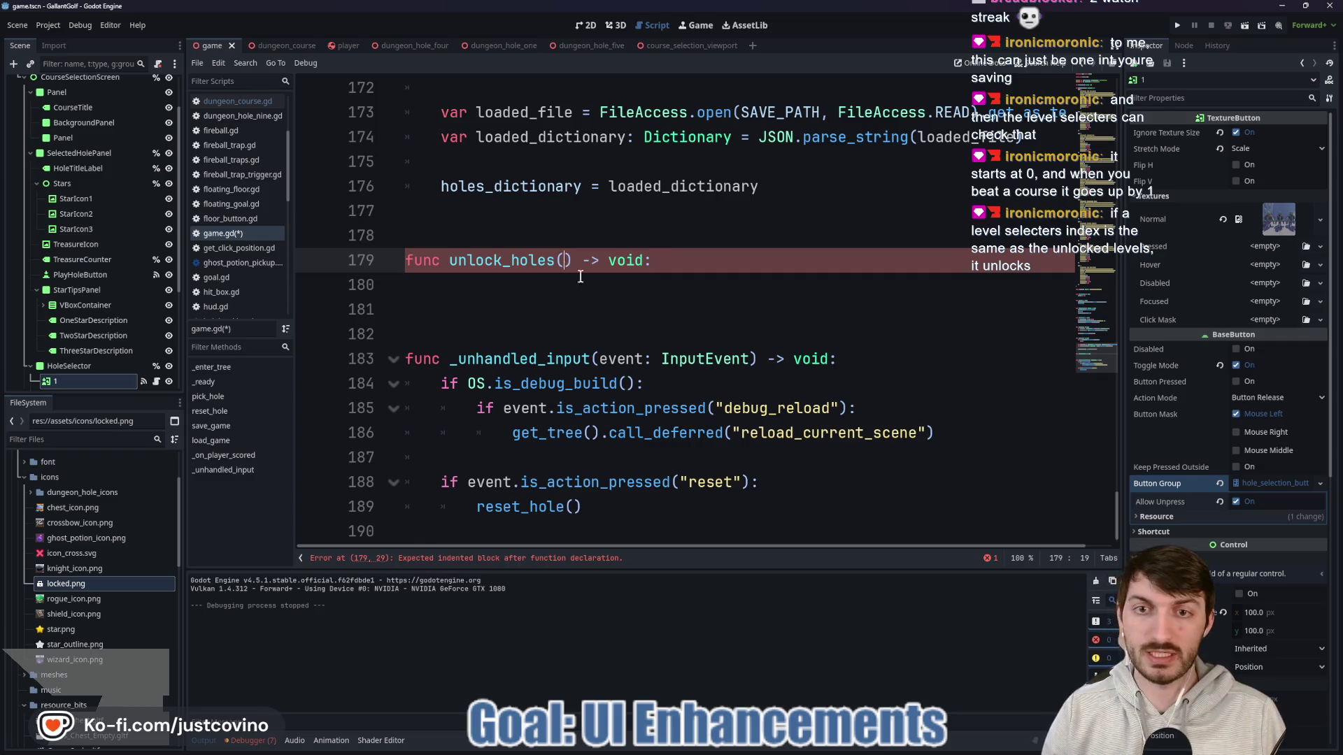
type("_hole:")
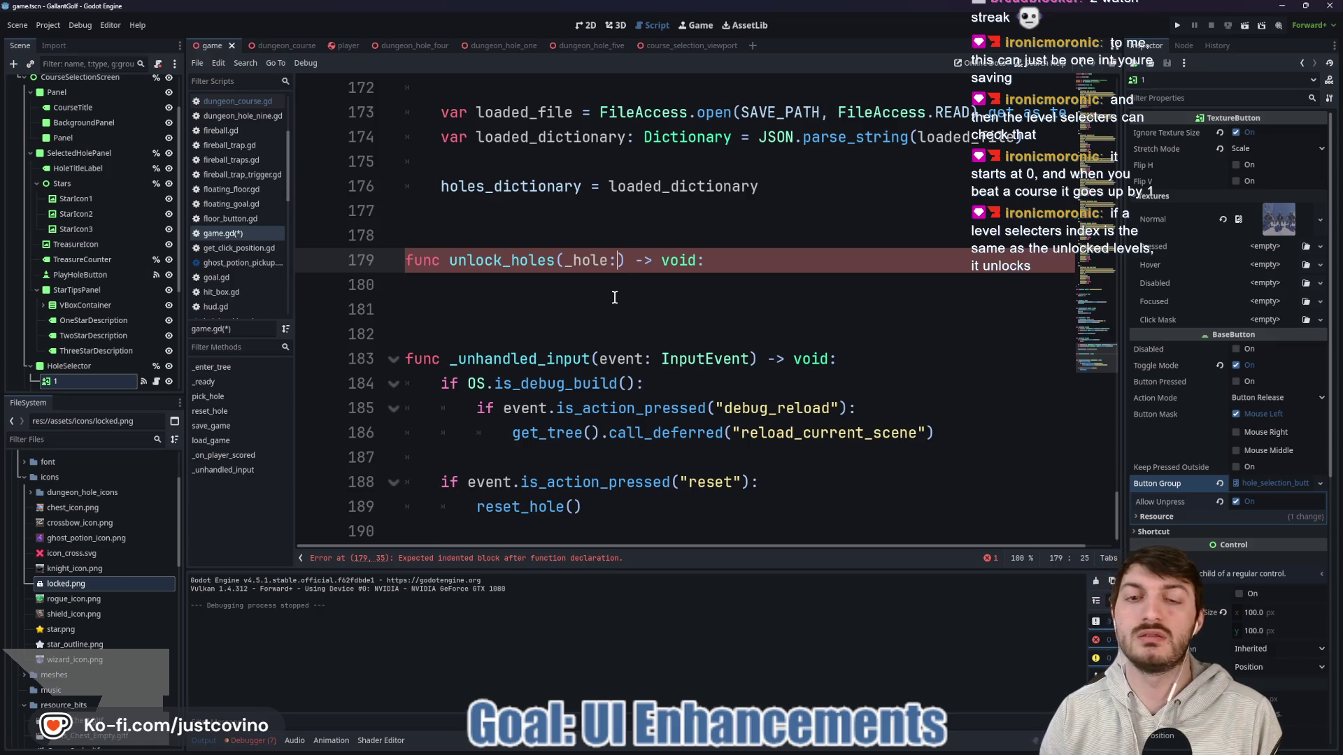
type(" String")
left_click(574, 288)
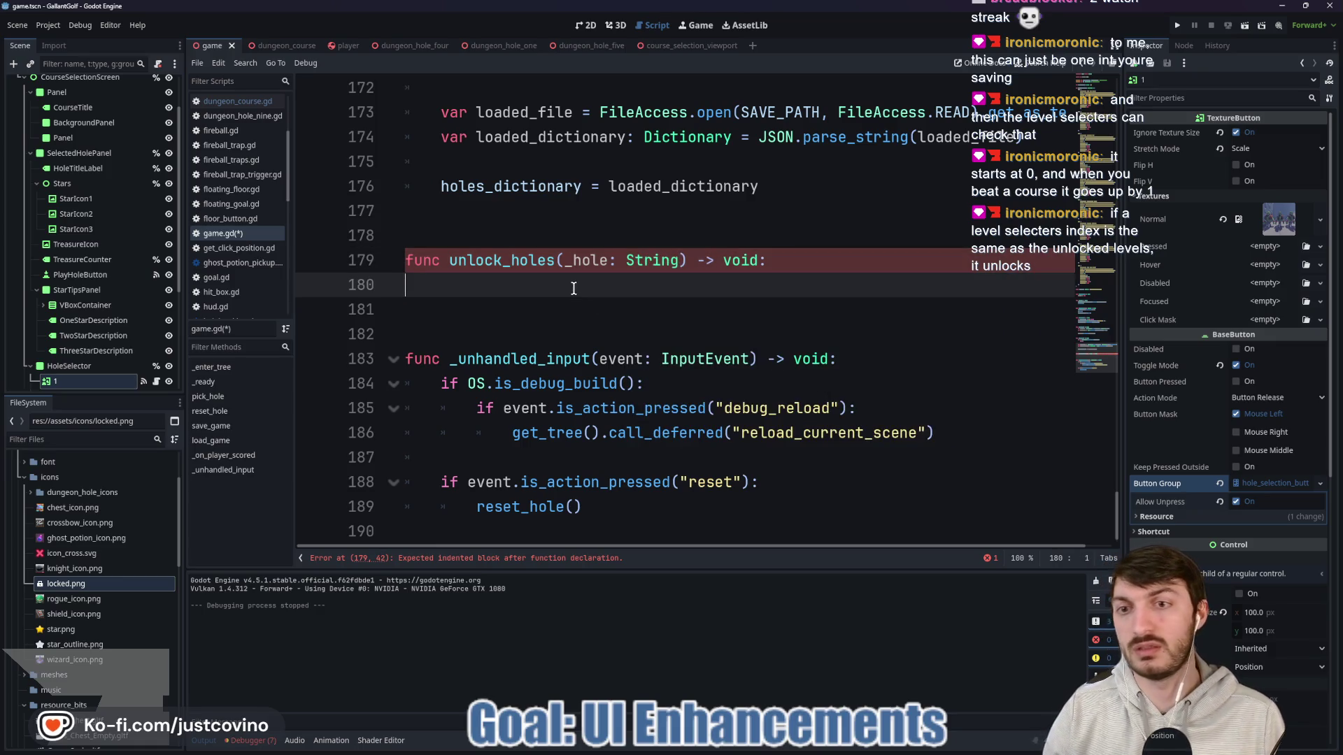
key("Tab")
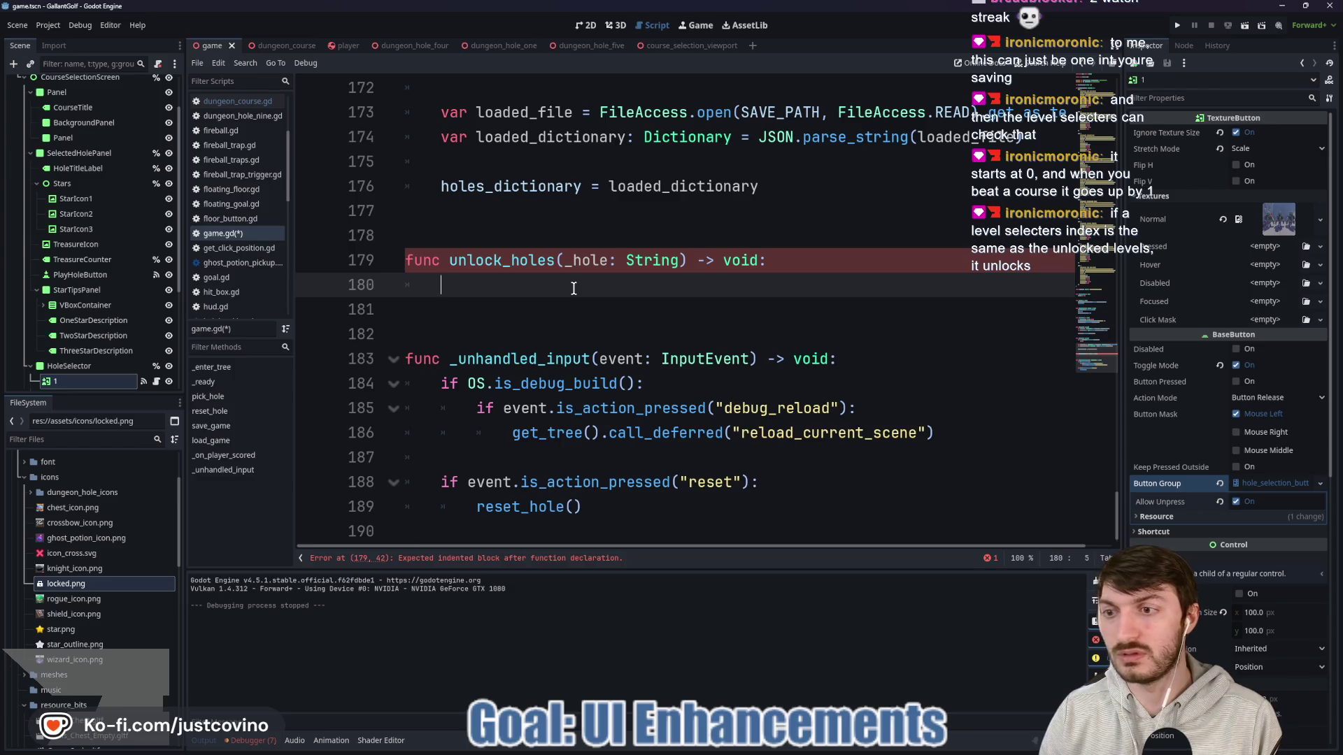
type("hole_sel")
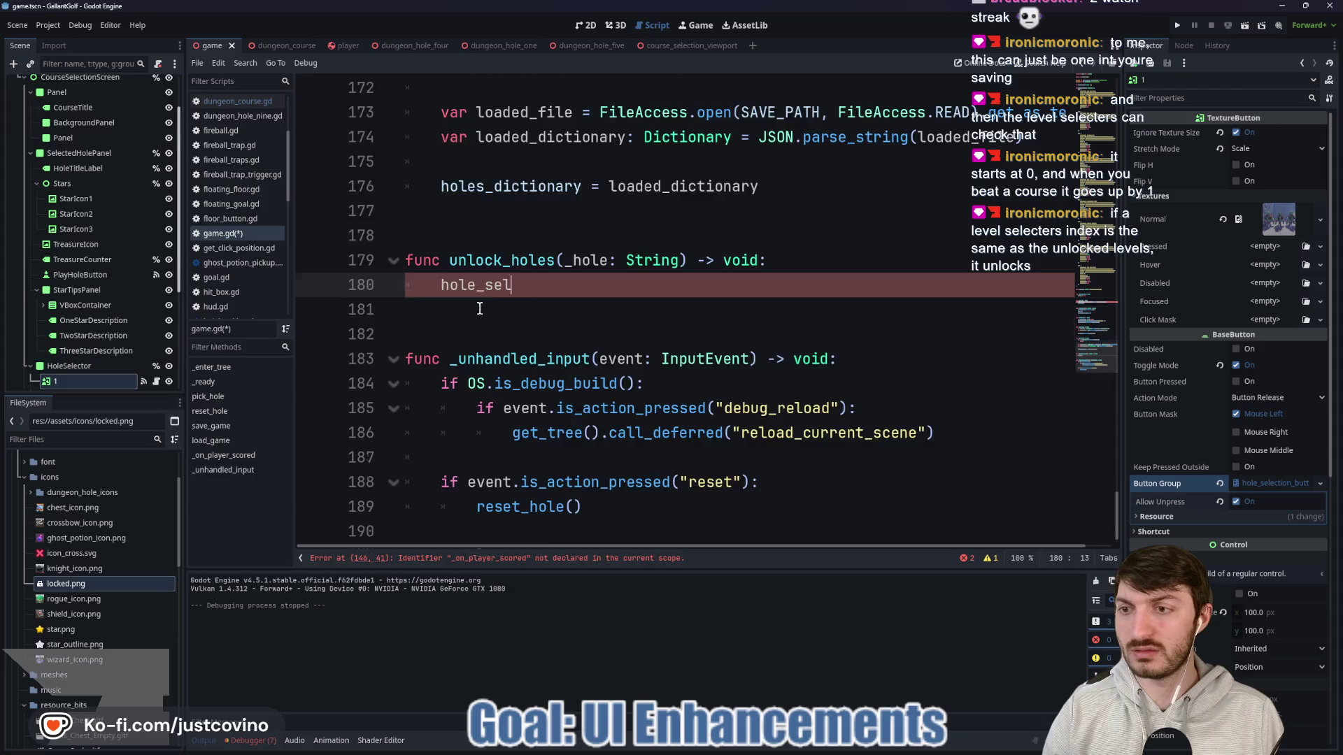
Step: Delete the player_scored.connect line from _ready
scroll(545, 320, "up", 15)
scroll(545, 320, "down", 7)
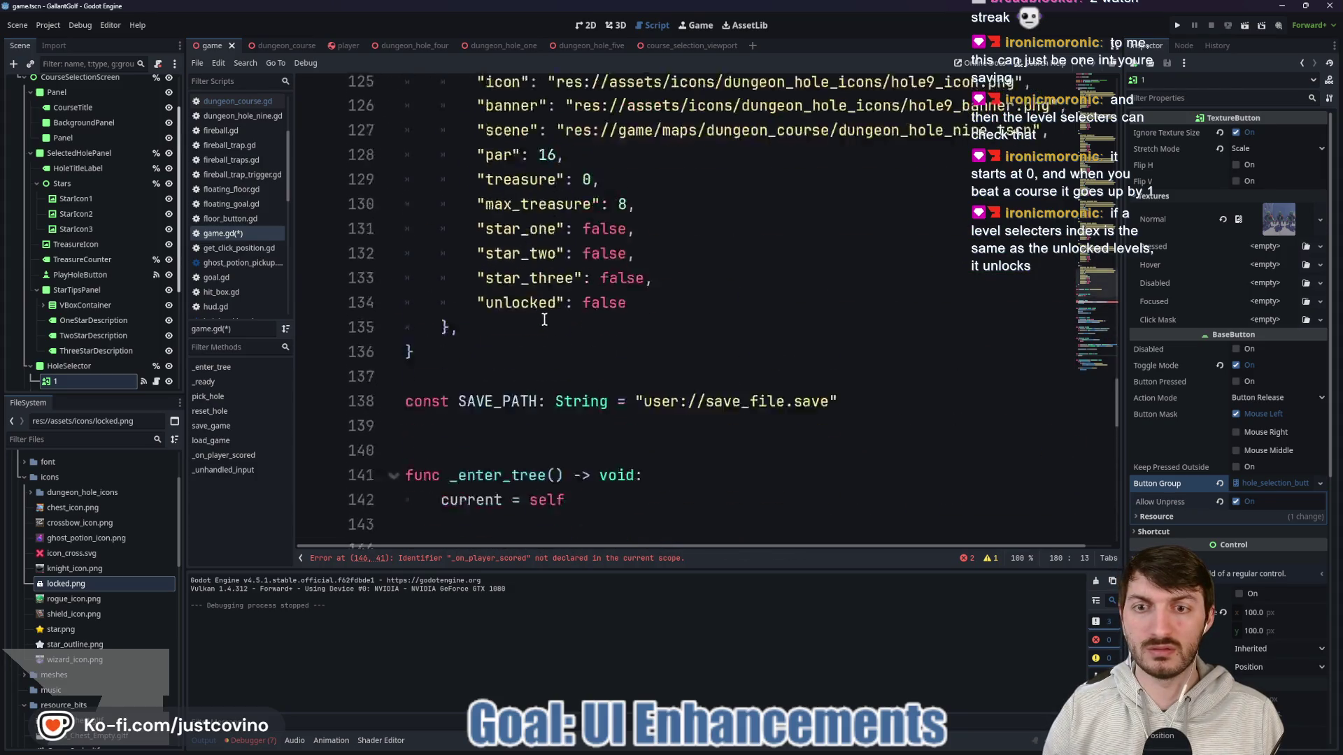
left_click_drag(947, 257, 425, 269)
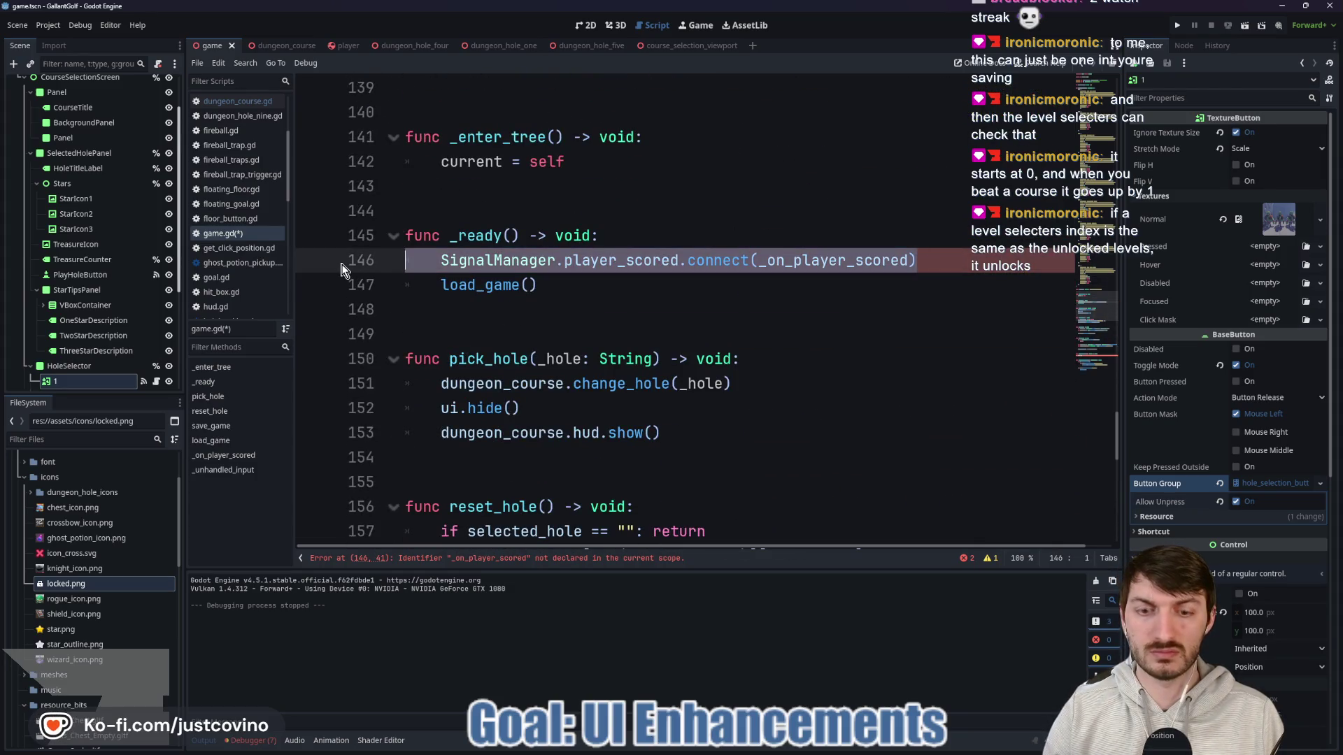
key("BackSpace")
key("BackSpace")
key("BackSpace")
scroll(572, 304, "up", 5)
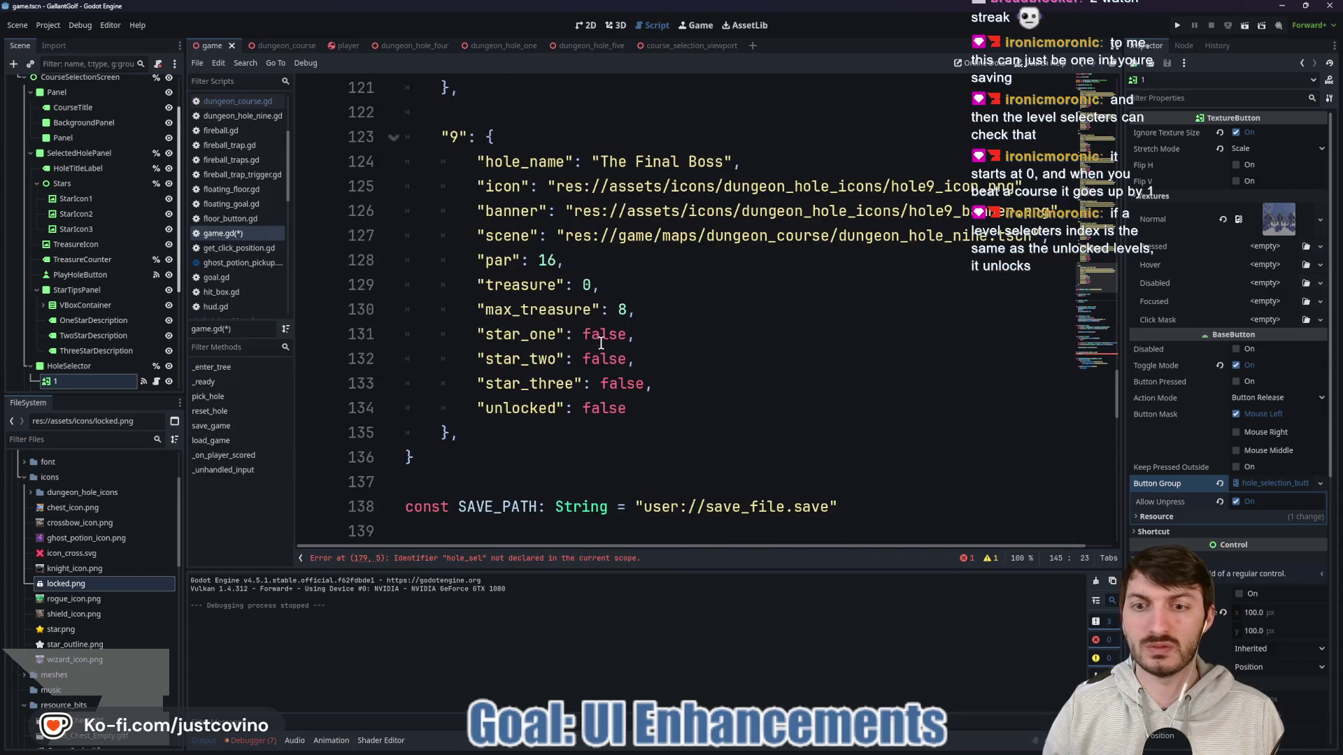
scroll(601, 343, "up", 6)
scroll(558, 327, "down", 9)
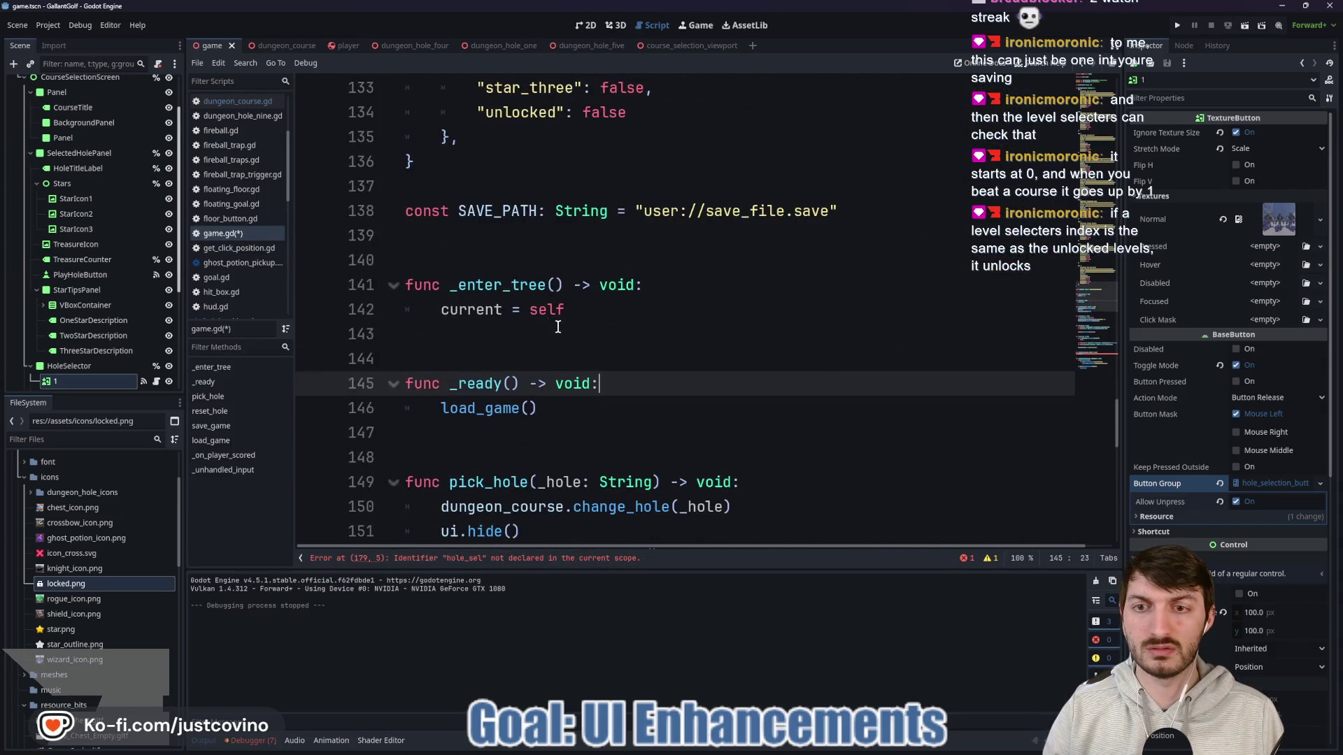
scroll(557, 326, "up", 2)
left_click(453, 334)
key("Return")
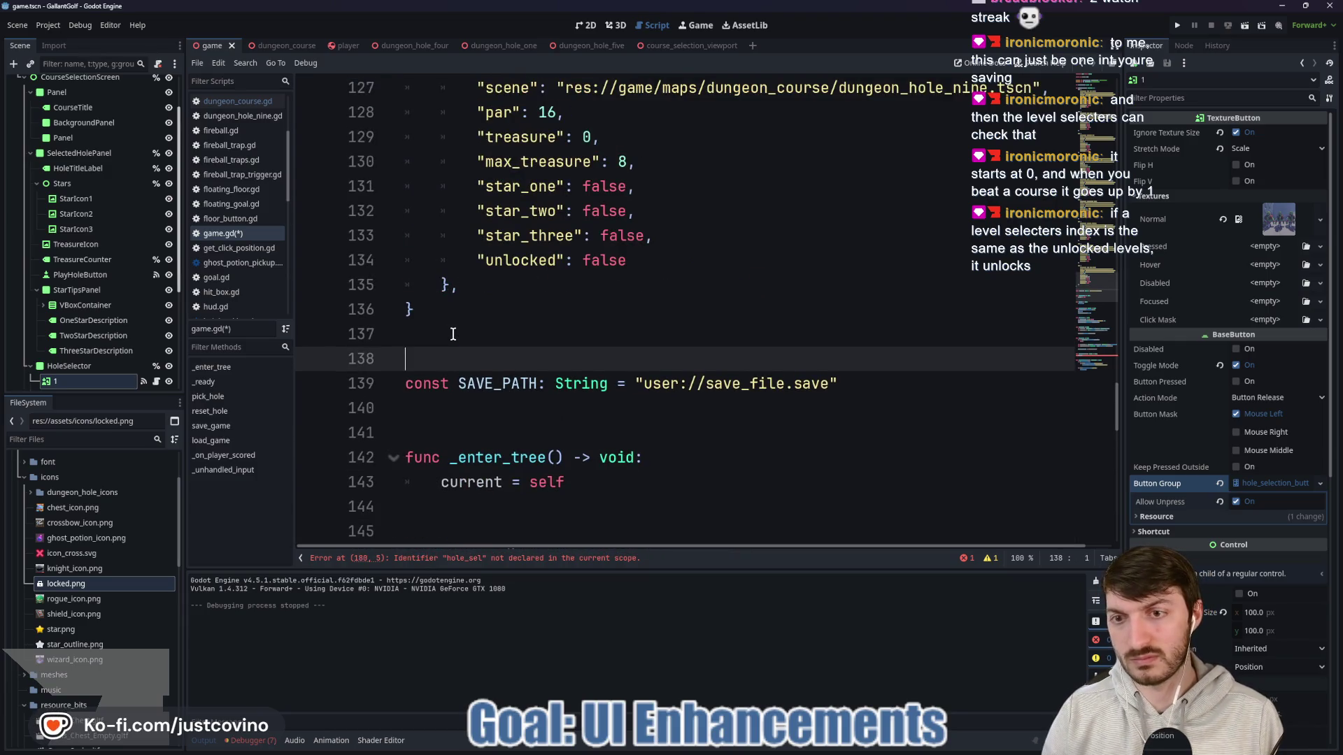
key("Return")
key("Up")
type("onread")
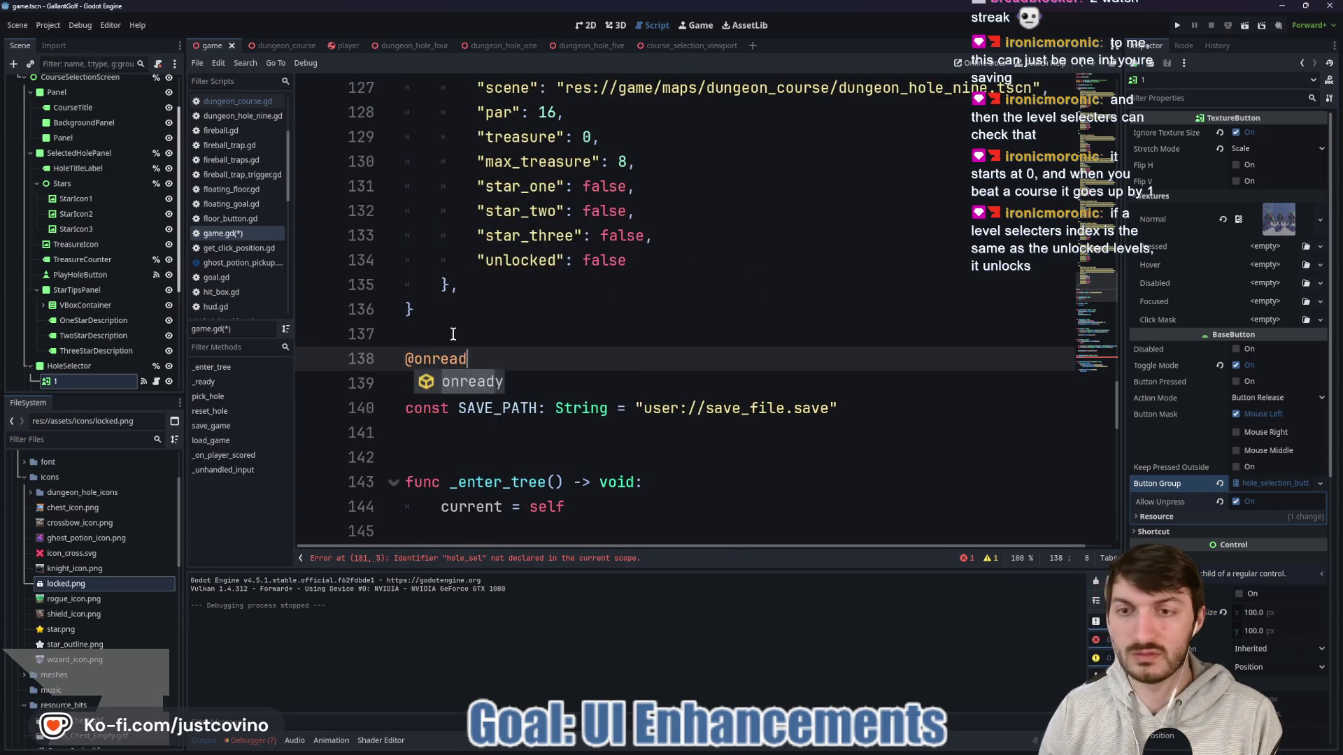
type("y var ole_selector")
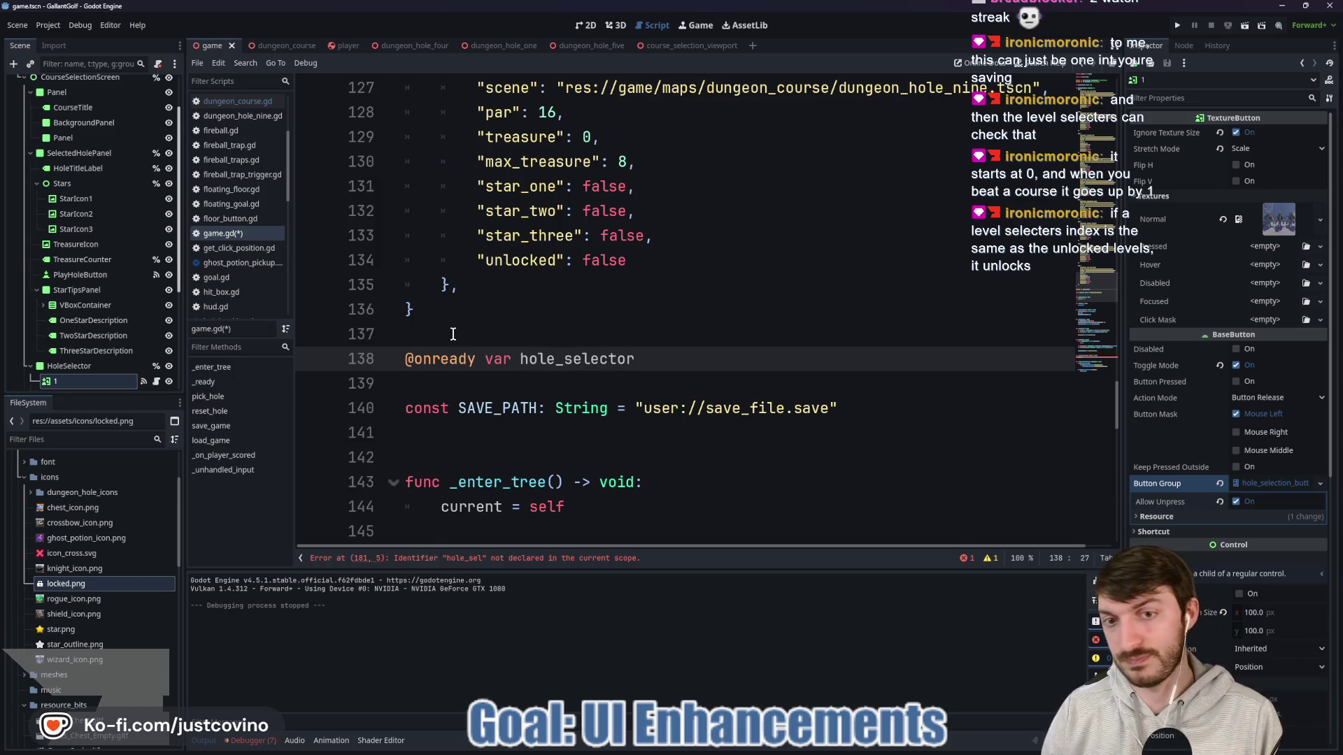
type("Panel = %Hol")
key("Return")
scroll(601, 386, "down", 10)
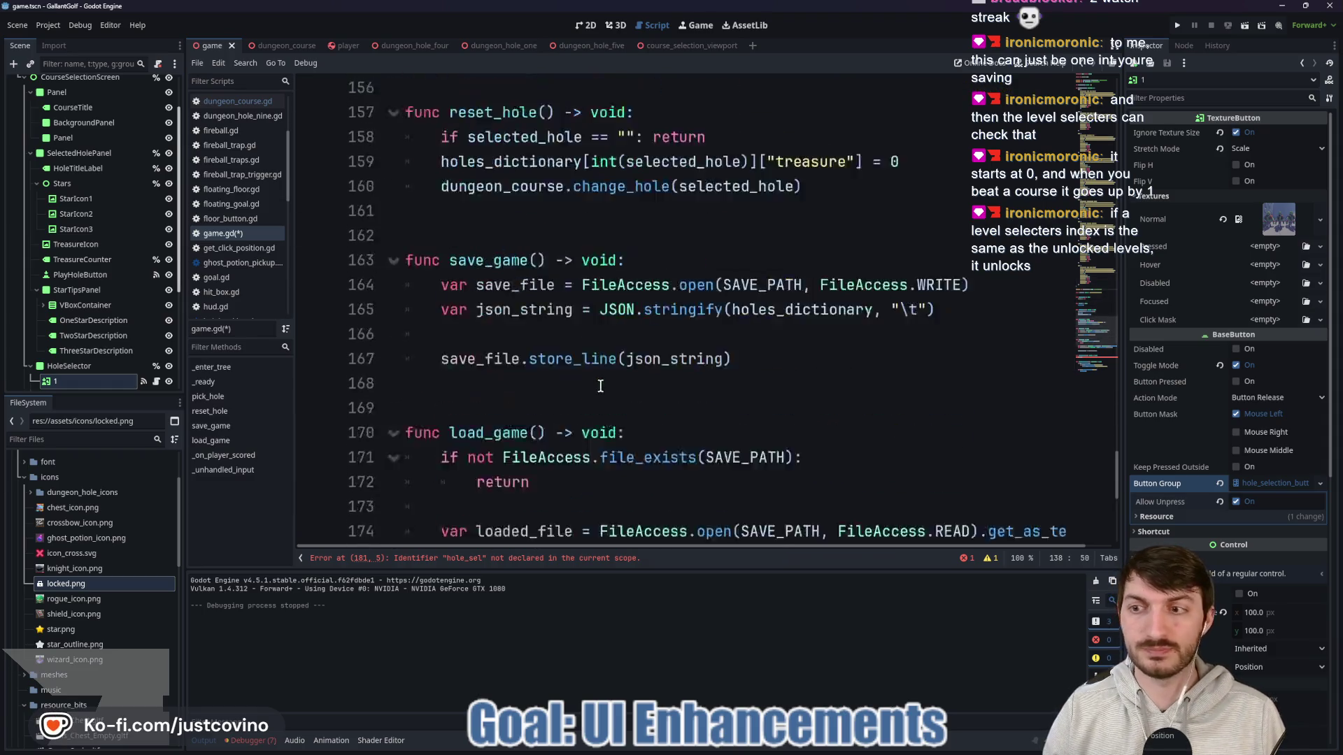
scroll(600, 386, "down", 6)
scroll(106, 301, "down", 4)
left_click(539, 264)
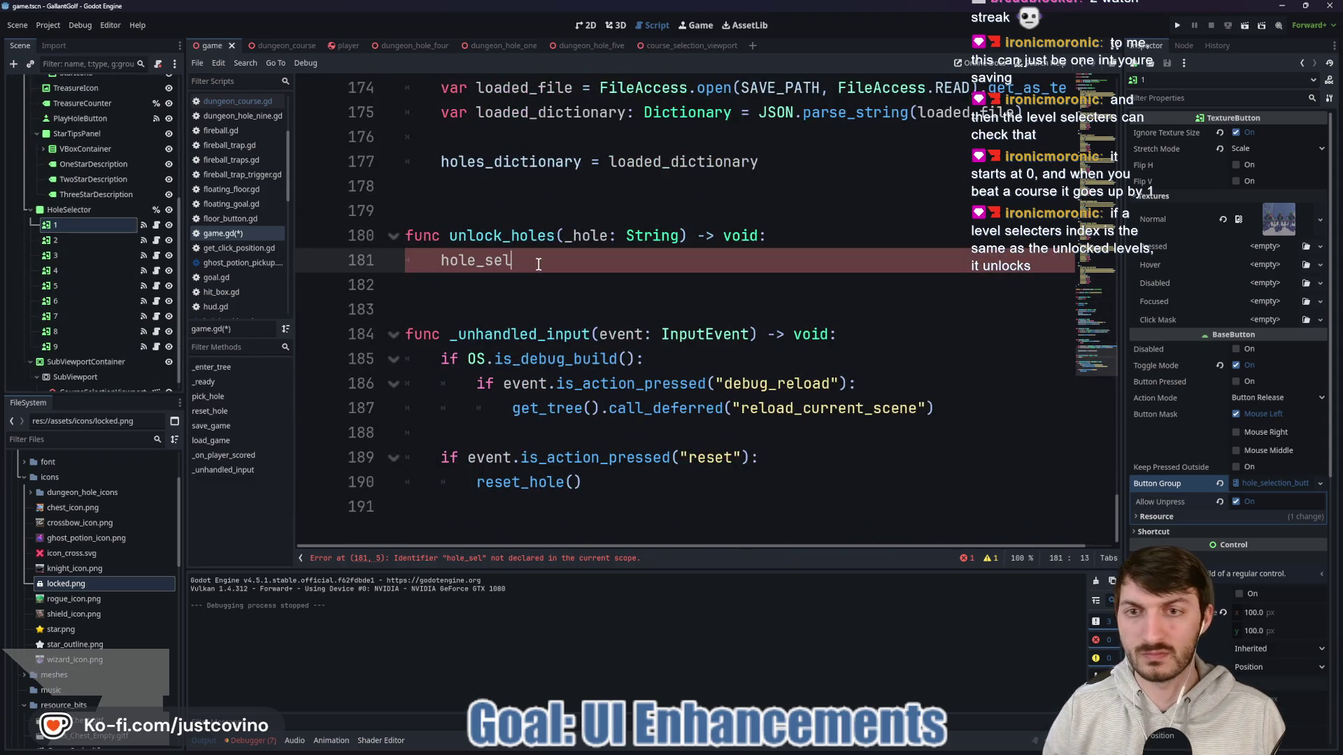
Step: Complete line 181 as hole_selector.get_child(int(_hole)).unlock(), then open HoleSelector button 1's script
type("e")
key("Return")
type(".get_chi")
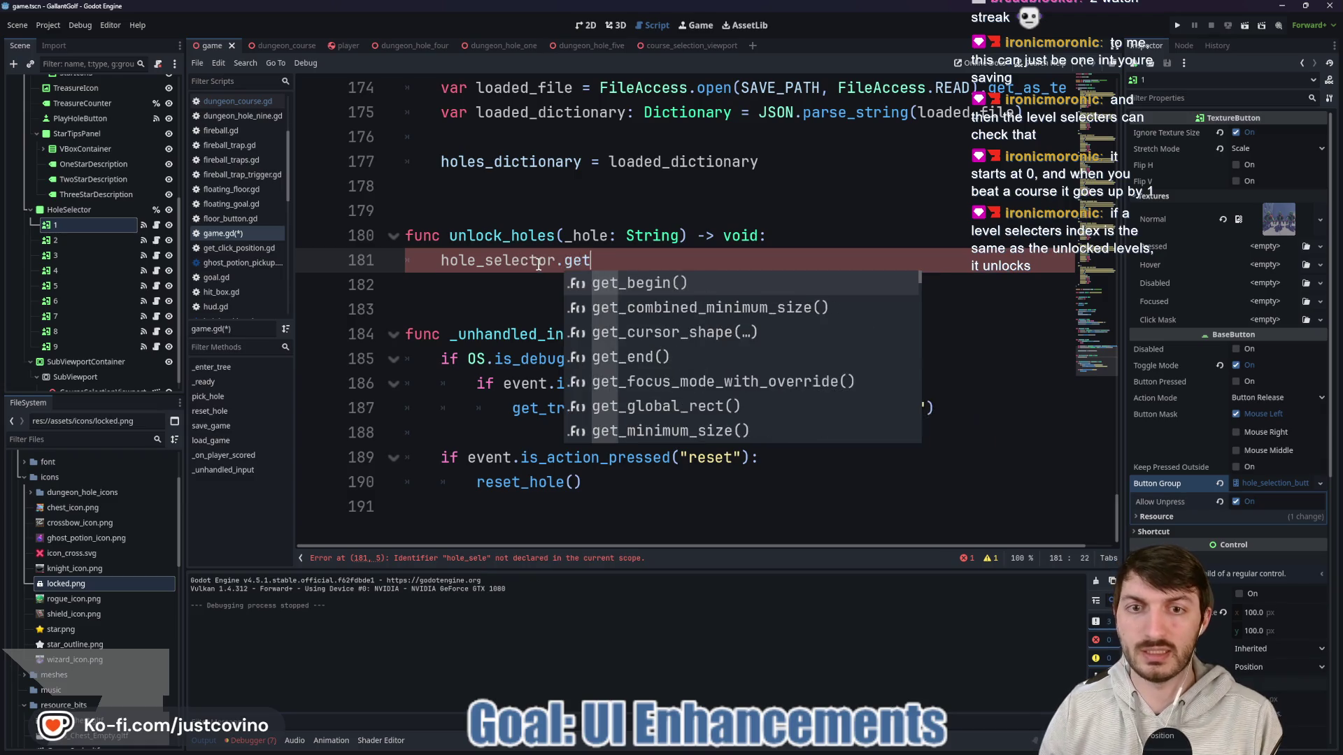
key("Return")
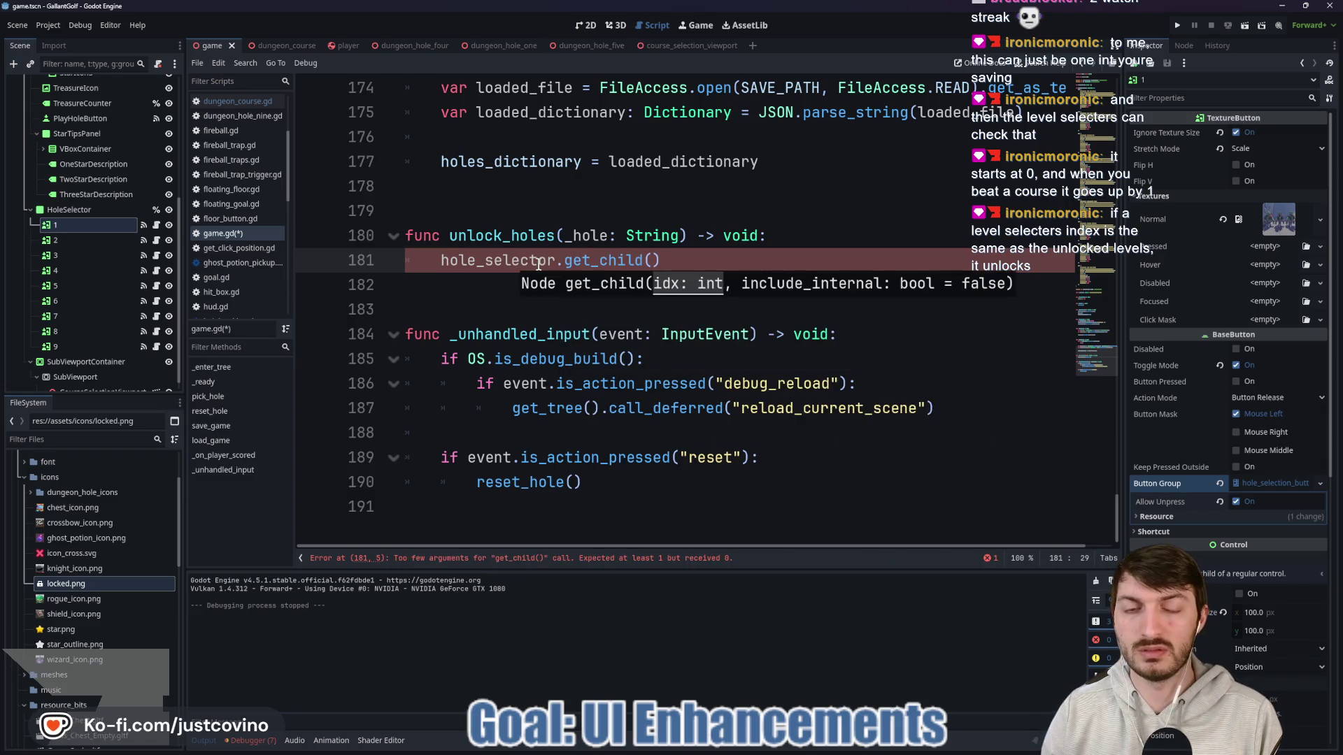
type("int")
key("Return")
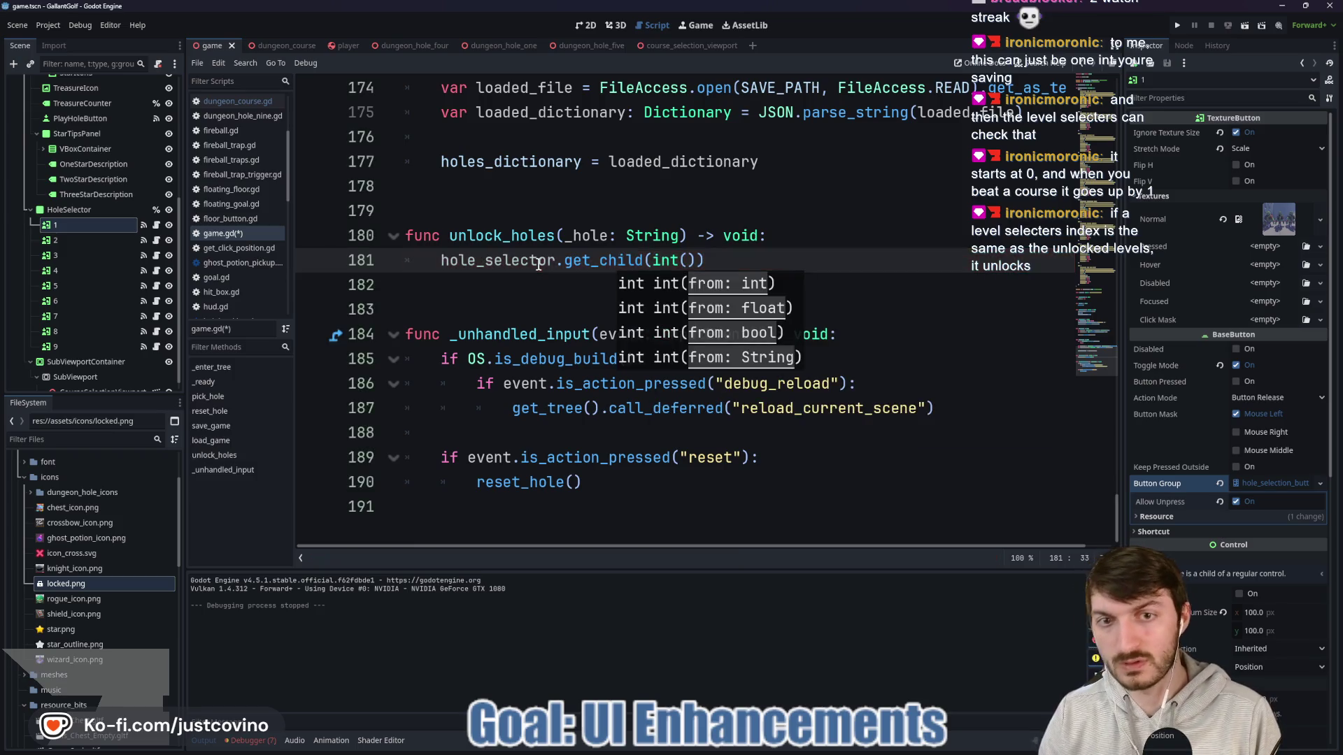
type("_hole")
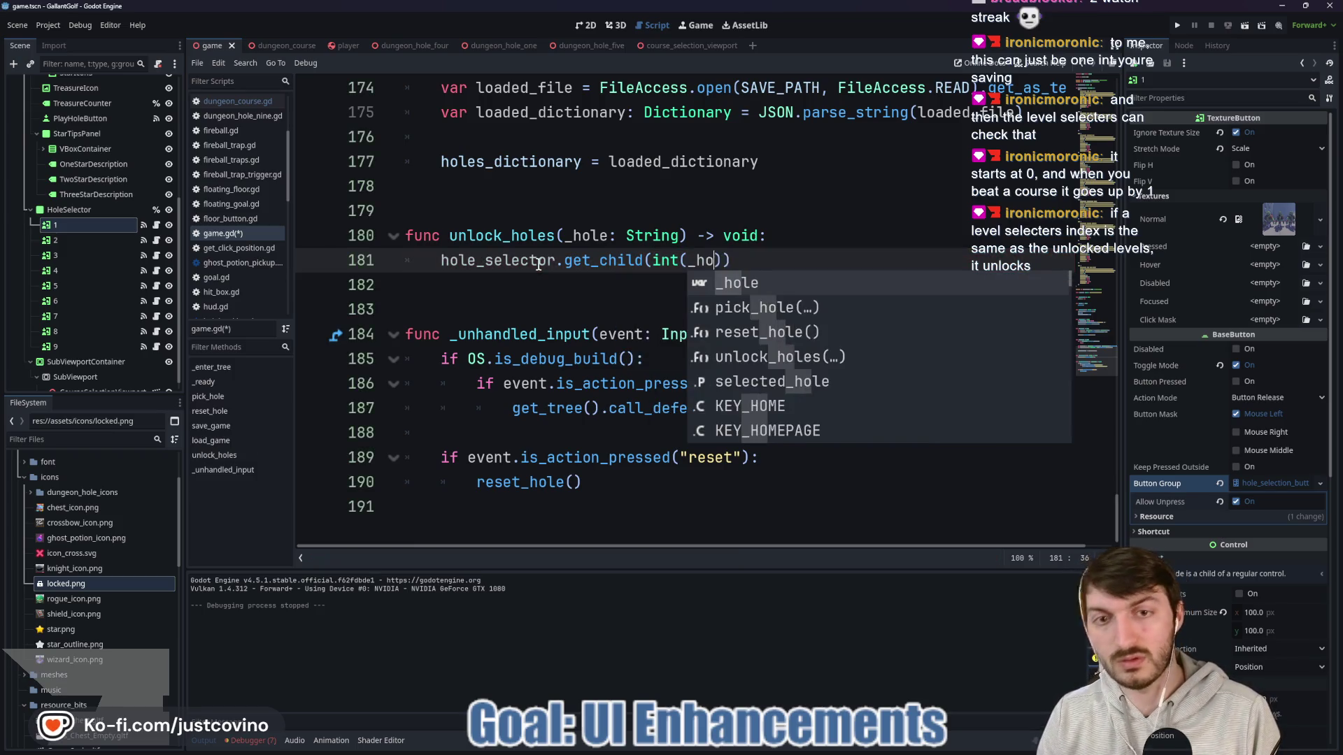
left_click(789, 256)
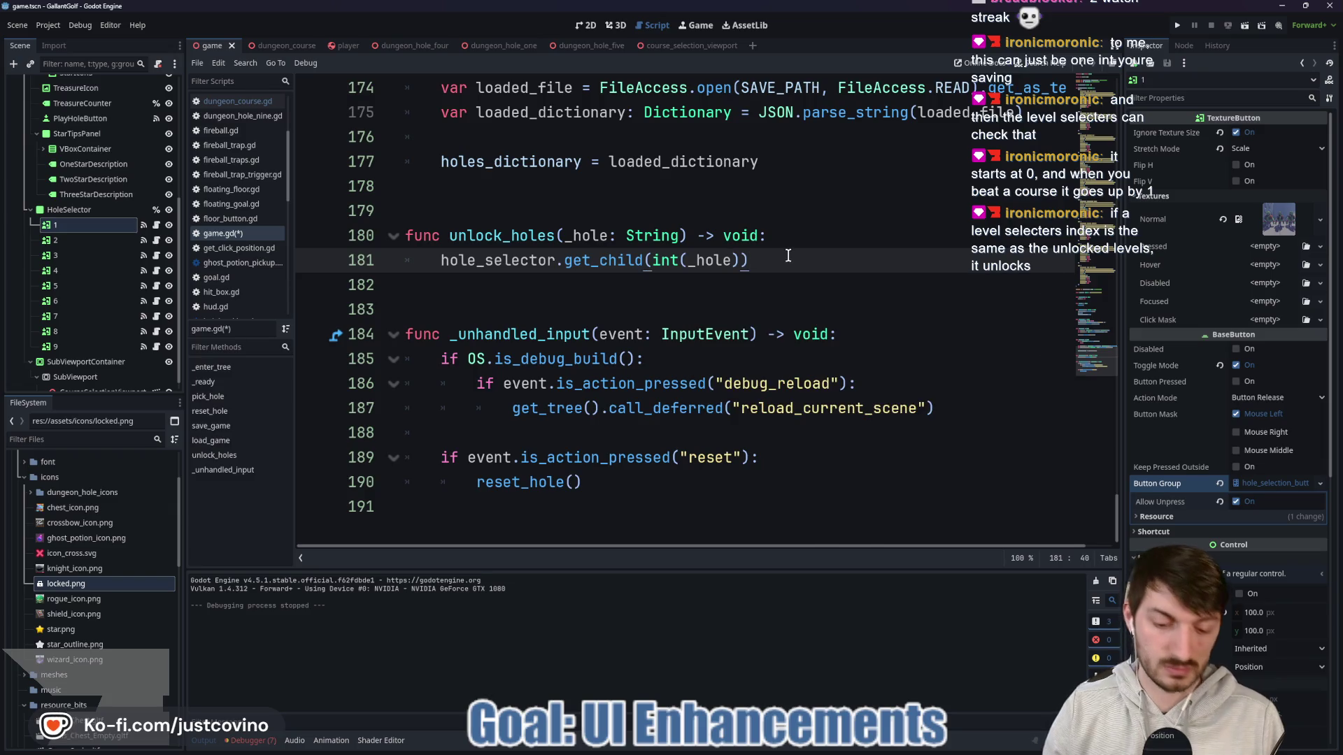
type(".un")
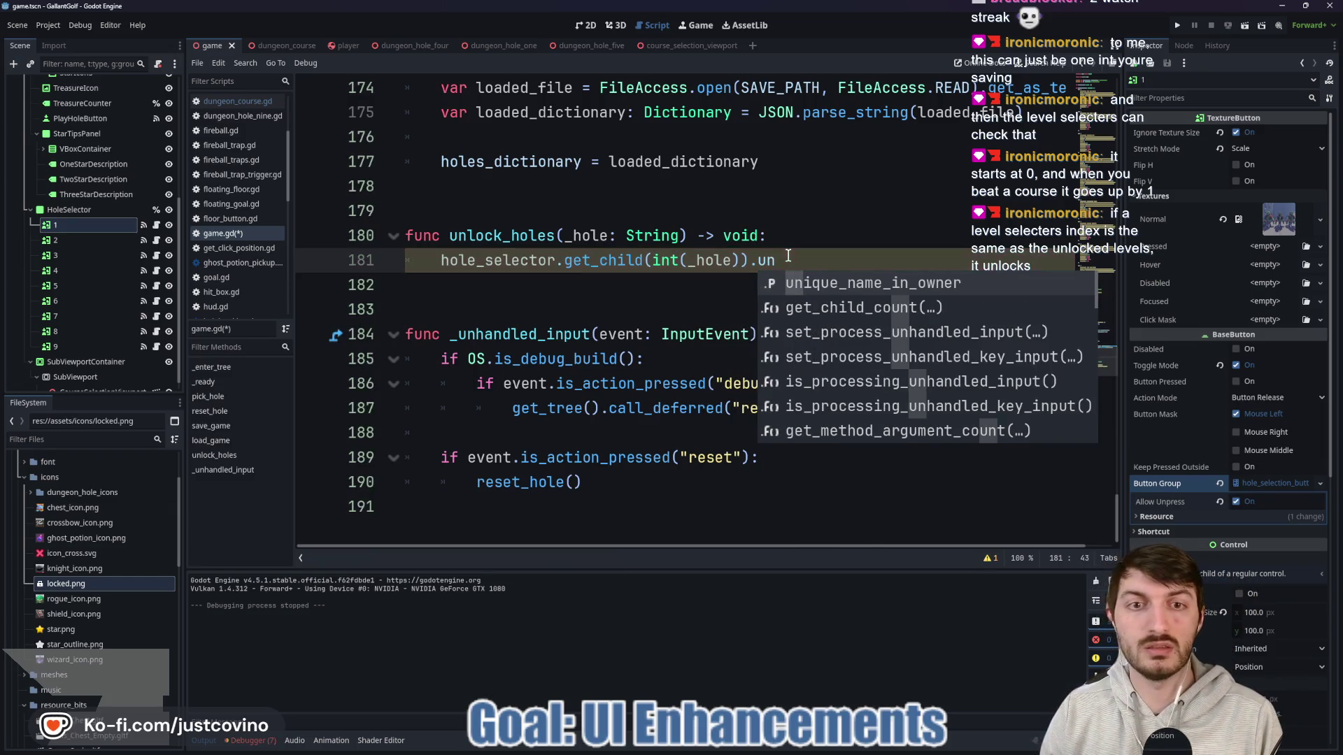
type("lock()")
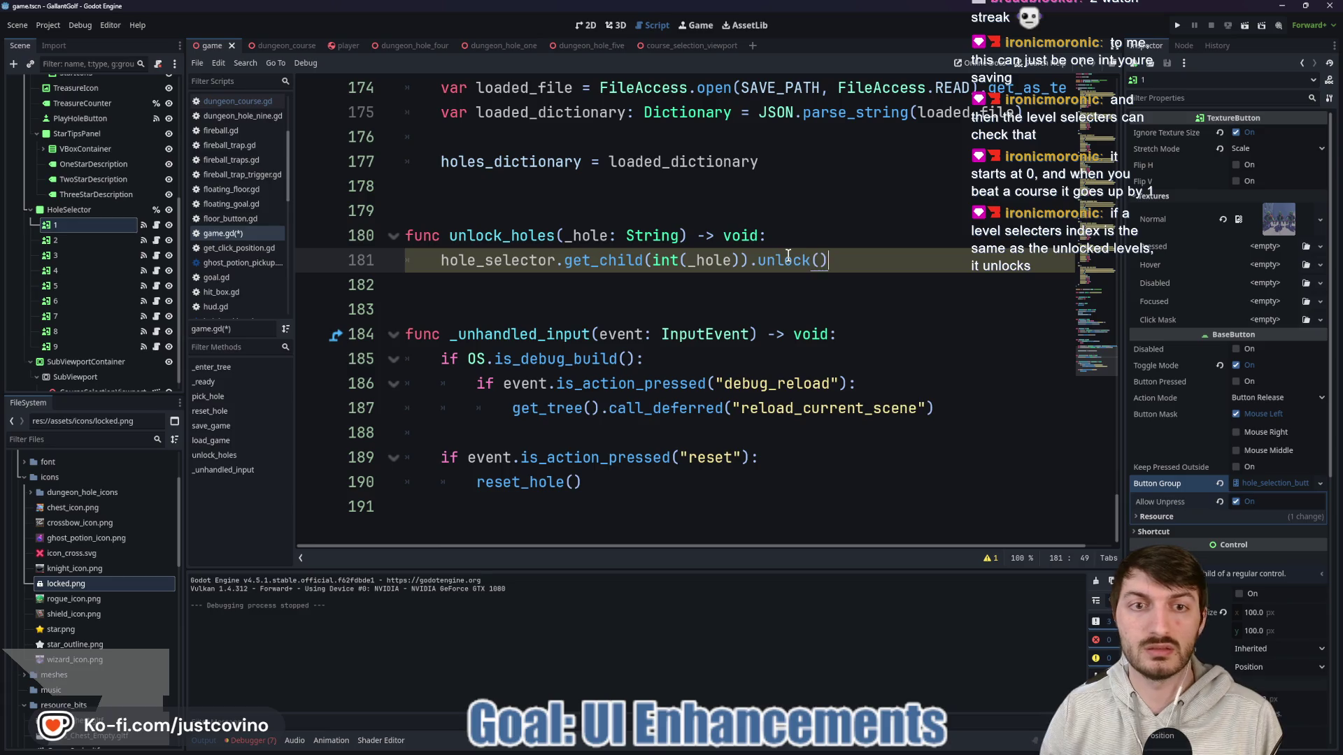
left_click(156, 225)
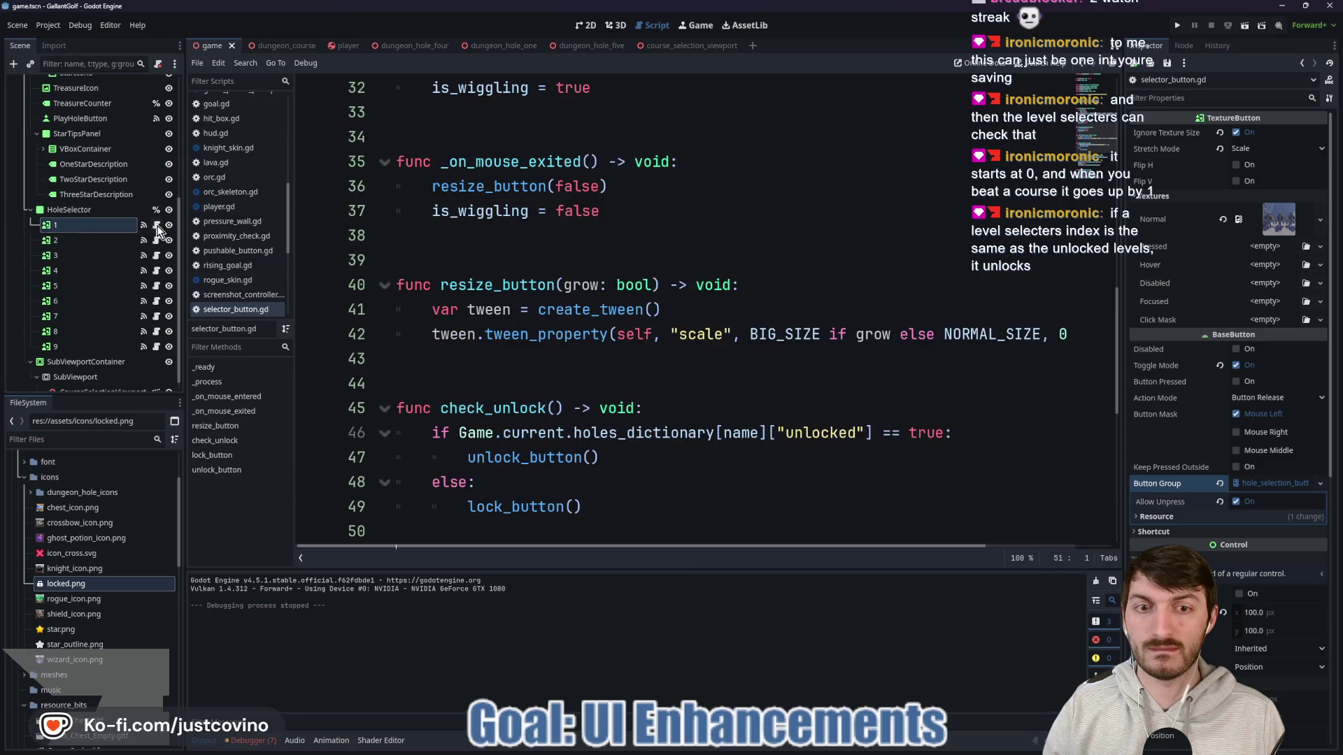
Step: Call check_unlock() at the end of selector_button.gd's _ready and save it
scroll(619, 304, "up", 8)
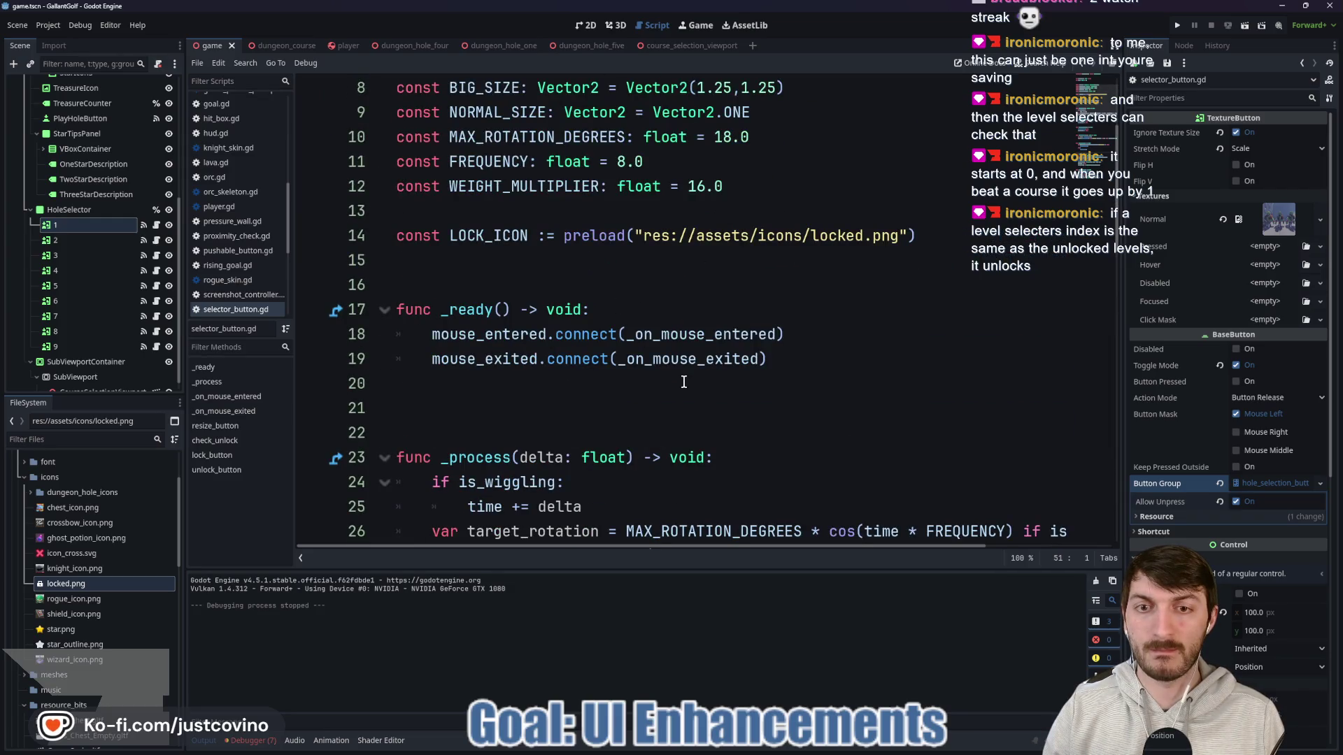
left_click(518, 382)
key("Tab")
type("che")
key("Return")
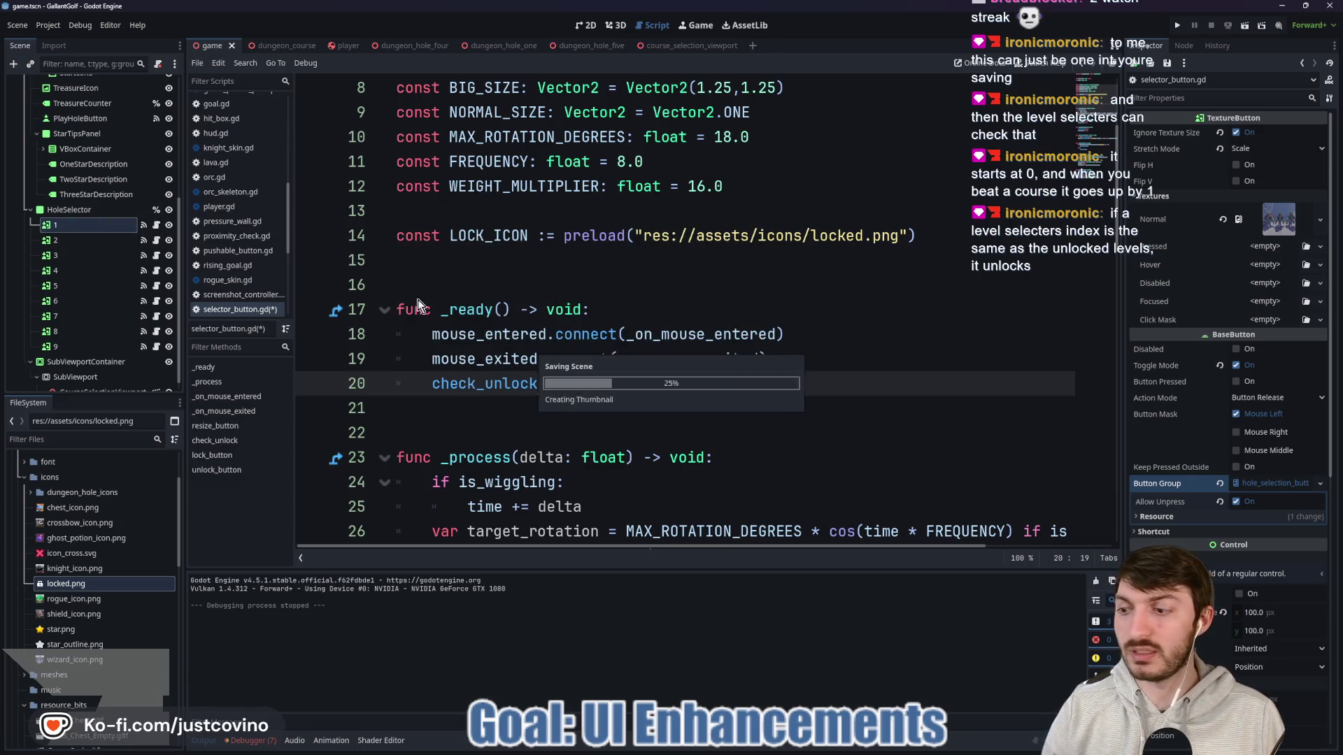
key("ctrl+s")
Step: In game.gd, add holes_dictionary[_hole]["unlocked"] = true after the unlock call and save
left_click(155, 84)
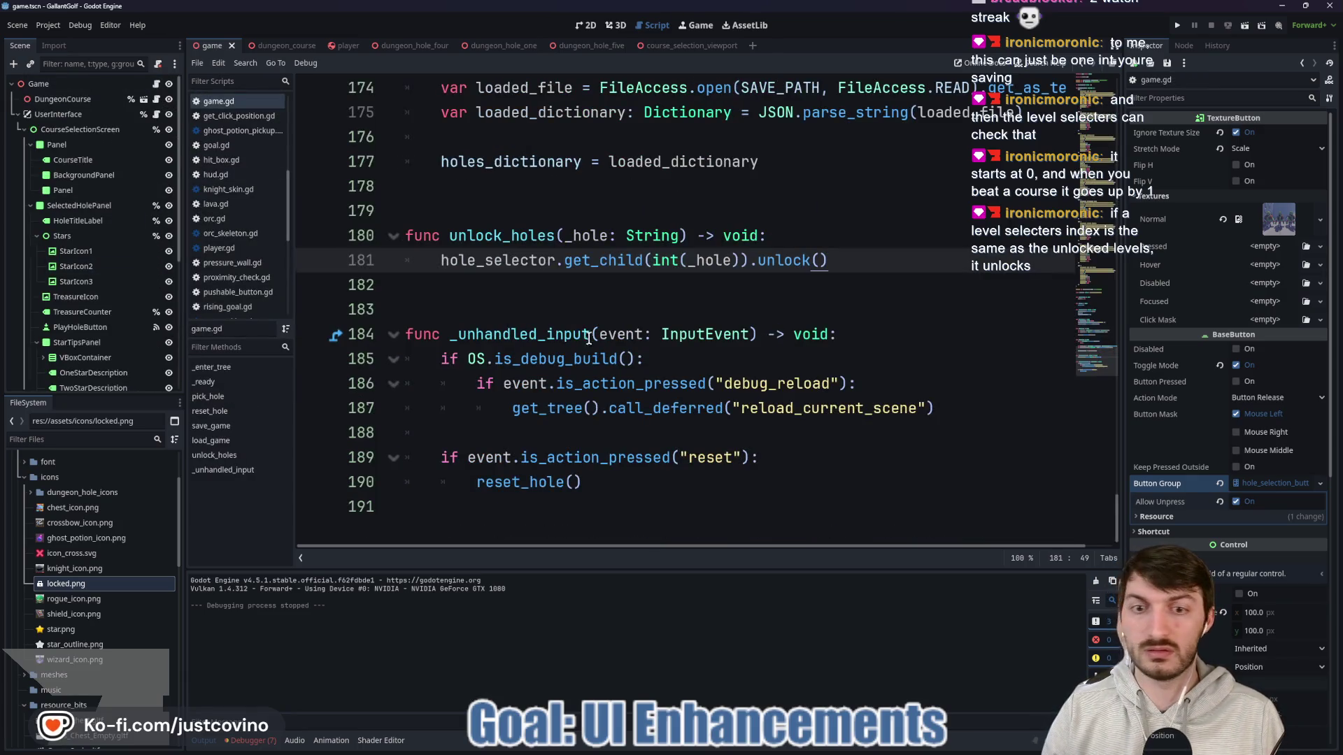
key("Return")
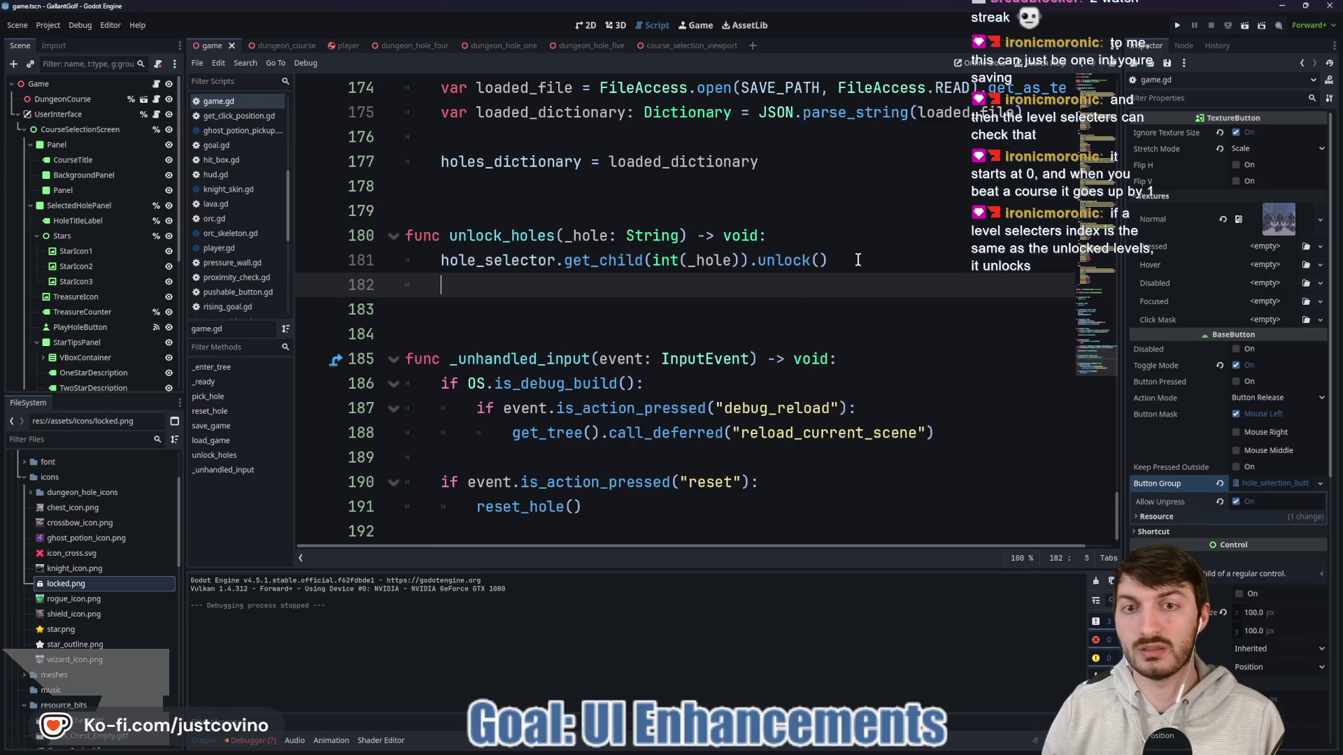
type("hol")
key("Return")
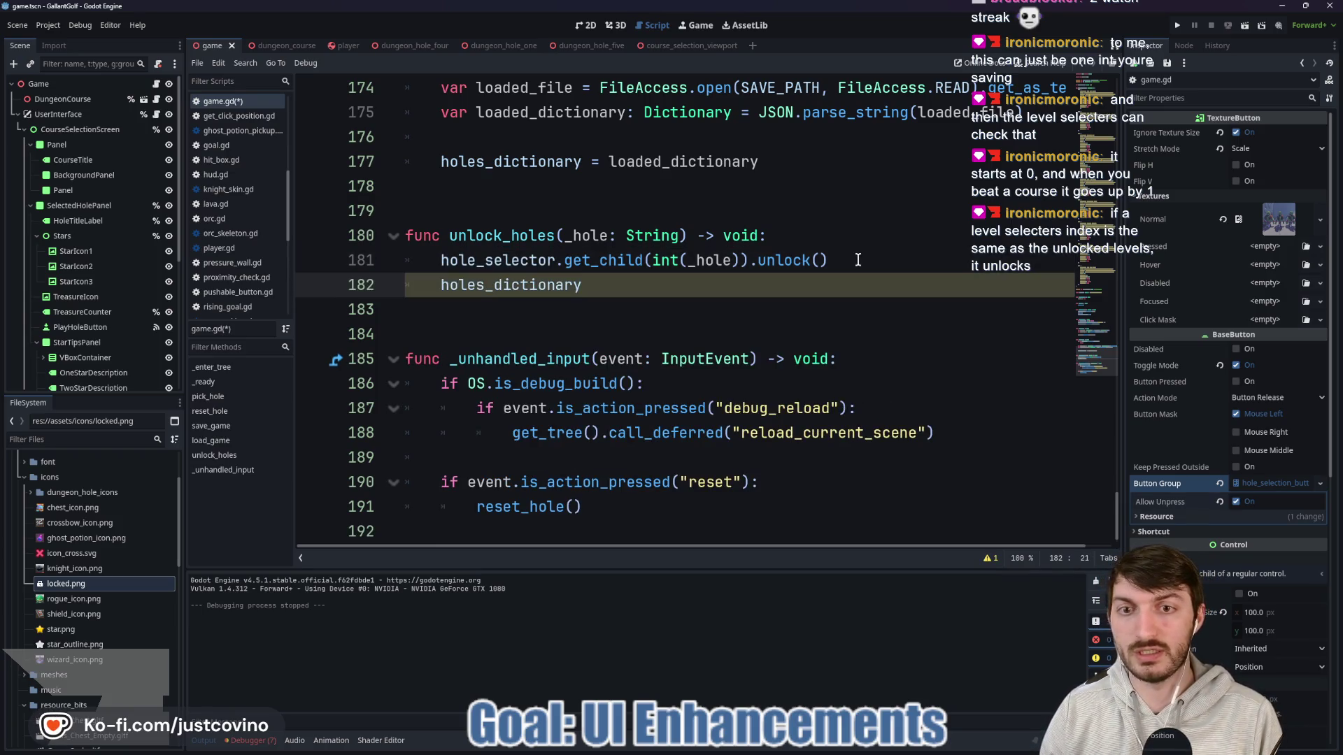
type("_hole")
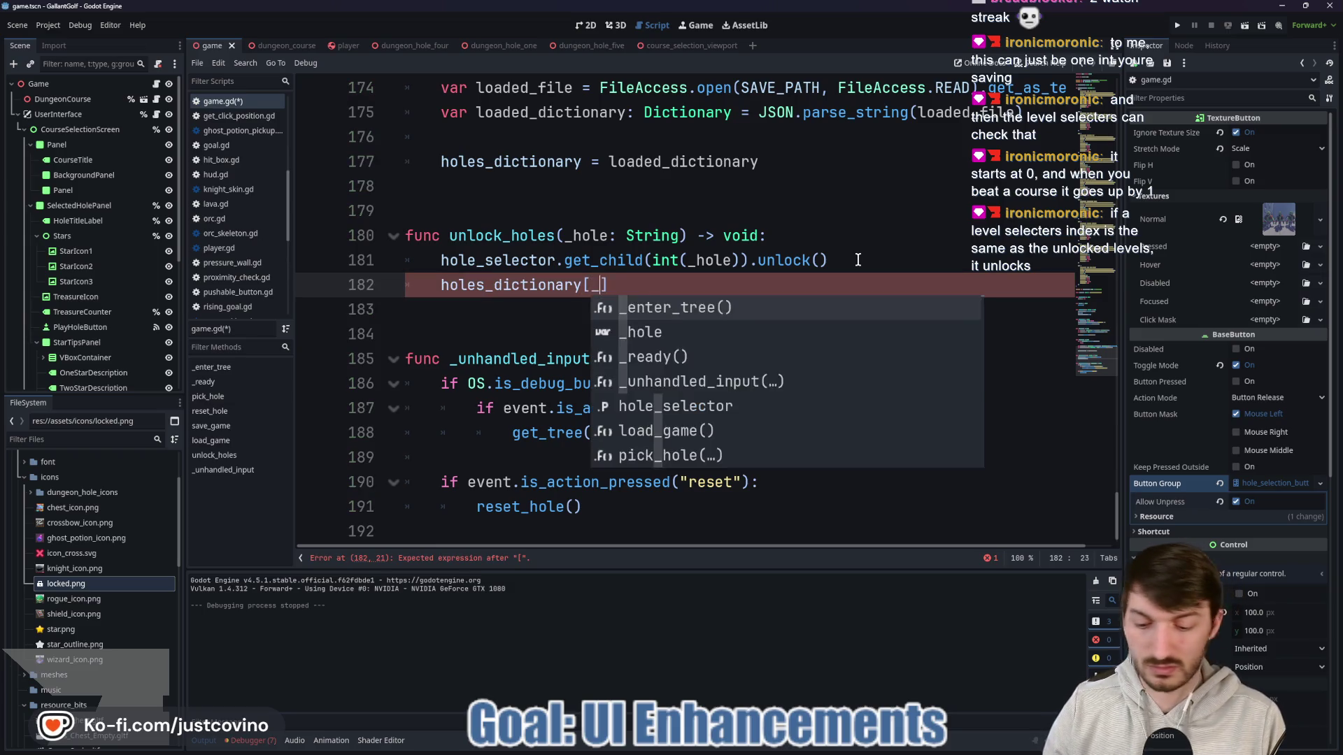
type("][\"unlocked\"]")
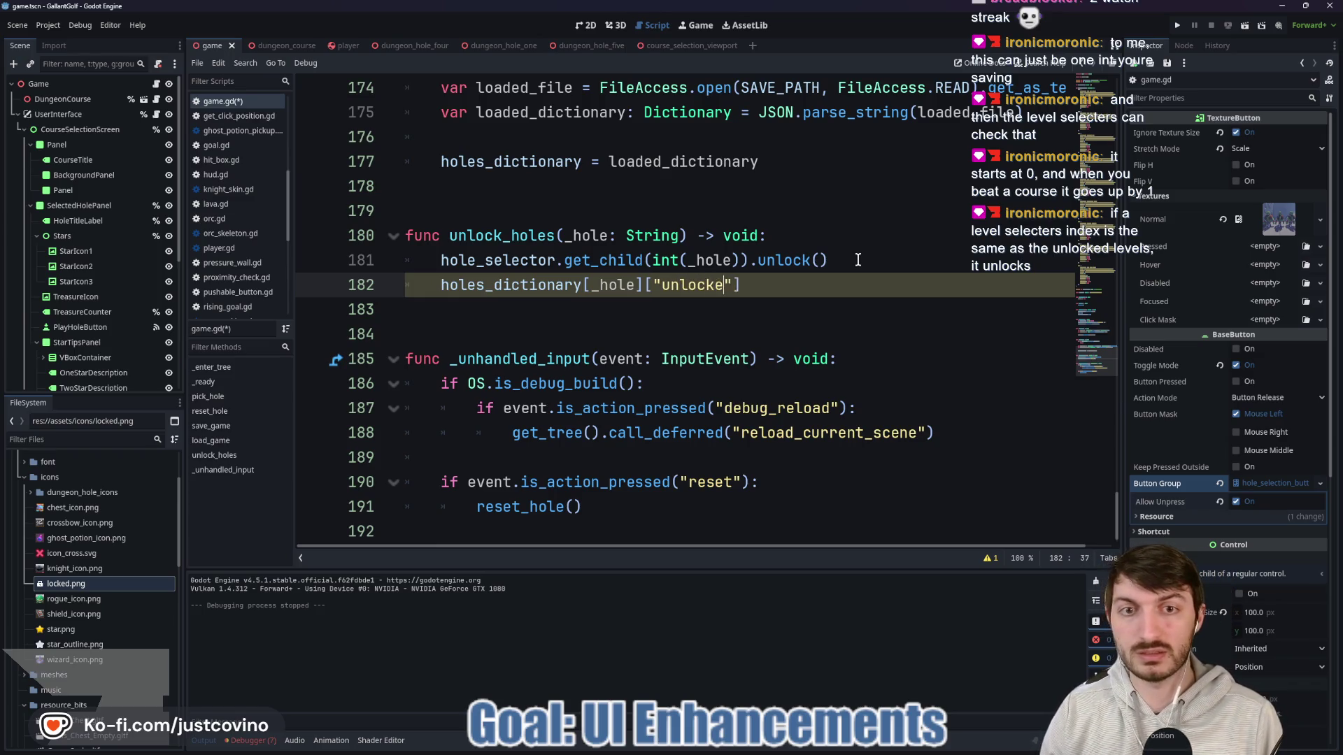
type(" = true")
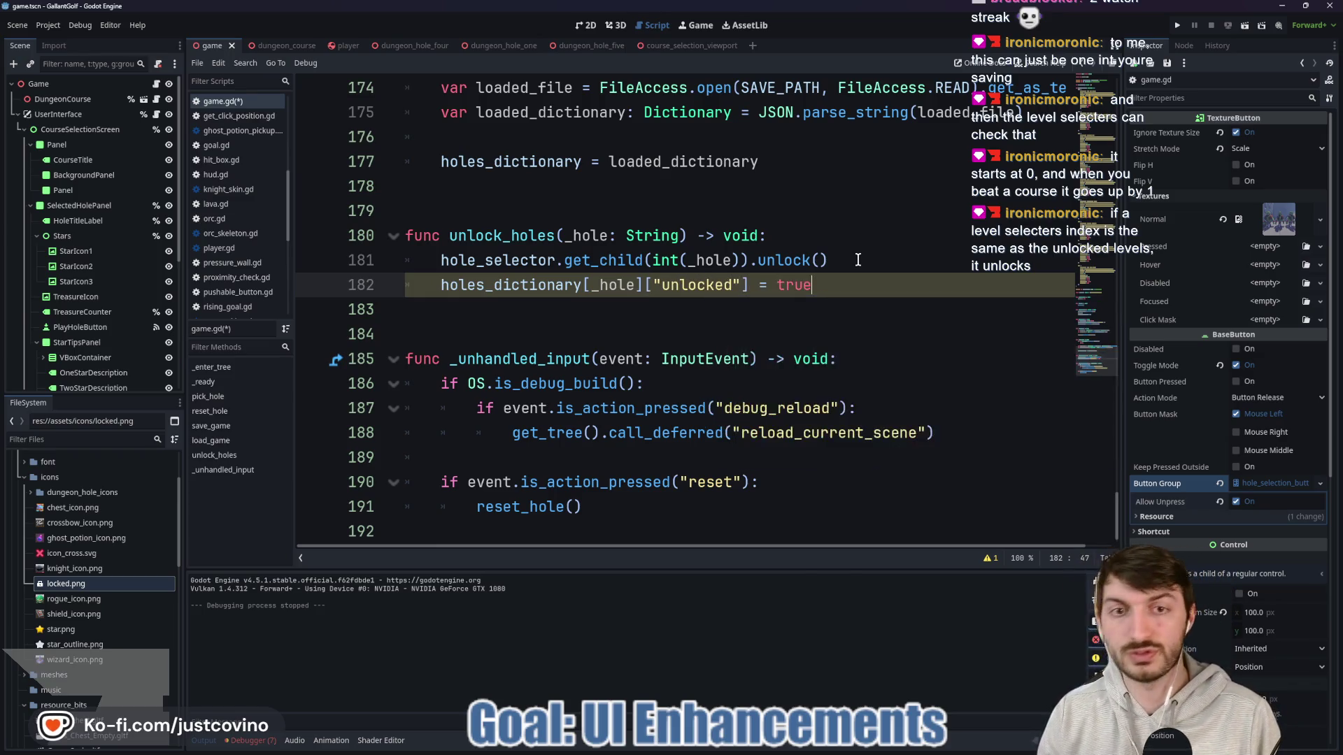
key("ctrl+s")
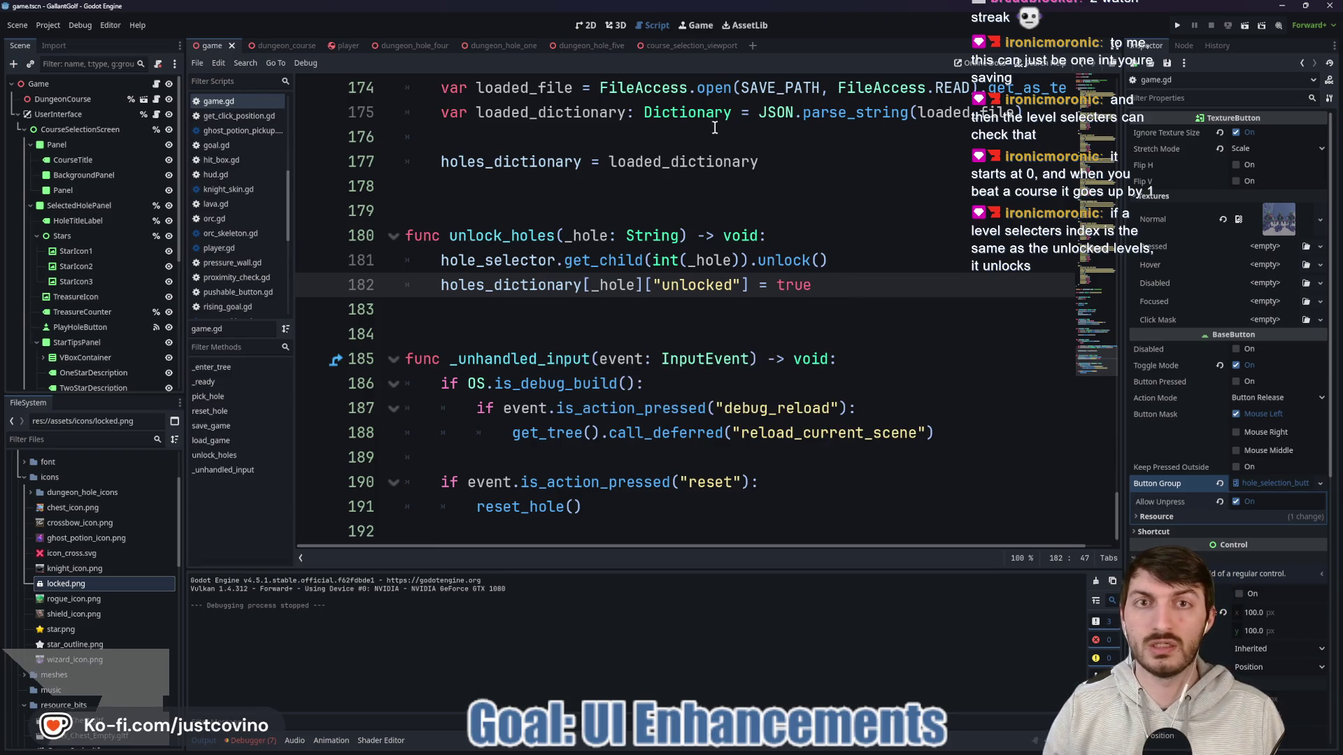
Step: Rename the unlock_holes function to unlock_hole
left_click(558, 237)
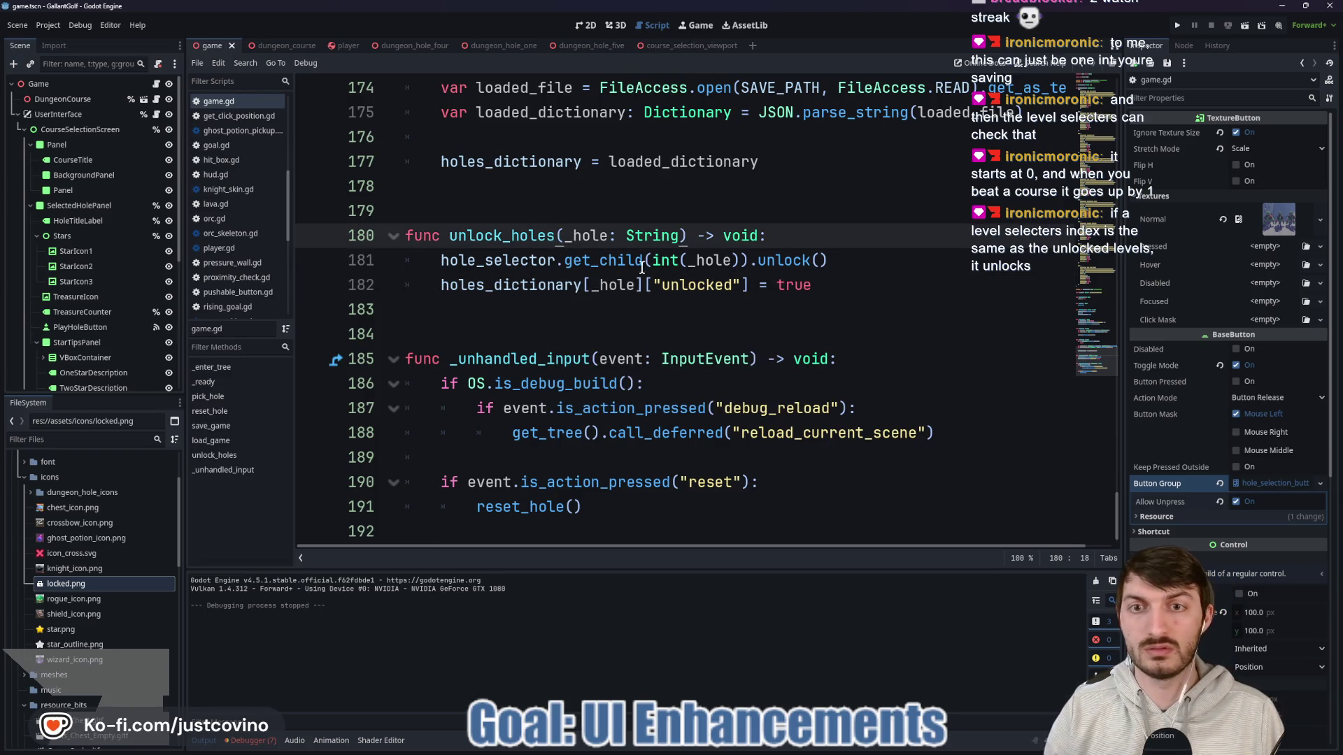
key("BackSpace")
left_click(588, 310)
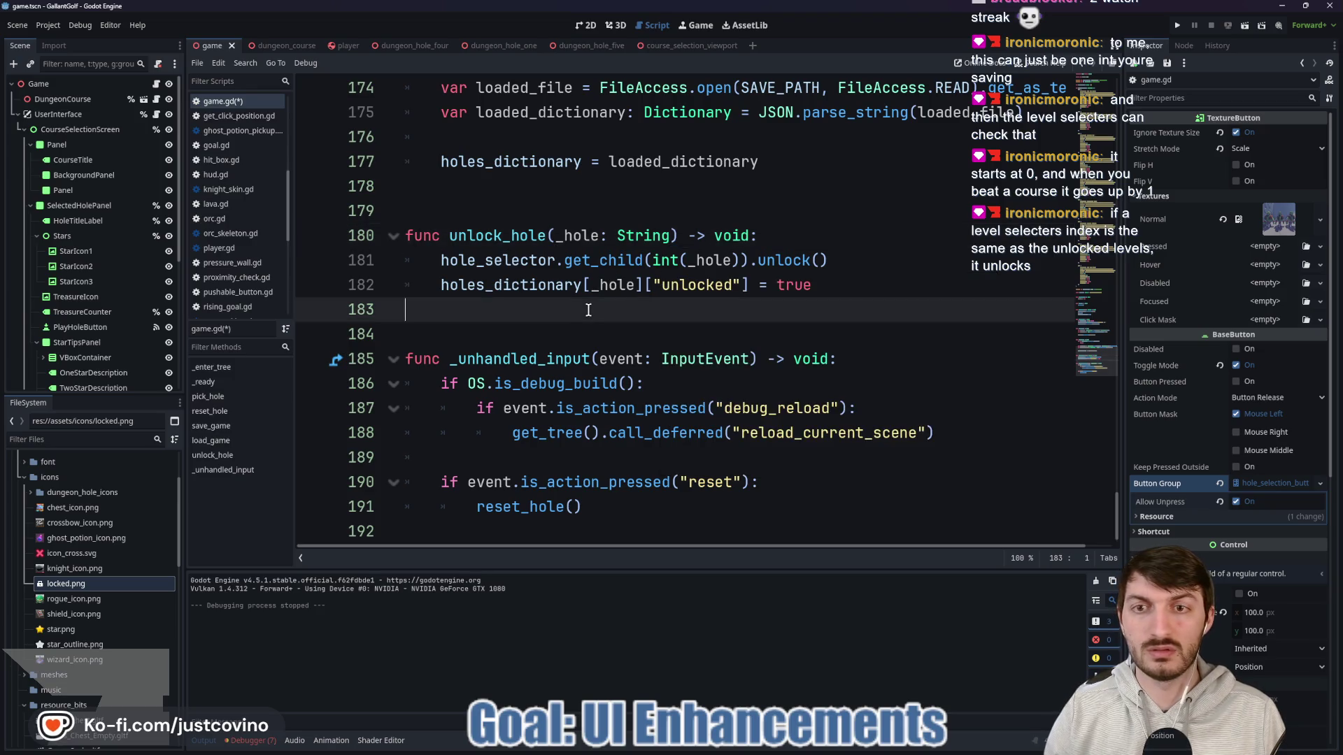
left_click(272, 48)
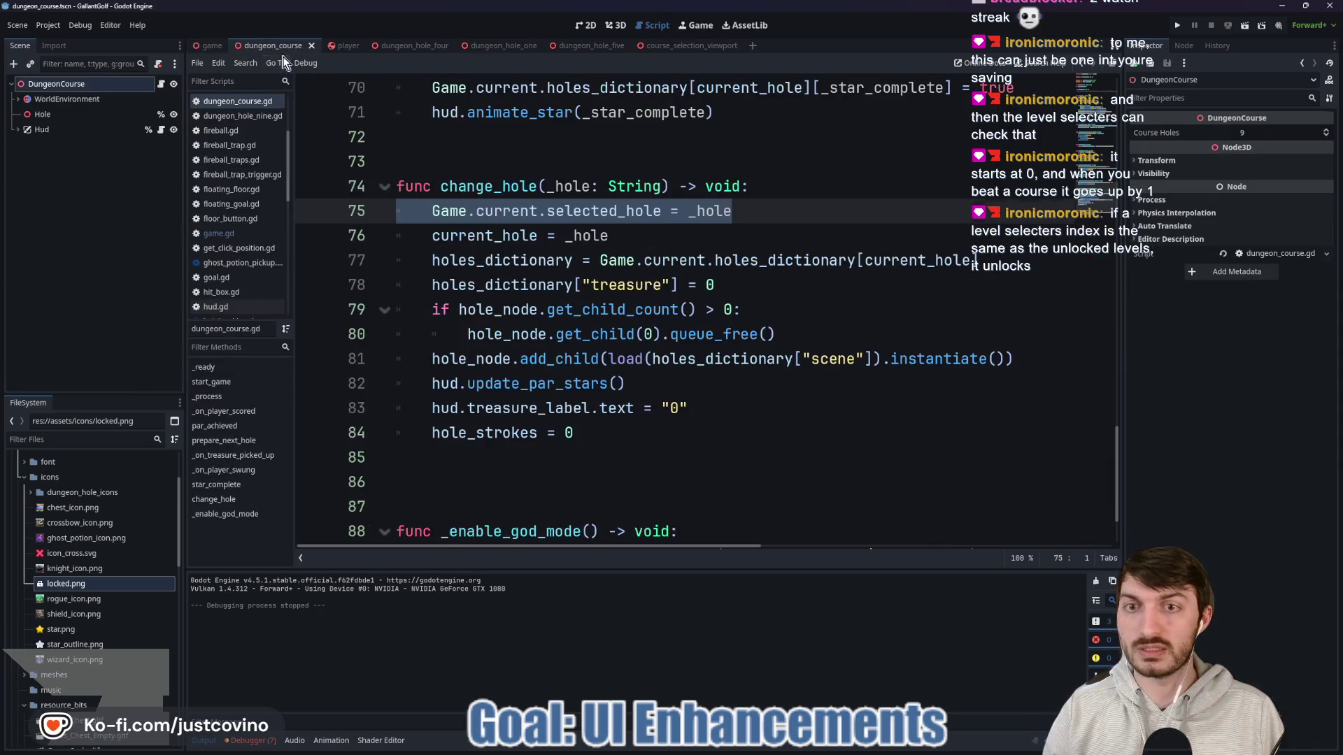
Step: Add Game.current.unlock_hole(_hole) after line 75 in change_hole and save
left_click(753, 219)
key("Return")
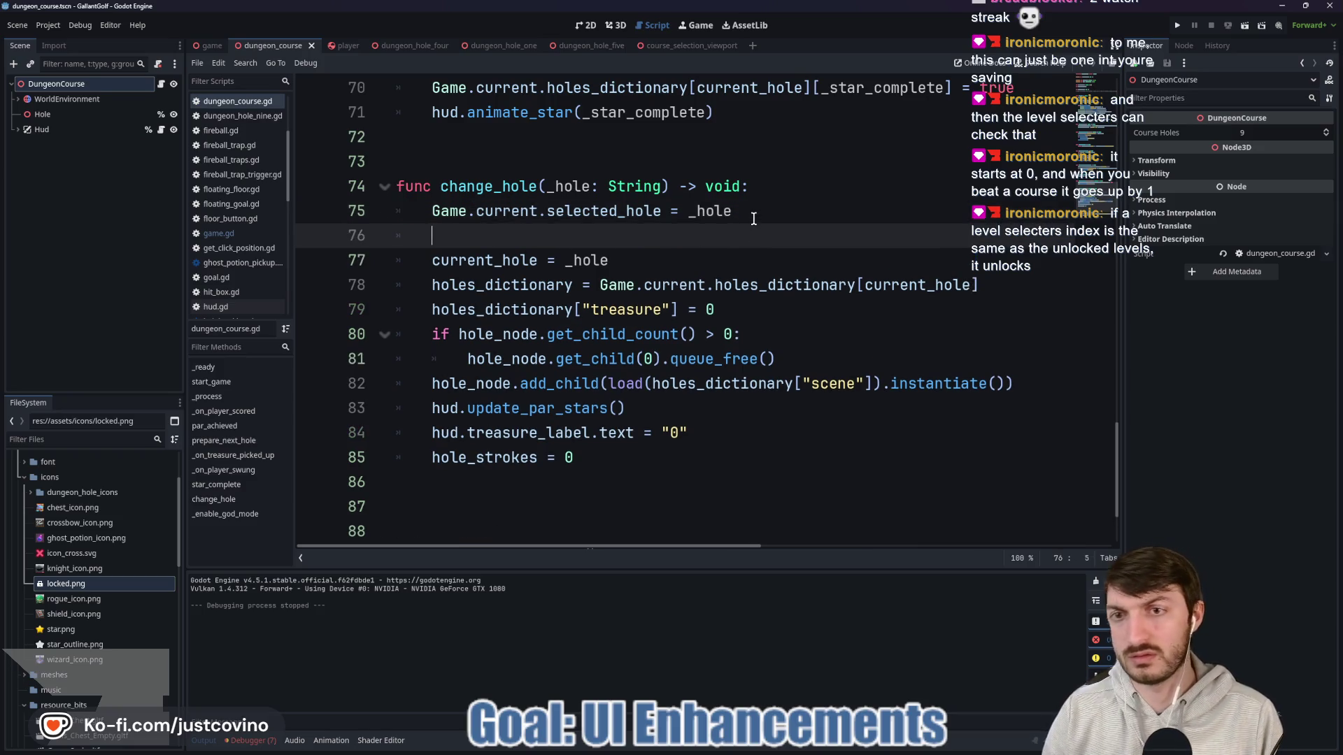
type("Game.current.unlo")
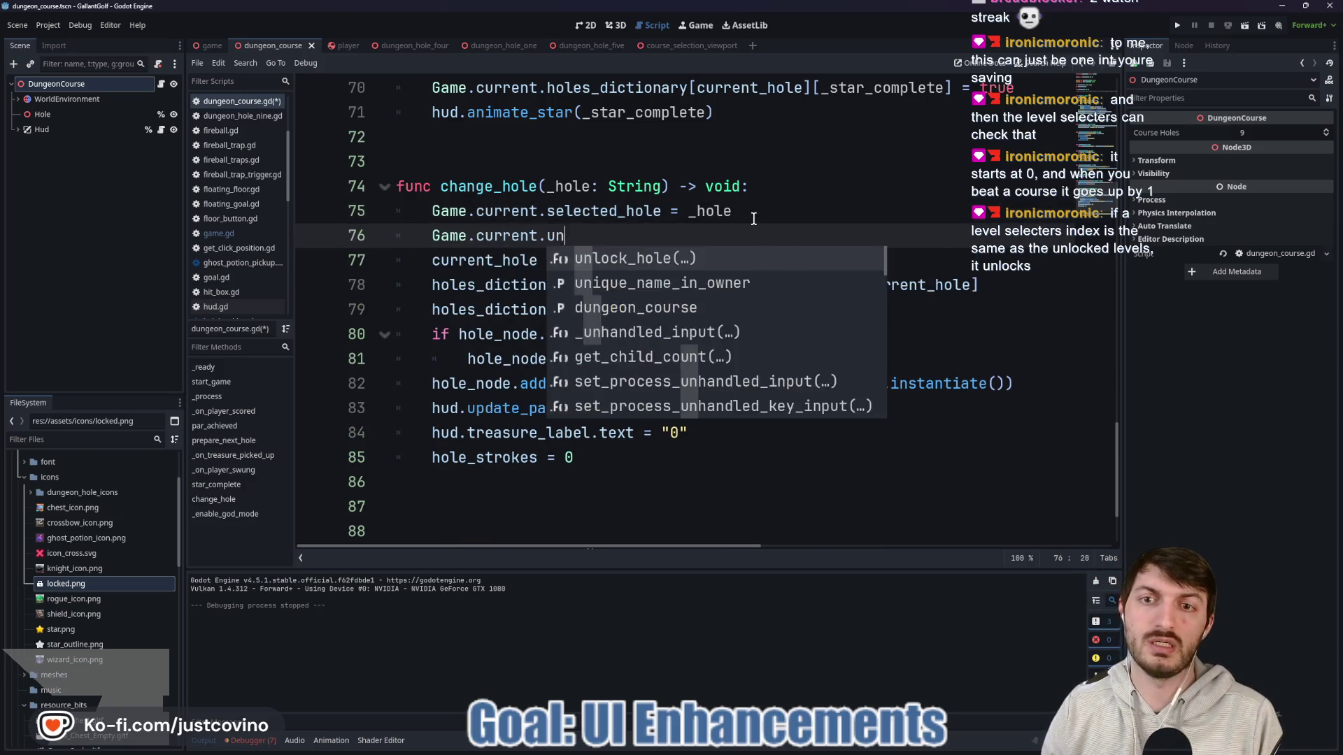
key("Return")
type("_hole)")
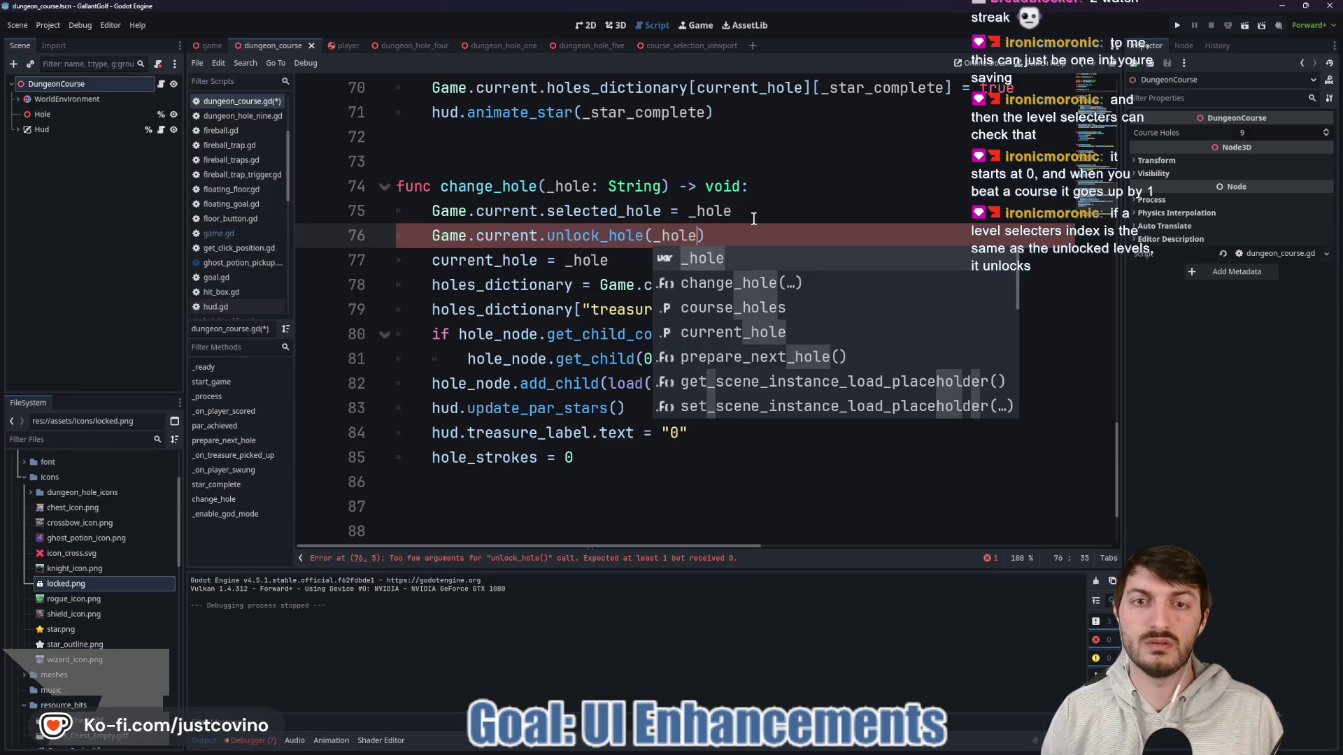
key("ctrl+s")
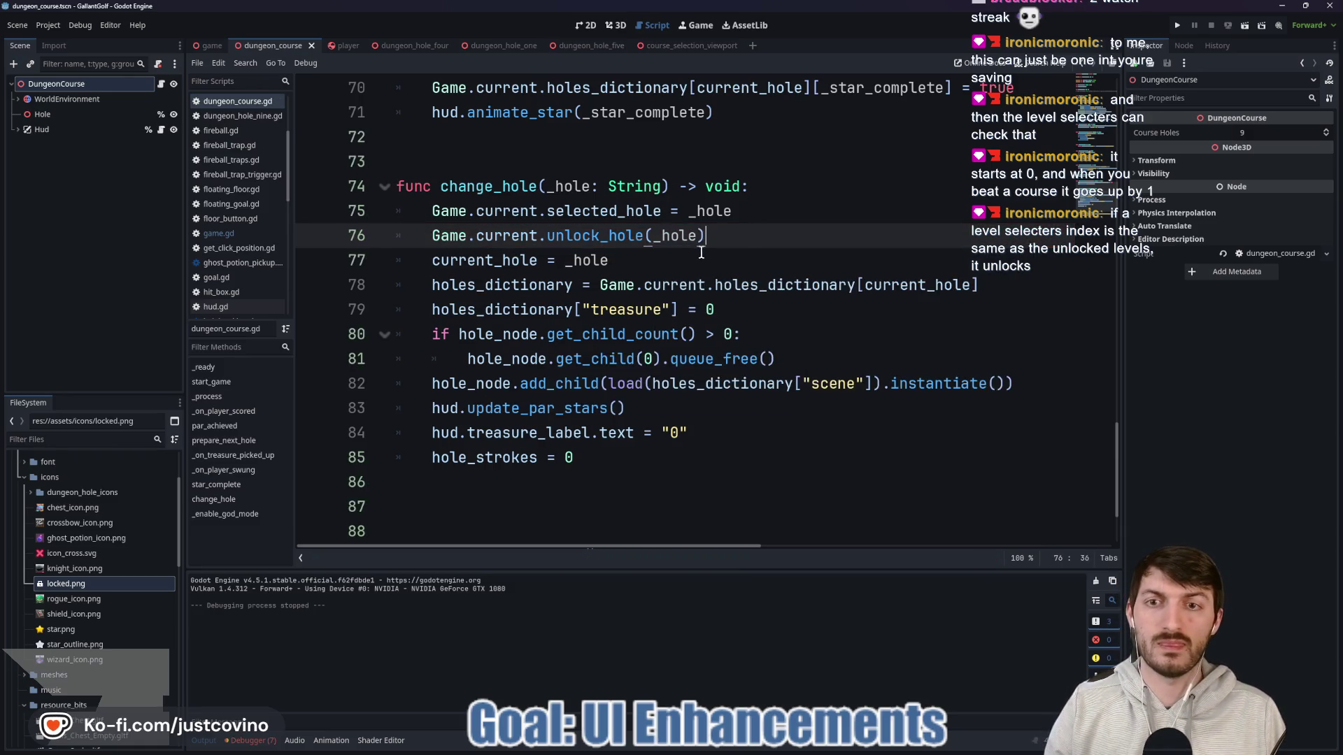
Step: Try a Game.current.save_game() line after the star_three call, save, then delete it again
scroll(744, 256, "up", 6)
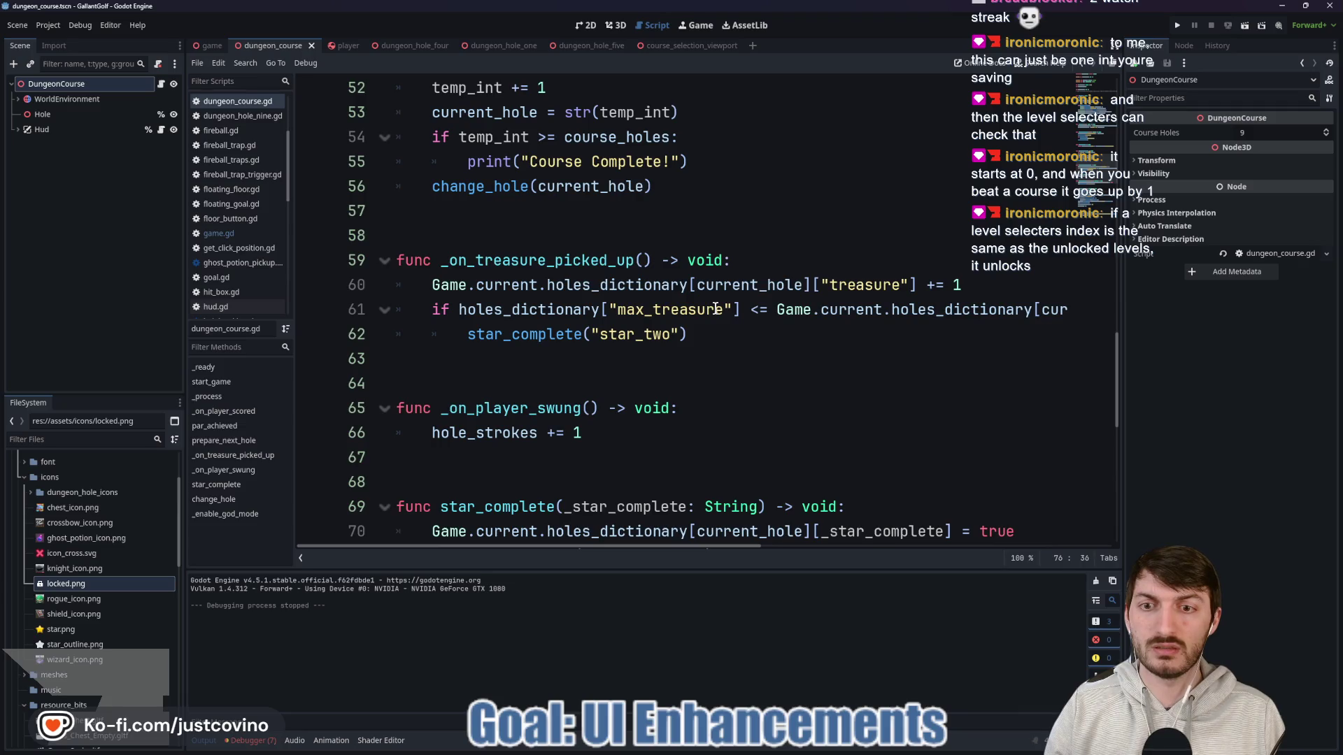
scroll(715, 308, "up", 3)
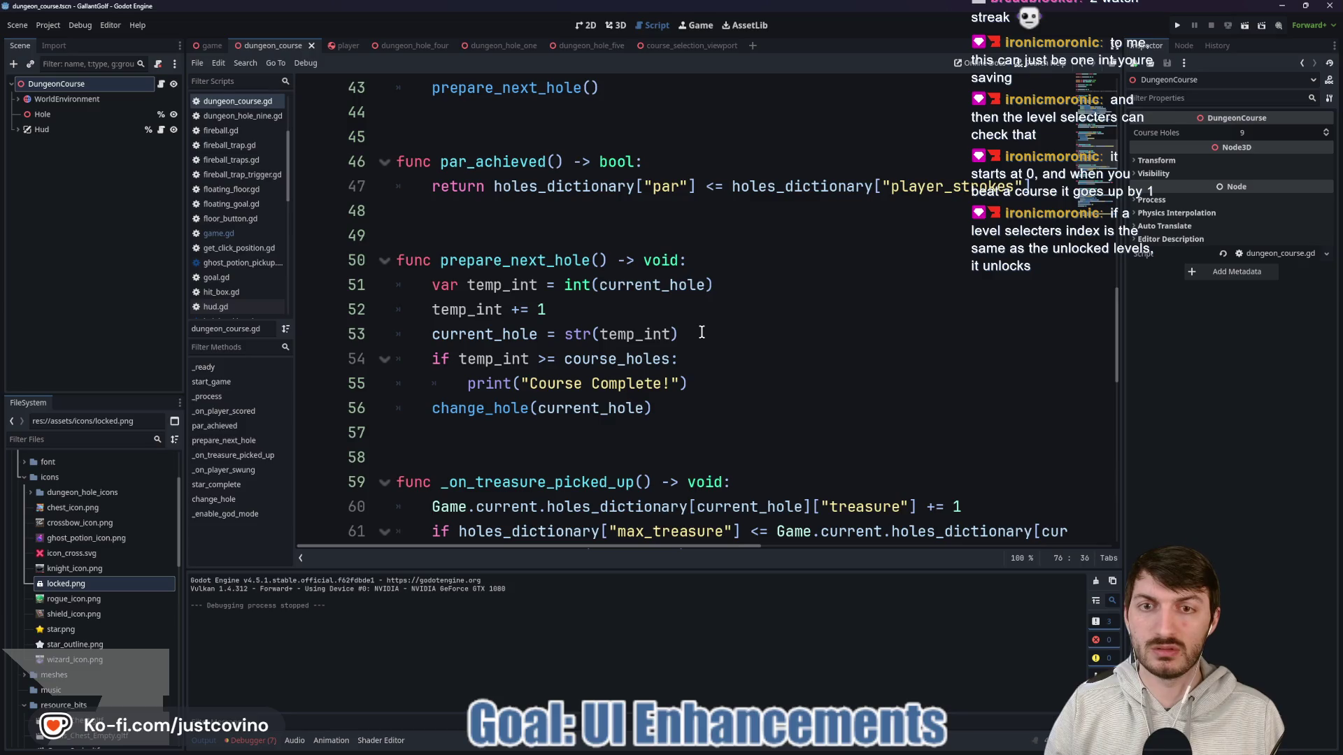
scroll(700, 333, "up", 4)
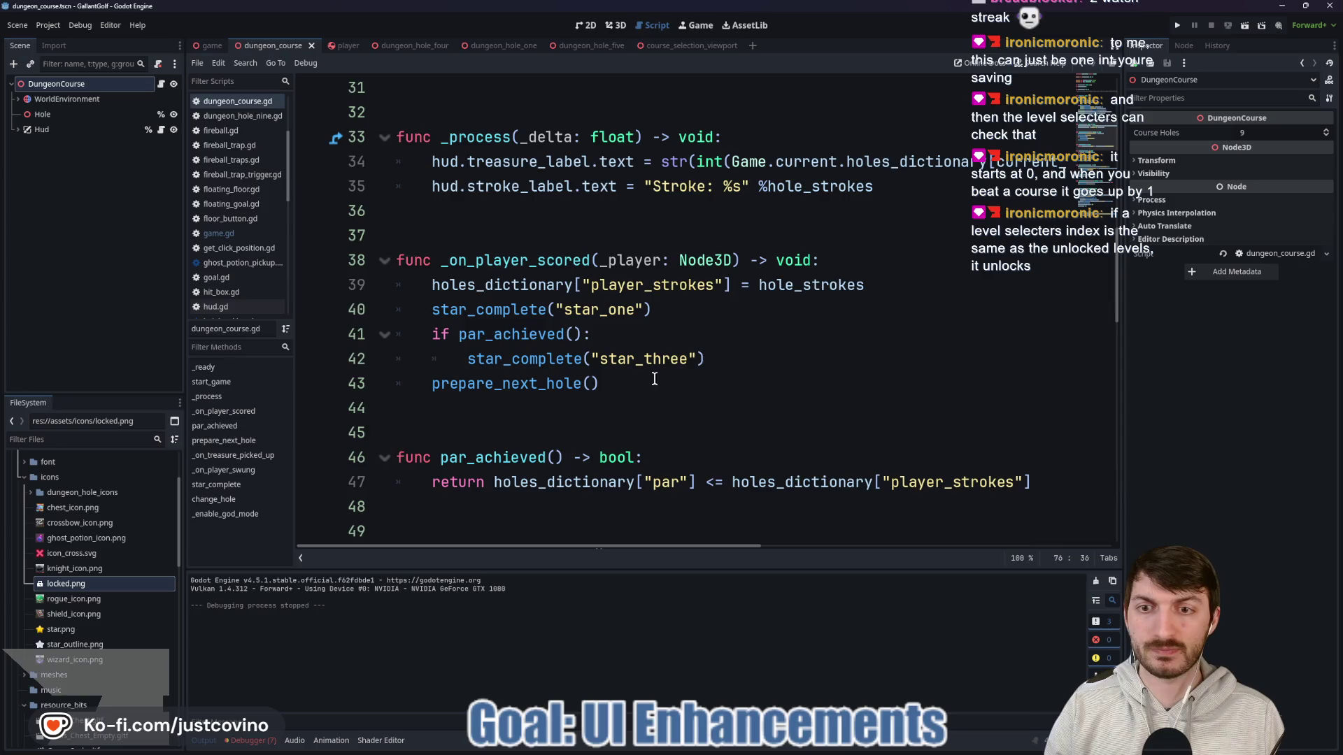
left_click(731, 359)
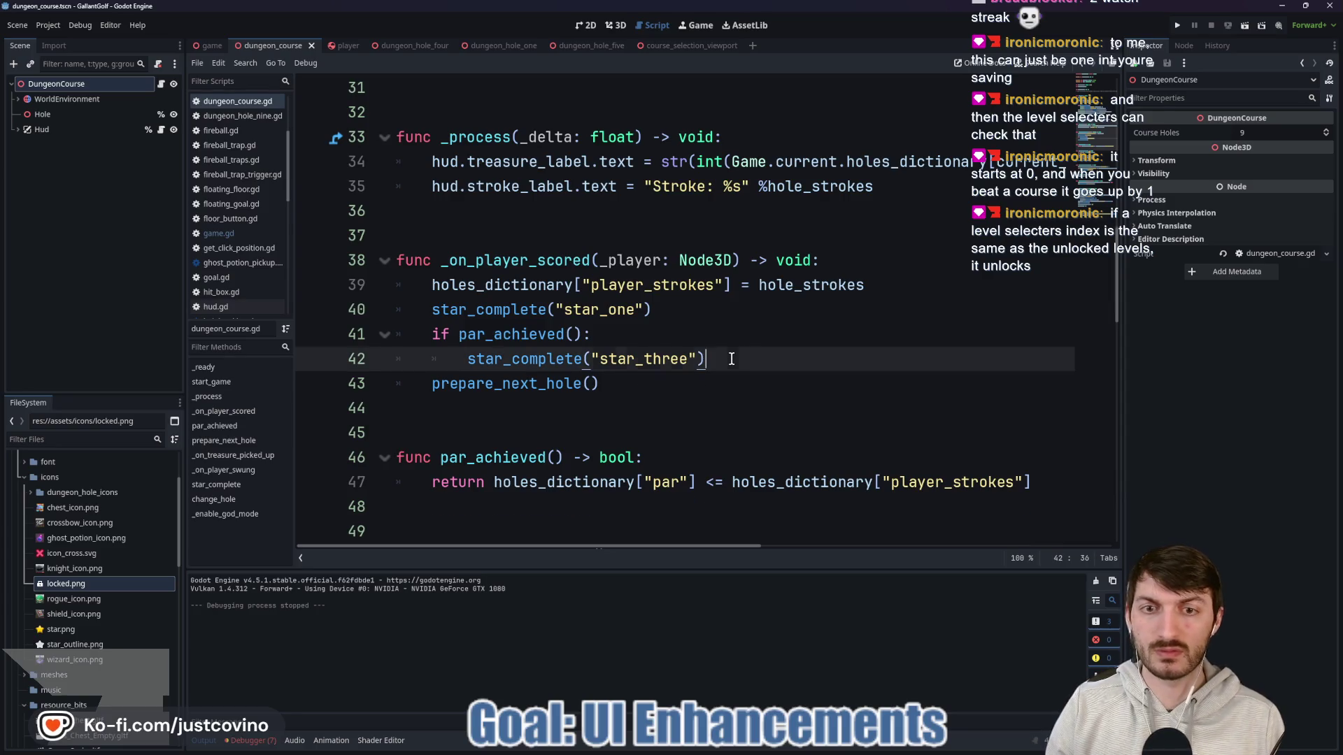
key("Return")
type("Game.current.save_game()")
key("ctrl+s")
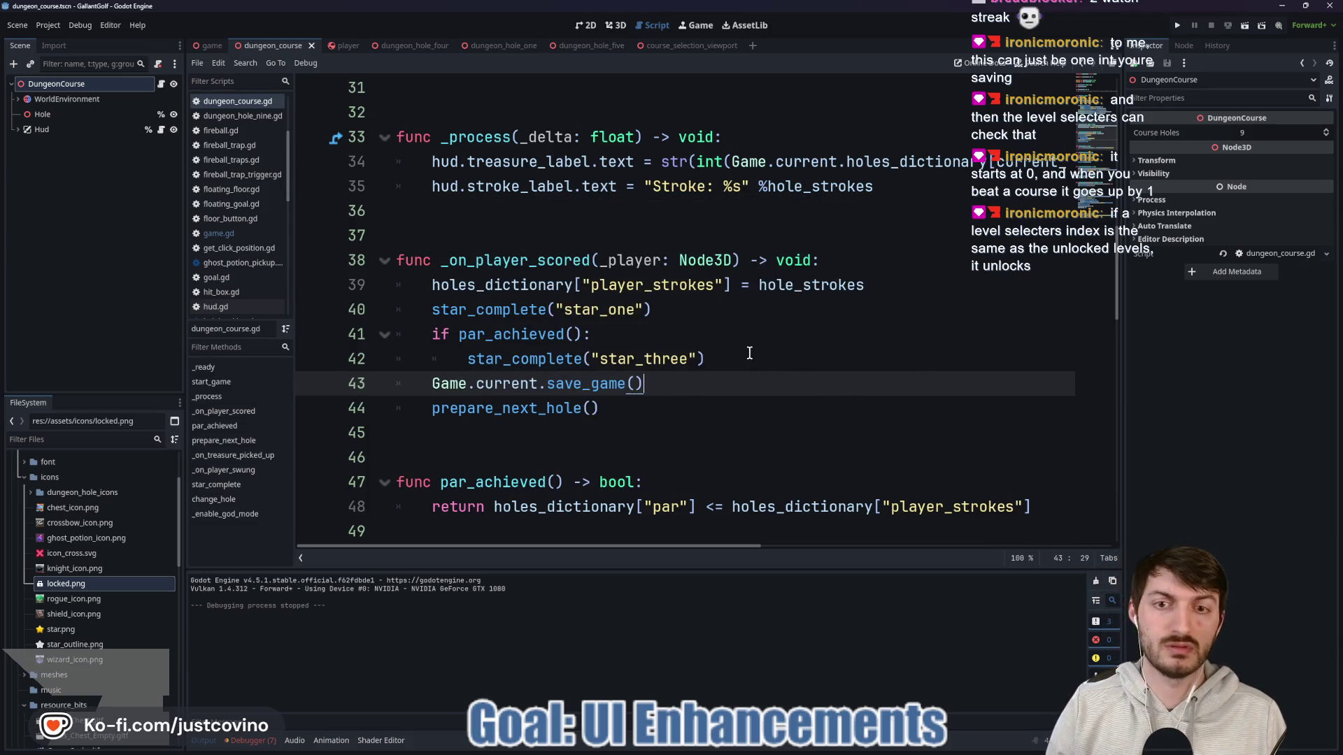
left_click_drag(660, 388, 294, 384)
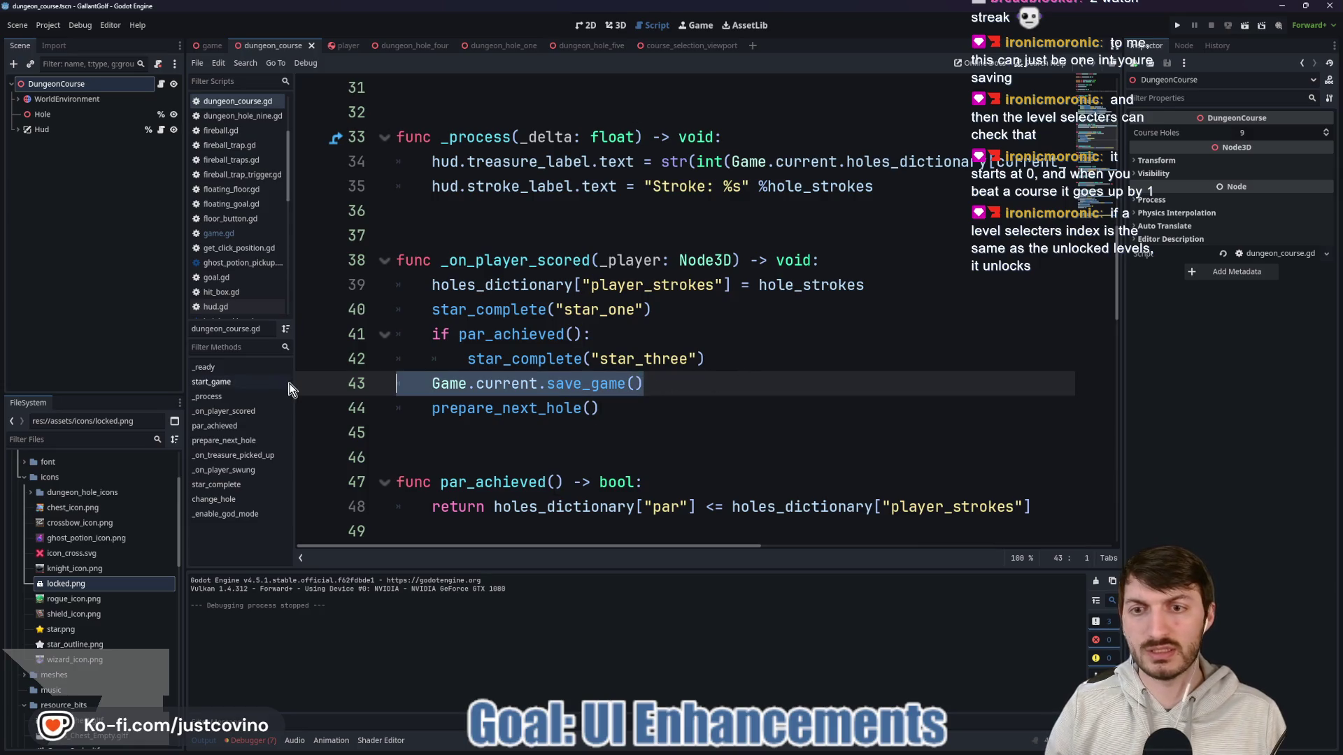
key("BackSpace")
key("BackSpace")
scroll(602, 399, "down", 12)
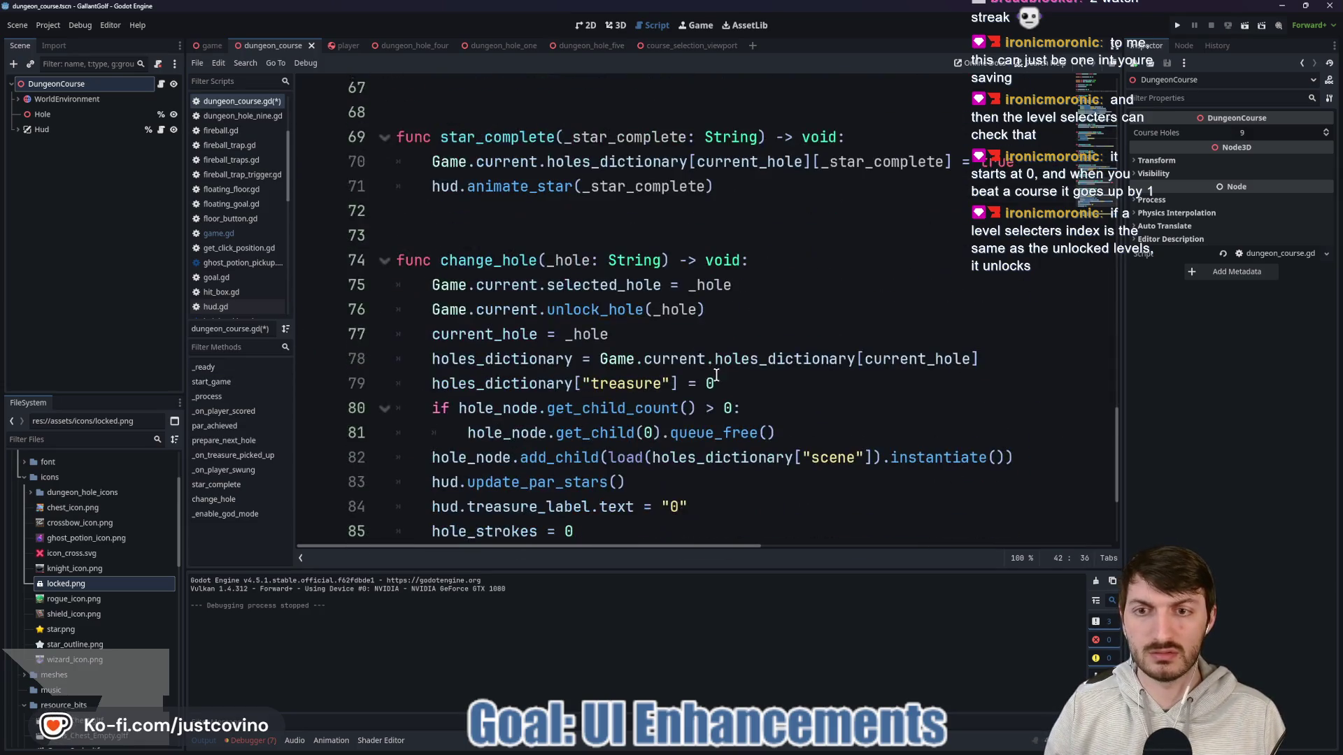
left_click(729, 316)
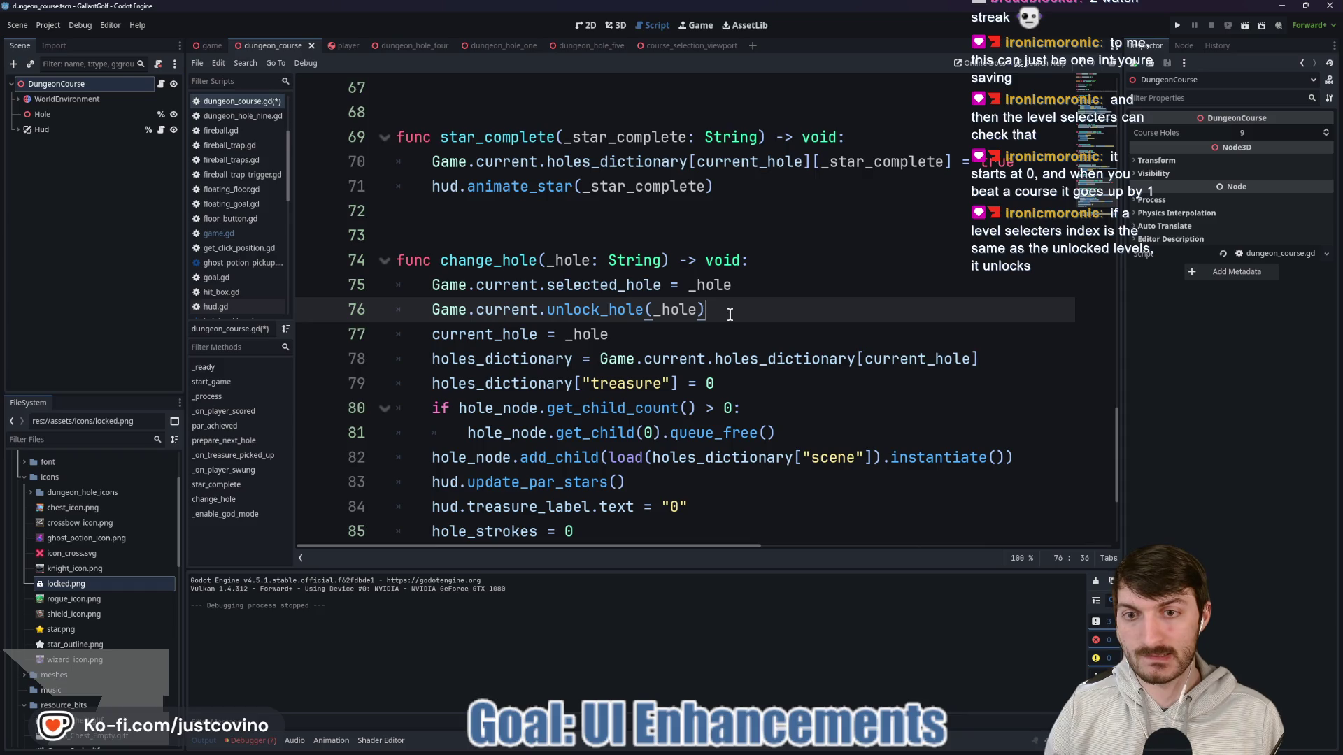
Step: Paste an if/else lock block under the unlock_hole call, then undo it
key("Return")
type("if Game.current.holes_dictionary[name][\"unlocked\"] == true: \t\tunlock_button() \telse: \t\tlock_button()")
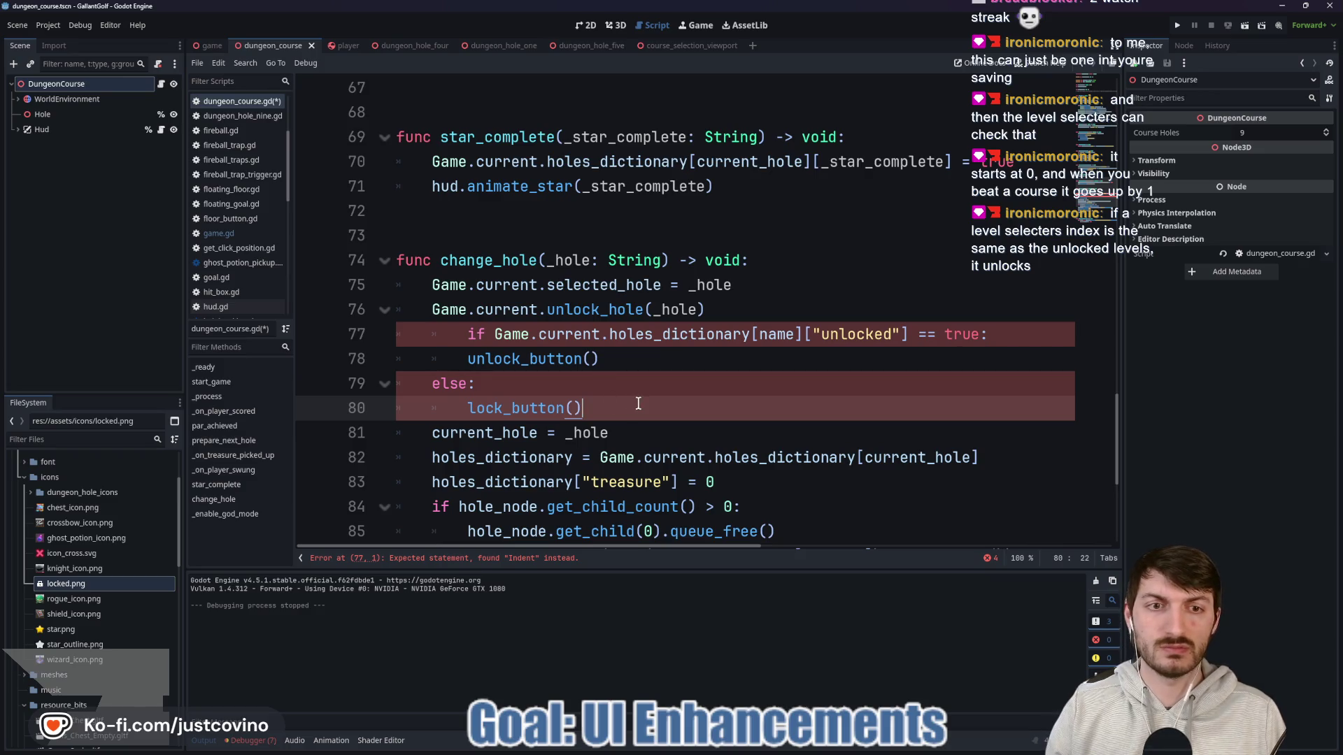
key("ctrl+z")
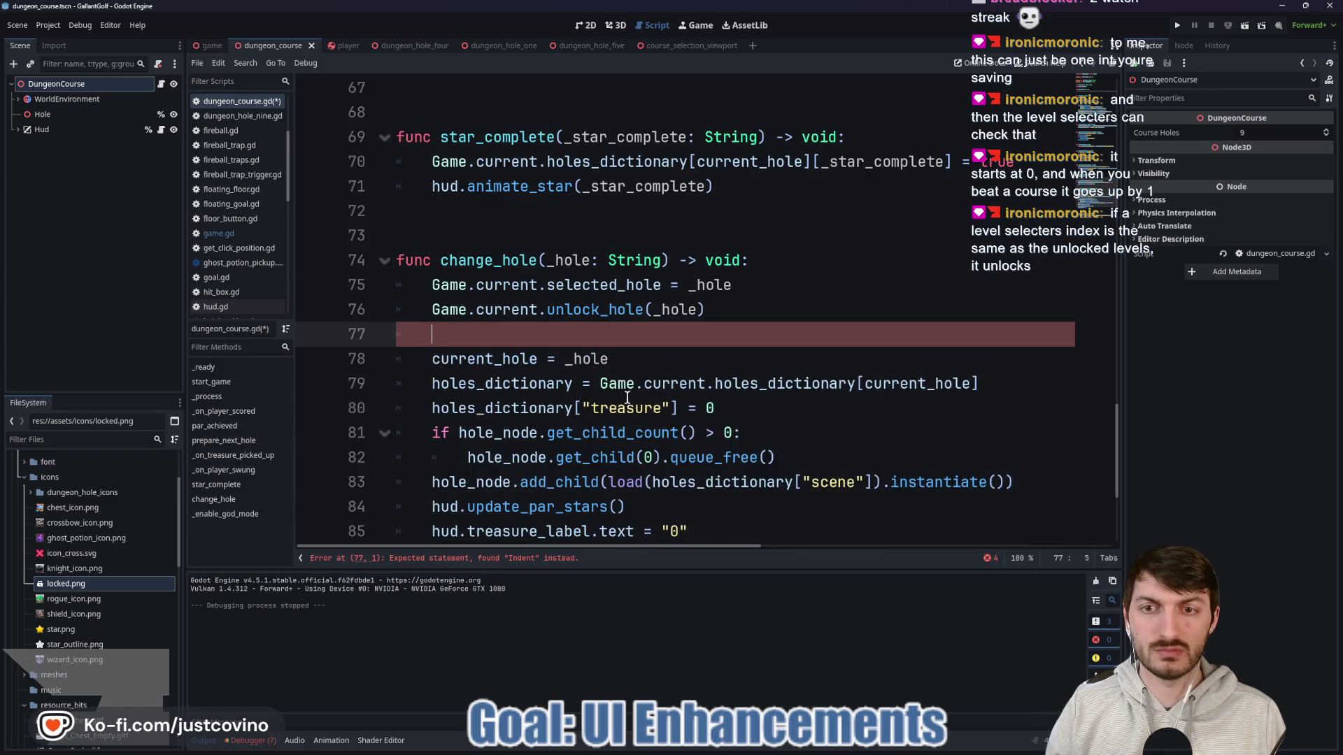
Step: Add Game.current.save_game() under the unlock_hole call and run the game
type("Game.current/")
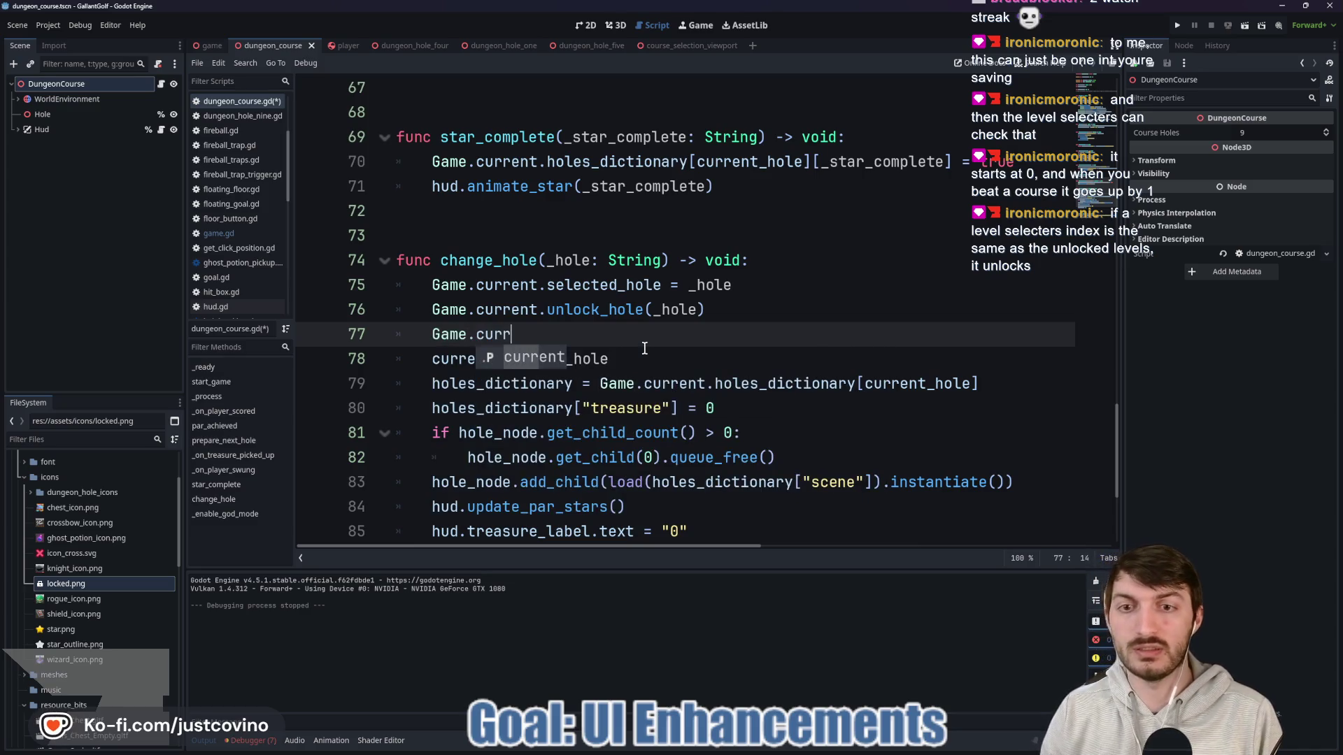
key("Return")
type("/")
key("BackSpace")
type(".save")
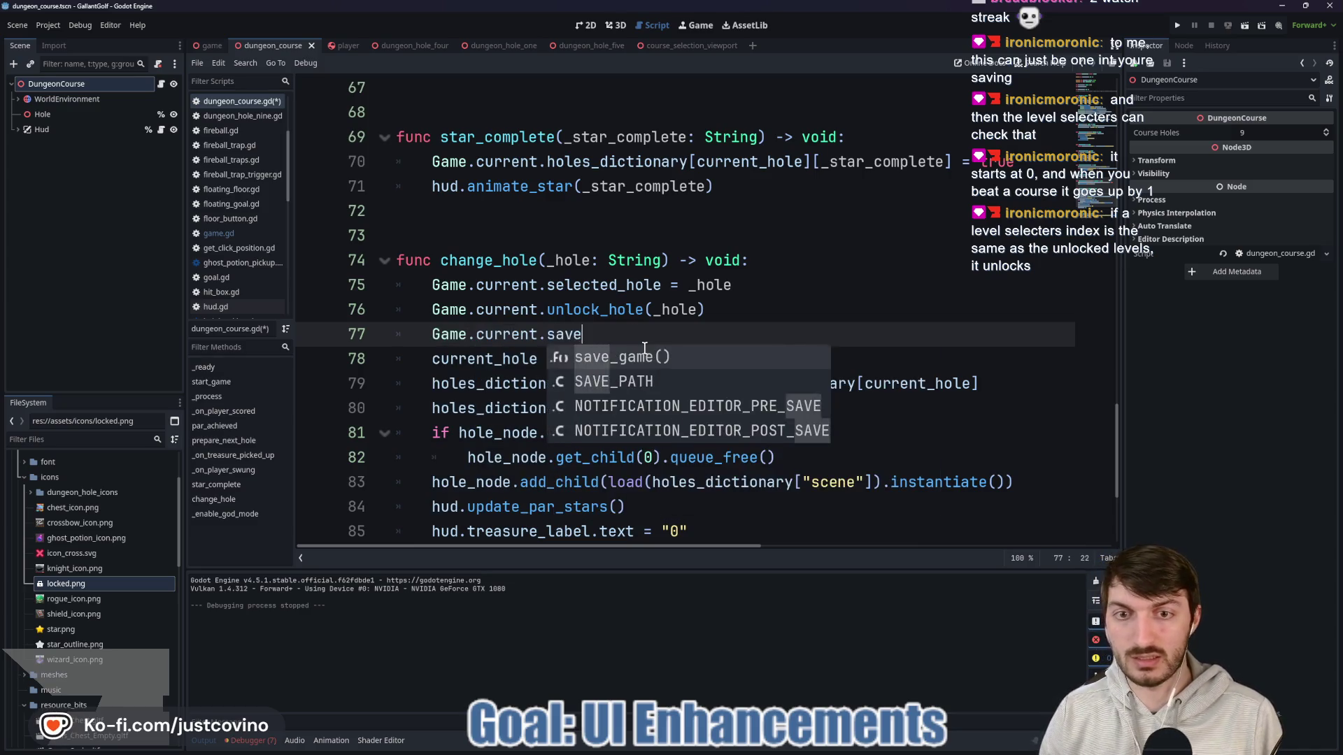
key("Return")
left_click(1177, 25)
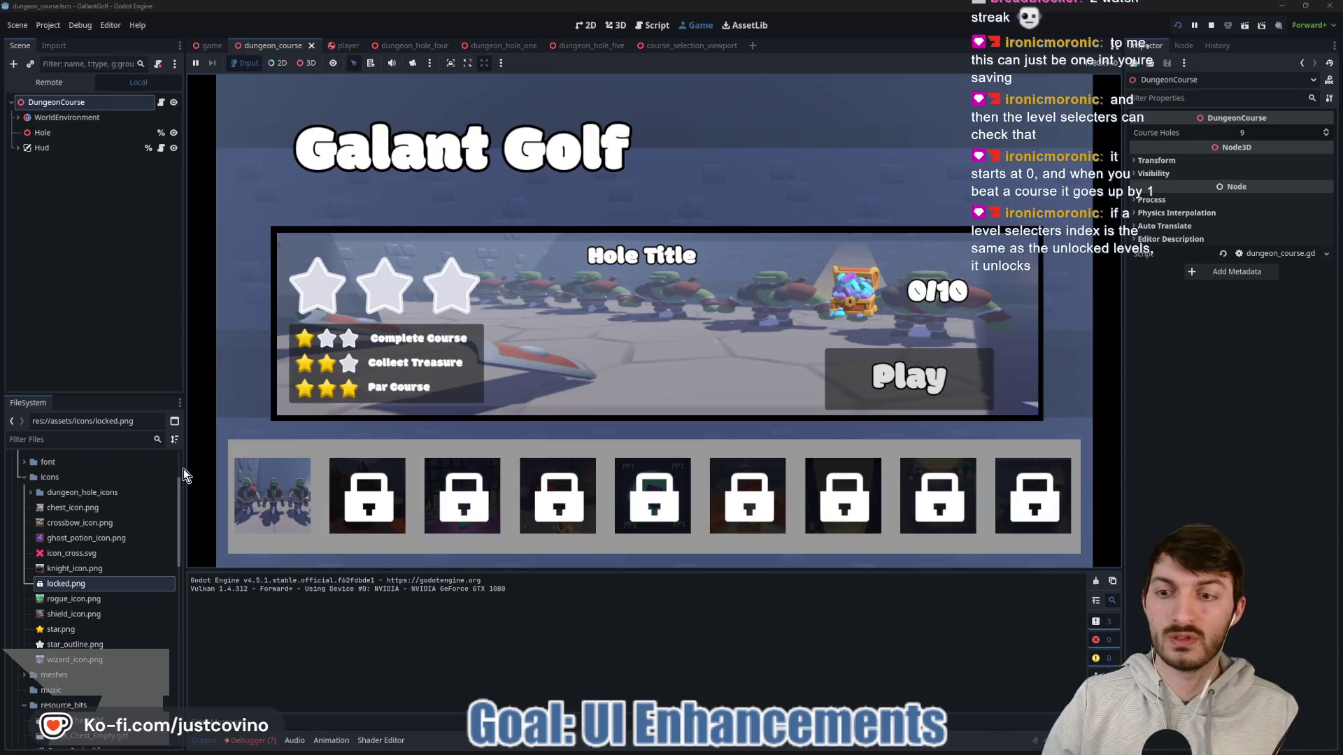
Step: Start a hole from the selector, hitting the nonexistent 'unlock' error at game.gd line 181
left_click(860, 380)
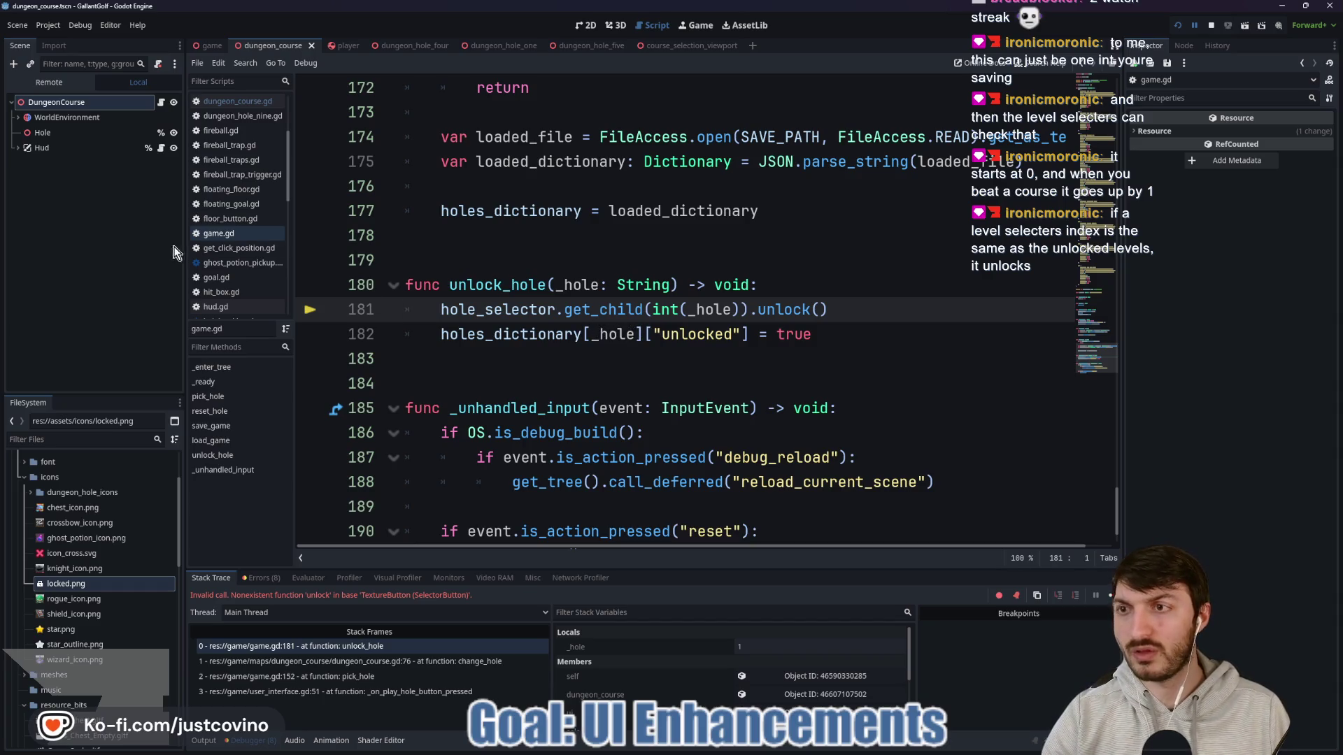
left_click(209, 45)
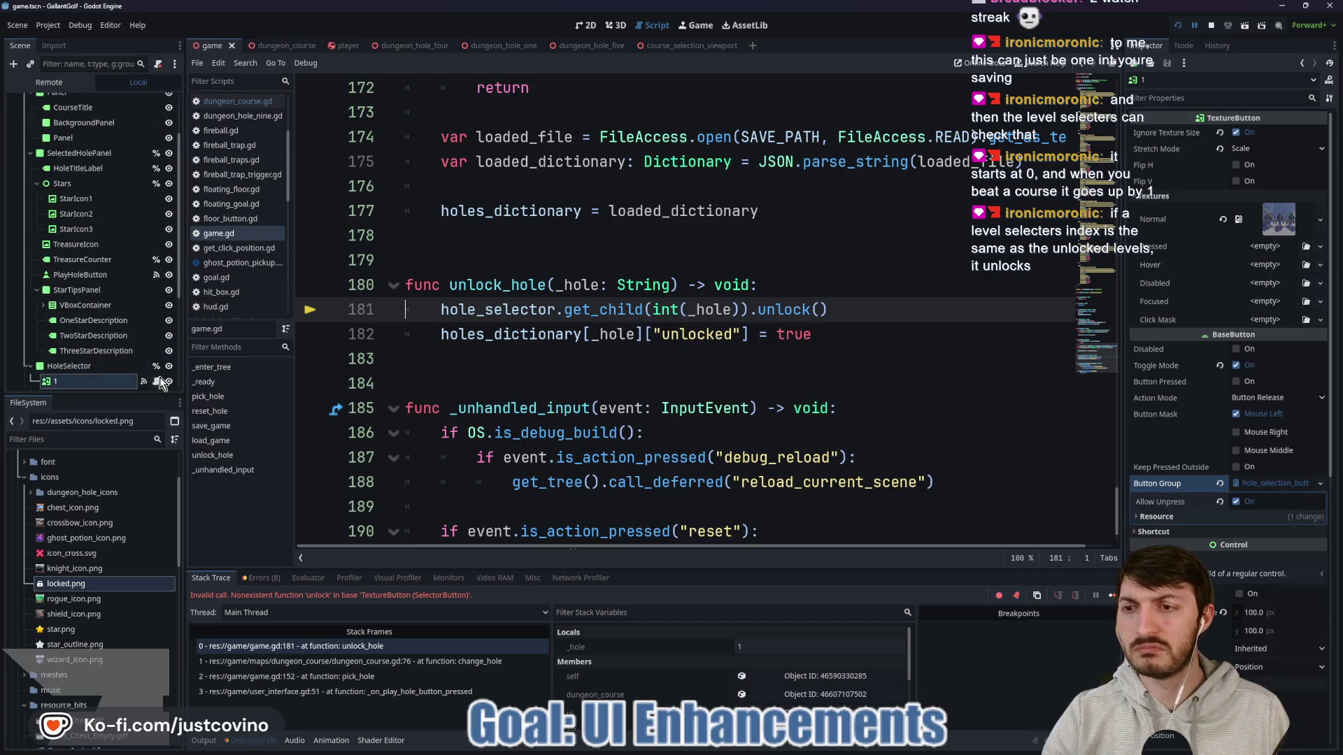
Step: Check selector_button.gd's functions, change line 181's call to unlock_button(), and relaunch
left_click(160, 381)
scroll(521, 336, "down", 5)
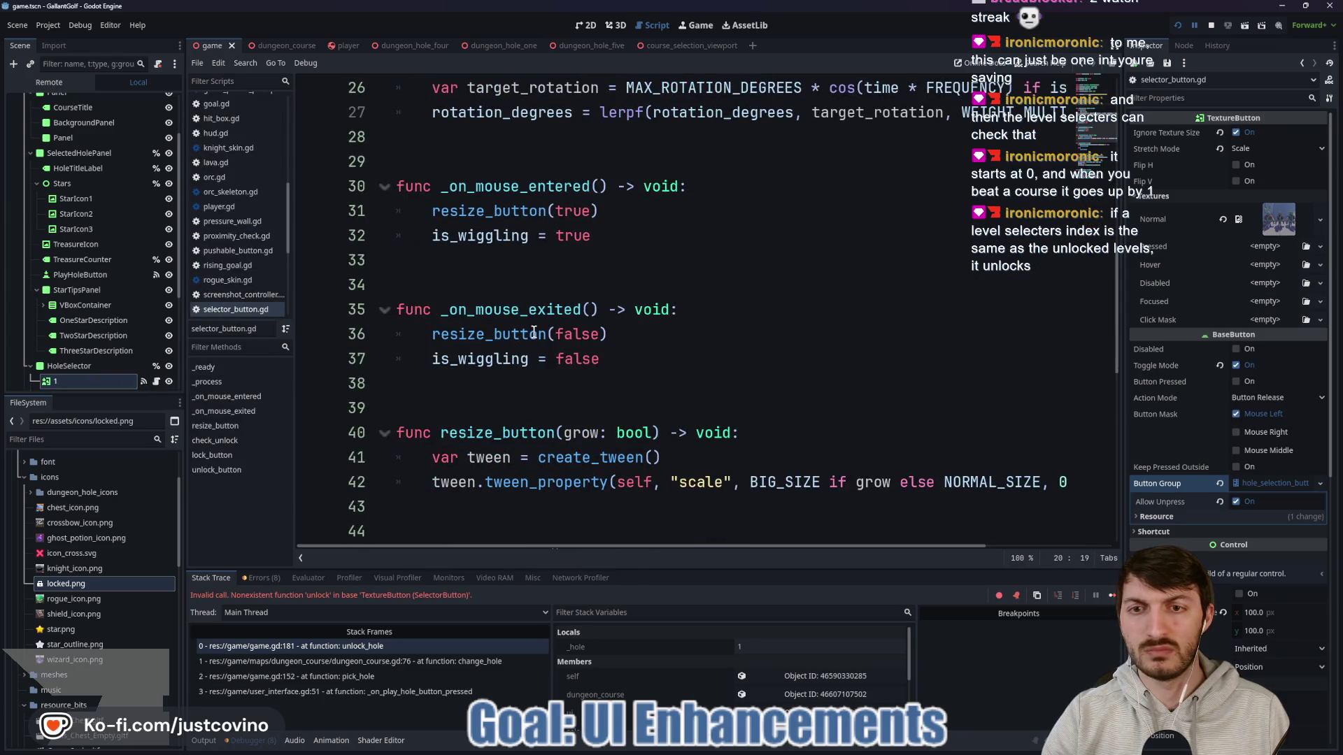
scroll(534, 332, "down", 5)
scroll(534, 332, "down", 4)
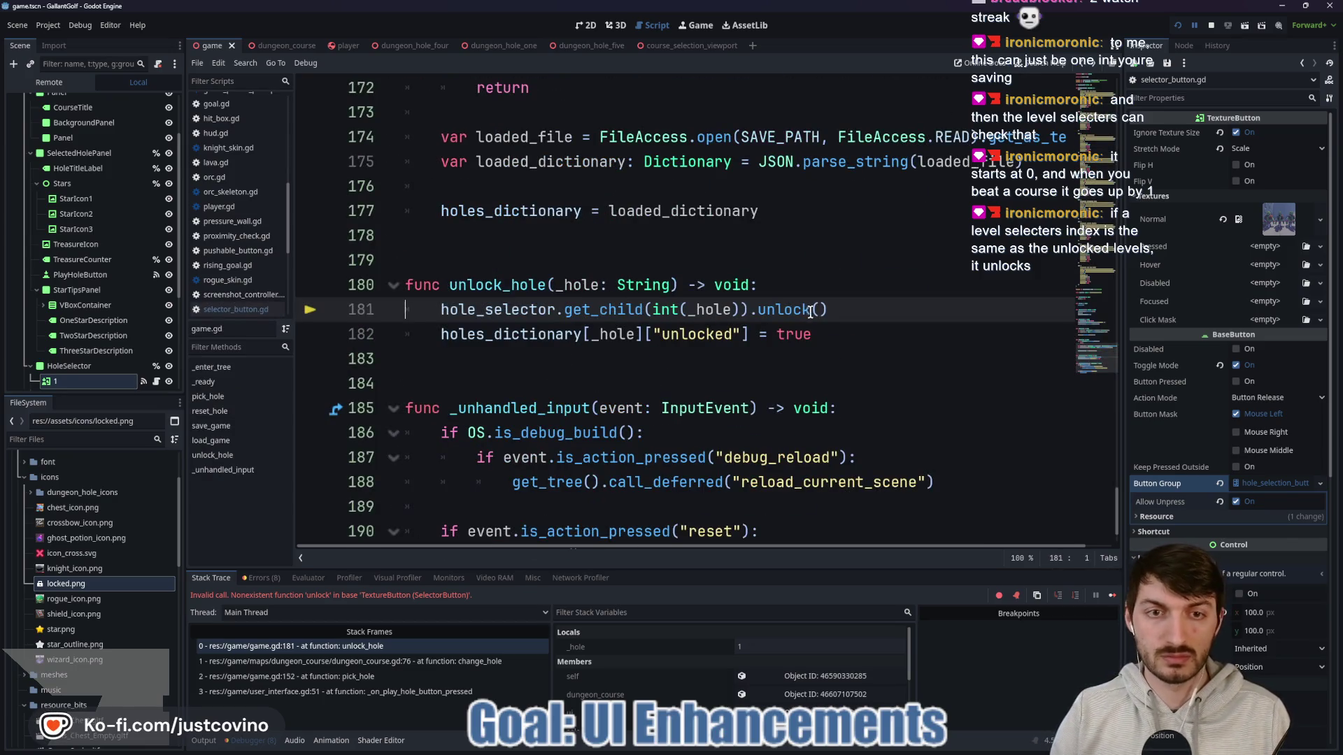
type("_button")
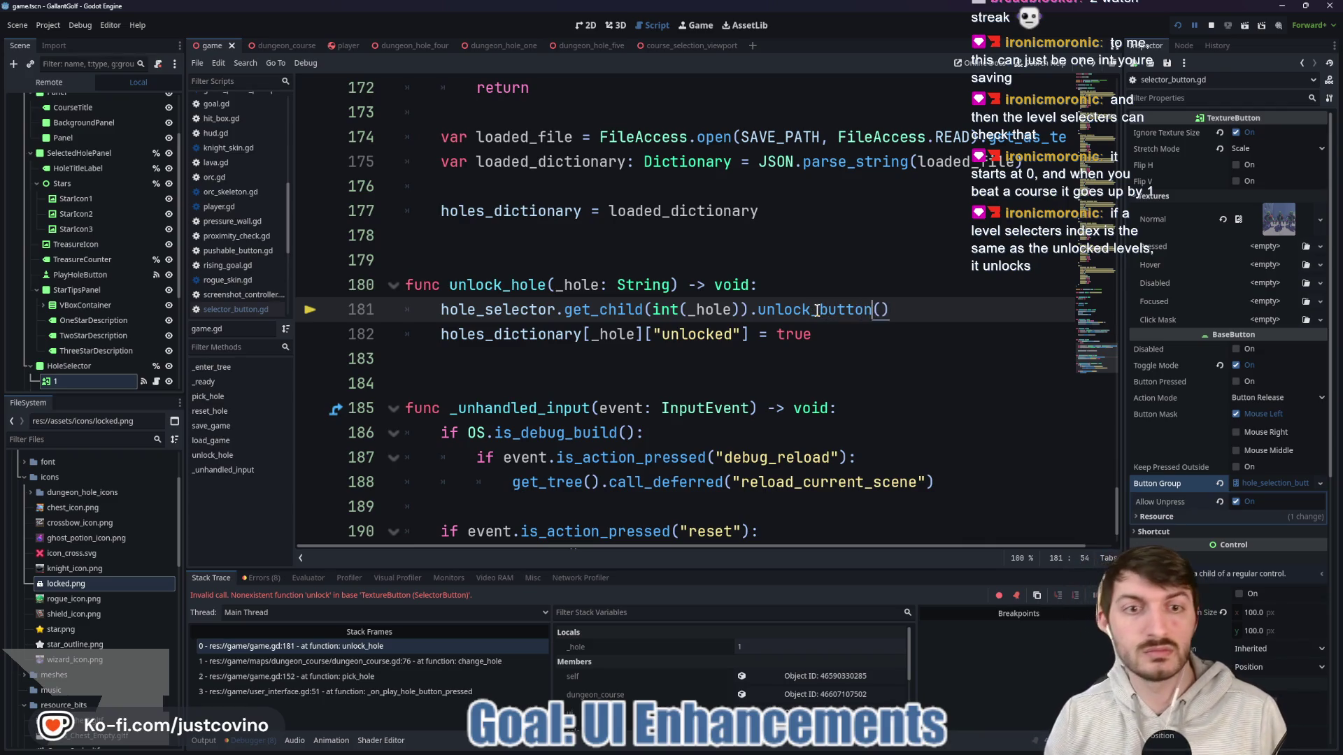
left_click(1177, 28)
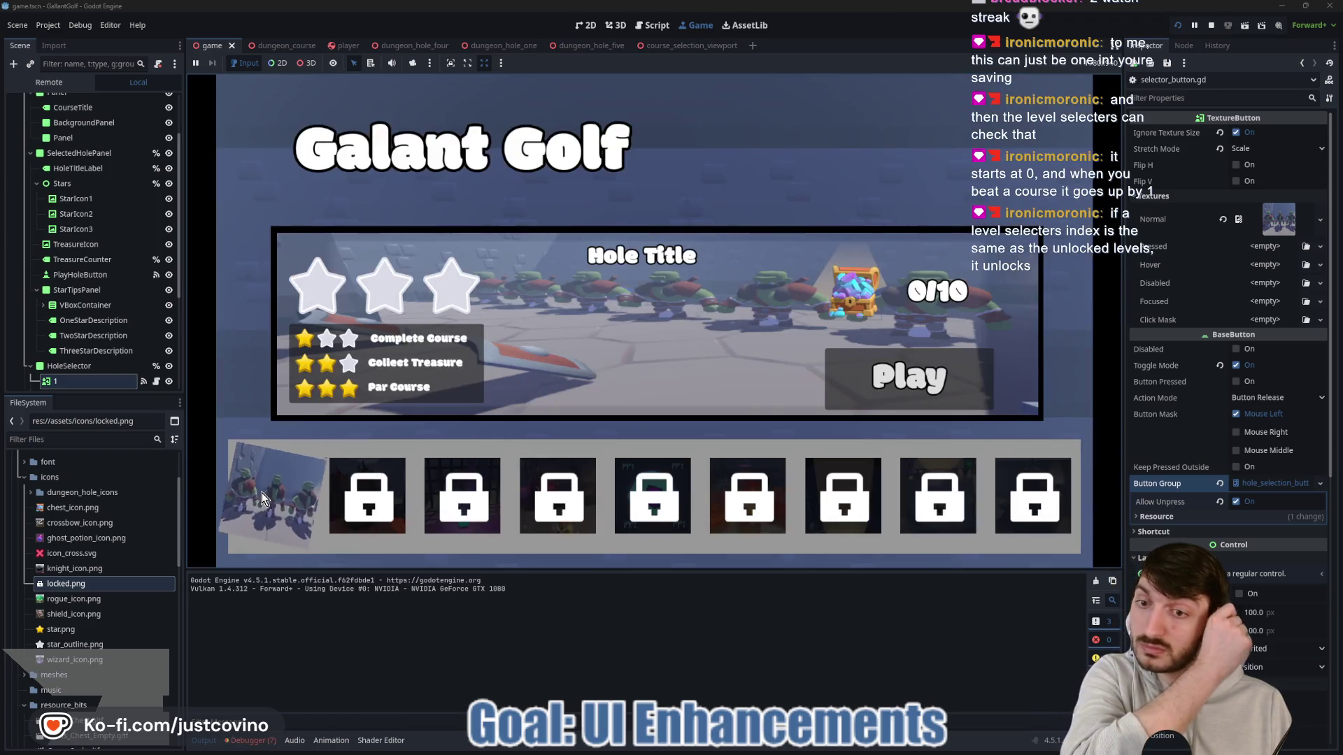
Step: Play The Line Holds and the next hole to the goal, using the crossbow once, then stop
left_click(274, 494)
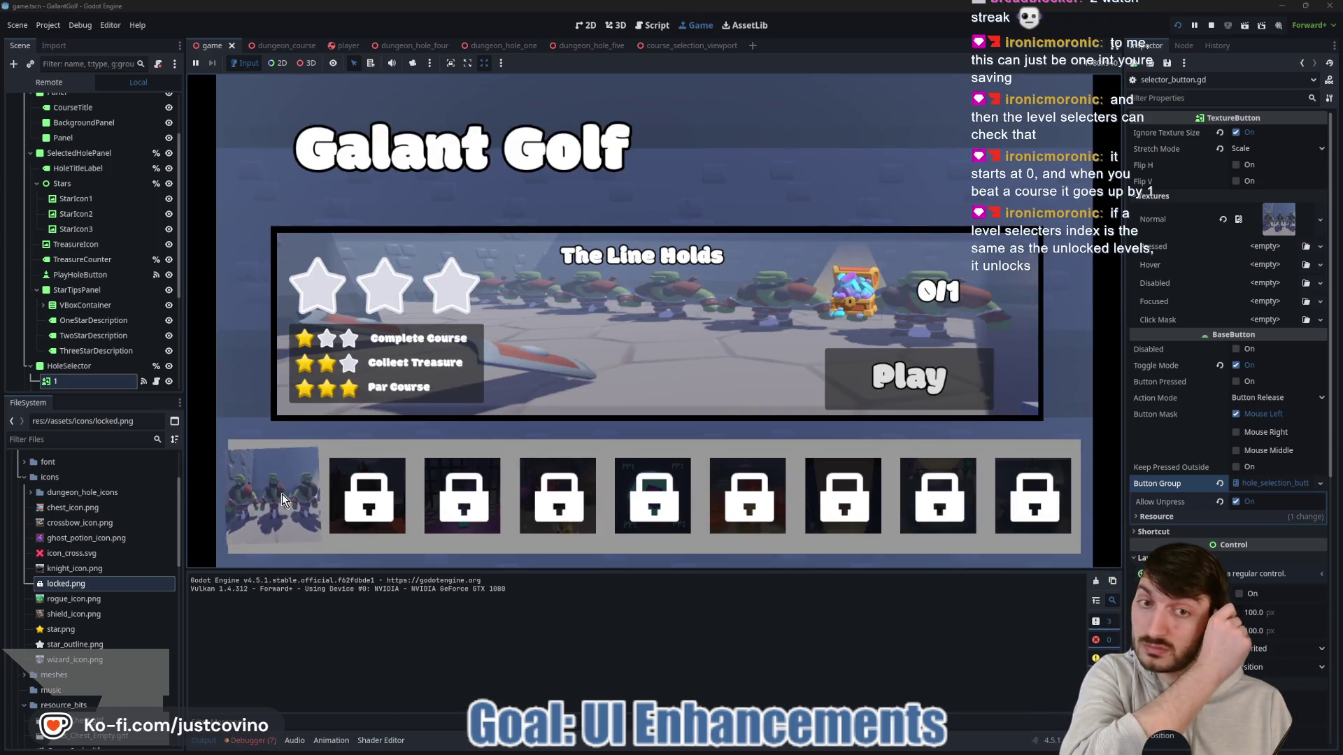
left_click(849, 390)
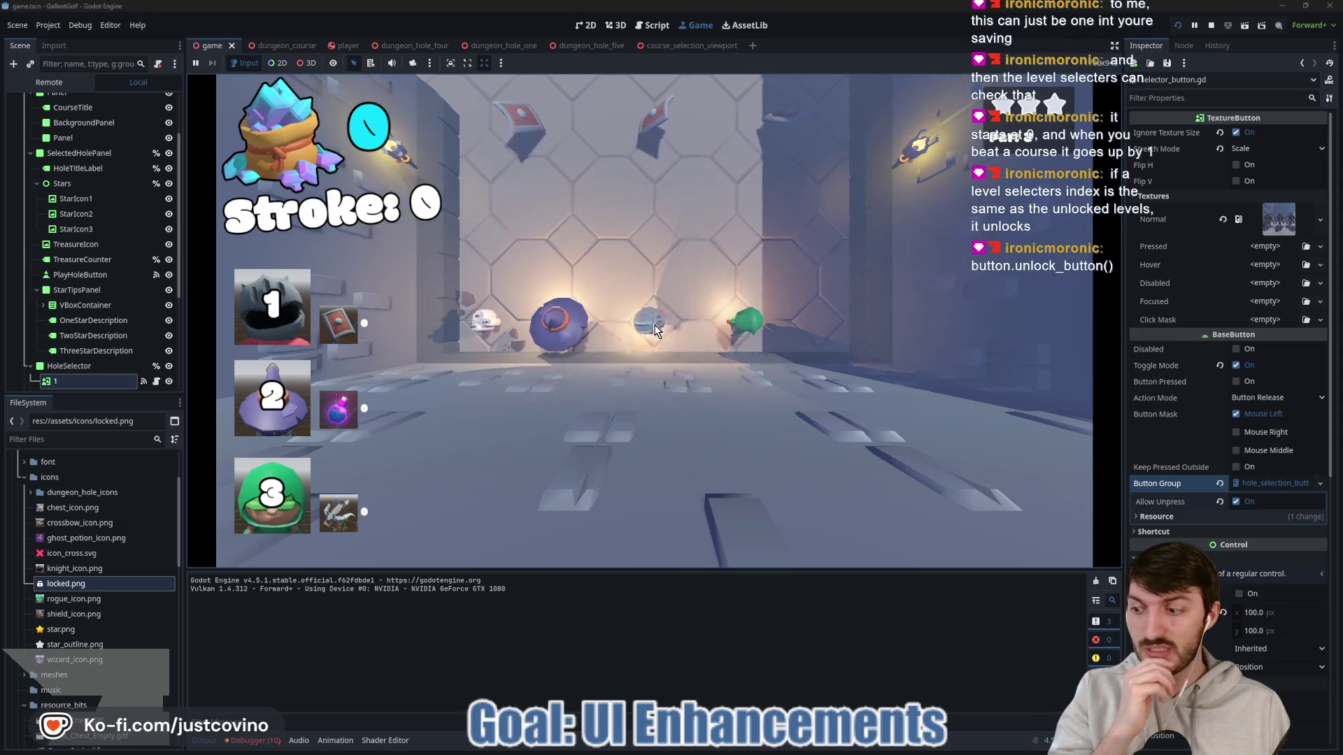
left_click_drag(657, 330, 658, 577)
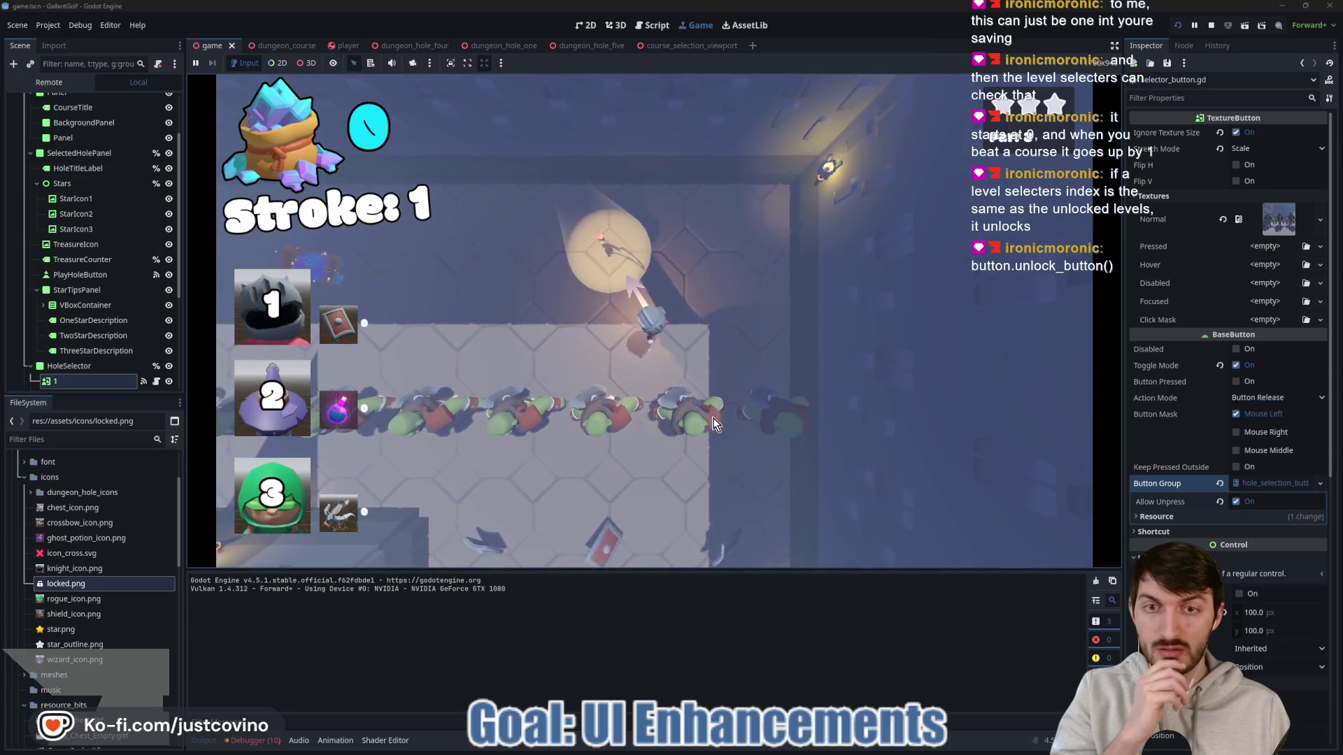
left_click(715, 423)
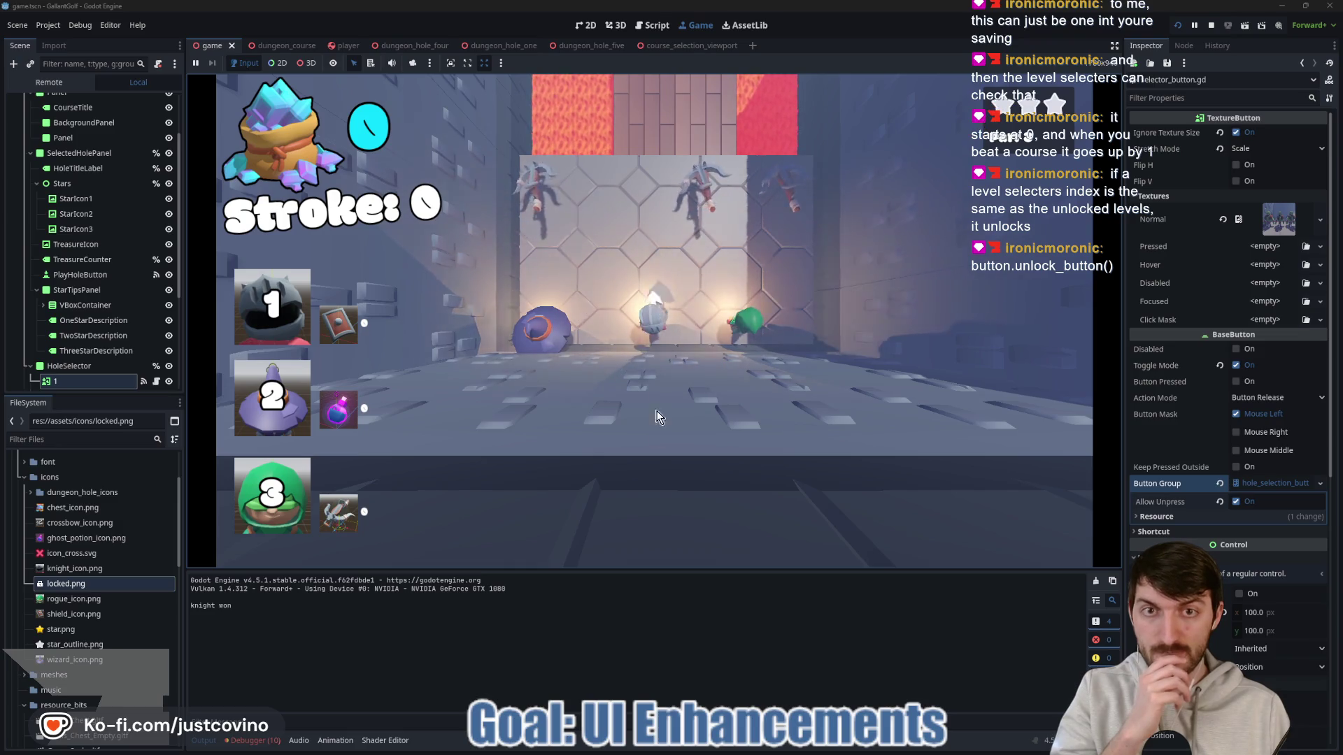
left_click(644, 558)
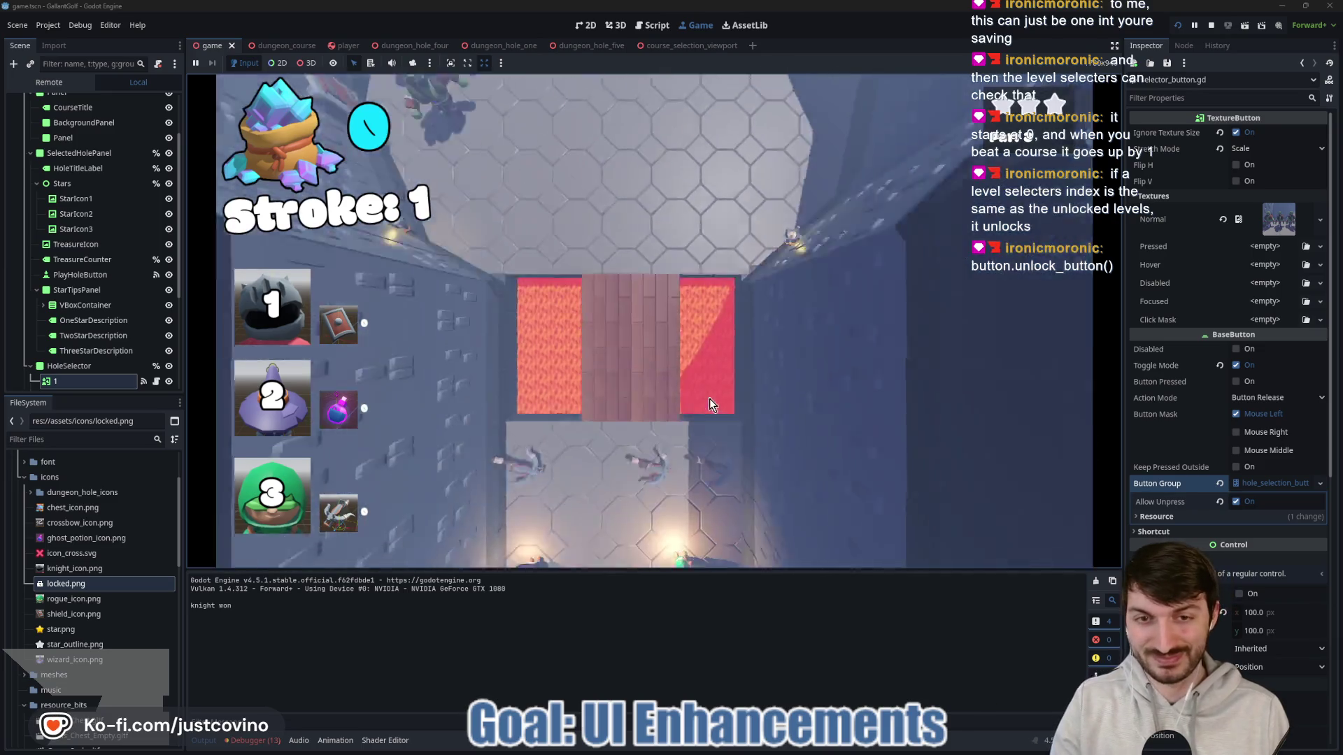
left_click(646, 288)
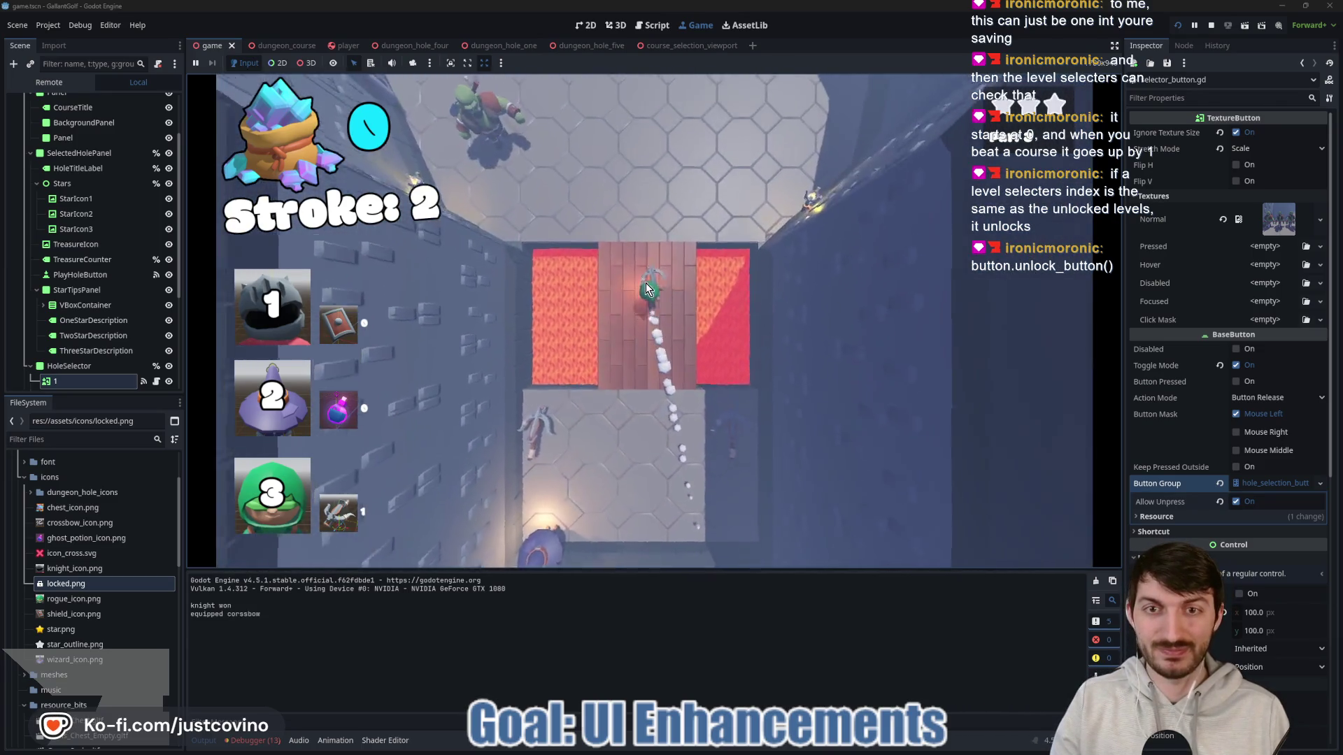
left_click(648, 291)
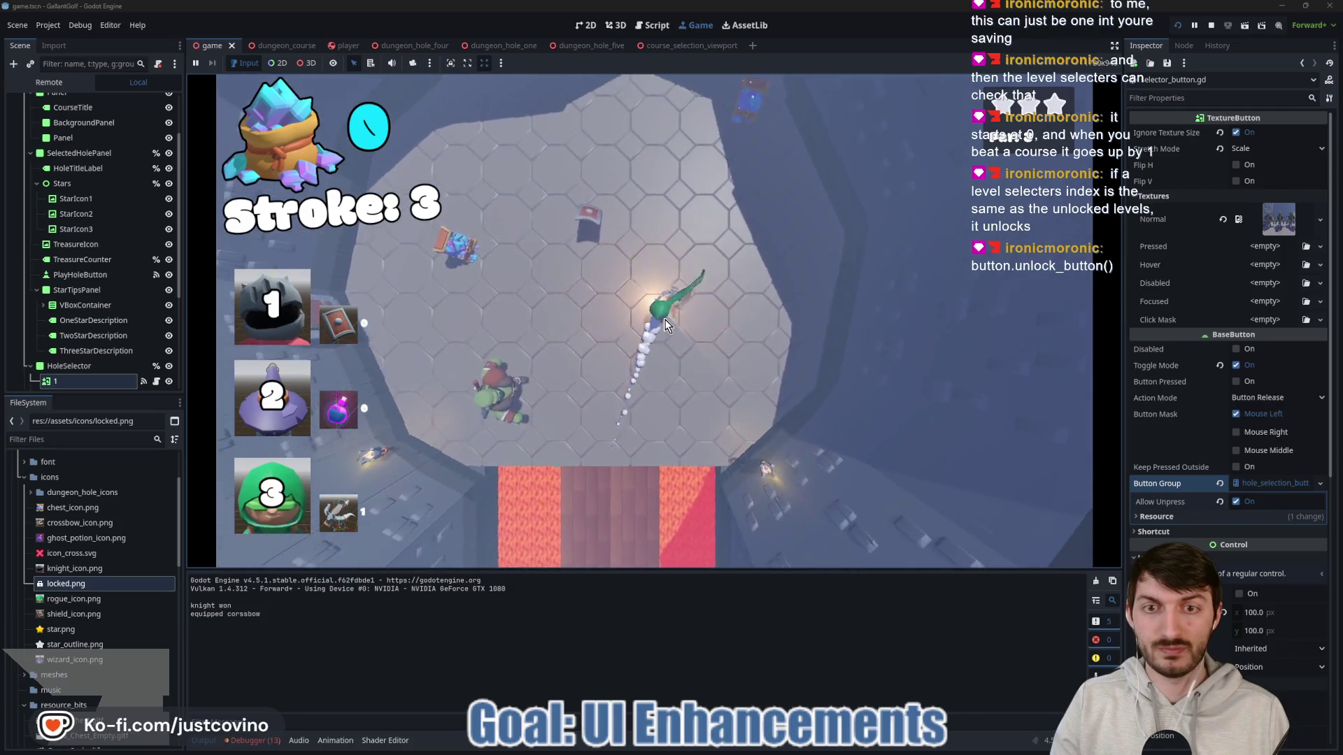
key("space")
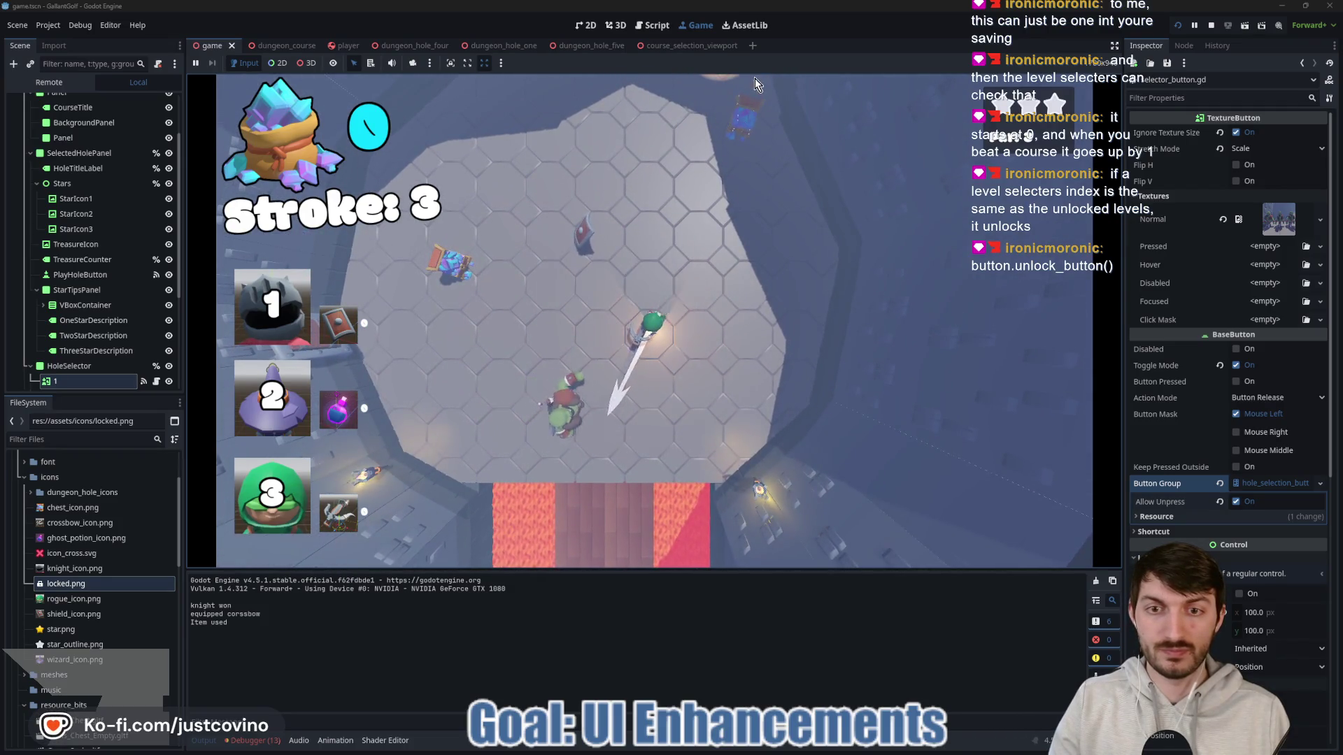
left_click(778, 79)
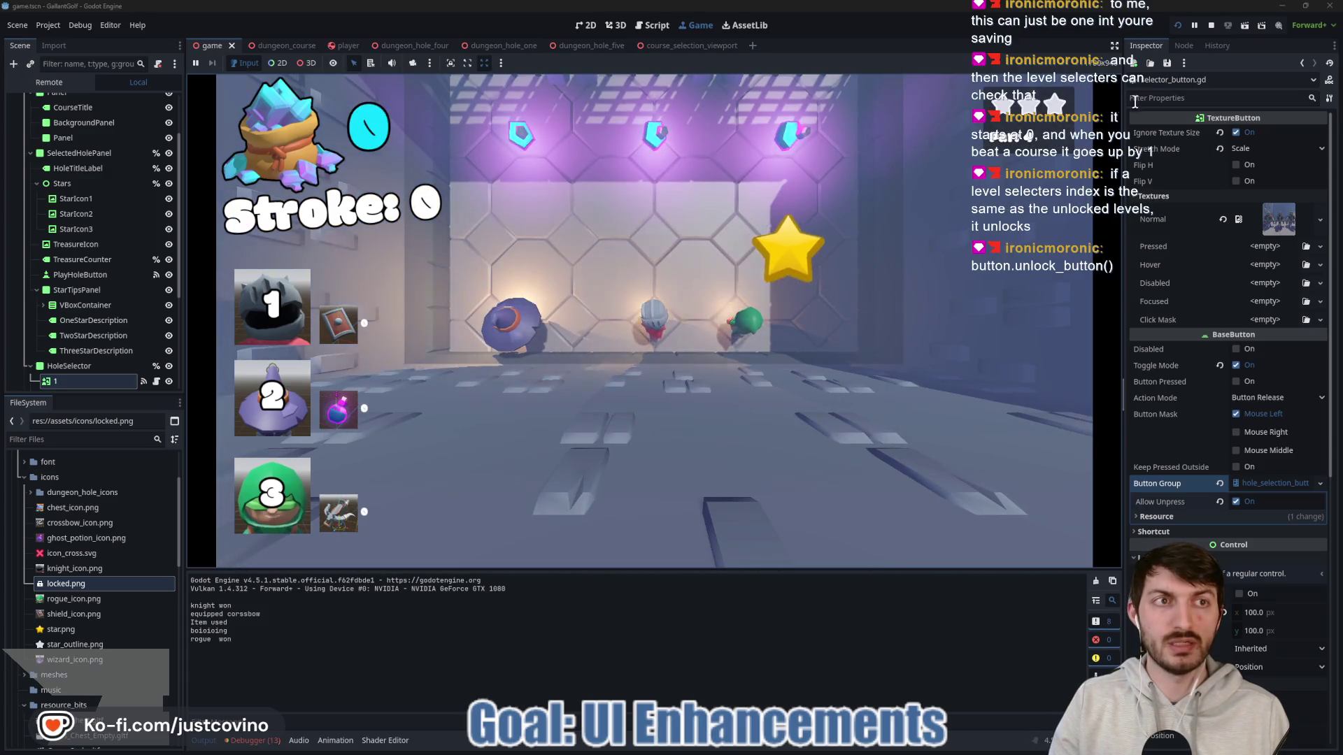
left_click(1211, 30)
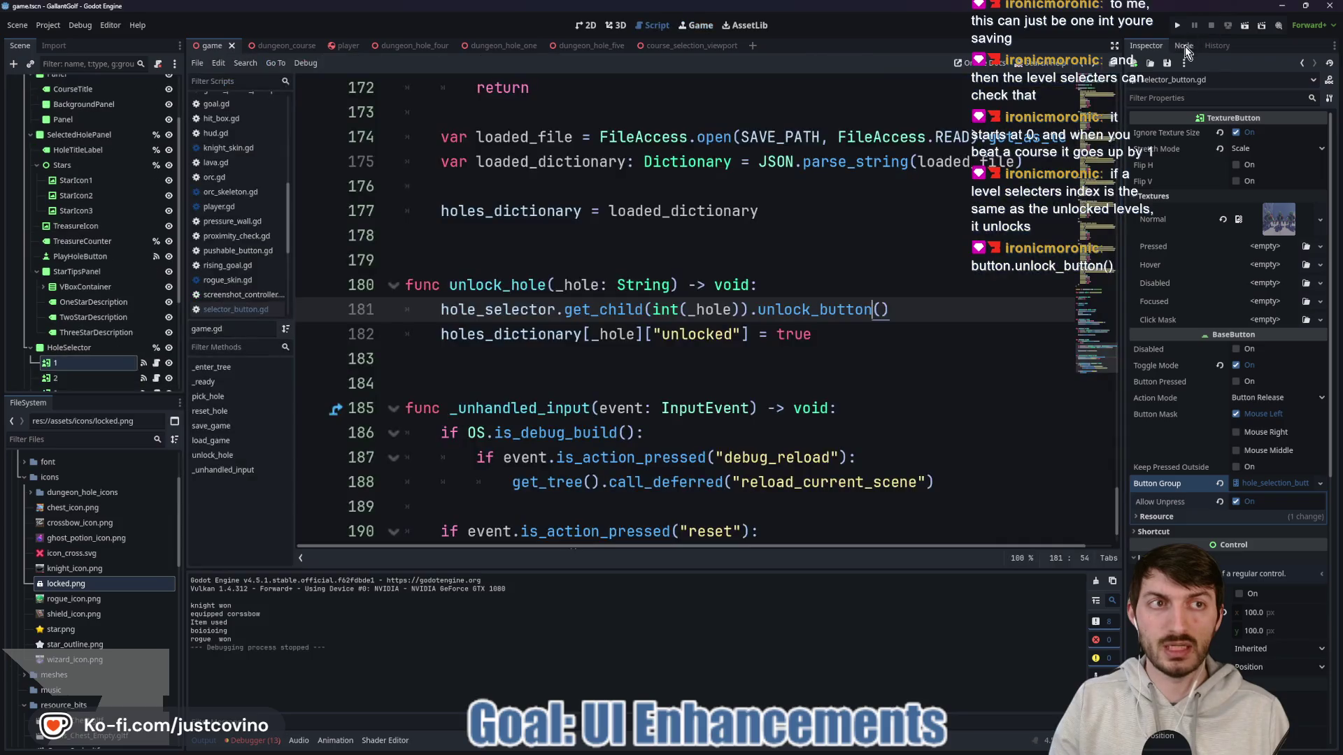
Step: Relaunch the game and jump to the user_interface.gd warning in the debugger's Errors list
key("F5")
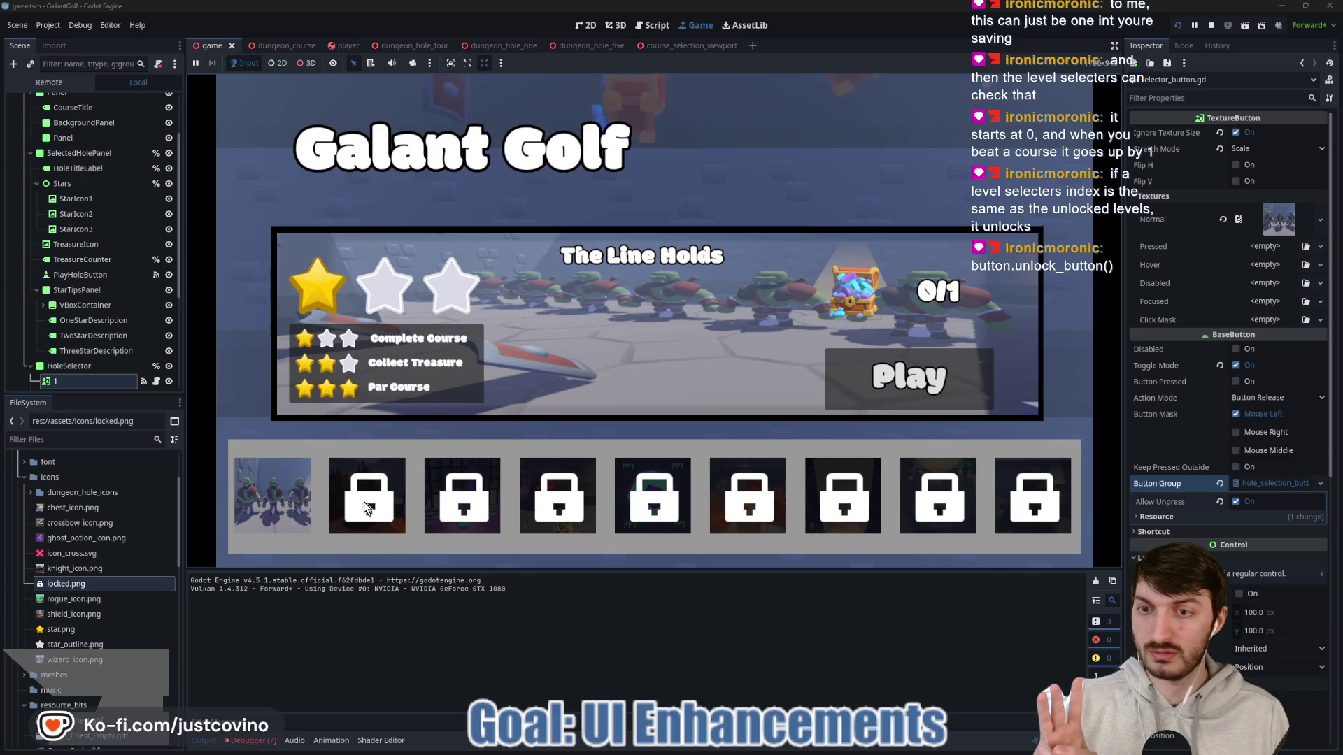
left_click(251, 740)
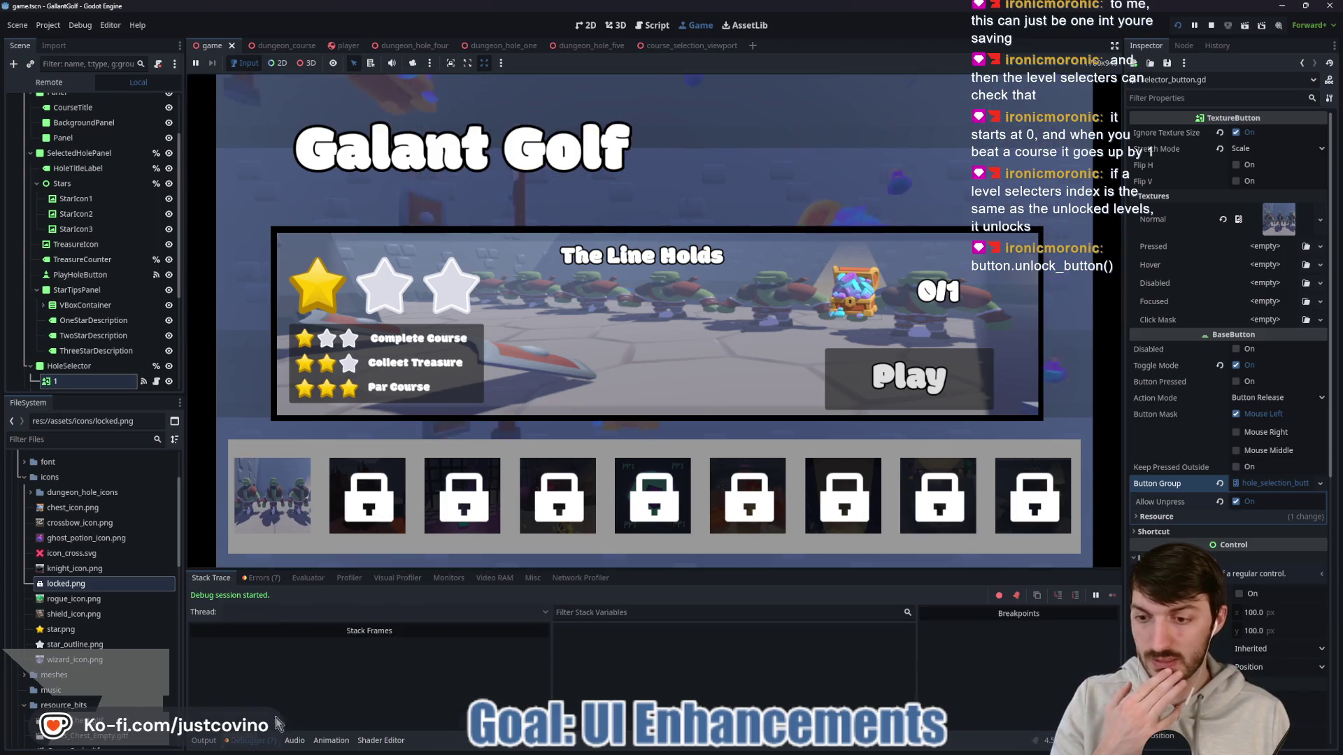
left_click(260, 578)
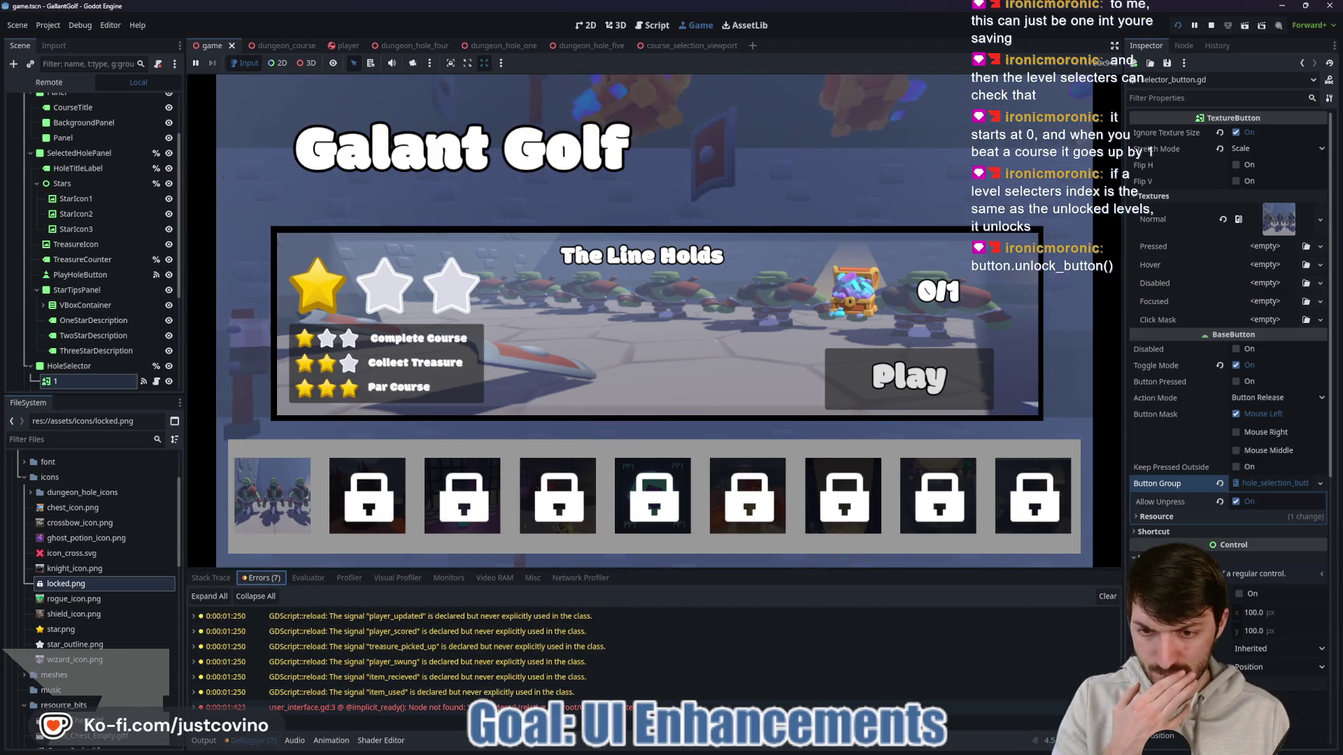
left_click(391, 707)
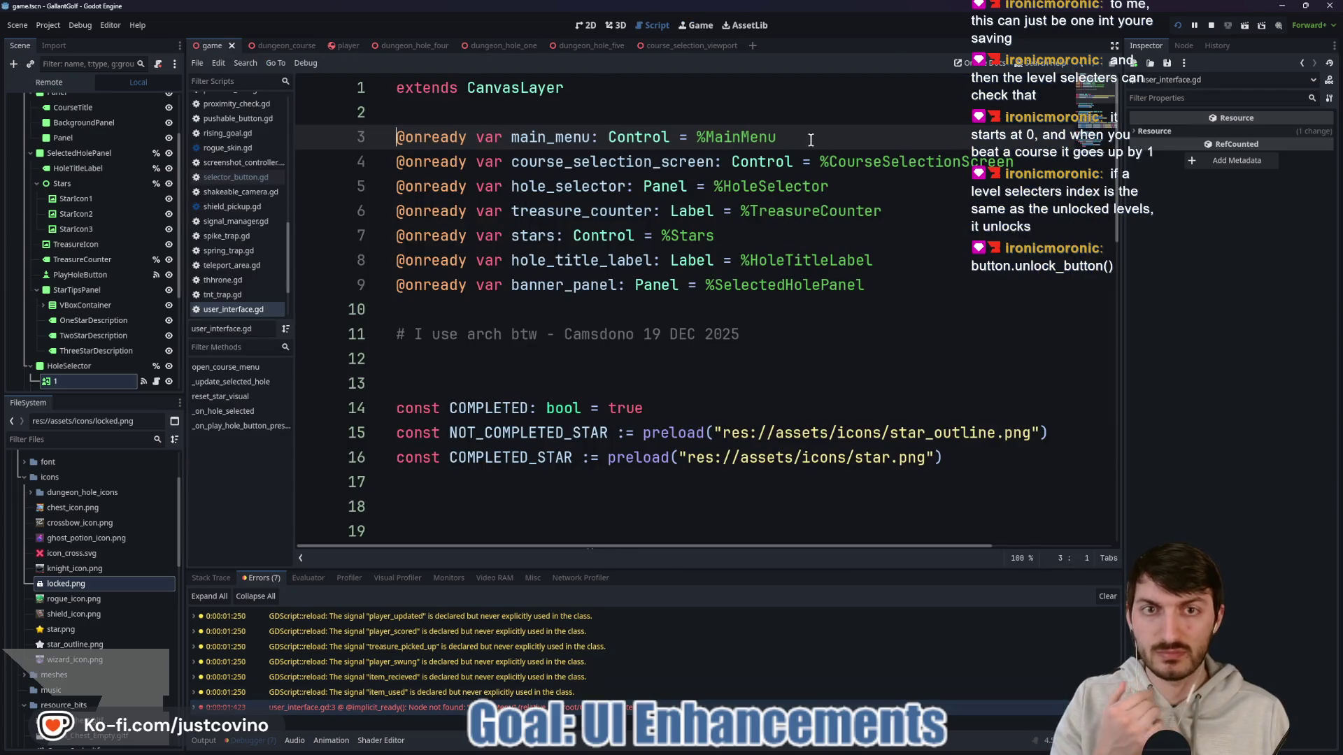
Step: Delete the unused main_menu line, save, clear the errors, and open the save folder
key("shift+End")
key("Delete")
key("BackSpace")
key("ctrl+s")
left_click(1106, 596)
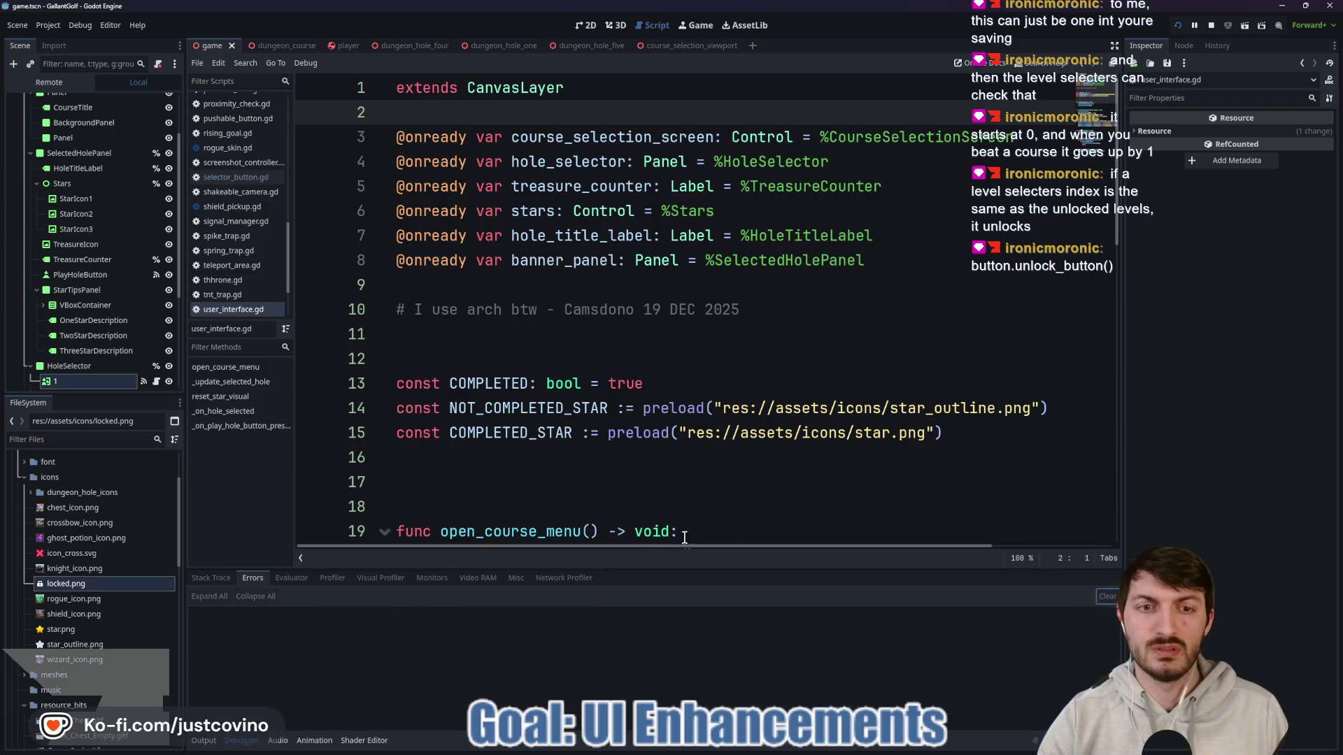
left_click(693, 749)
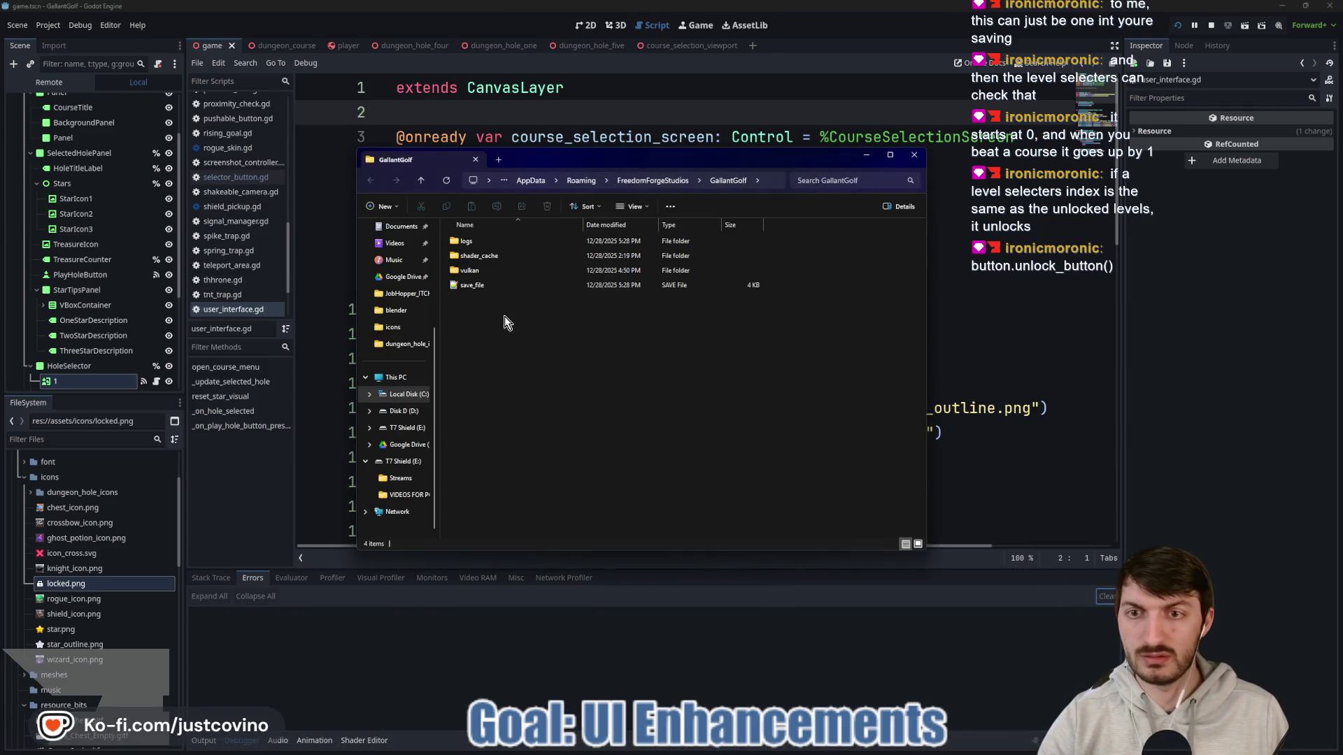
Step: Open save_file in Notepad++ and confirm holes 1–3 are saved with unlocked: true
double_click(478, 284)
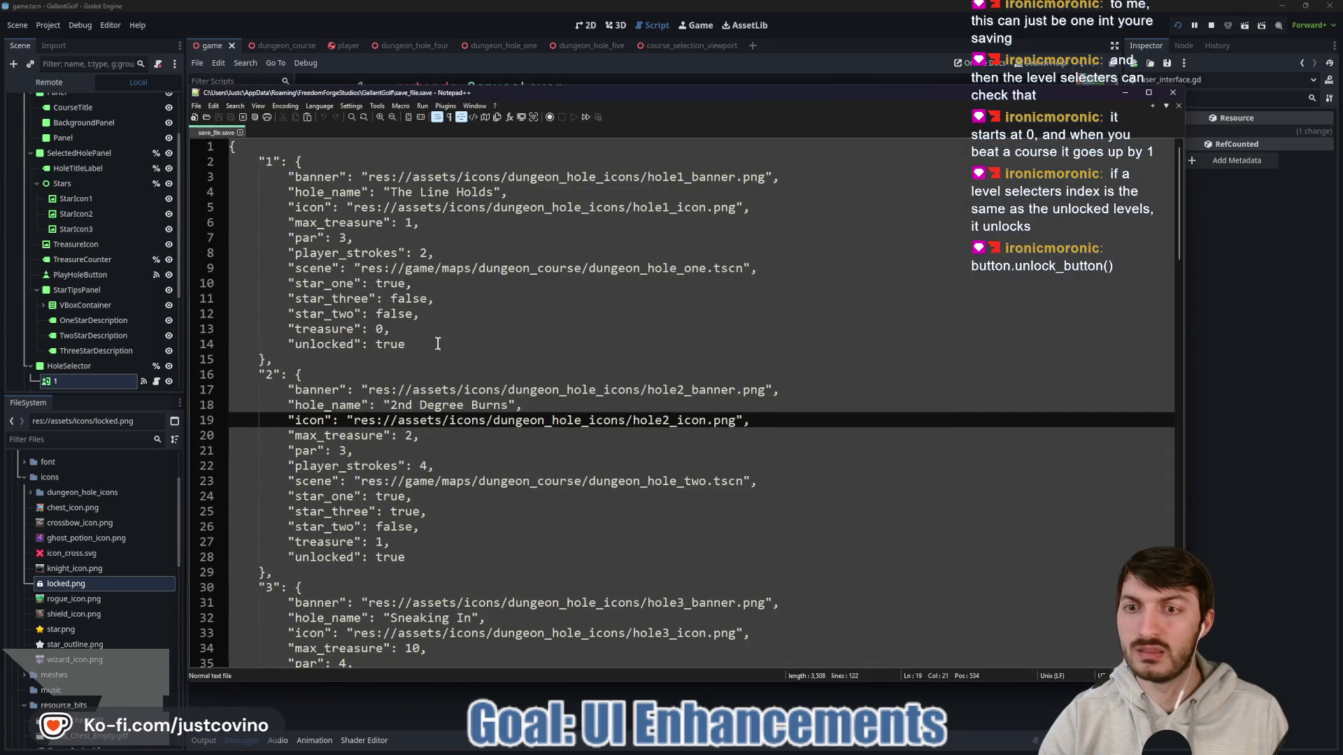
scroll(450, 454, "down", 1)
scroll(407, 493, "down", 2)
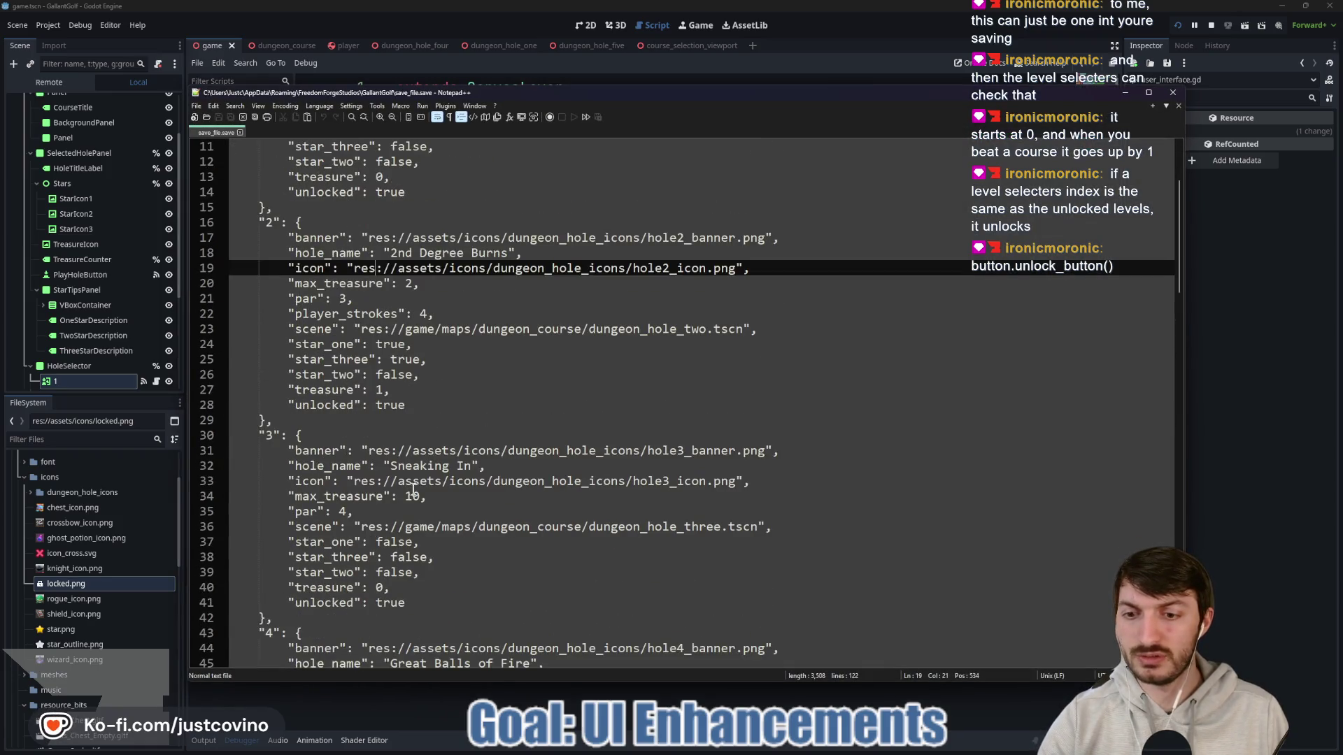
scroll(443, 403, "up", 2)
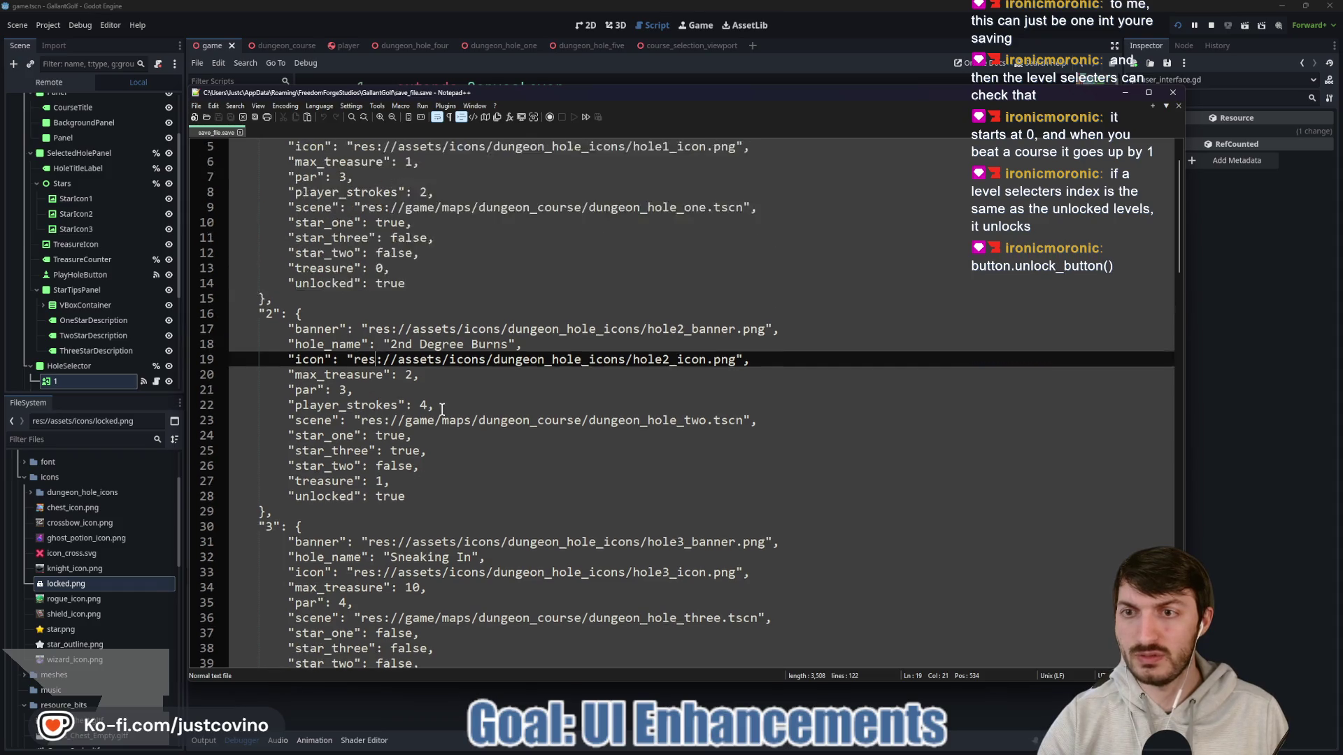
scroll(461, 434, "down", 3)
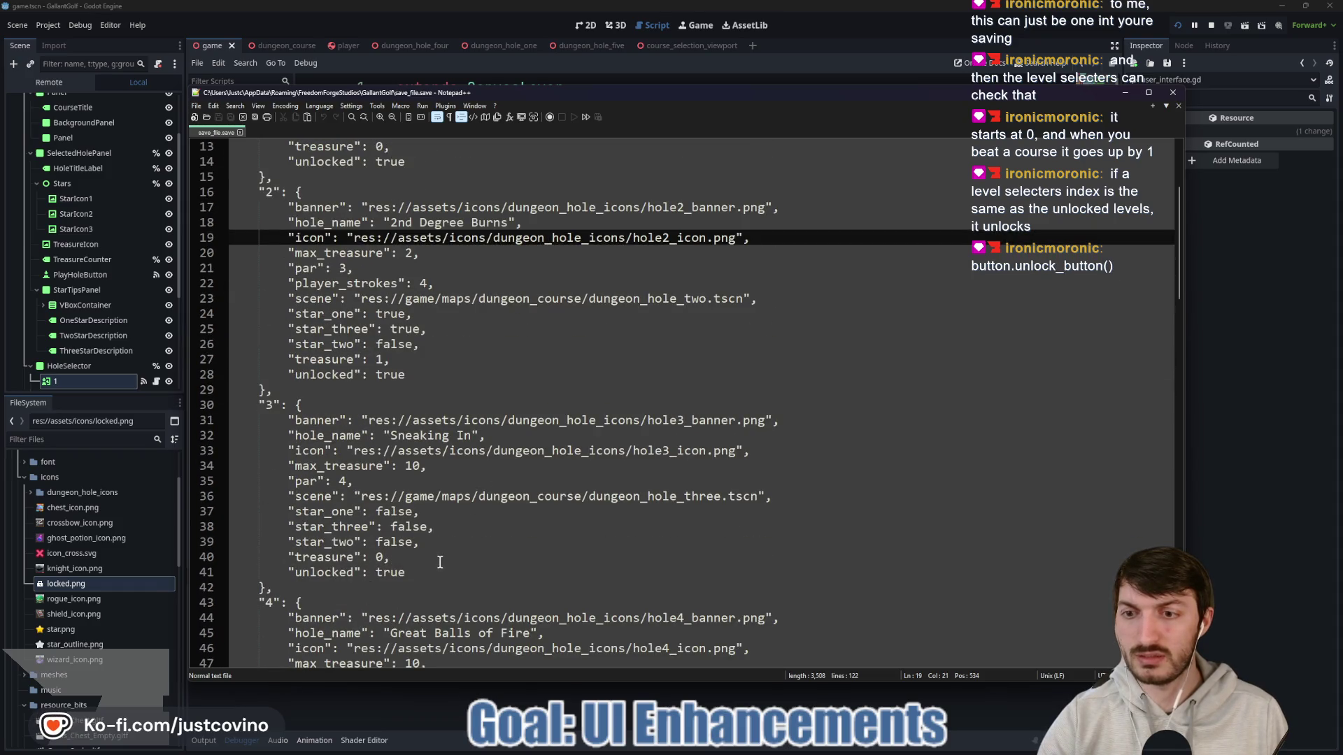
scroll(440, 562, "down", 2)
left_click(432, 488)
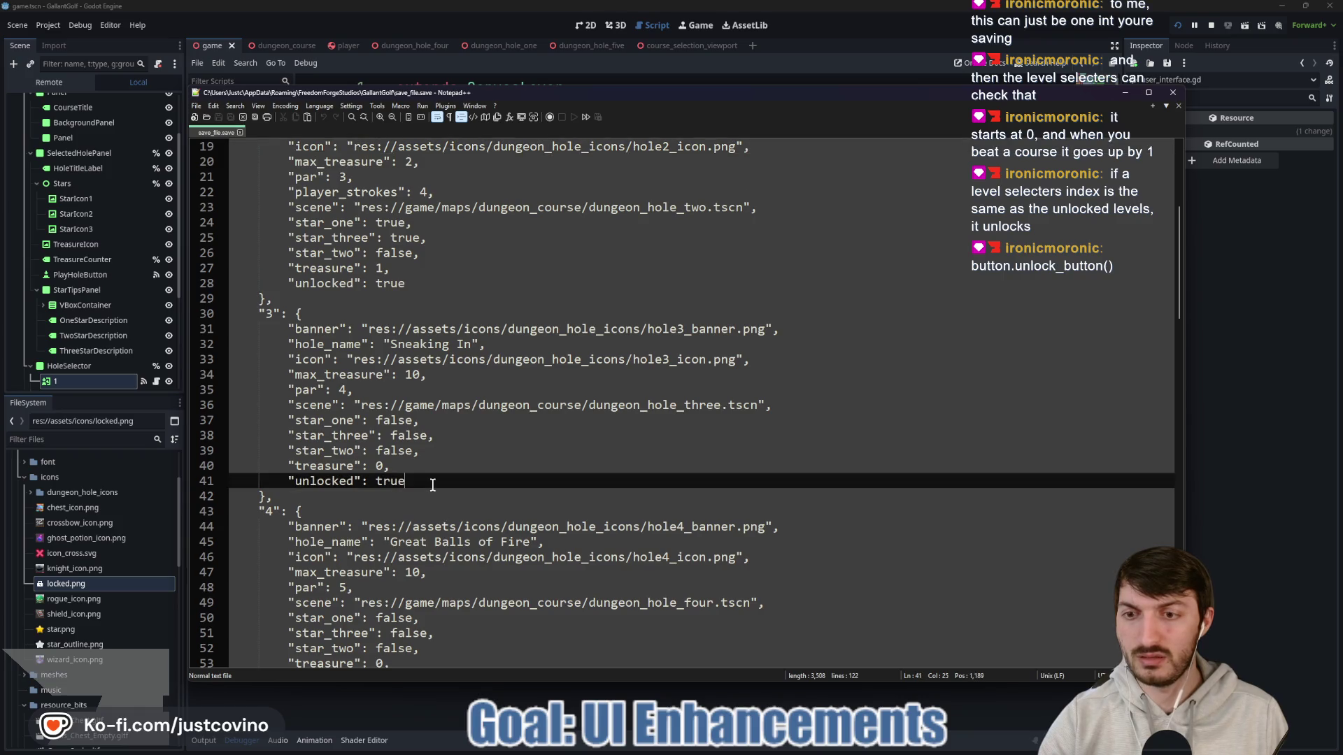
scroll(432, 486, "down", 3)
key("alt+Tab")
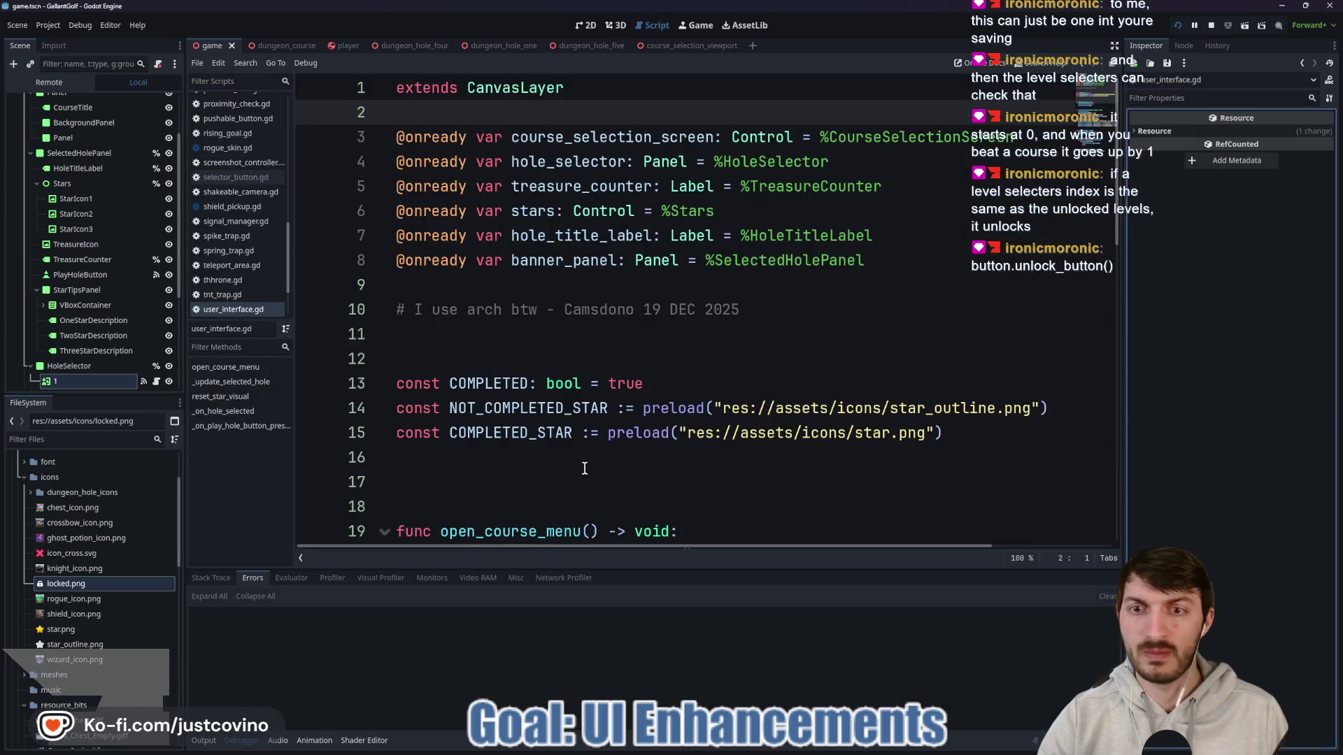
Step: Open selector_button.gd from the script list
scroll(149, 149, "down", 1)
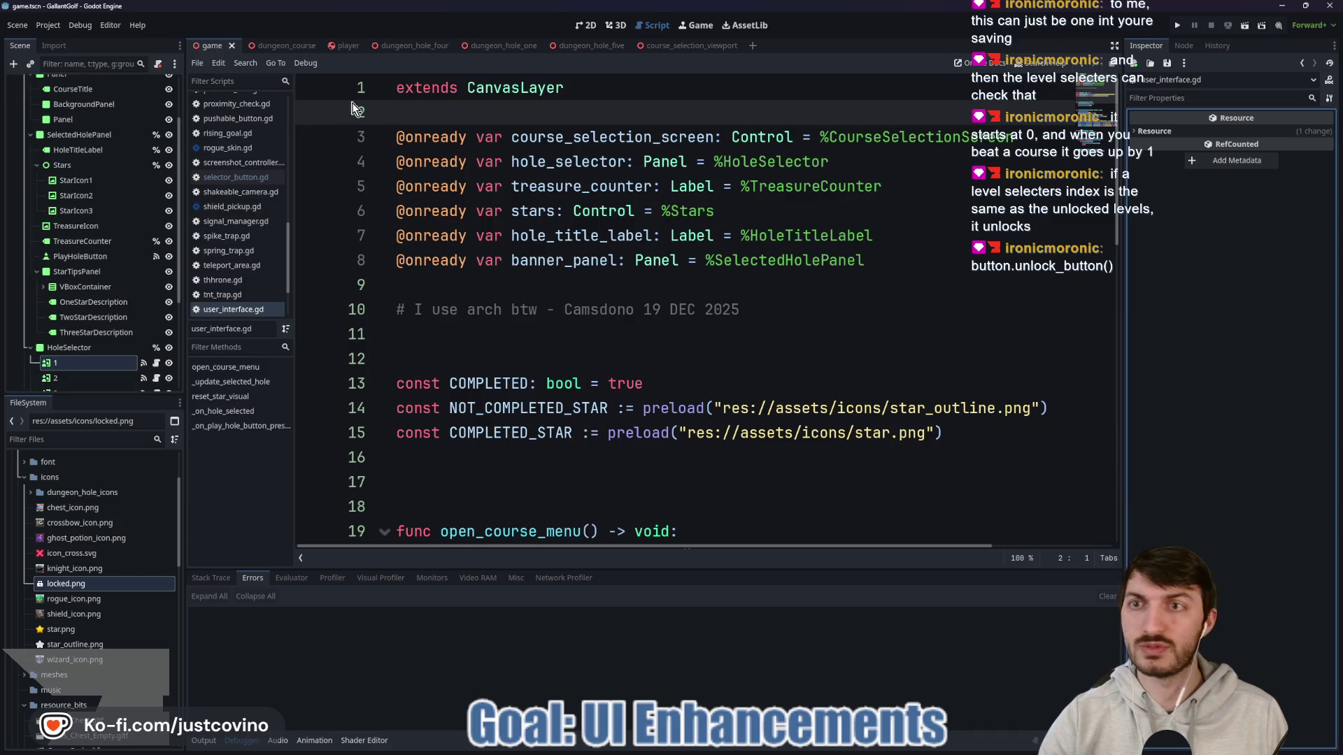
scroll(149, 148, "up", 4)
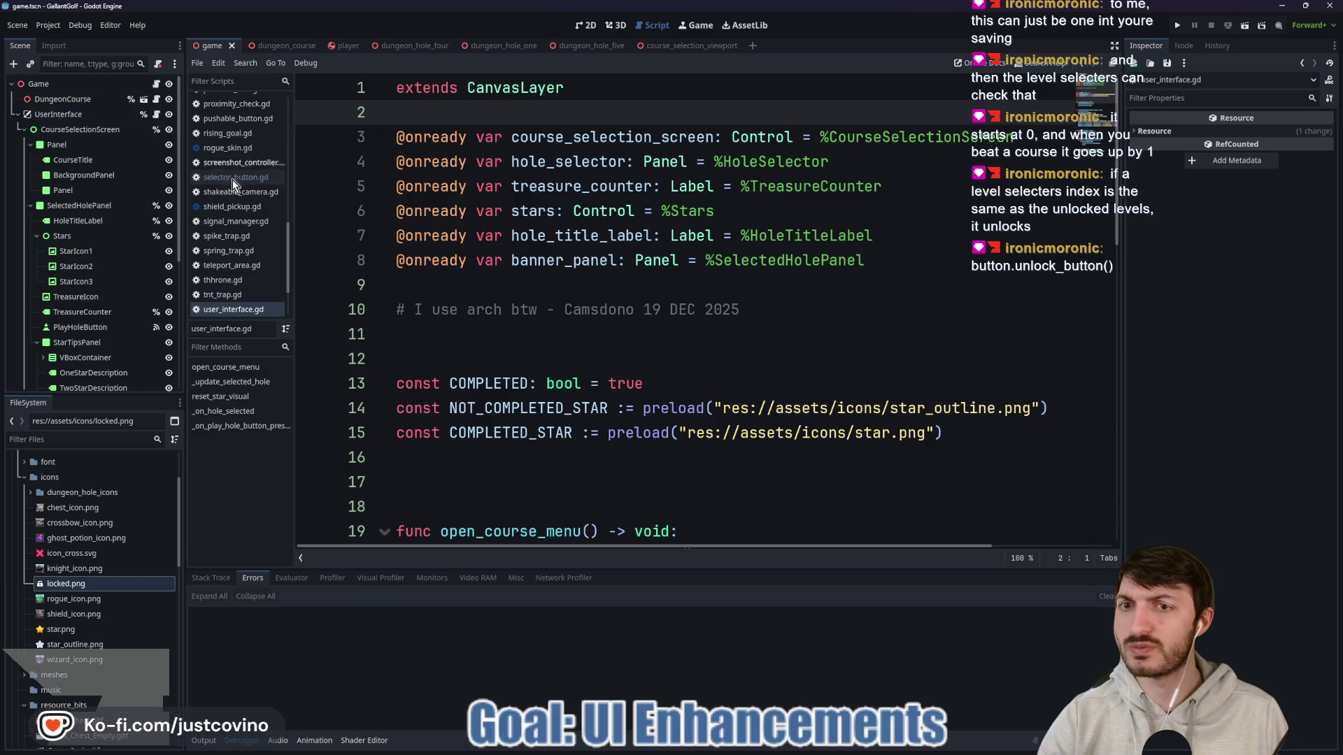
scroll(151, 360, "down", 10)
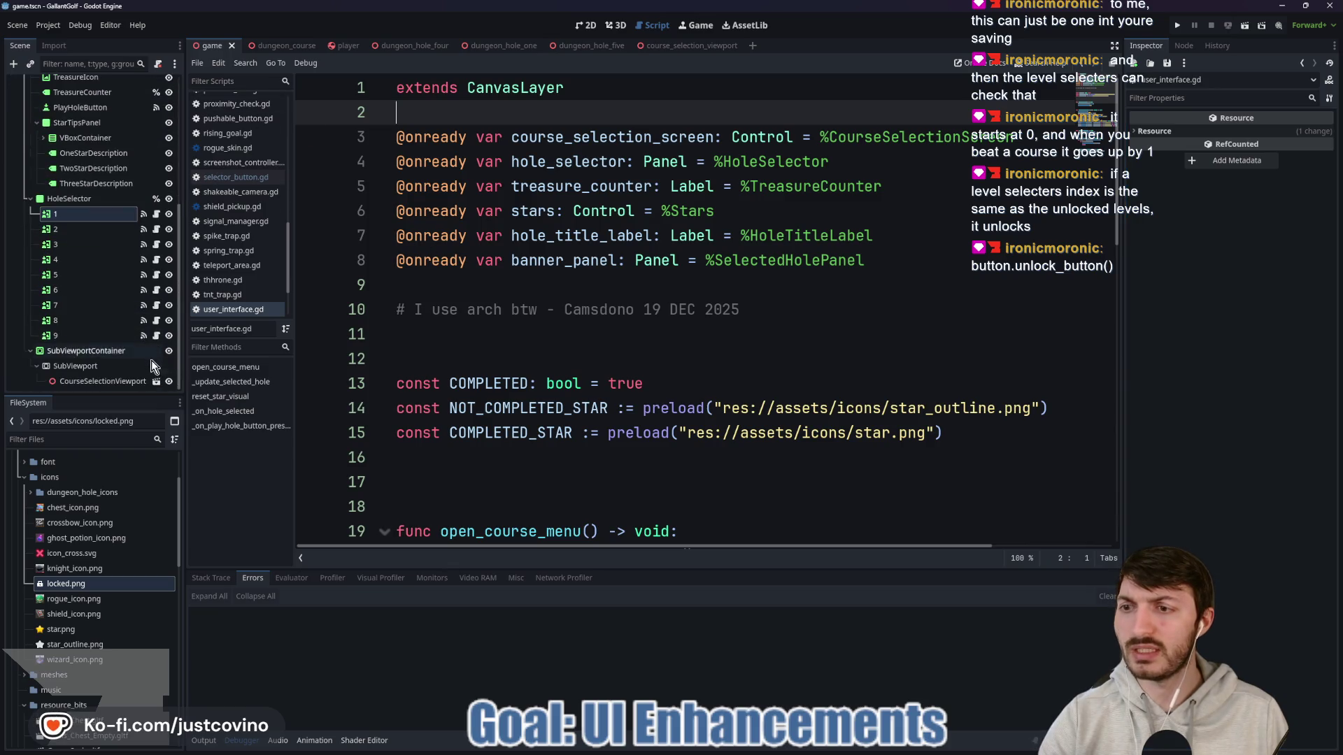
left_click(156, 230)
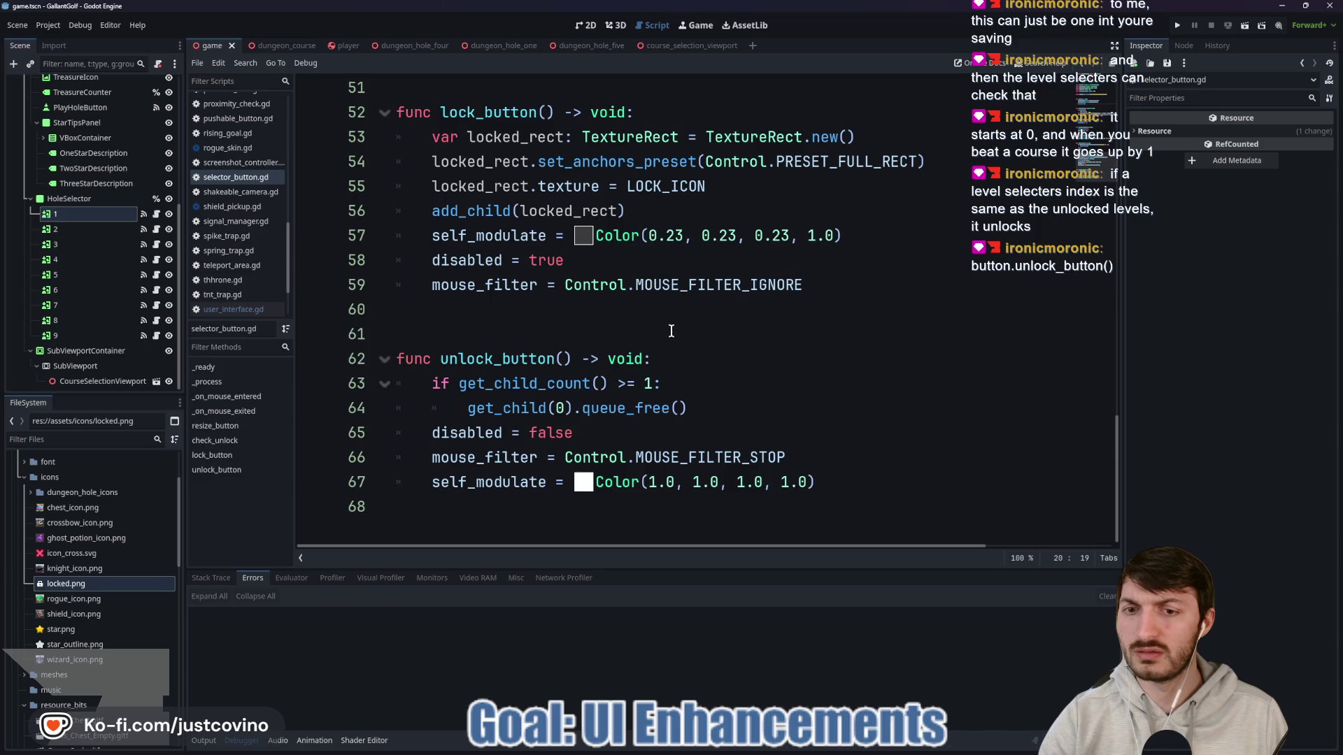
Step: Find check_unlock at line 45, select its name, and launch the game
scroll(674, 336, "up", 10)
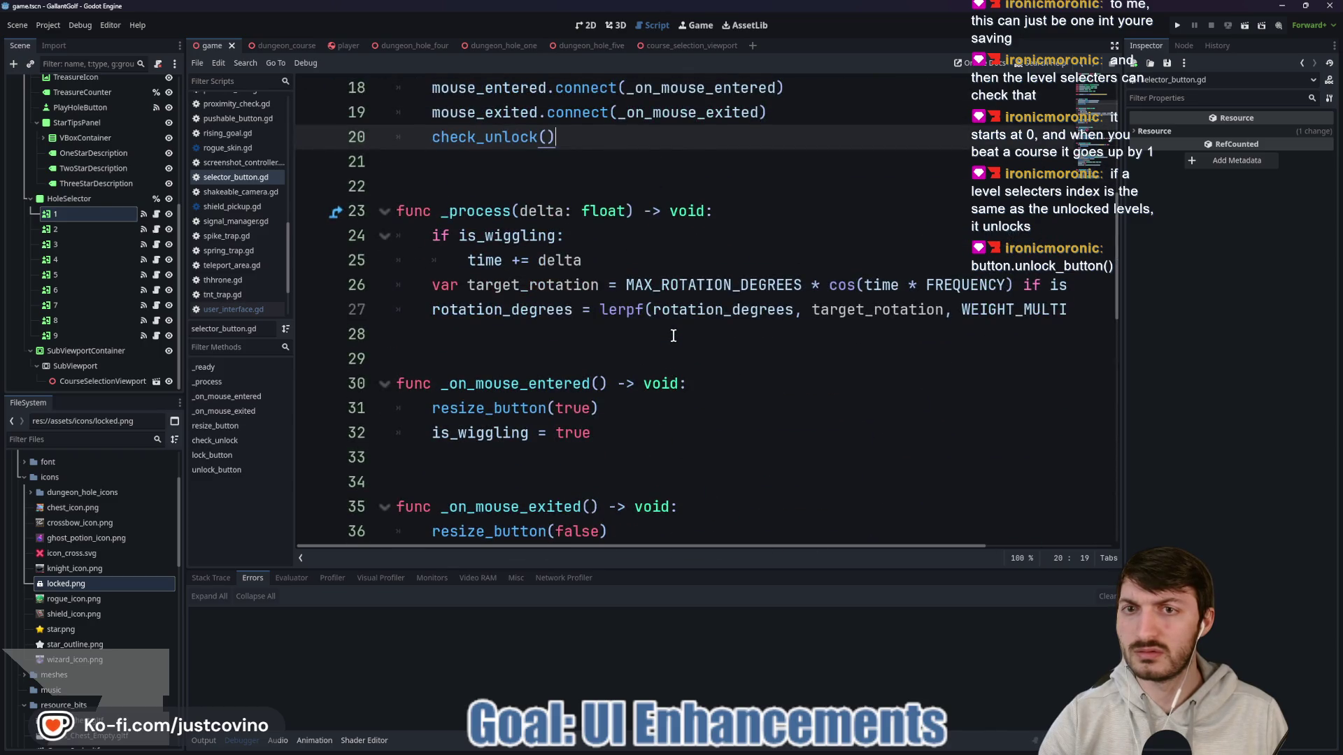
scroll(674, 336, "up", 2)
scroll(554, 320, "down", 5)
scroll(553, 320, "down", 3)
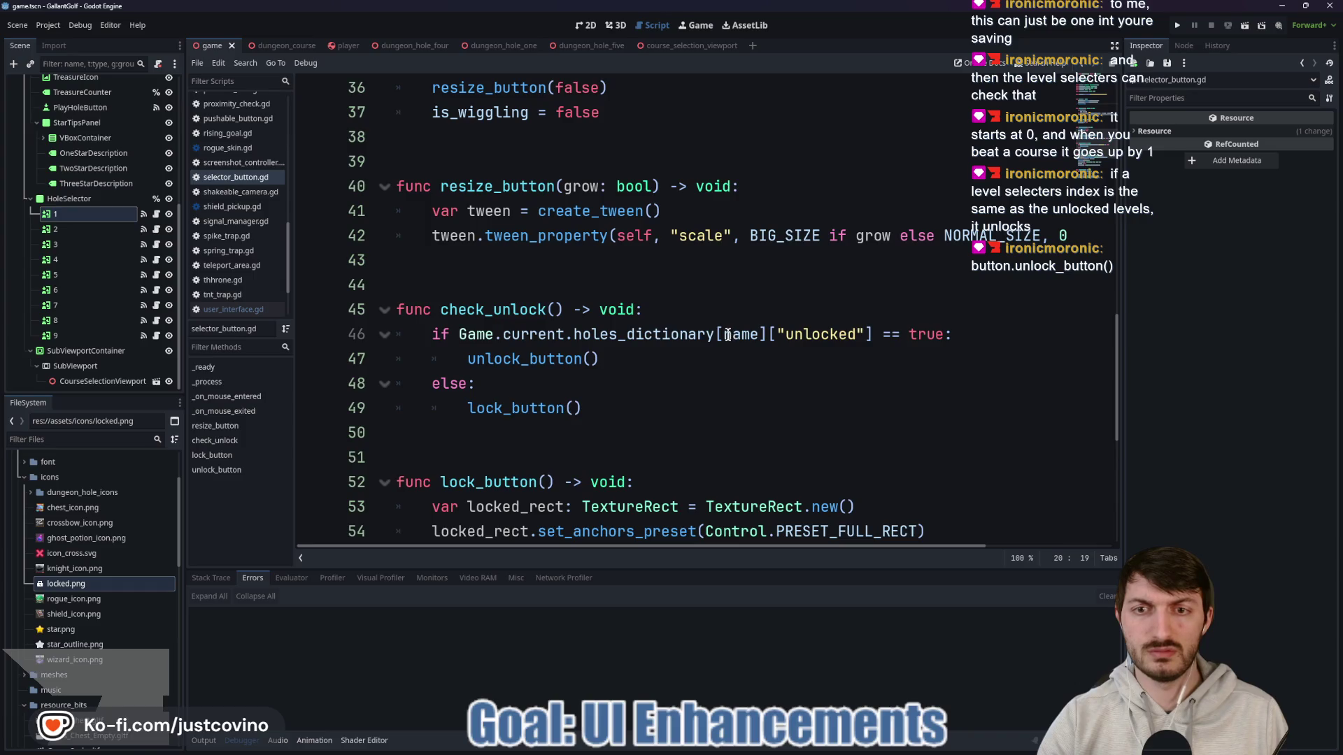
mouse_move(722, 336)
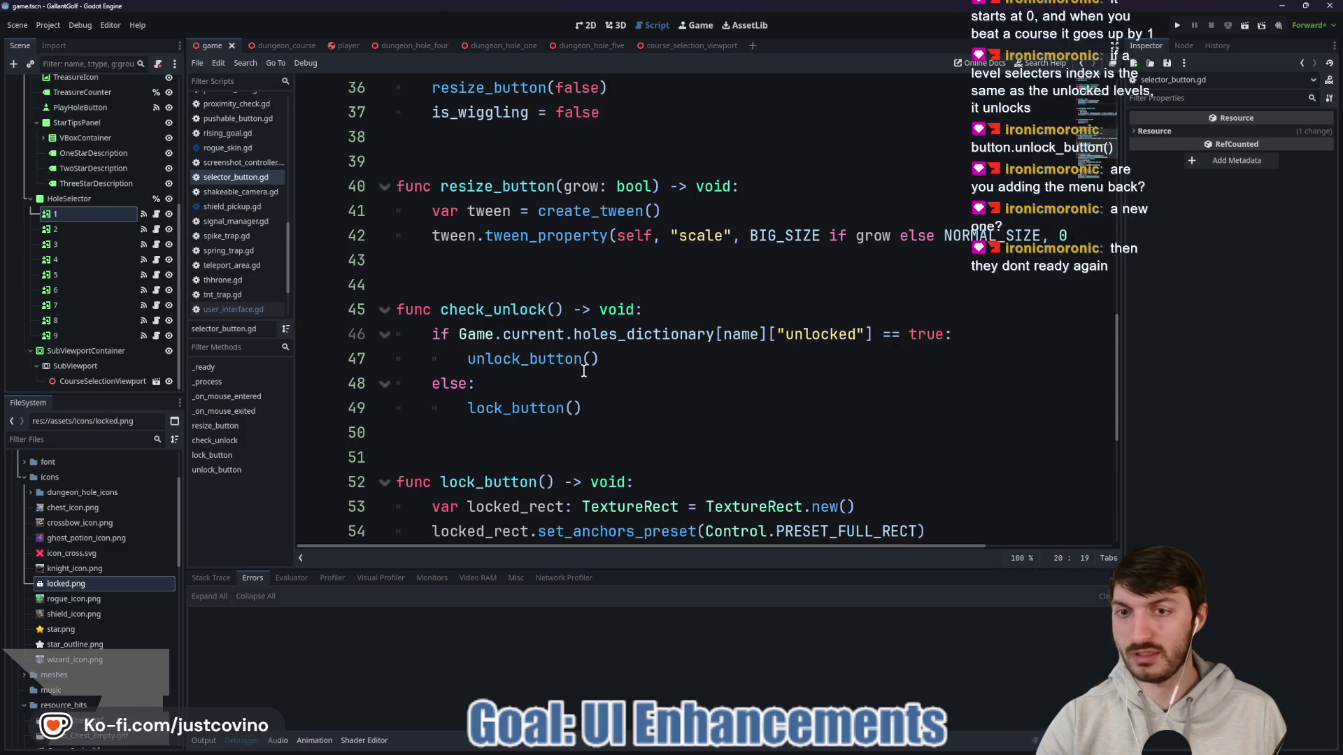
double_click(478, 310)
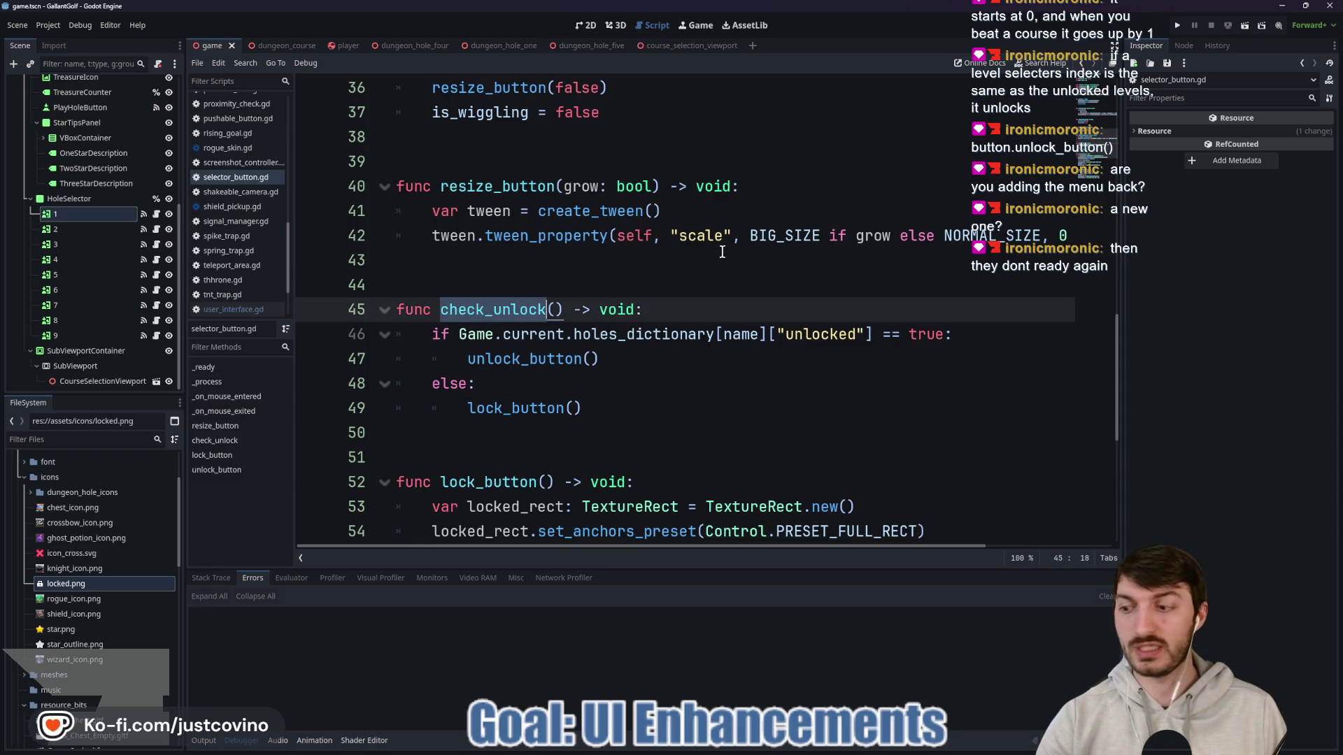
left_click(1178, 25)
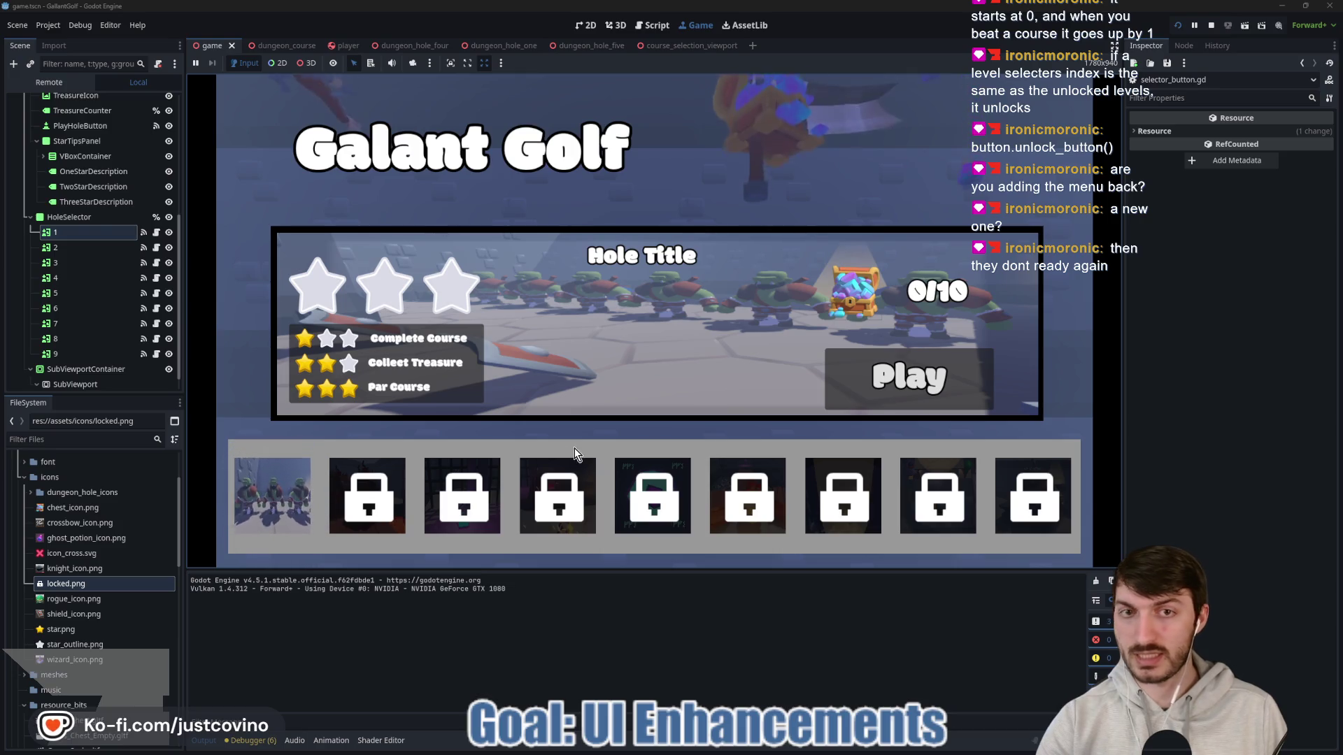
Step: Preview hole 1, The Line Holds, in the running game, then return to selector_button.gd
left_click(287, 504)
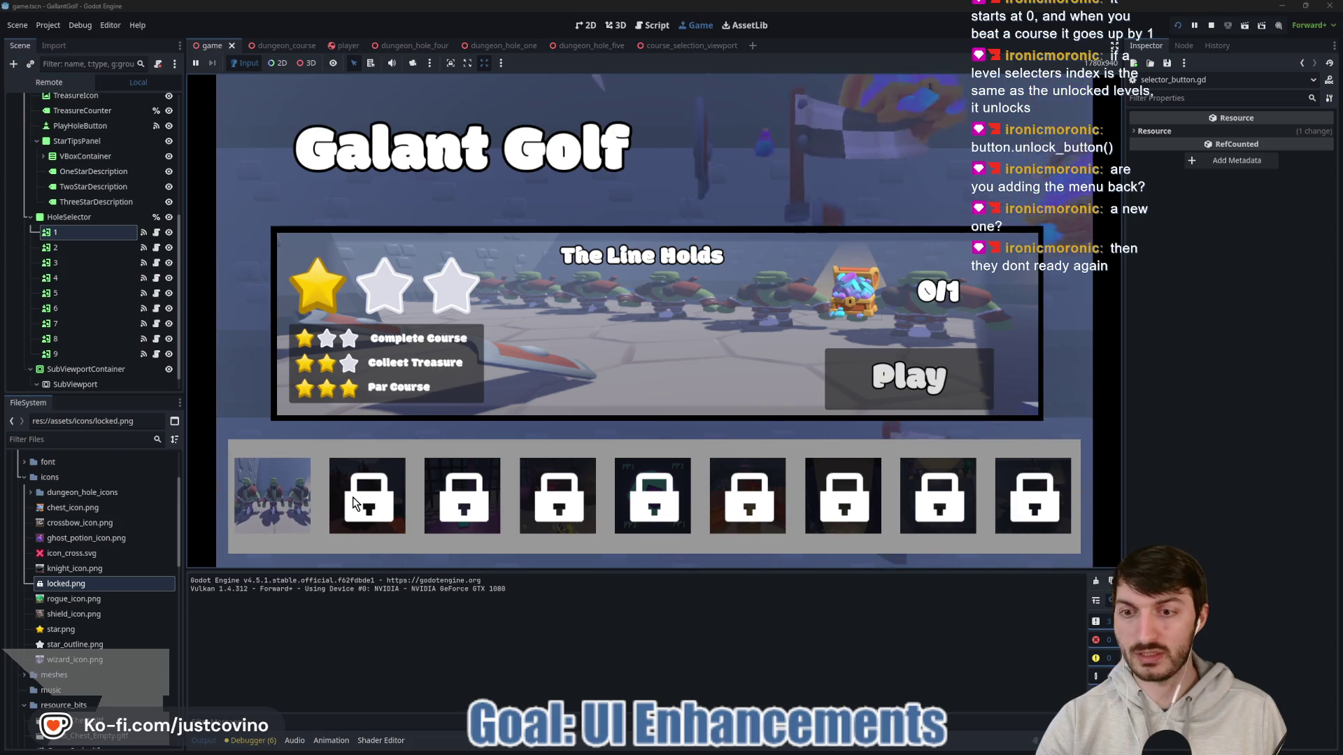
left_click(157, 233)
scroll(451, 325, "up", 4)
scroll(497, 328, "up", 5)
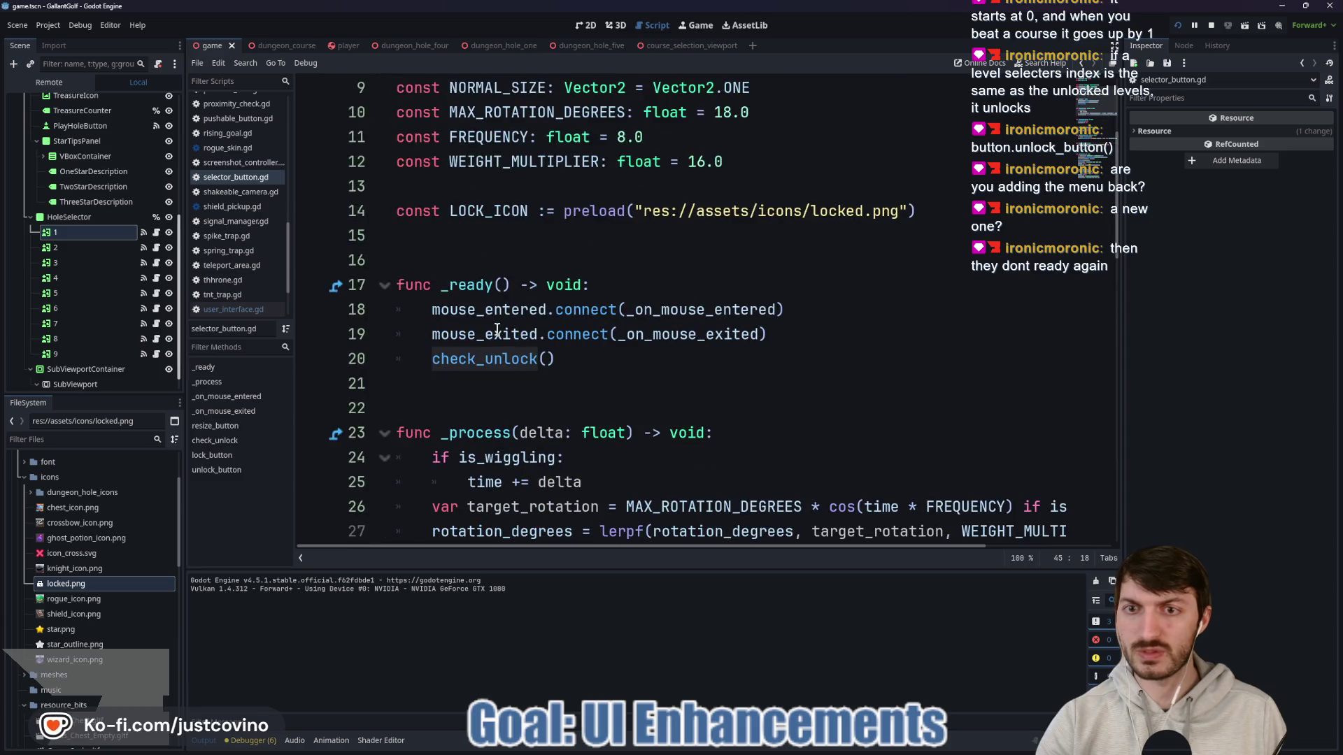
Step: Jump to the check_unlock definition and scroll to its body at line 45
left_click(521, 358, "ctrl")
scroll(590, 351, "up", 3)
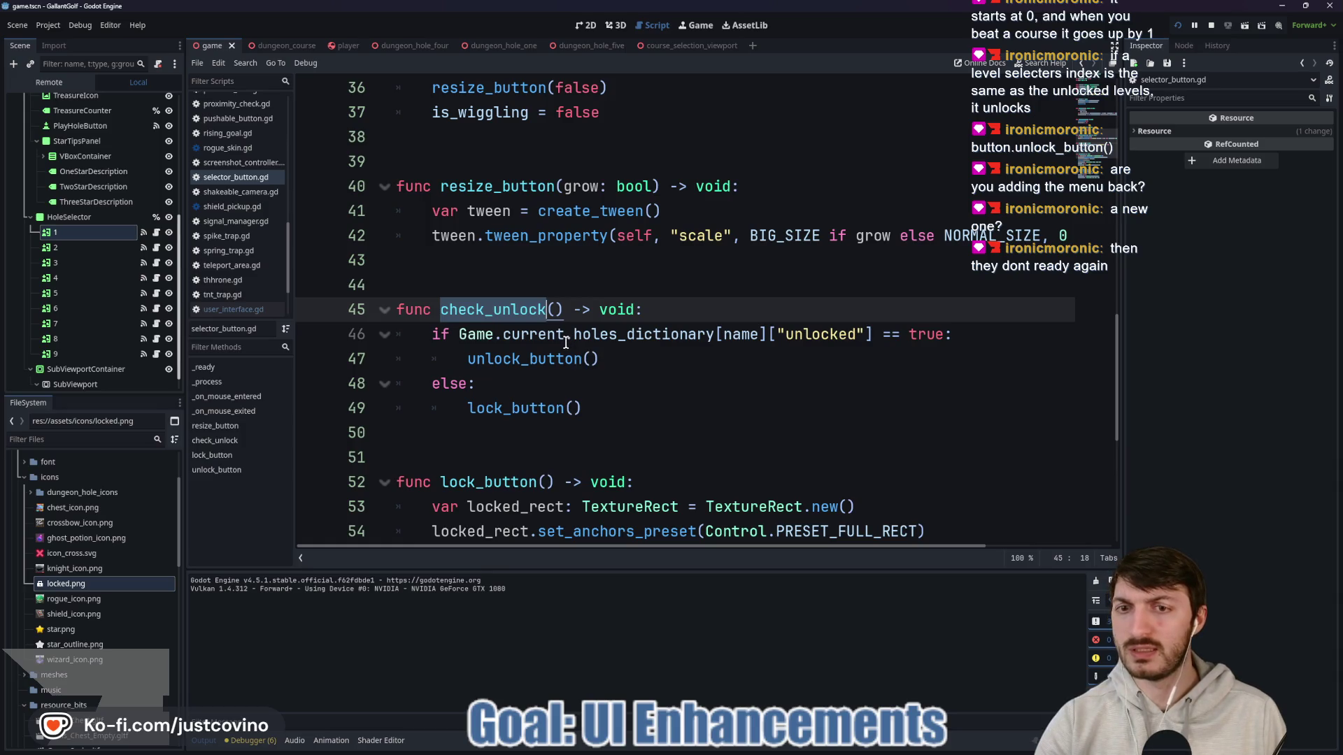
scroll(553, 343, "up", 6)
scroll(534, 345, "down", 1)
scroll(534, 346, "down", 3)
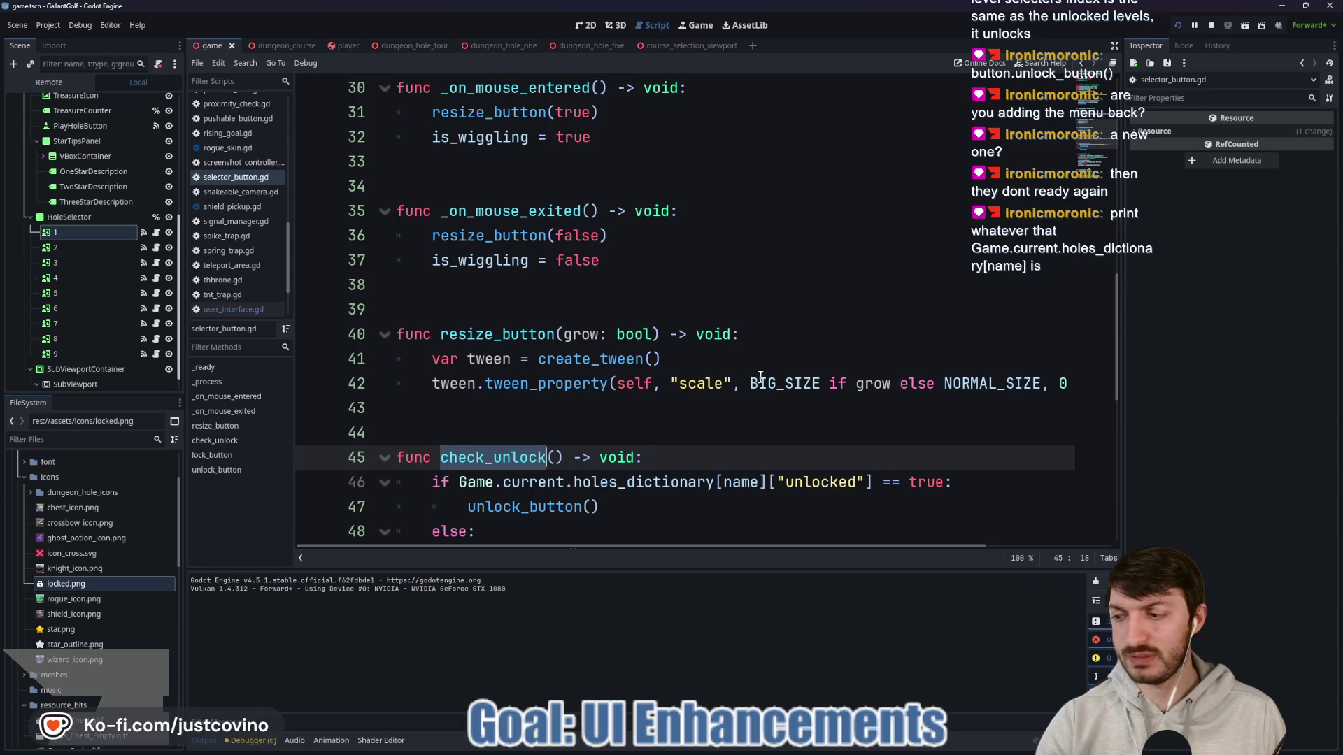
scroll(963, 430, "down", 2)
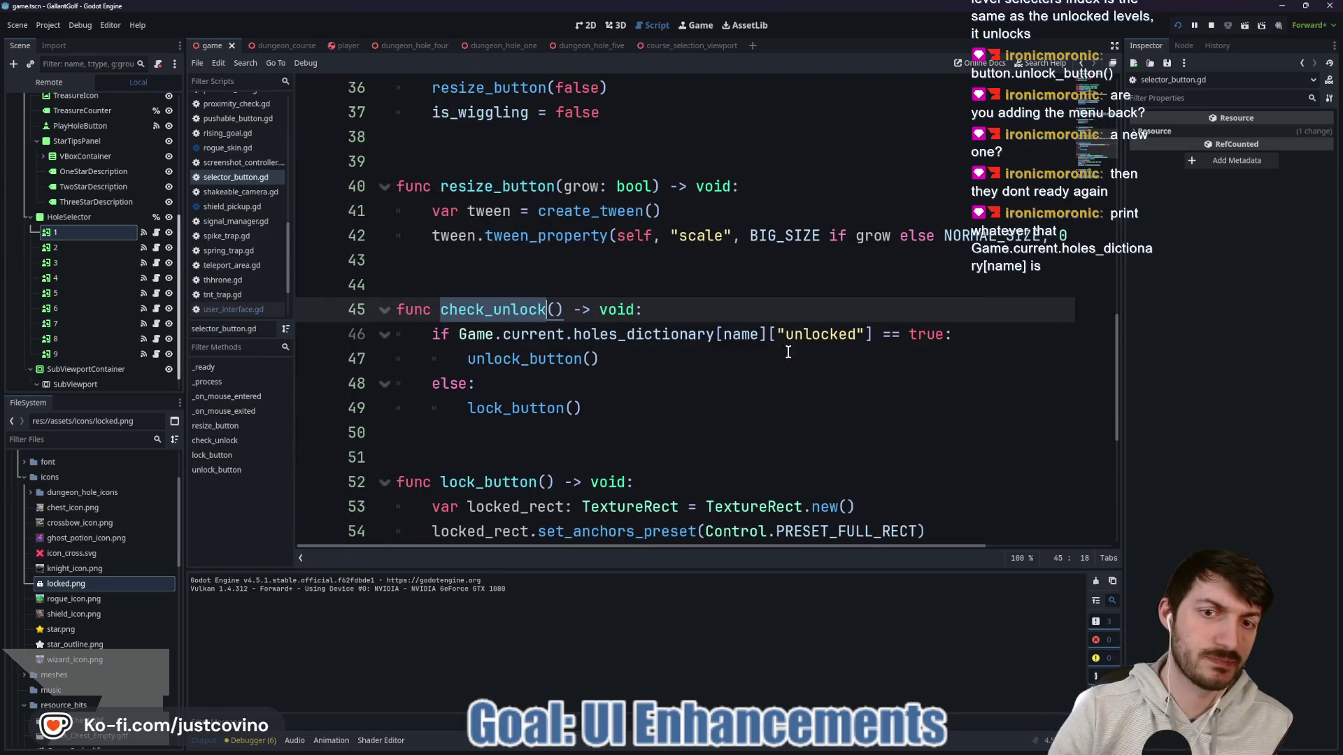
Step: Add print(Game.current.holes_dictionary[name]) as check_unlock's first line and save the script
left_click(688, 315)
key("Return")
type("print(")
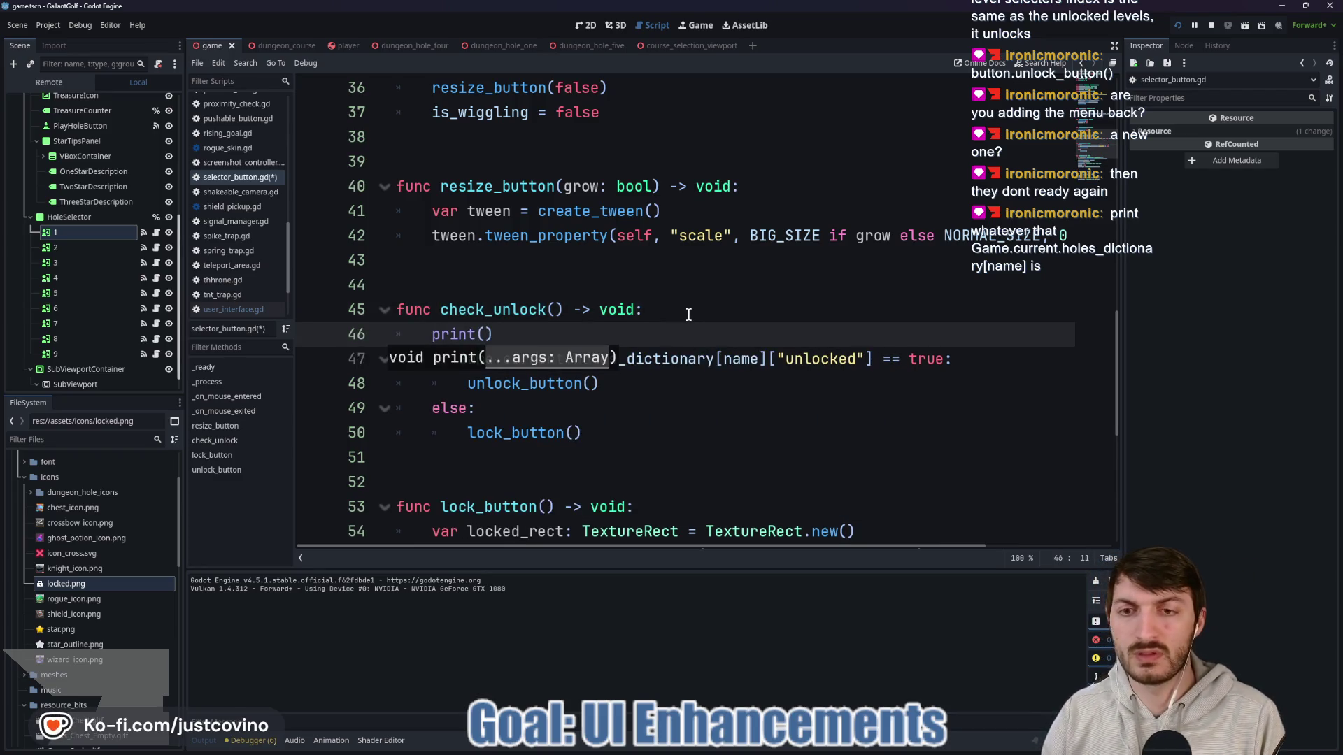
type("Game.current.")
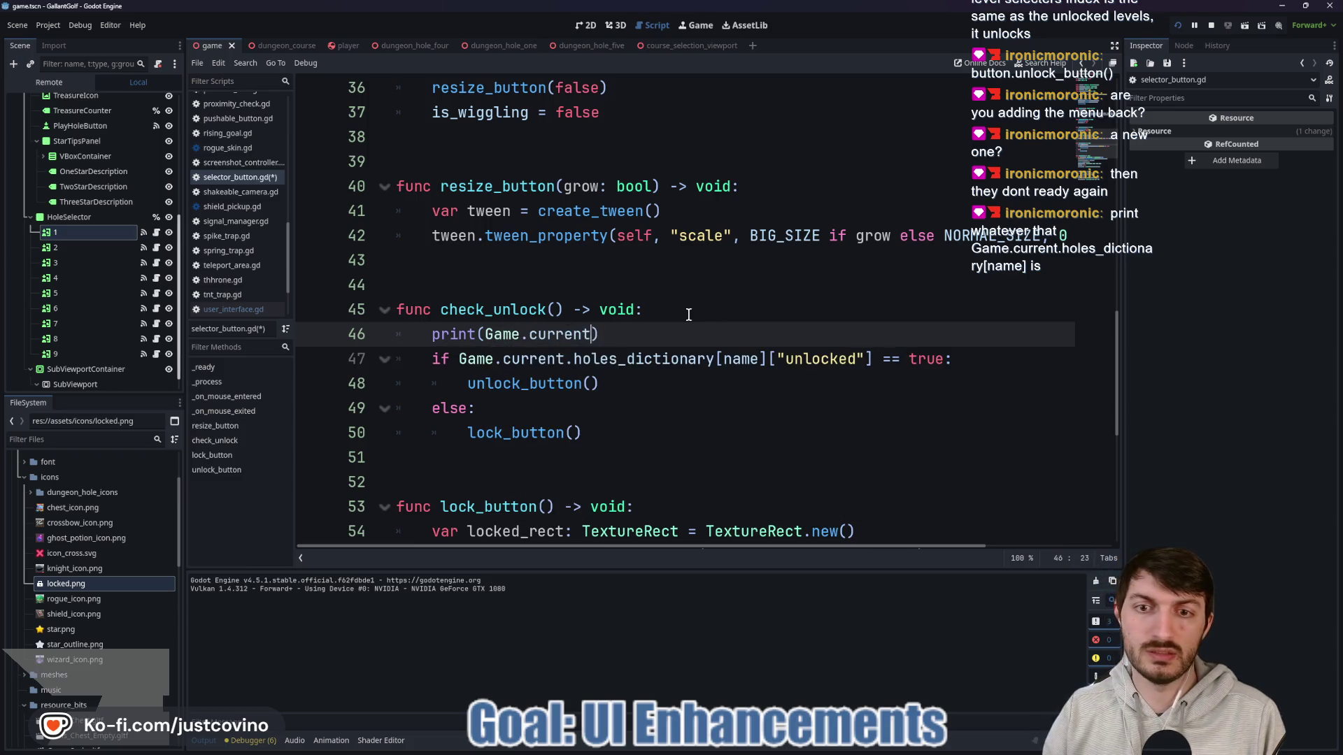
type("hole")
key("Return")
type("[name")
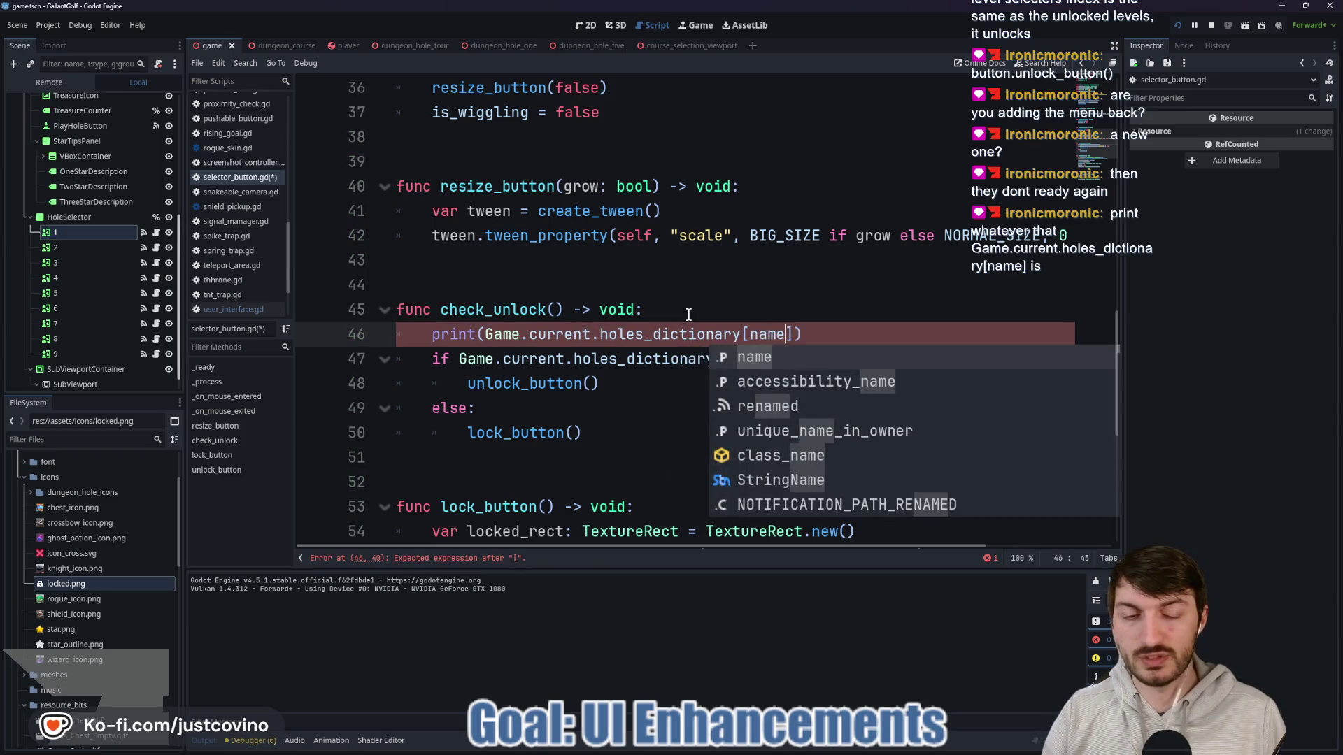
left_click(862, 336)
key("ctrl+s")
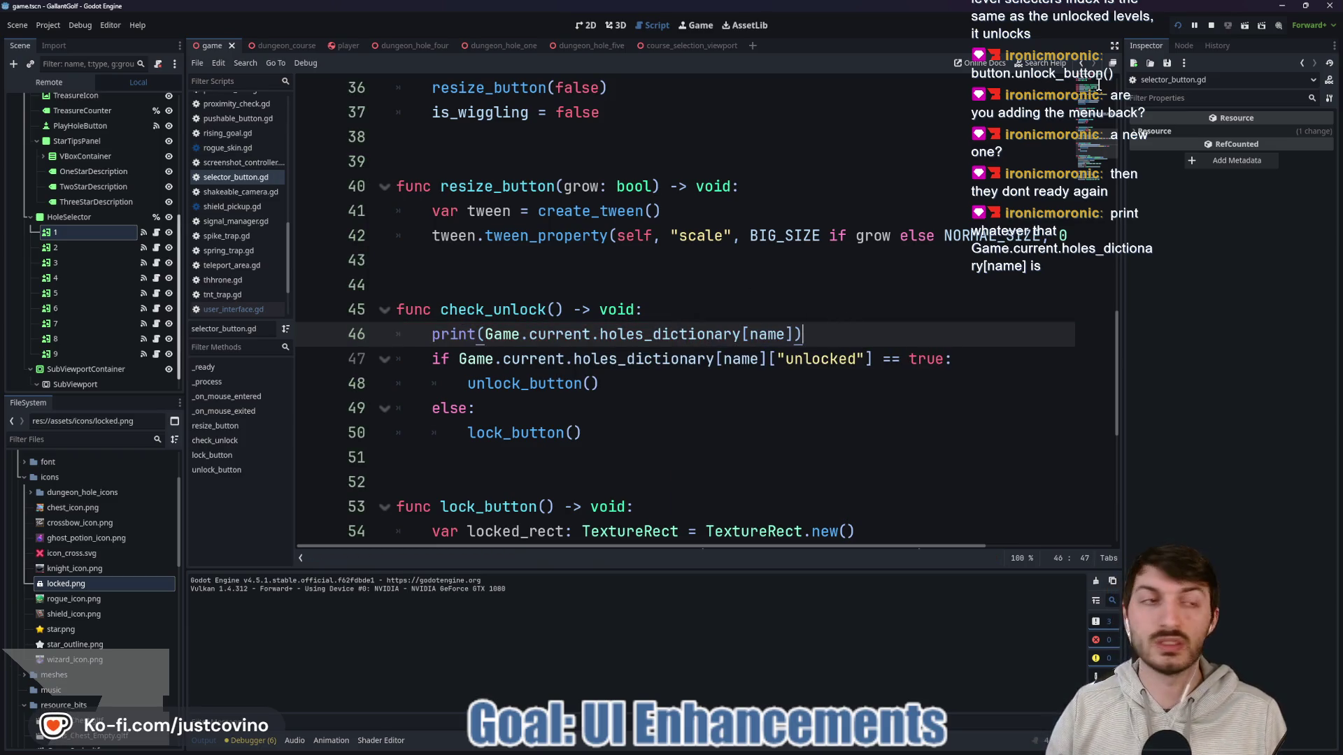
left_click(1179, 27)
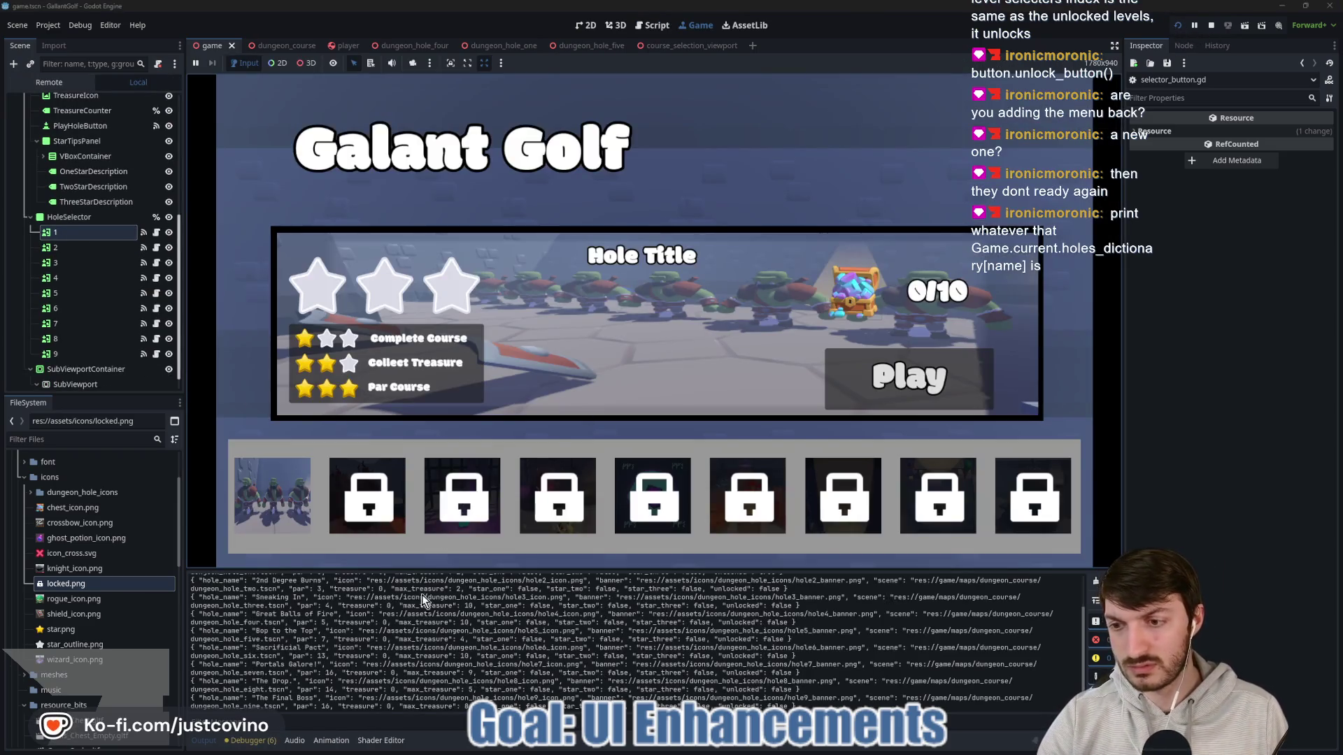
Step: Enlarge the Output panel to read each hole's printed entry, stop the game, then shrink it back
left_click_drag(487, 570, 487, 245)
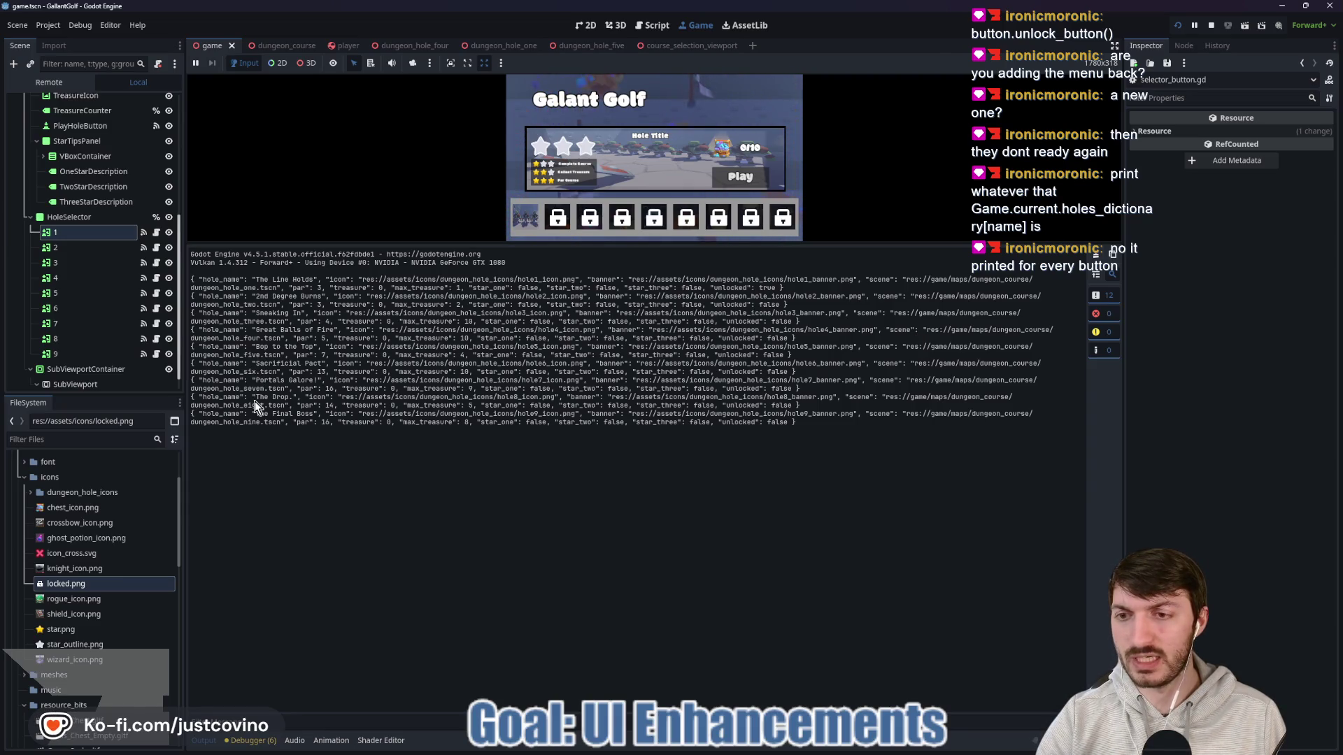
left_click(1209, 28)
mouse_move(738, 243)
left_mouse_down()
mouse_move(776, 595)
mouse_move(791, 602)
left_mouse_up()
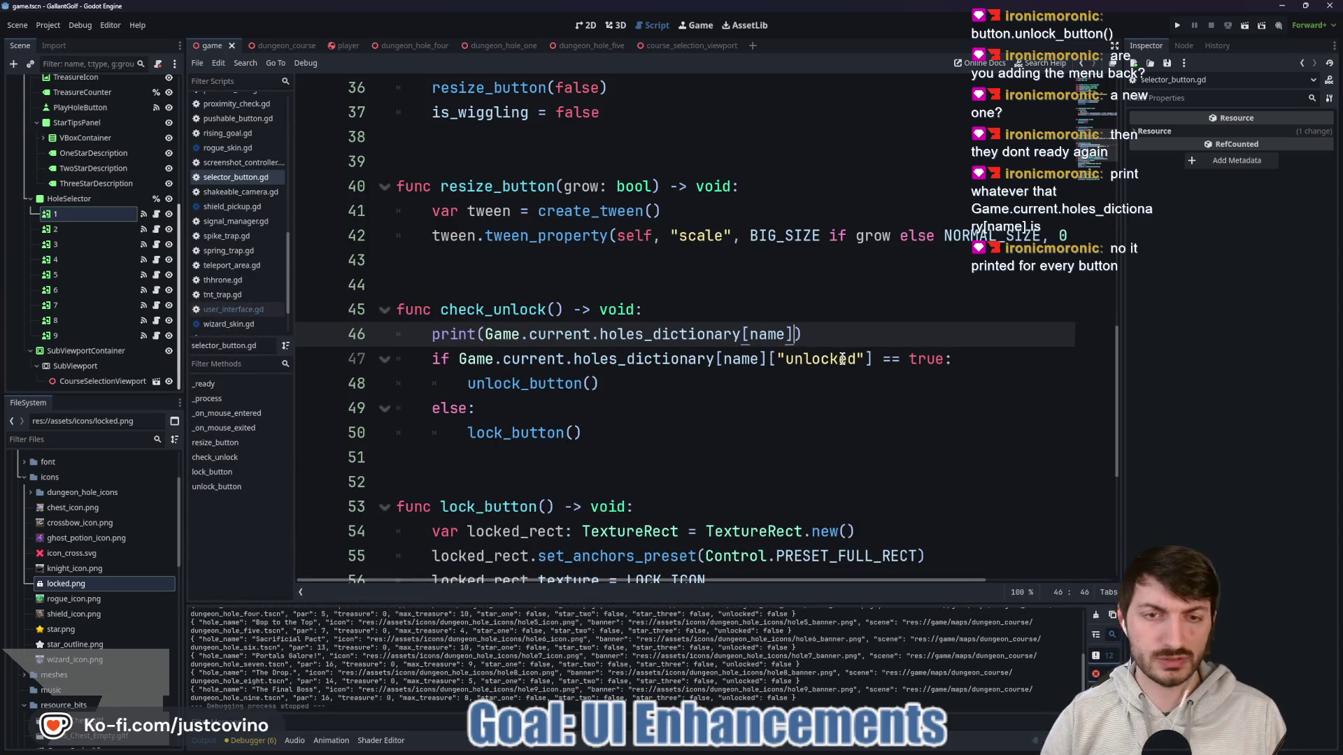
Step: Append ["unlocked"] to the print and rerun, reading true for hole 1 and false for the rest
type("[\"unlocked")
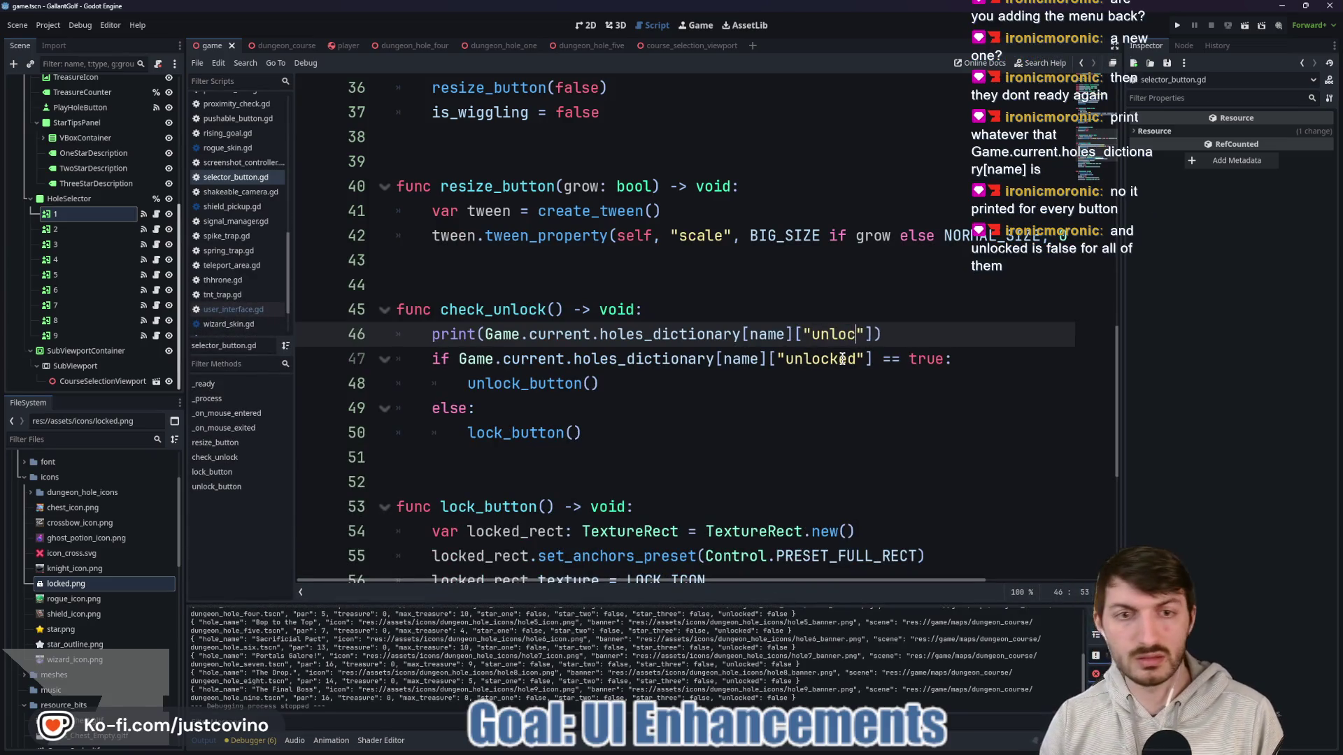
left_click(1180, 26)
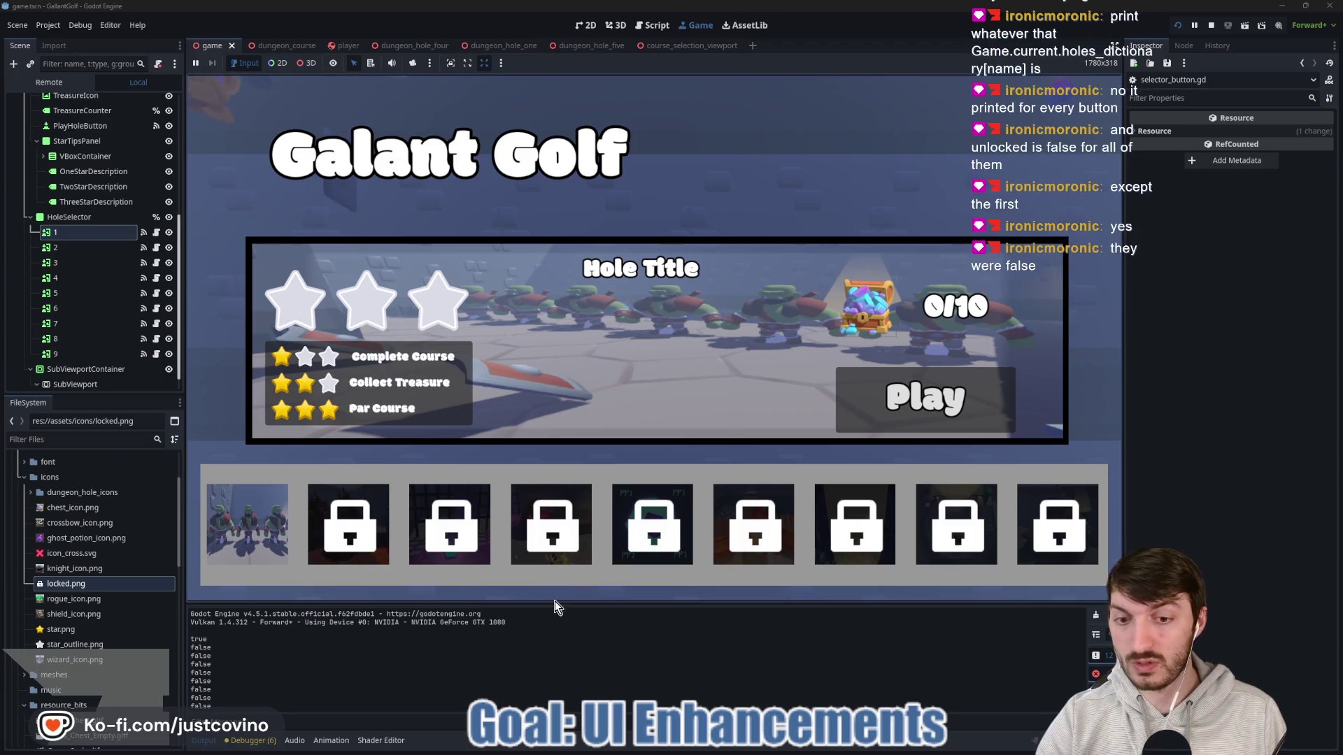
left_click_drag(555, 603, 568, 421)
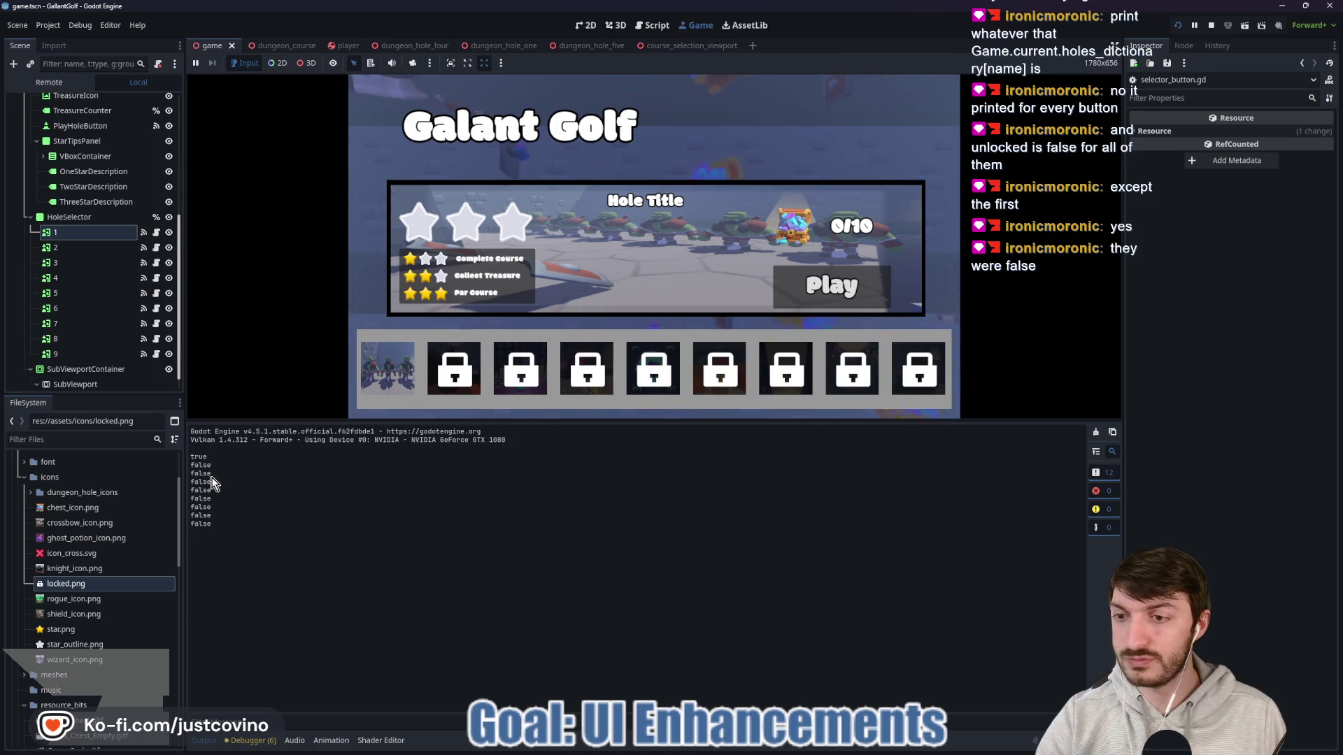
left_click_drag(567, 425, 557, 636)
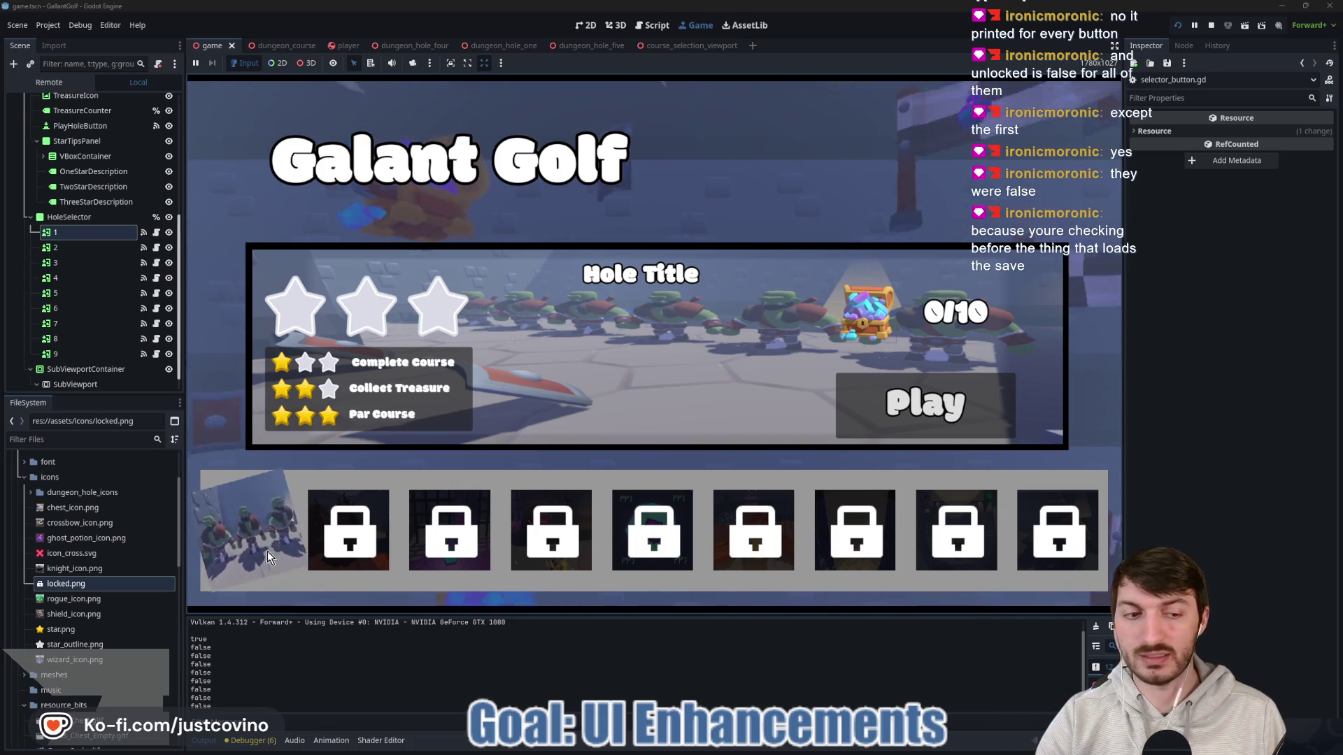
left_click(1212, 25)
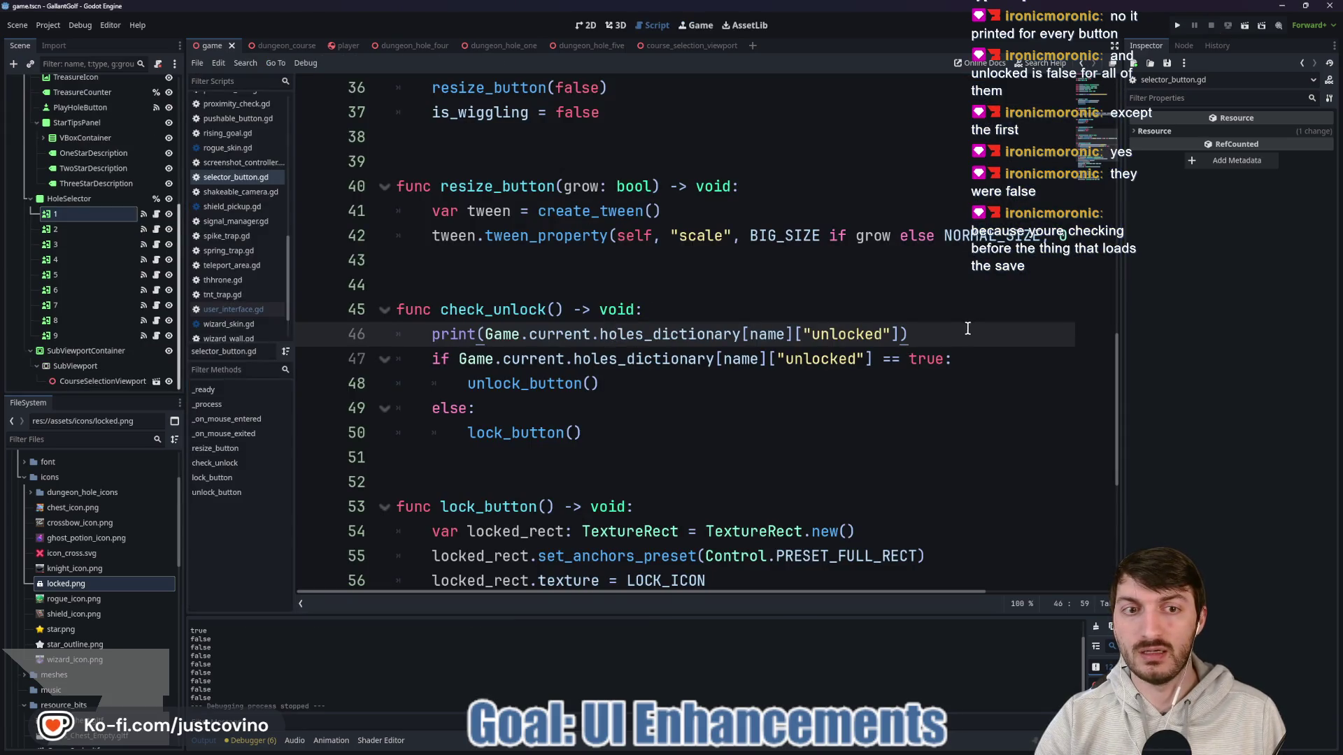
Step: Review game.gd's _ready and the check_unlock() call in selector_button.gd's _ready
scroll(967, 328, "up", 2)
scroll(113, 143, "up", 5)
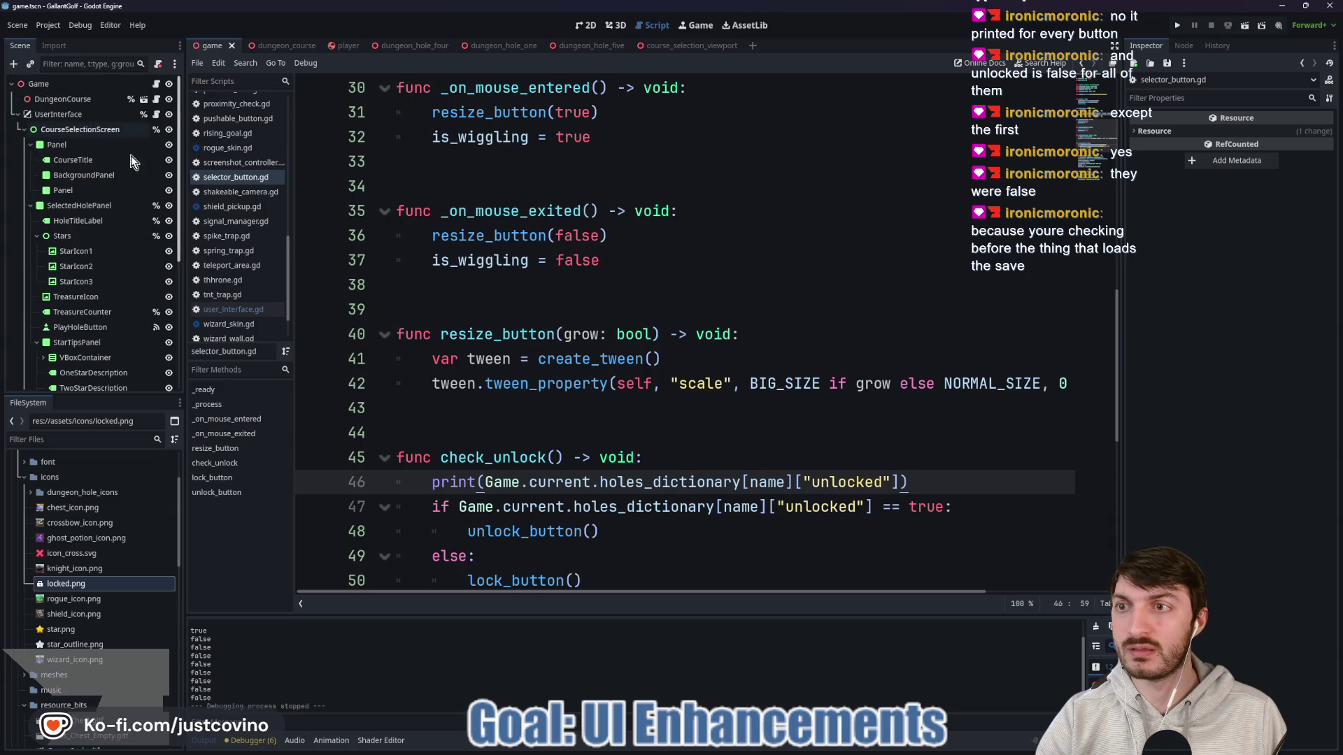
left_click(156, 83)
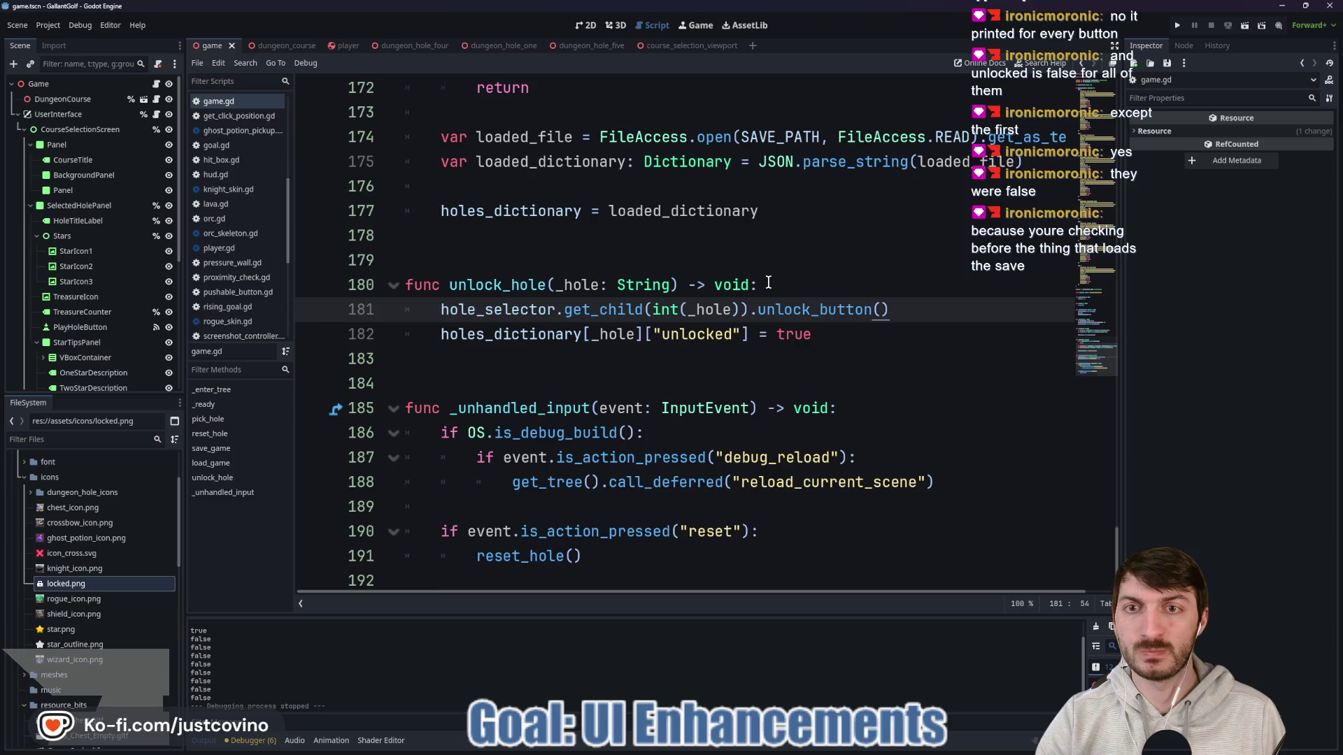
scroll(768, 282, "up", 4)
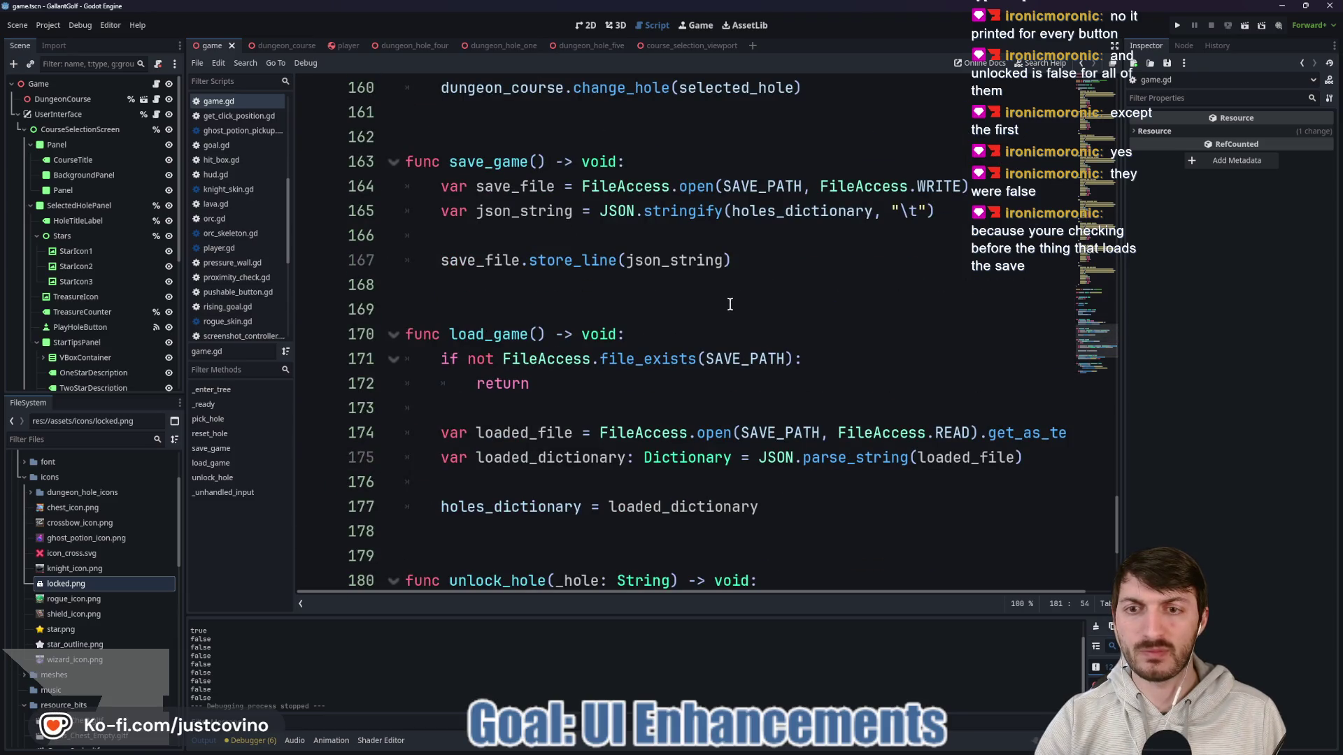
scroll(730, 304, "up", 5)
left_click(484, 212)
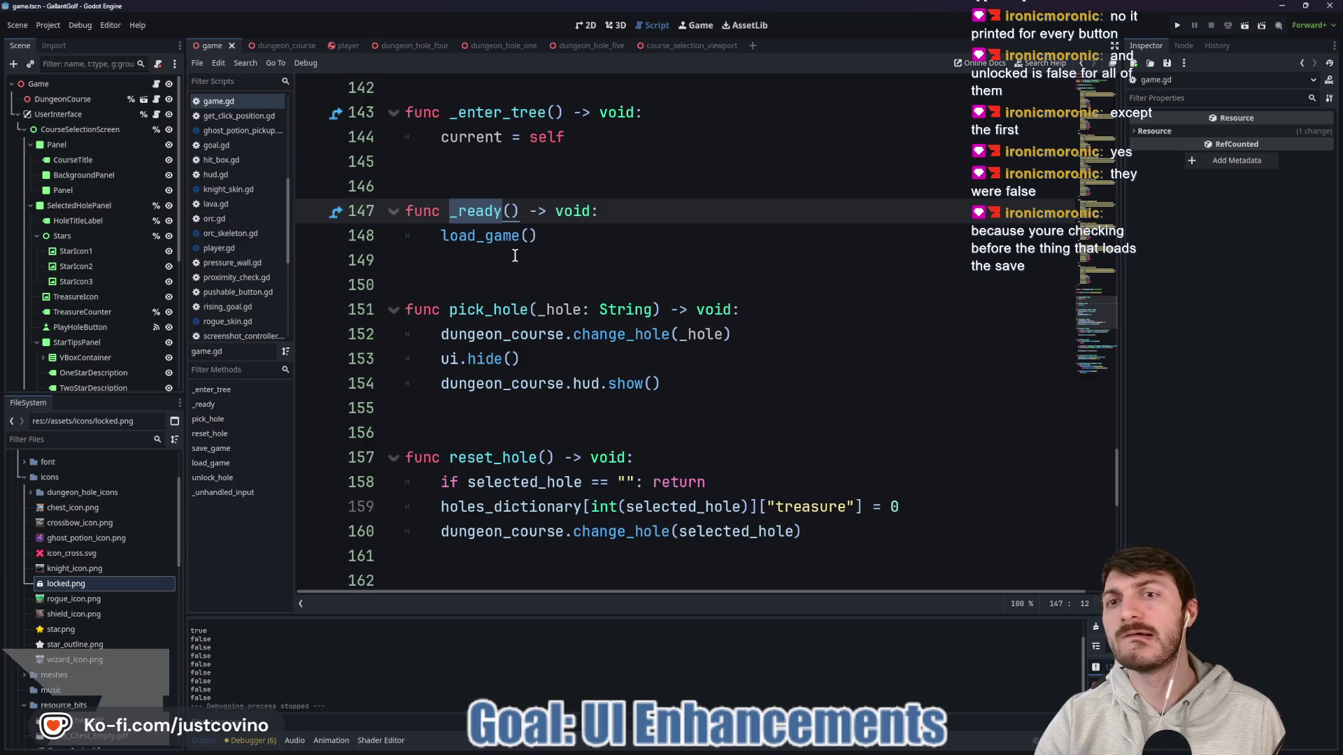
scroll(138, 292, "down", 5)
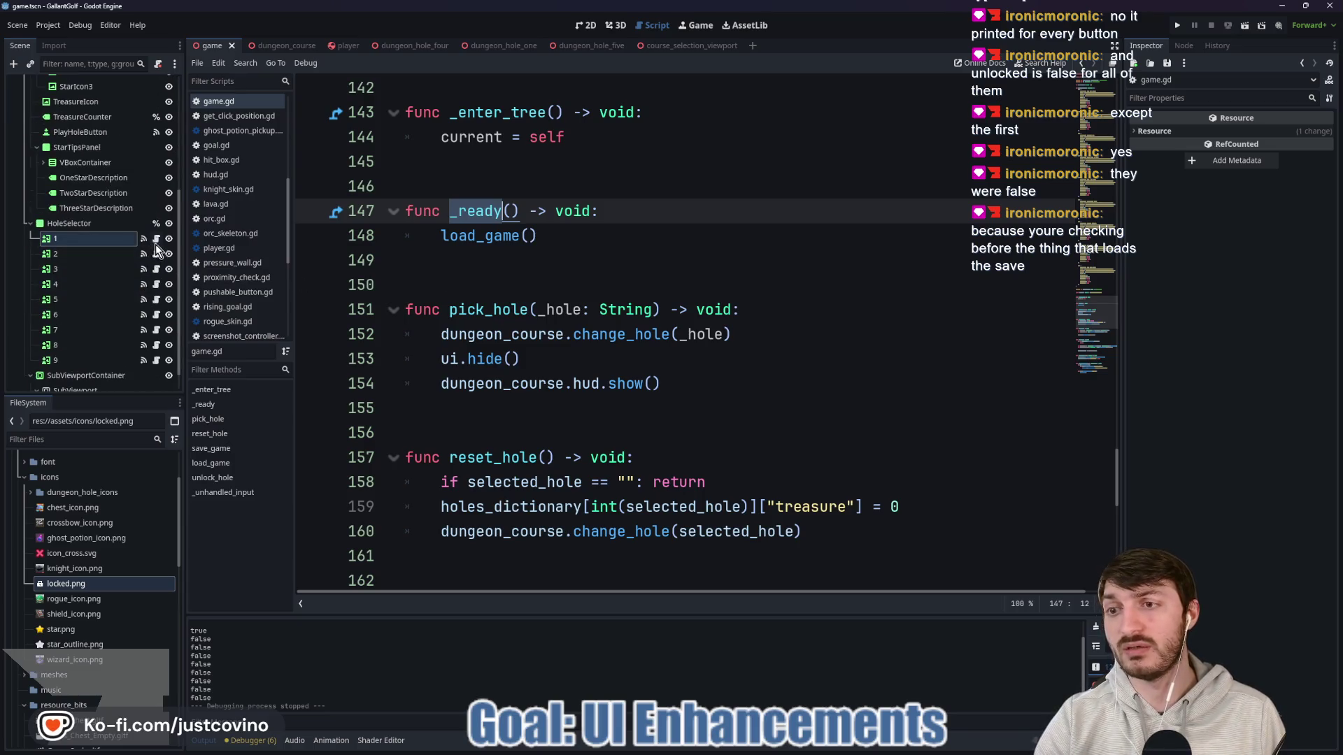
left_click(156, 244)
scroll(490, 264, "up", 3)
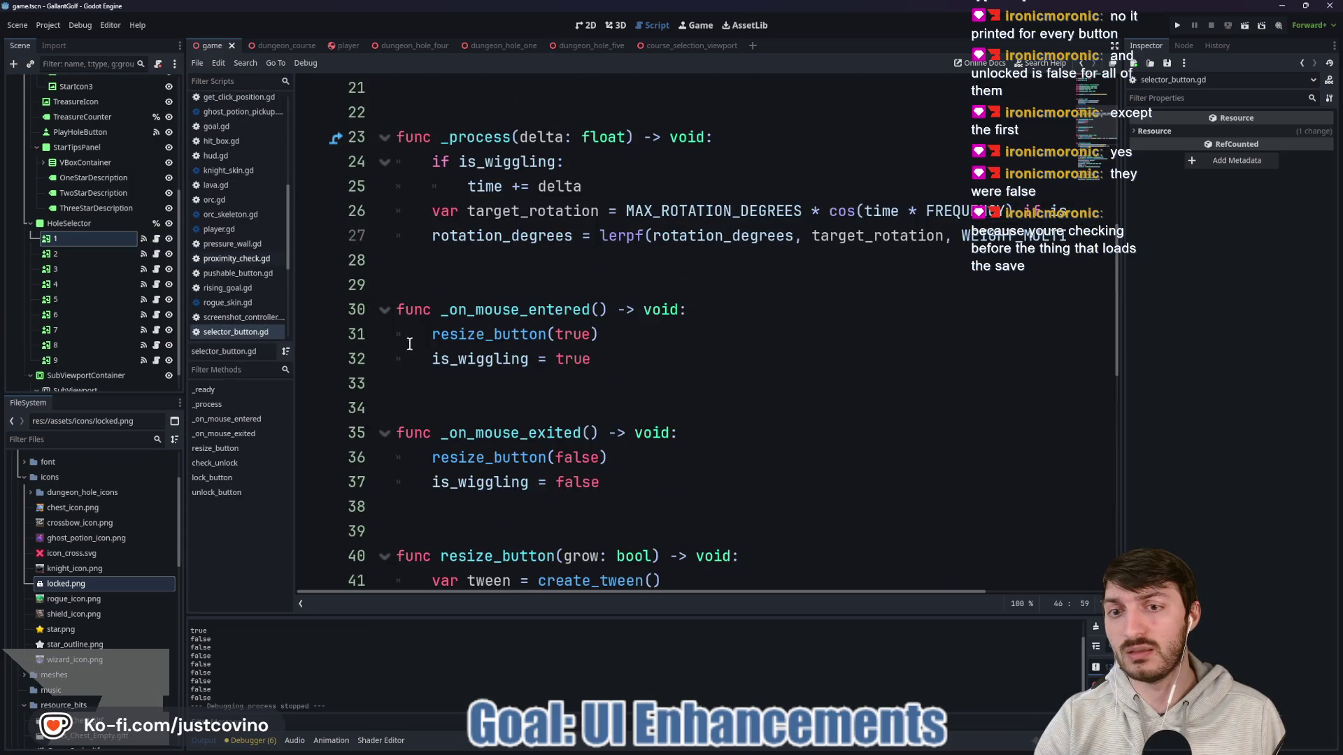
scroll(437, 330, "up", 3)
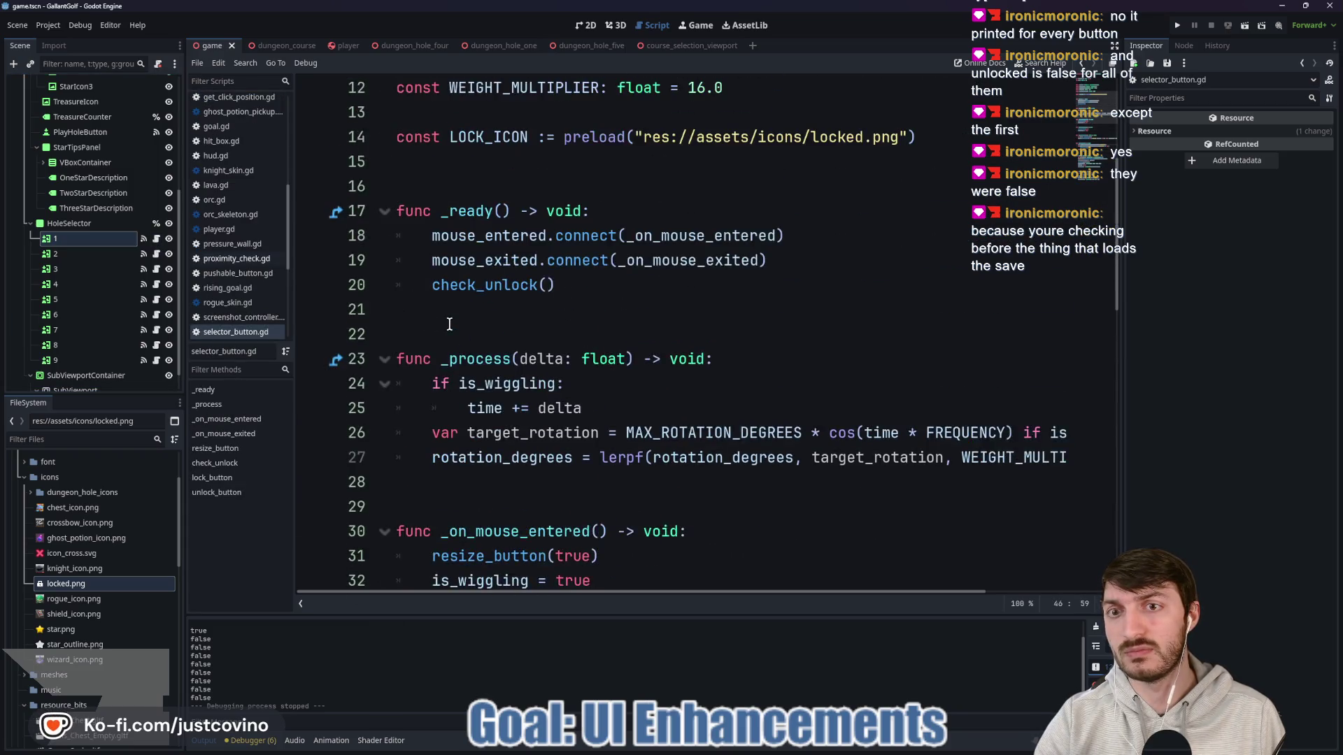
left_click(437, 289)
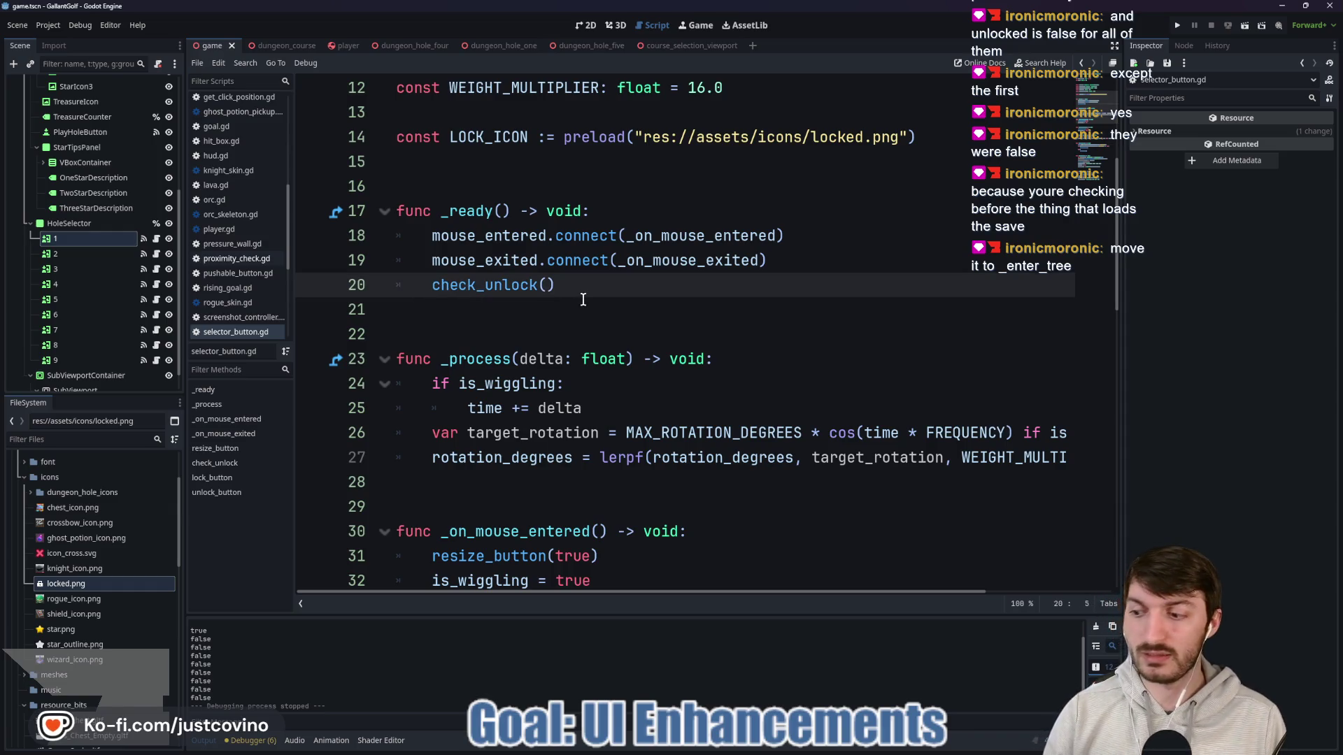
scroll(98, 183, "up", 5)
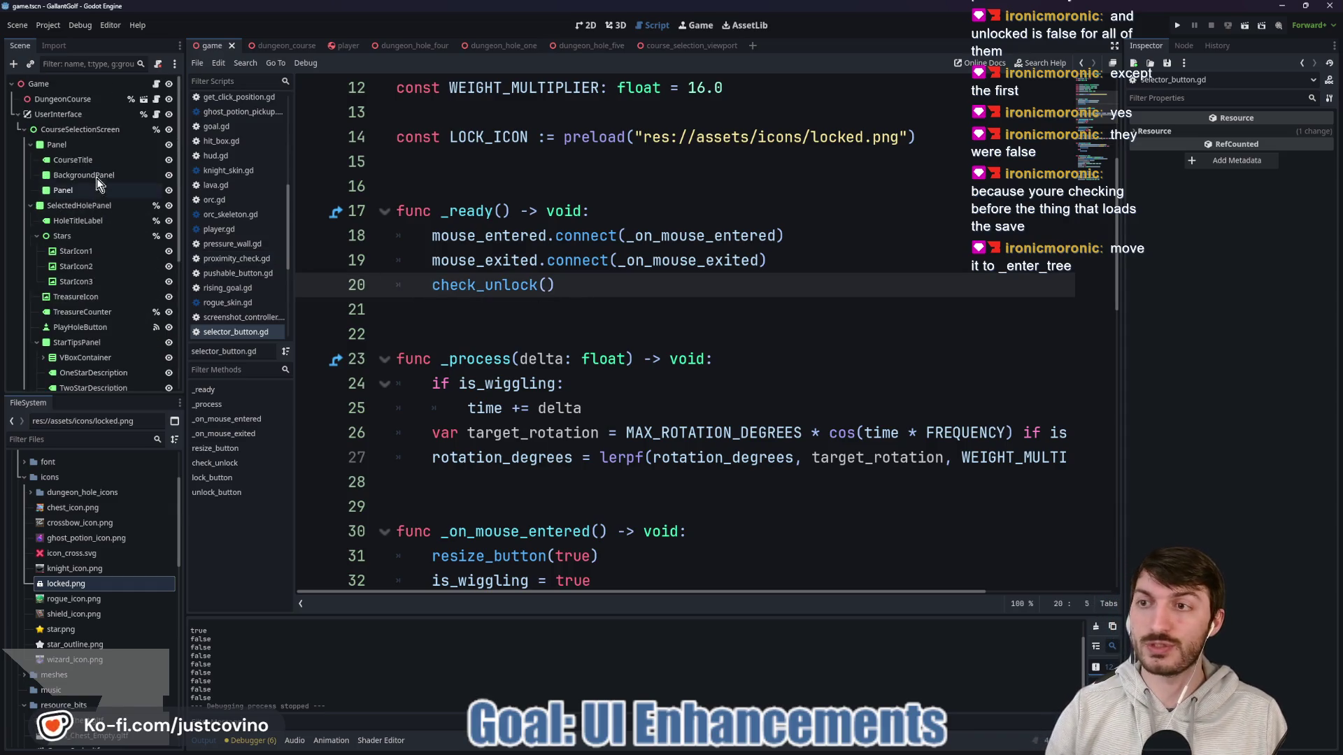
Step: Move load_game() under current = self in _enter_tree, delete the empty _ready, and save game.gd
left_click(157, 84)
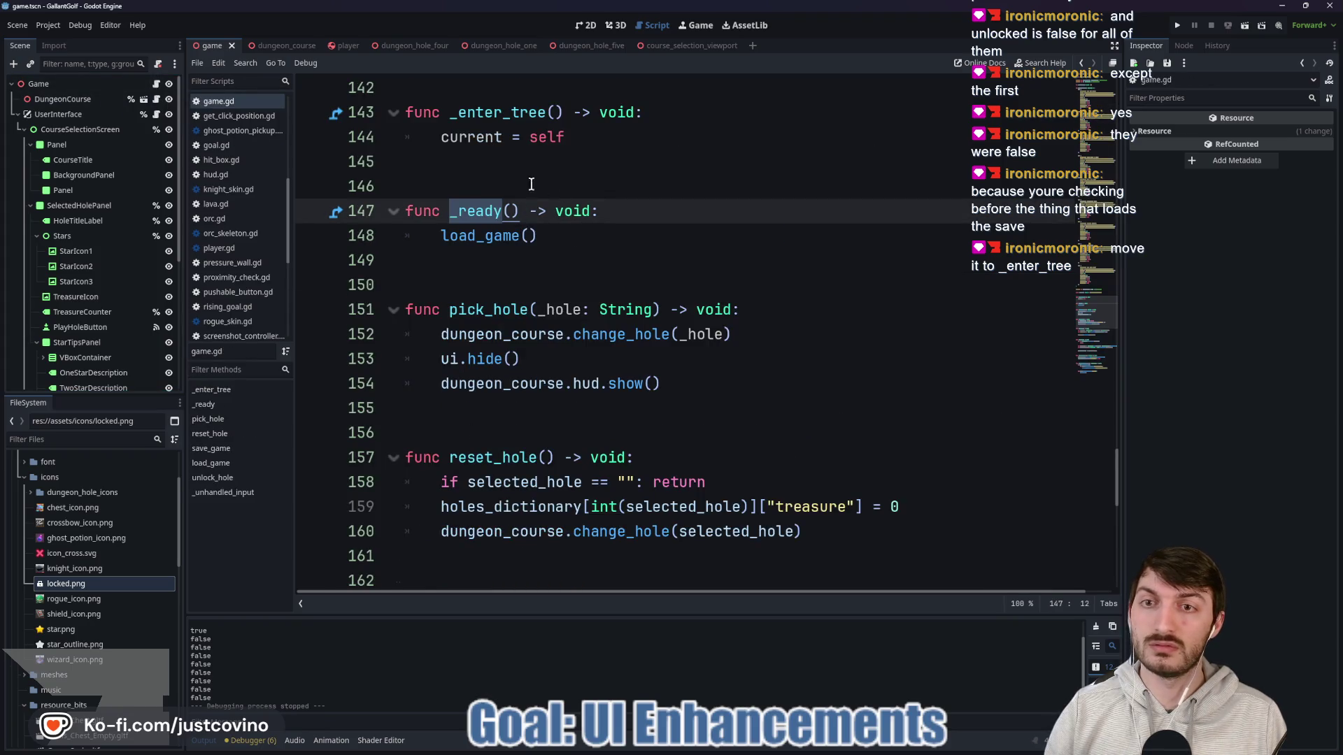
left_click_drag(556, 238, 328, 237)
key("ctrl+x")
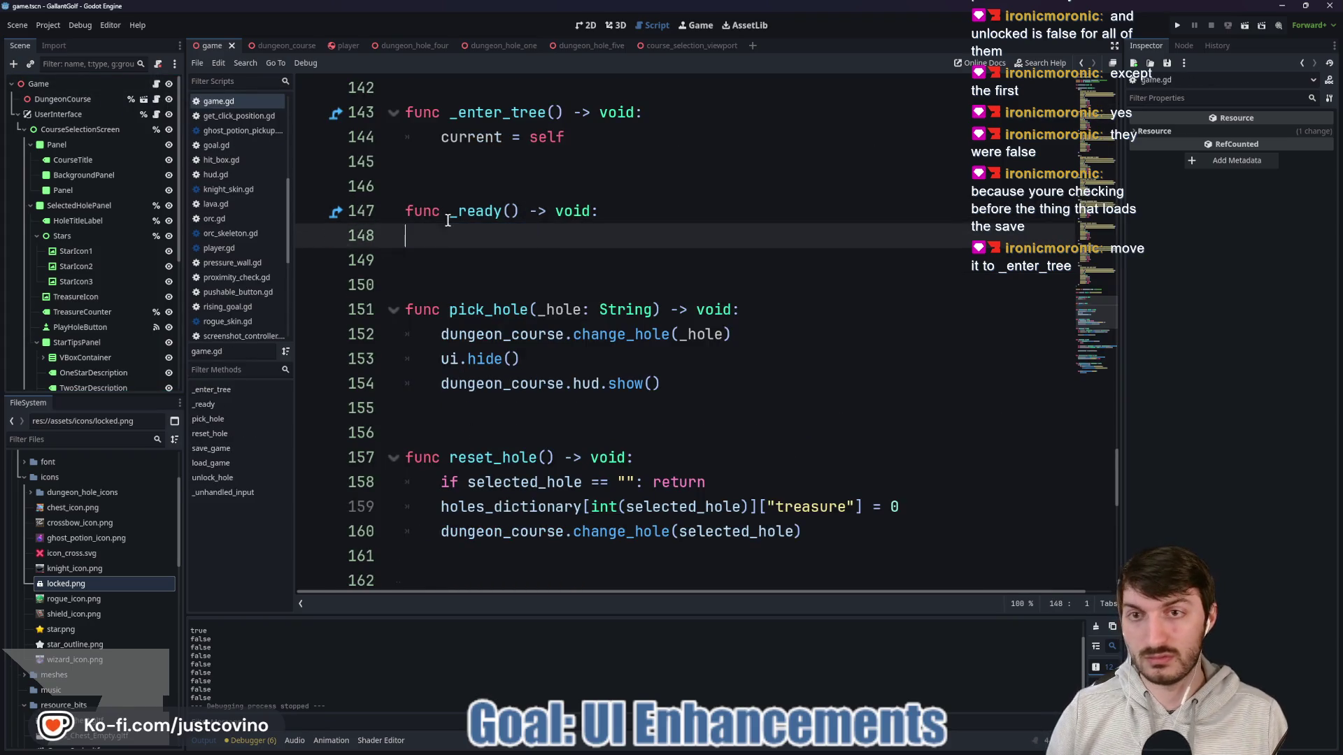
left_click(575, 144)
key("Return")
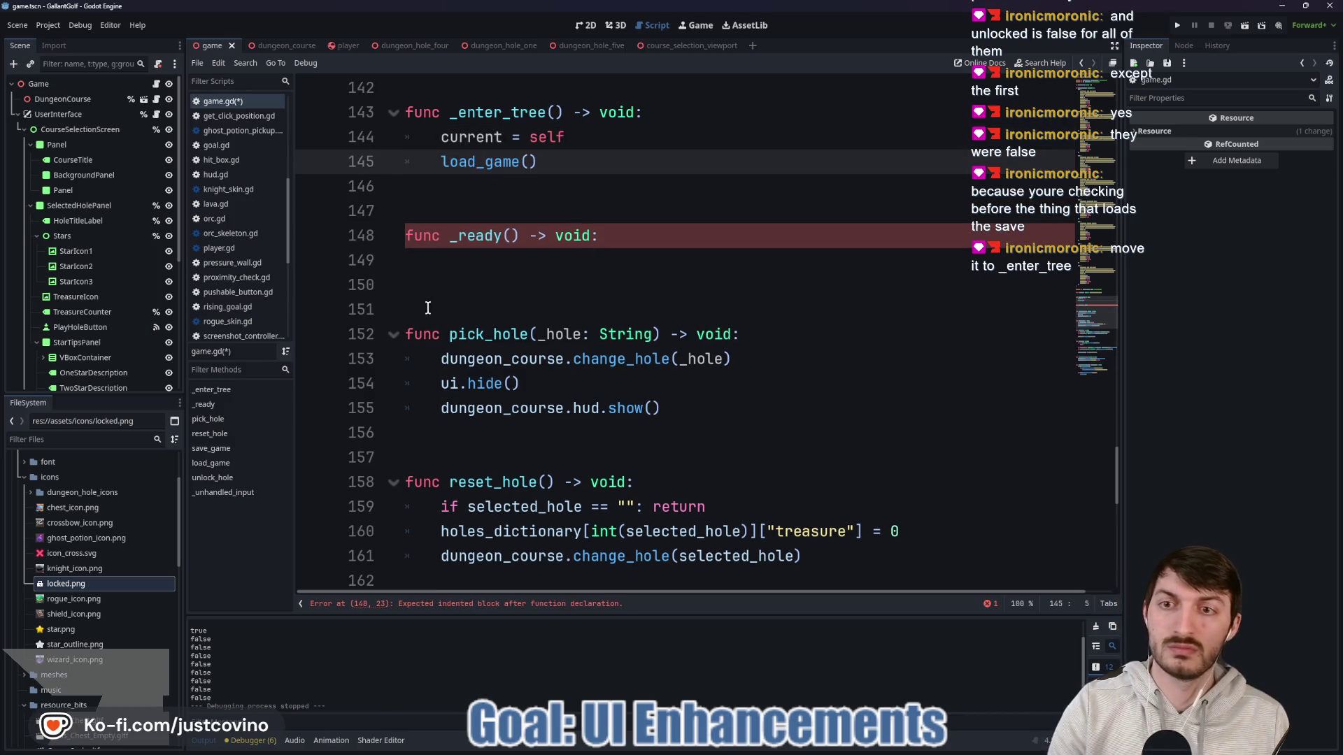
left_click_drag(429, 302, 396, 226)
key("BackSpace")
key("BackSpace")
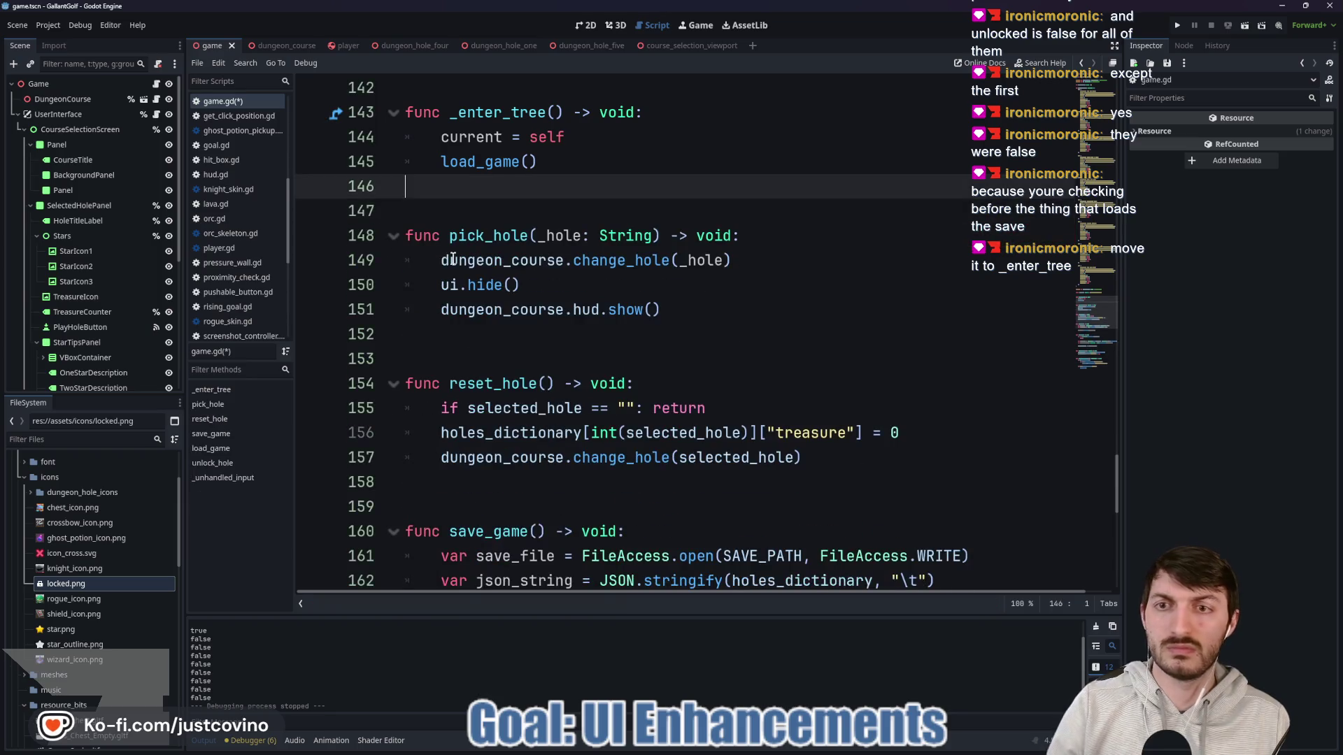
key("ctrl+s")
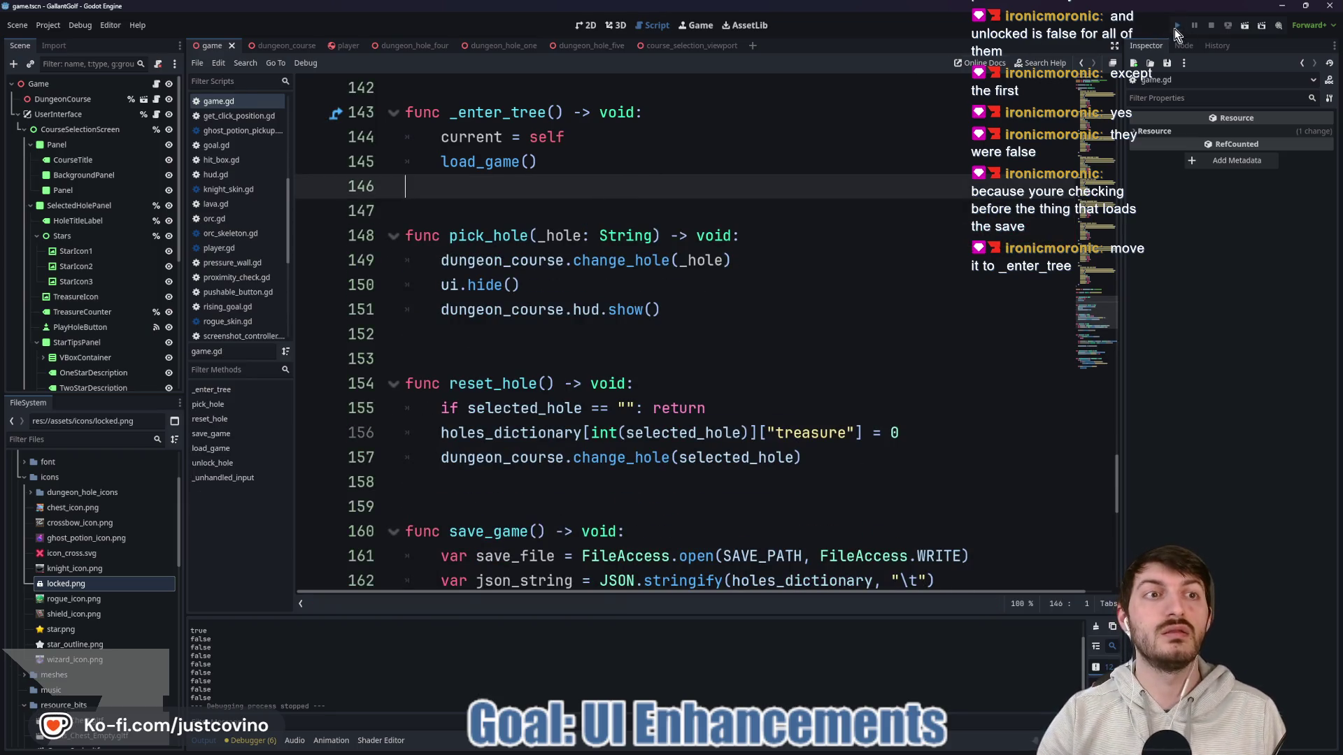
Step: Run the game and preview the unlocked holes Sneaking In and 2nd Degree Burns
left_click(1176, 26)
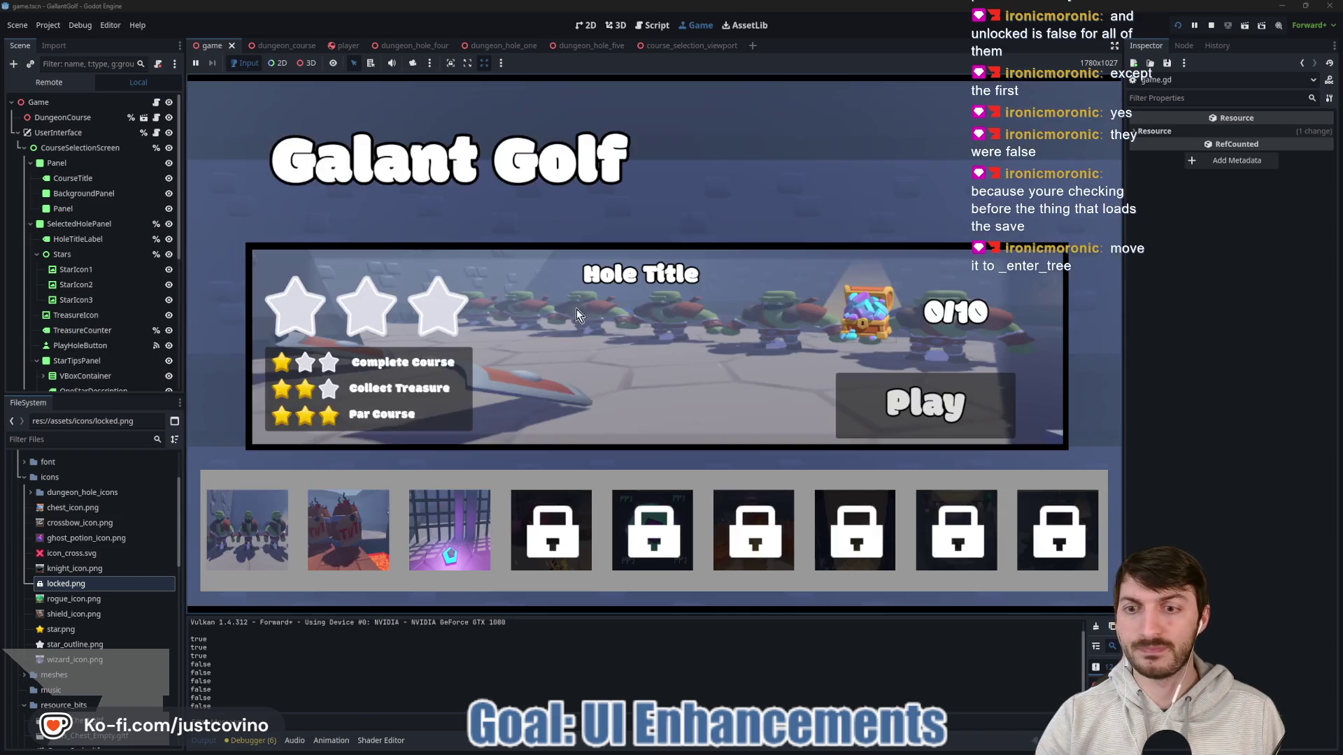
left_click(442, 534)
left_click(362, 539)
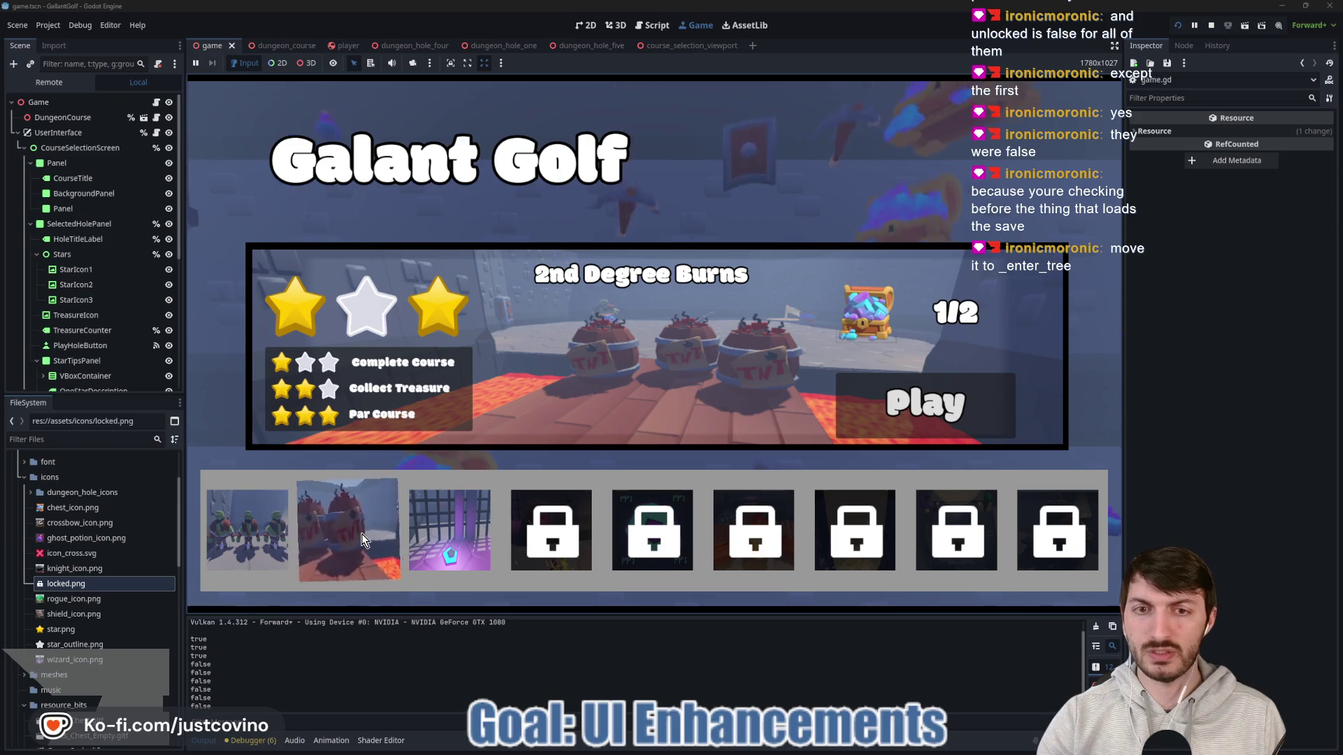
left_click(452, 533)
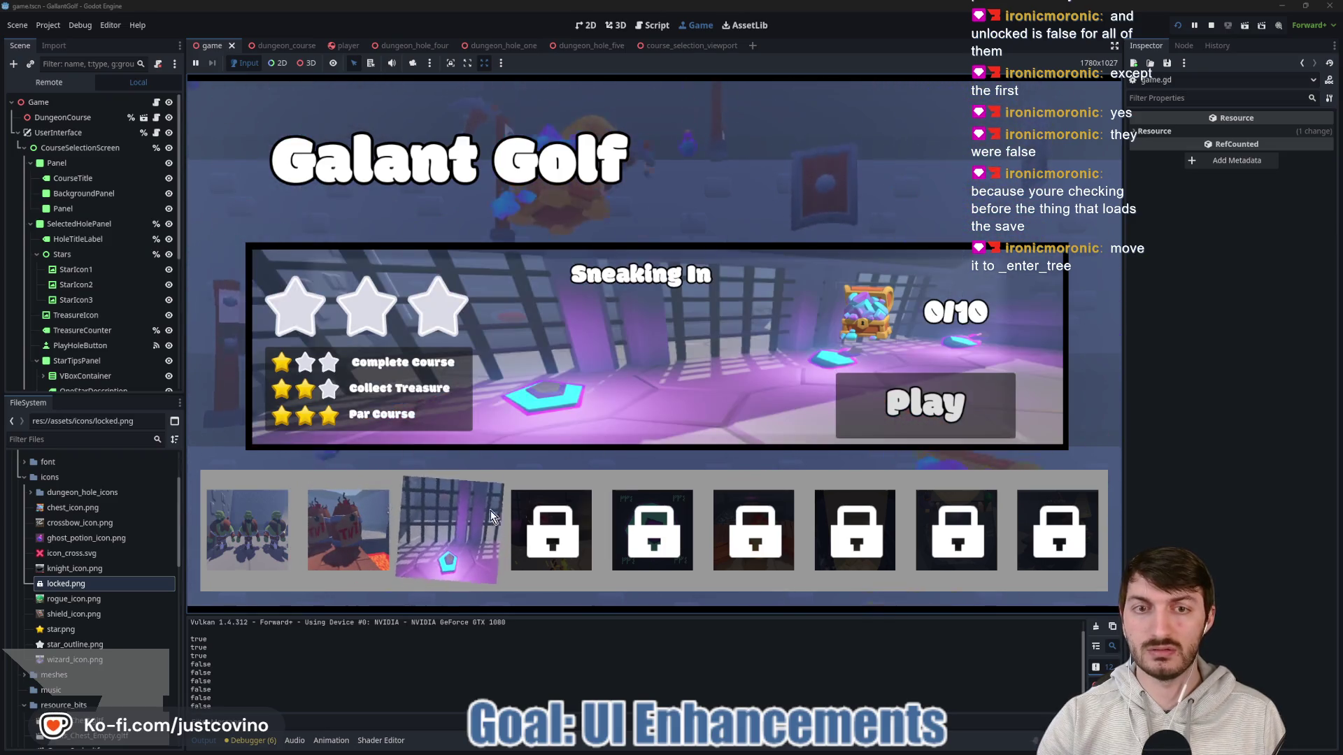
Step: Play Sneaking In, taking five shots, then stop the game
left_click(874, 411)
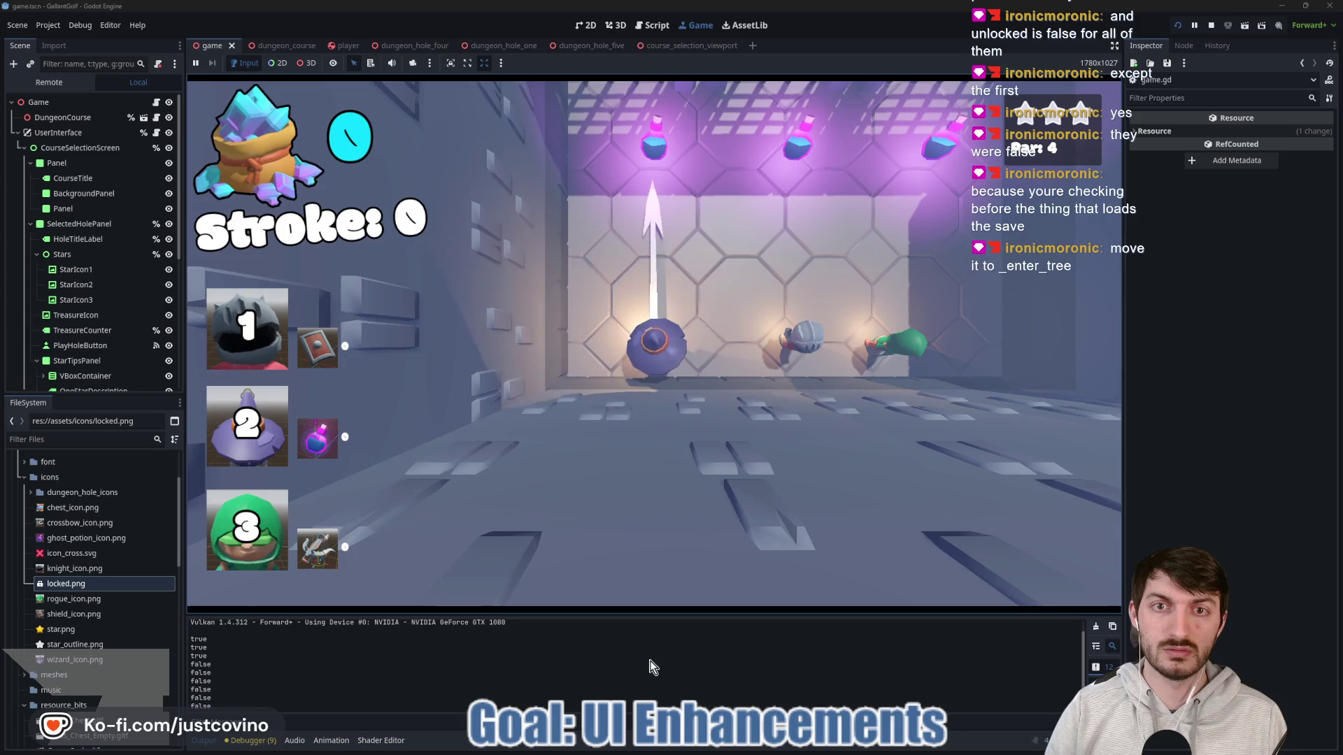
key("space")
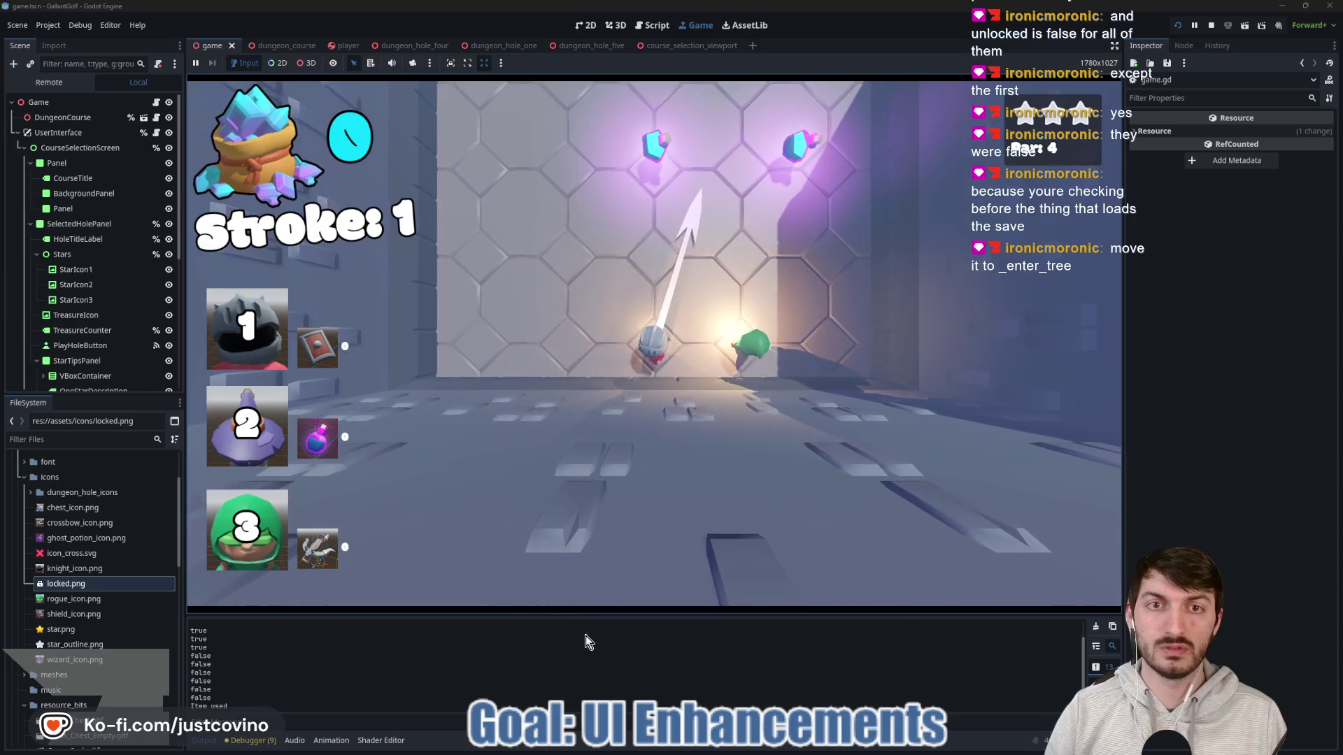
key("space")
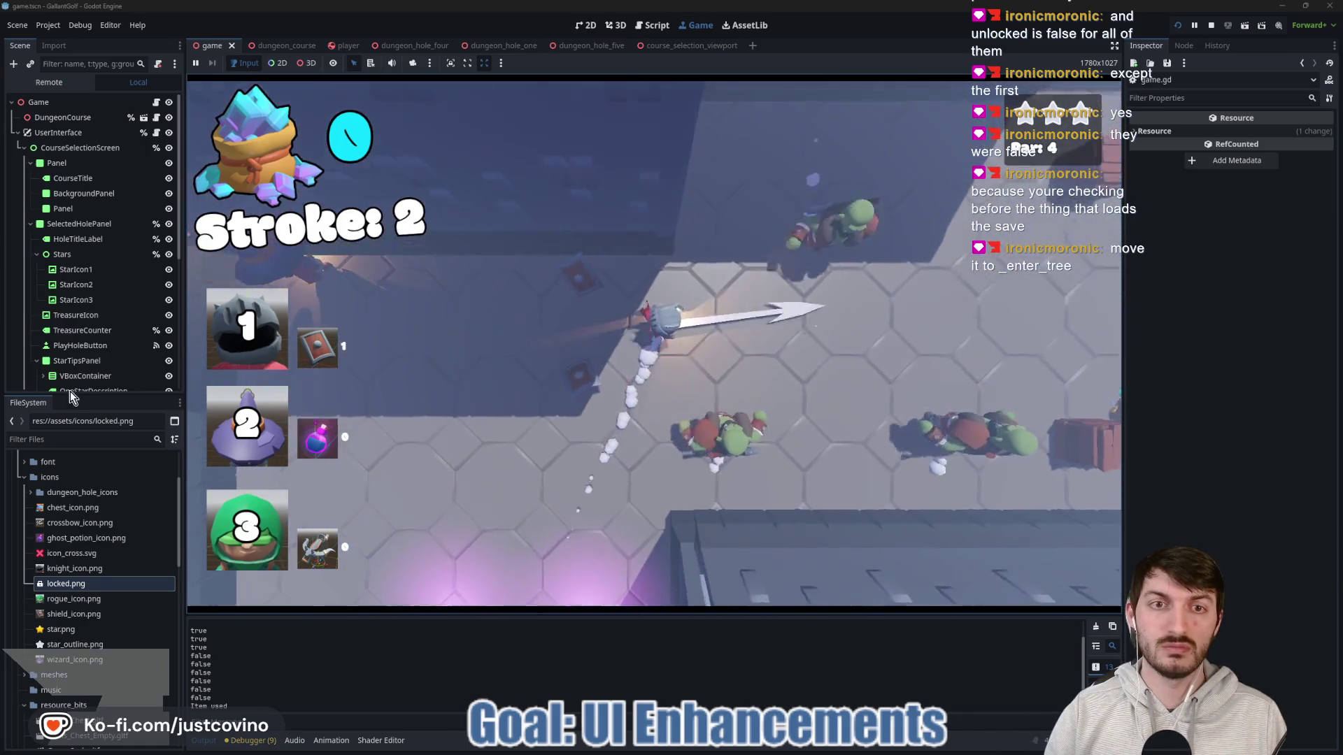
key("space")
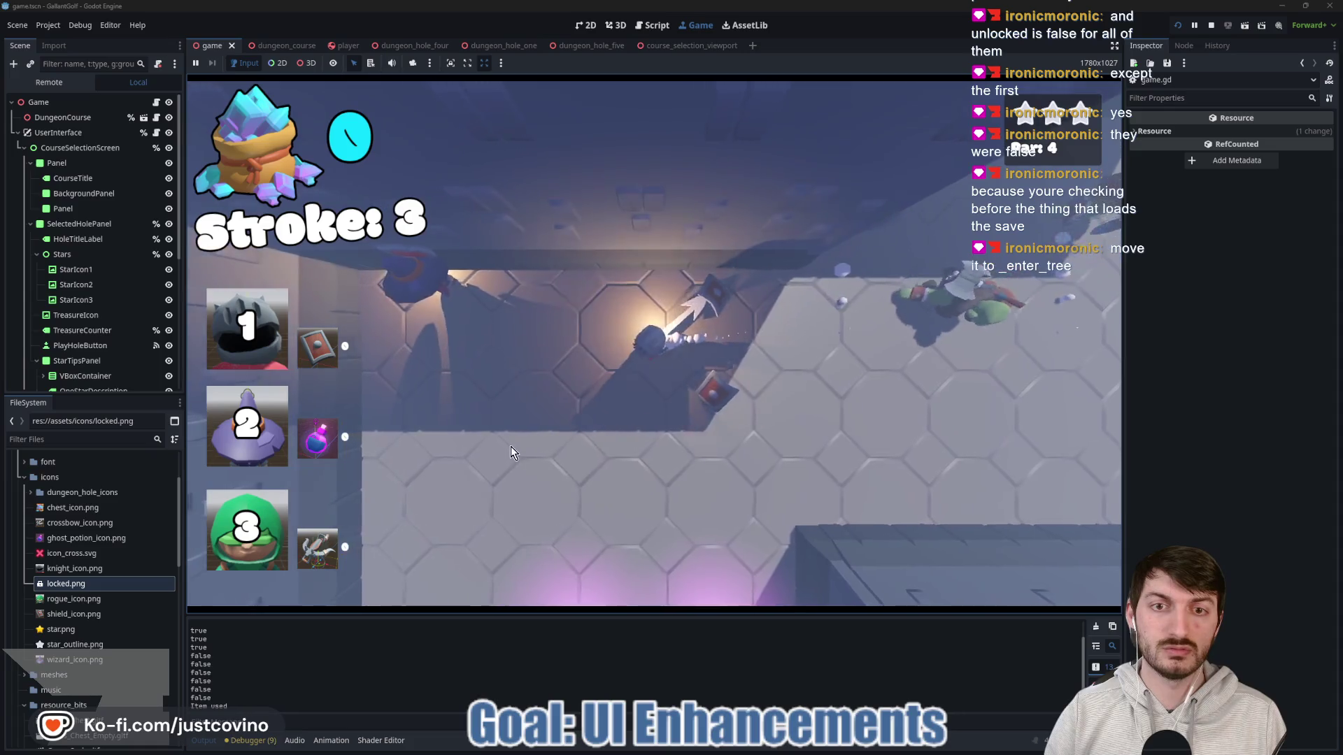
key("space")
key("space")
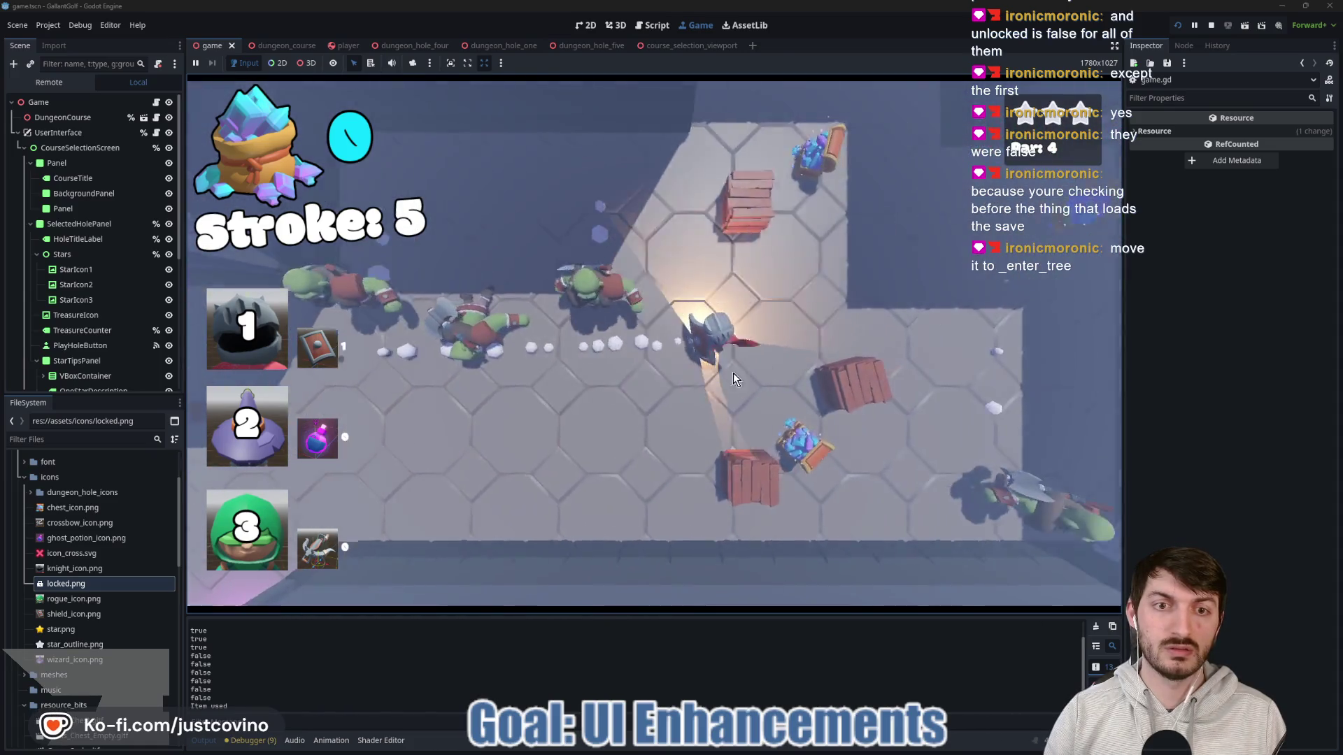
key("space")
key("space")
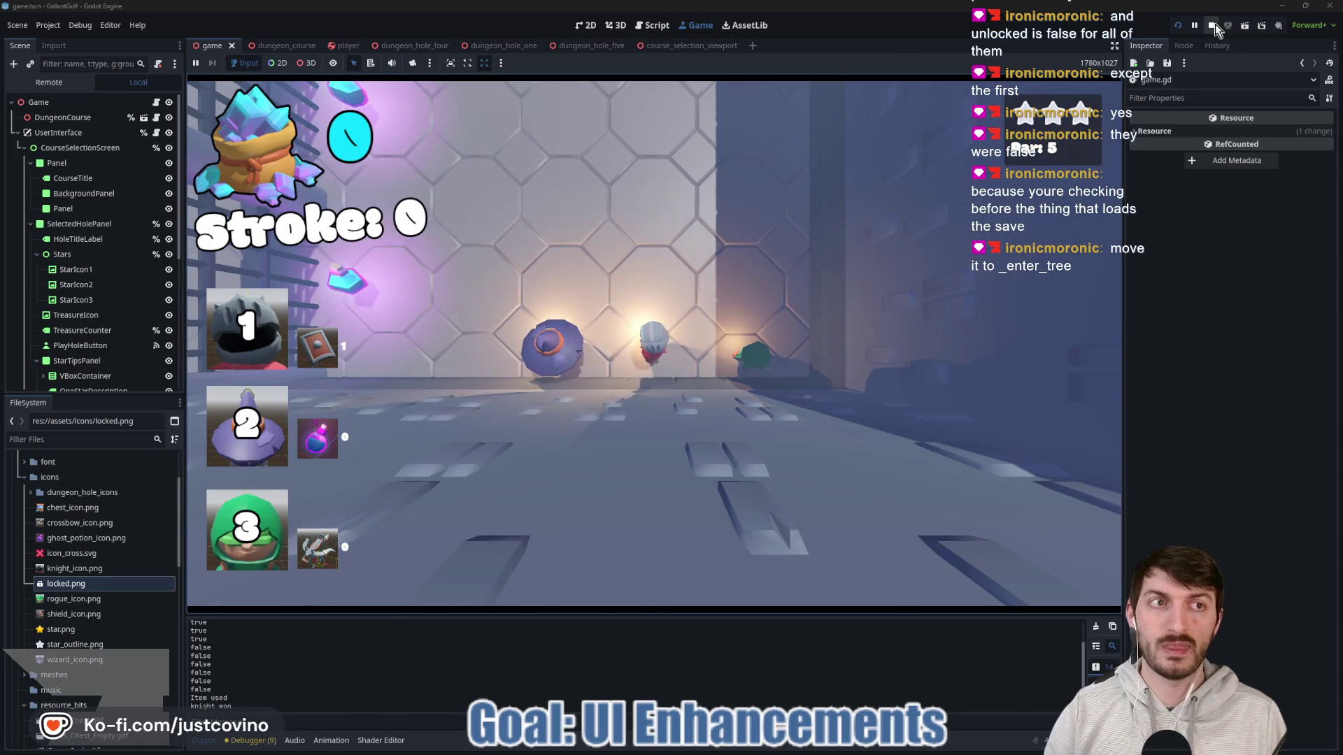
key("F8")
Step: Rerun the game, preview all four unlocked holes including Great Balls of Fire, then stop it
left_click(1177, 26)
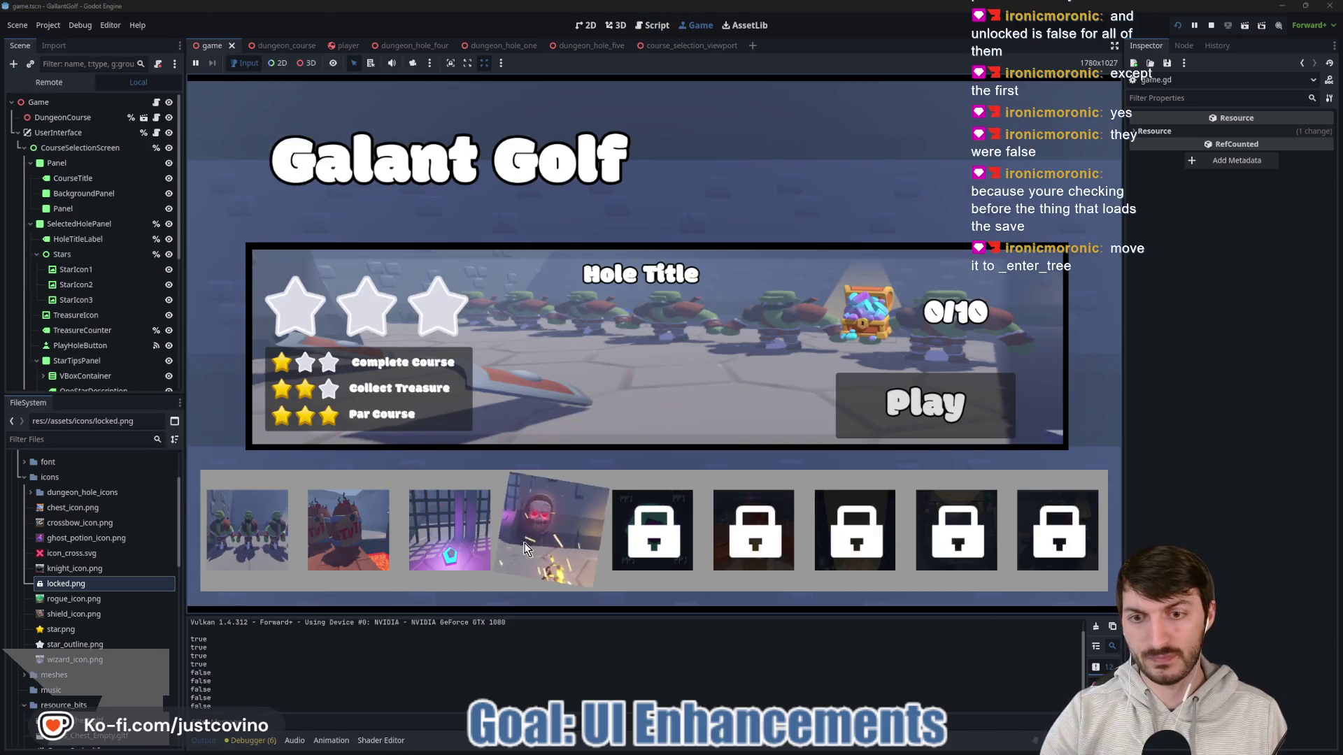
left_click(526, 542)
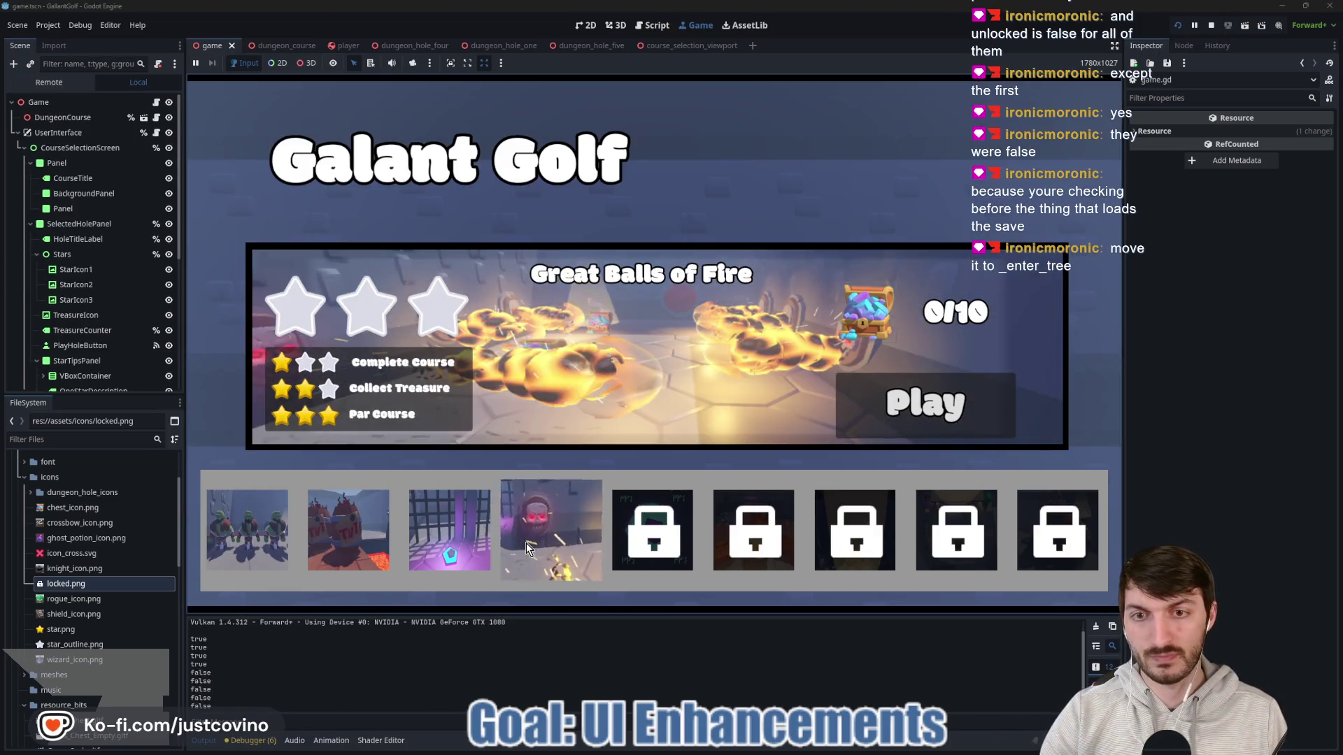
left_click(465, 531)
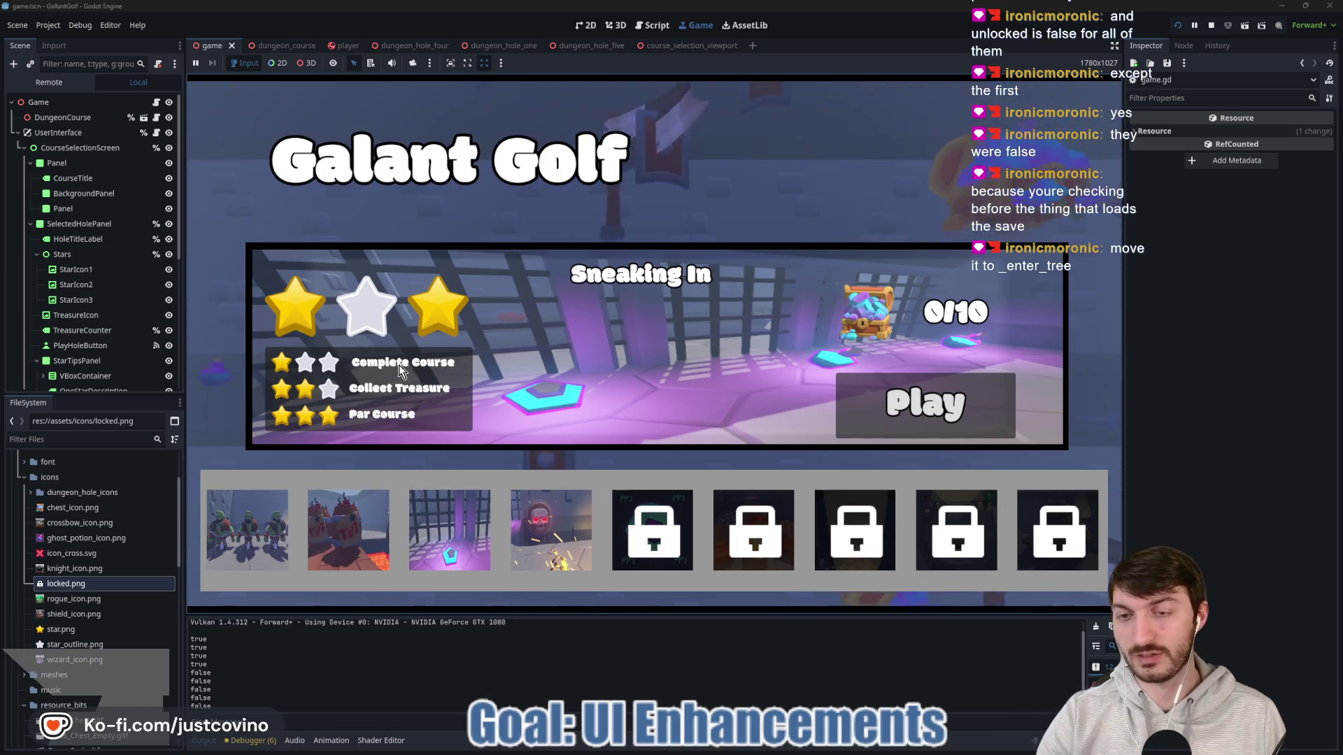
left_click(384, 538)
left_click(247, 530)
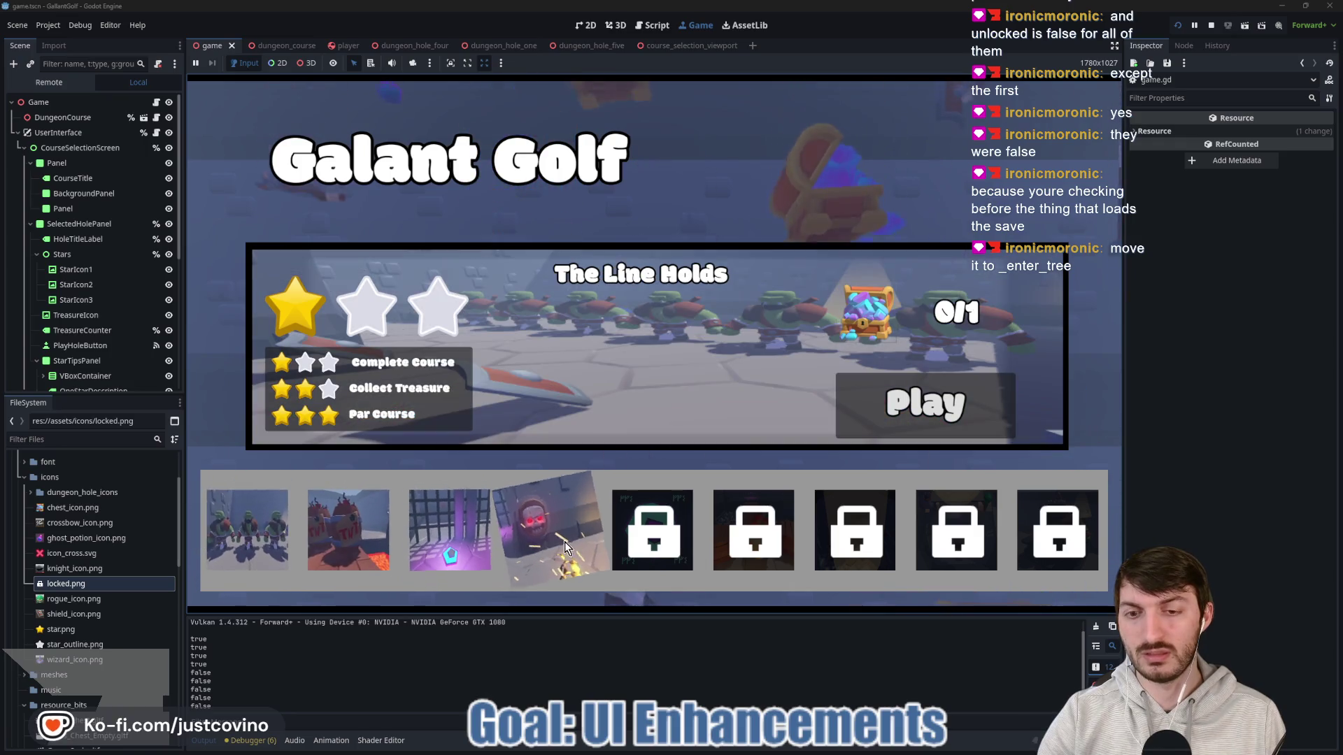
left_click(565, 541)
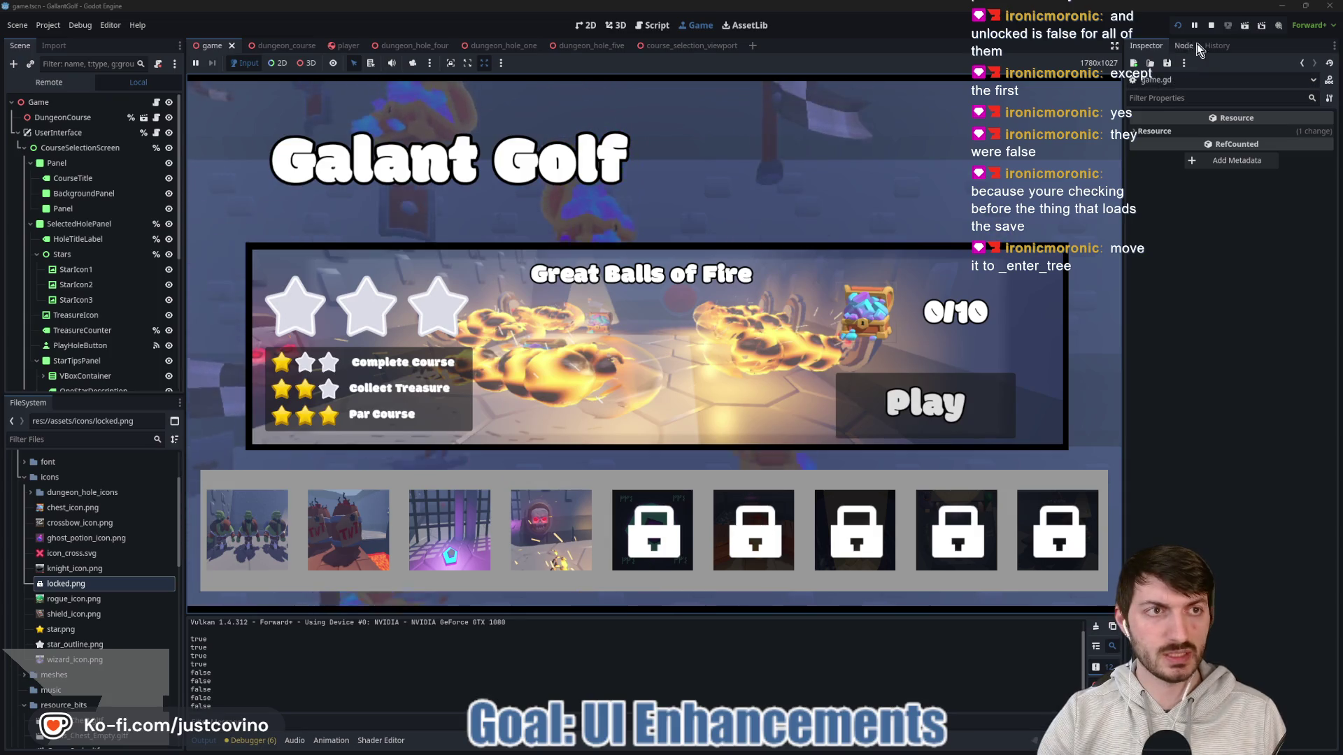
left_click(1213, 30)
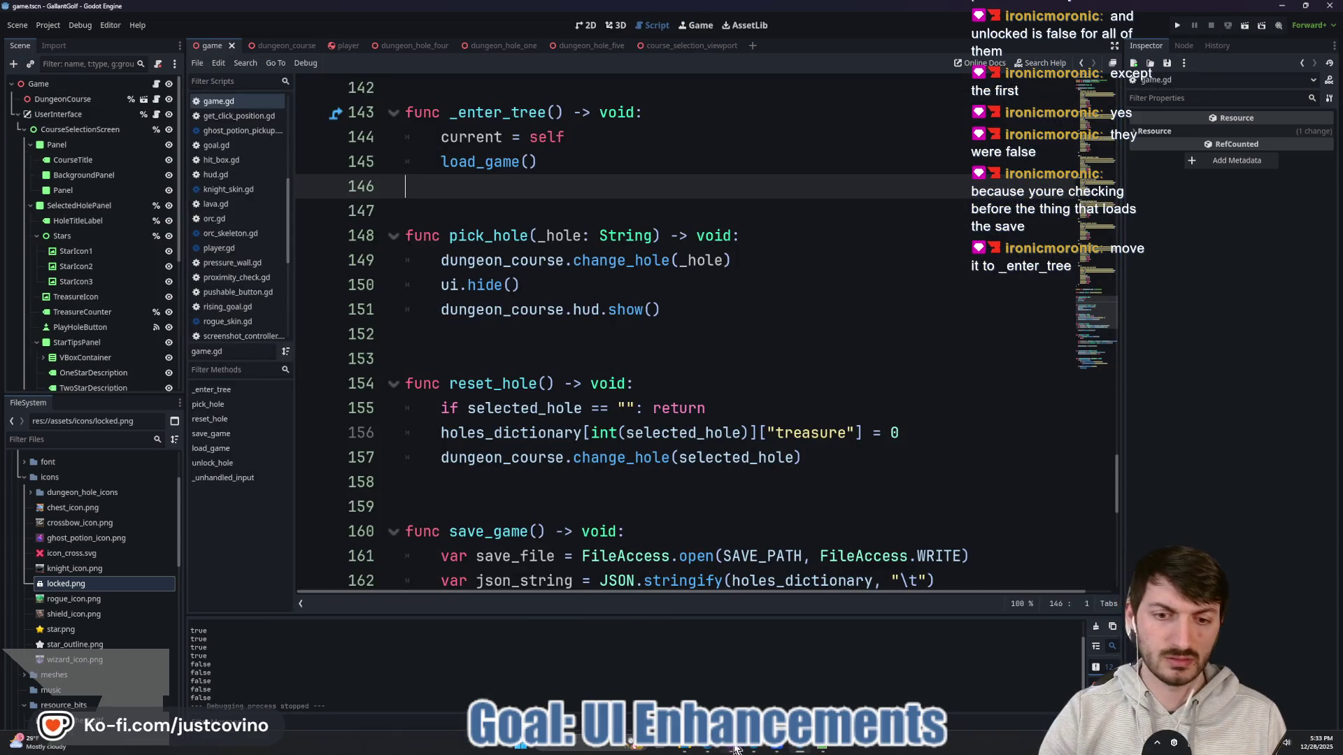
Step: Commit the 7 changed files to ability_rework with summary 'Button lock and unlock'
left_click(731, 749)
left_click(435, 467)
type("Button lock")
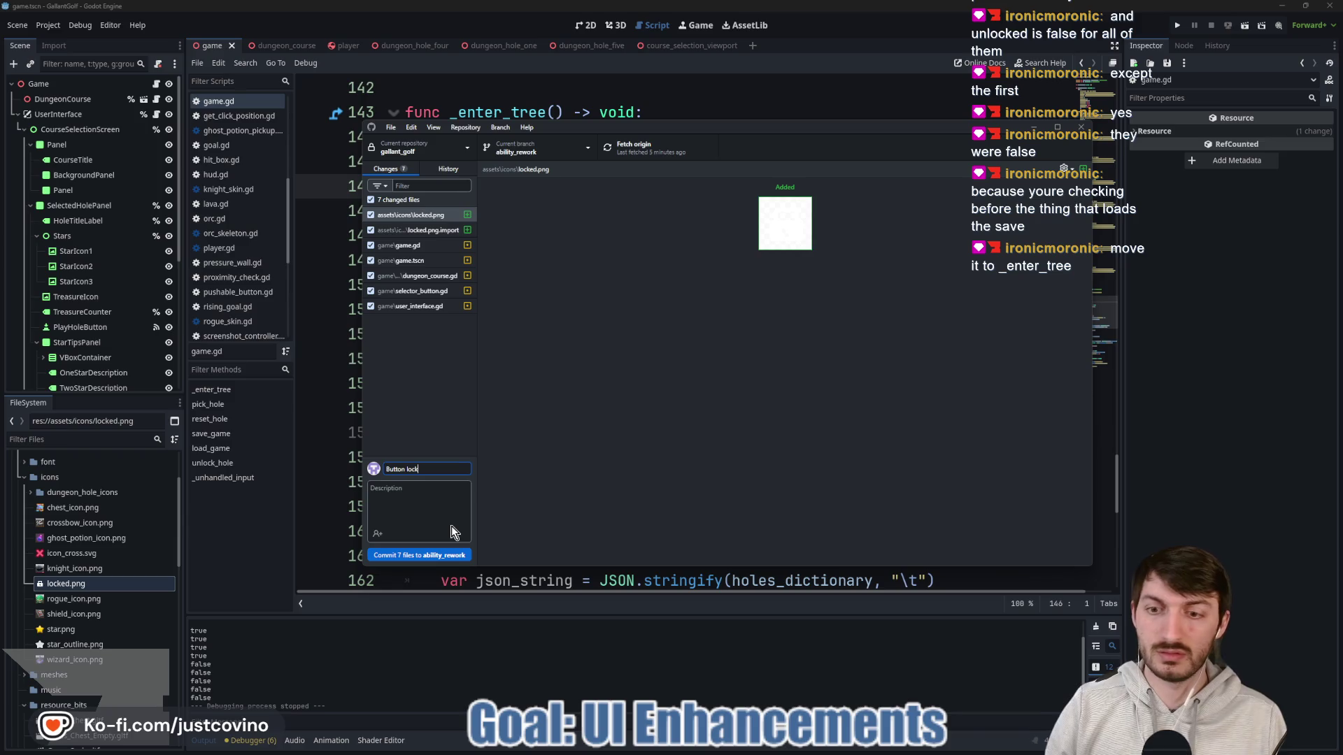
type("and unlock")
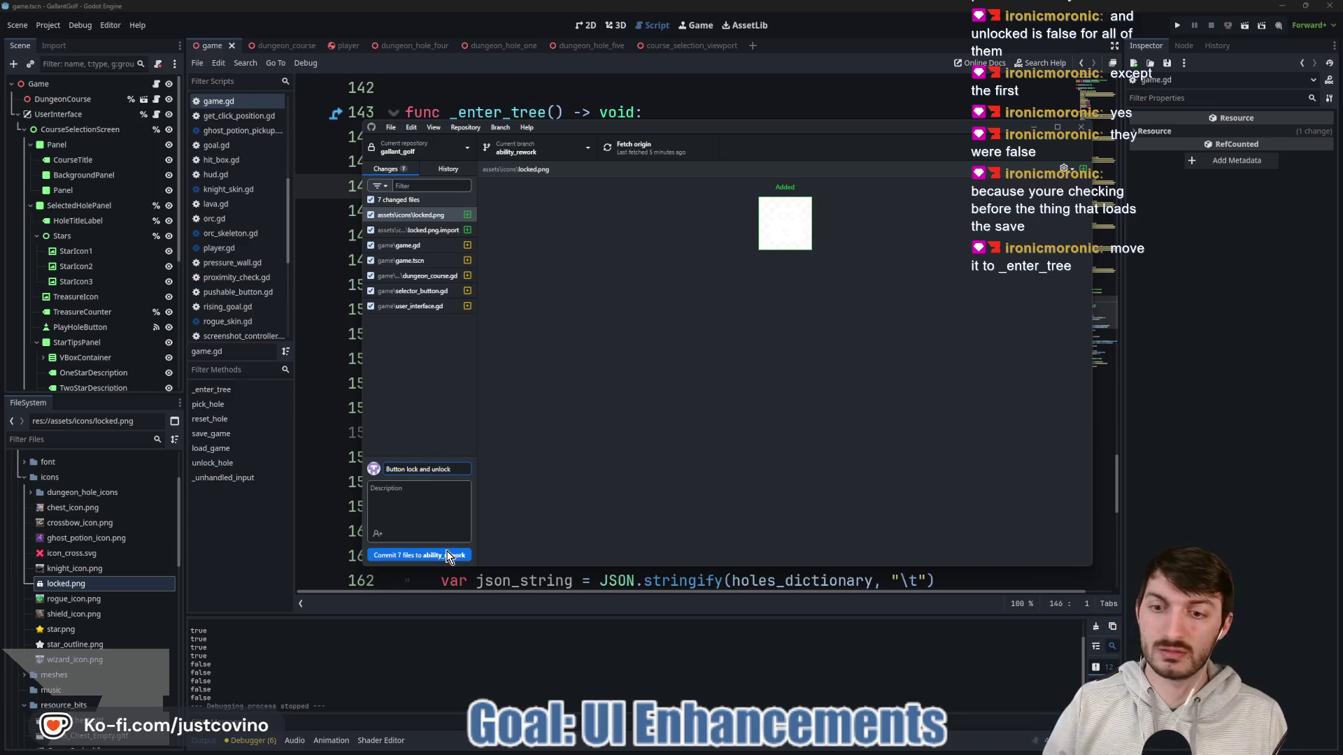
left_click(437, 554)
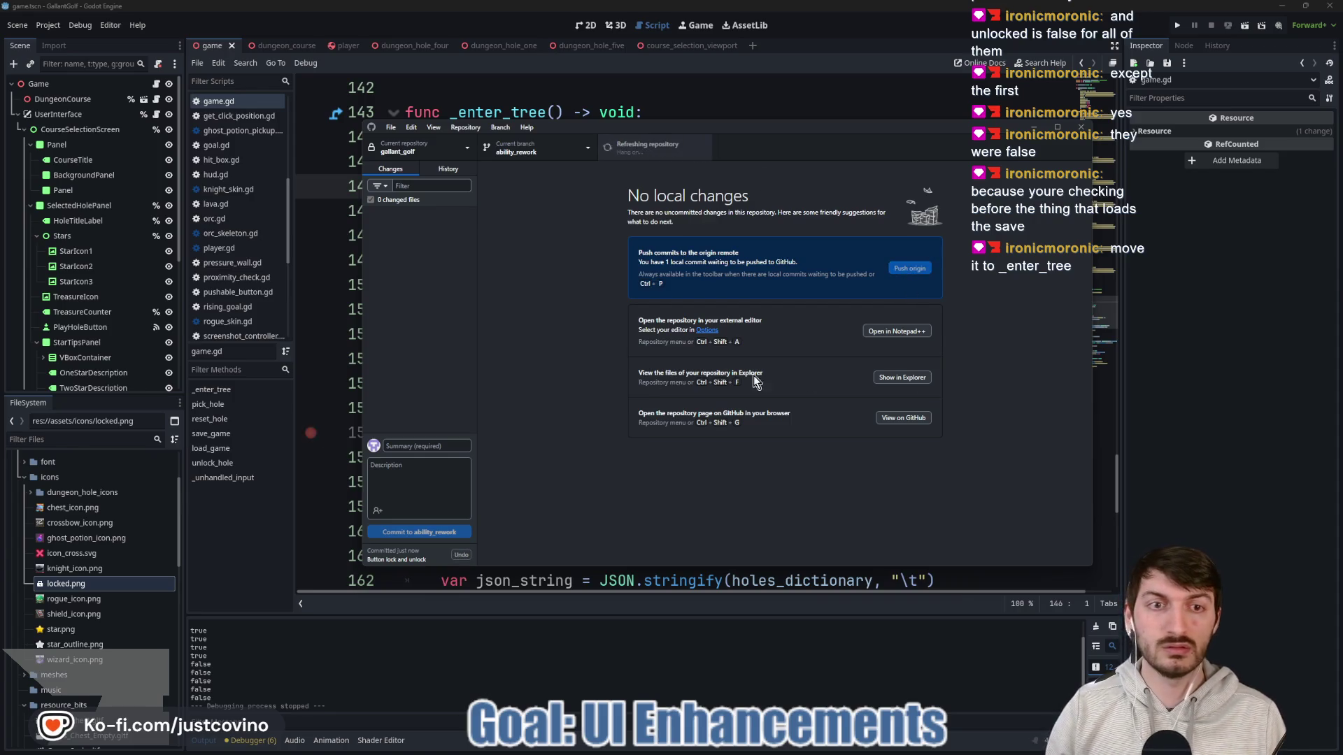
key("alt+Tab")
left_click(719, 358)
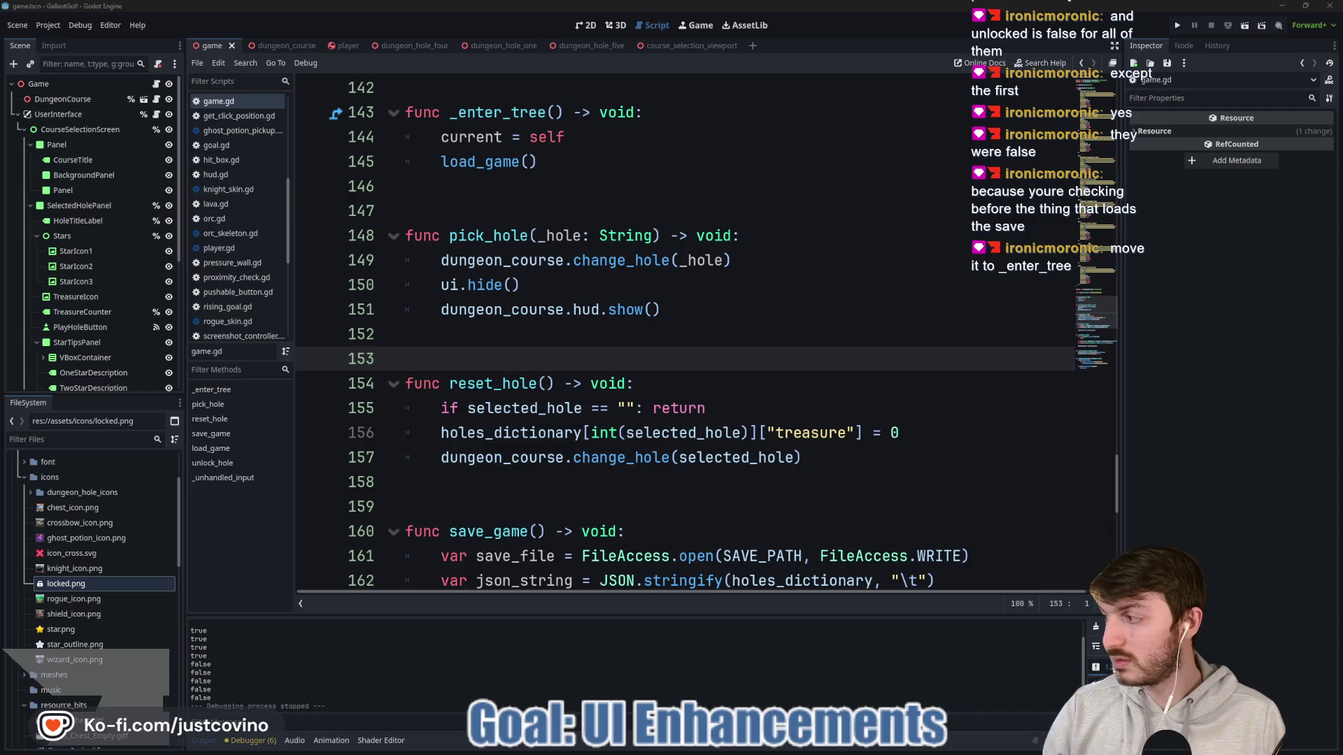
Step: Place the caret on empty line 153 of game.gd and bring up the Eagle icon library
left_click(502, 219)
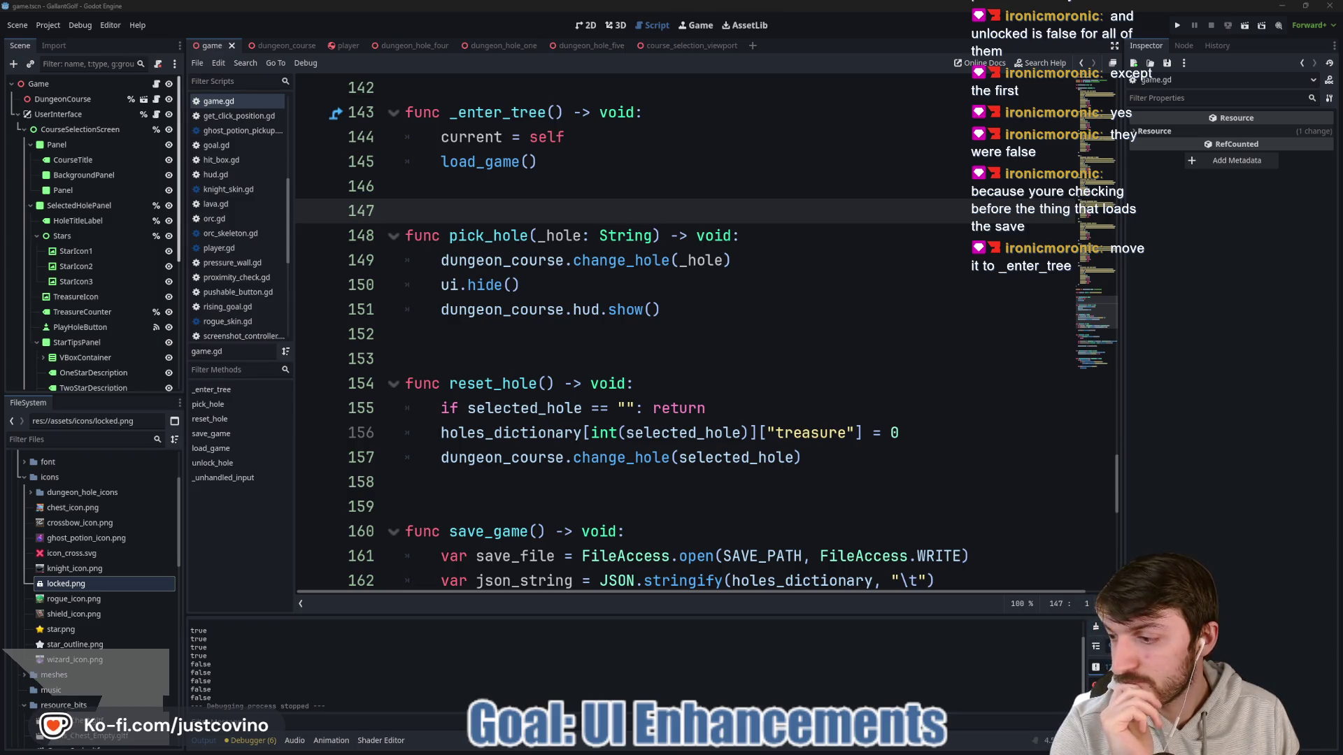
left_click(572, 359)
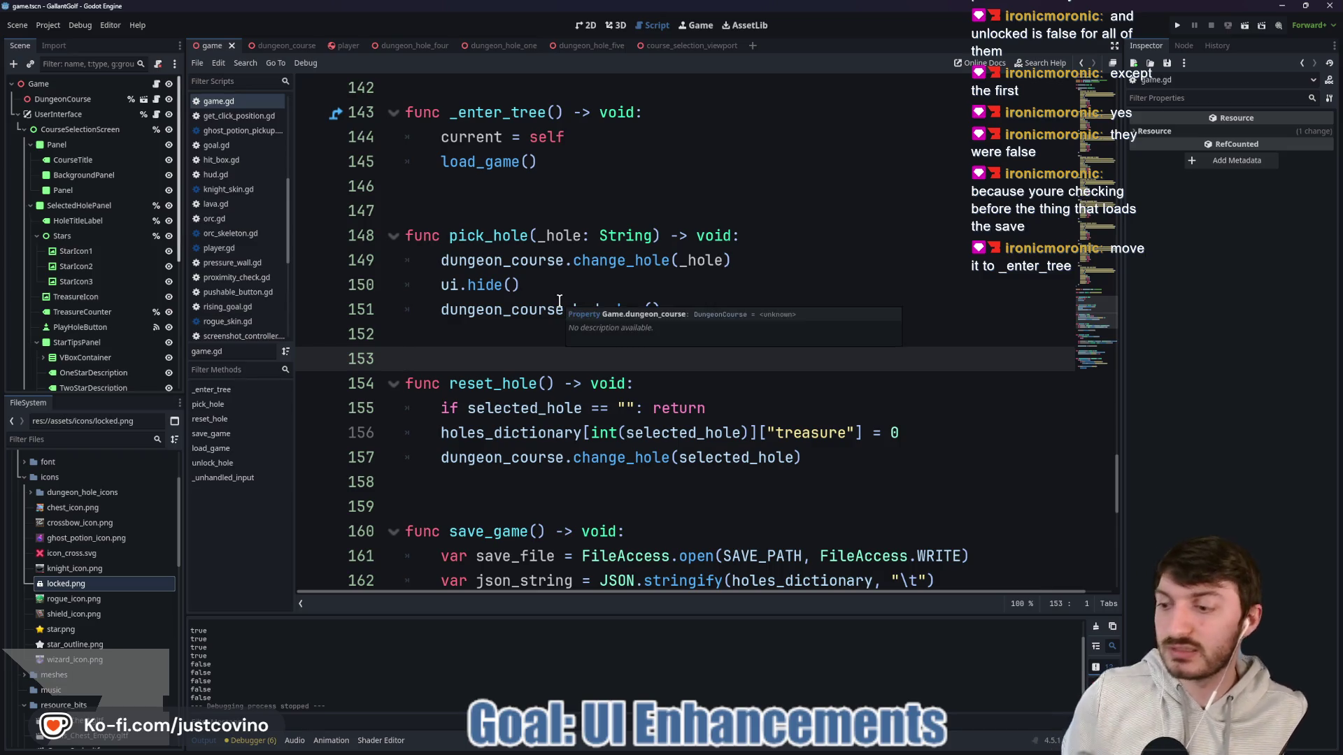
key("alt+Tab")
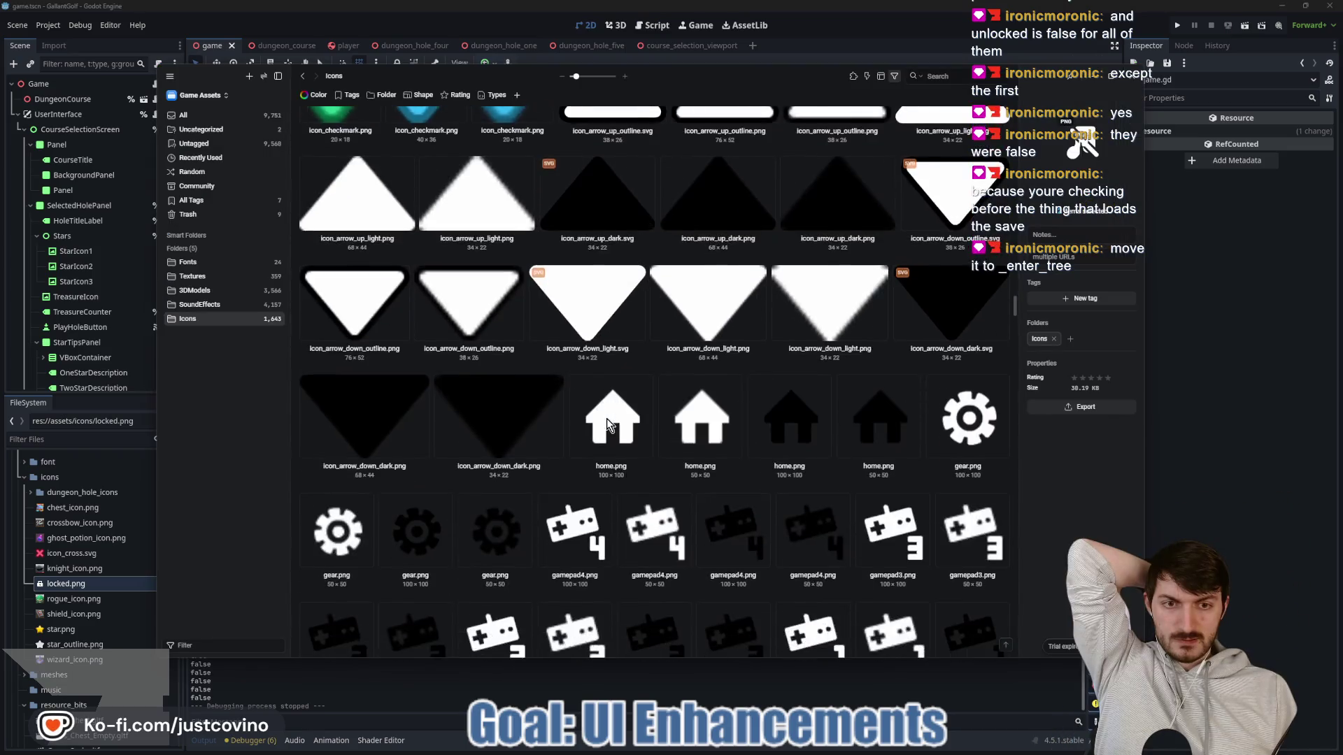
Step: Scroll down Eagle's Icons folder to the audio and music icons
scroll(606, 418, "down", 5)
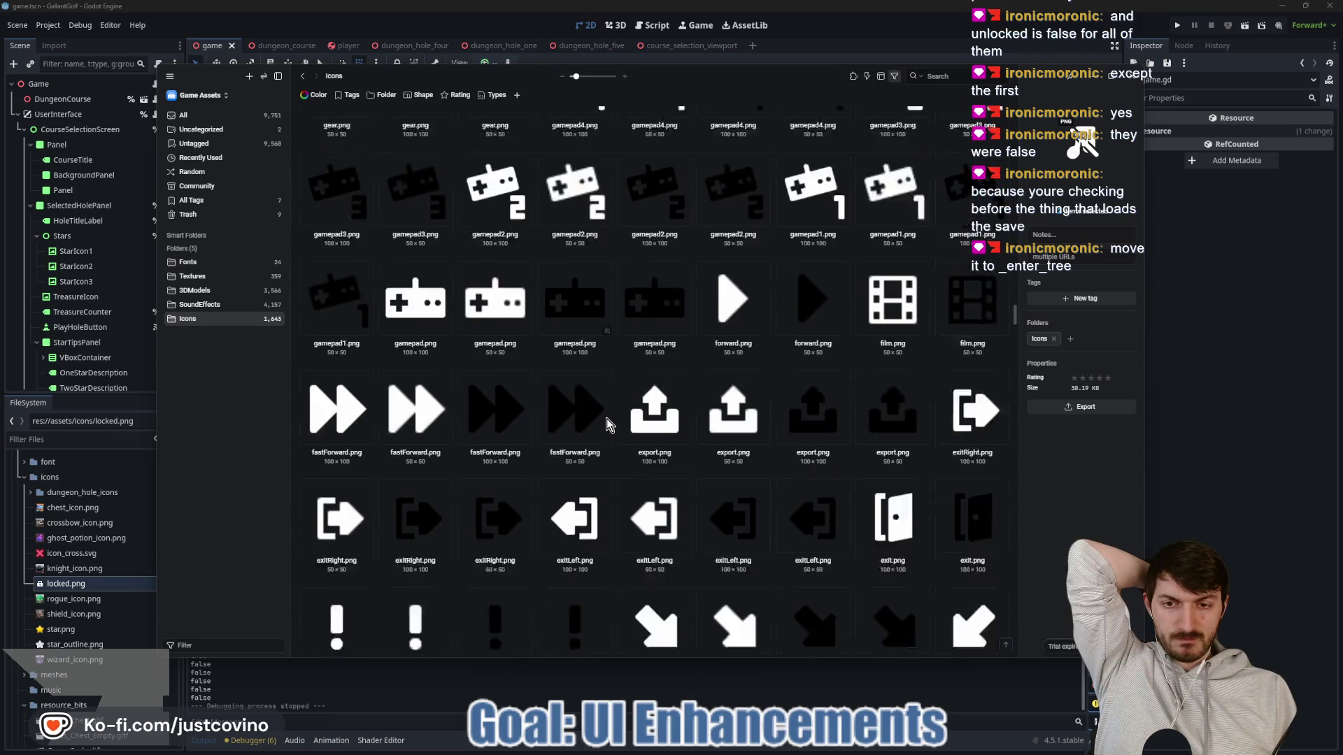
scroll(606, 423, "down", 12)
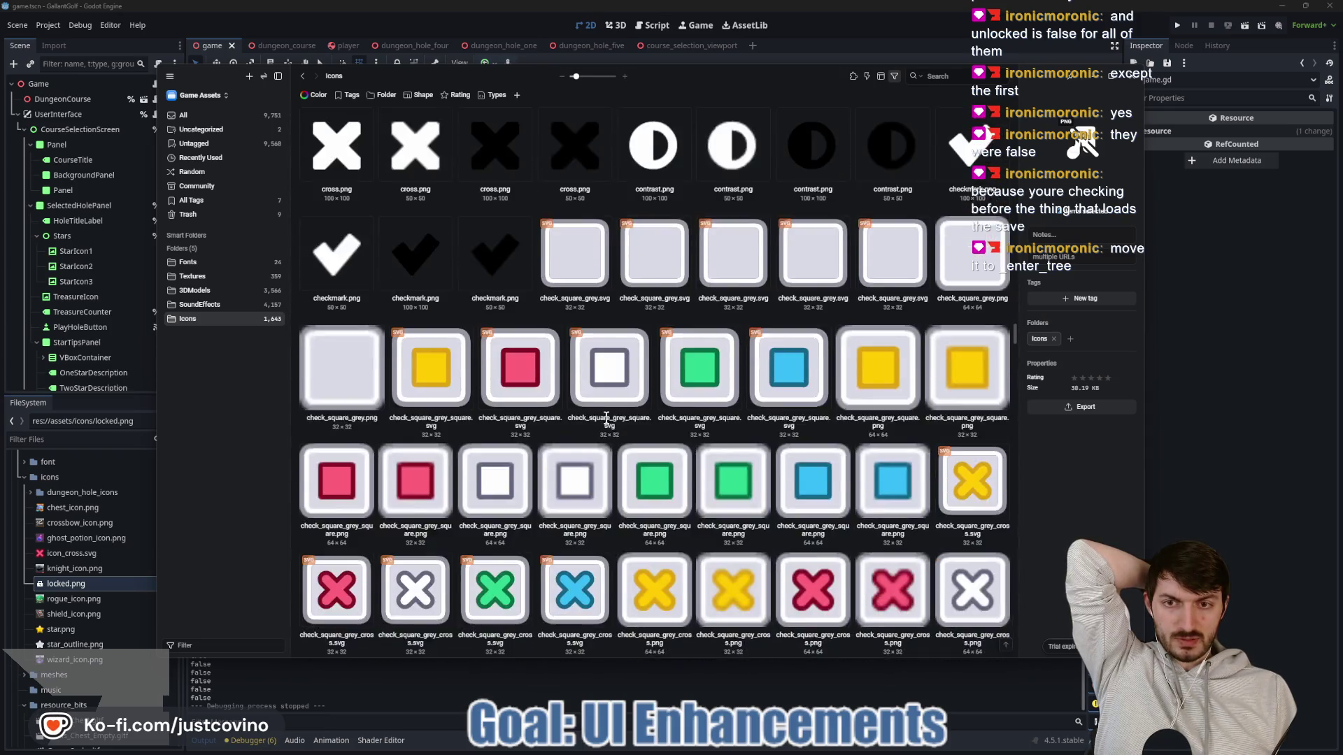
scroll(606, 423, "down", 10)
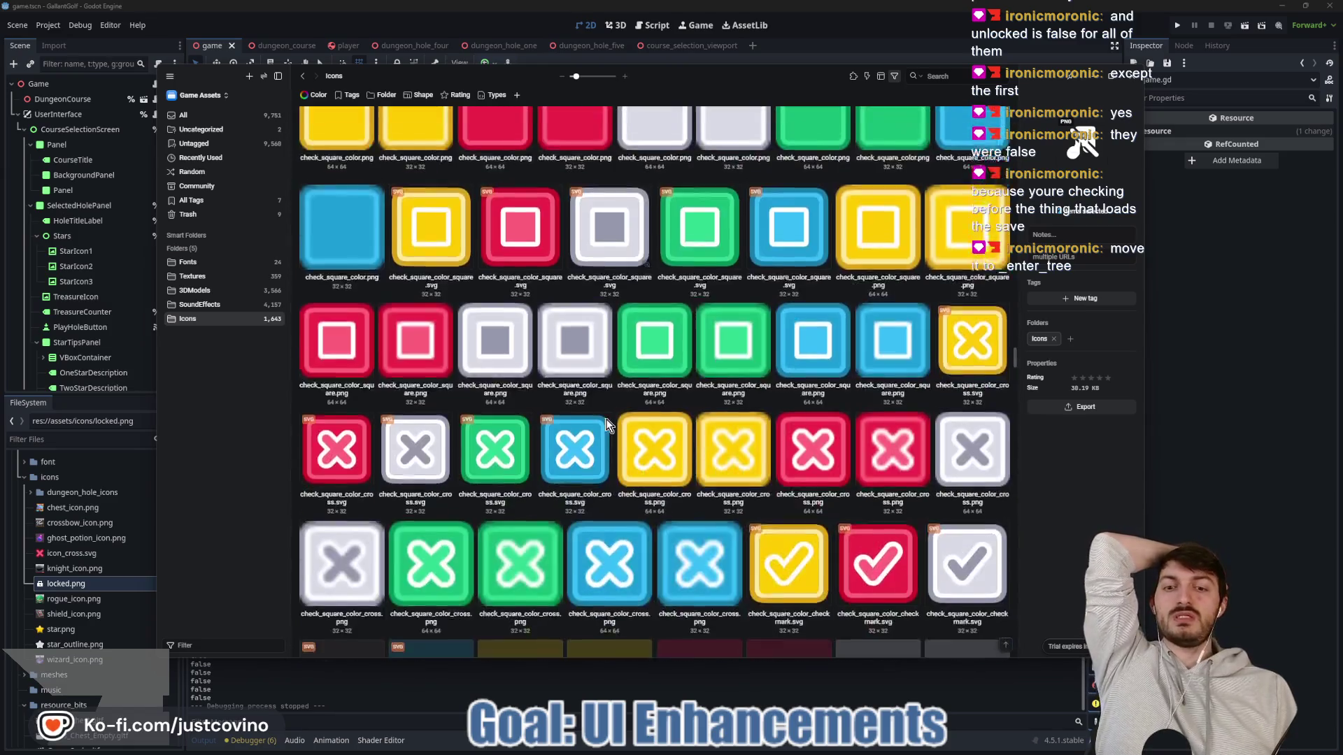
scroll(606, 424, "down", 10)
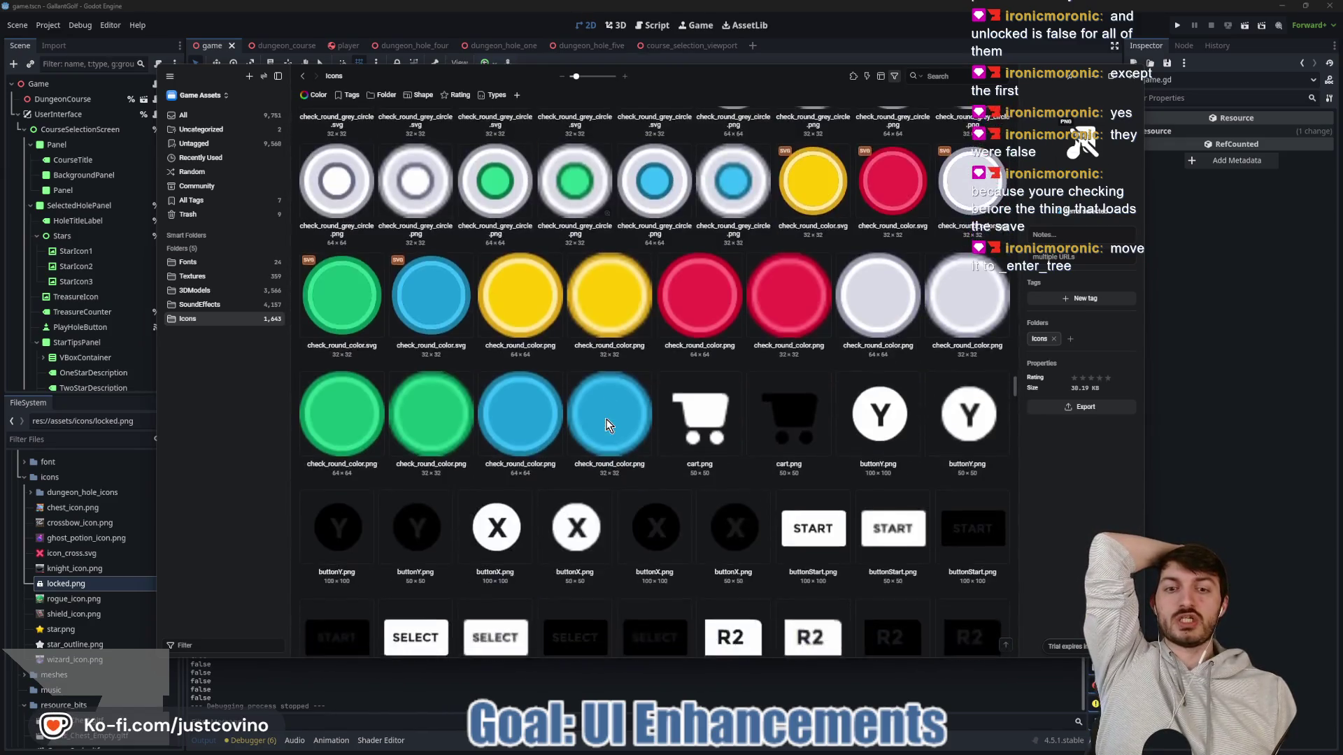
scroll(606, 424, "down", 10)
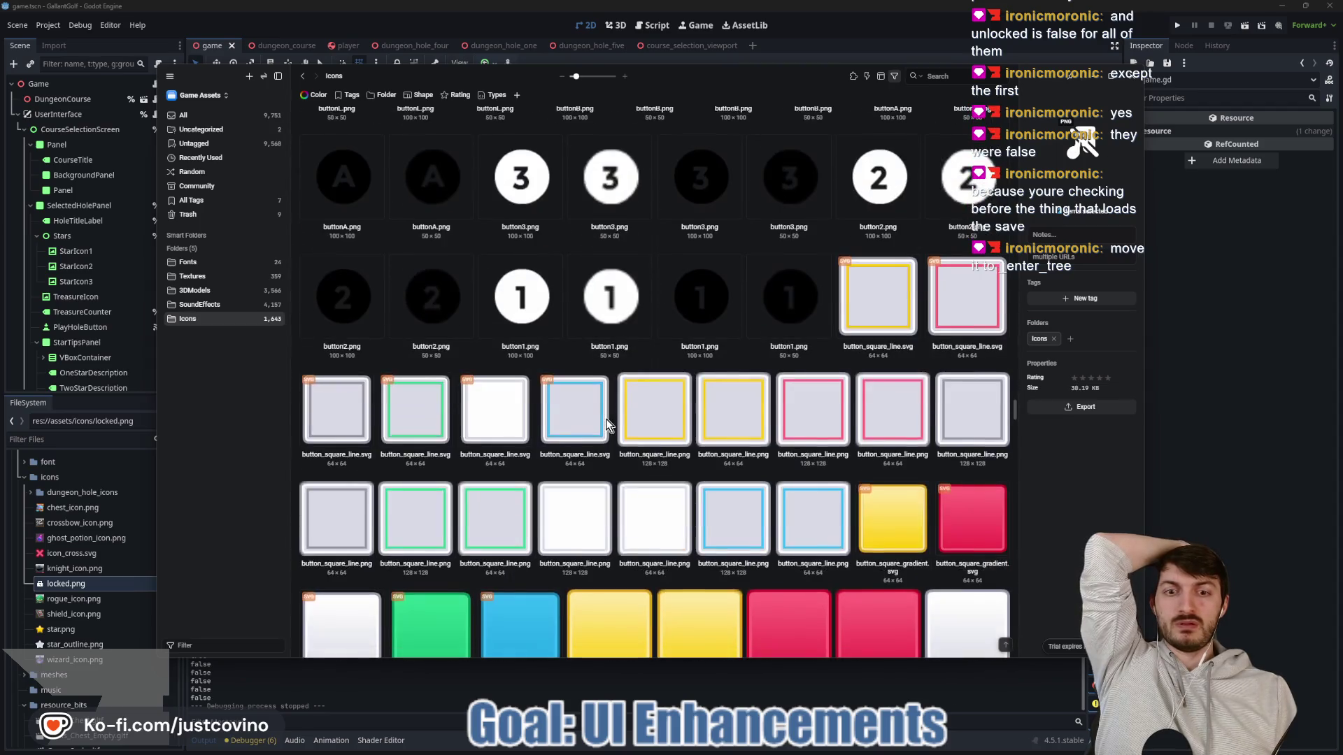
scroll(606, 423, "down", 10)
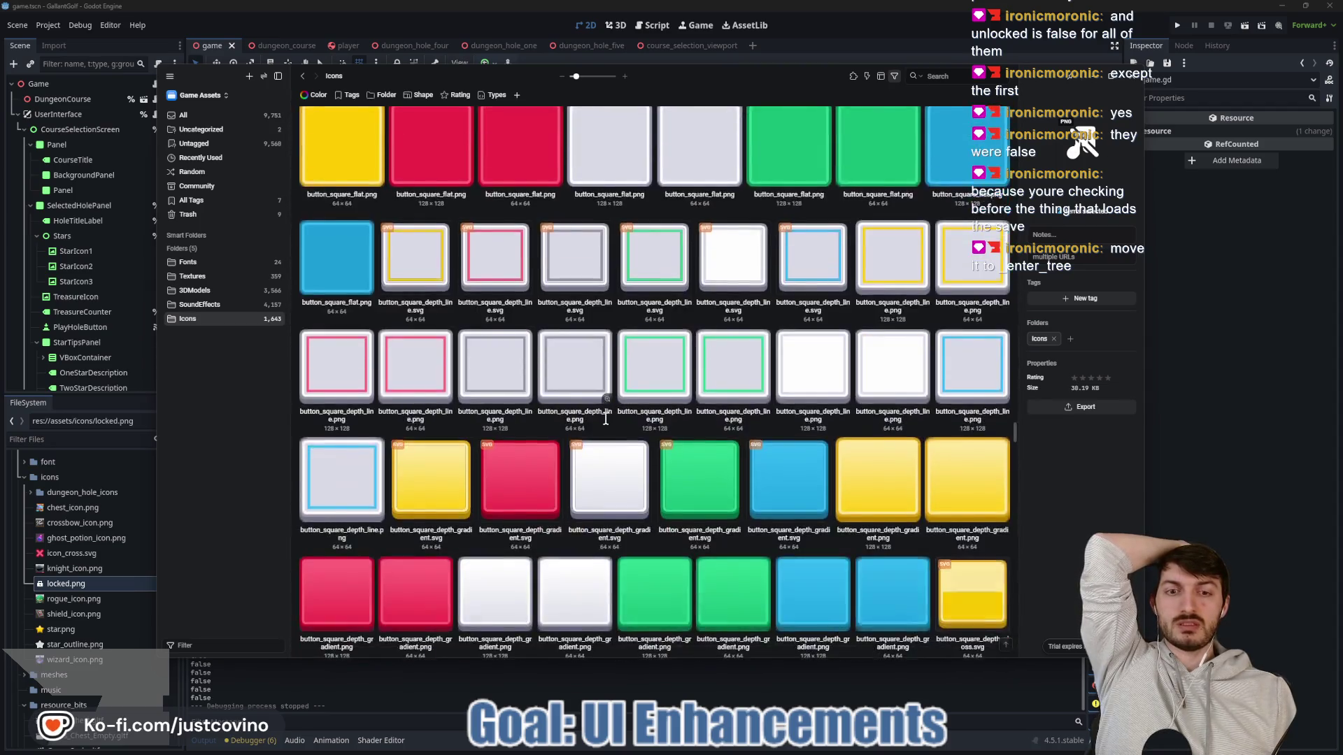
scroll(606, 423, "down", 10)
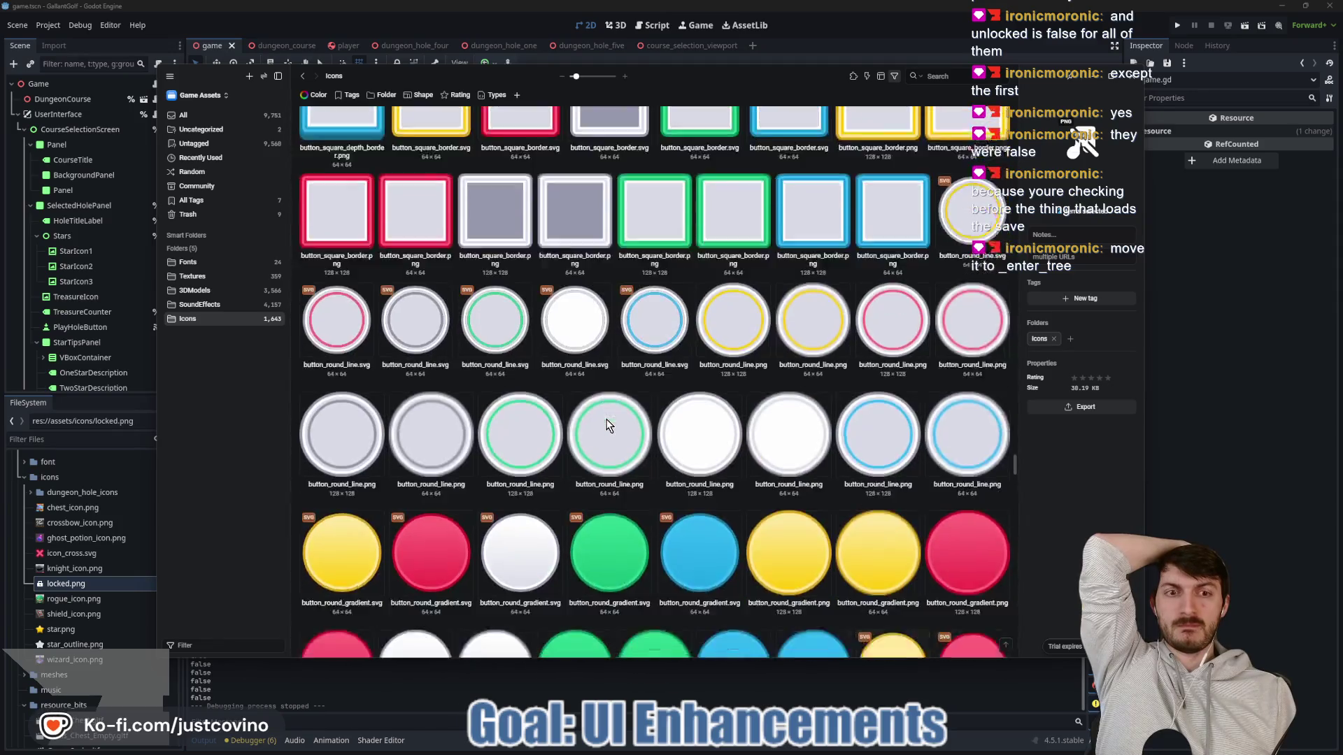
scroll(606, 425, "down", 8)
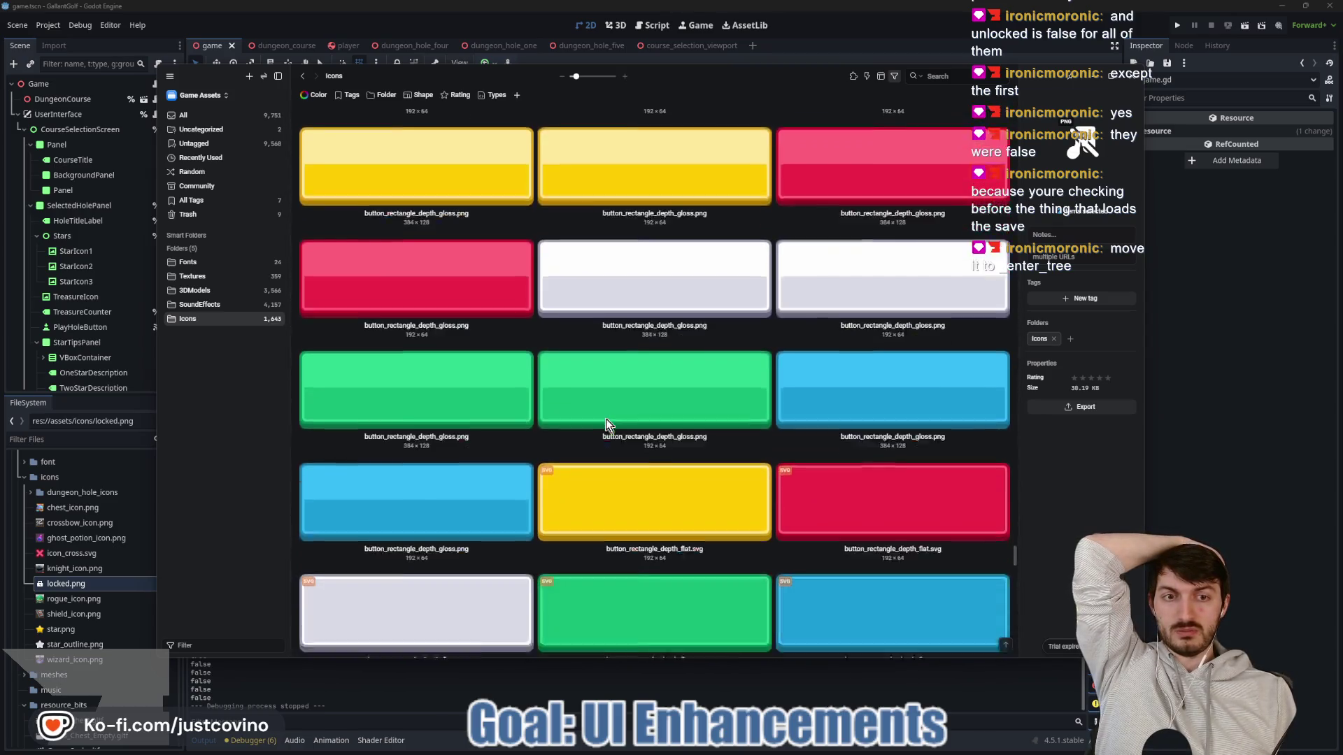
scroll(607, 425, "down", 15)
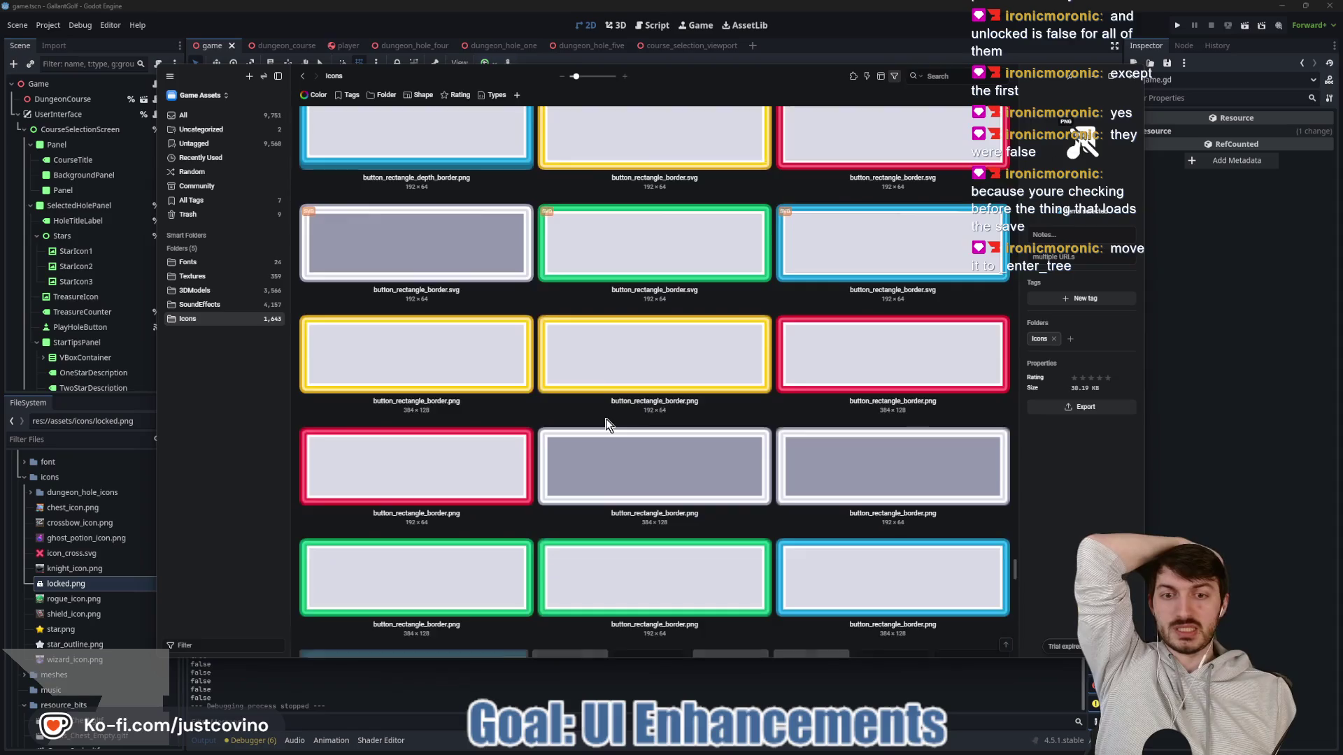
scroll(607, 425, "down", 3)
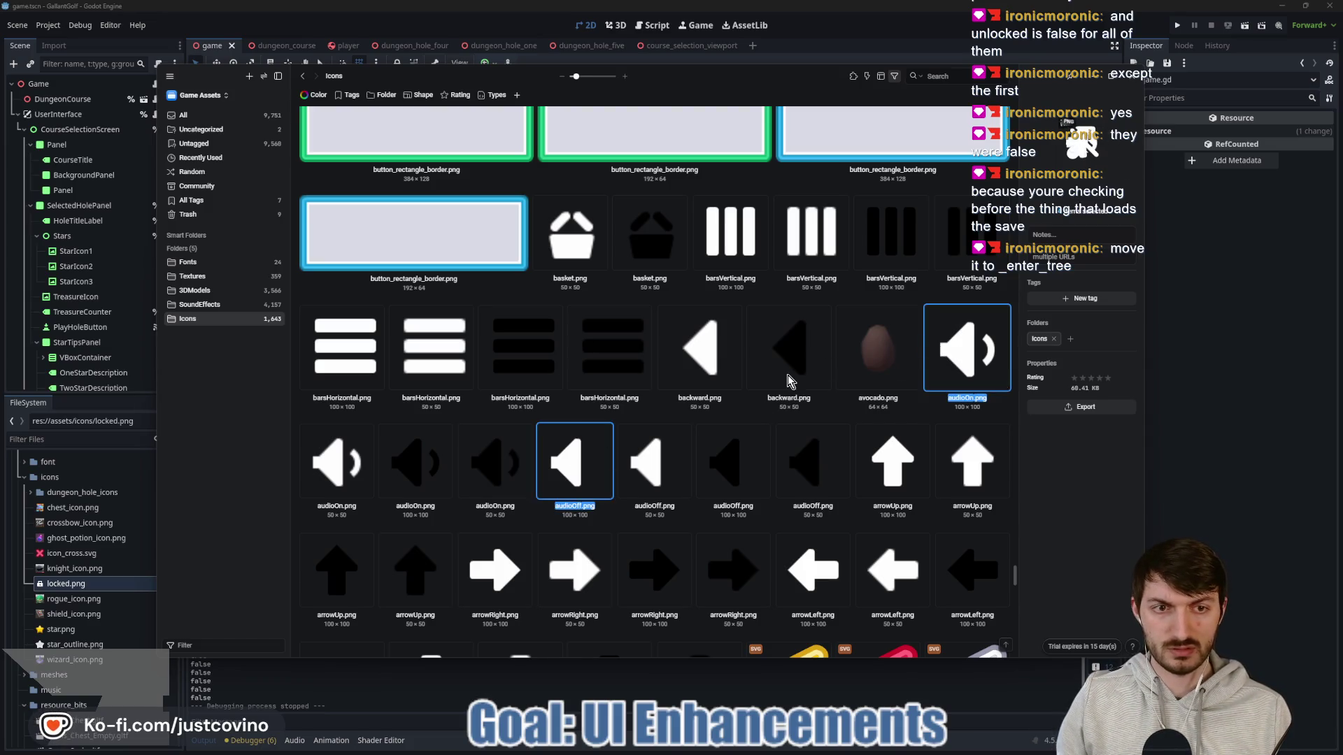
scroll(587, 431, "down", 3)
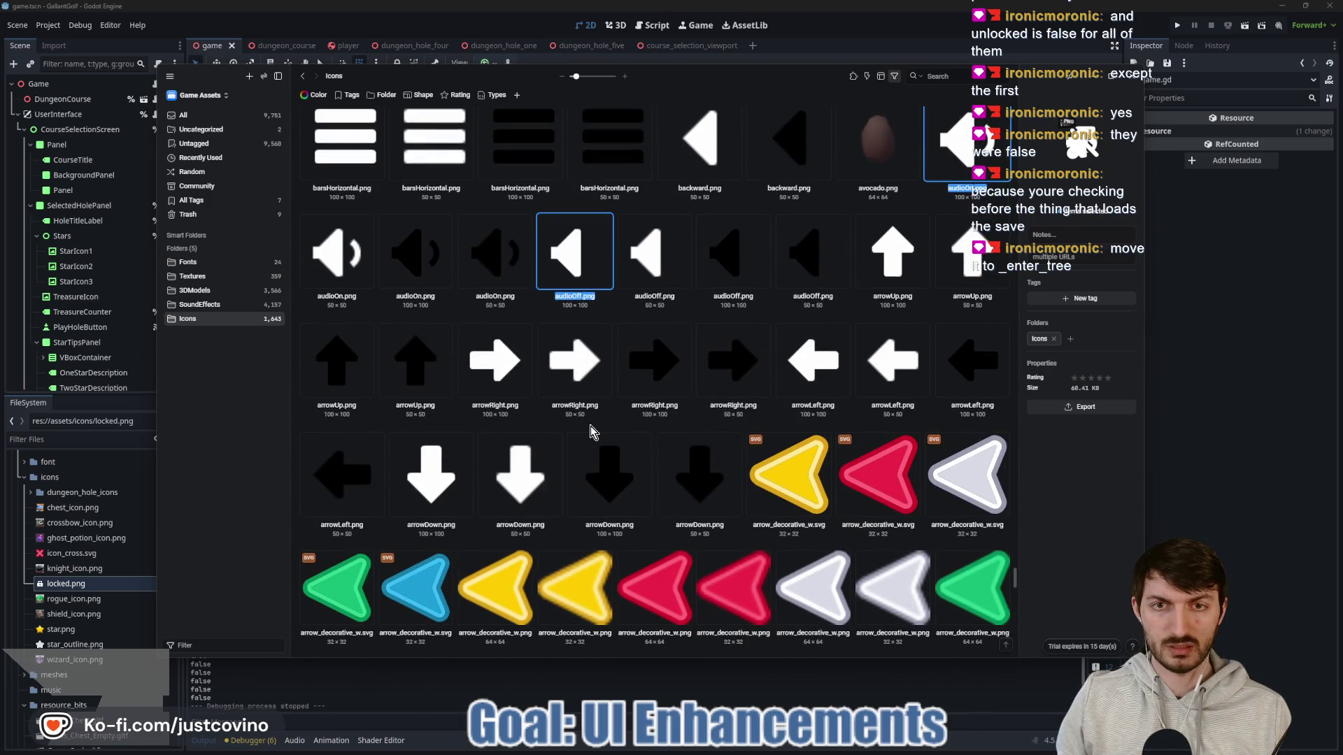
scroll(589, 431, "down", 10)
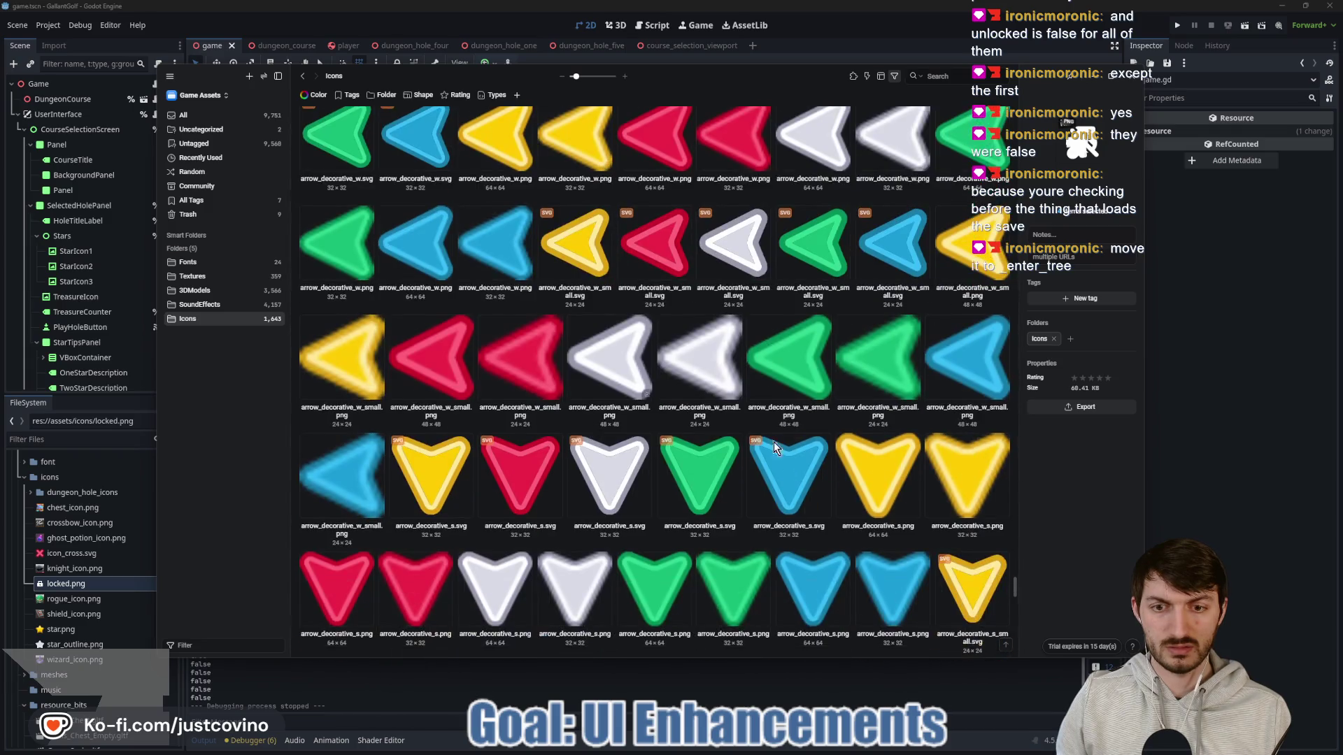
Step: Export the audioOn, audioOff, musicOn and musicOff icons into the project's assets/icons folder
left_click(1086, 411)
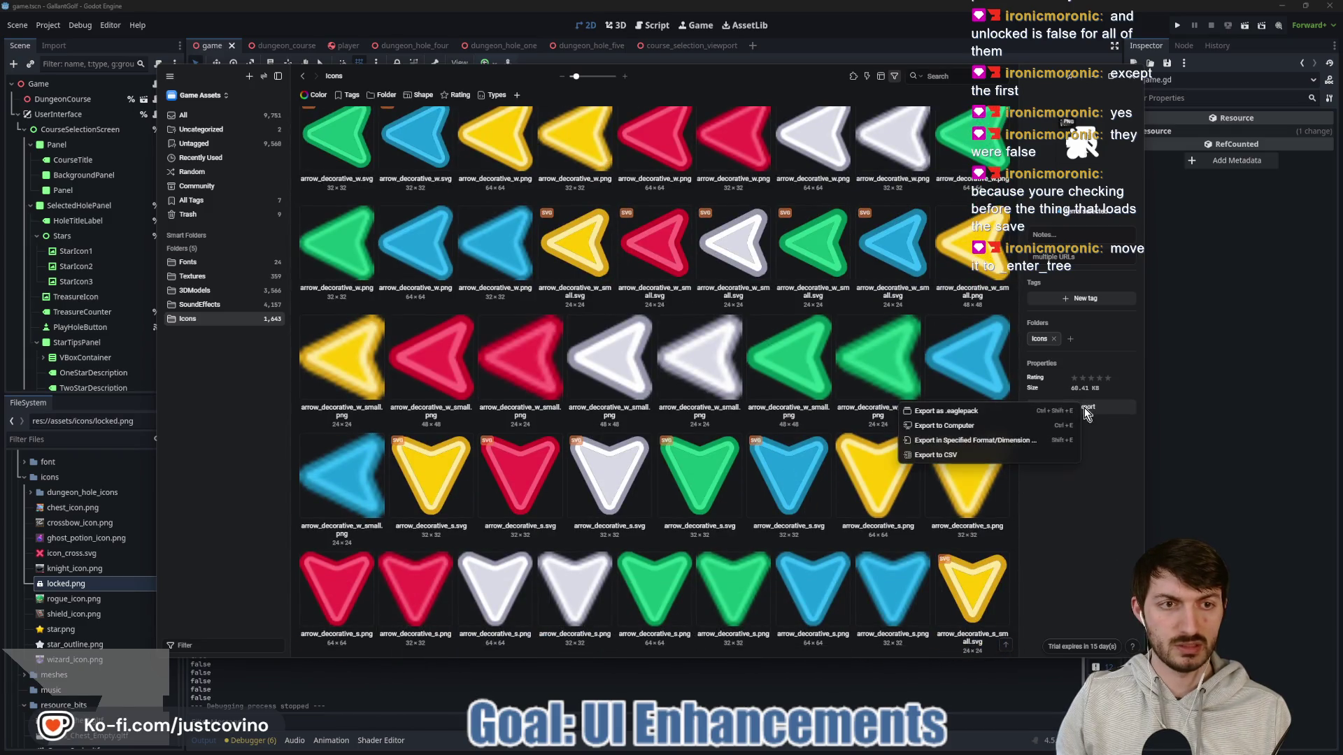
left_click(1000, 430)
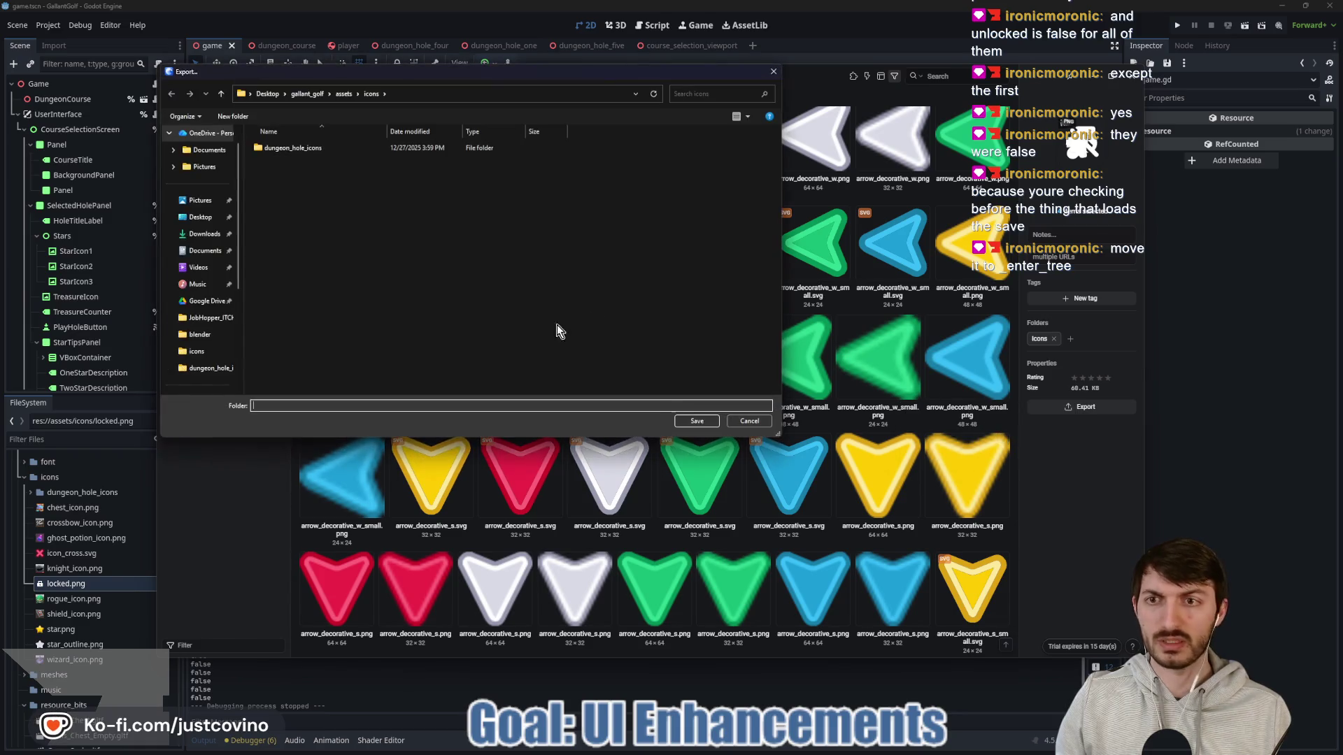
left_click(696, 421)
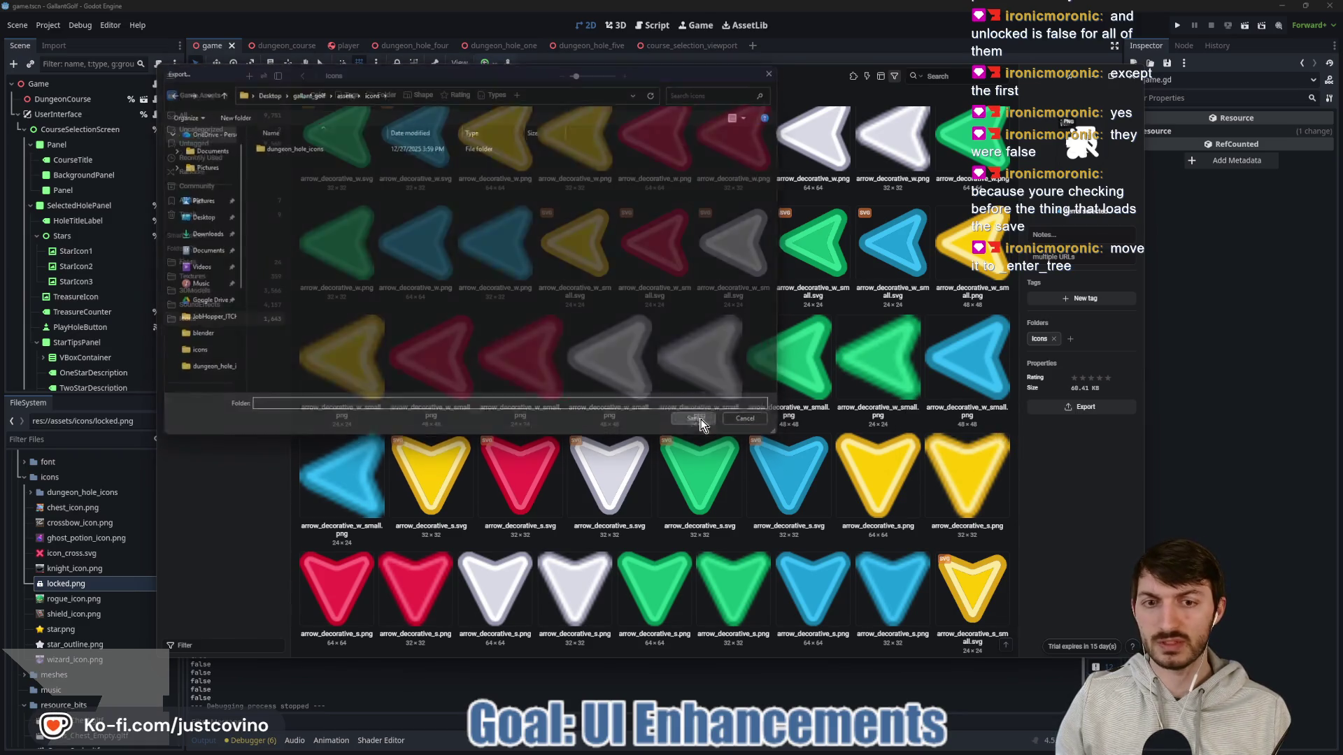
left_click(1303, 494)
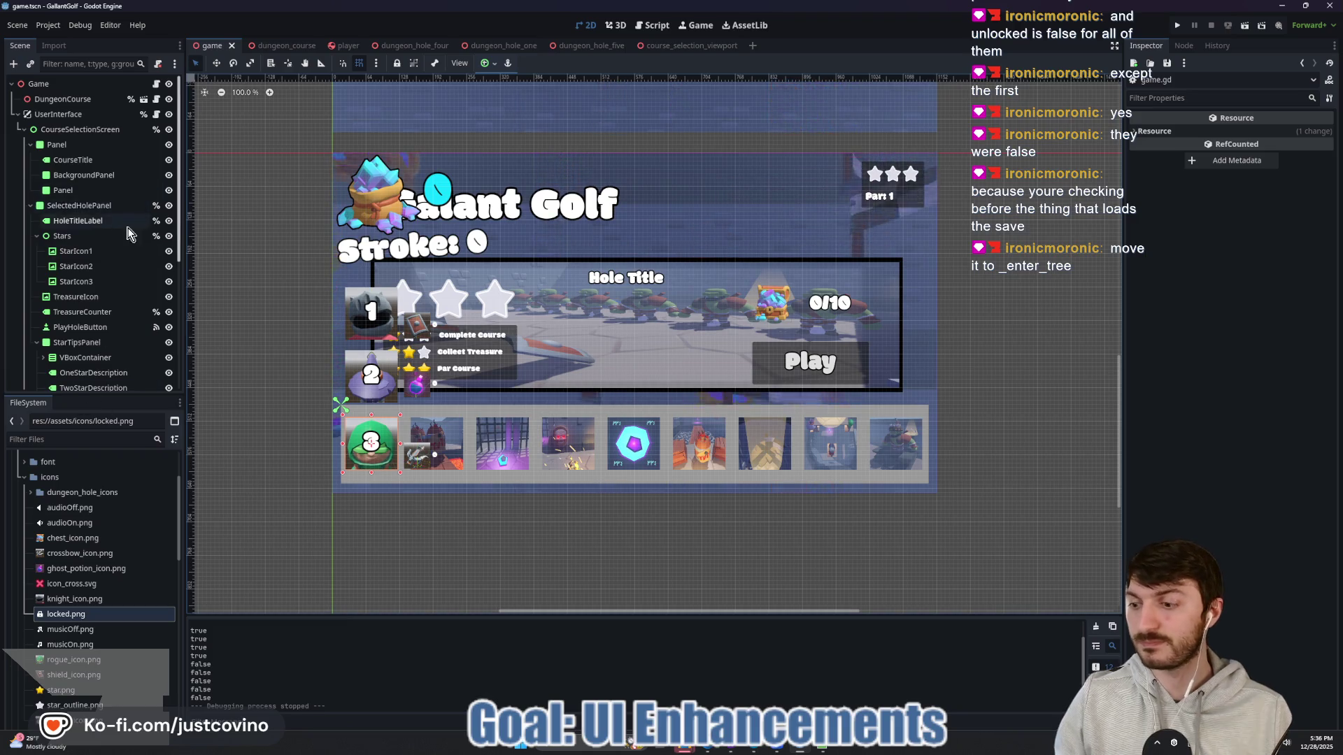
Step: Collapse SelectedHolePanel, HoleSelector and SubViewportContainer, then show CourseSelectionScreen's properties in the Inspector
left_click(23, 130)
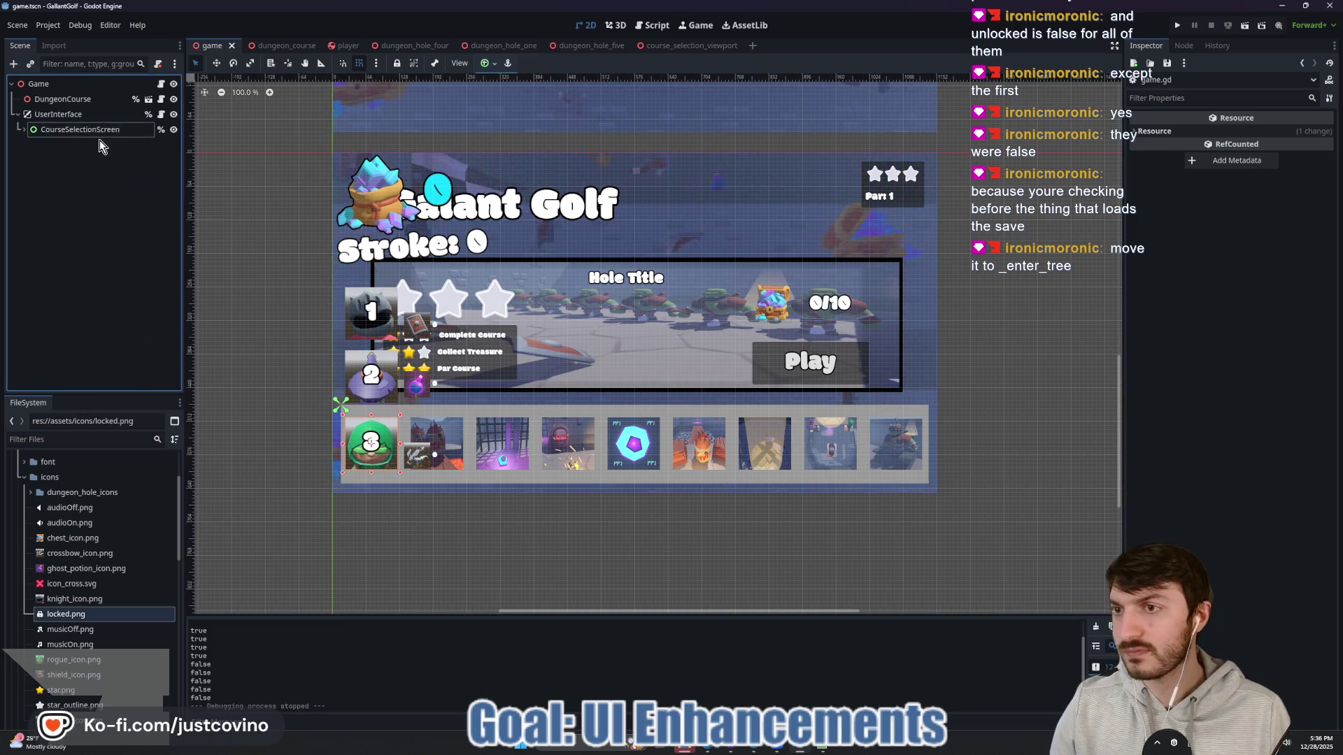
left_click(24, 129)
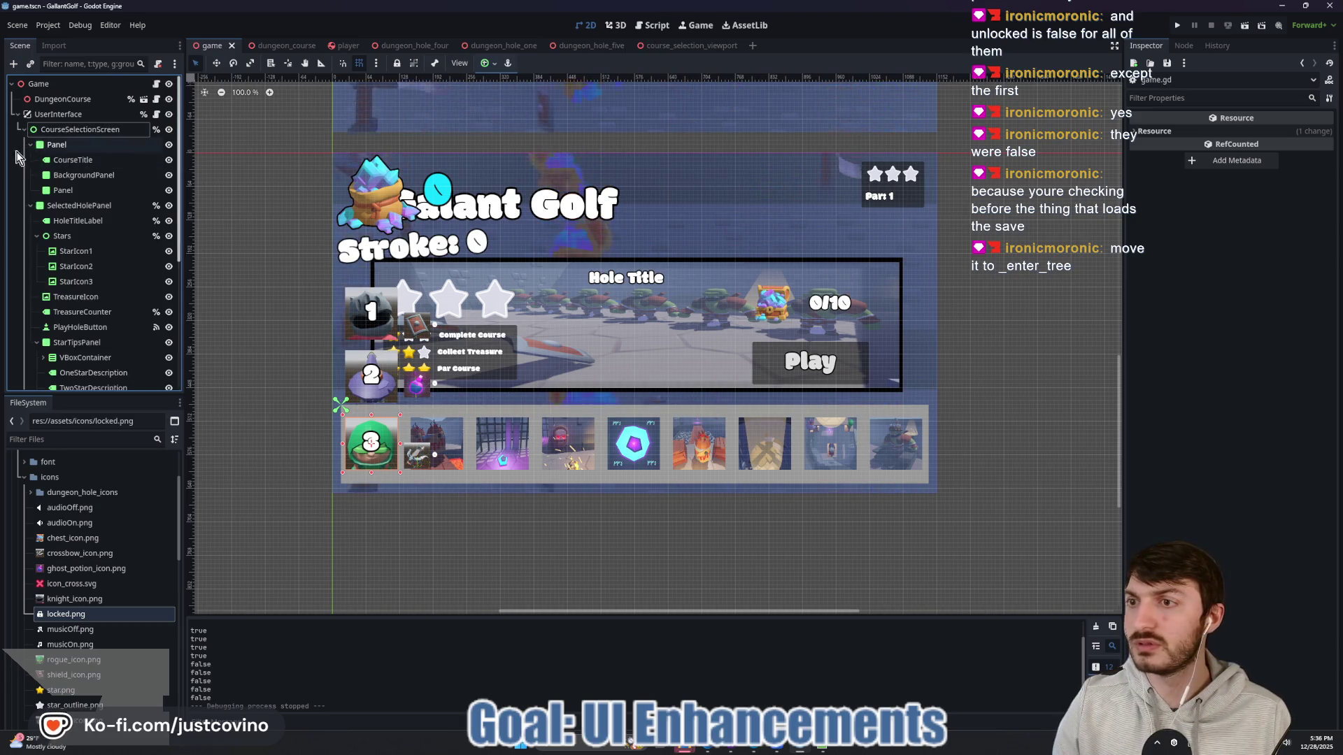
left_click(30, 160)
left_click(30, 175)
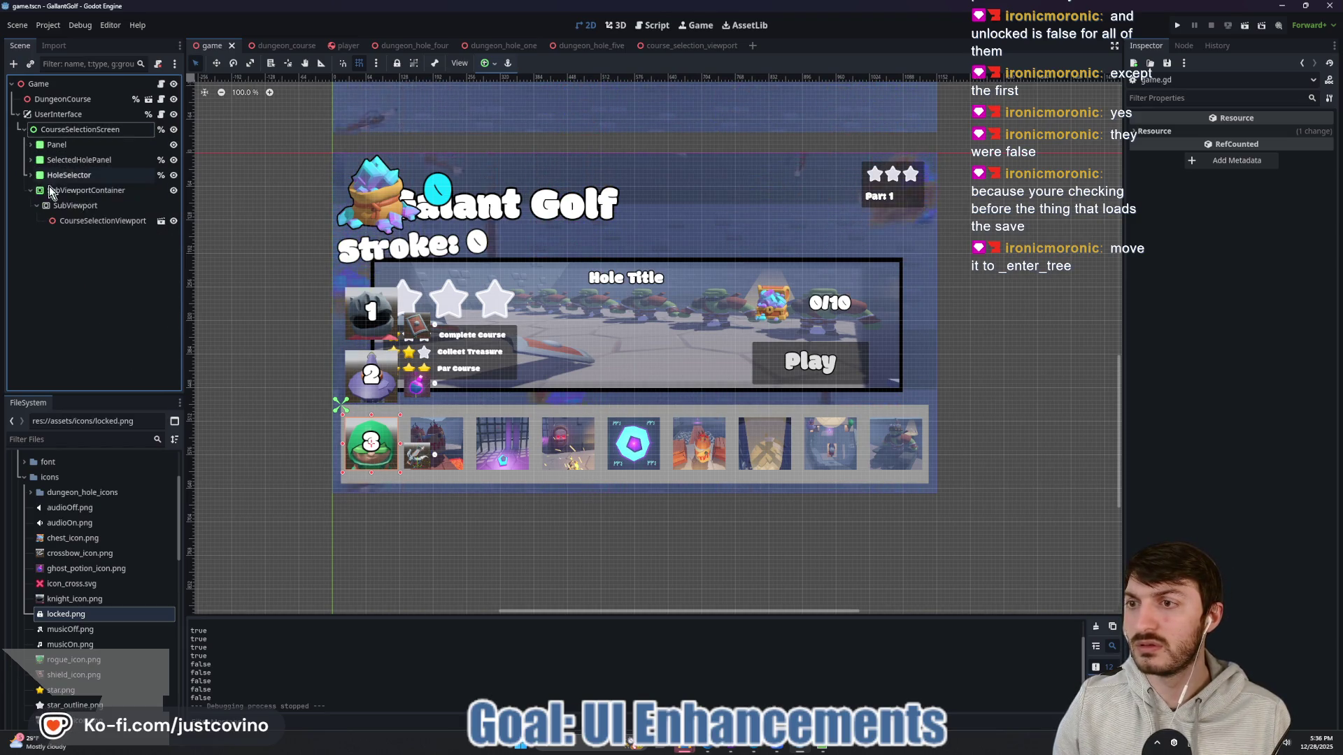
left_click(30, 190)
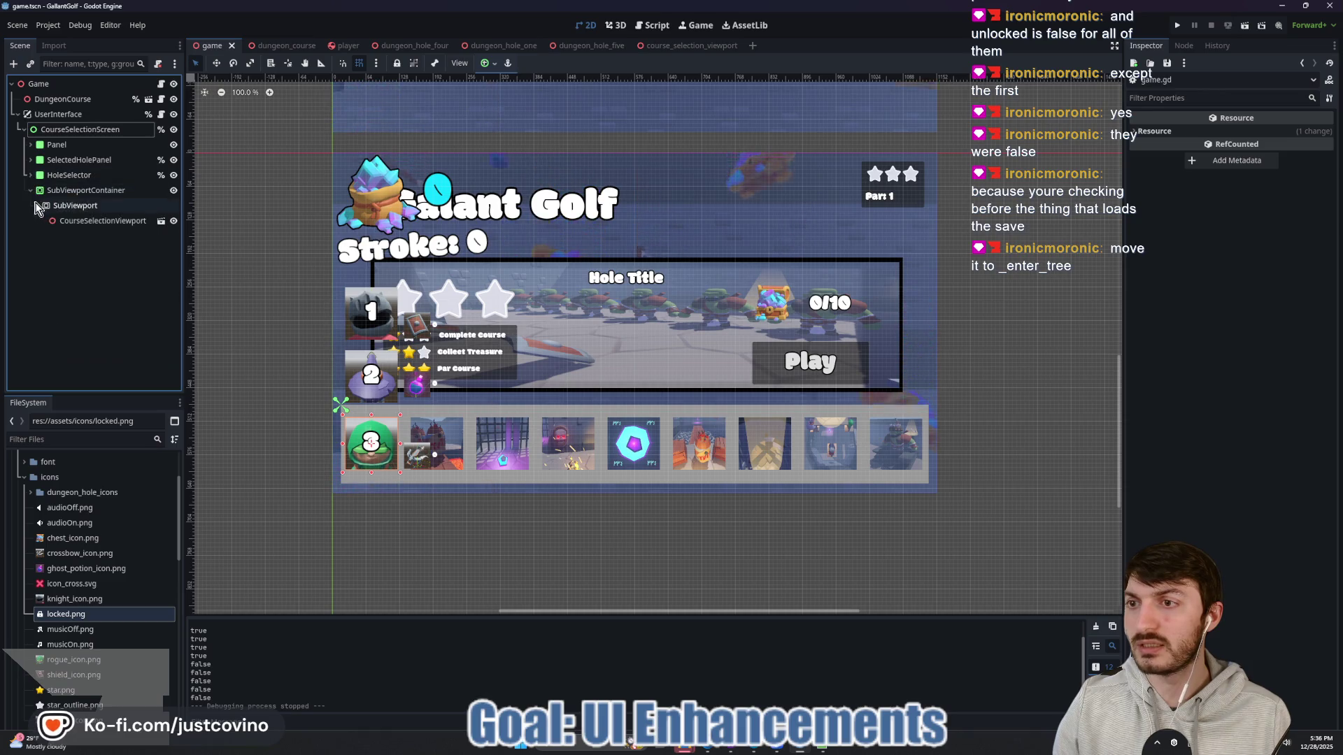
left_click(78, 133)
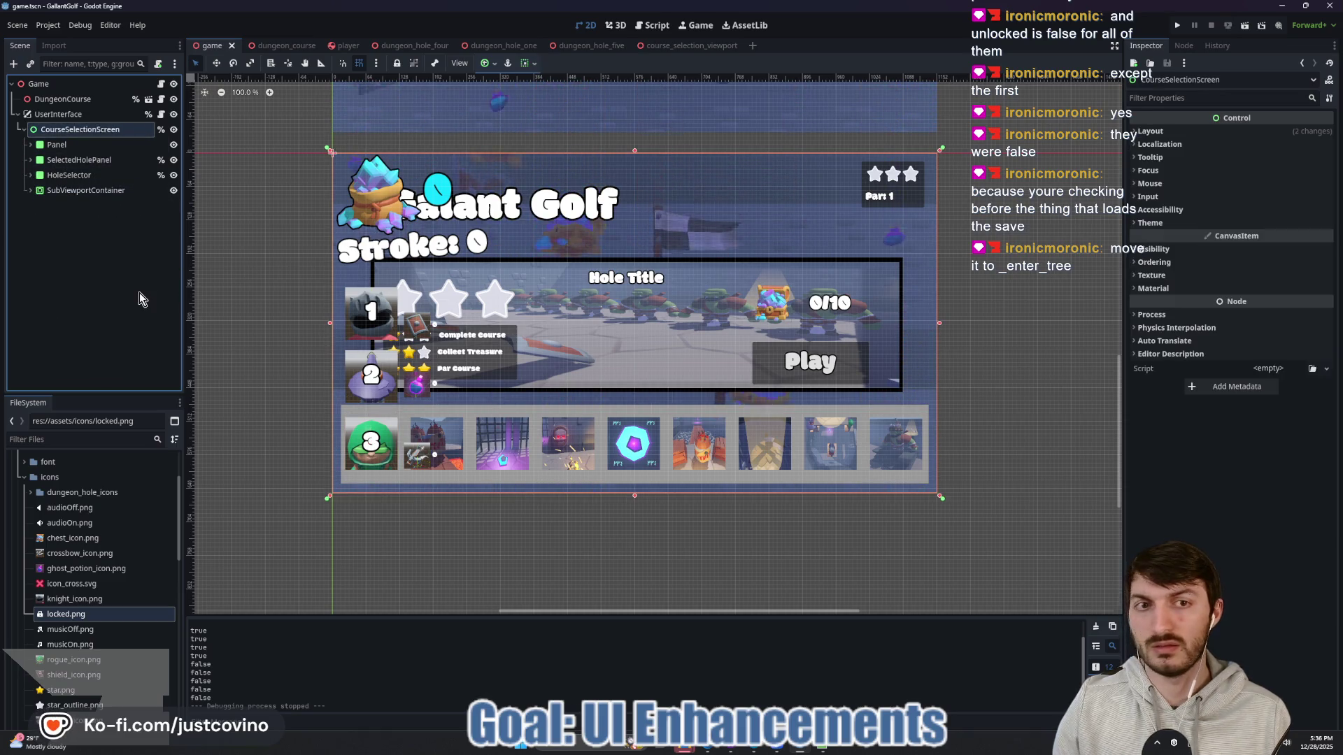